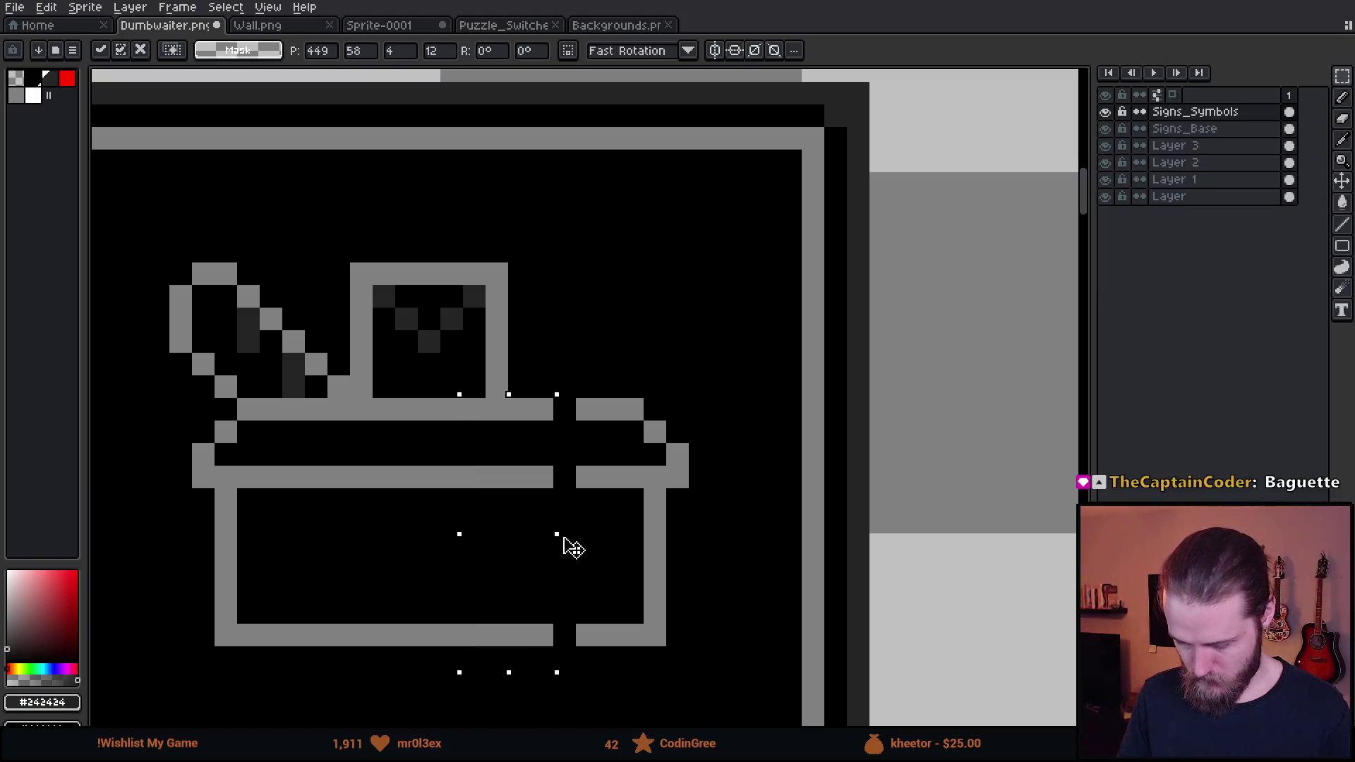
Join the two halves of the basket's box outline to close the gap
click(632, 387)
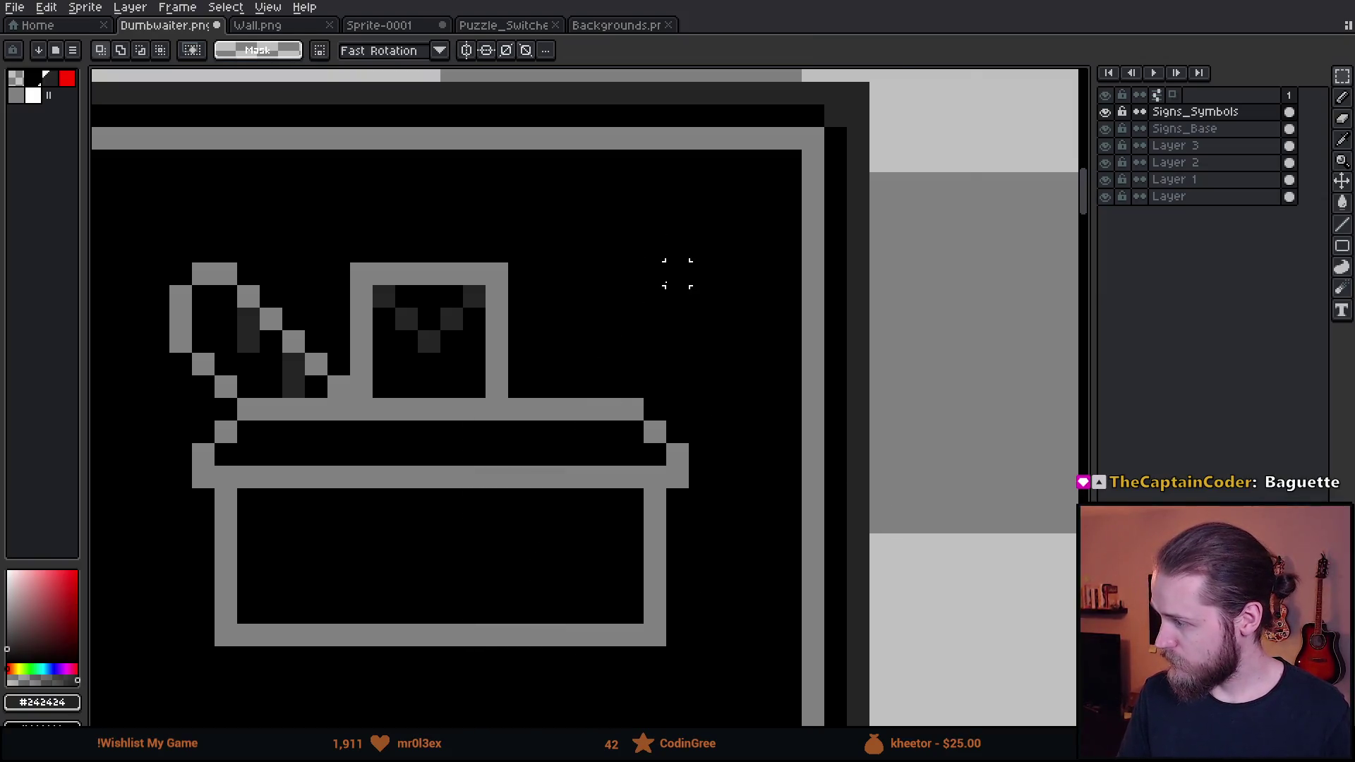
scroll(677, 273, up, 2)
scroll(459, 442, down, 2)
Eyedrop the grey outline colour and pencil a new vegetable's outline right of the jar
alt+click(305, 433)
scroll(541, 465, left, 3)
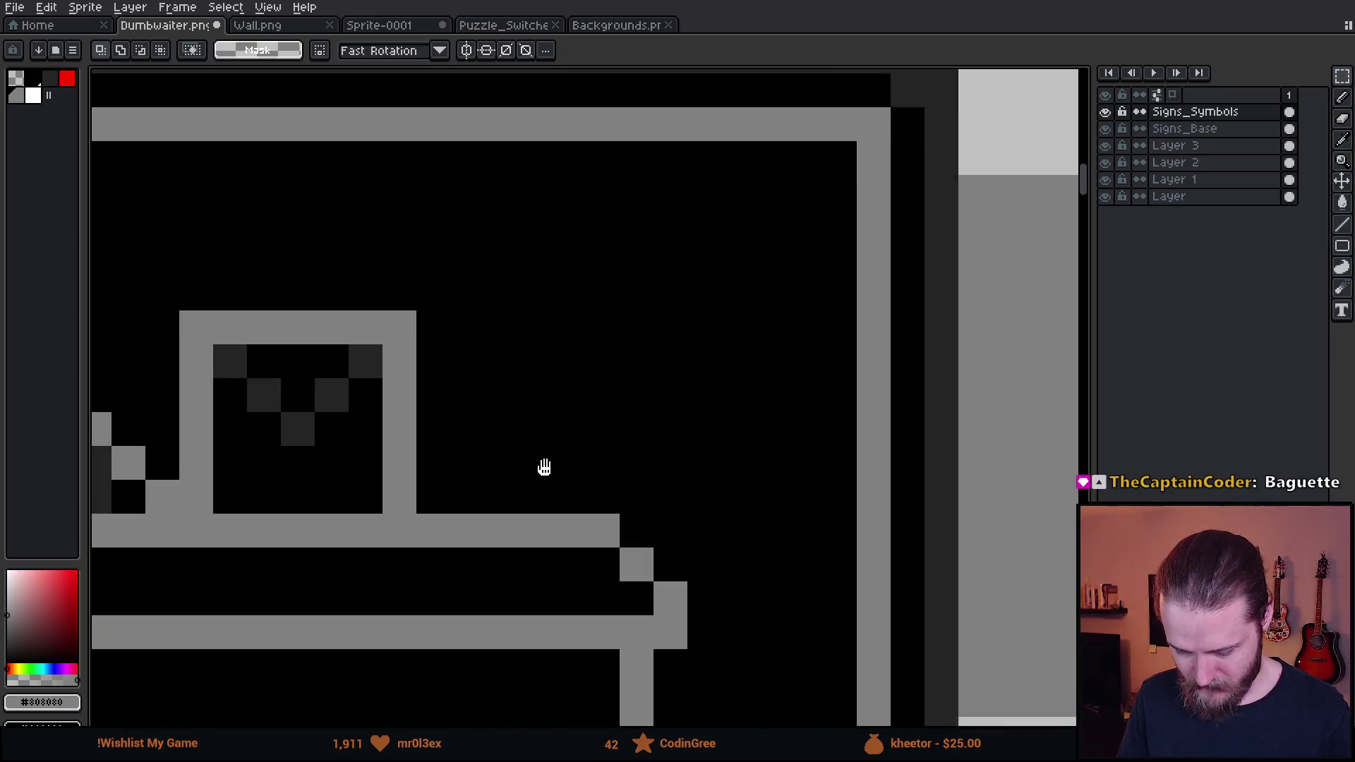
key(b)
click(591, 468)
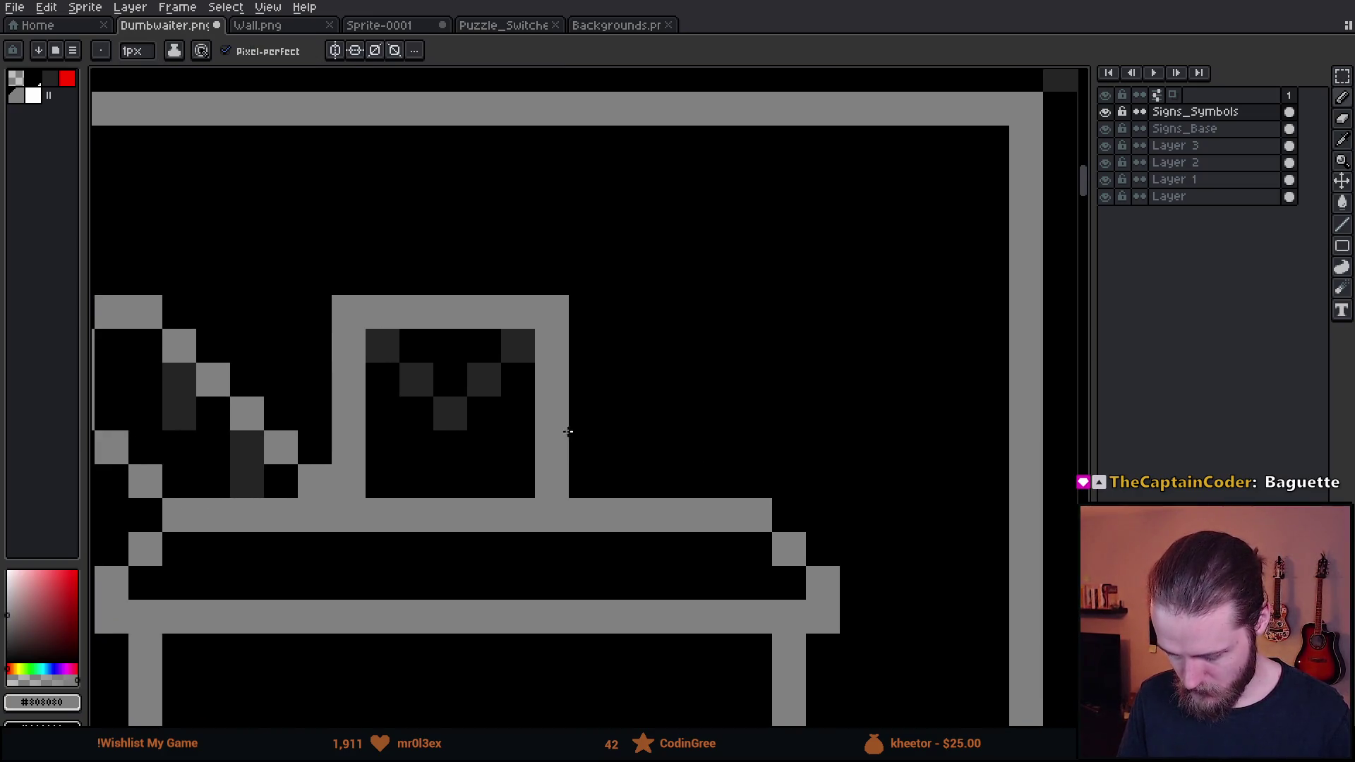
click(586, 381)
click(653, 414)
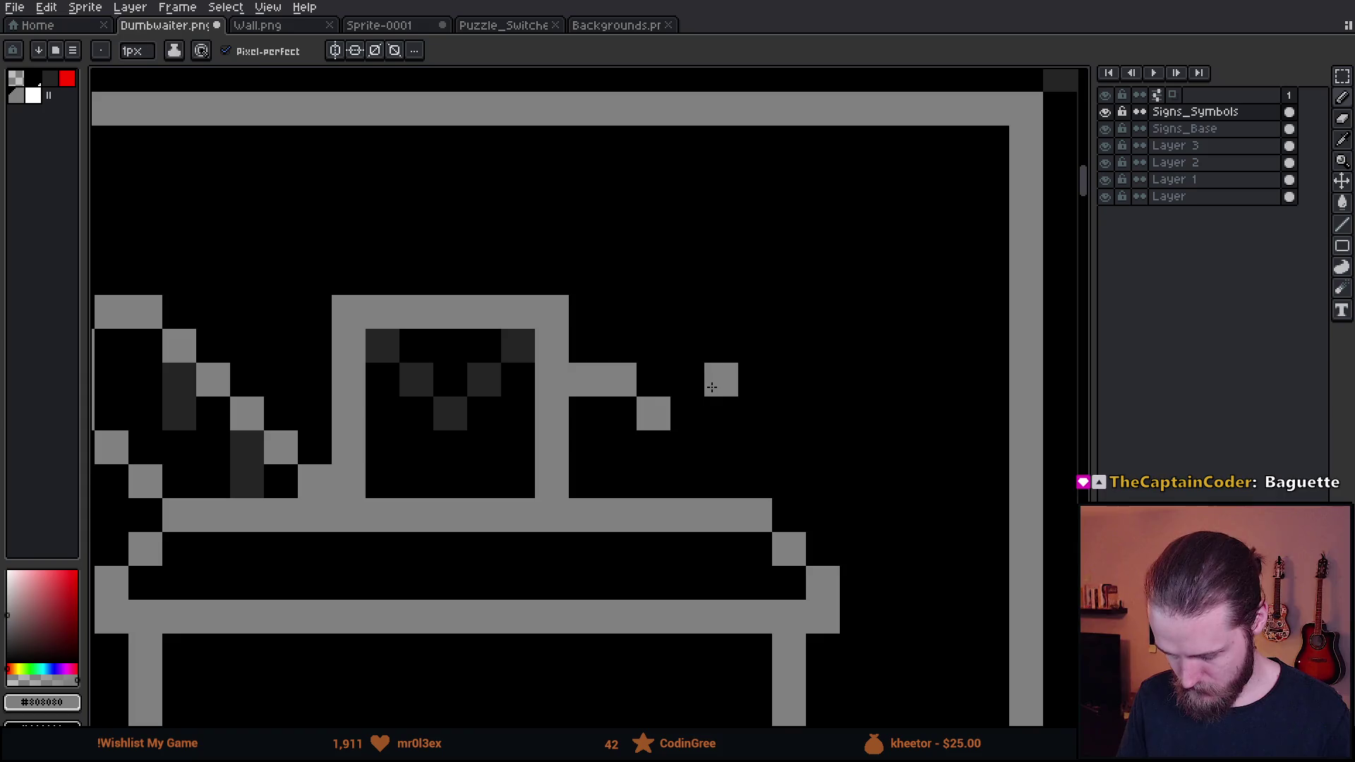
click(686, 380)
click(720, 380)
click(755, 413)
click(755, 447)
click(736, 485)
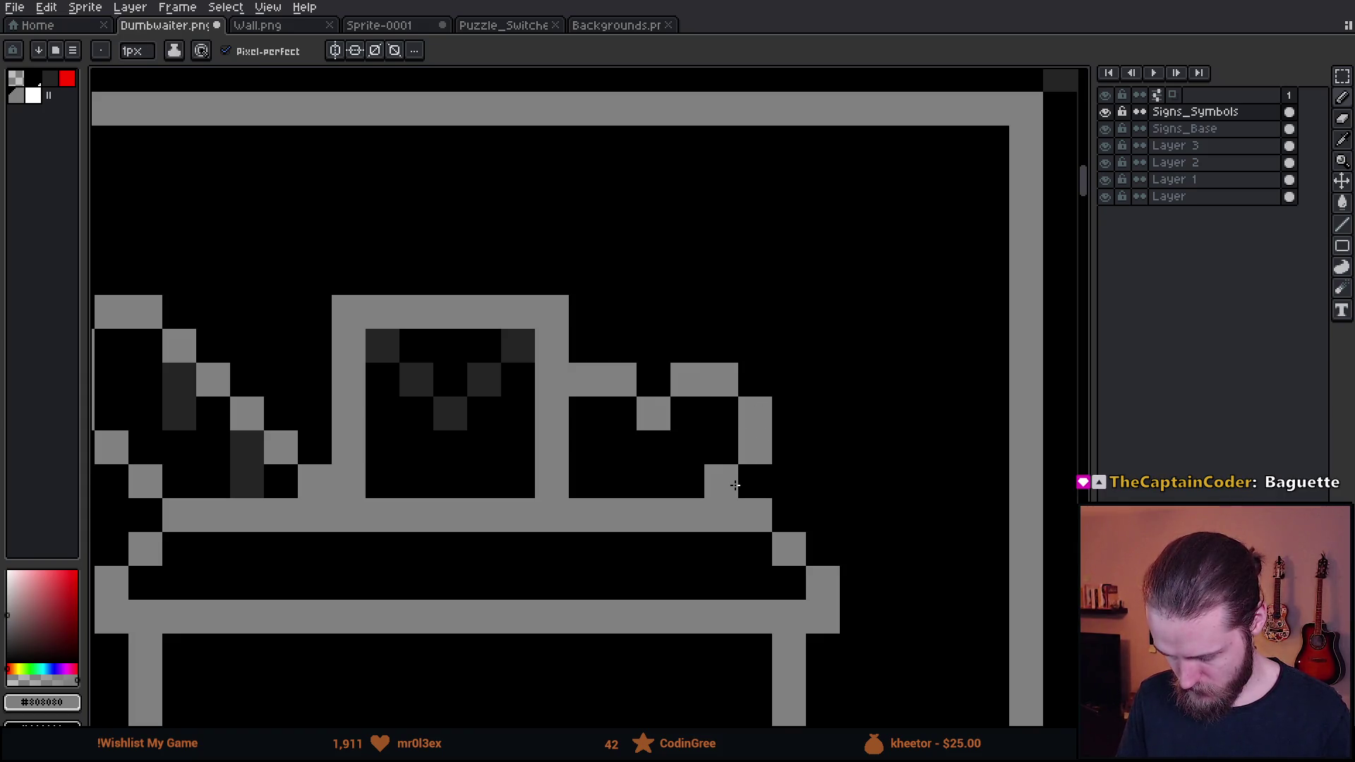
click(750, 484)
Draw sprouting leaves above the new vegetable, then zoom out to review the sign
click(654, 338)
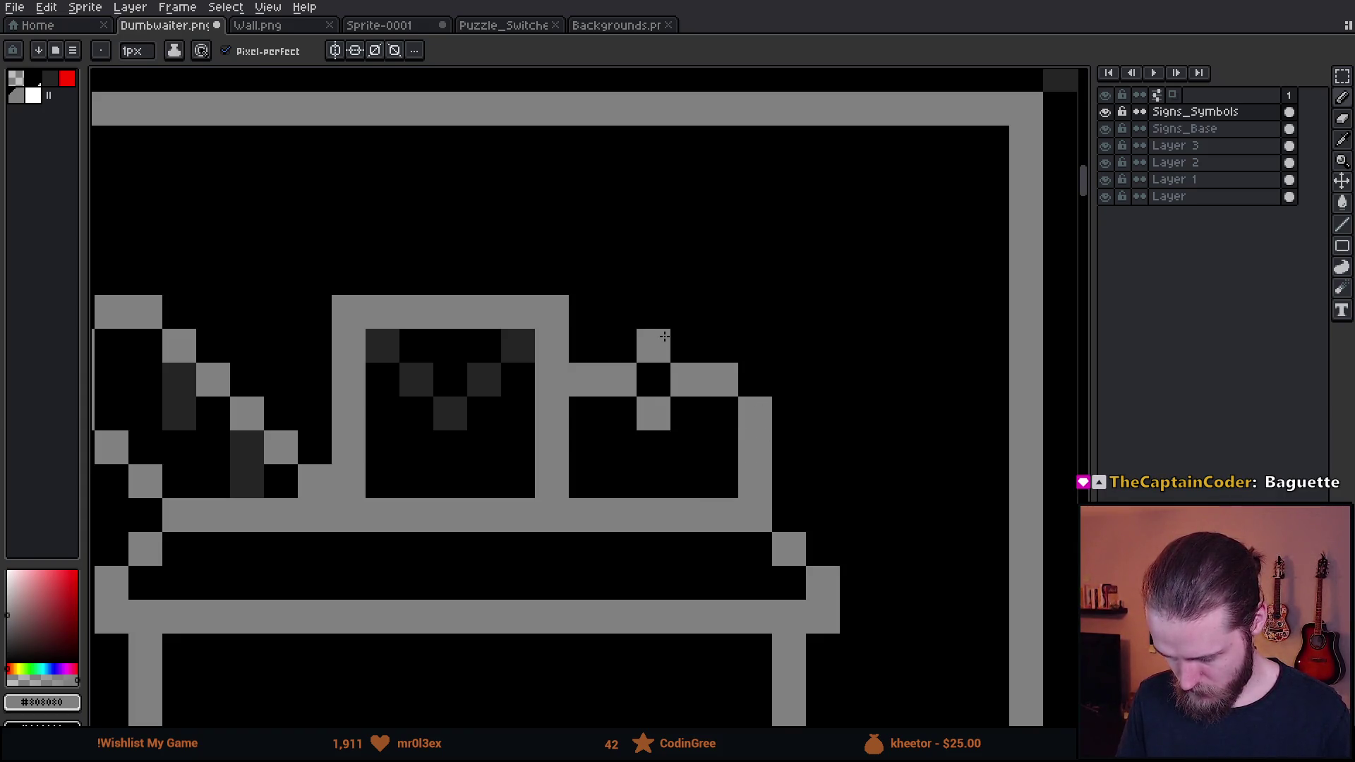
click(657, 323)
drag(656, 323, 689, 275)
click(710, 281)
click(755, 381)
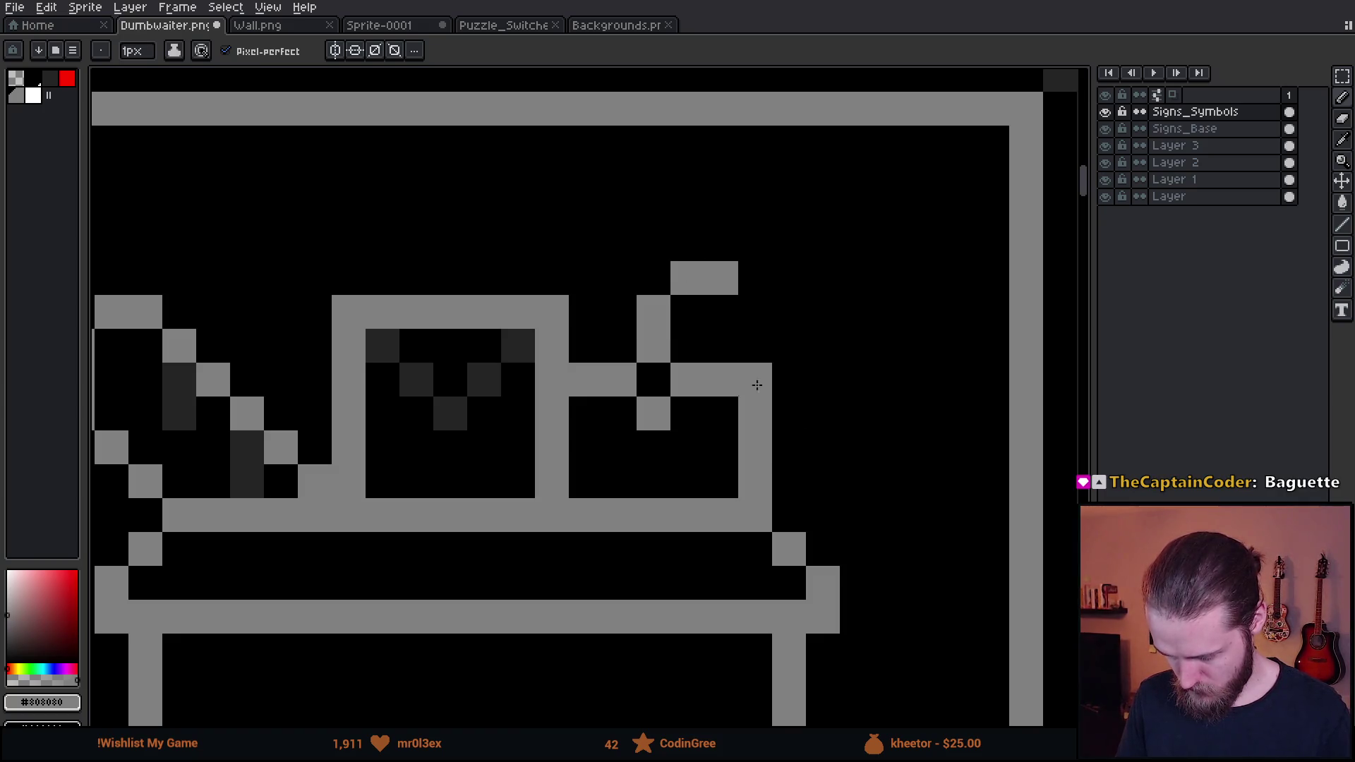
scroll(756, 381, down, 5)
scroll(828, 521, down, 1)
scroll(827, 502, up, 3)
scroll(558, 364, down, 3)
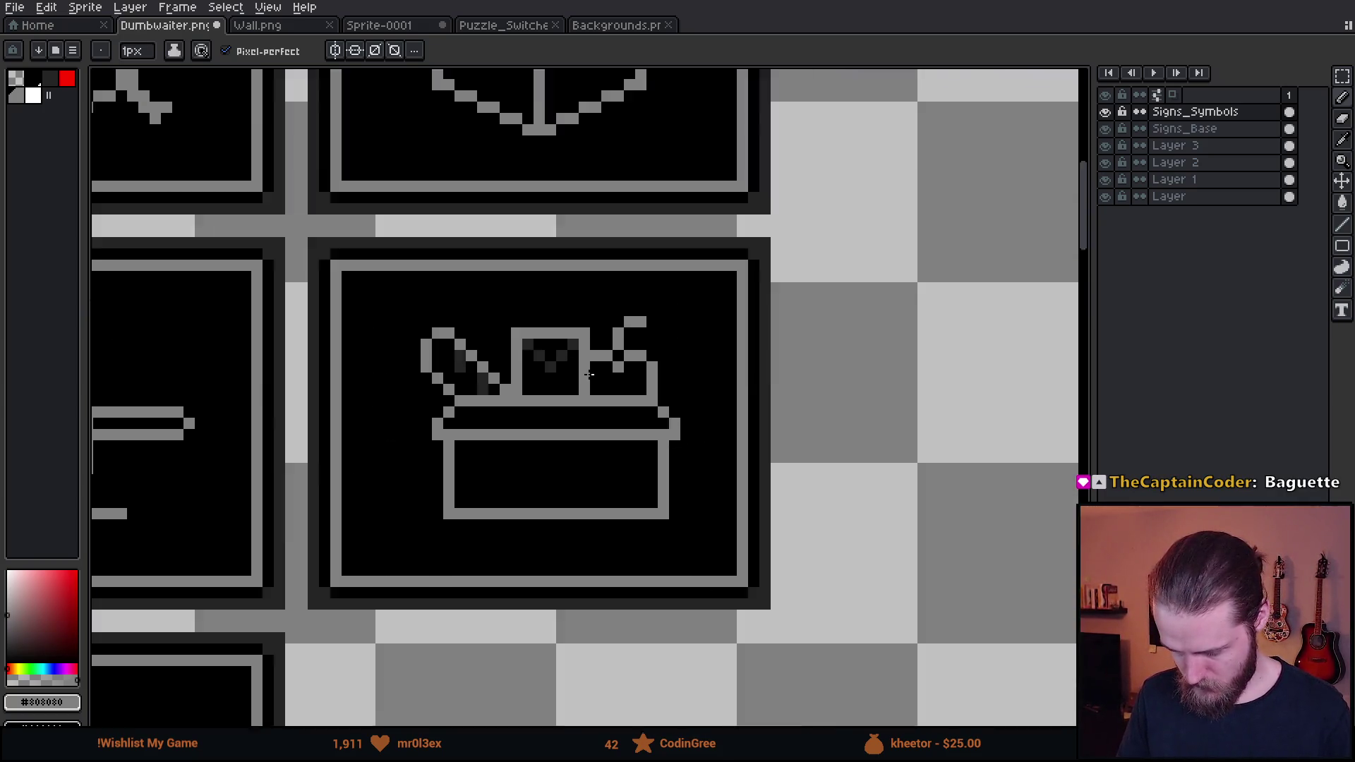
scroll(569, 365, up, 3)
scroll(607, 388, down, 5)
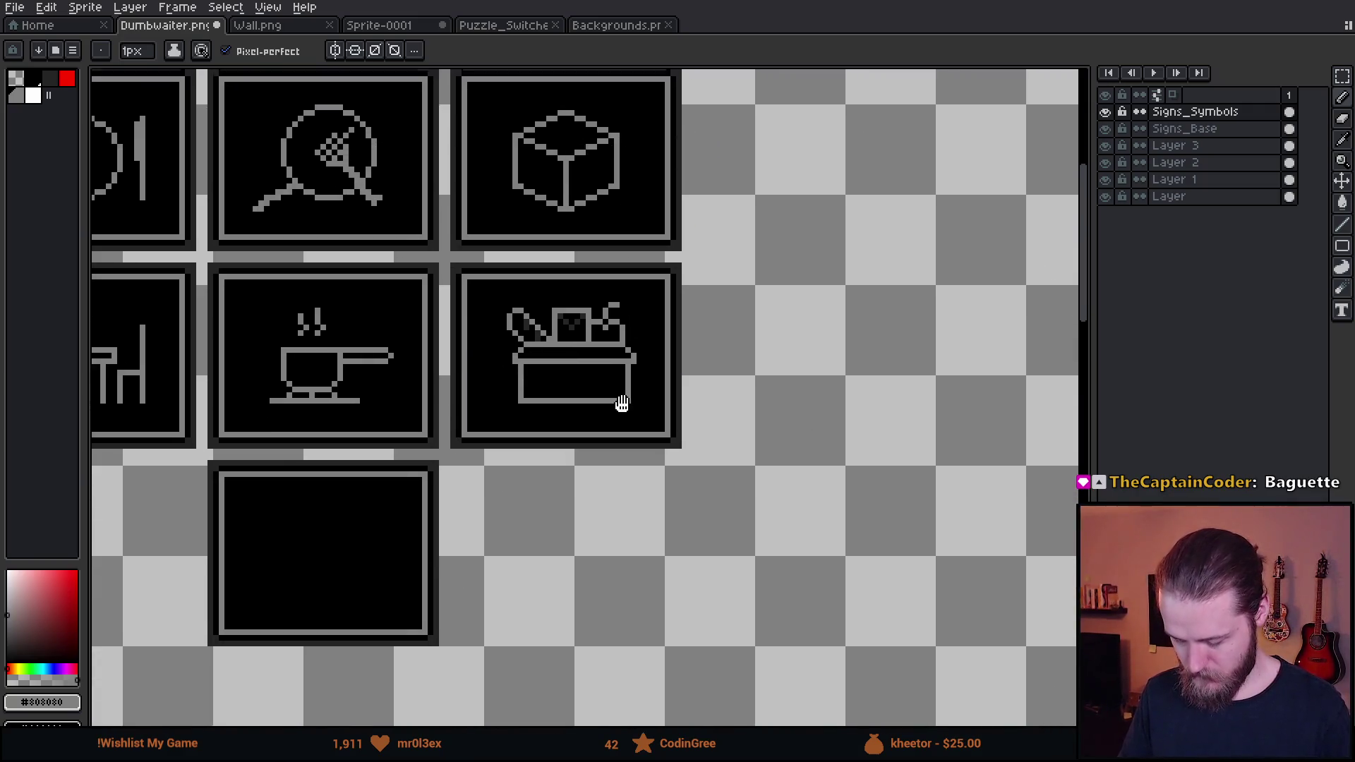
scroll(664, 466, up, 1)
scroll(663, 470, down, 1)
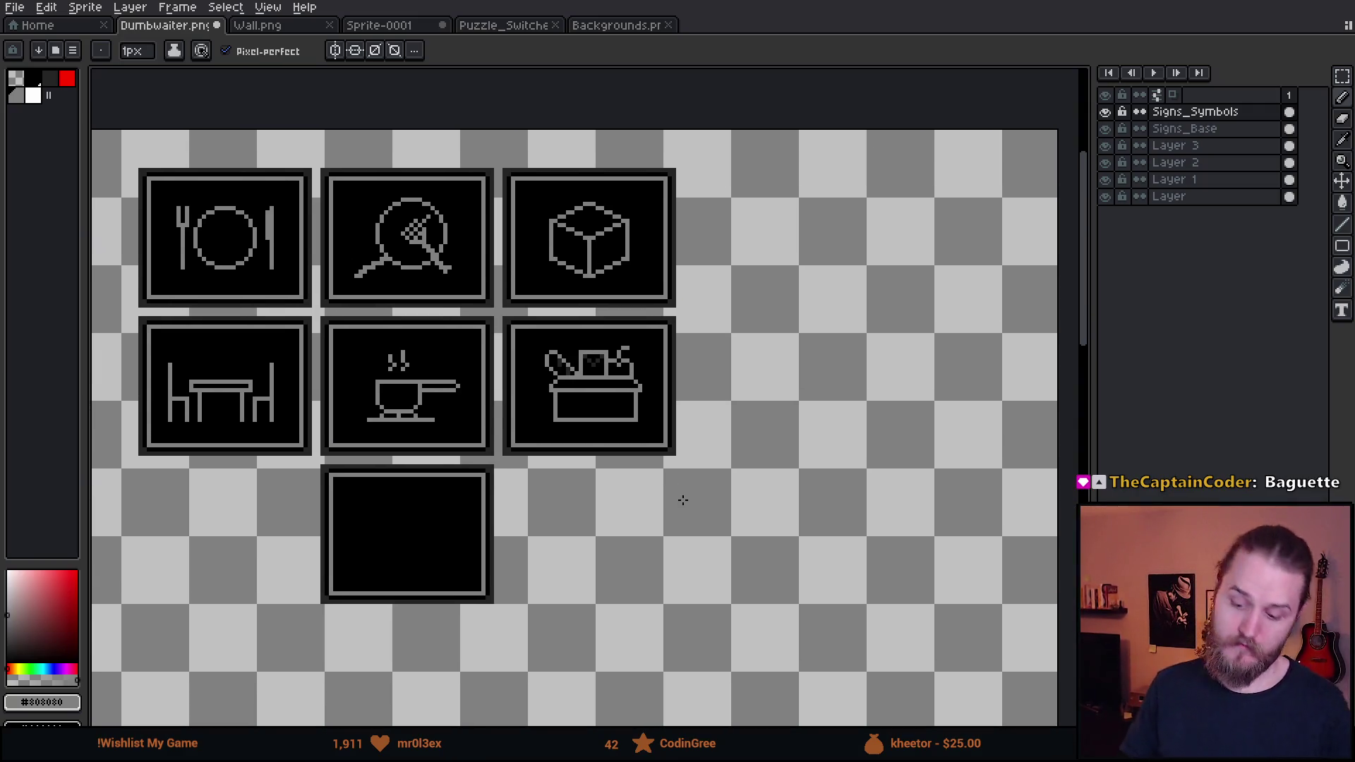
scroll(586, 452, up, 4)
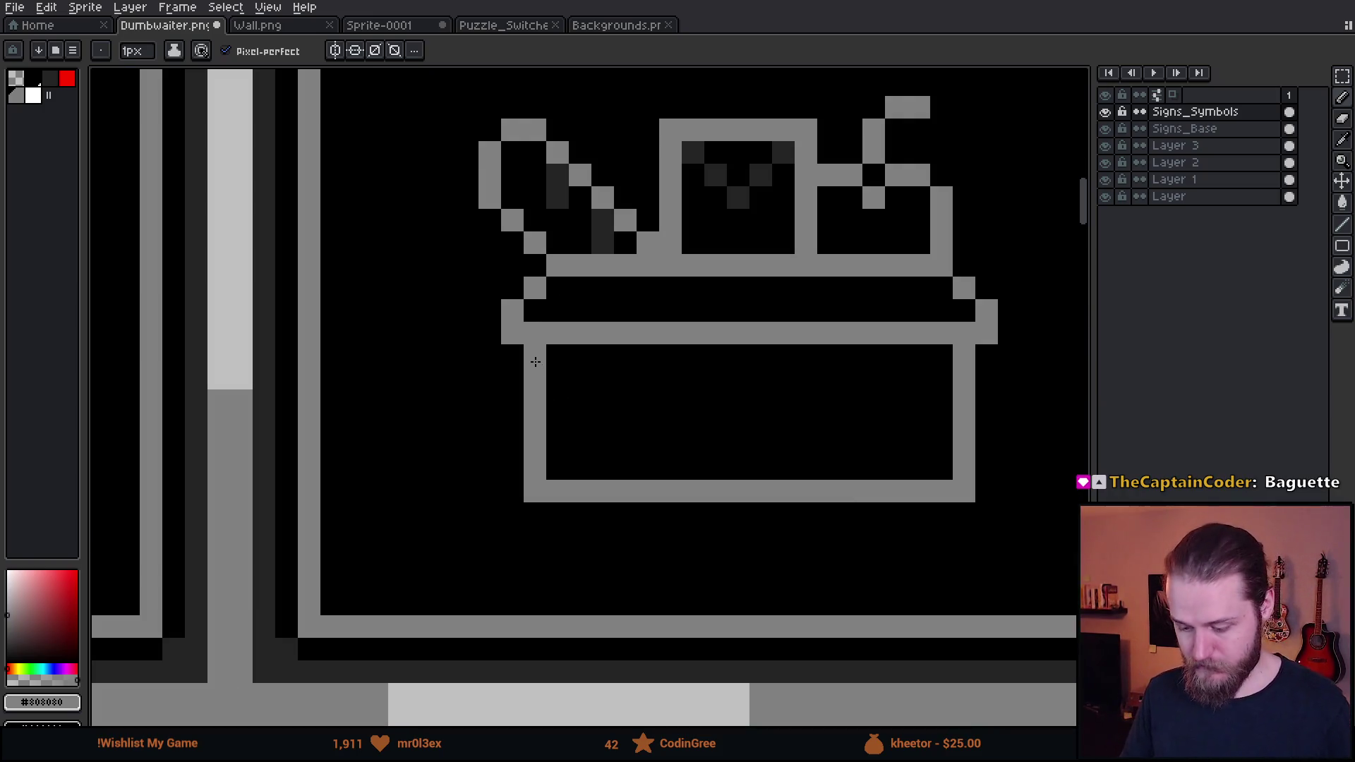
Erase the lid's left overhang on the basket
key(e)
drag(500, 280, 500, 388)
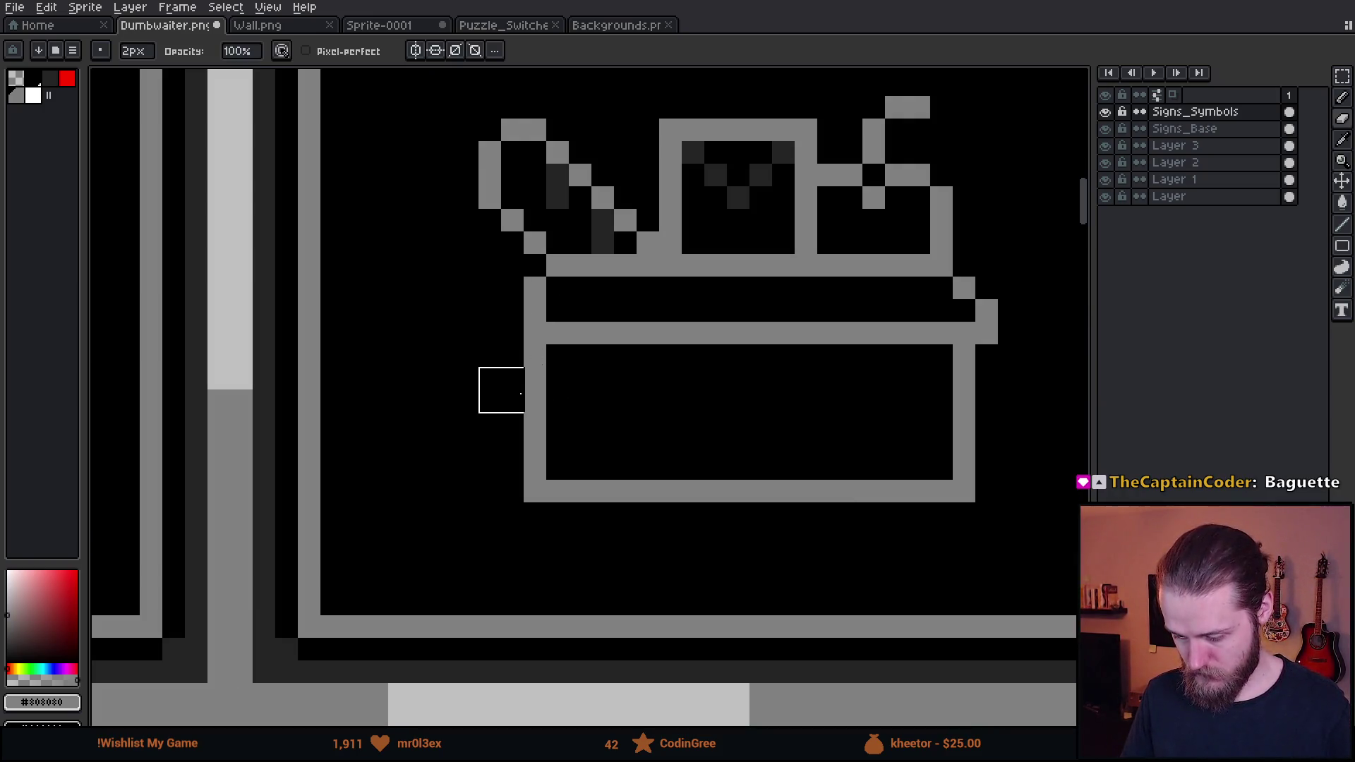
scroll(500, 388, down, 4)
scroll(704, 460, up, 3)
key(b)
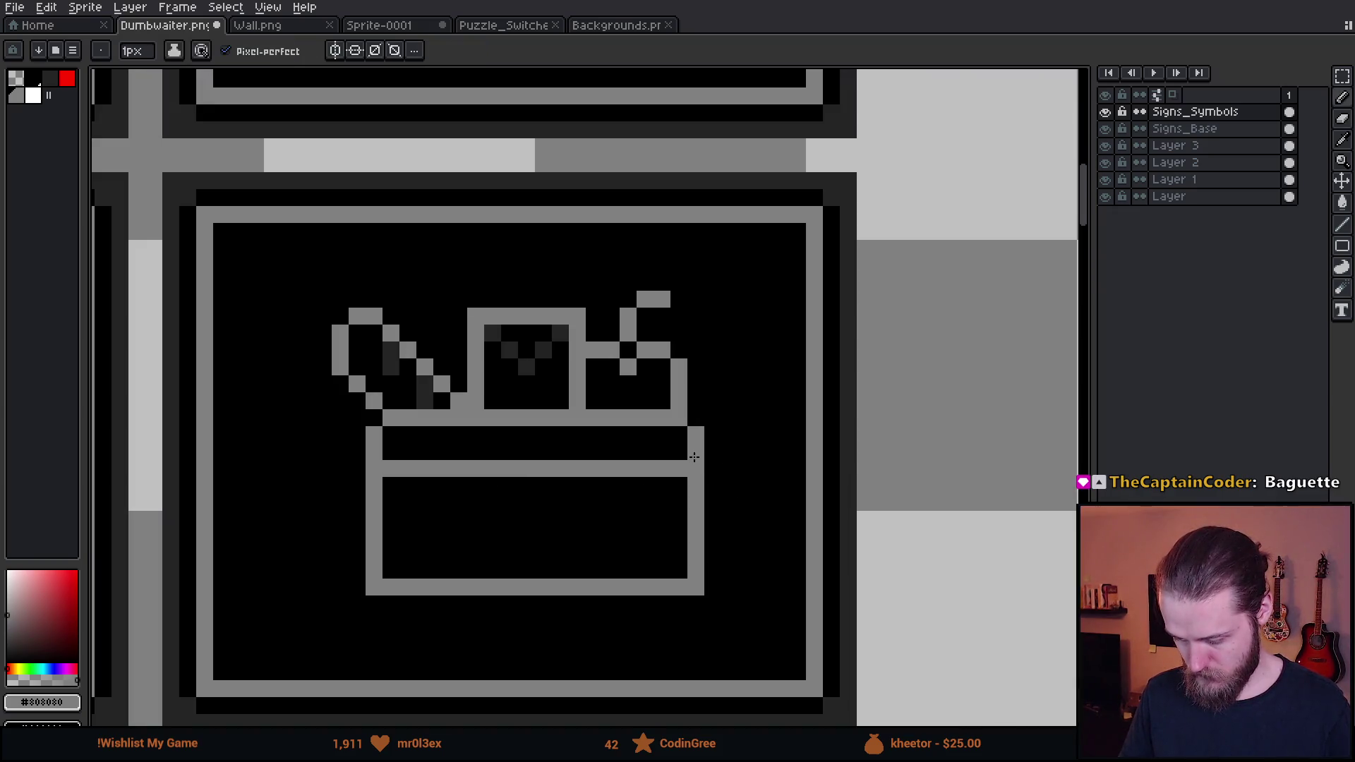
scroll(725, 557, down, 4)
scroll(716, 535, up, 4)
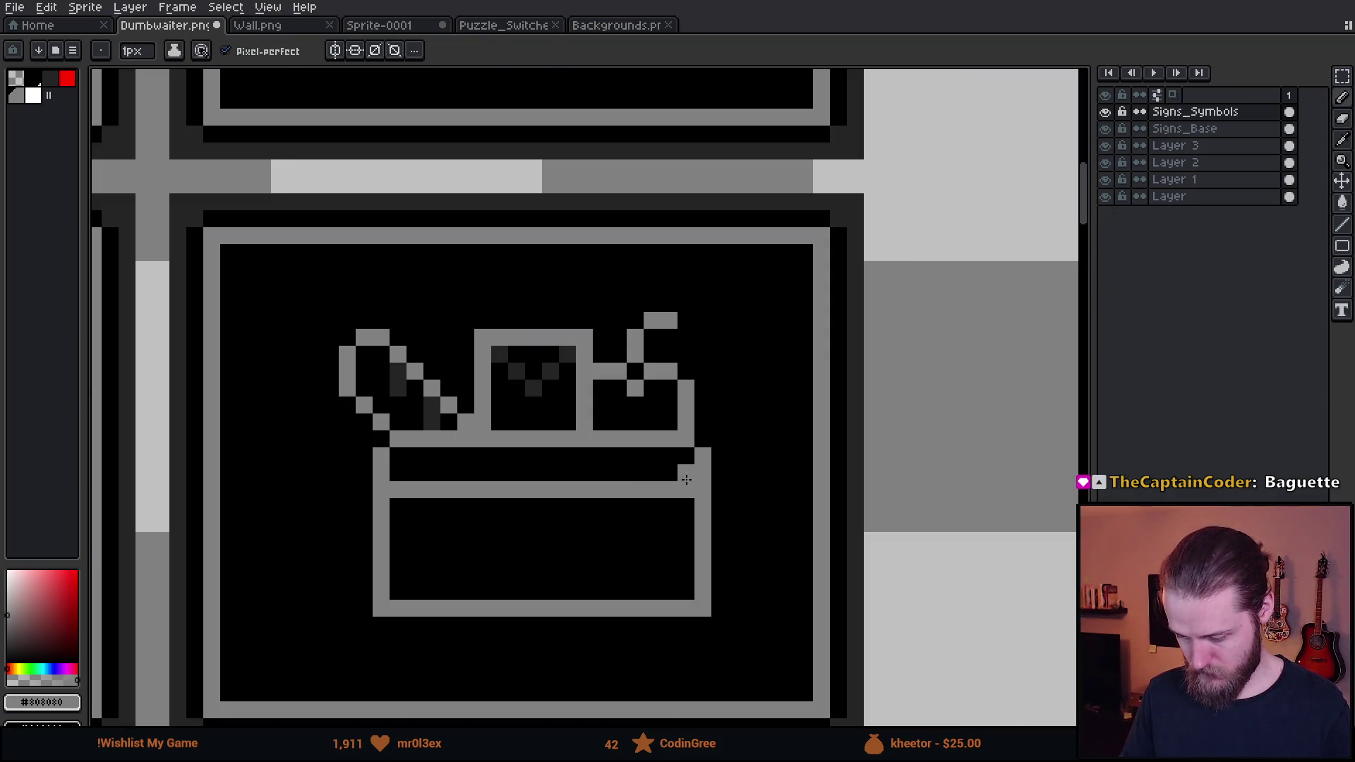
Shift the basket's right side one pixel right and its left side one pixel left
key(m)
drag(642, 428, 731, 636)
click(716, 575)
drag(717, 575, 733, 576)
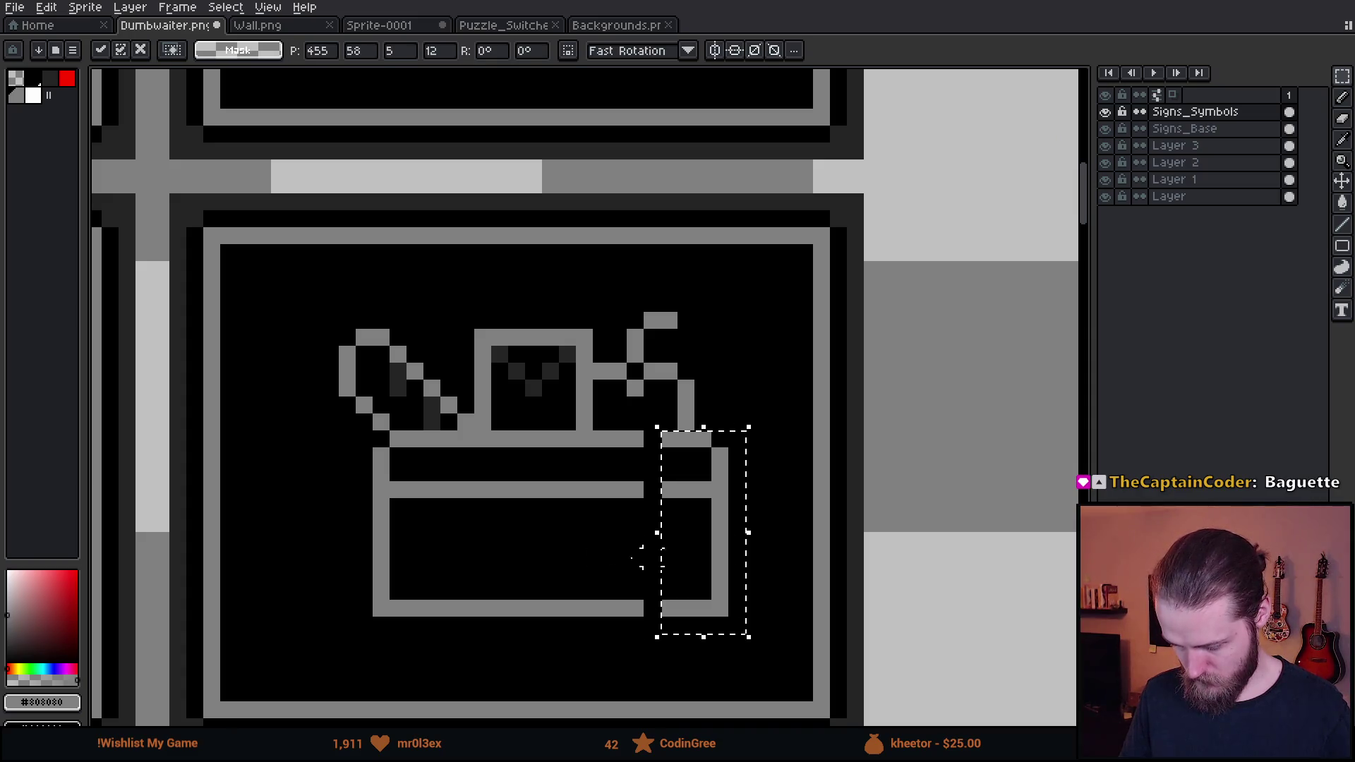
click(424, 431)
drag(424, 432, 303, 653)
drag(367, 596, 350, 596)
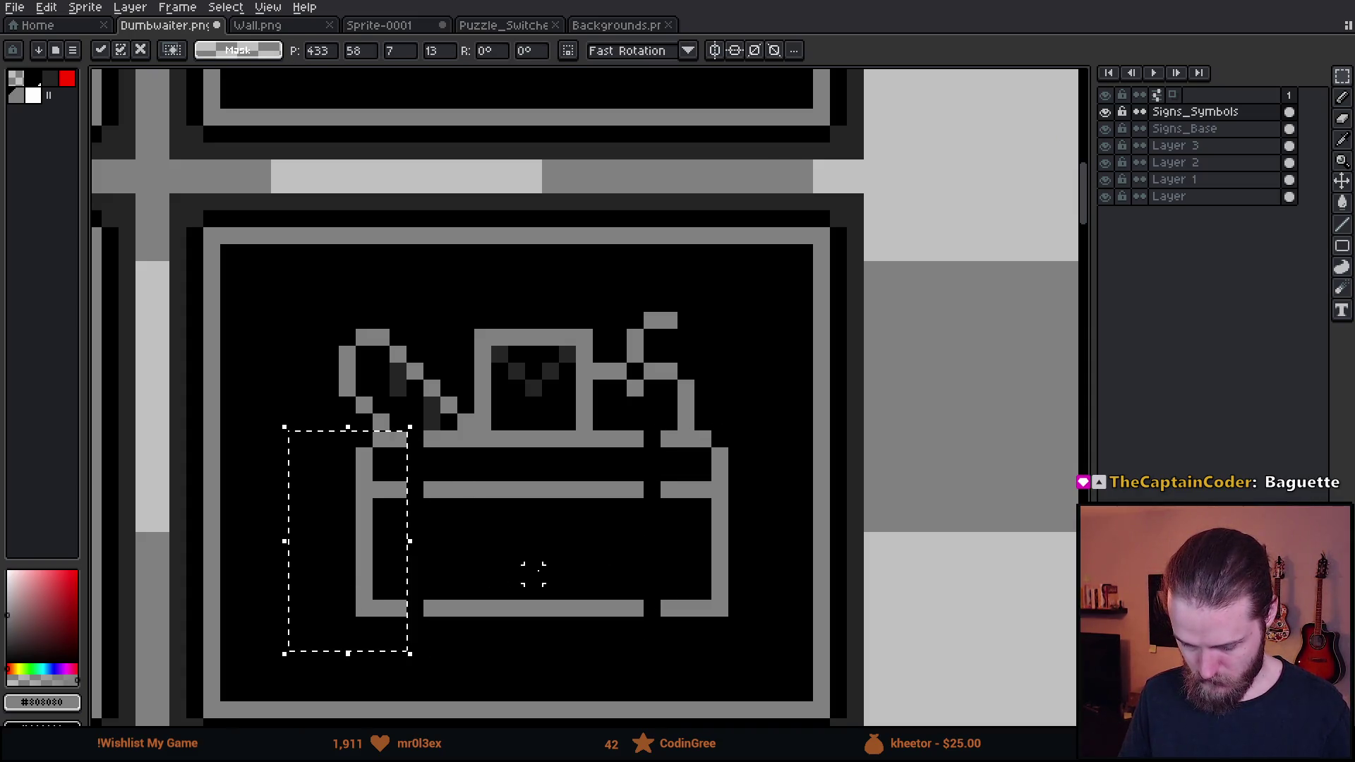
click(389, 430)
Stretch the basket's left wall column across the body to widen it
drag(387, 428, 407, 670)
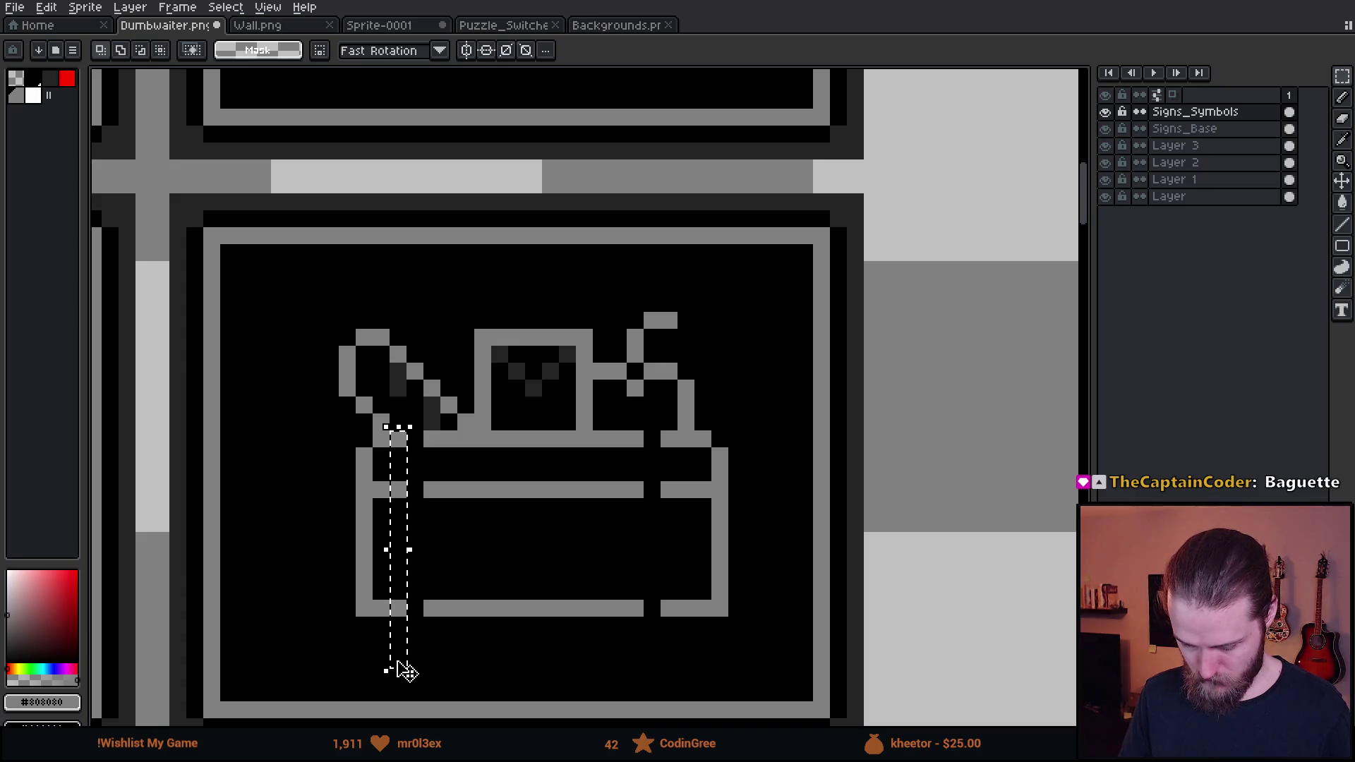
click(409, 544)
key(Return)
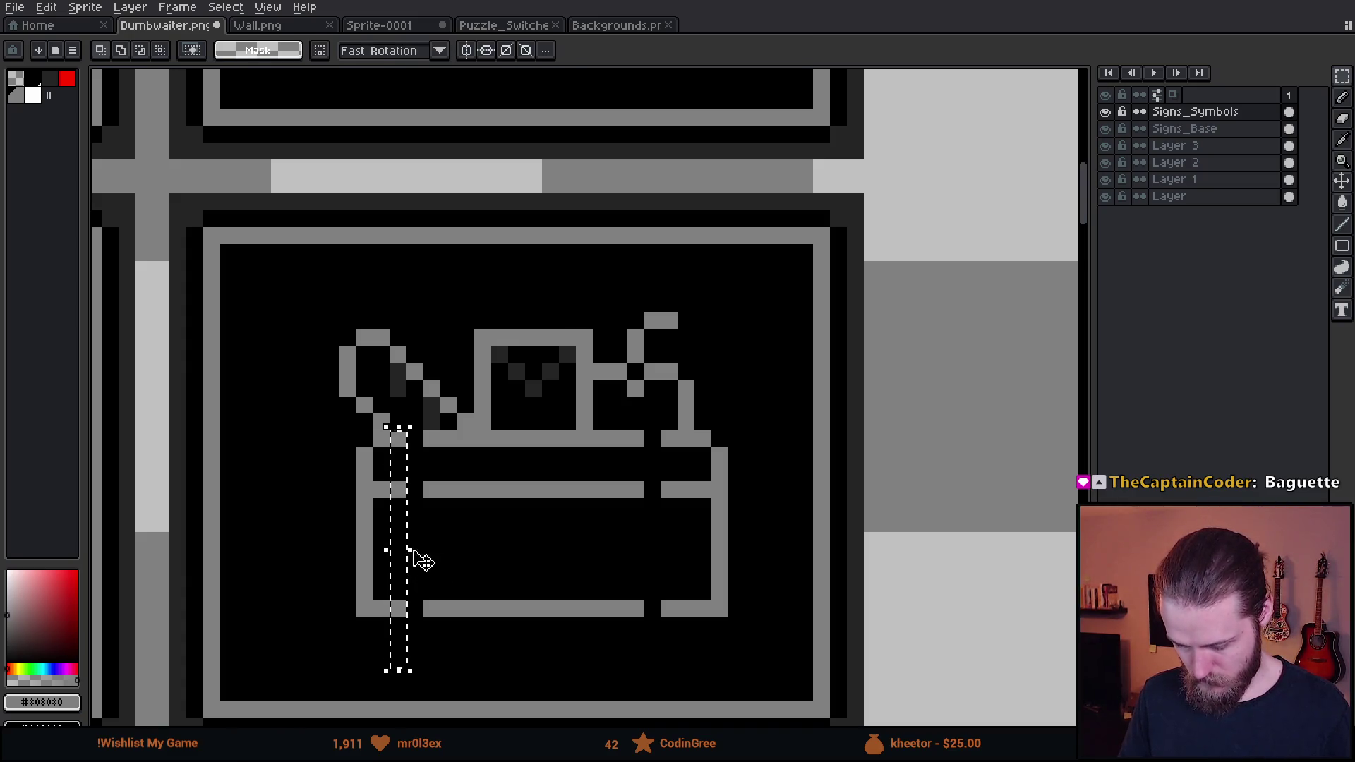
drag(420, 560, 717, 565)
key(Return)
scroll(750, 544, down, 2)
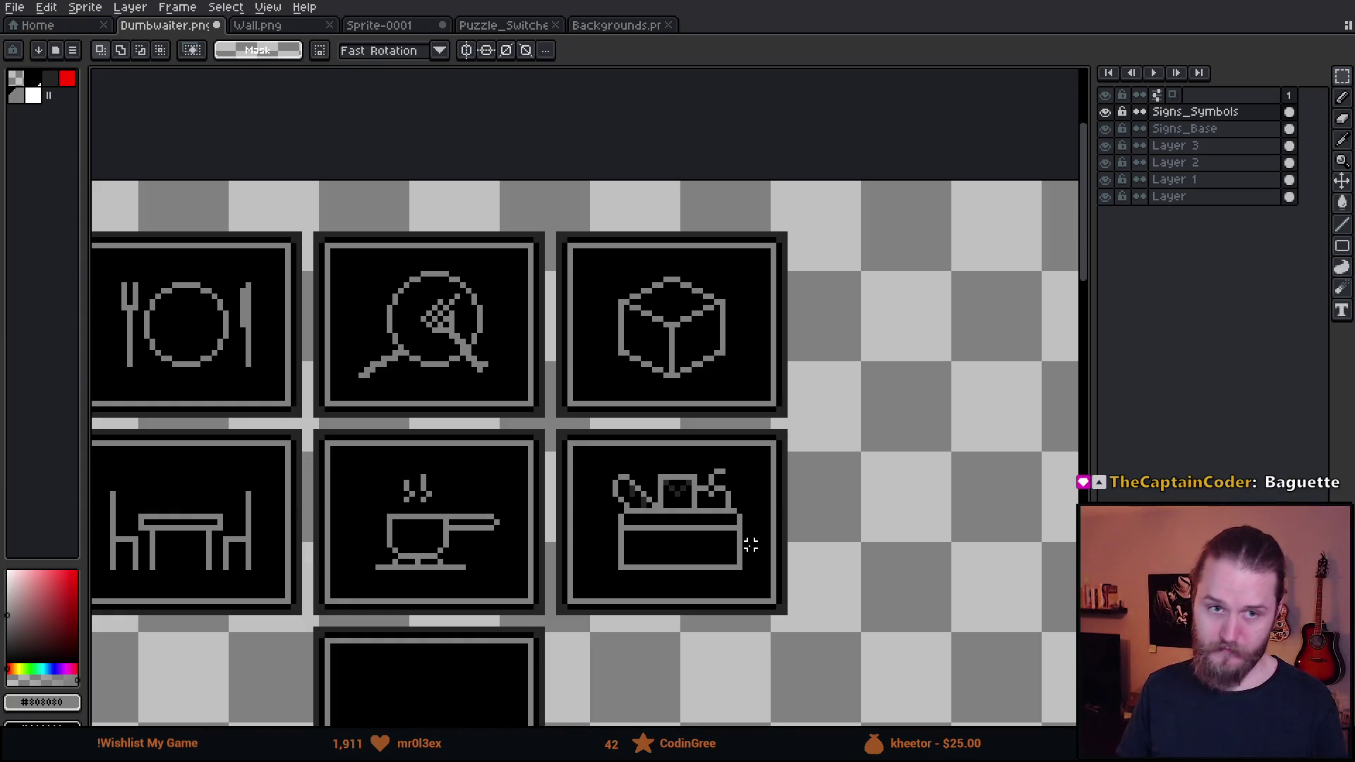
scroll(701, 544, up, 1)
scroll(680, 544, down, 1)
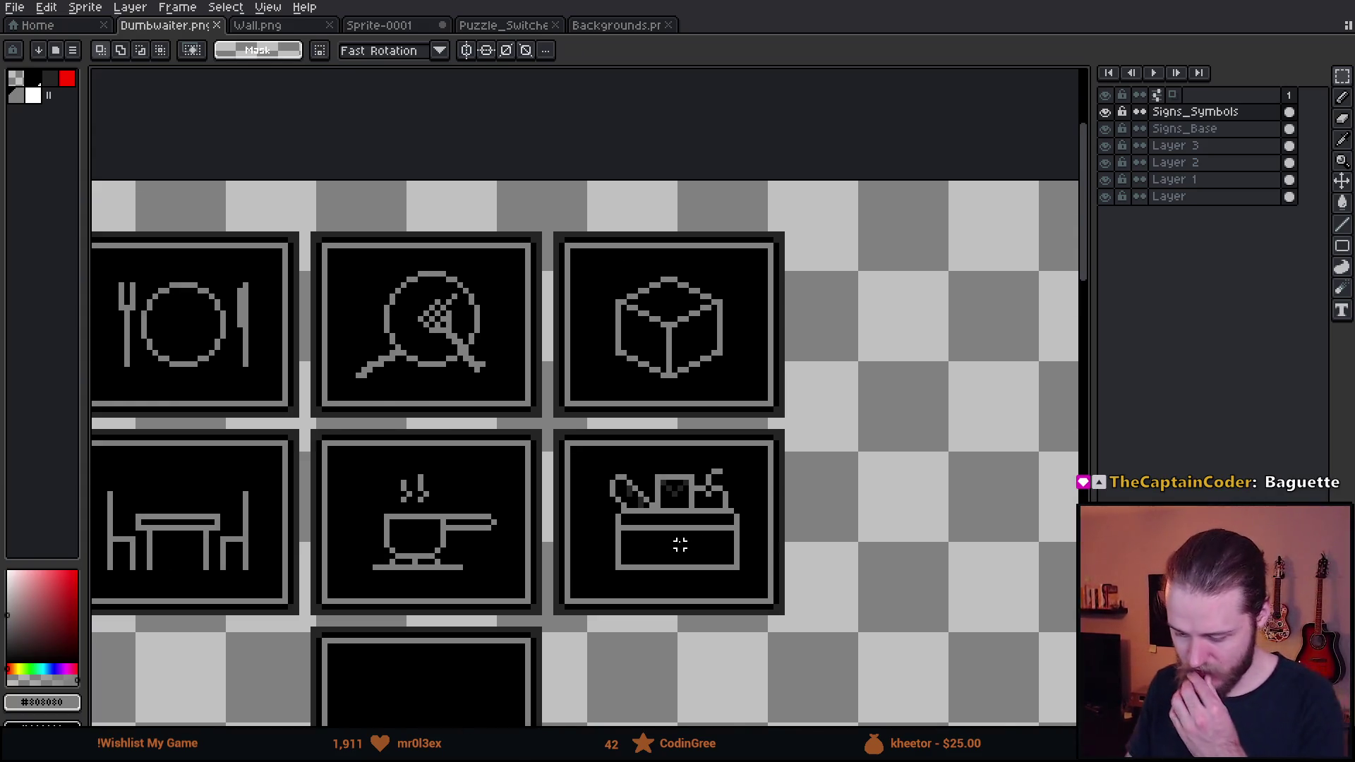
scroll(679, 544, down, 1)
scroll(746, 443, up, 3)
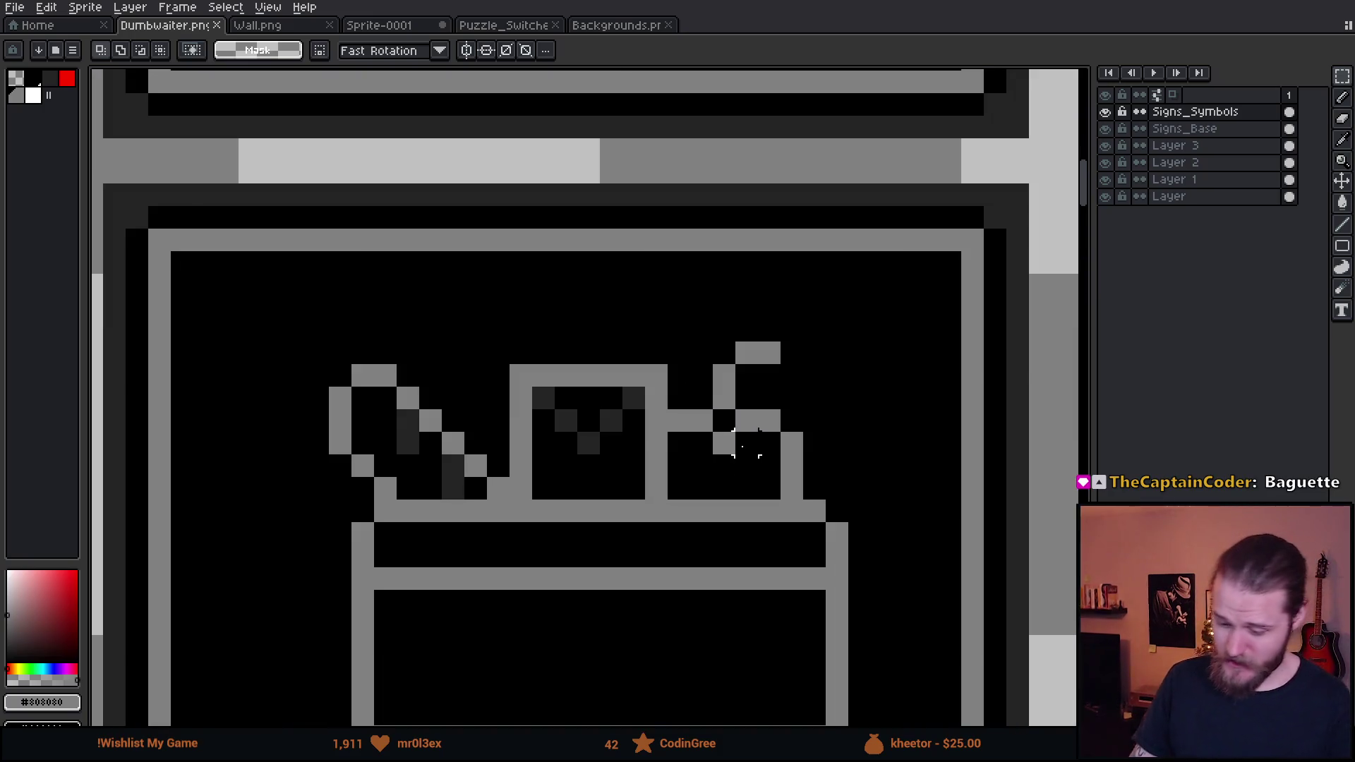
scroll(701, 443, up, 2)
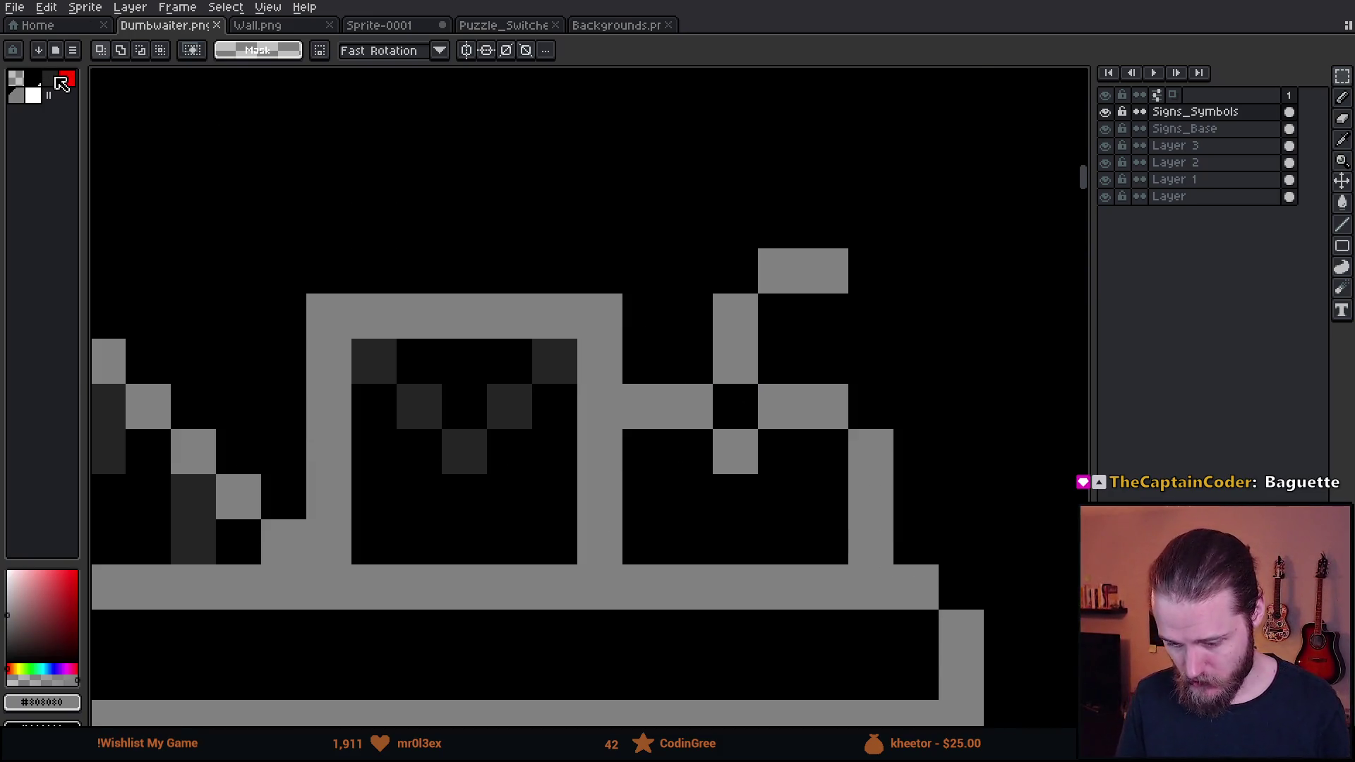
scroll(798, 459, down, 5)
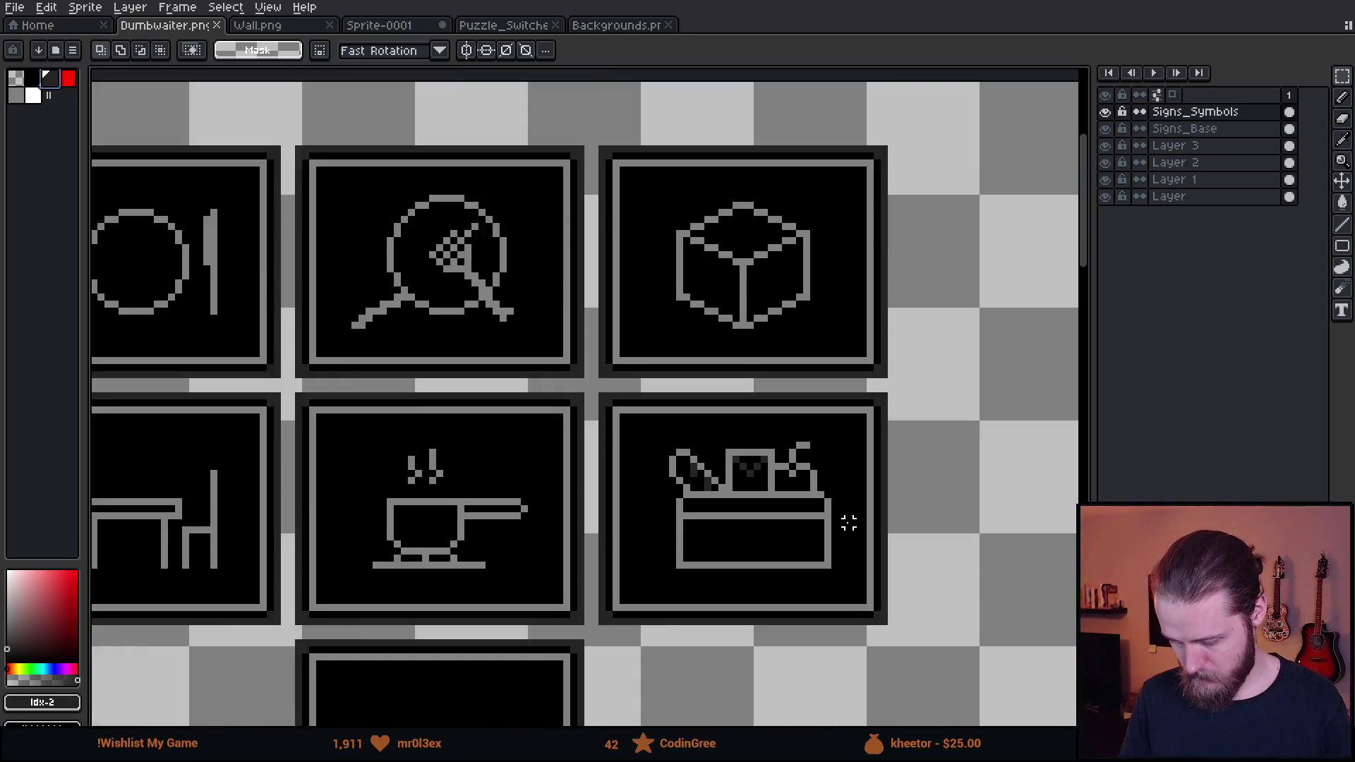
scroll(771, 484, down, 1)
scroll(753, 429, up, 1)
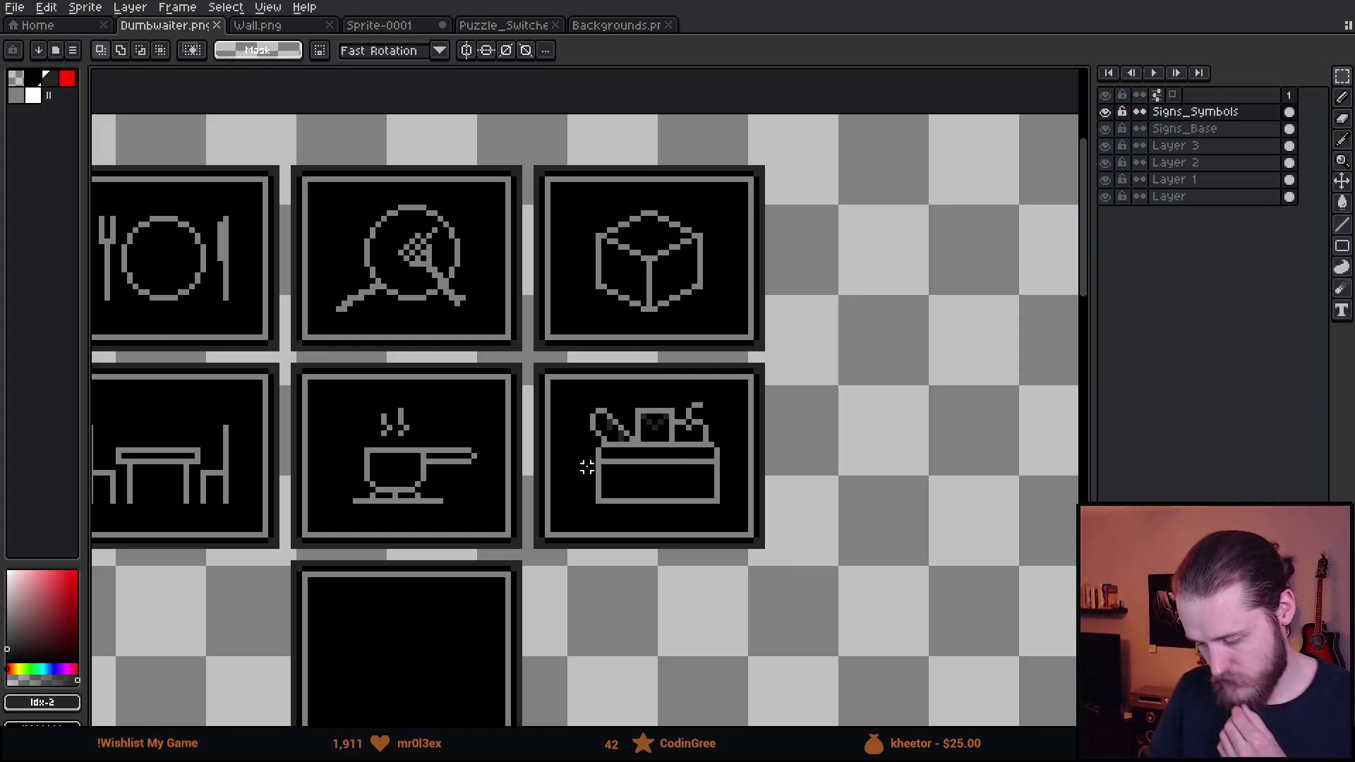
scroll(682, 456, up, 3)
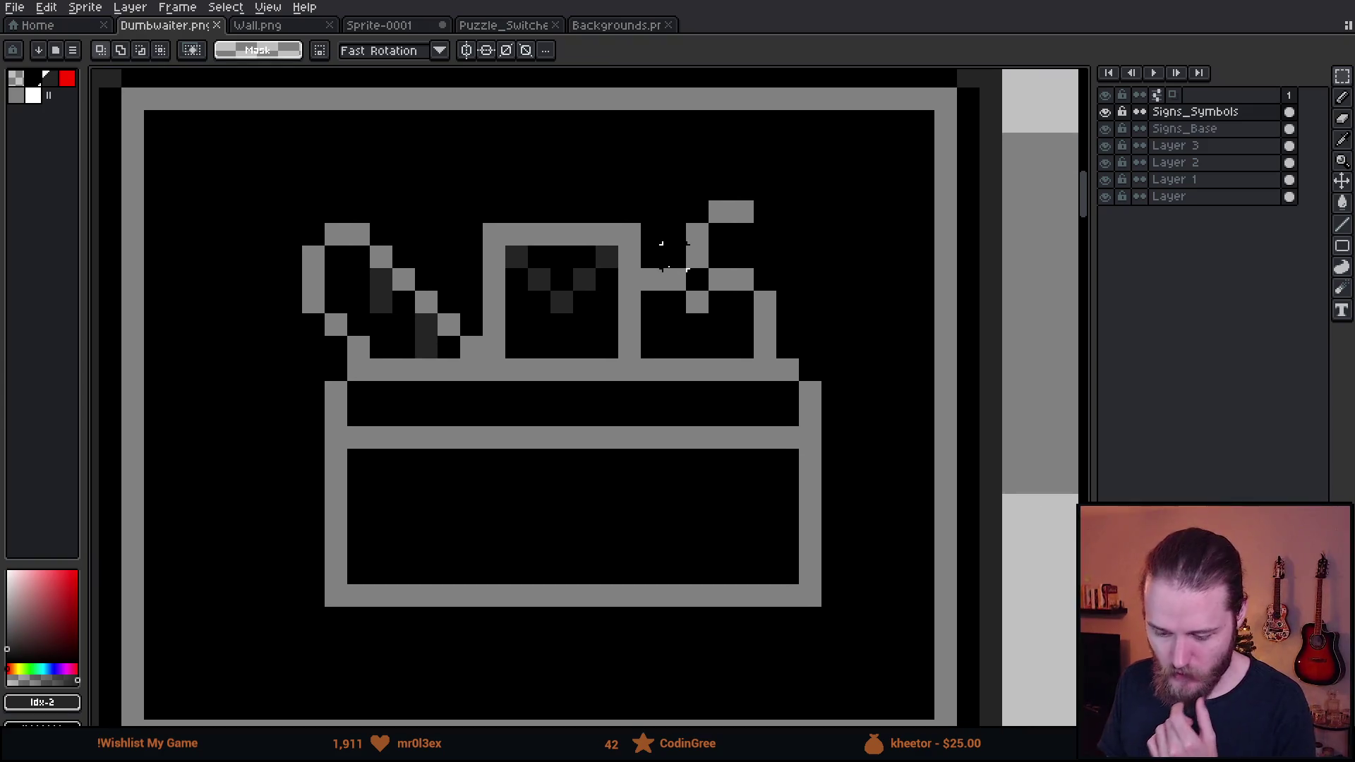
scroll(628, 301, down, 4)
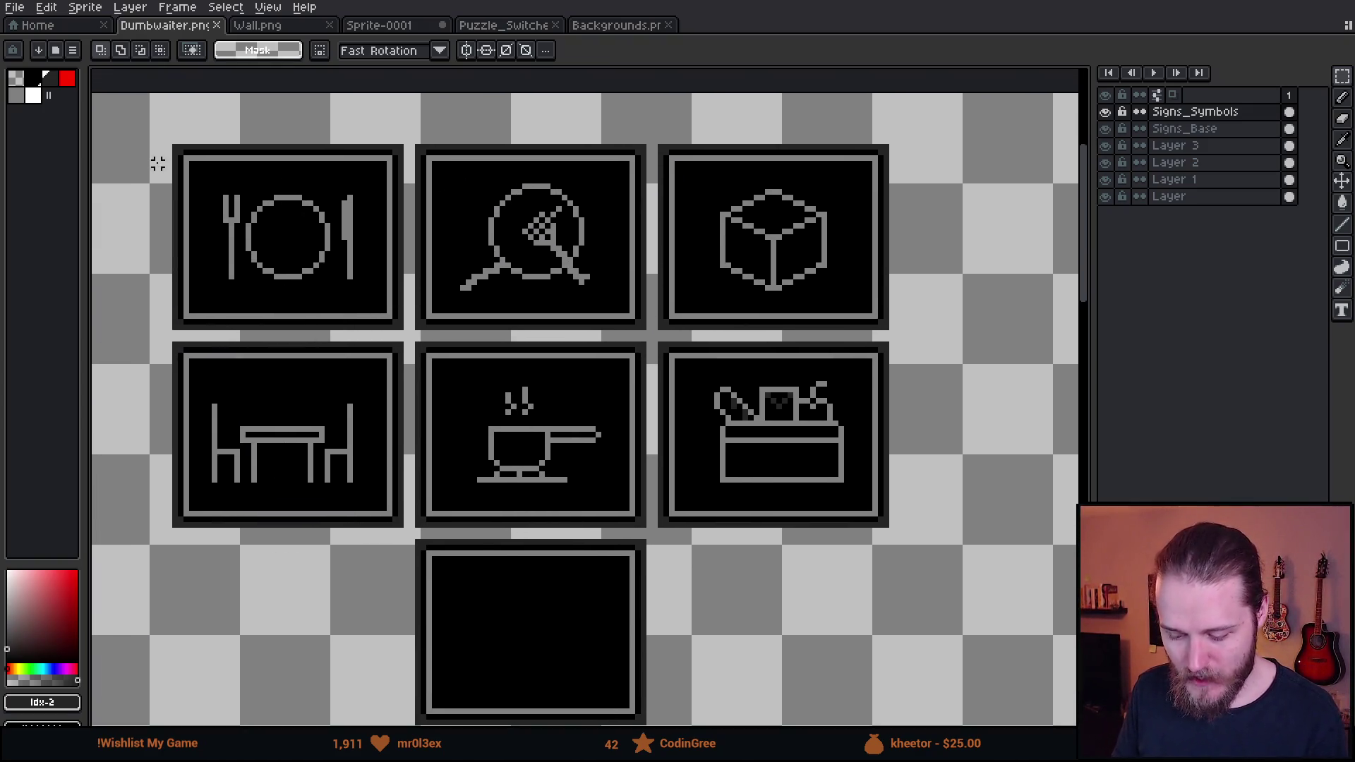
drag(157, 163, 413, 321)
drag(338, 348, 189, 494)
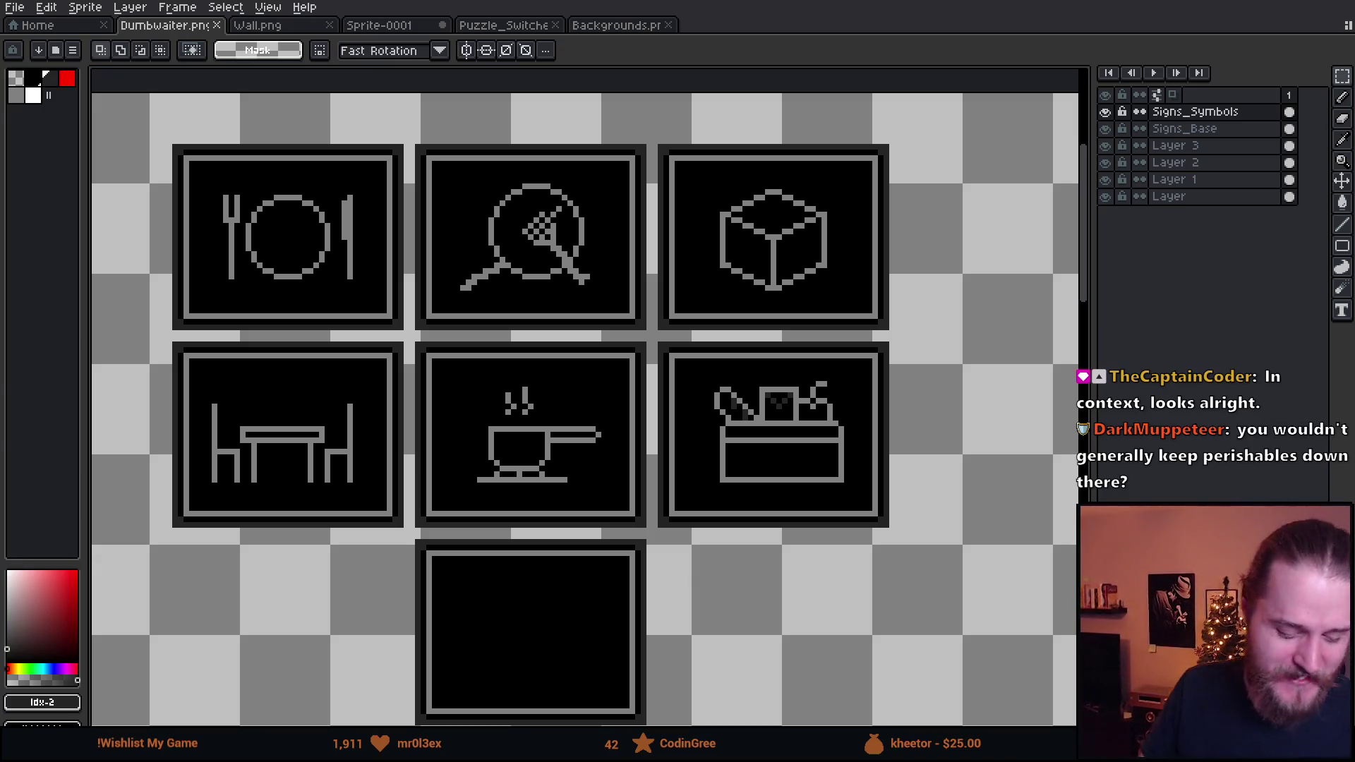
key(alt+Tab)
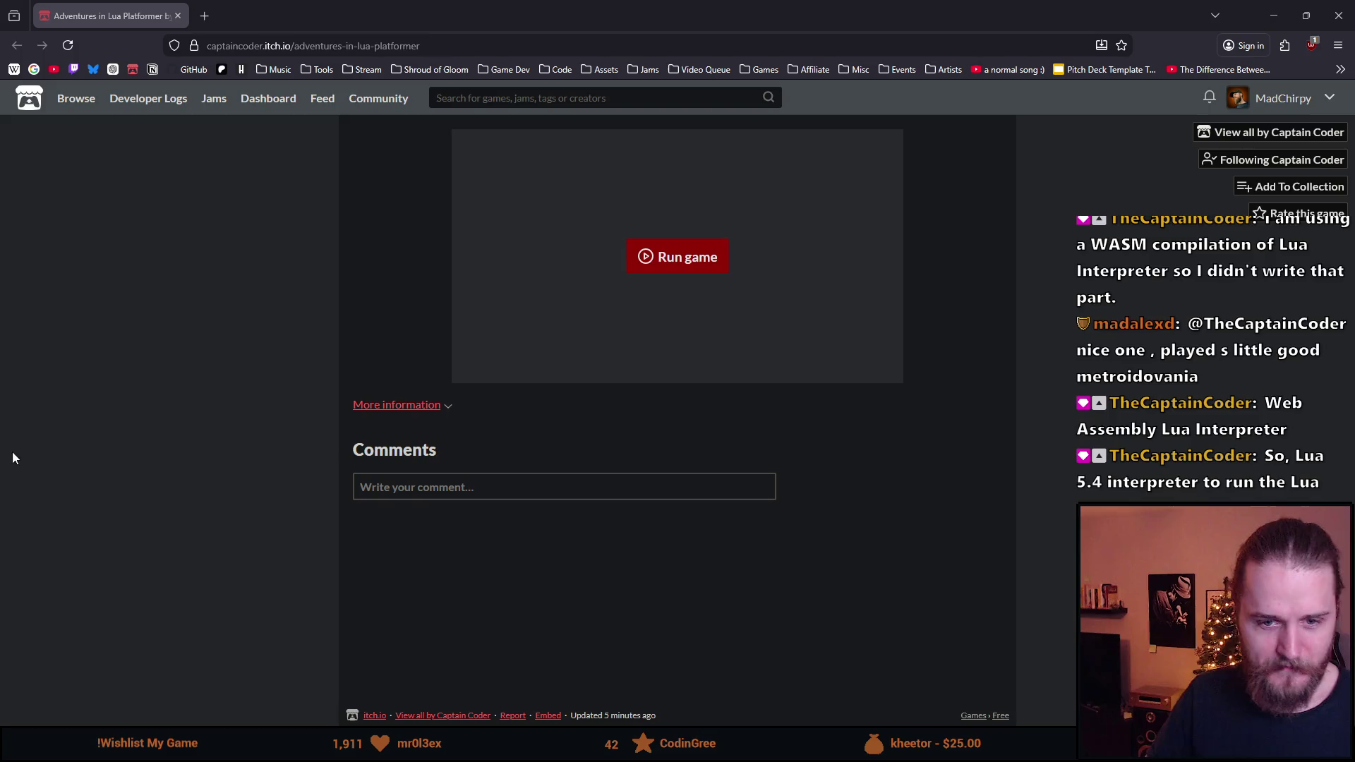
Launch the Adventures in Lua Platformer web build on itch.io
click(656, 263)
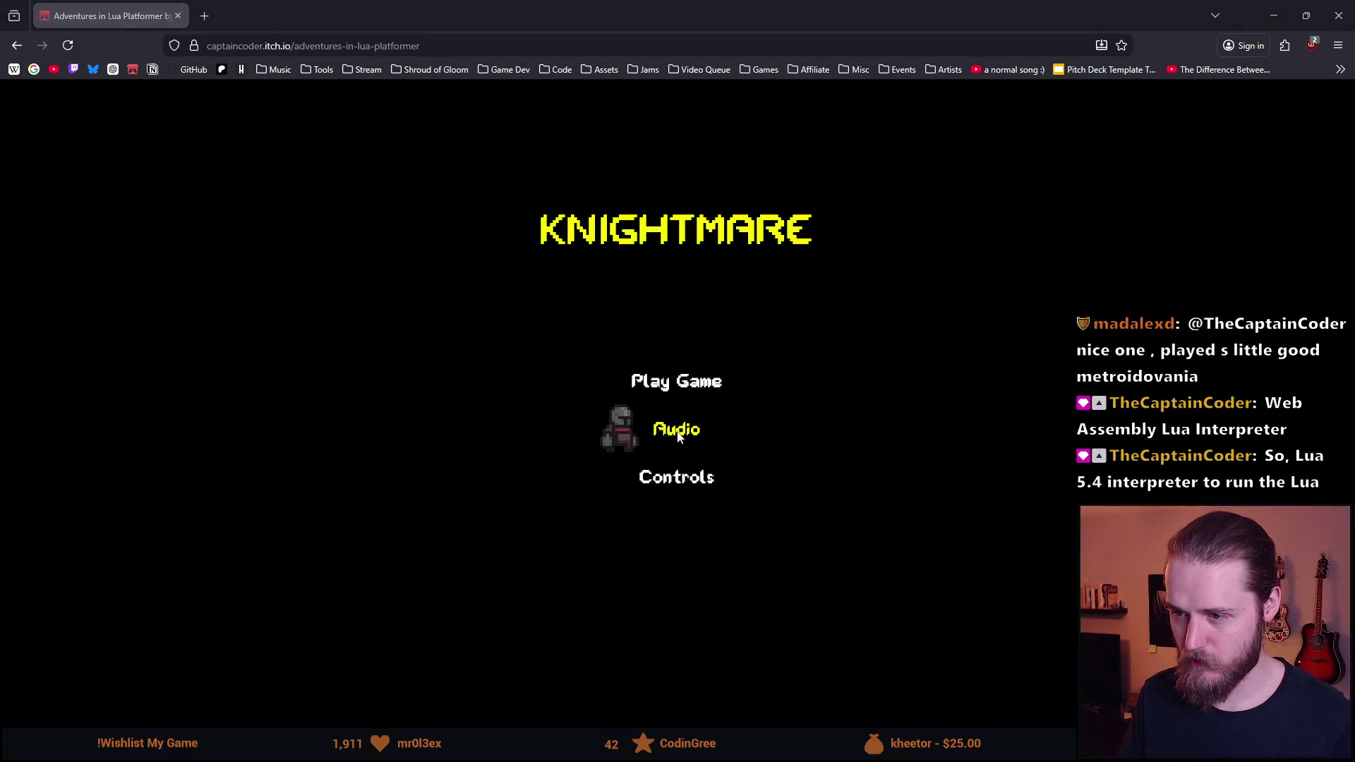
Adjust Knightmare's music volume in the Audio settings and close them
click(679, 433)
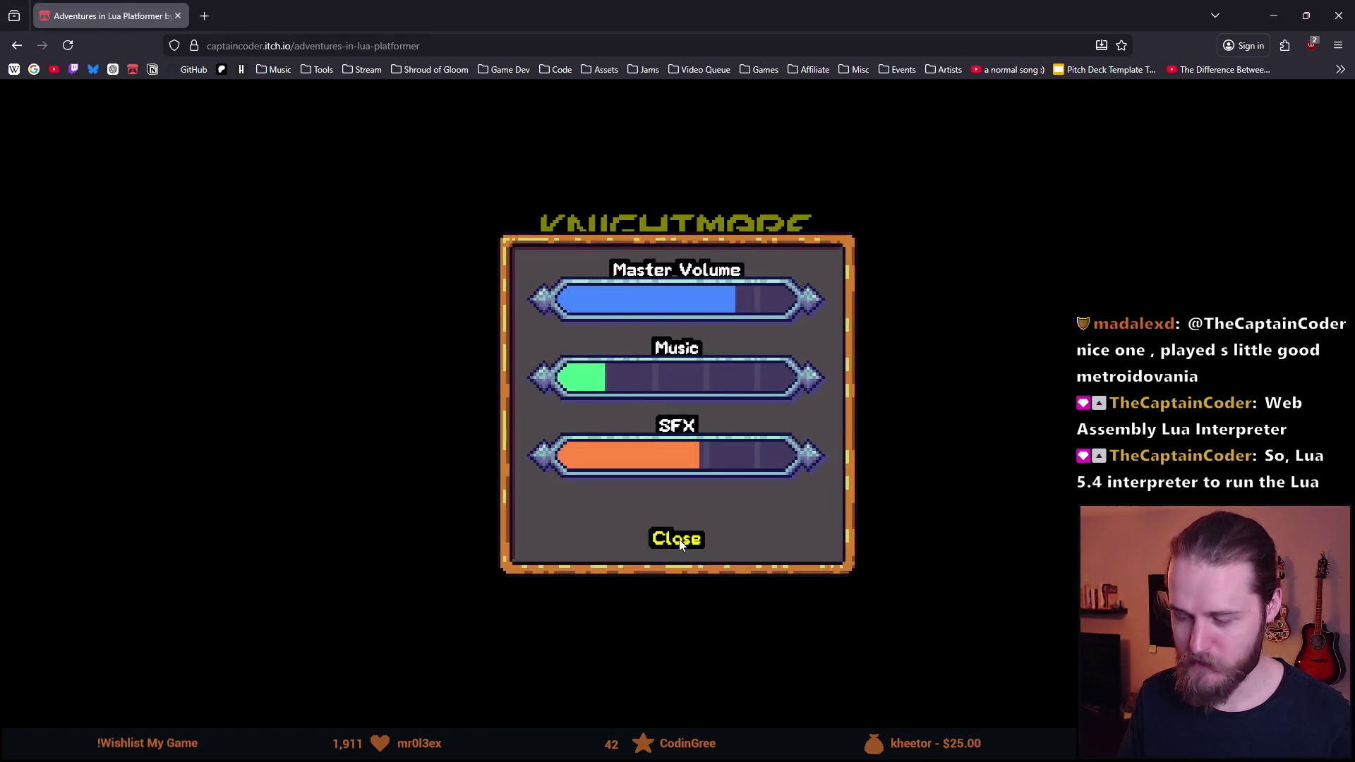
click(645, 378)
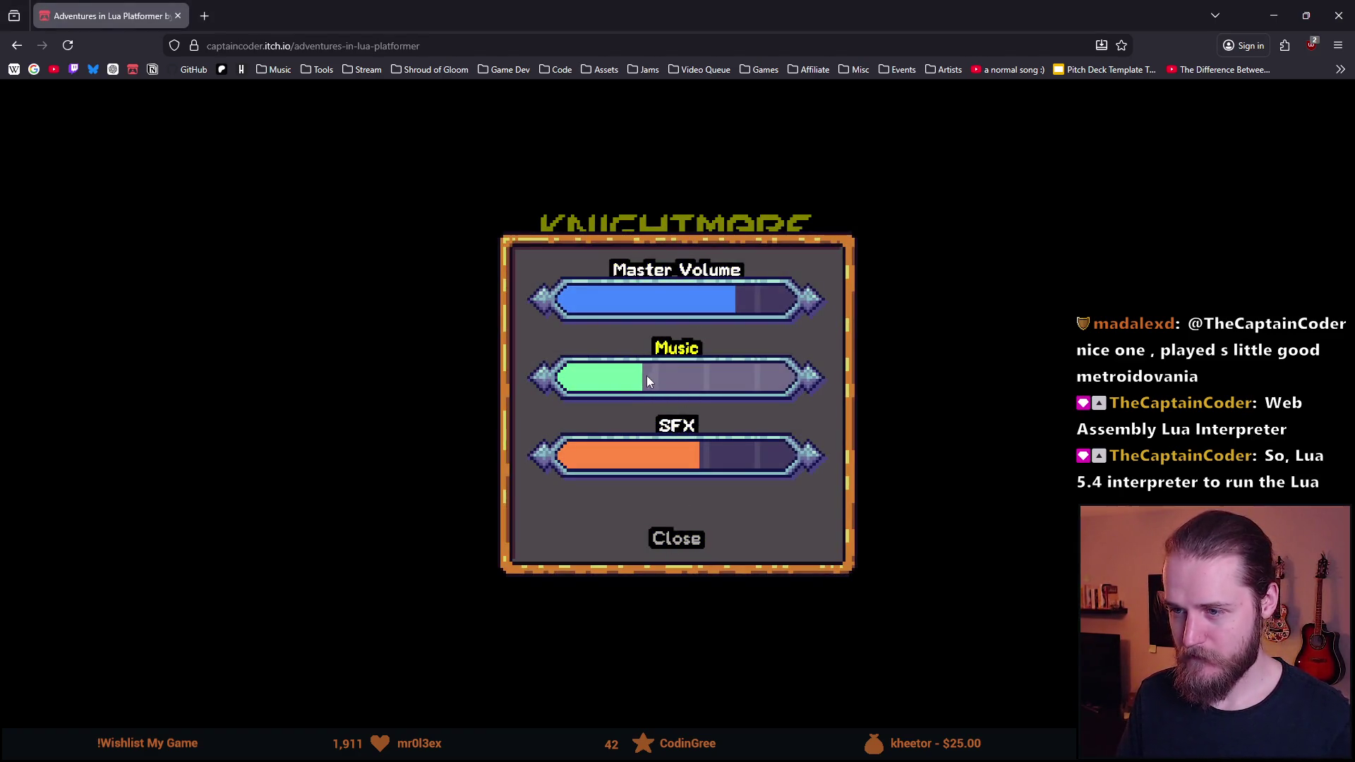
click(759, 381)
click(632, 376)
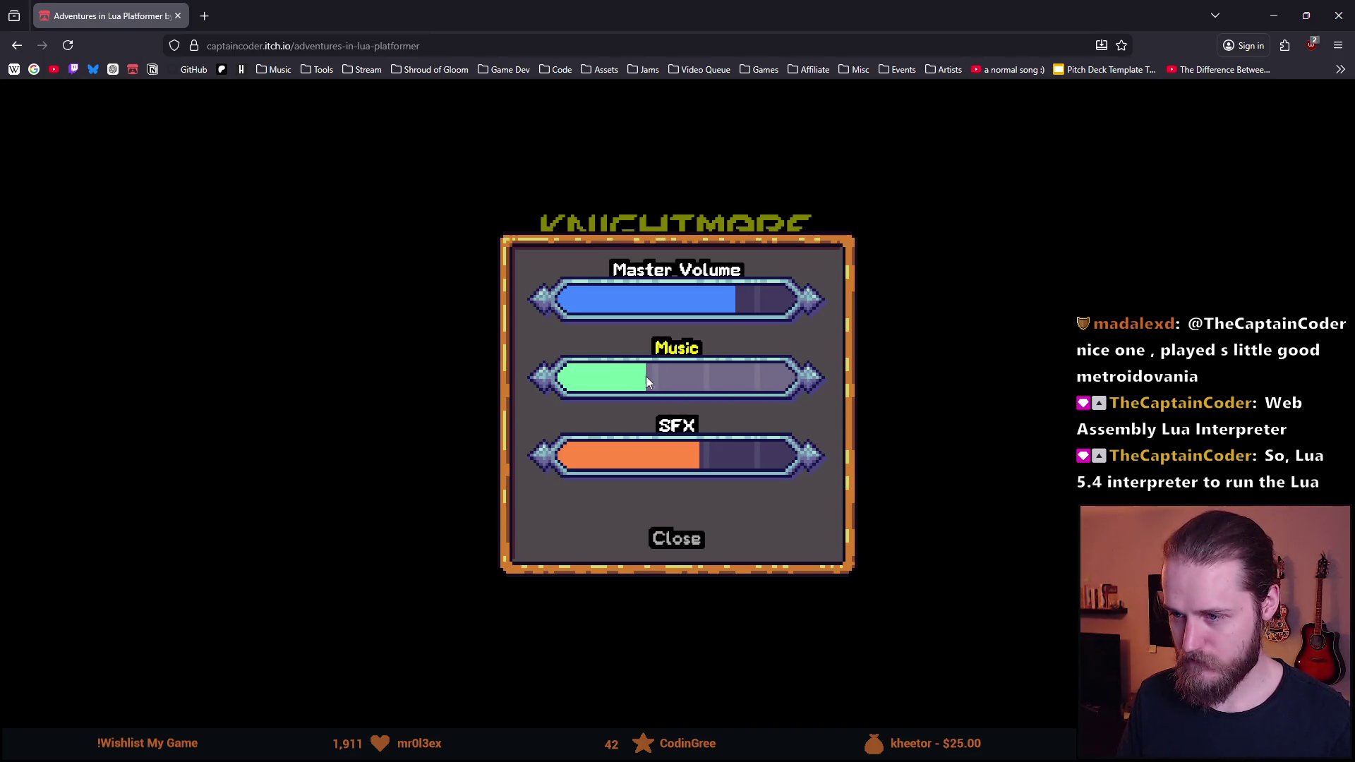
click(676, 539)
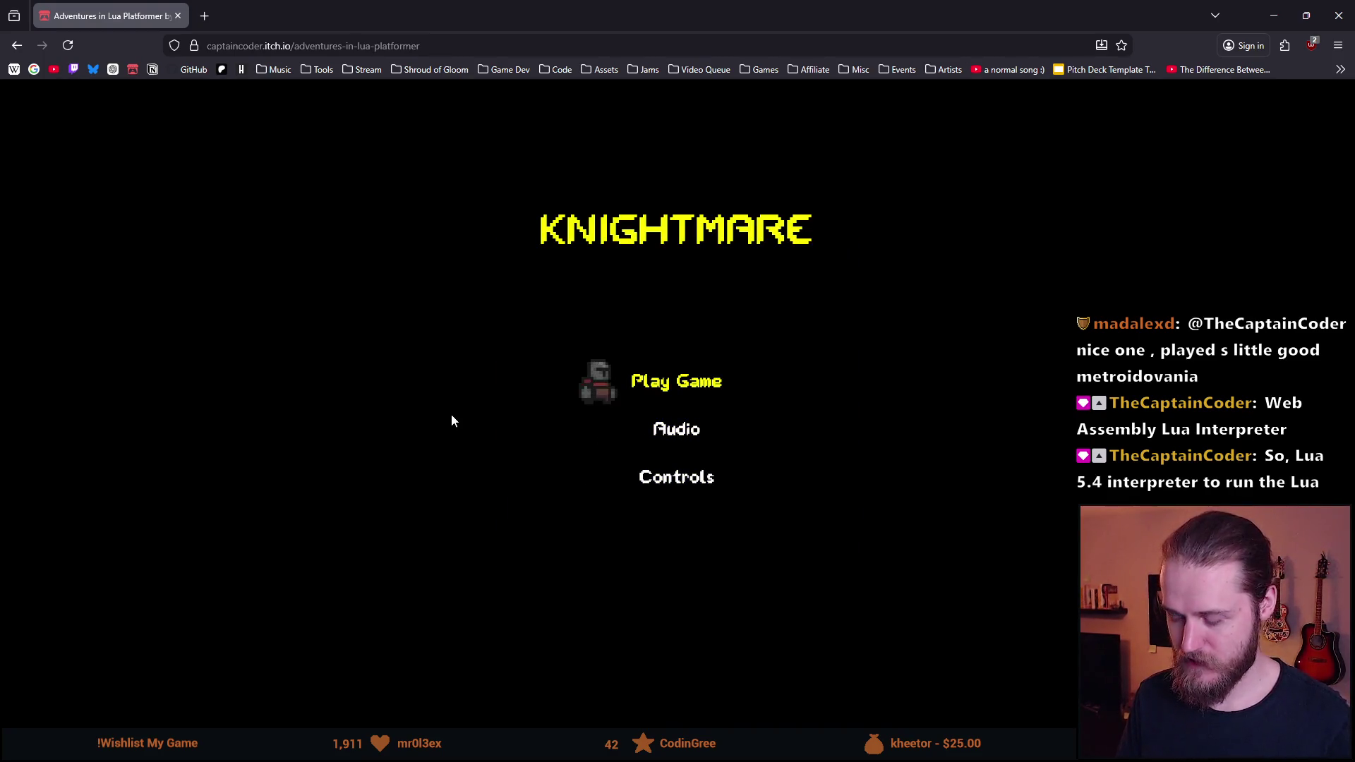
Review the keyboard-and-mouse and gamepad control bindings, then return to the title menu
click(703, 494)
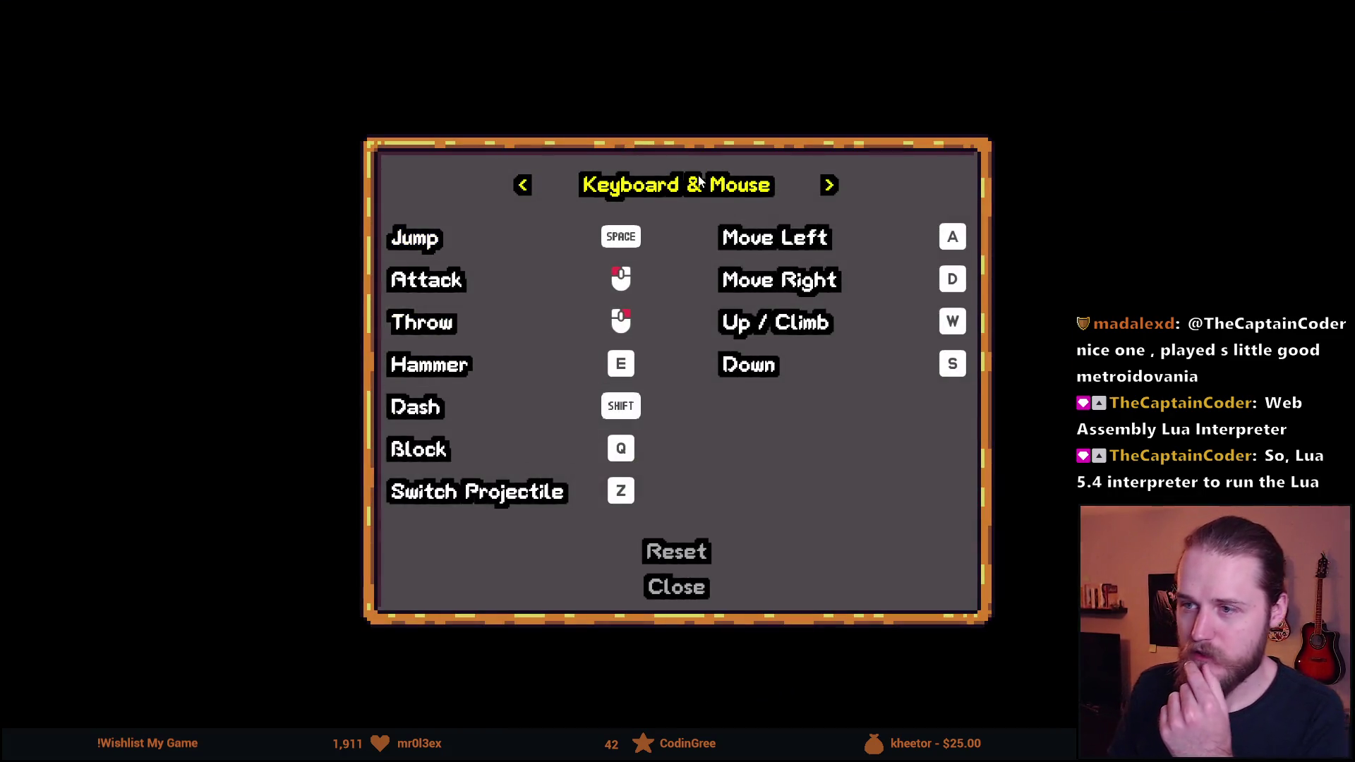
click(831, 185)
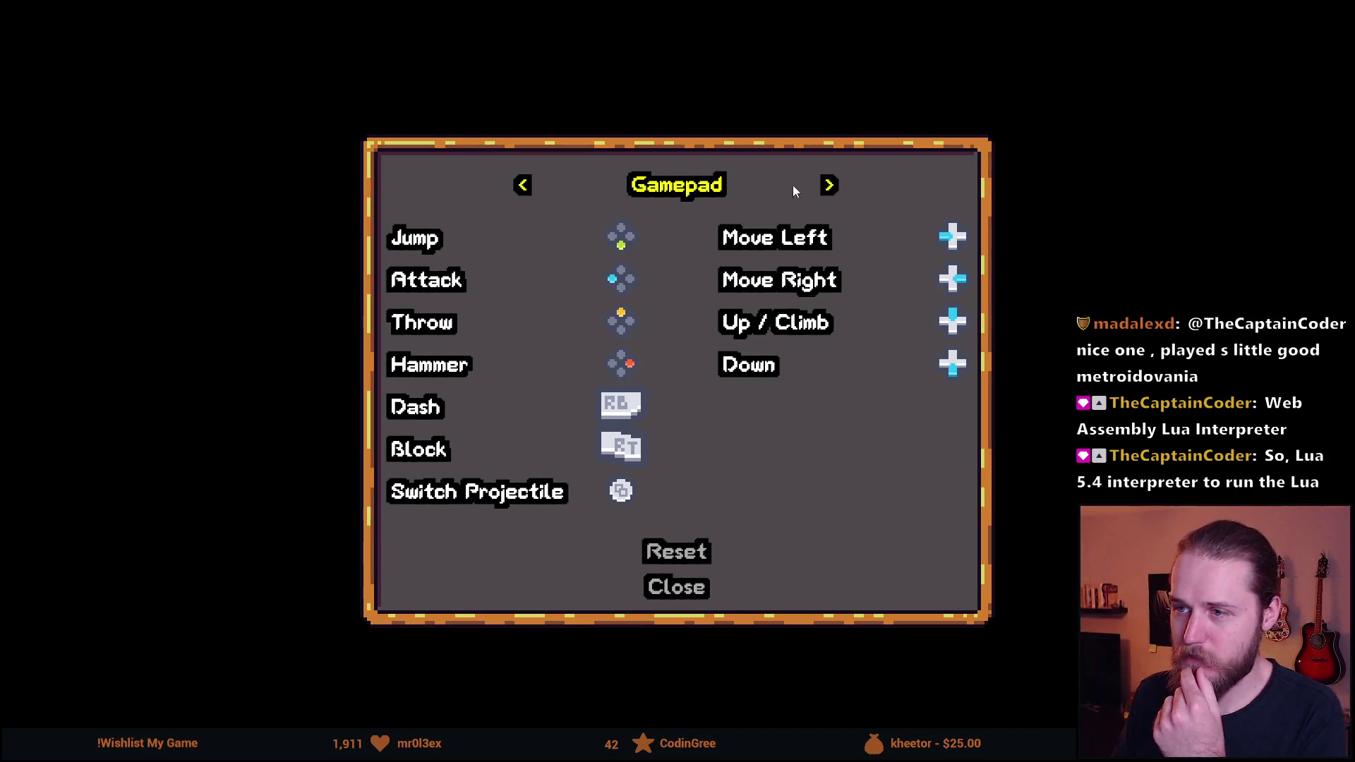
click(830, 192)
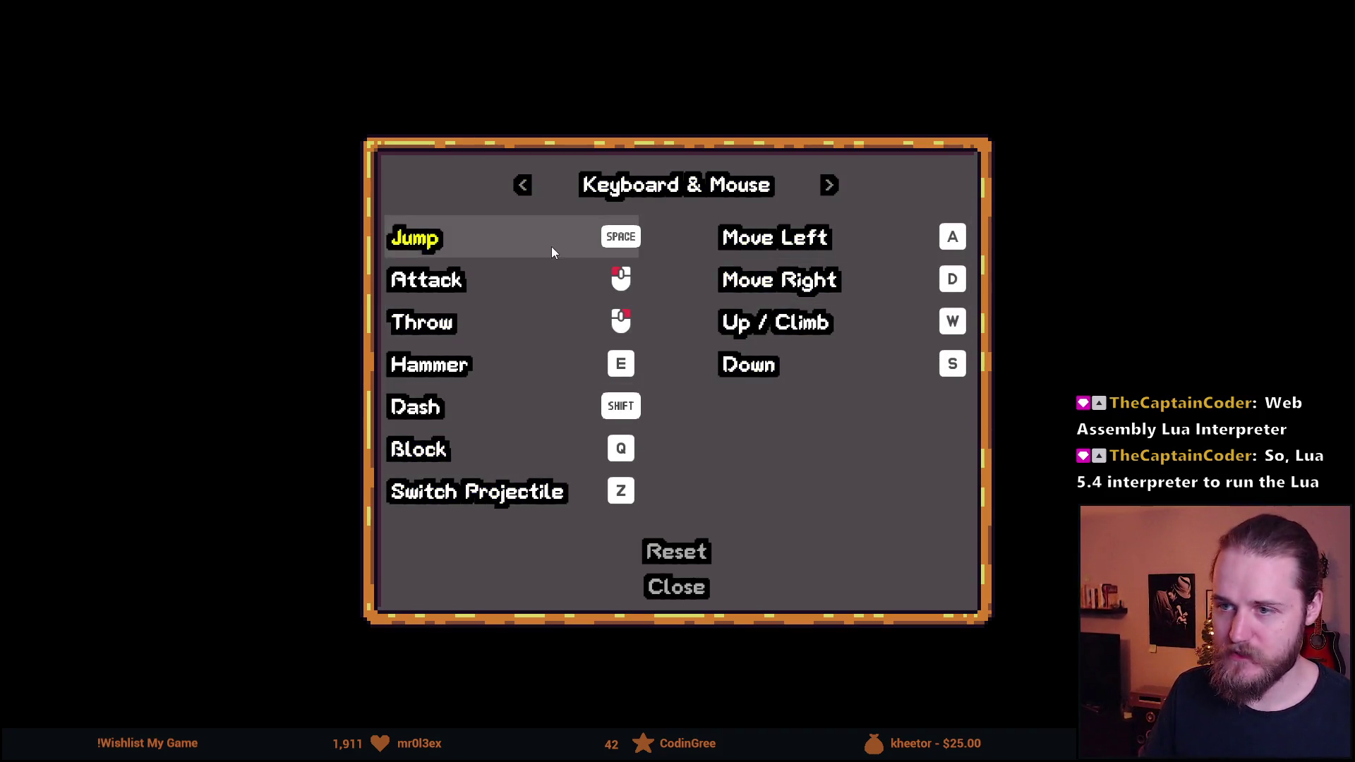
click(692, 597)
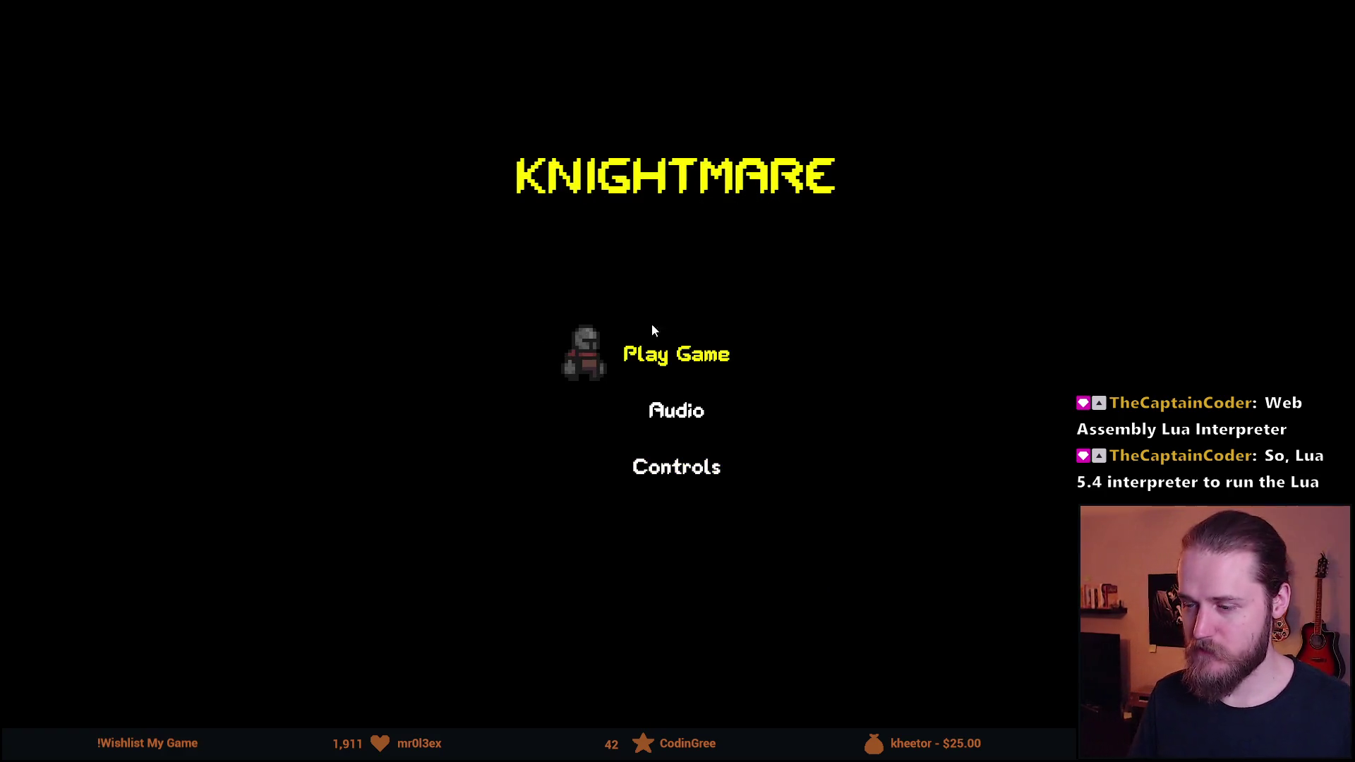
Start a new Knightmare game in save slot 1 and walk the knight left and right
click(649, 355)
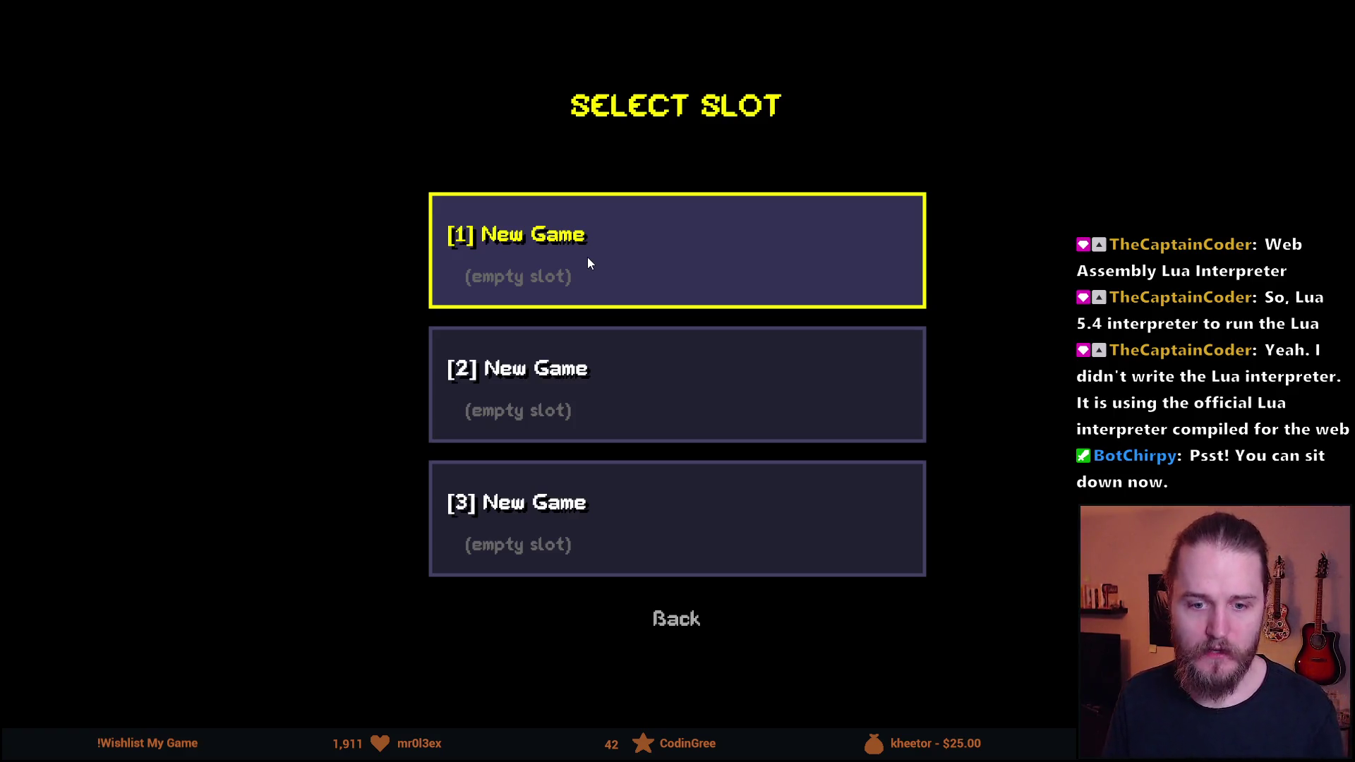
click(612, 262)
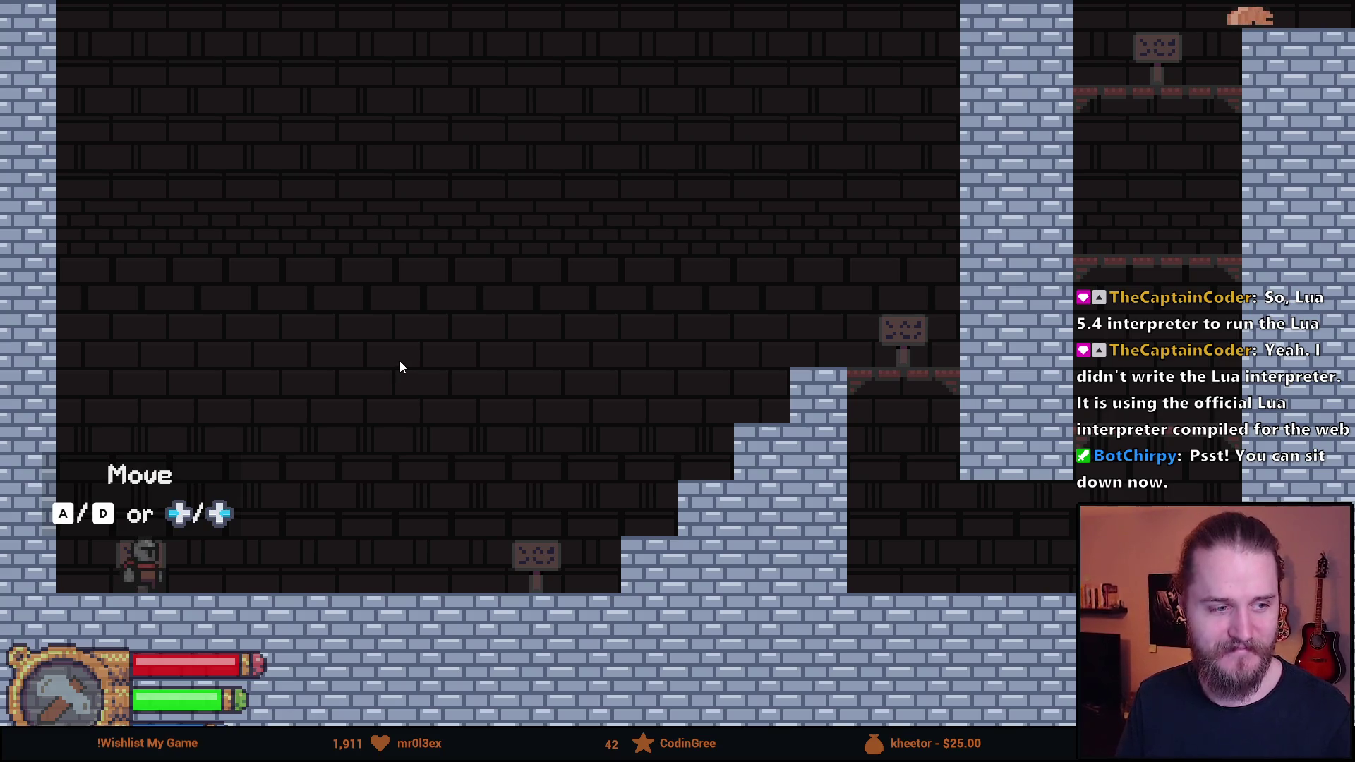
key(d)
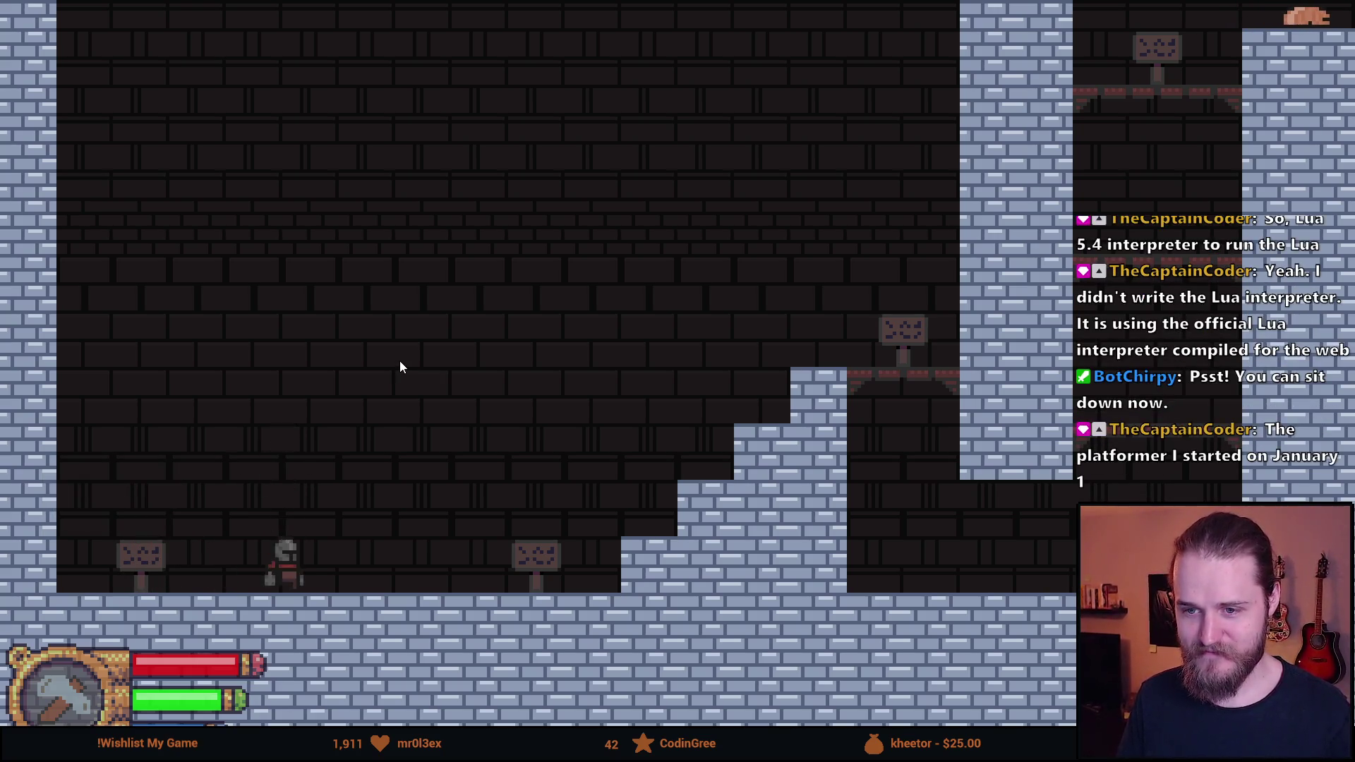
key(space)
key(a)
key(d)
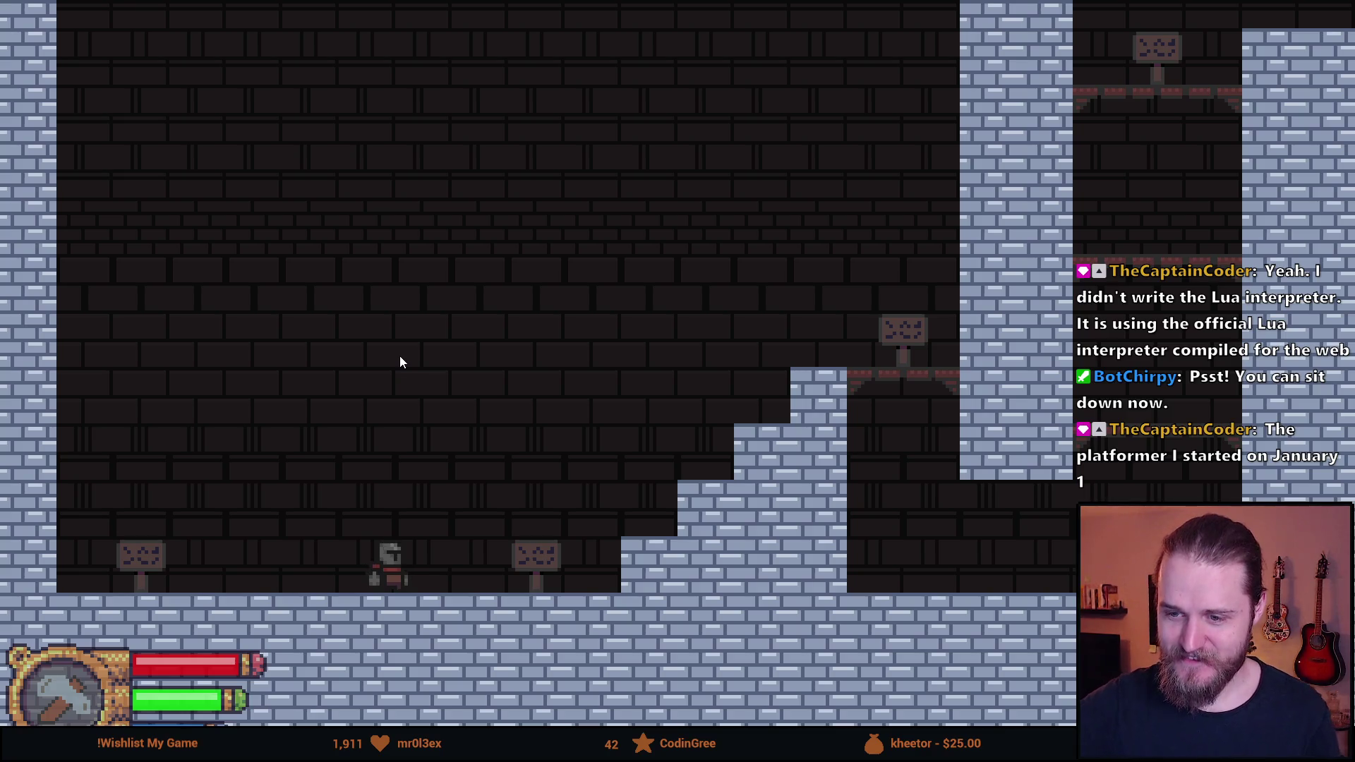
key(a)
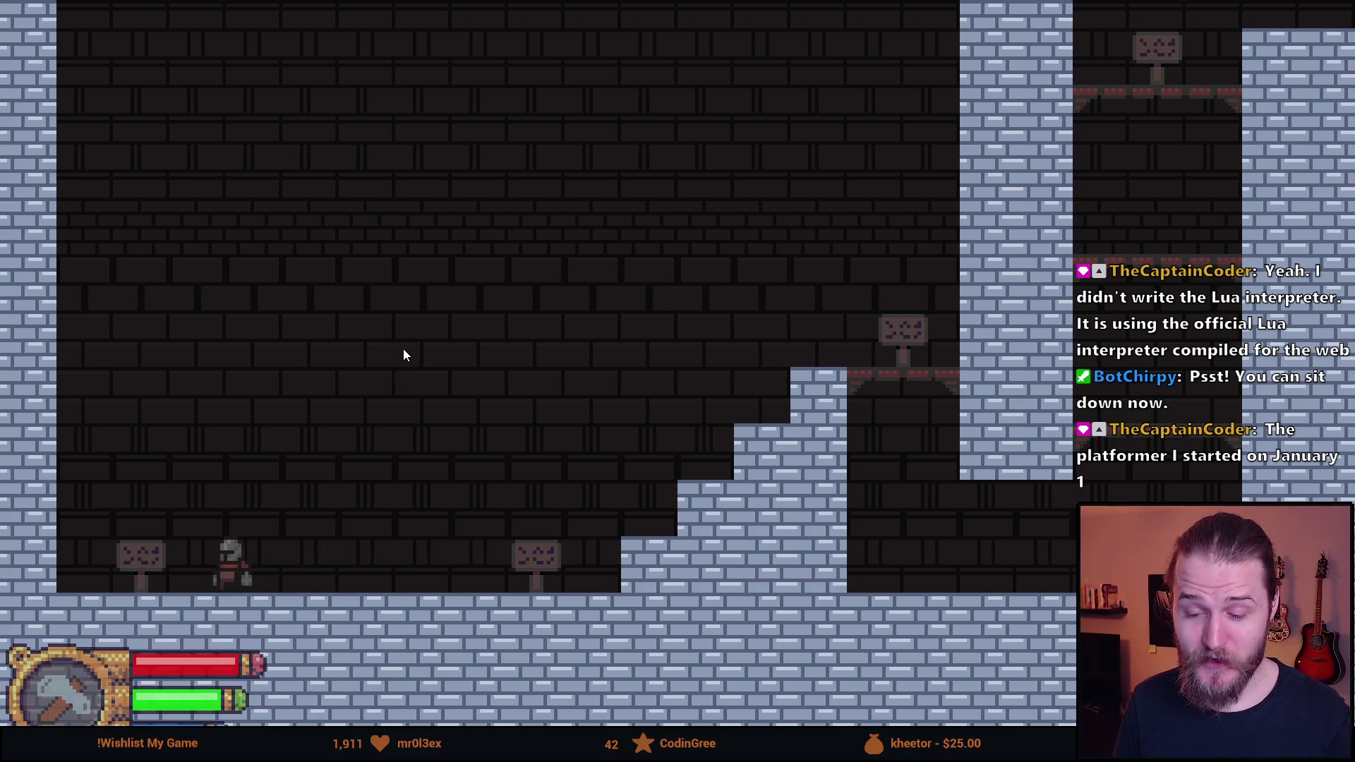
key(d)
key(a)
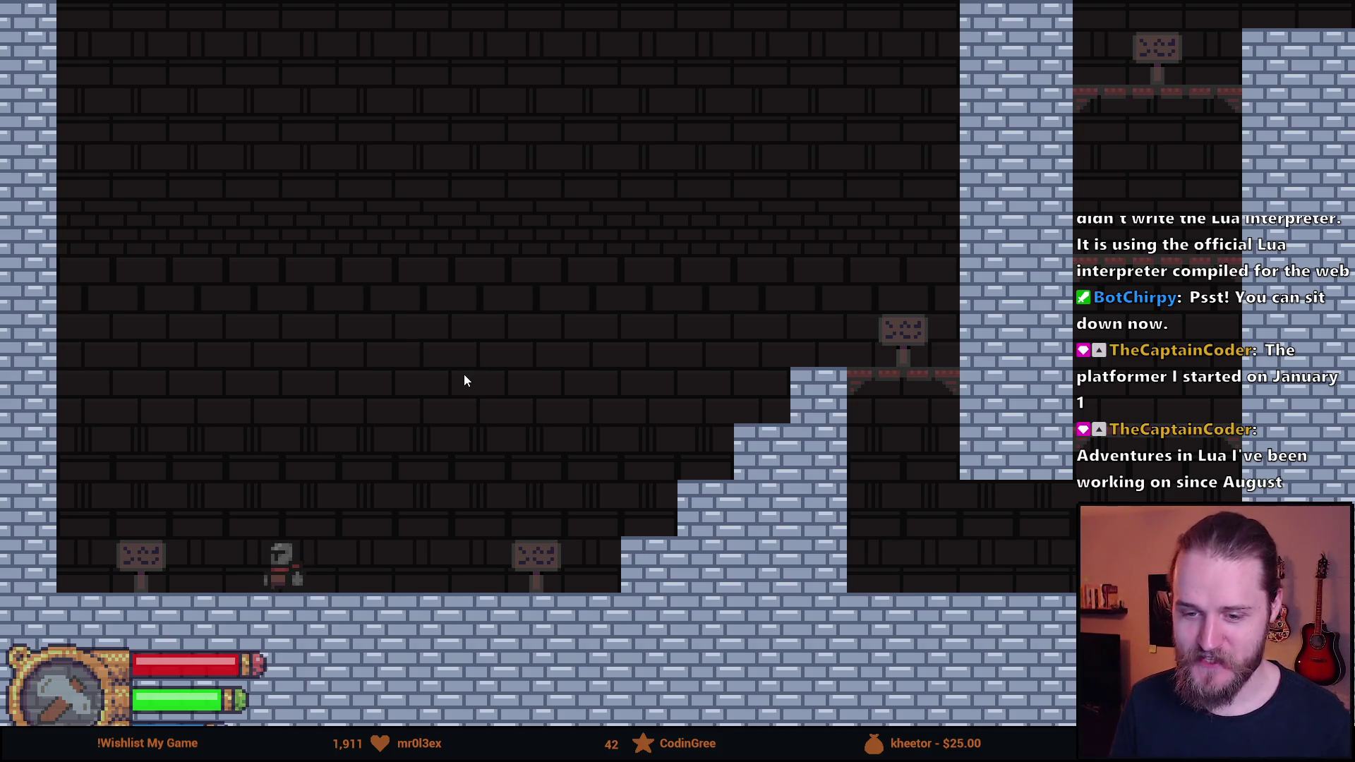
Run back and forth across the floor, then jump up the brick stairs onto the sign ledge
key(a)
key(d)
key(a)
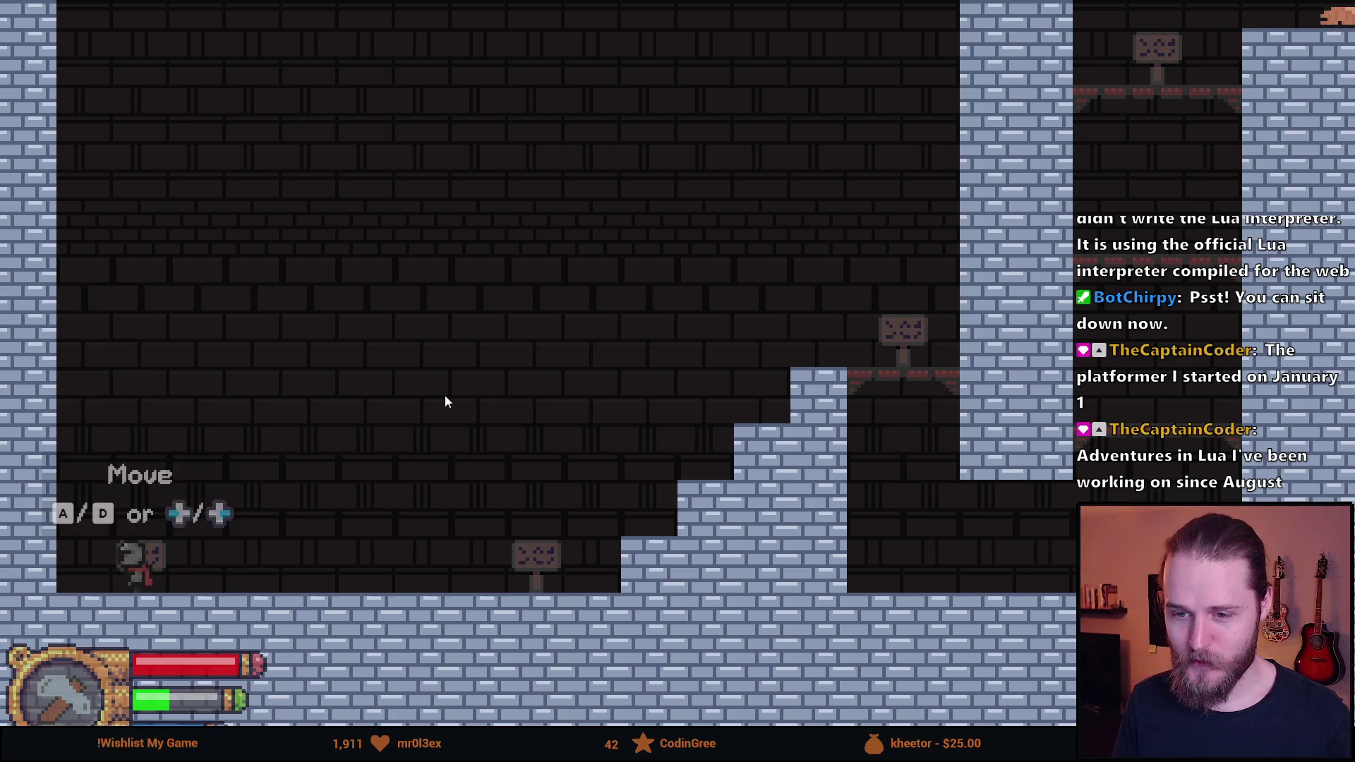
key(d)
key(a)
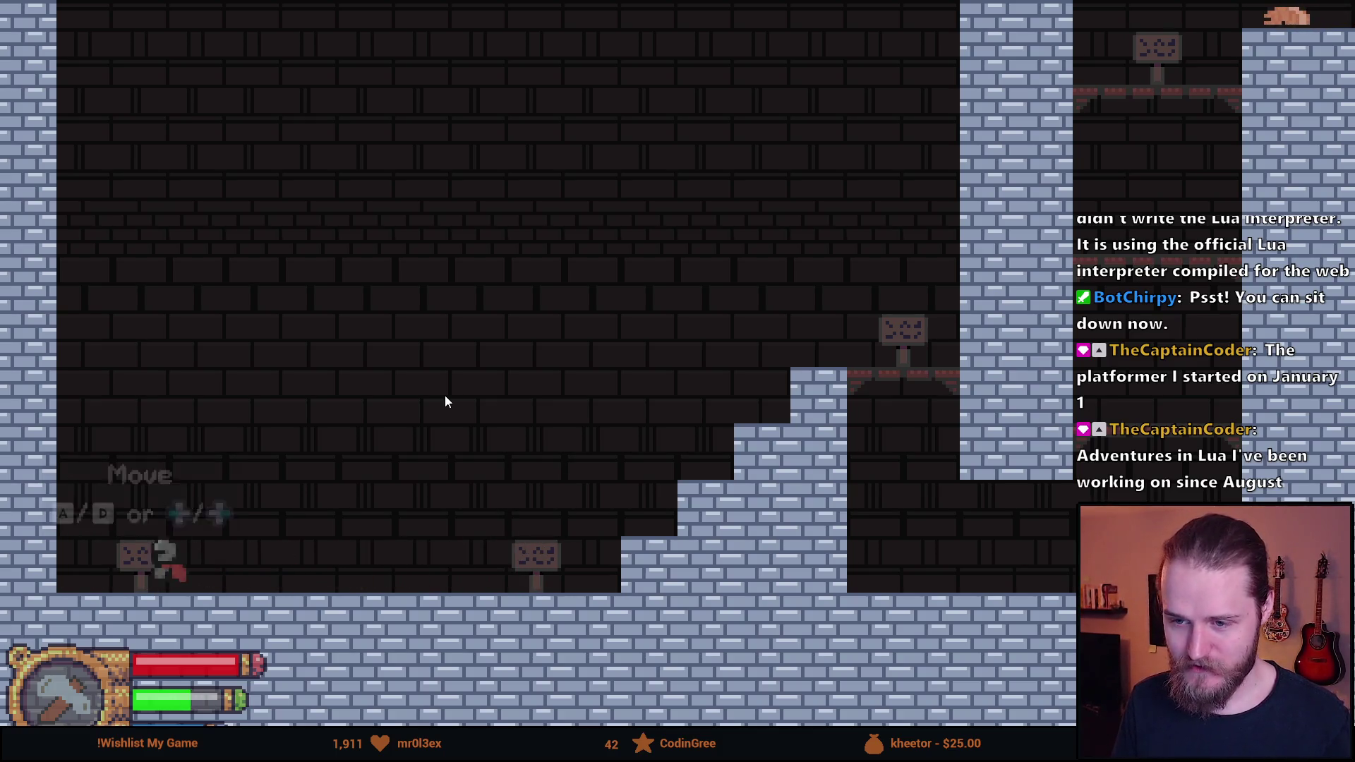
key(d)
key(a)
key(space)
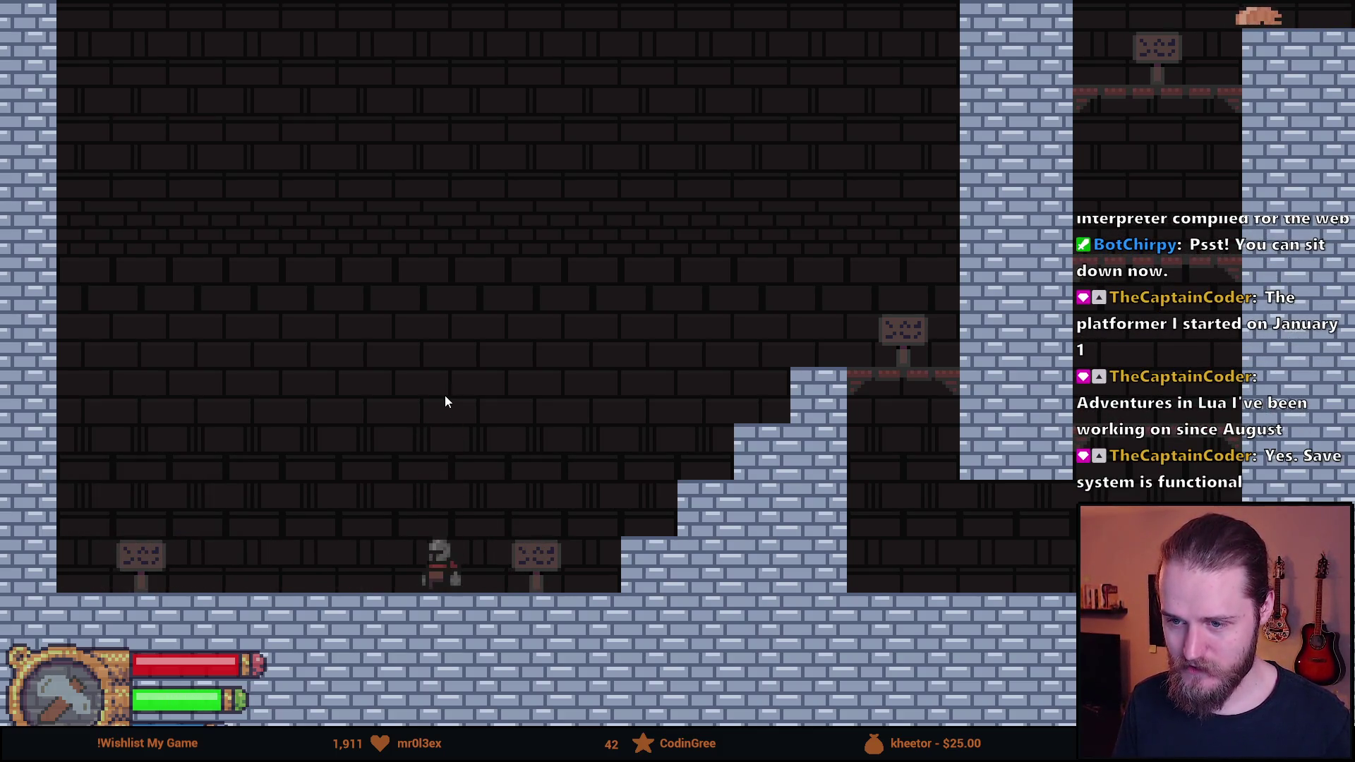
key(space)
key(a)
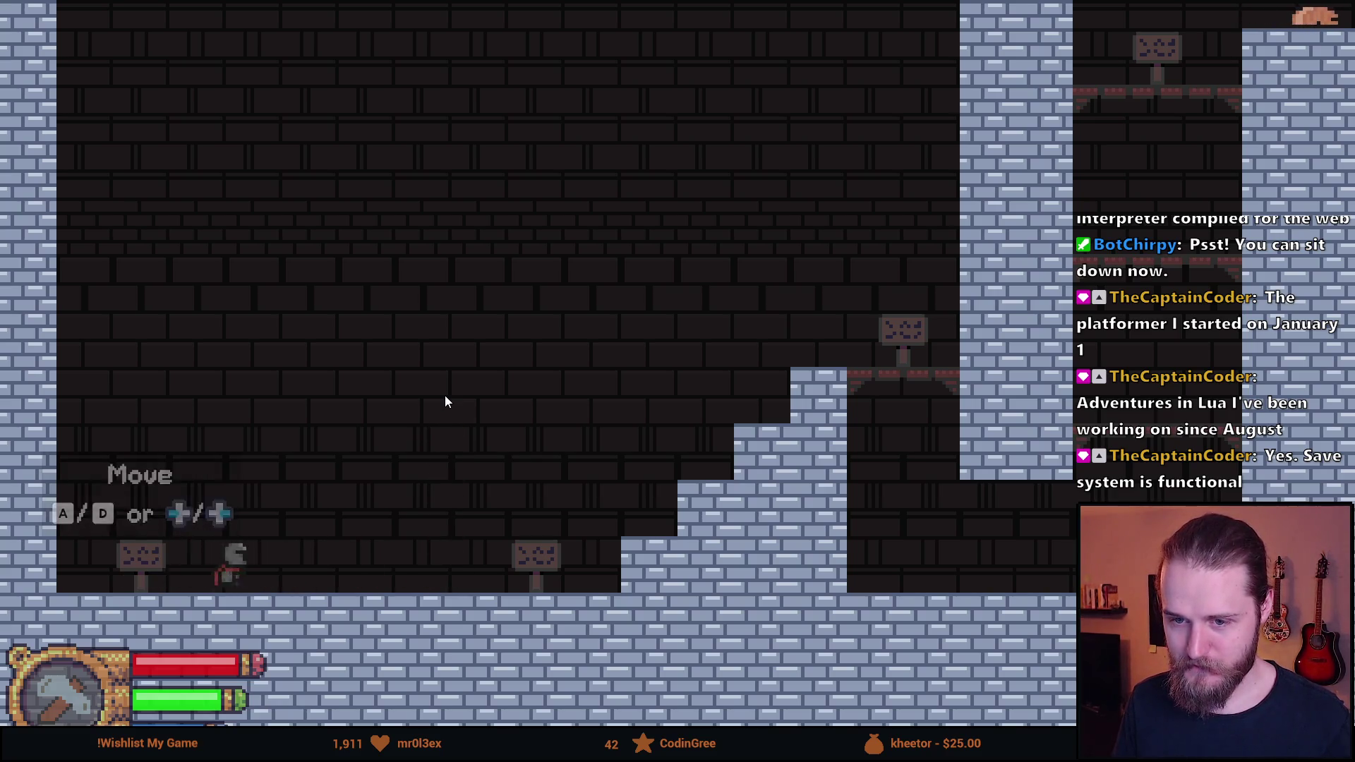
key(d)
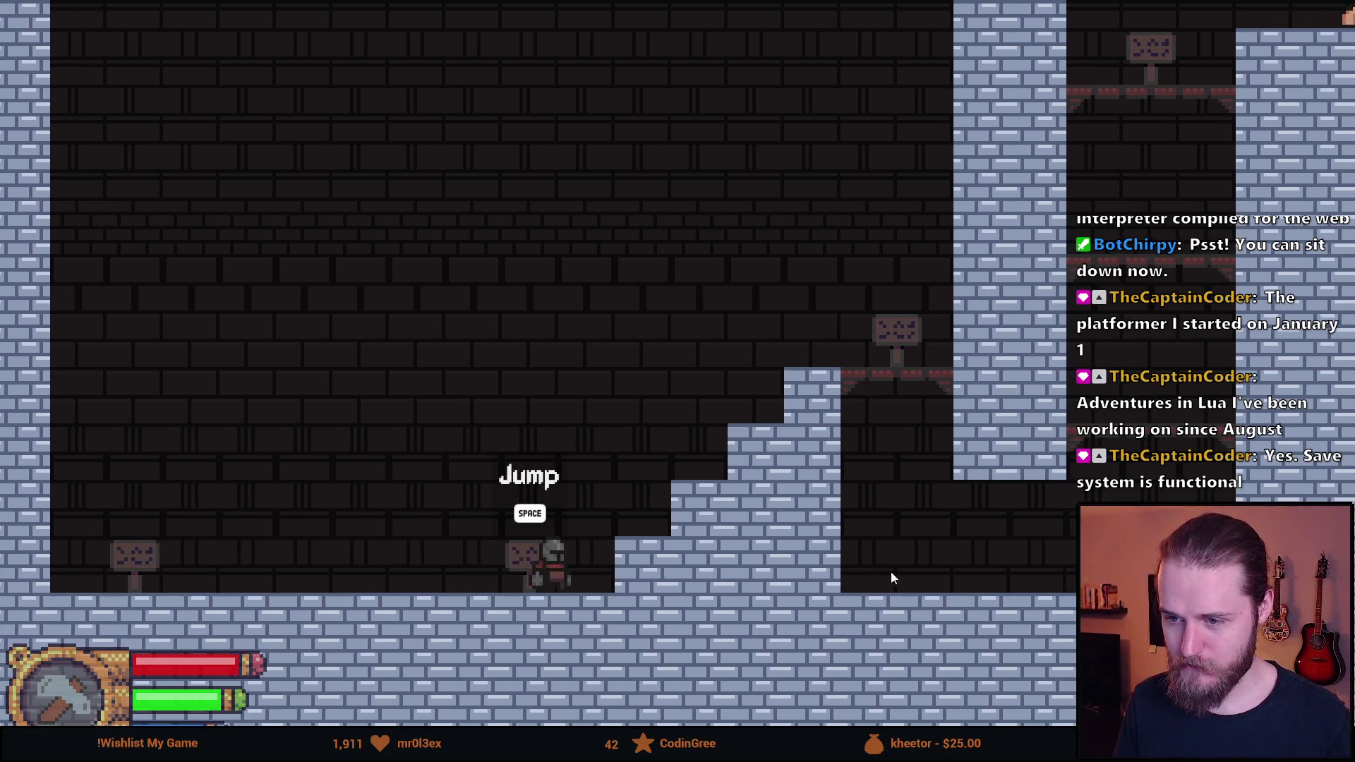
key(space)
key(d)
key(space)
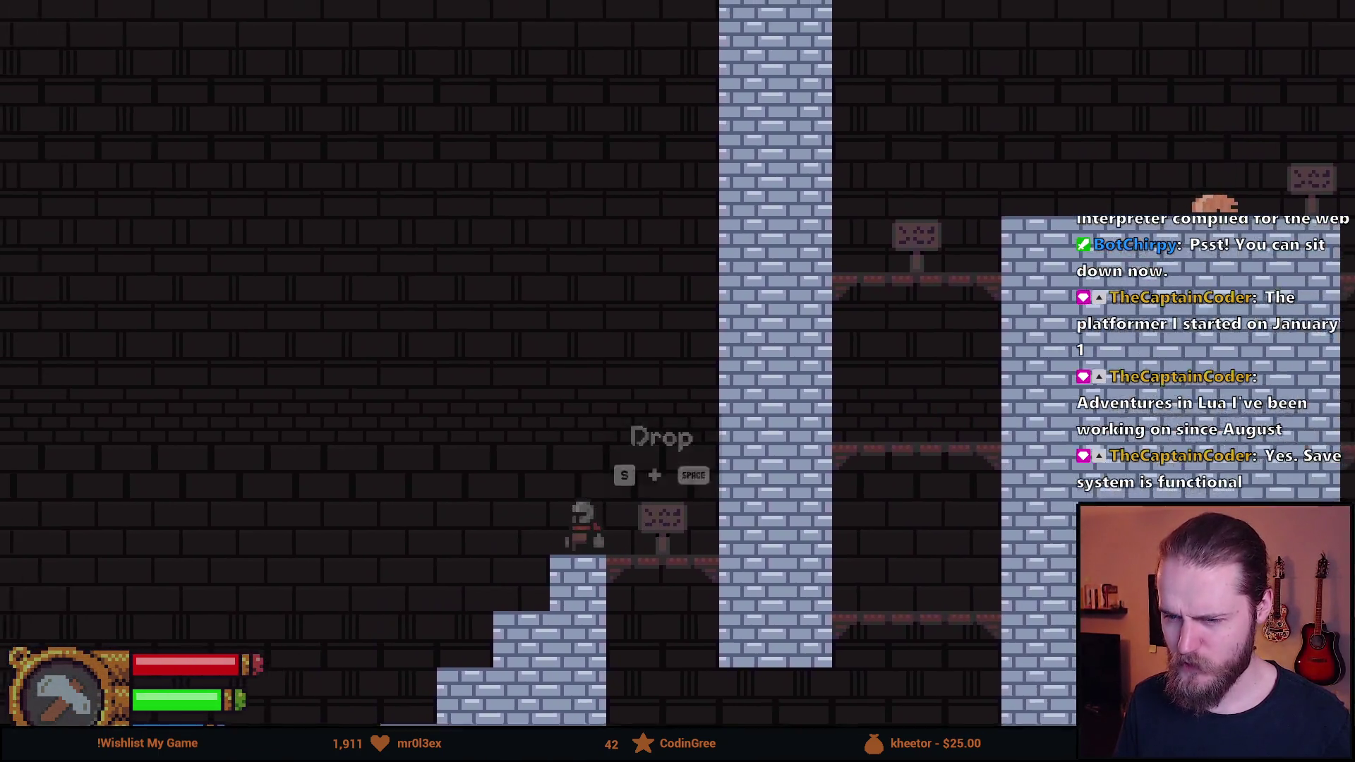
Repeatedly drop off the sign ledge to the floor and jump back up the stairs
key(a)
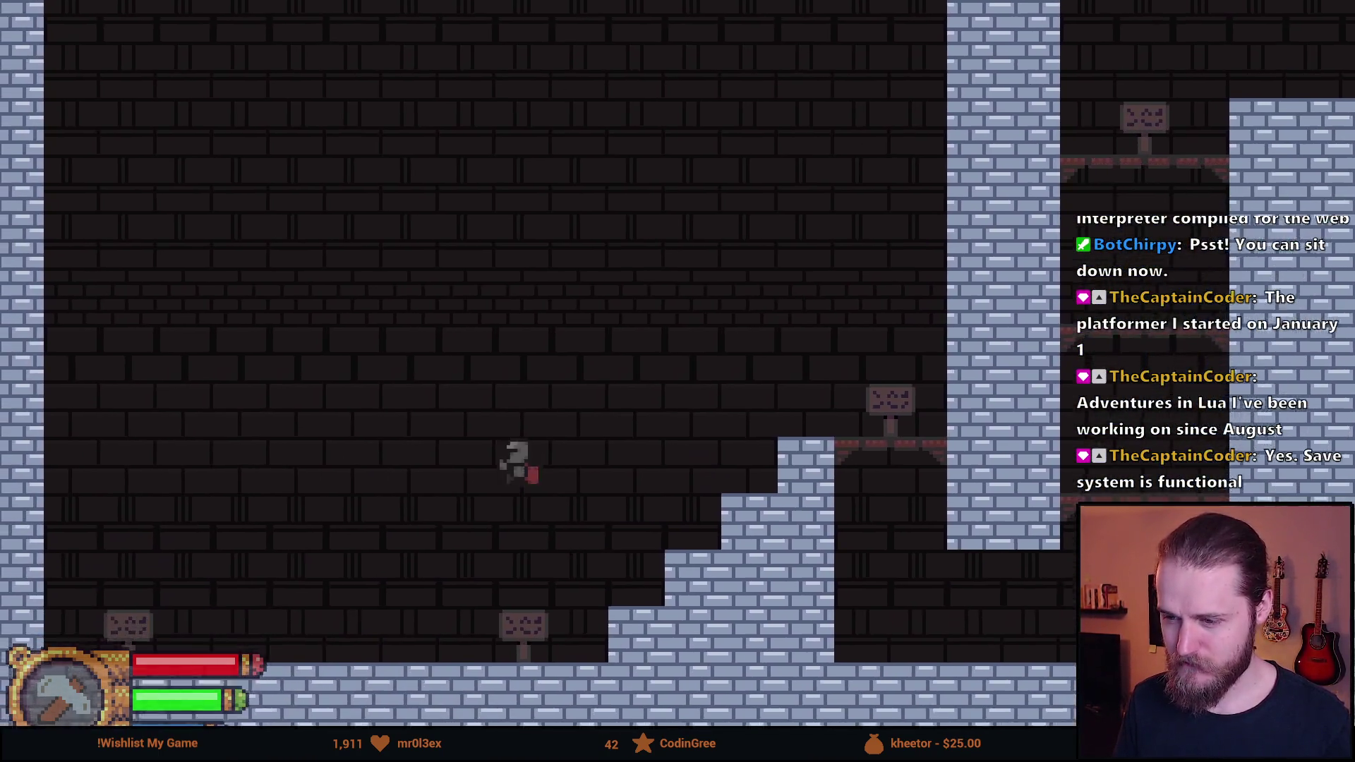
key(d)
key(space)
key(d)
key(space)
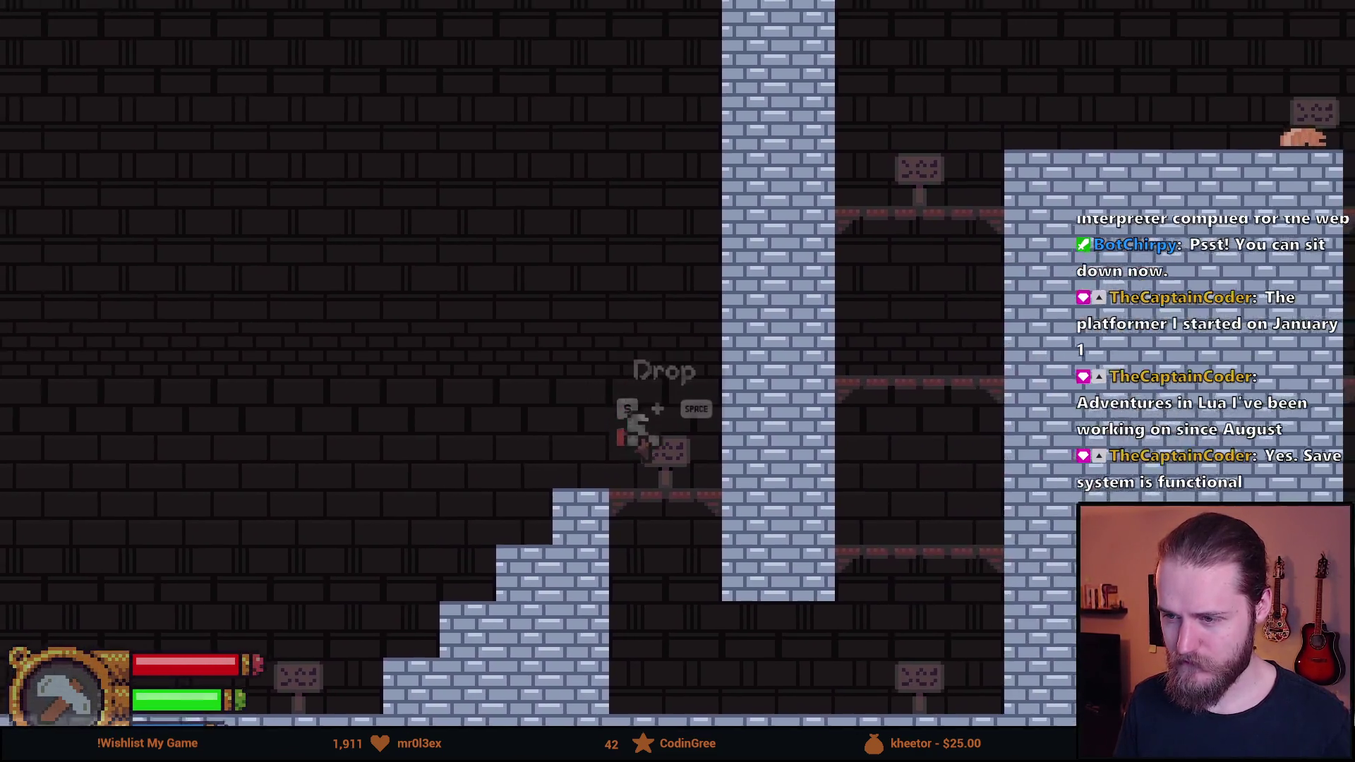
key(a)
key(d)
key(space)
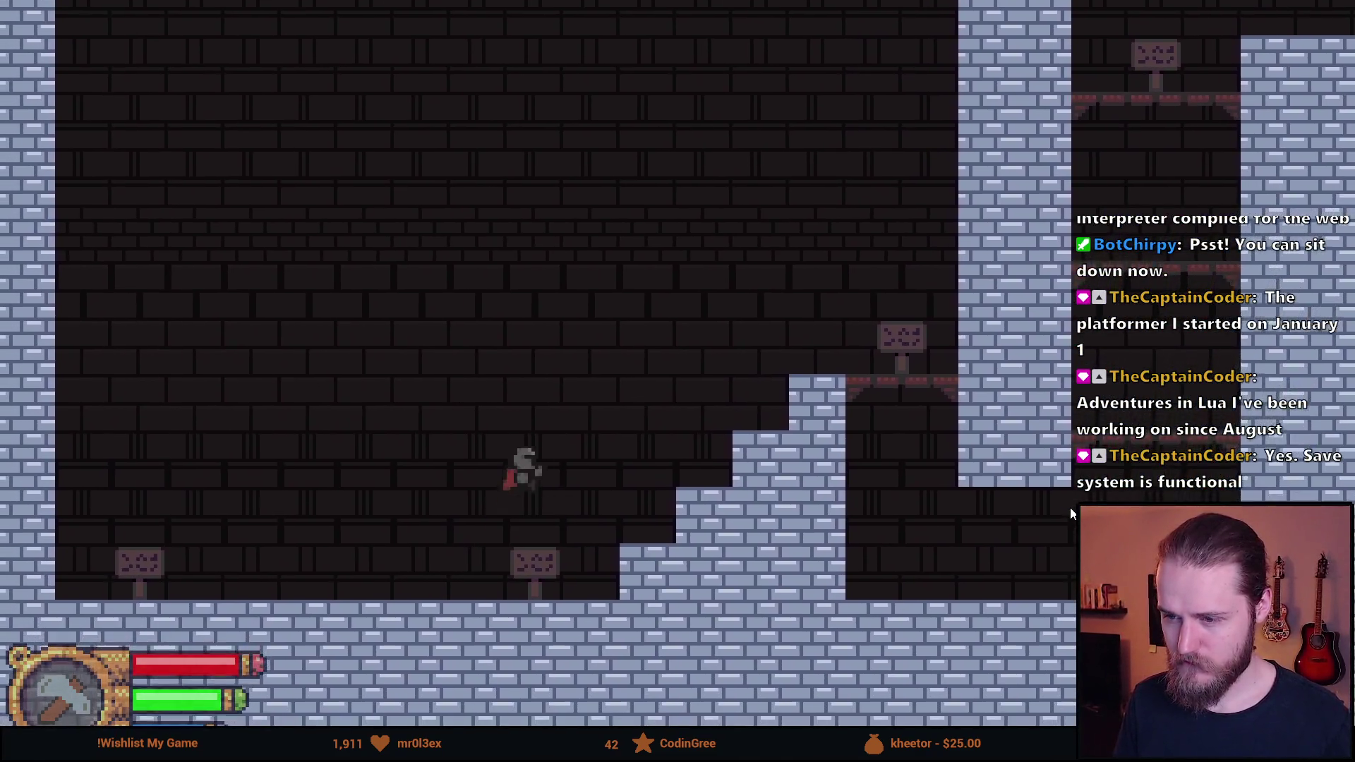
key(a)
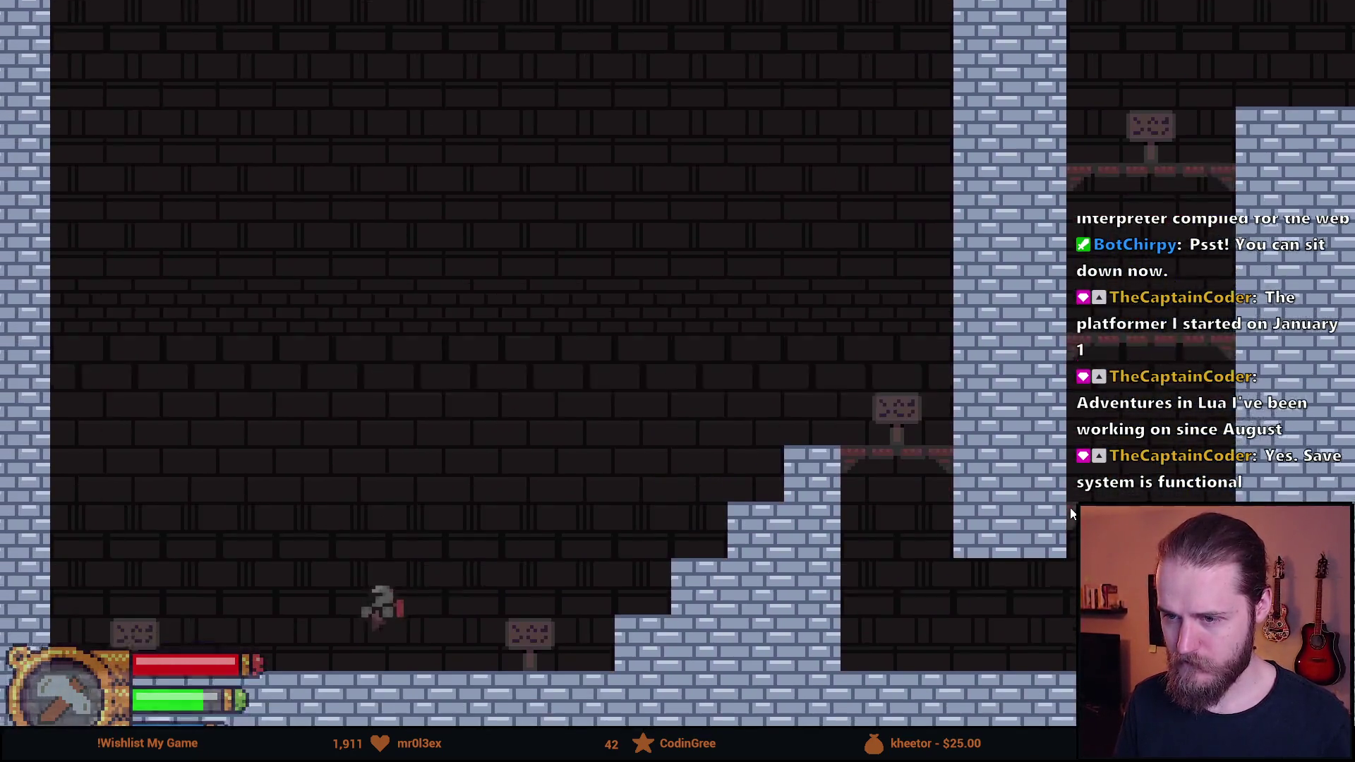
key(d)
key(space)
key(d)
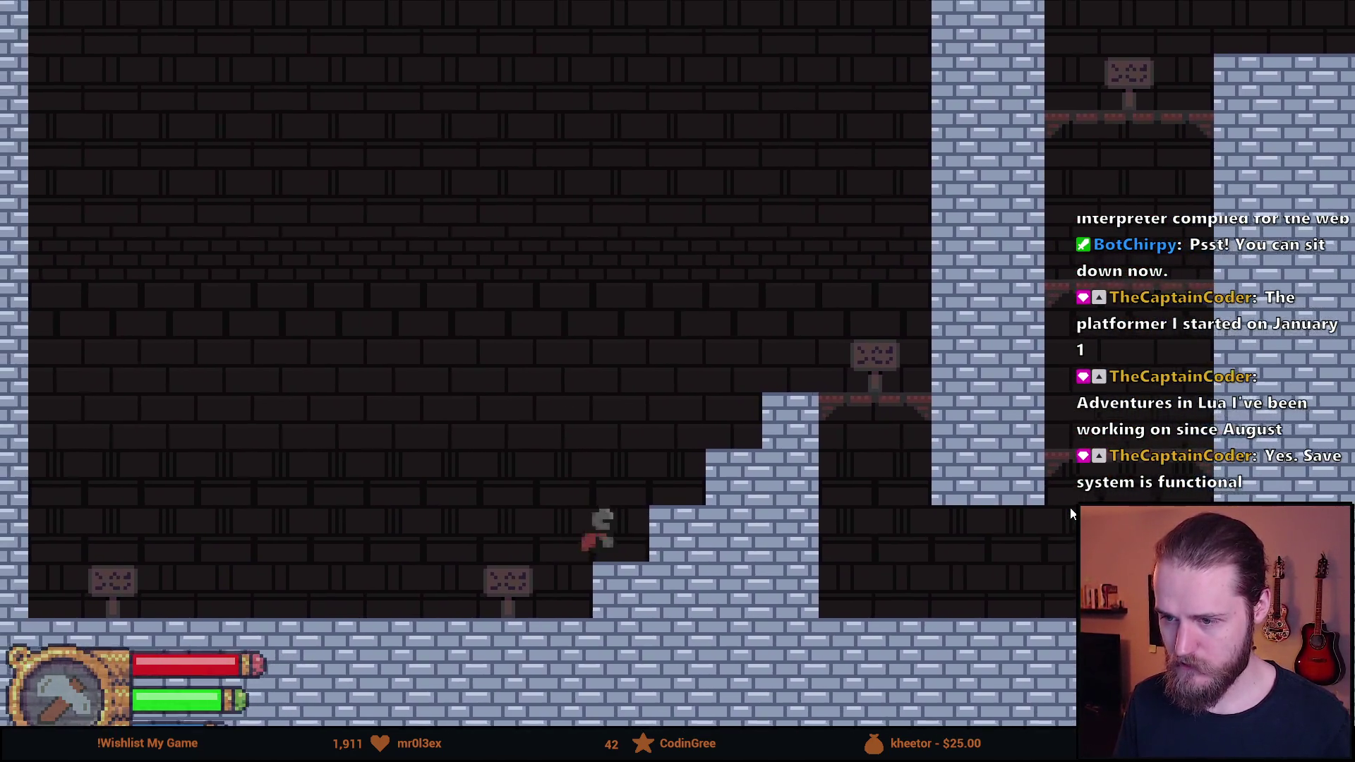
key(space)
key(a)
key(space)
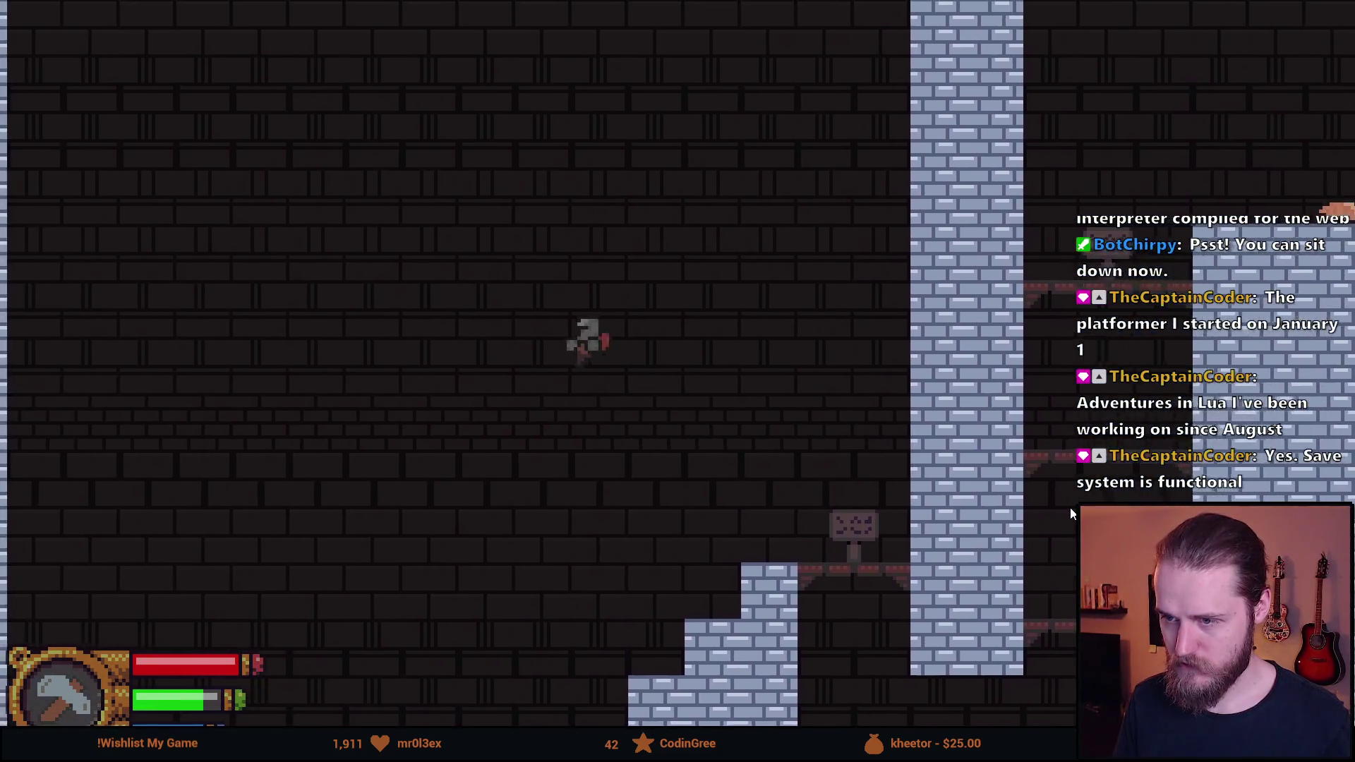
Practise hopping onto the bottom stair step and jumping back down to the floor
key(d)
key(space)
key(a)
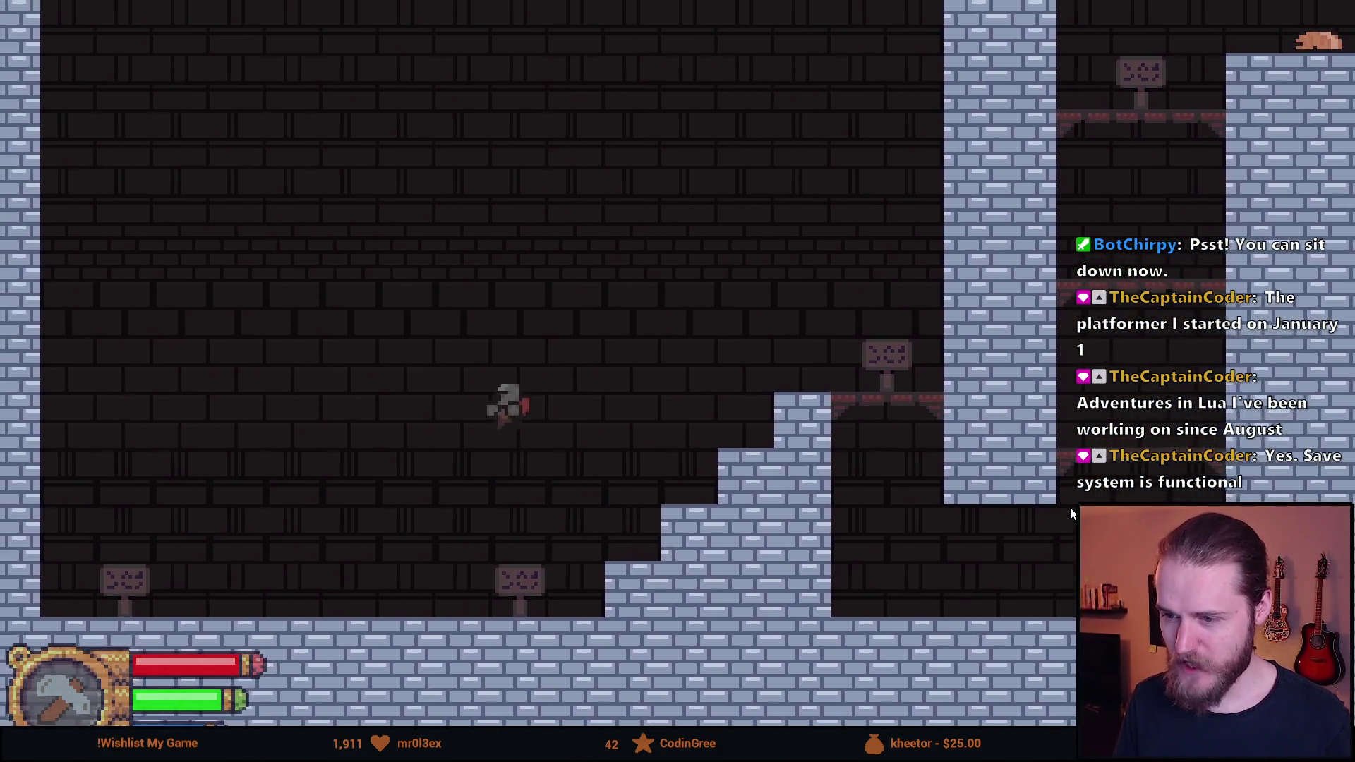
key(d)
key(space)
key(a)
key(space)
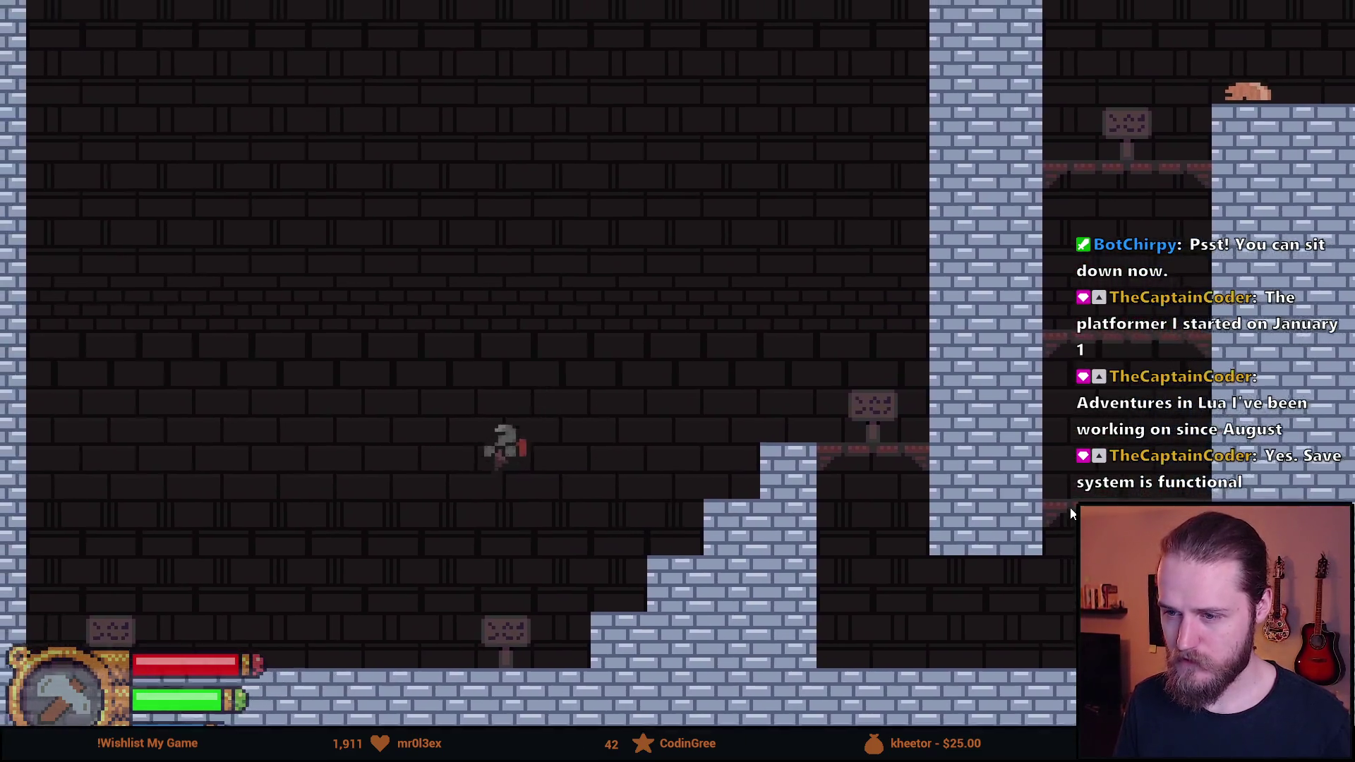
key(d)
key(space)
key(a)
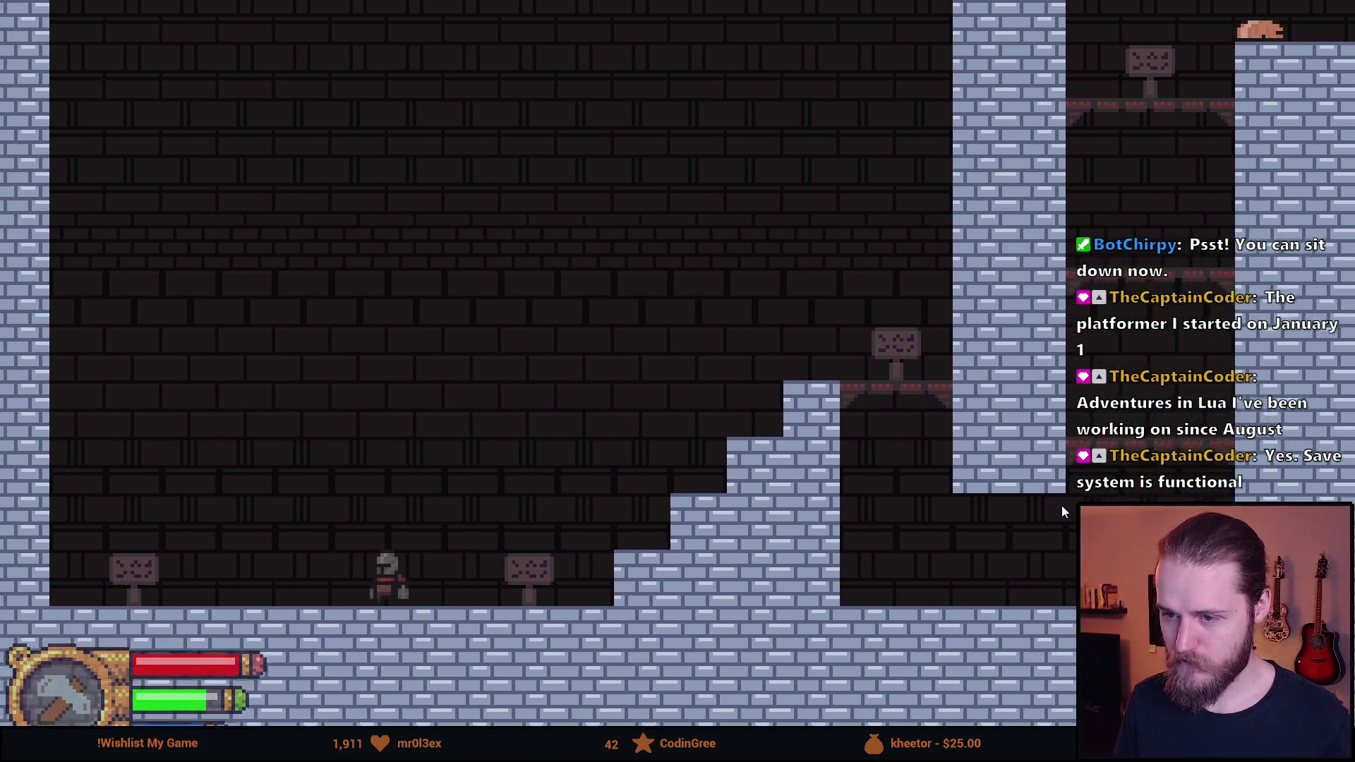
key(d)
key(space)
key(a)
key(space)
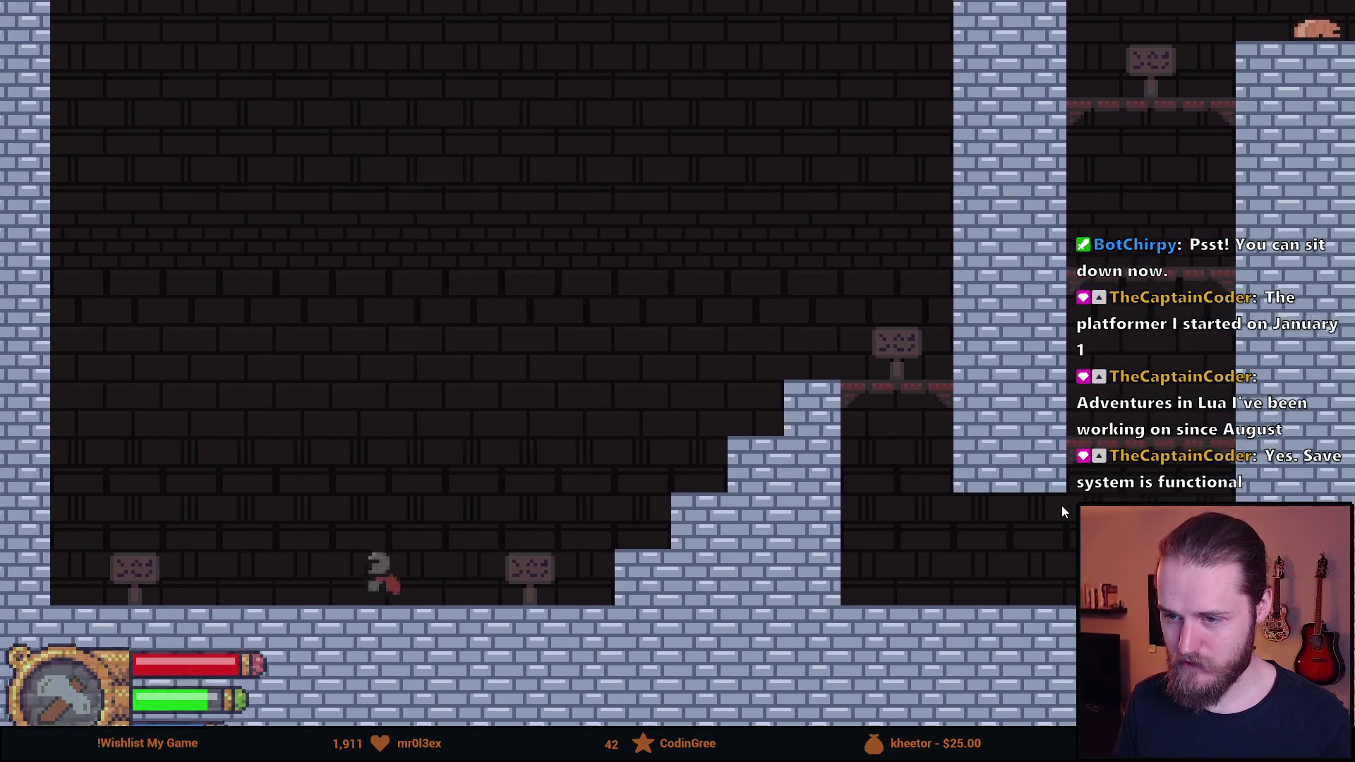
key(d)
key(space)
key(a)
key(space)
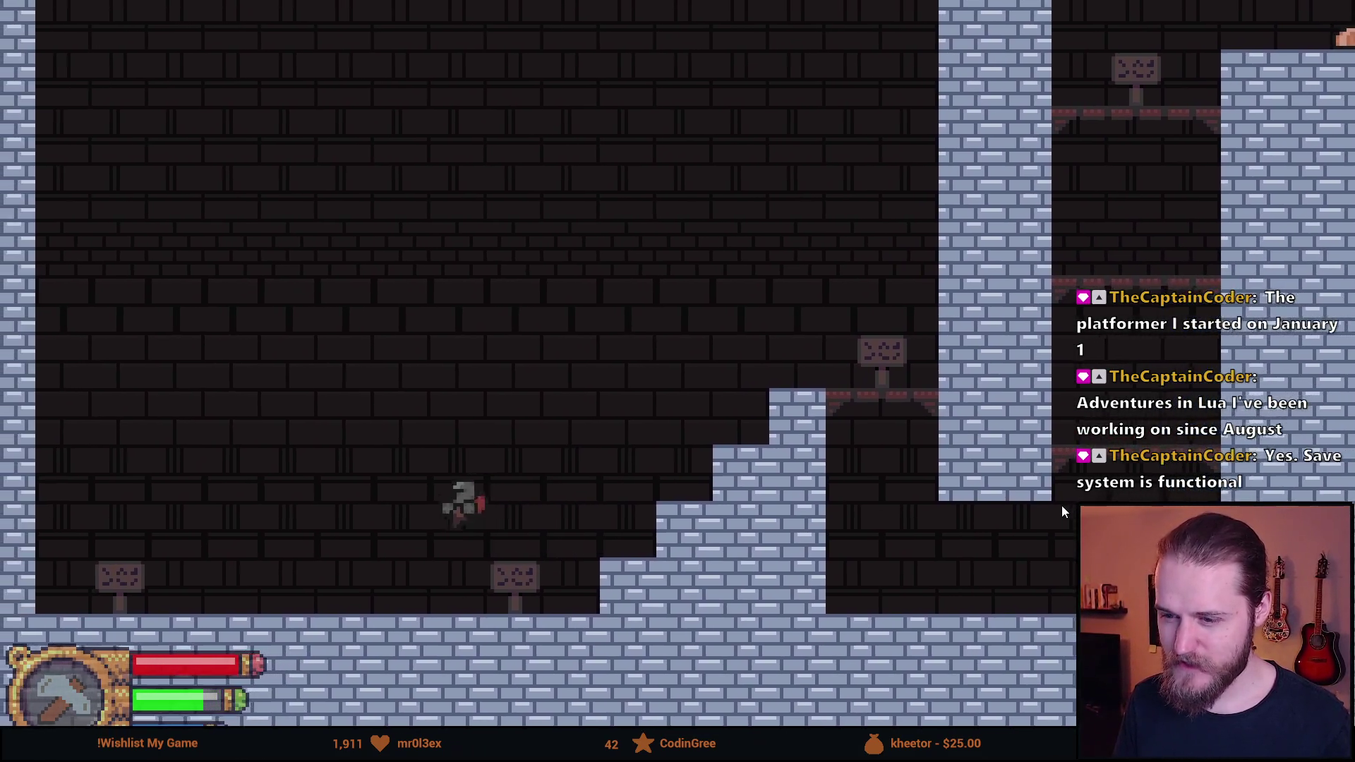
key(d)
key(d)
key(space)
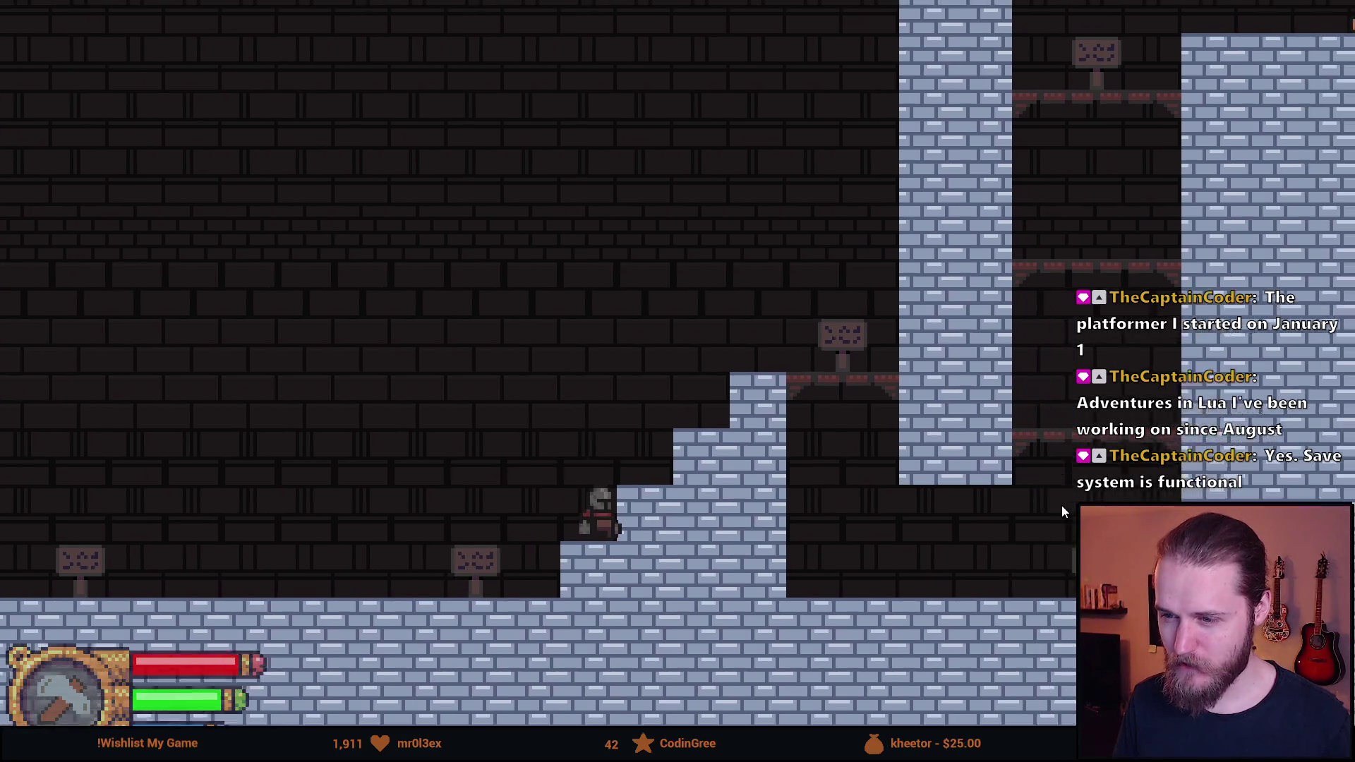
key(a)
key(d)
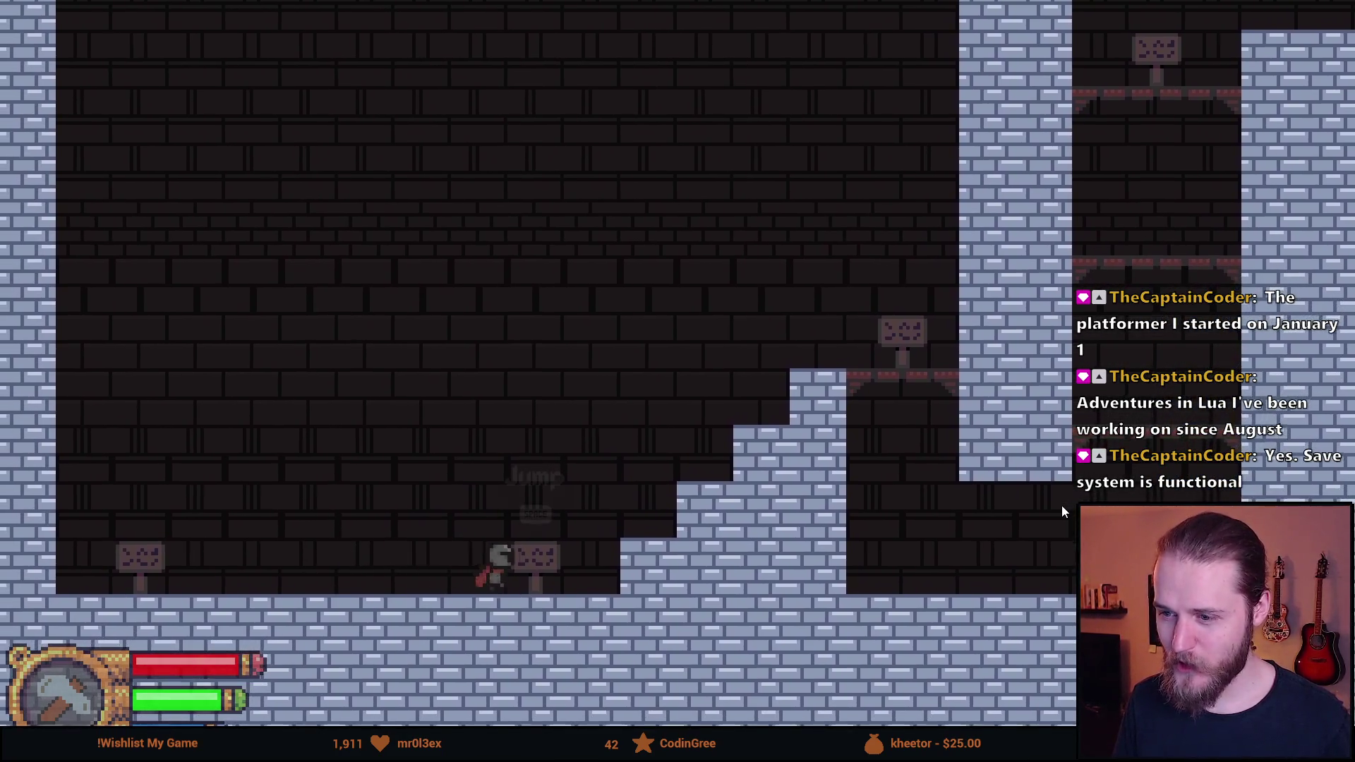
key(space)
key(d)
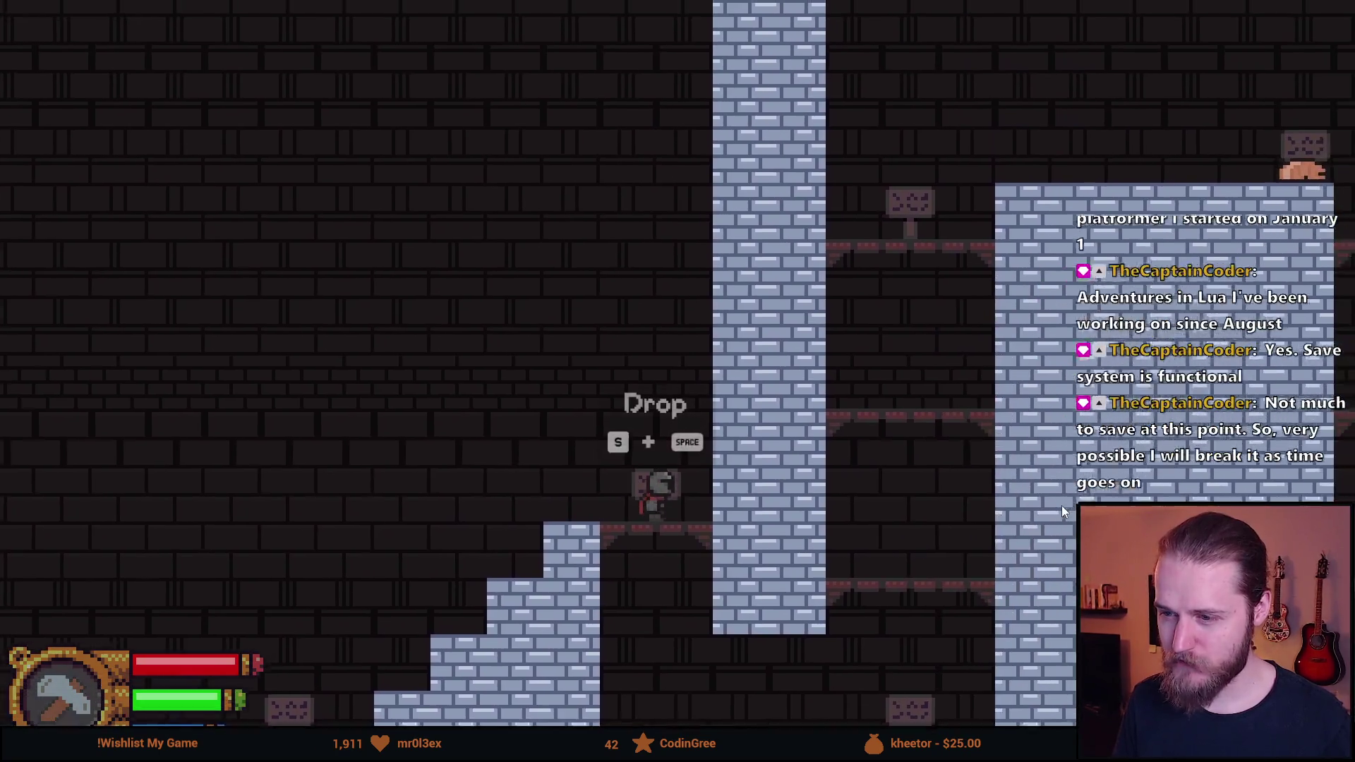
Climb the stairs onto the platform by the sign and jump up toward the pillar
key(a)
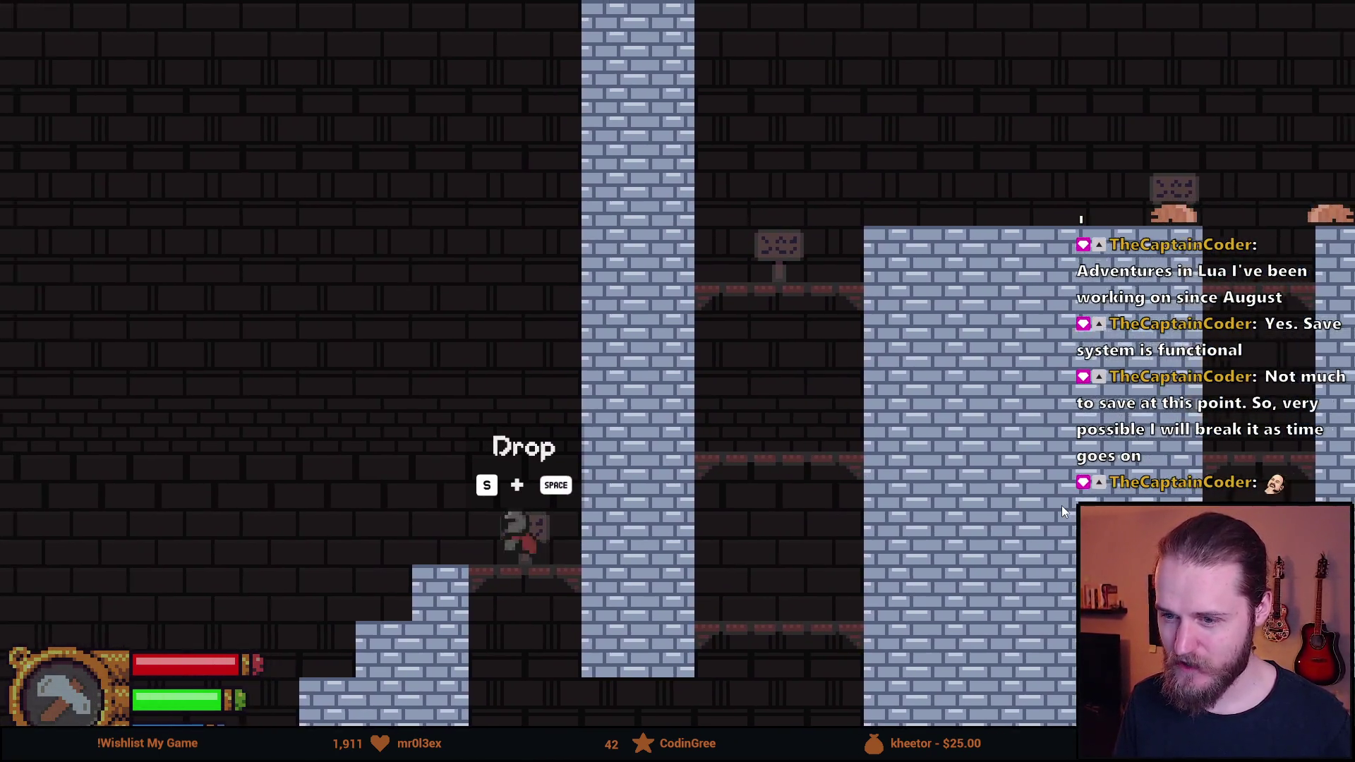
key(d)
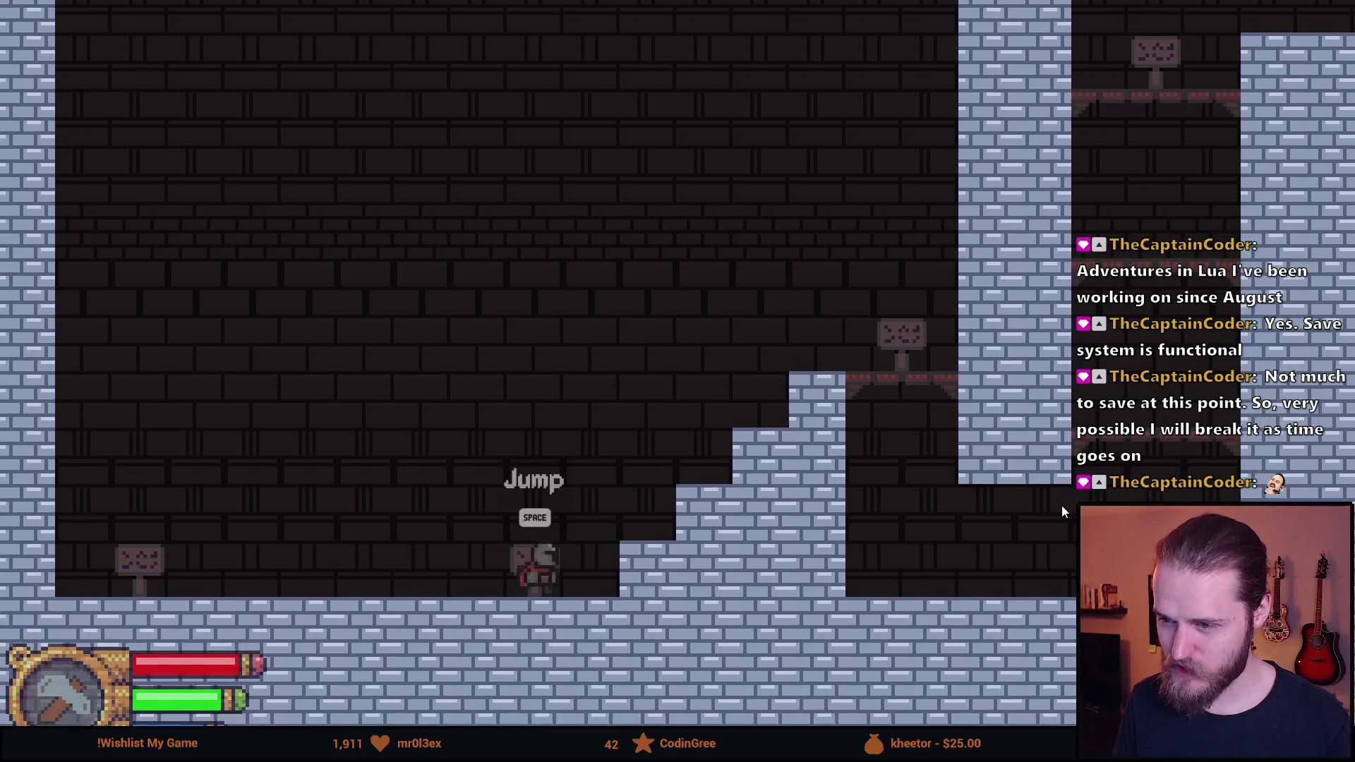
key(space)
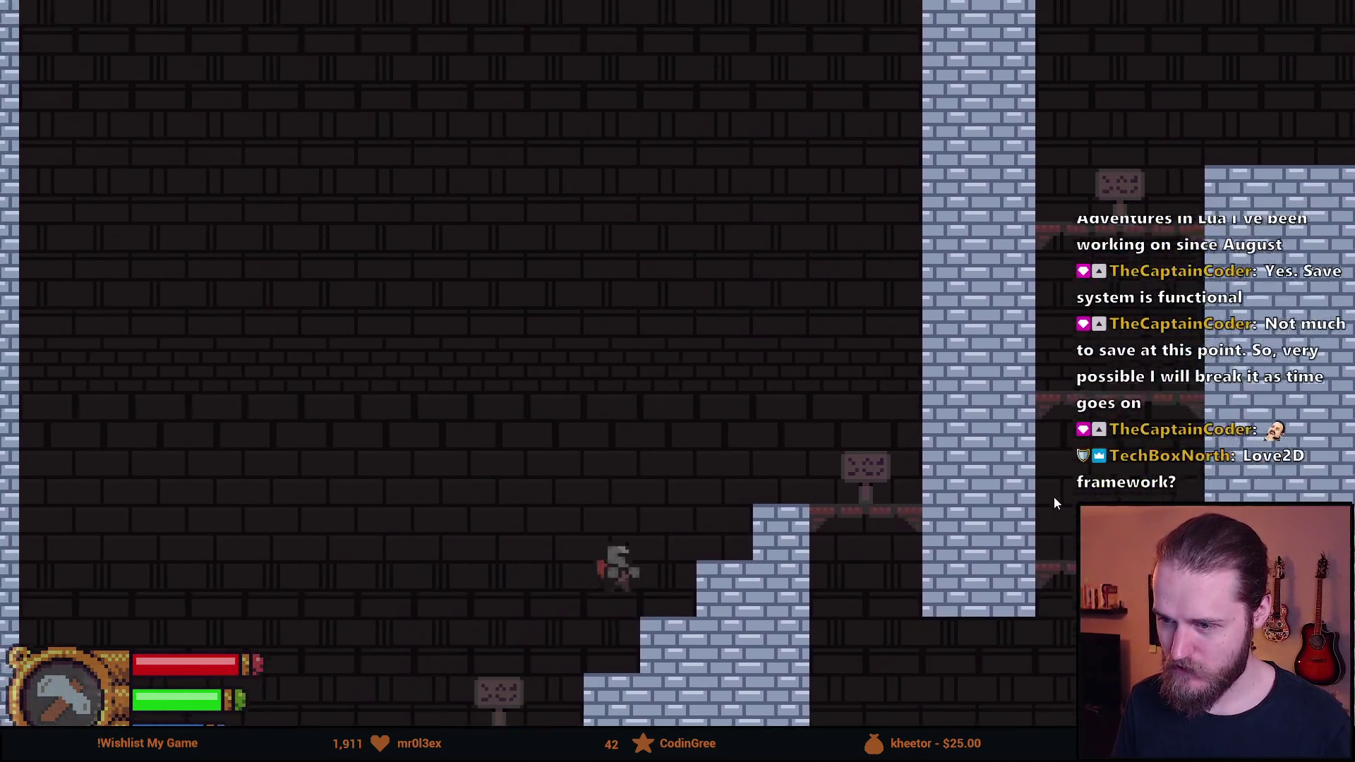
key(space)
key(a)
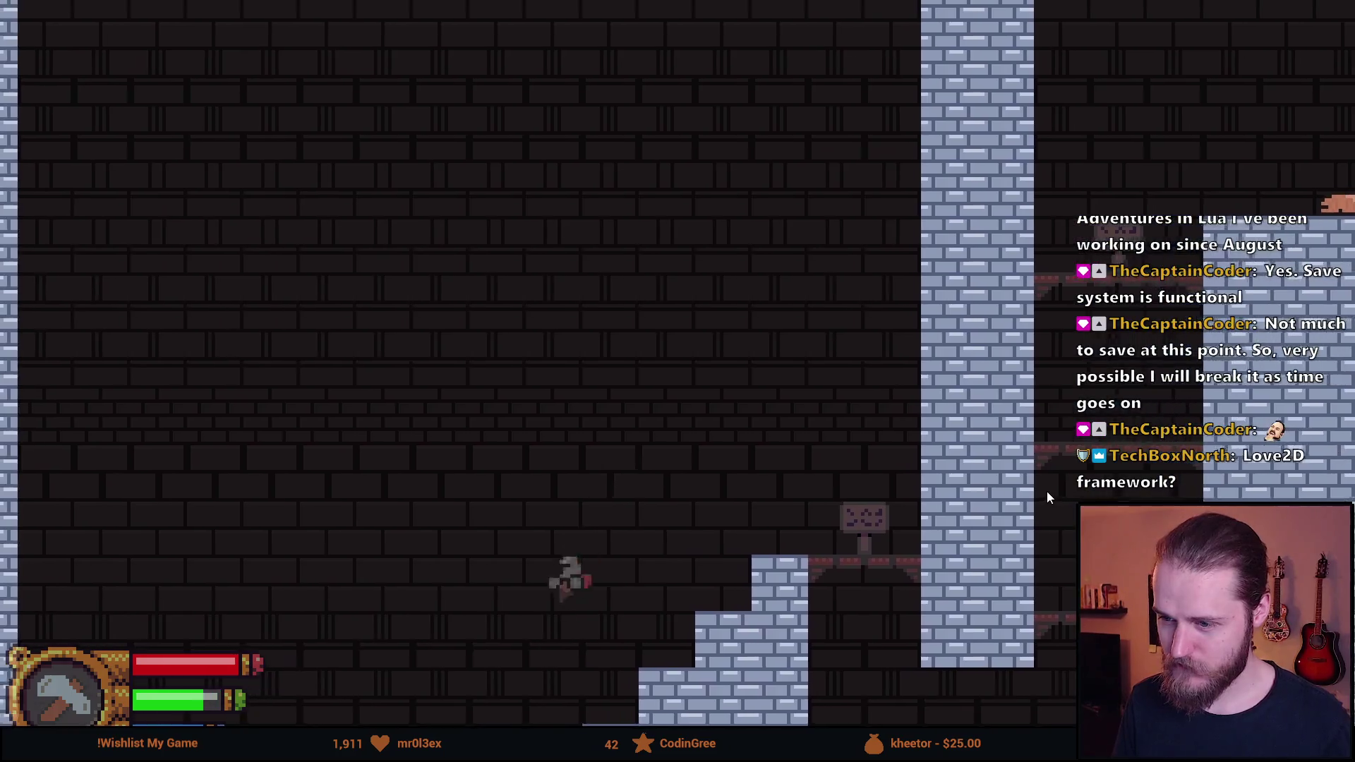
key(d)
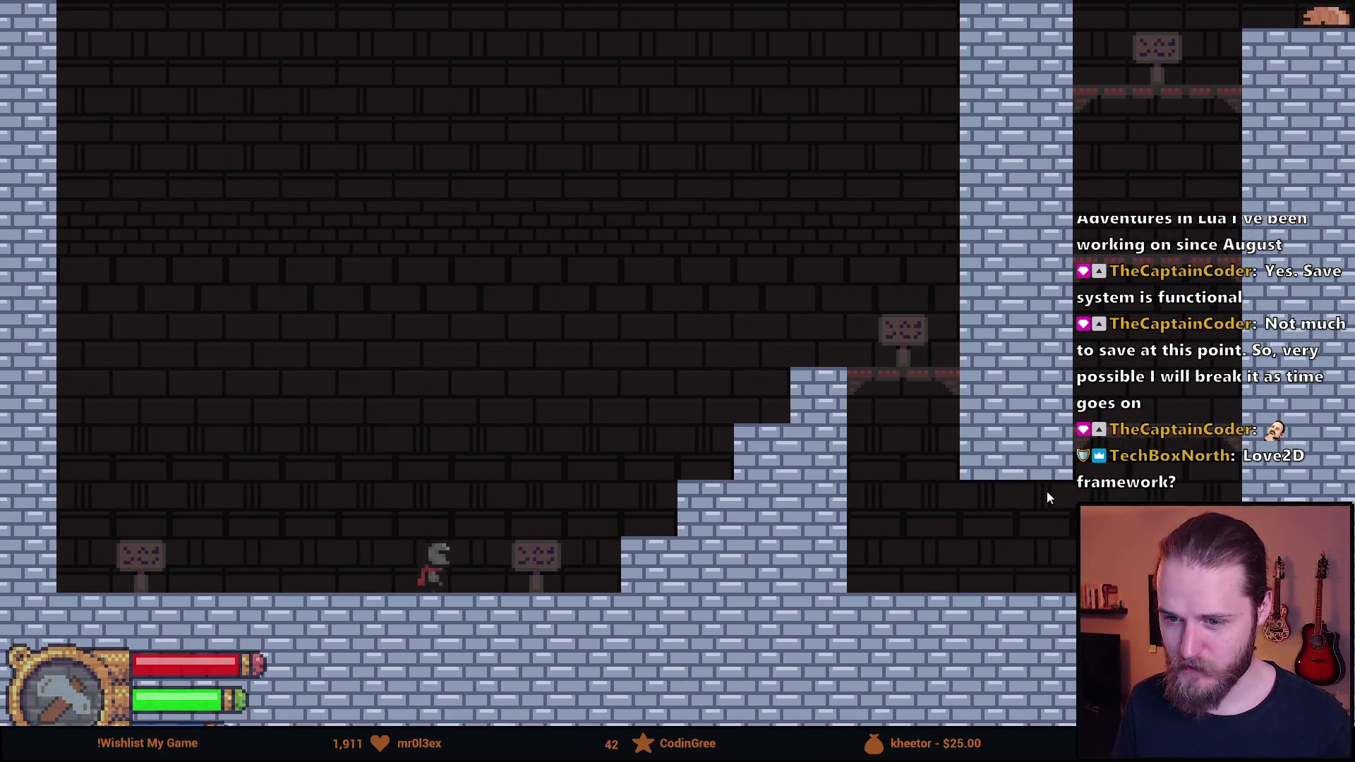
key(space)
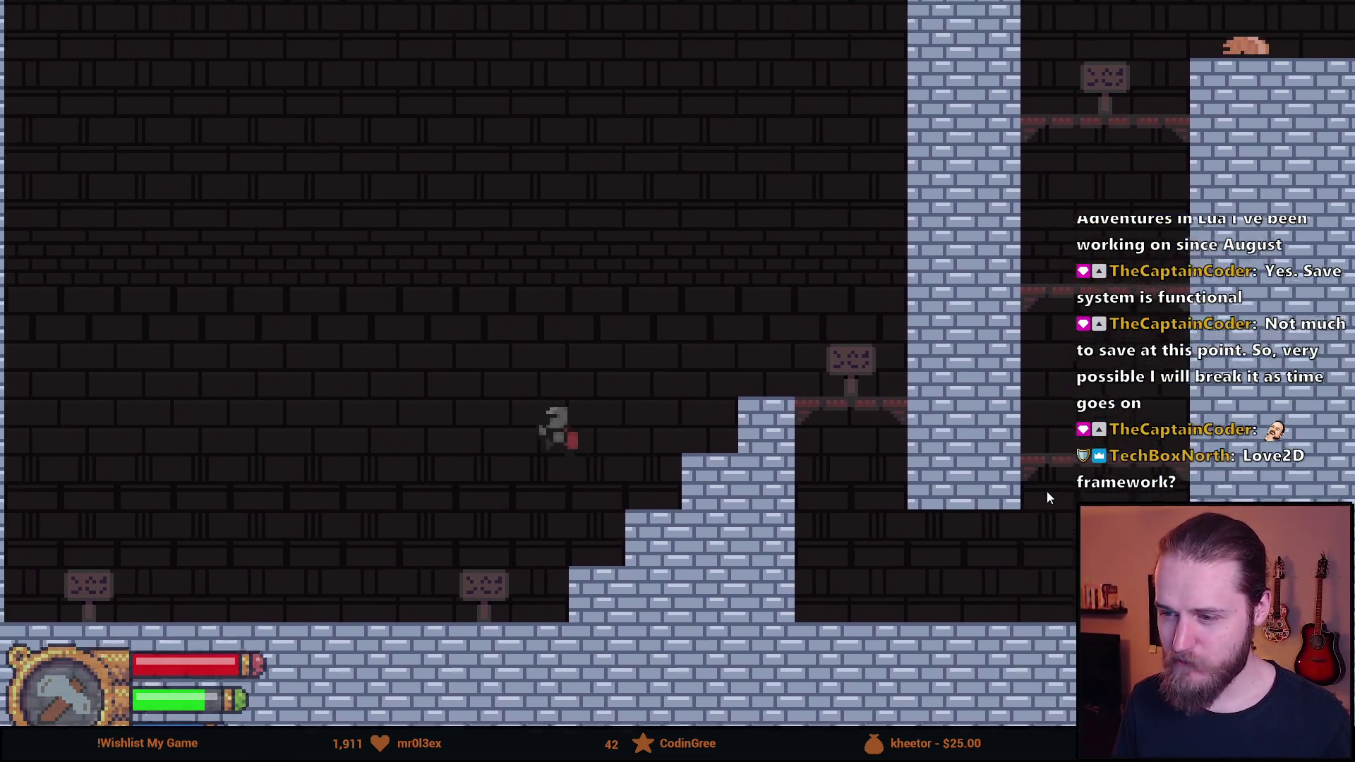
key(d)
key(space)
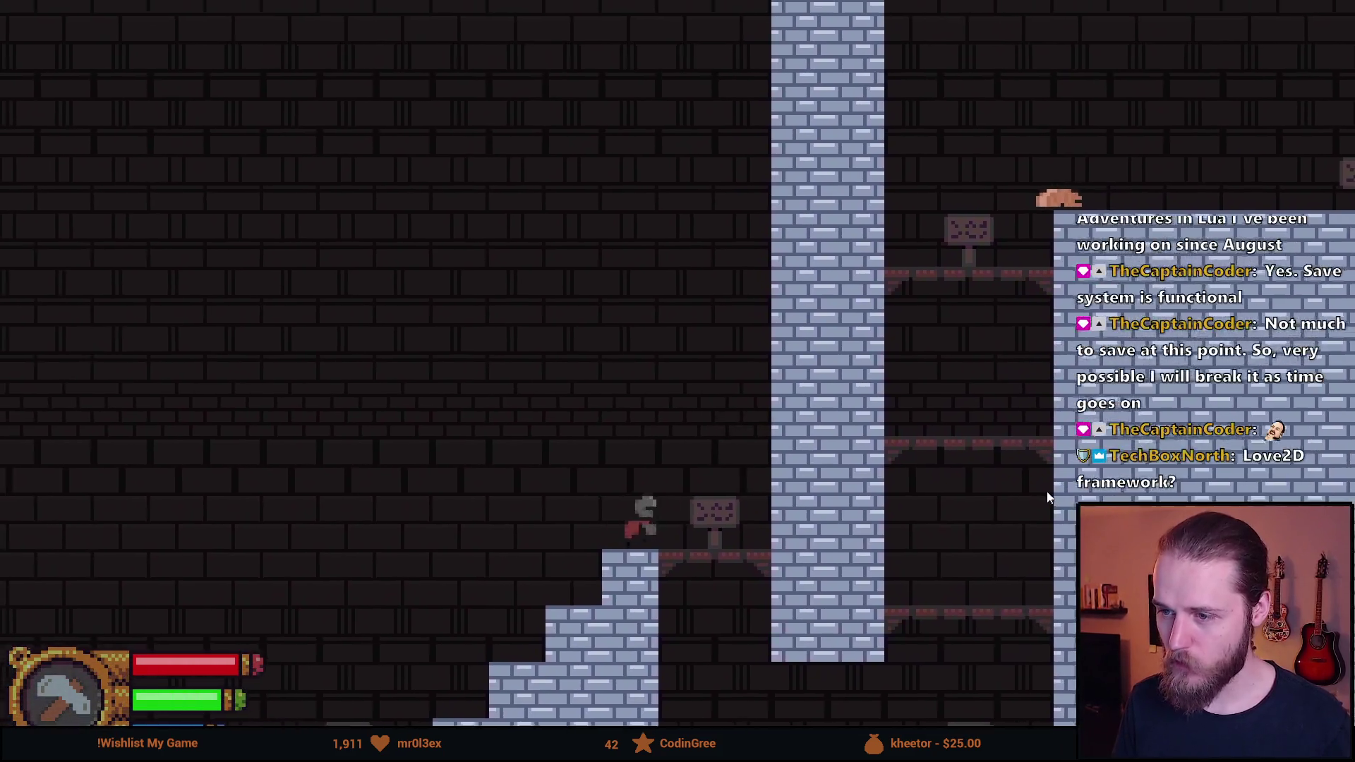
key(space)
key(a)
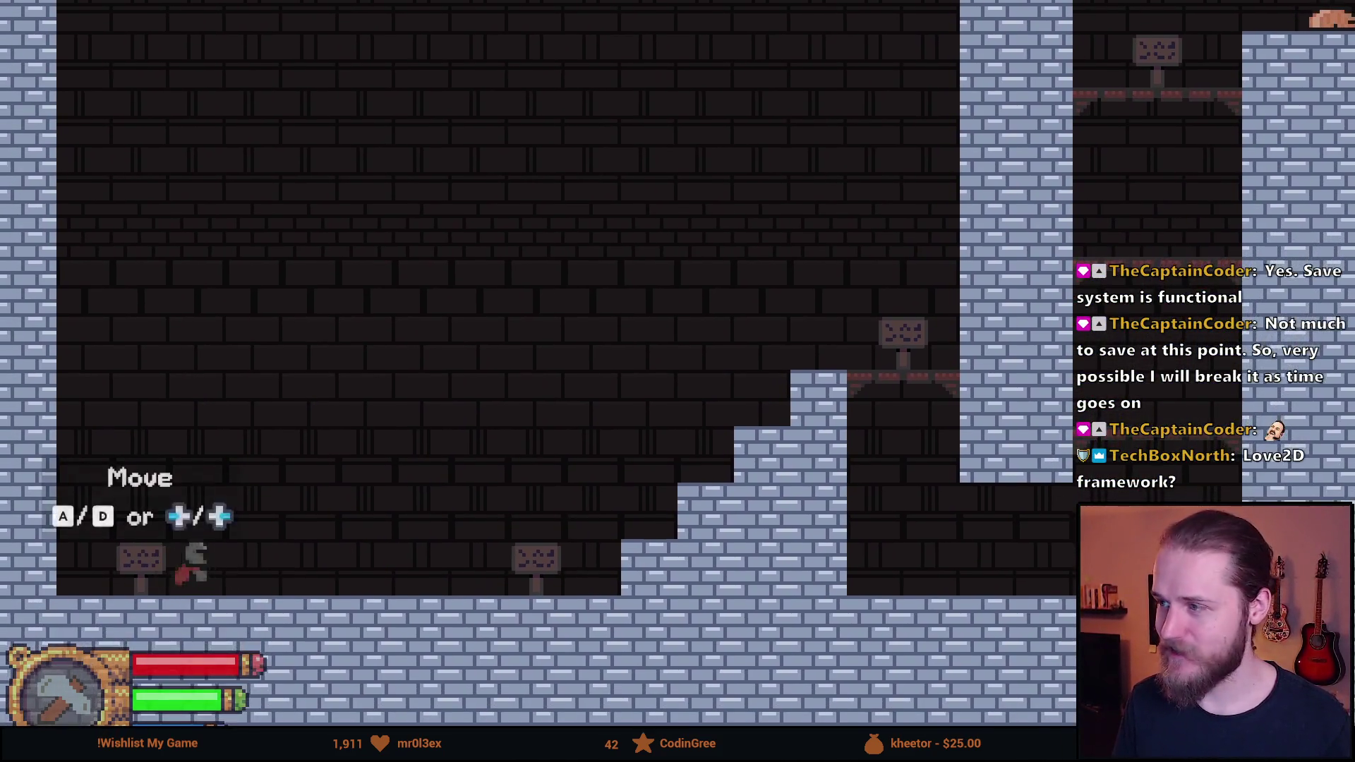
key(d)
key(a)
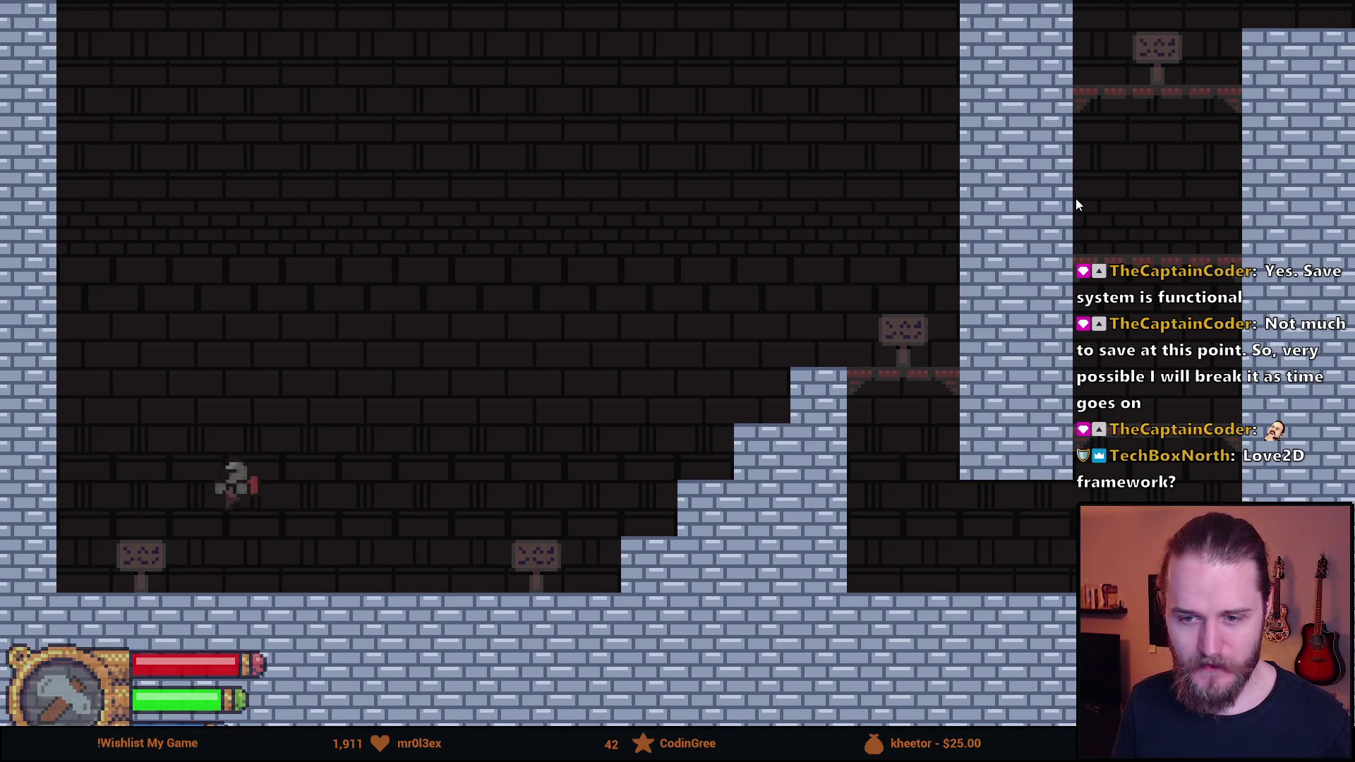
key(space)
key(d)
key(space)
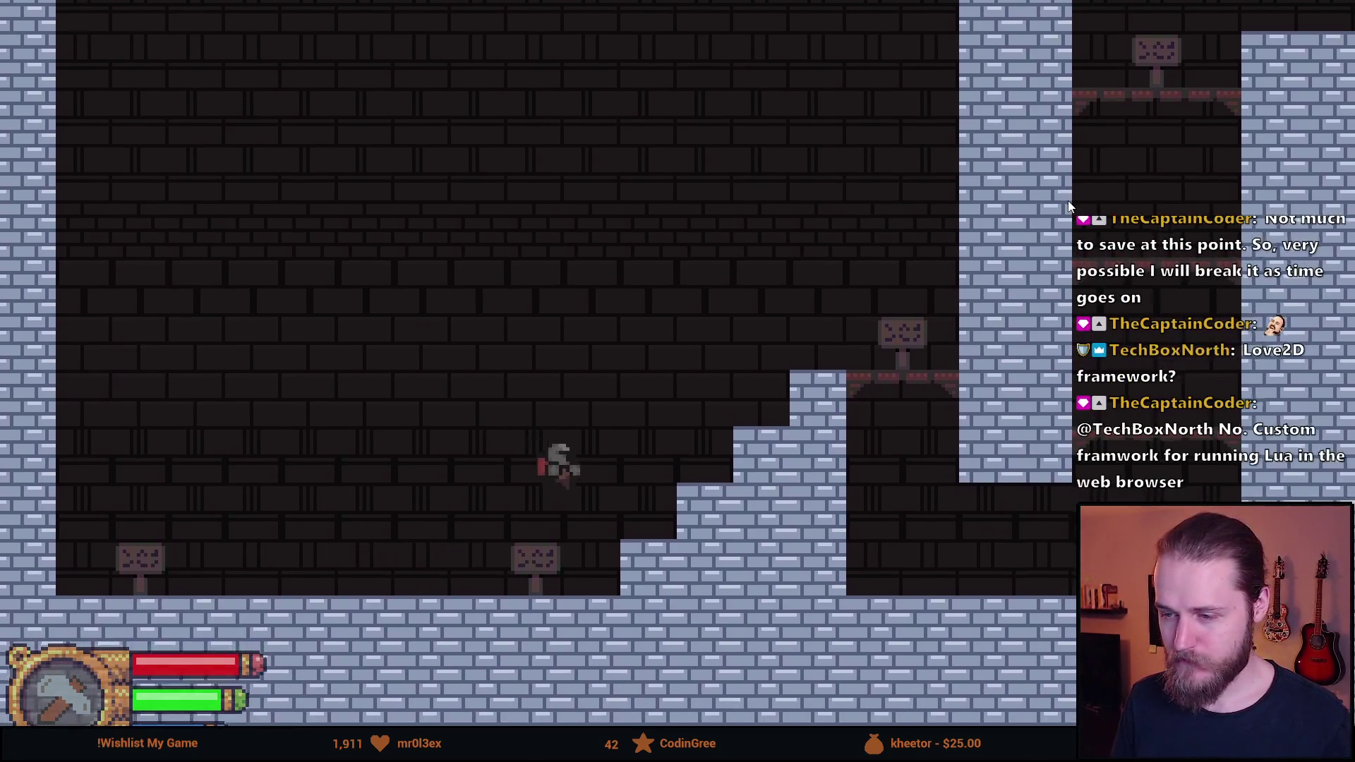
key(d)
key(space)
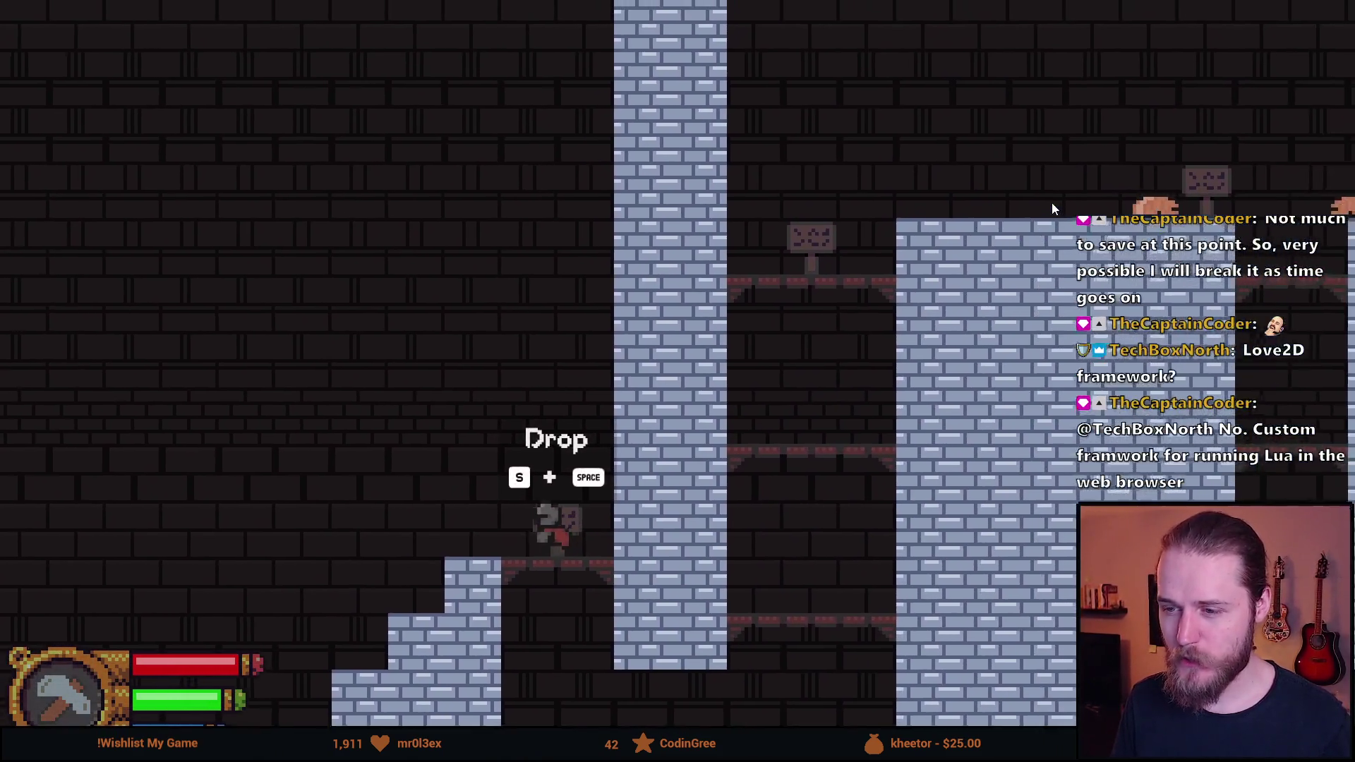
Drop through the platform with S+Space, climb back up, and repeat until the Double Jump hint shows
key(s+space)
key(a)
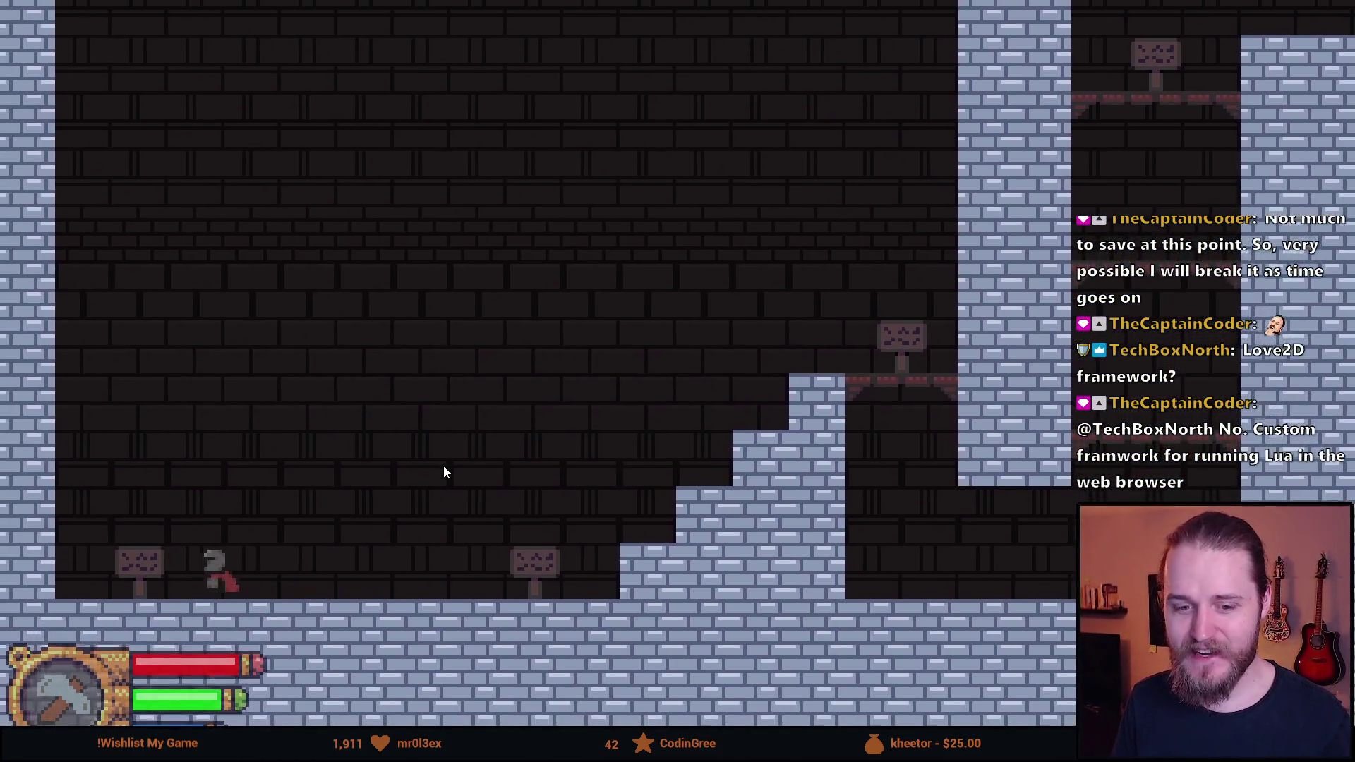
key(space)
key(d)
key(space)
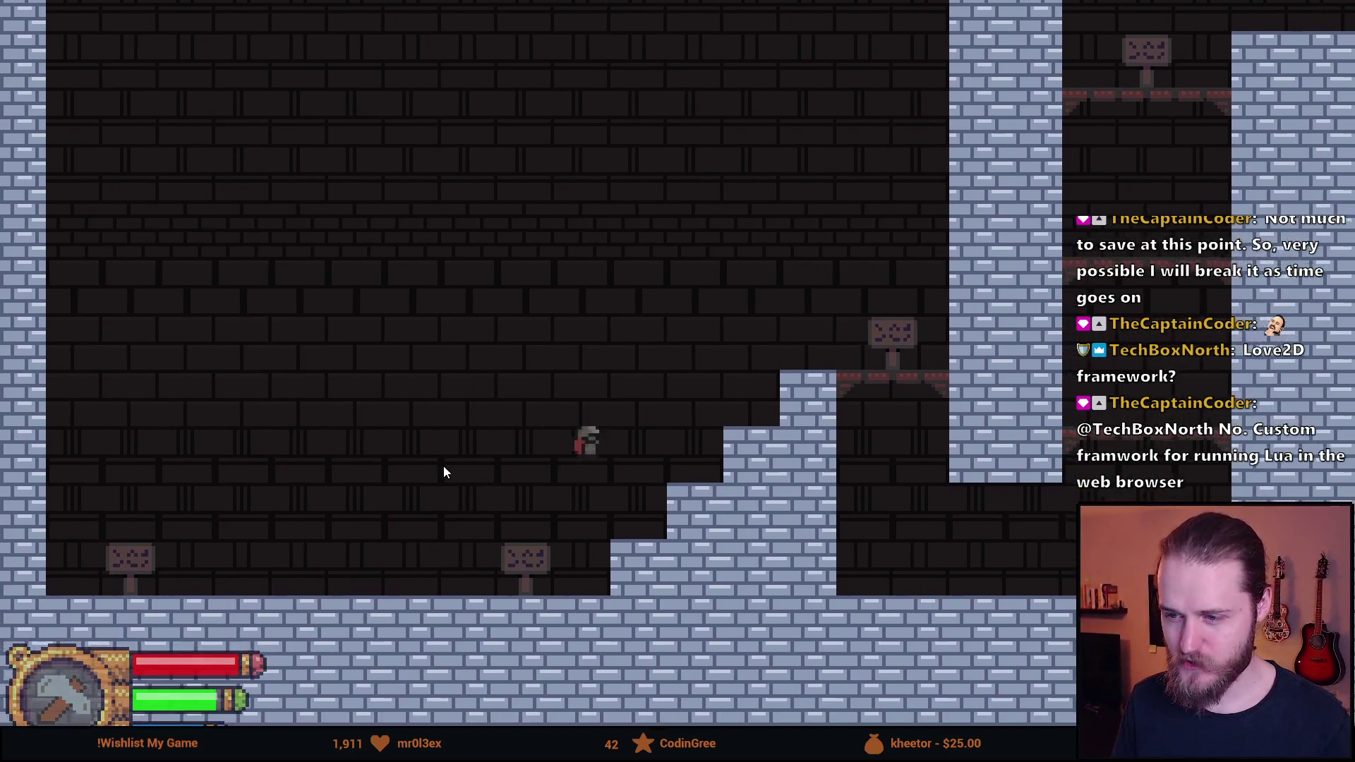
key(d)
key(space)
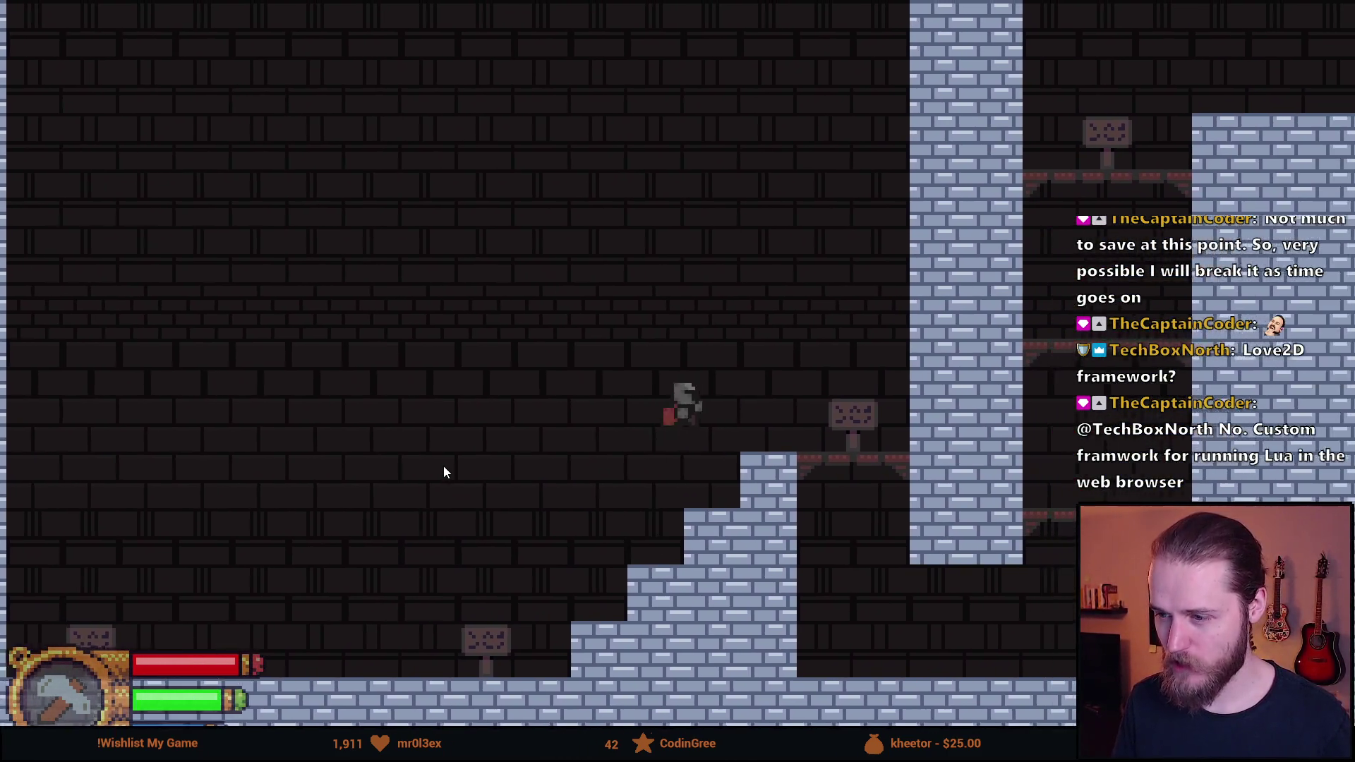
key(d)
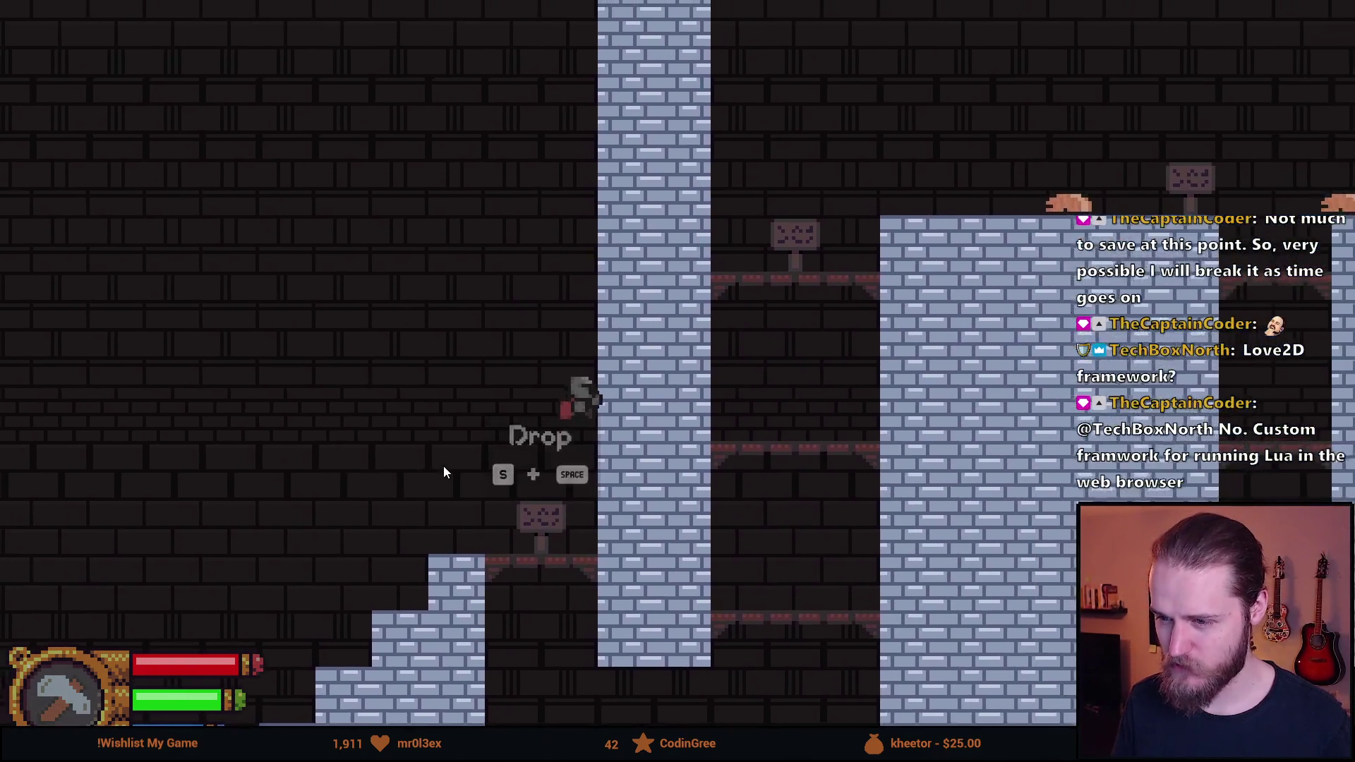
key(s+space)
key(a)
key(space)
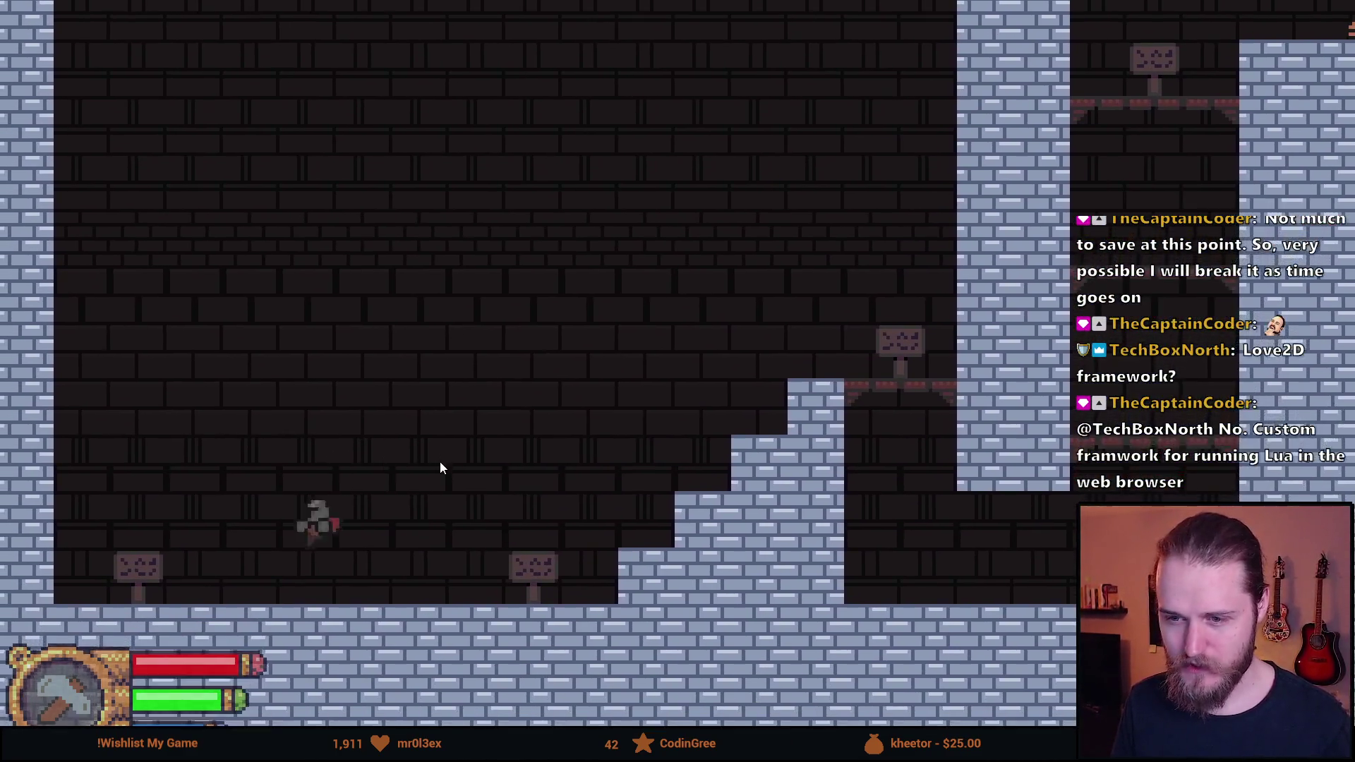
key(d)
key(space)
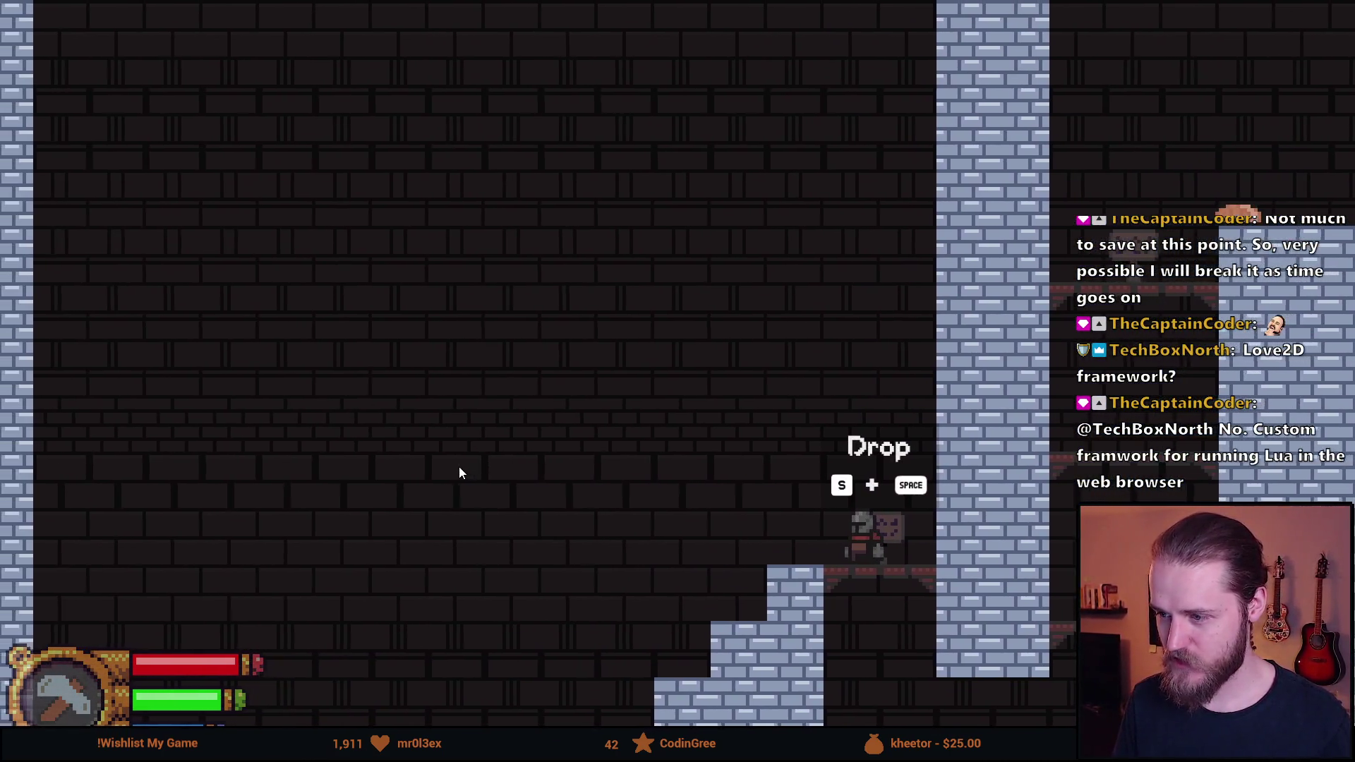
key(s+space)
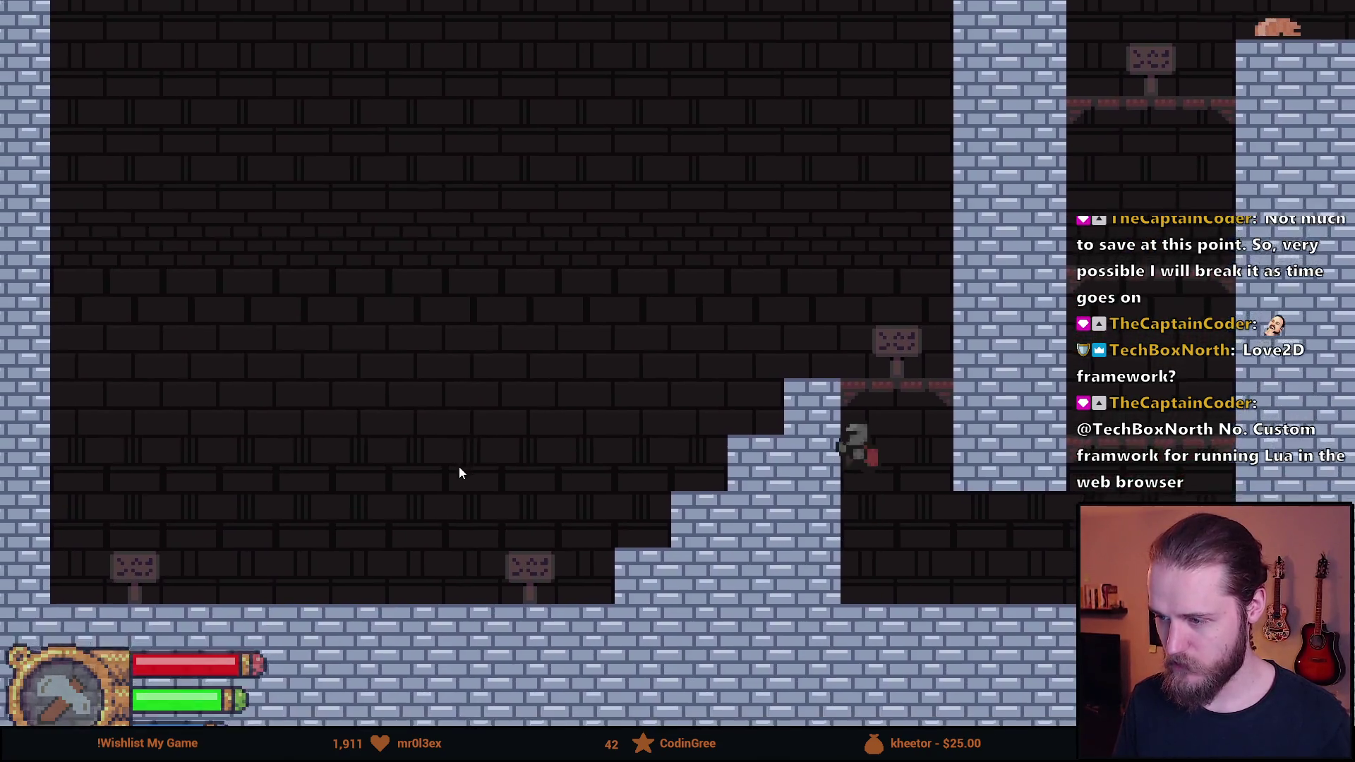
key(space)
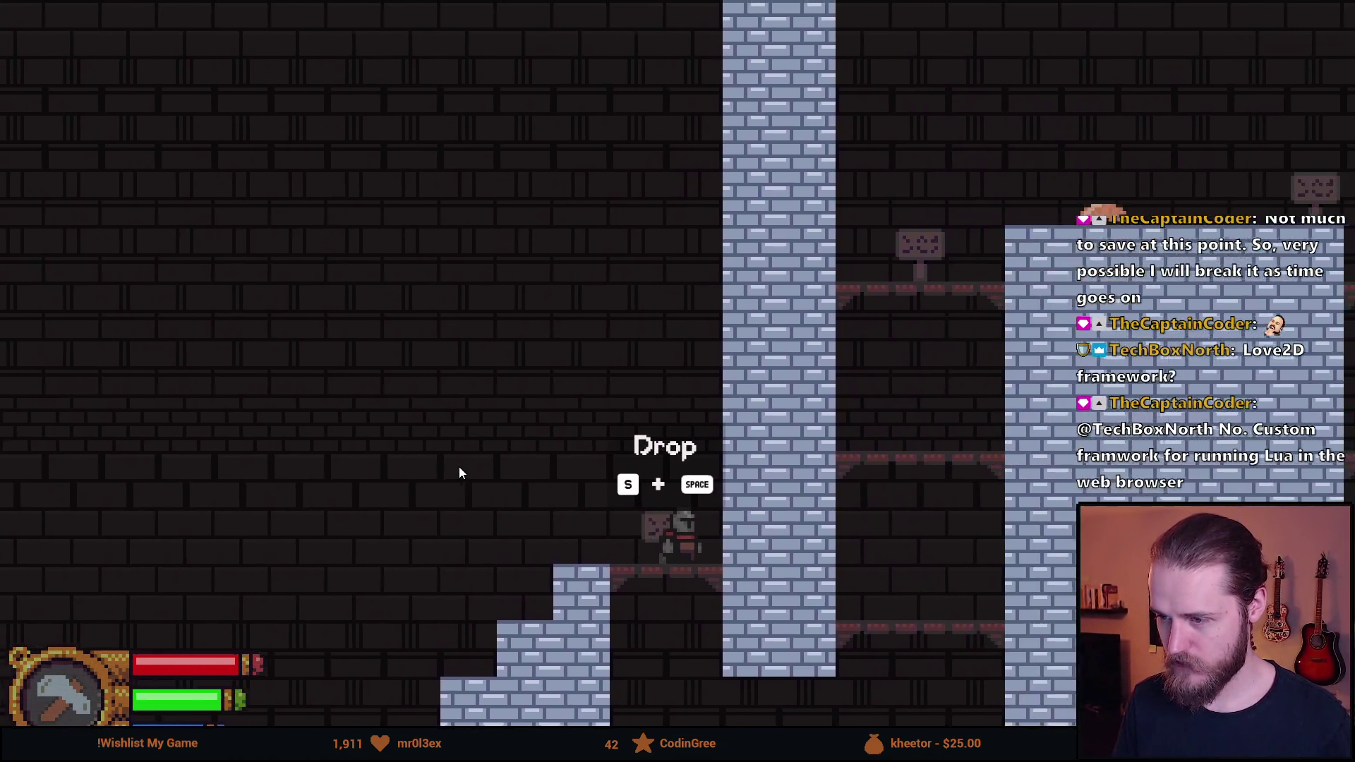
key(s+space)
Double-jump onto the attack tutorial ledge and try swinging the weapon
key(d)
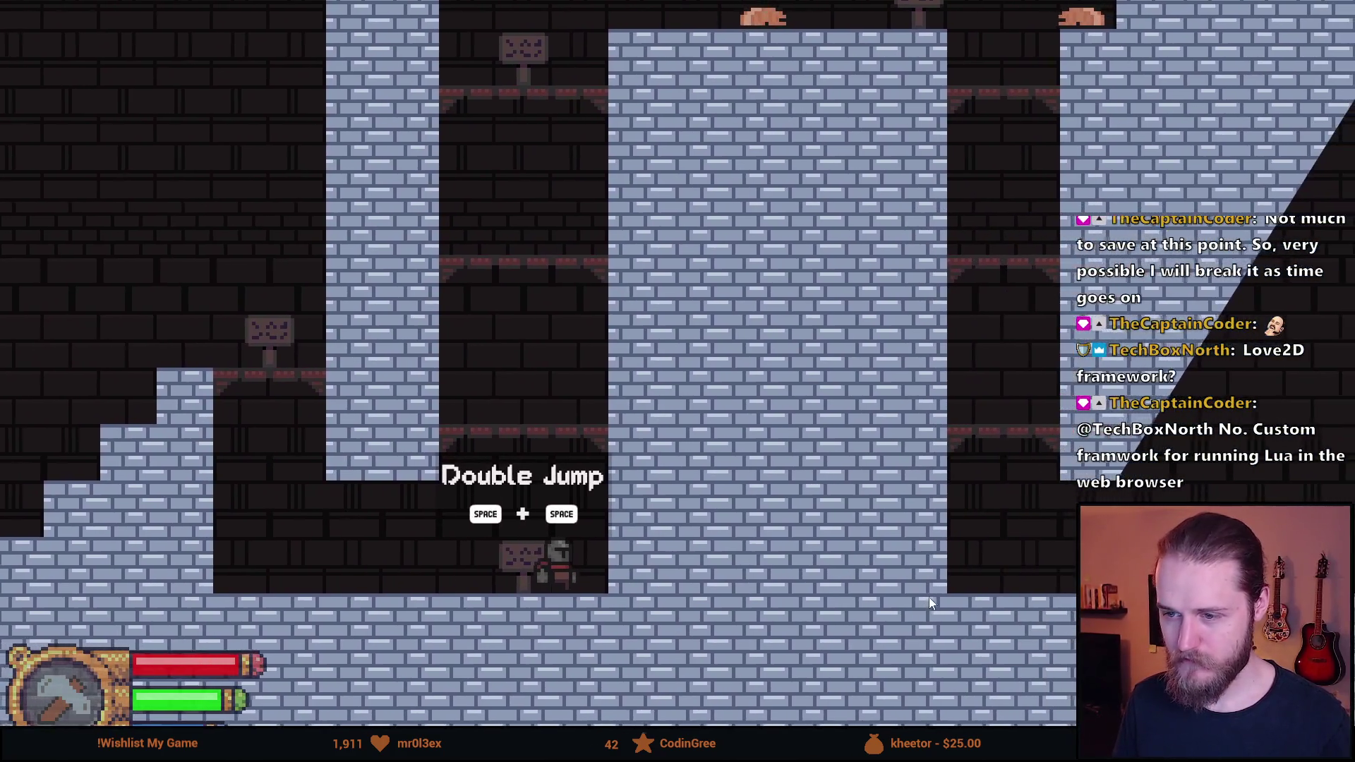
key(d)
key(space)
key(space)
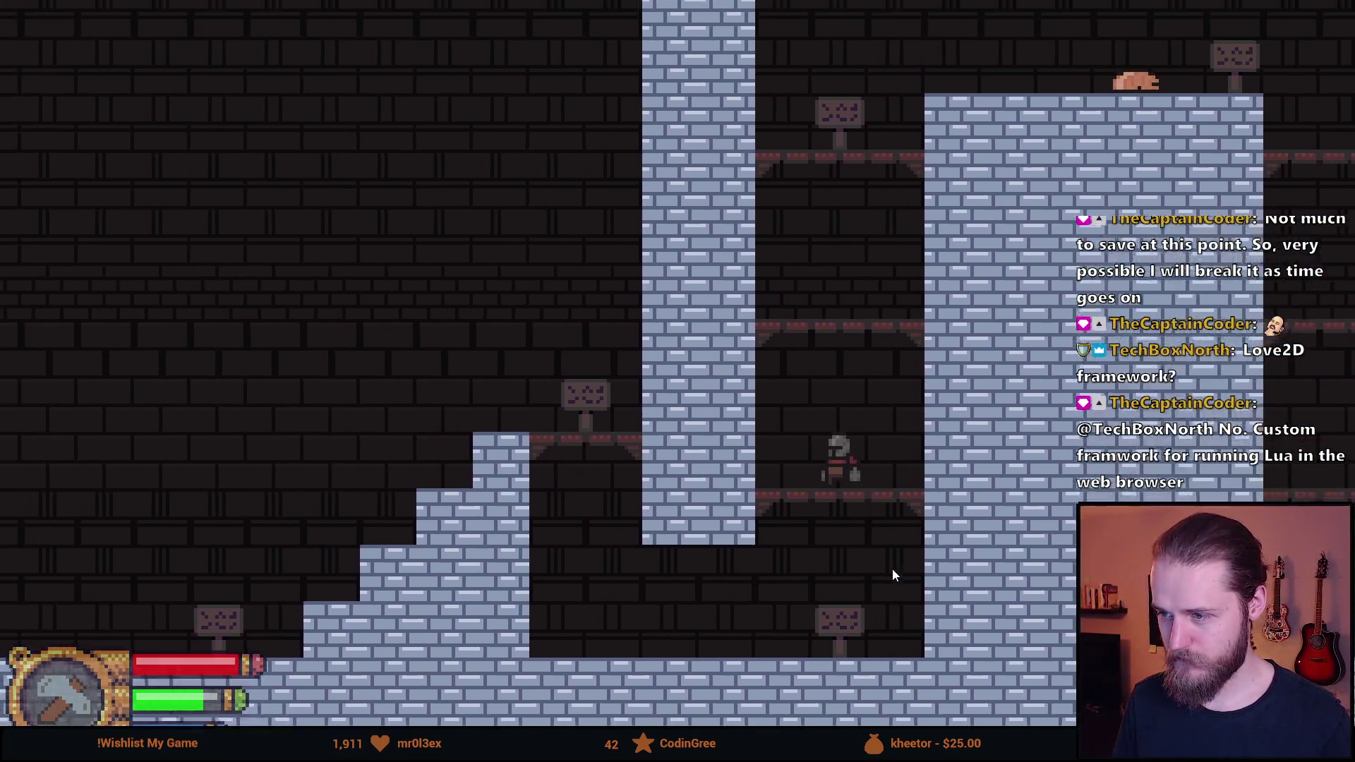
key(space)
key(space)
key(d)
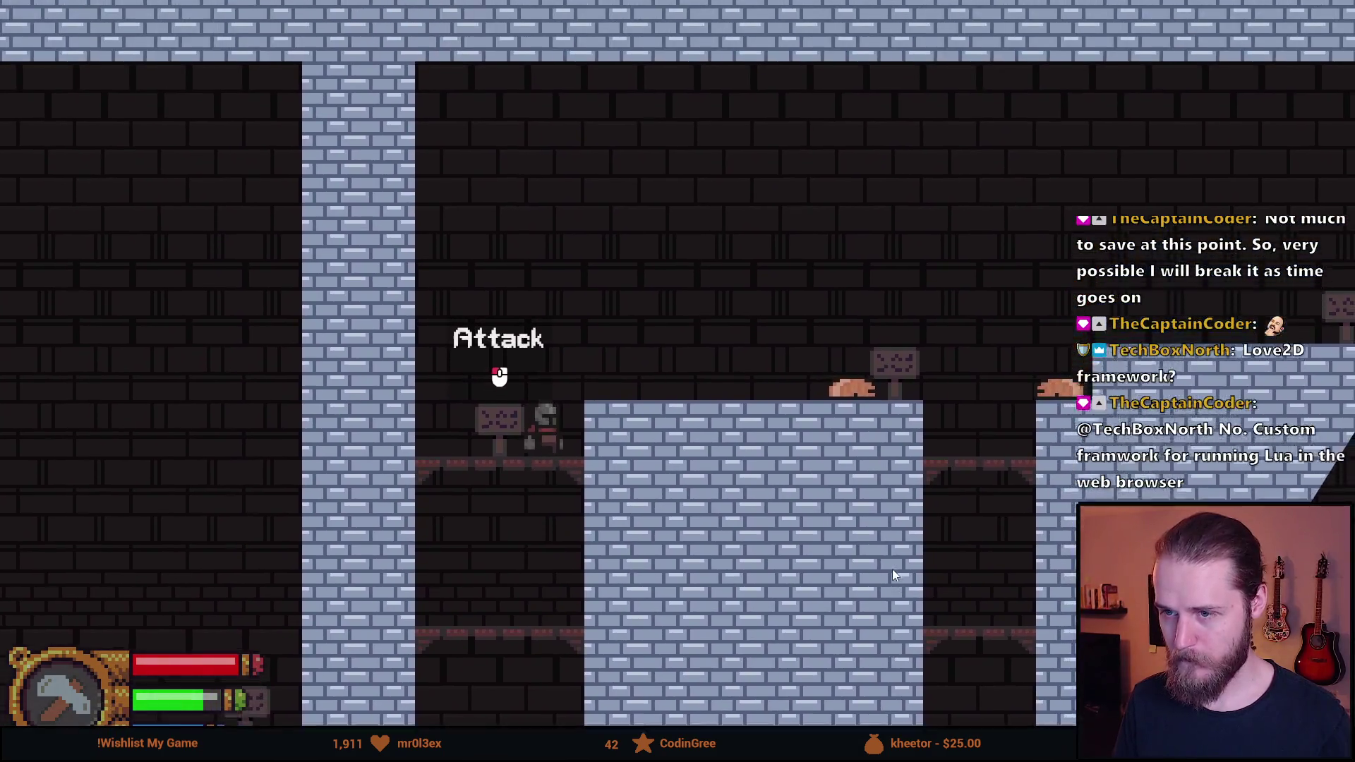
click(892, 571)
click(891, 568)
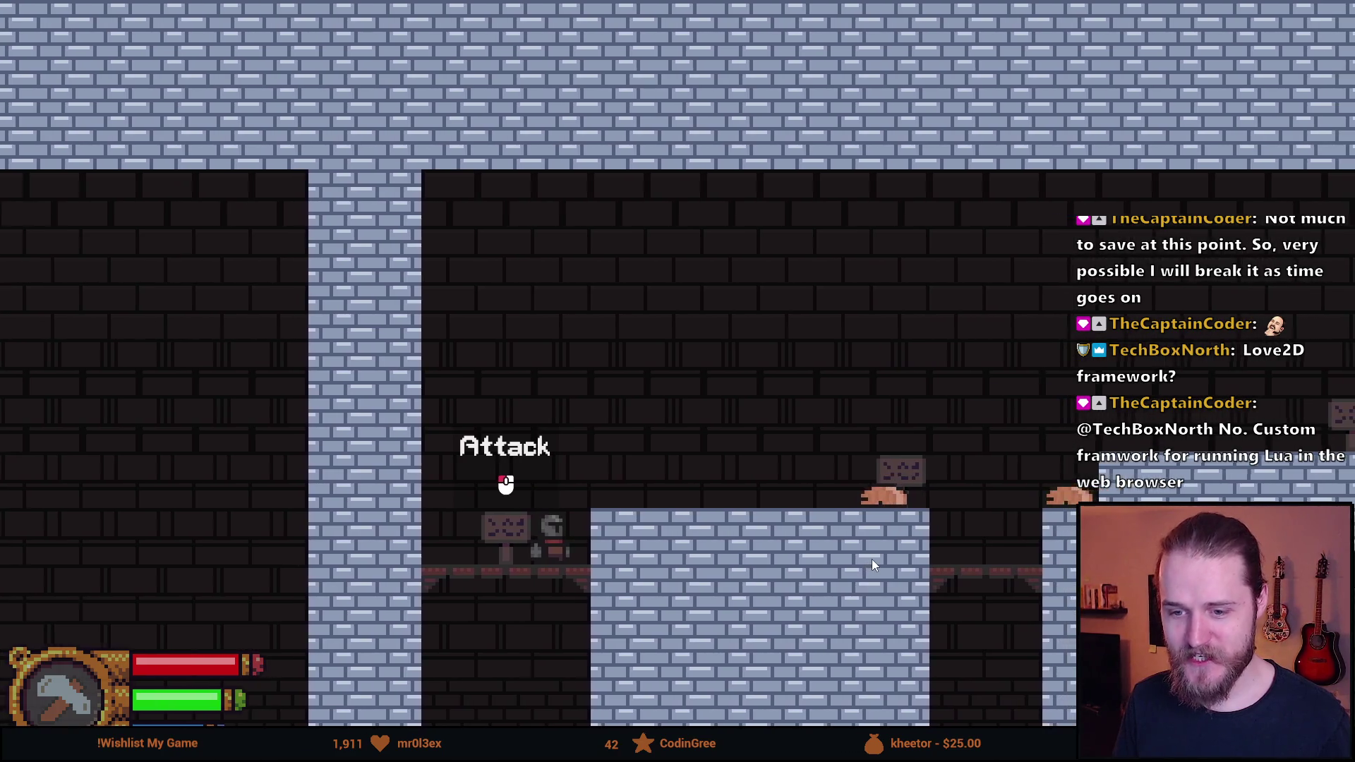
click(872, 561)
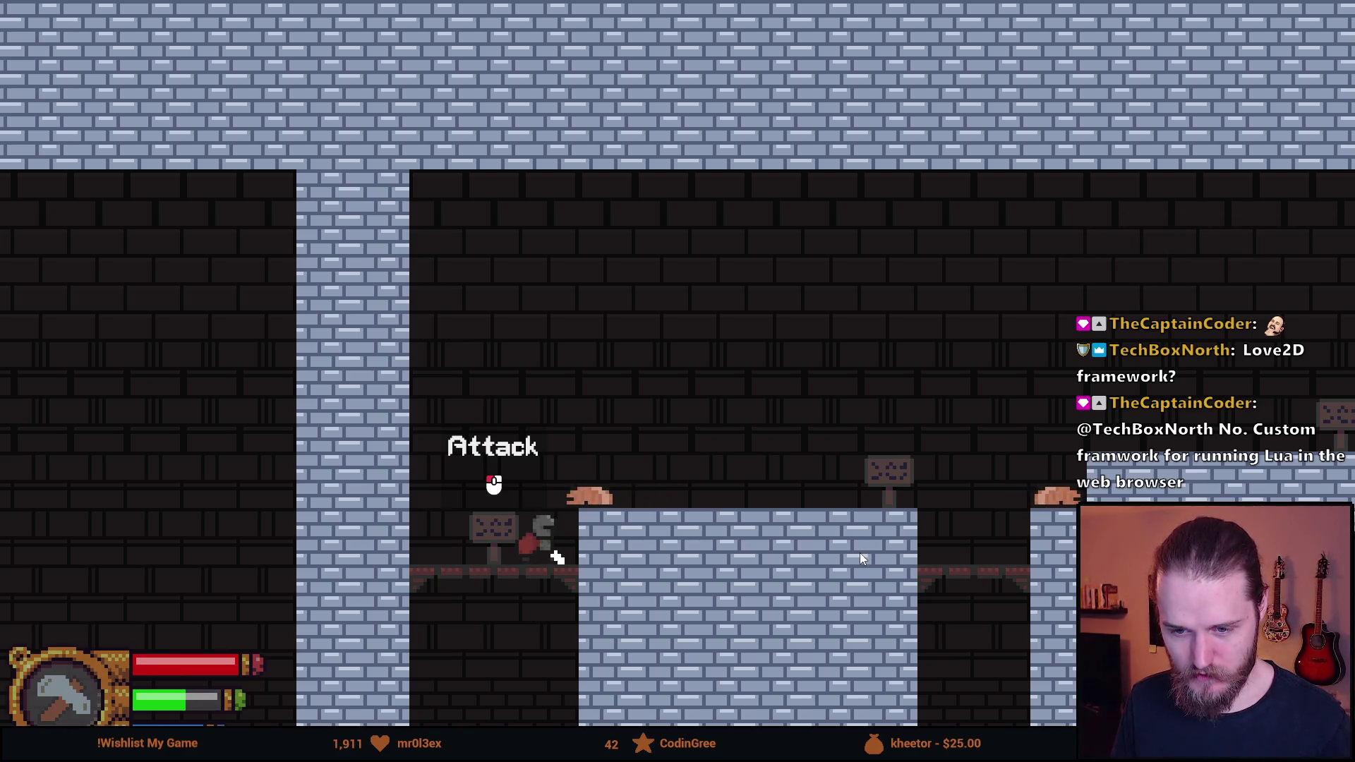
Attack the crawling enemy, then jump across the gap and strike it for 25 damage
key(a)
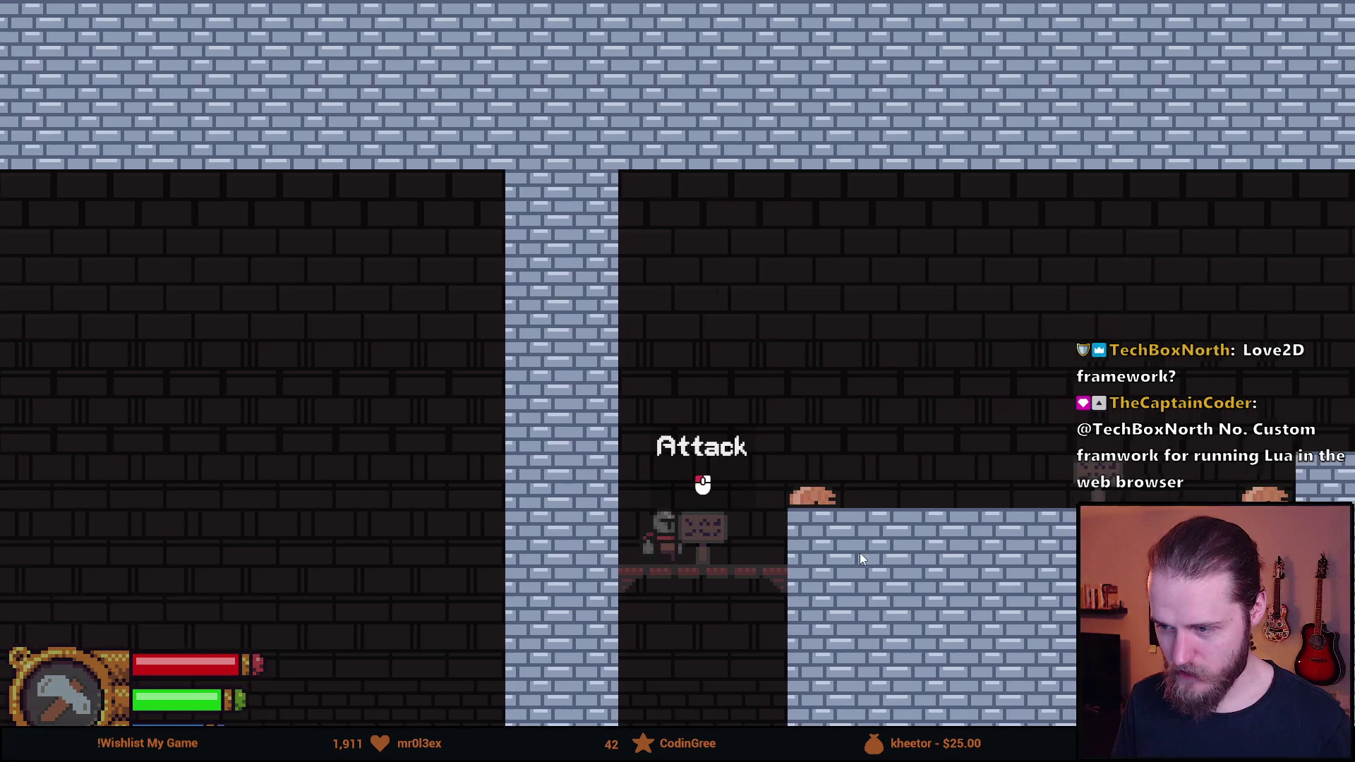
click(859, 553)
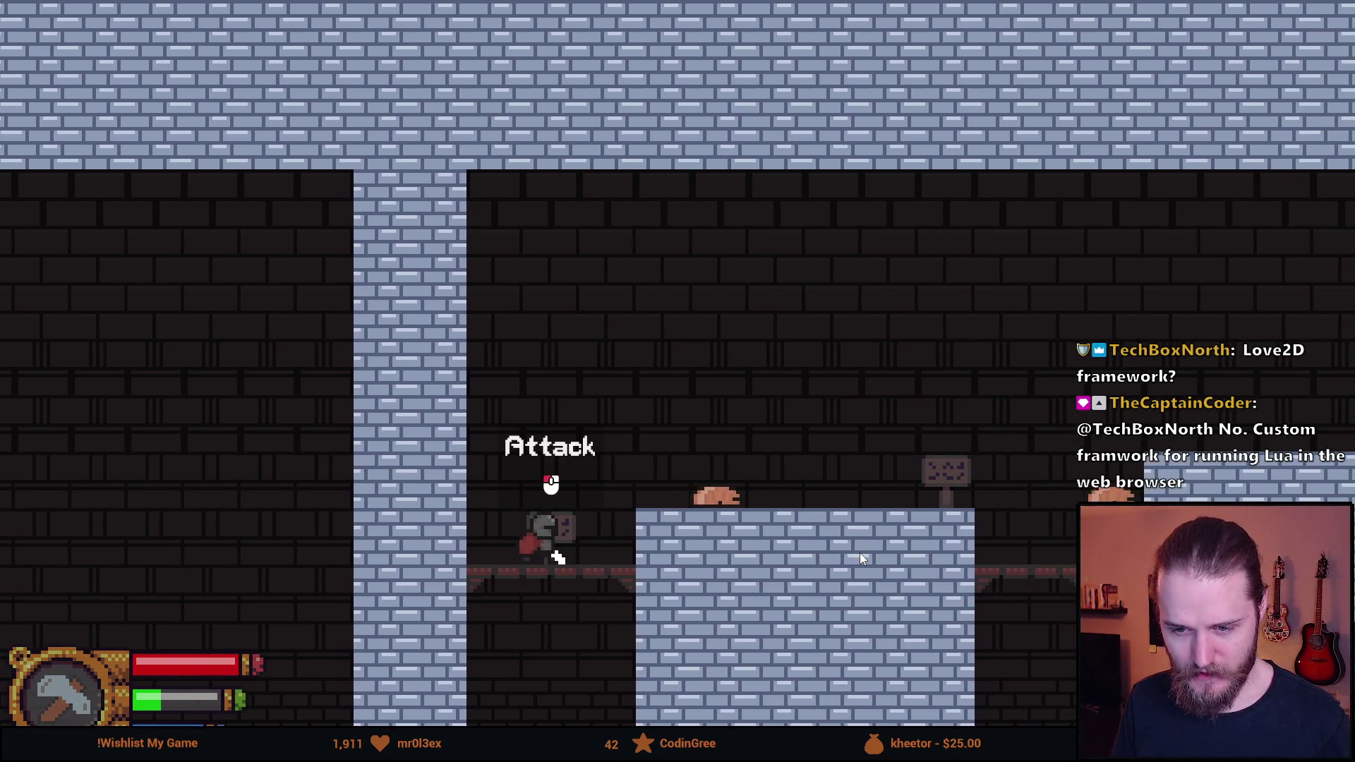
click(859, 553)
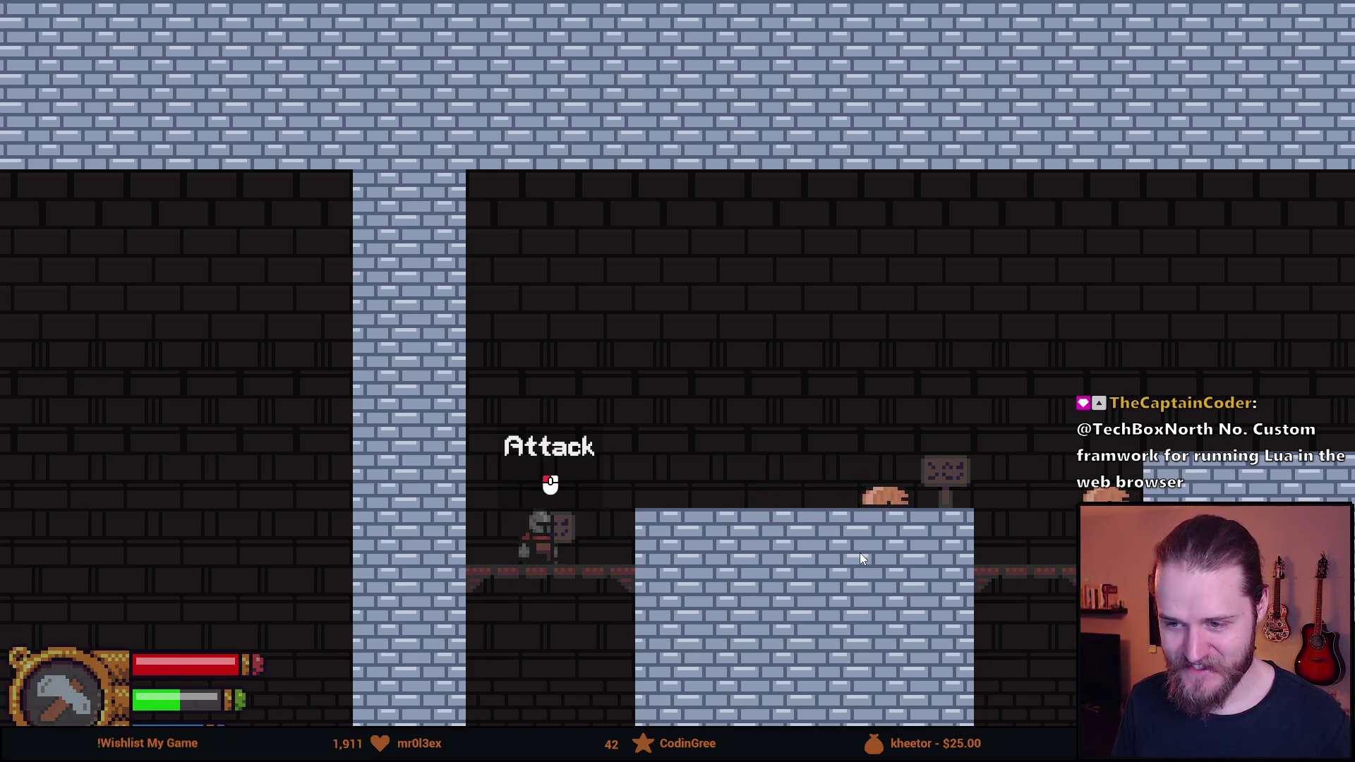
key(d)
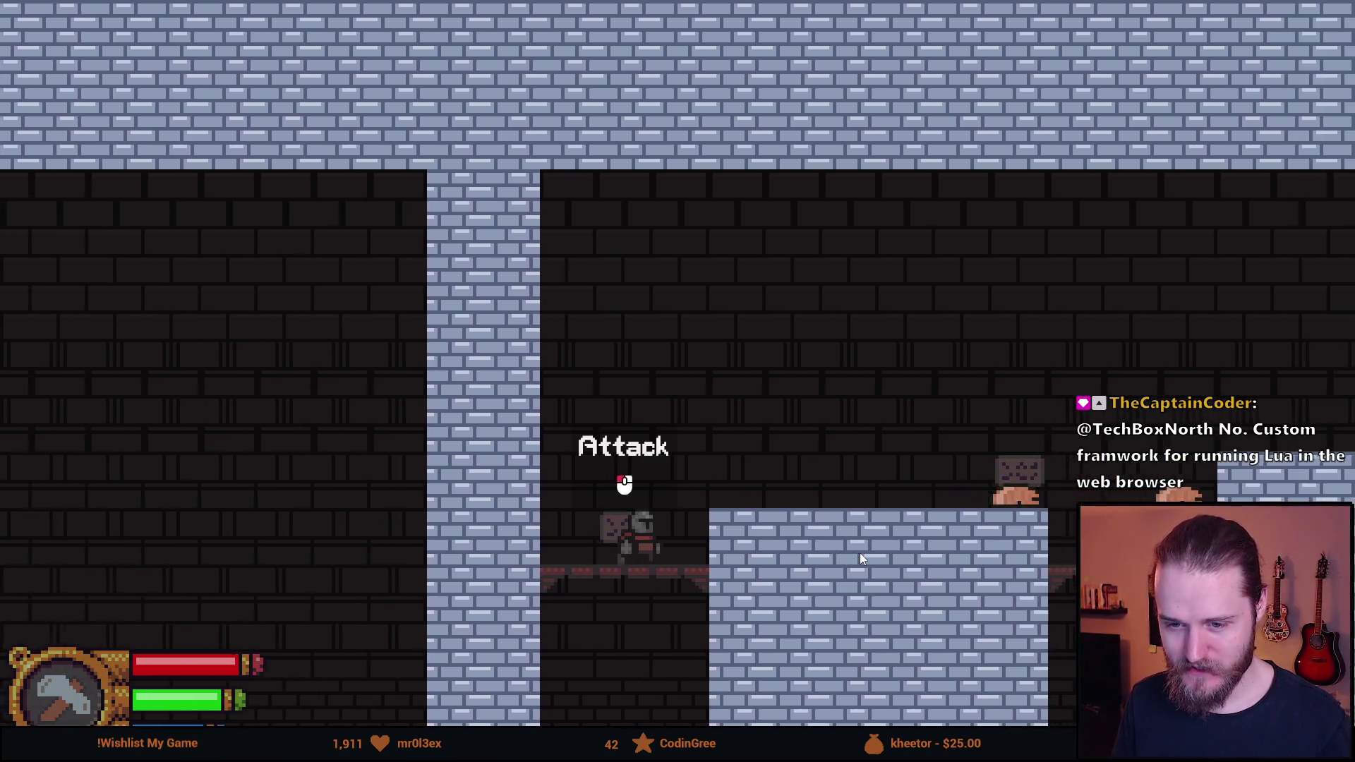
key(space)
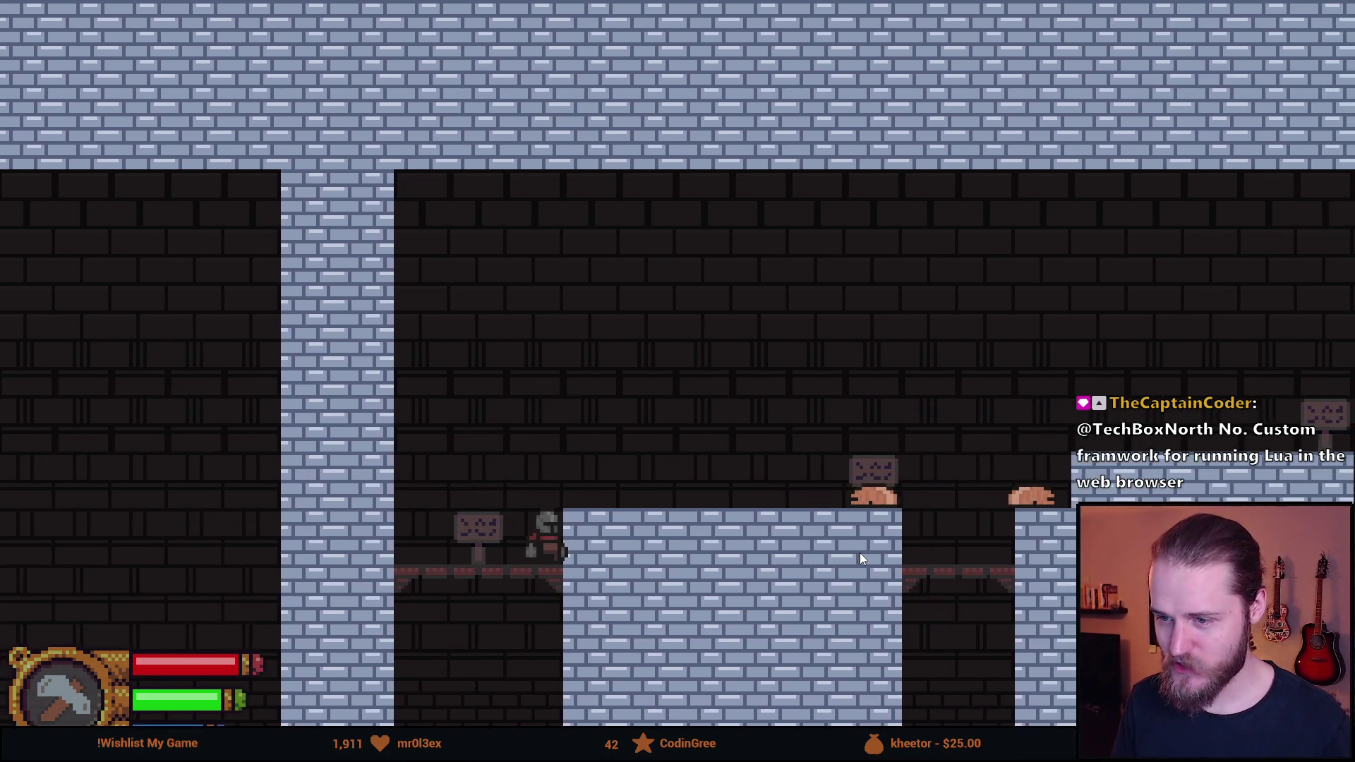
key(d)
key(space)
click(814, 549)
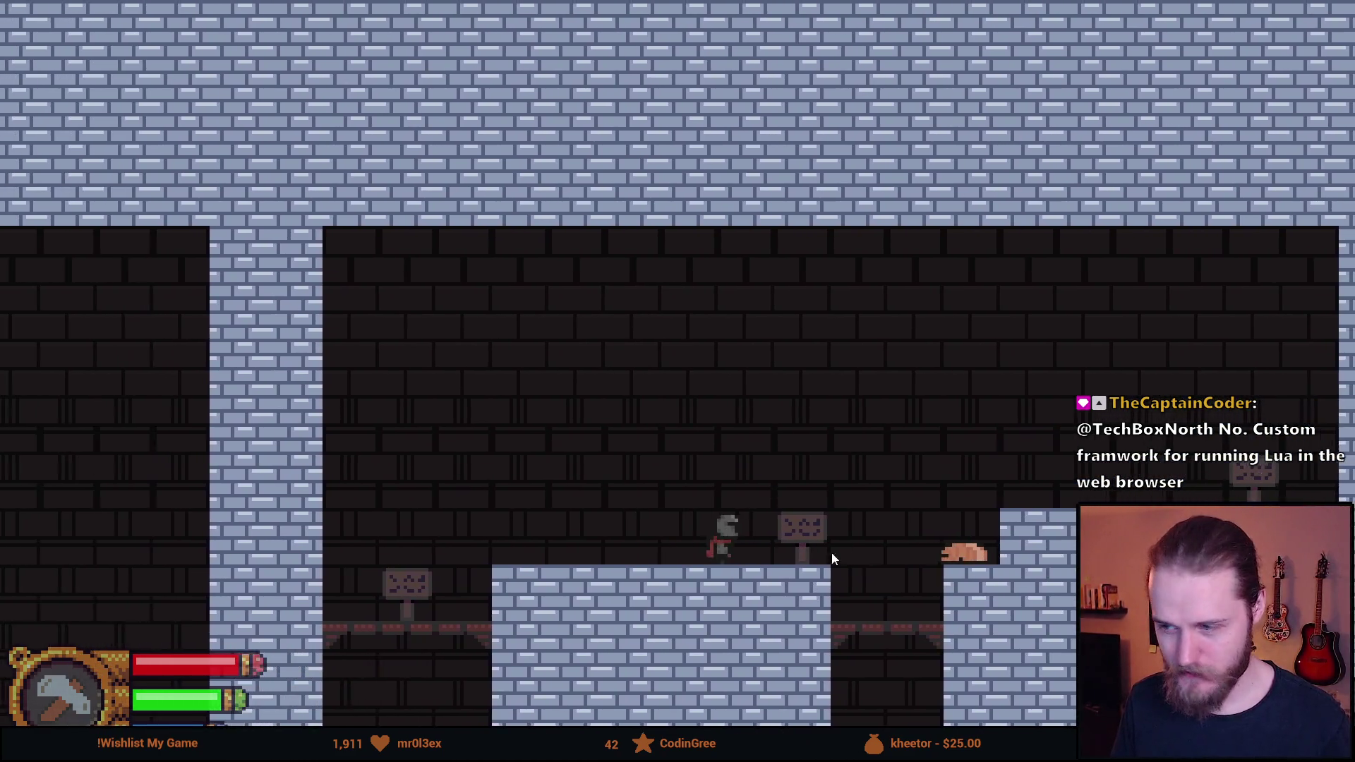
Strike the enemy in the pit and climb out onto the upper ledge
key(d)
click(879, 556)
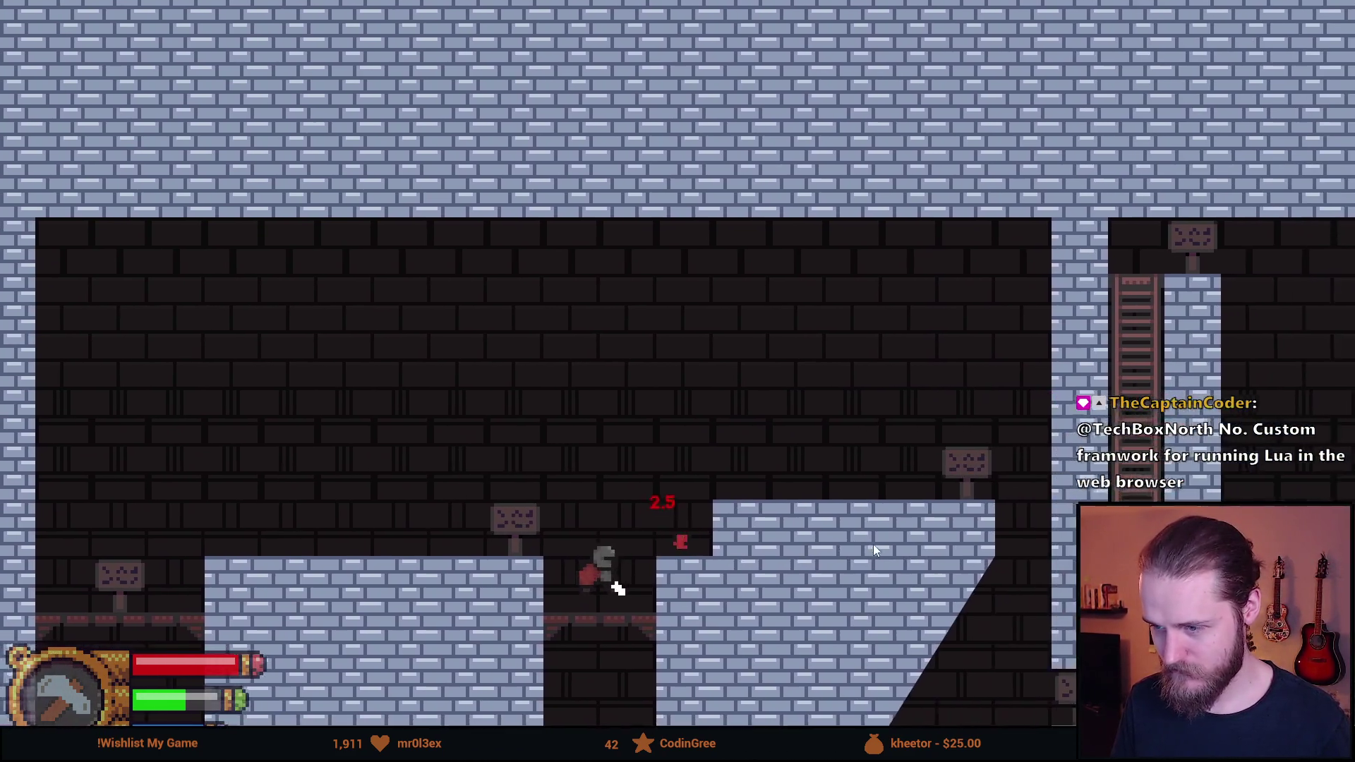
key(d)
key(space)
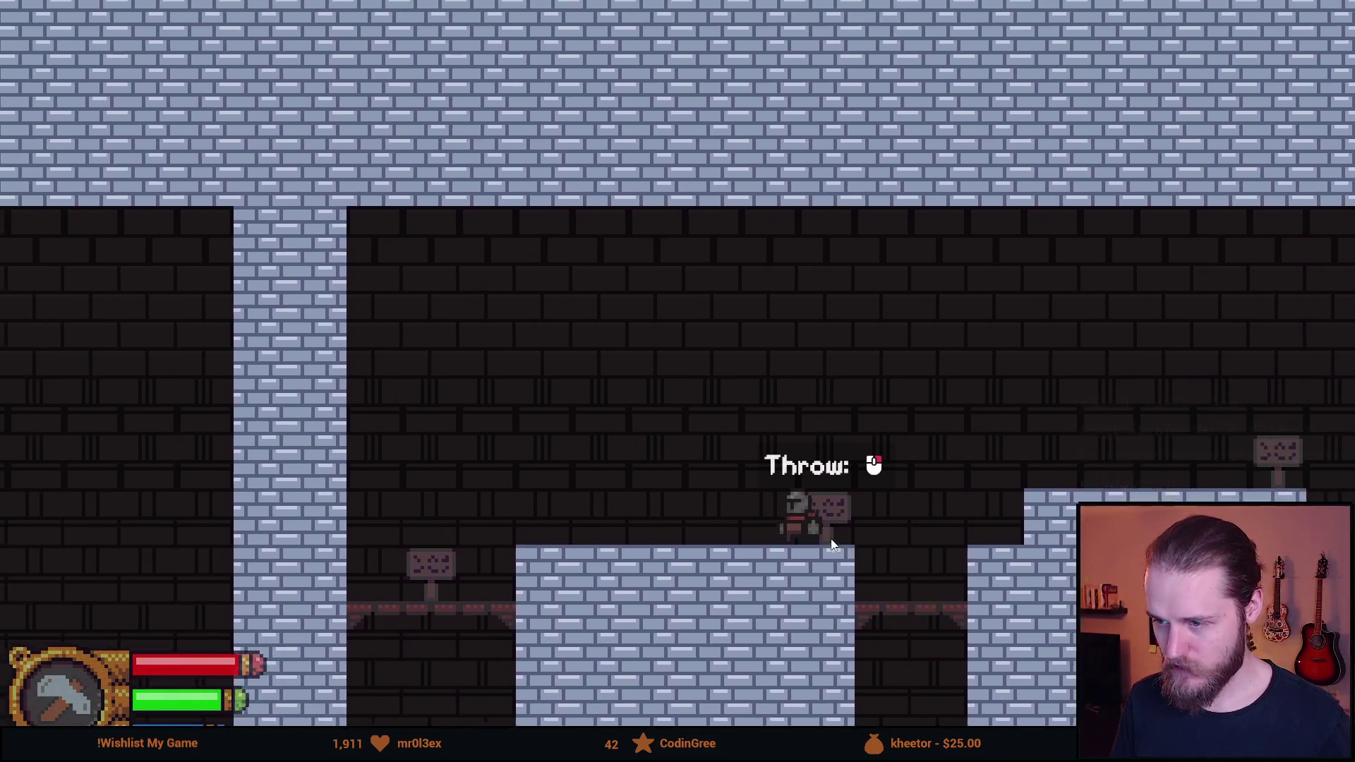
key(d)
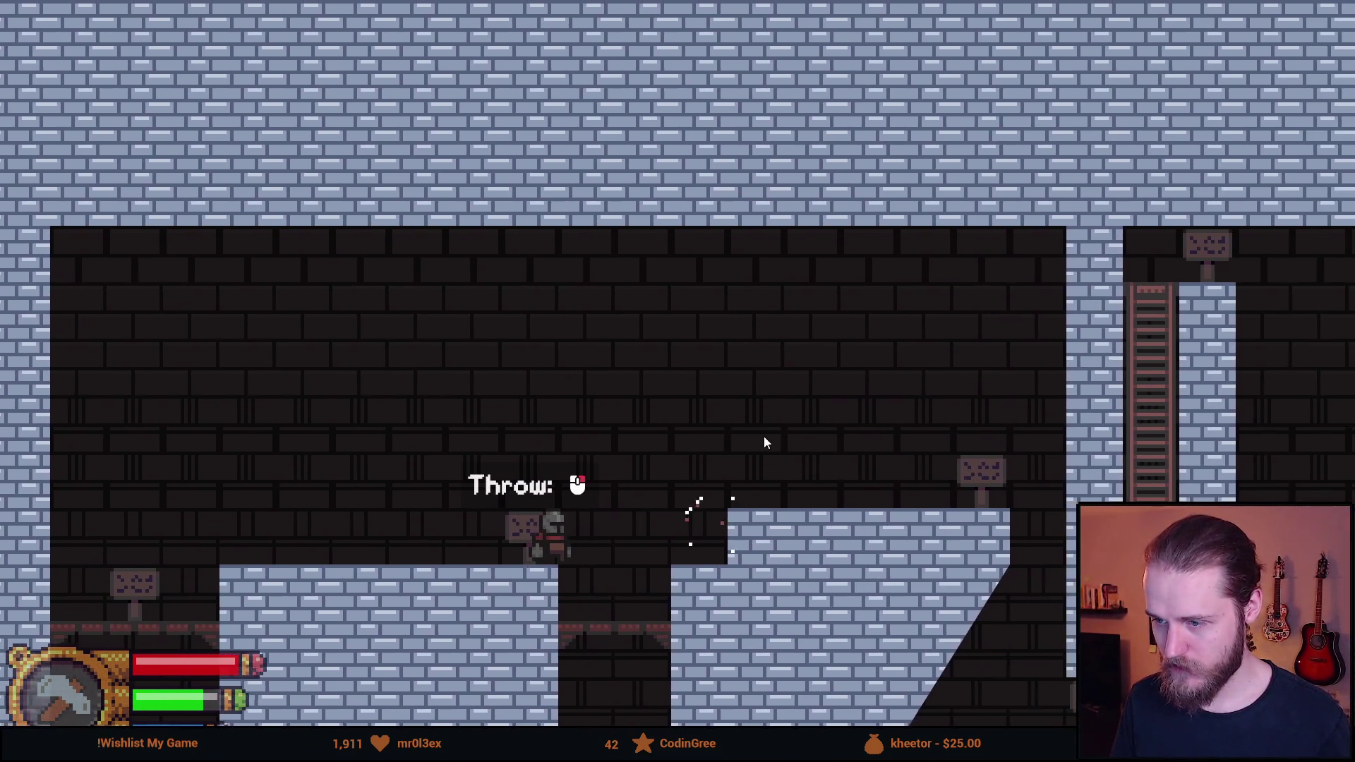
key(a)
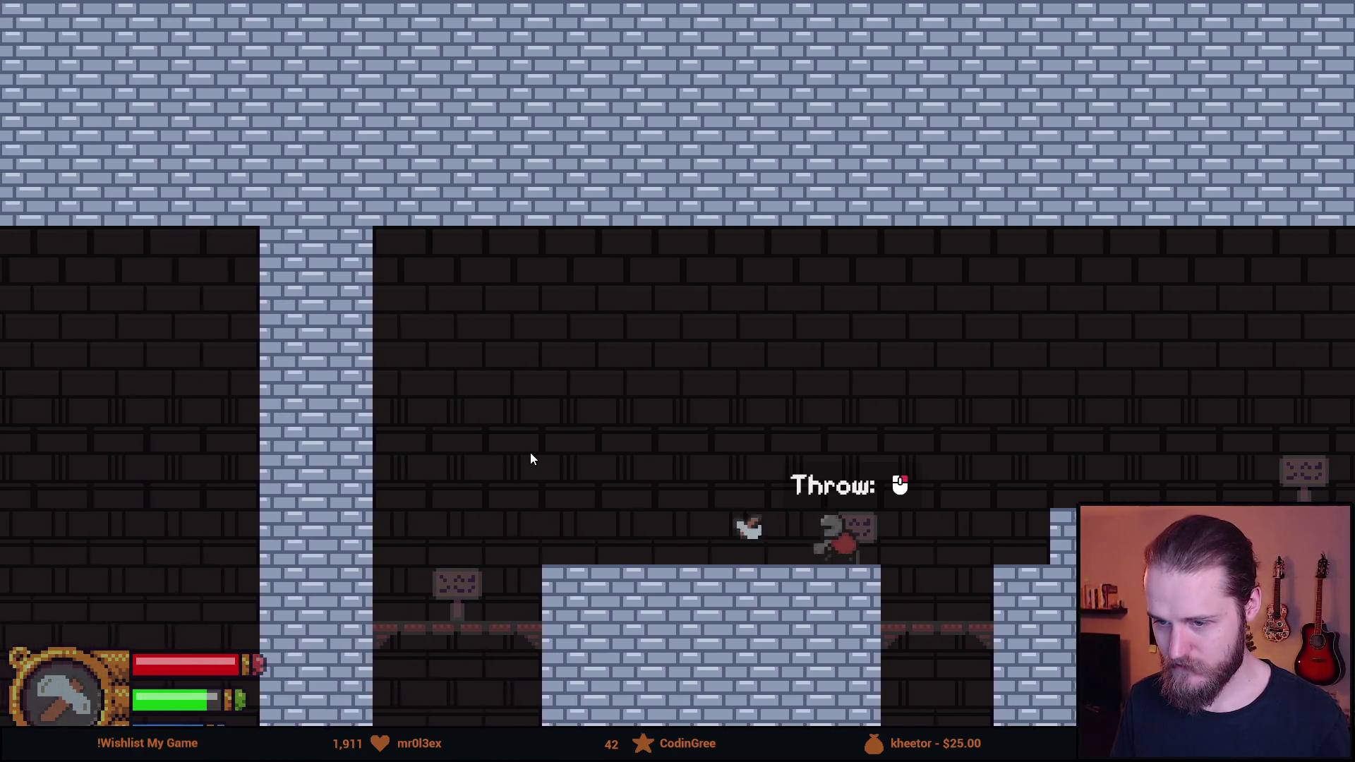
Drop into the lower pit, climb the central pillar, and land on the right-hand platform
key(d)
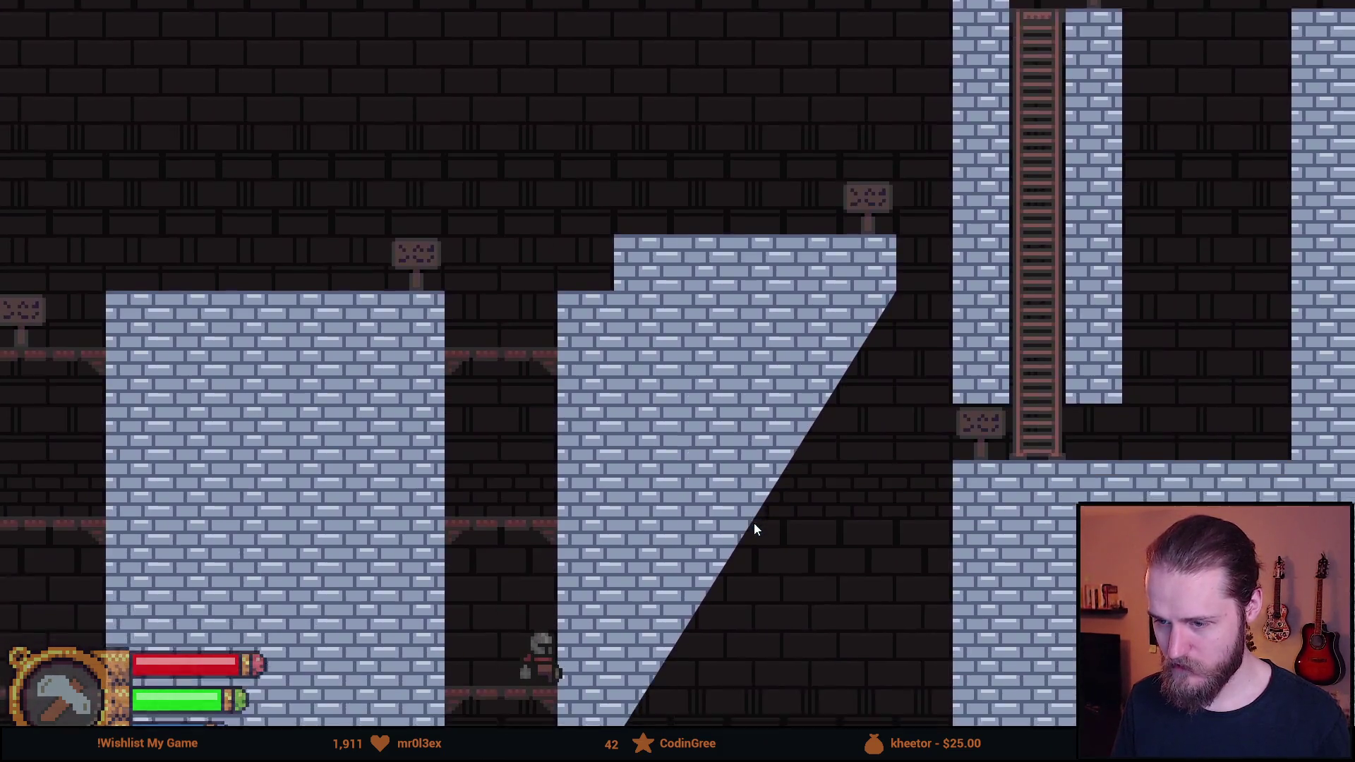
key(d)
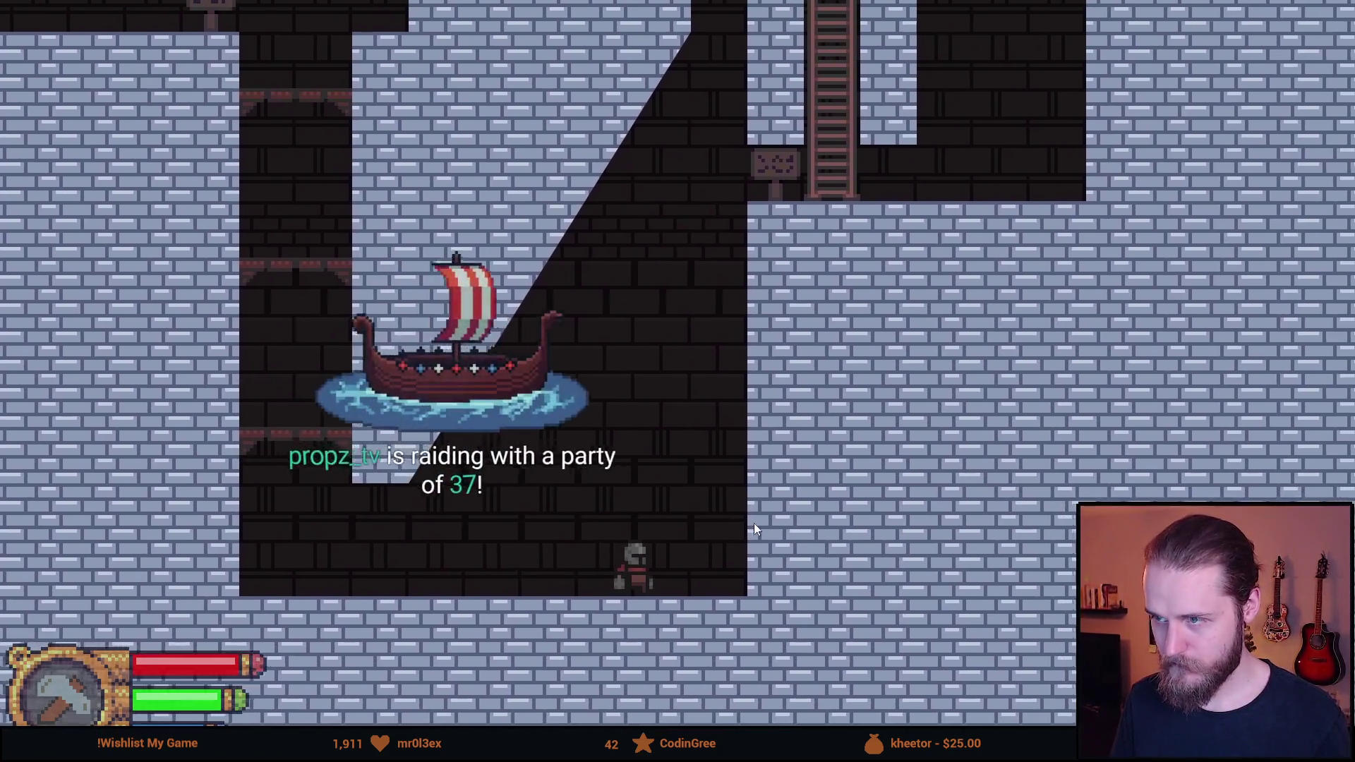
key(a)
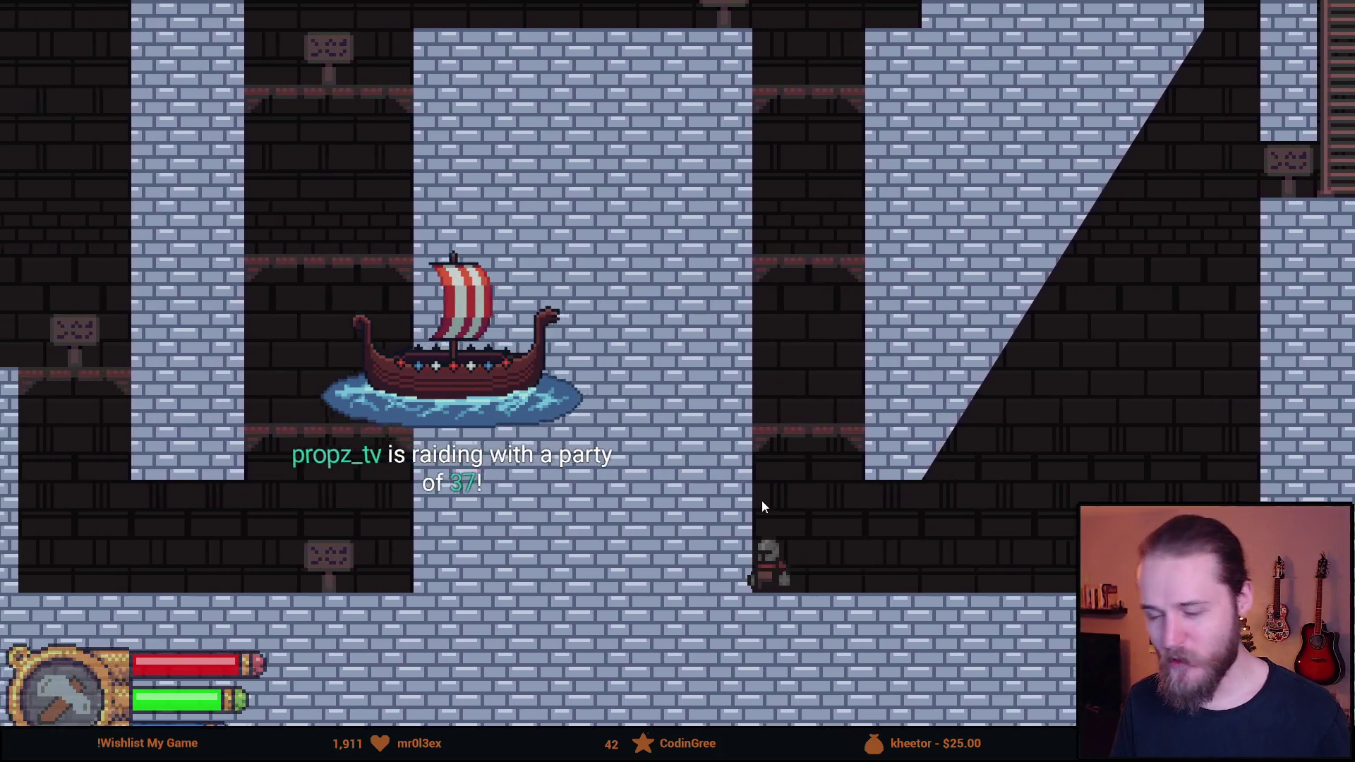
key(space)
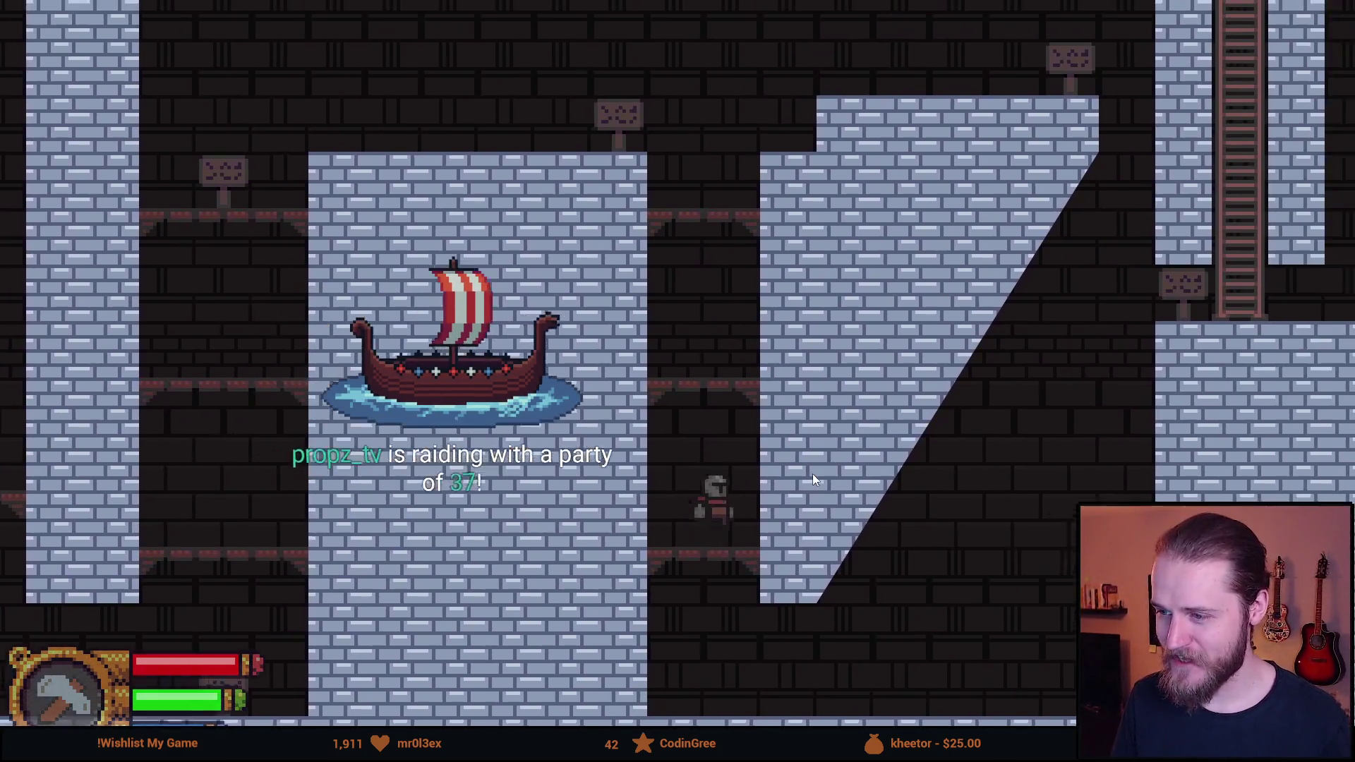
key(space)
key(a)
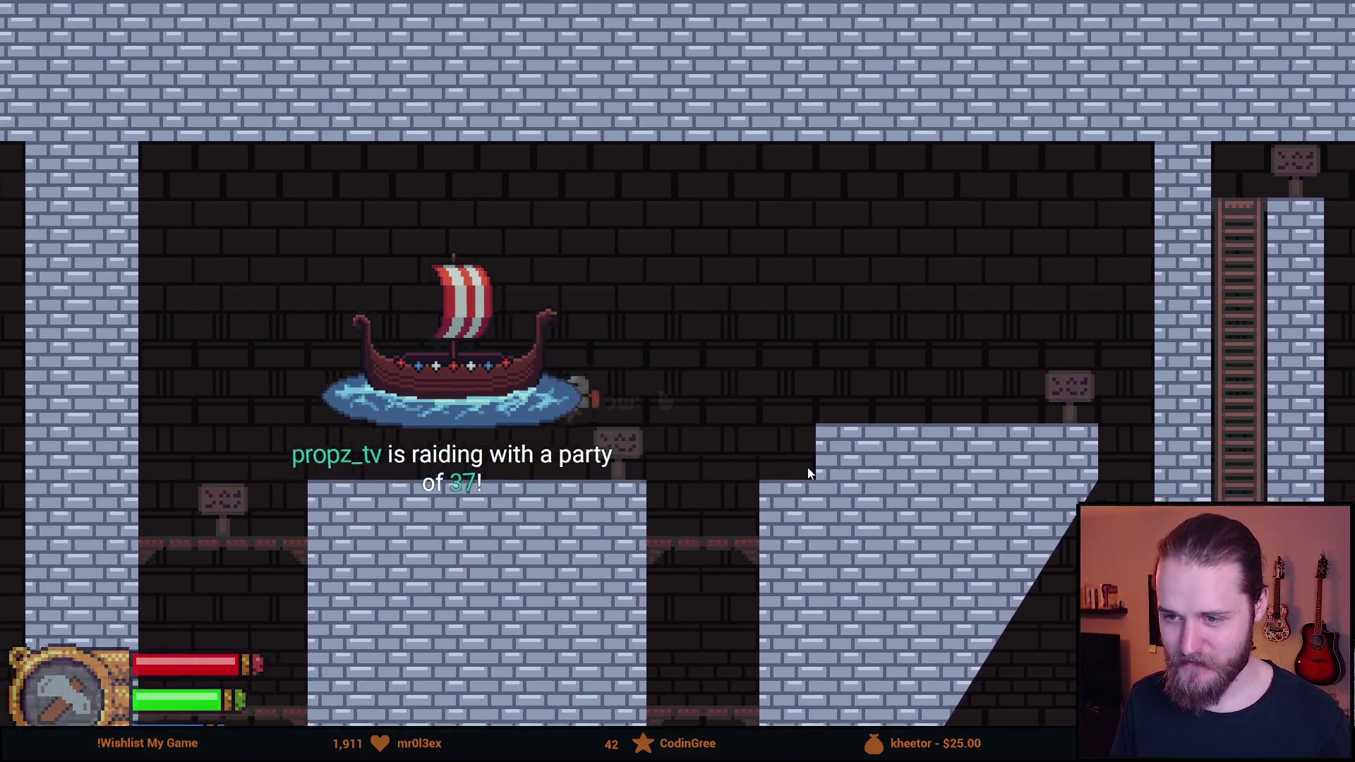
key(d)
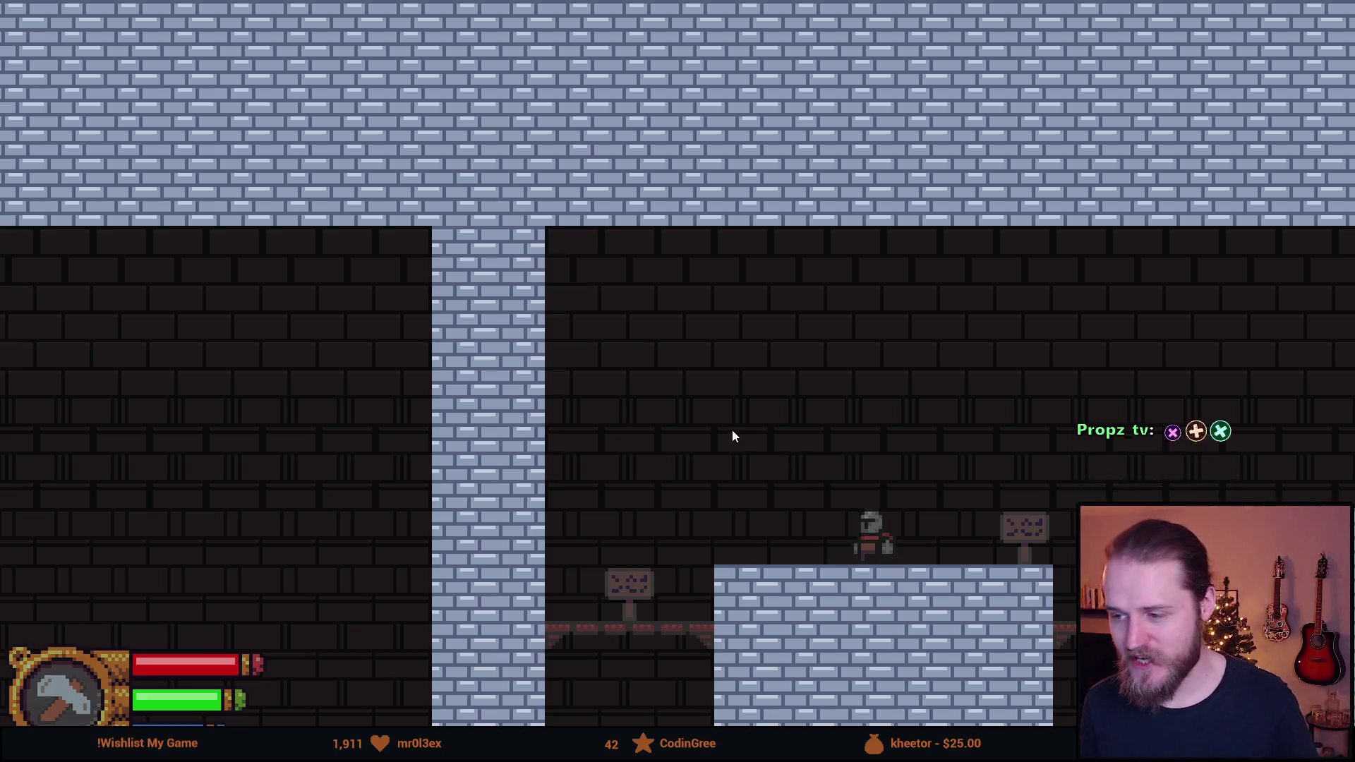
Walk right past the ladder into the next room, then back to the throw hint sign
key(d)
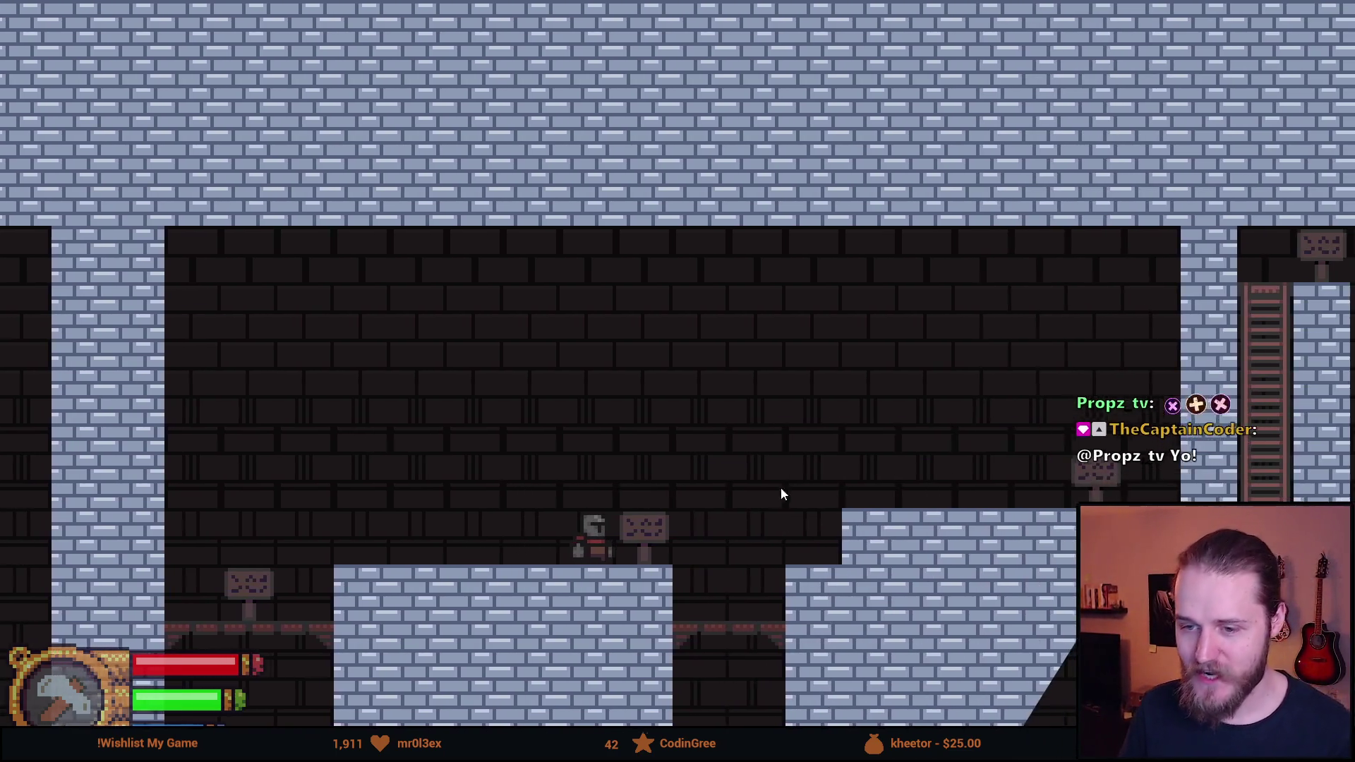
key(d)
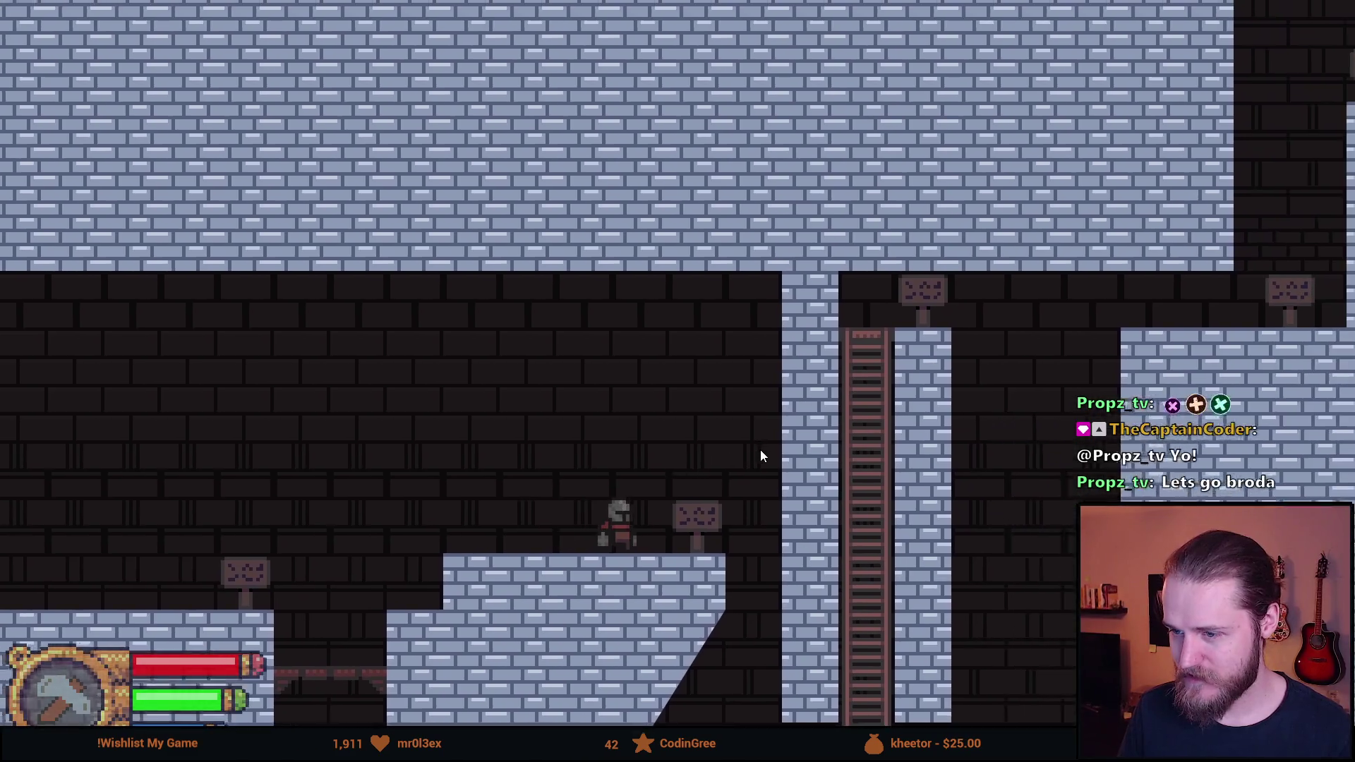
key(d)
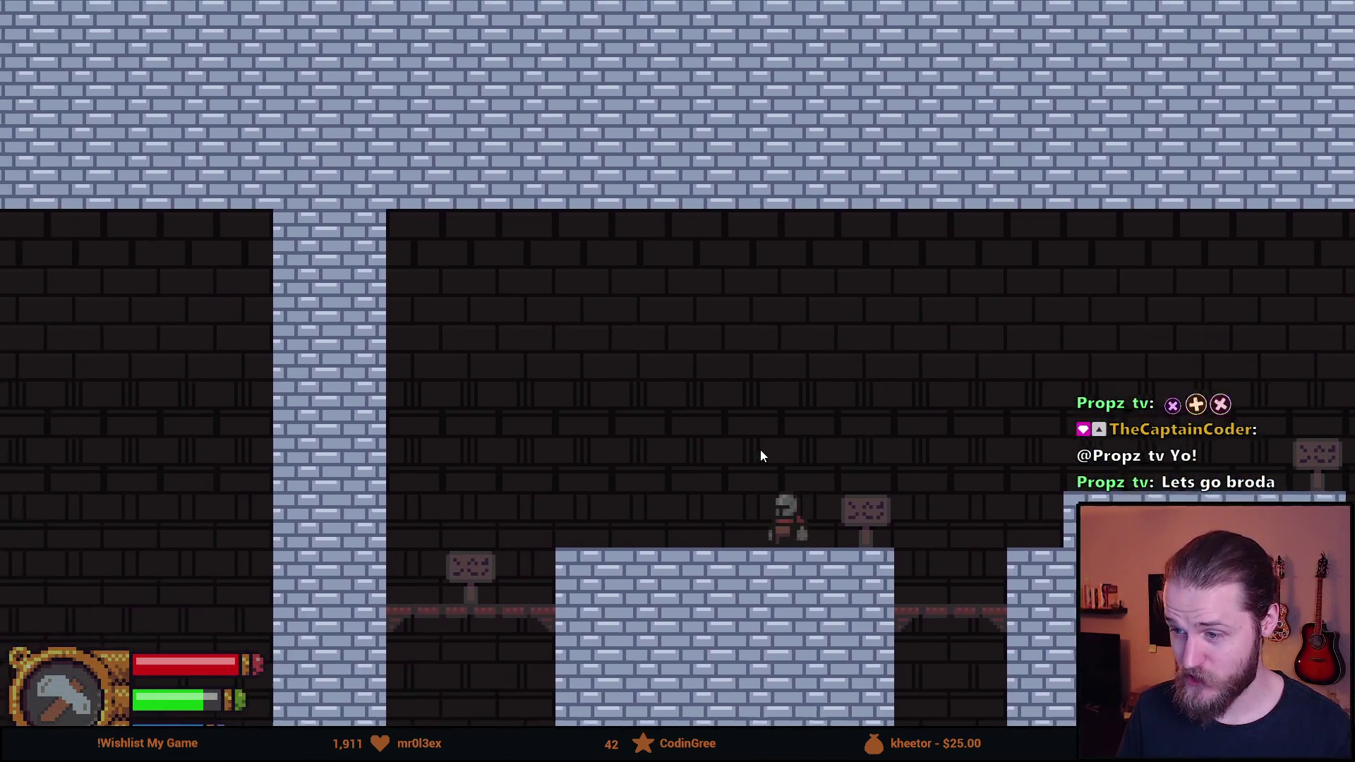
key(a)
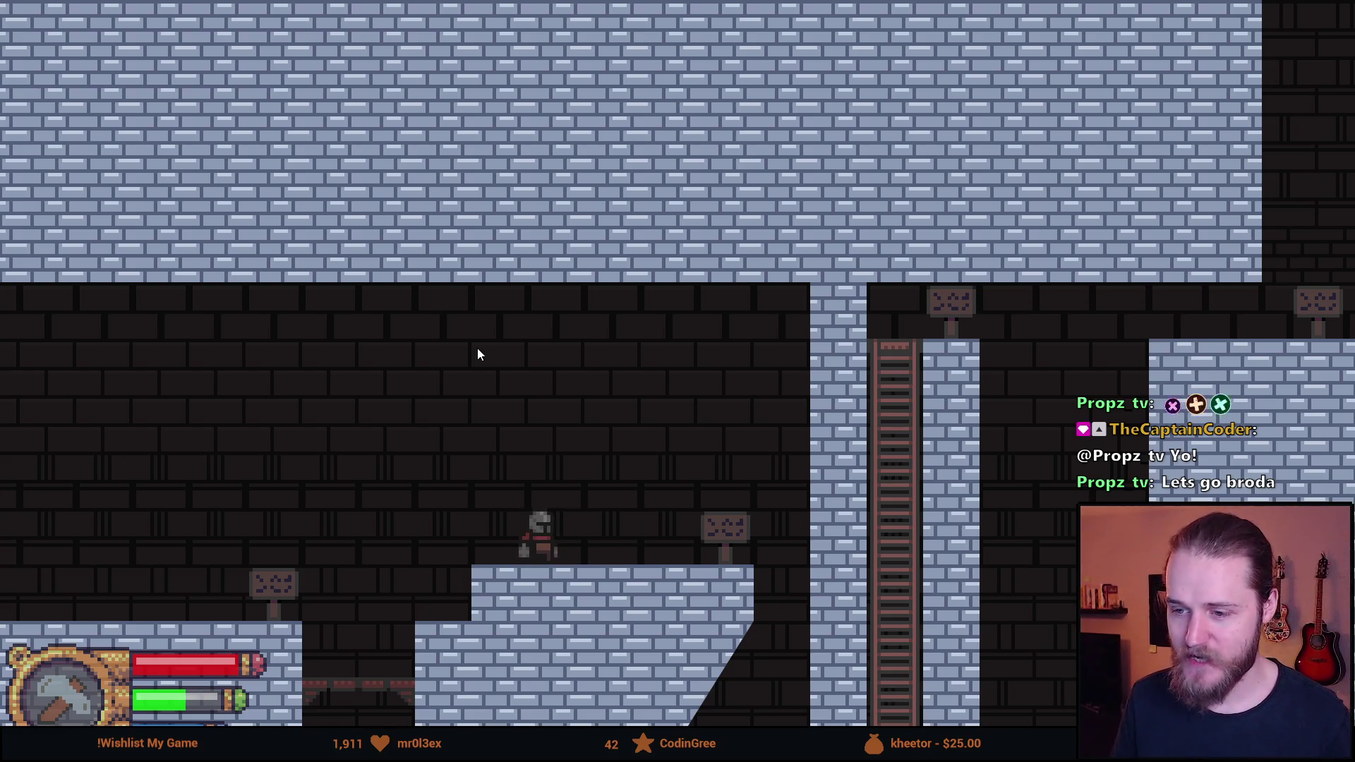
key(a)
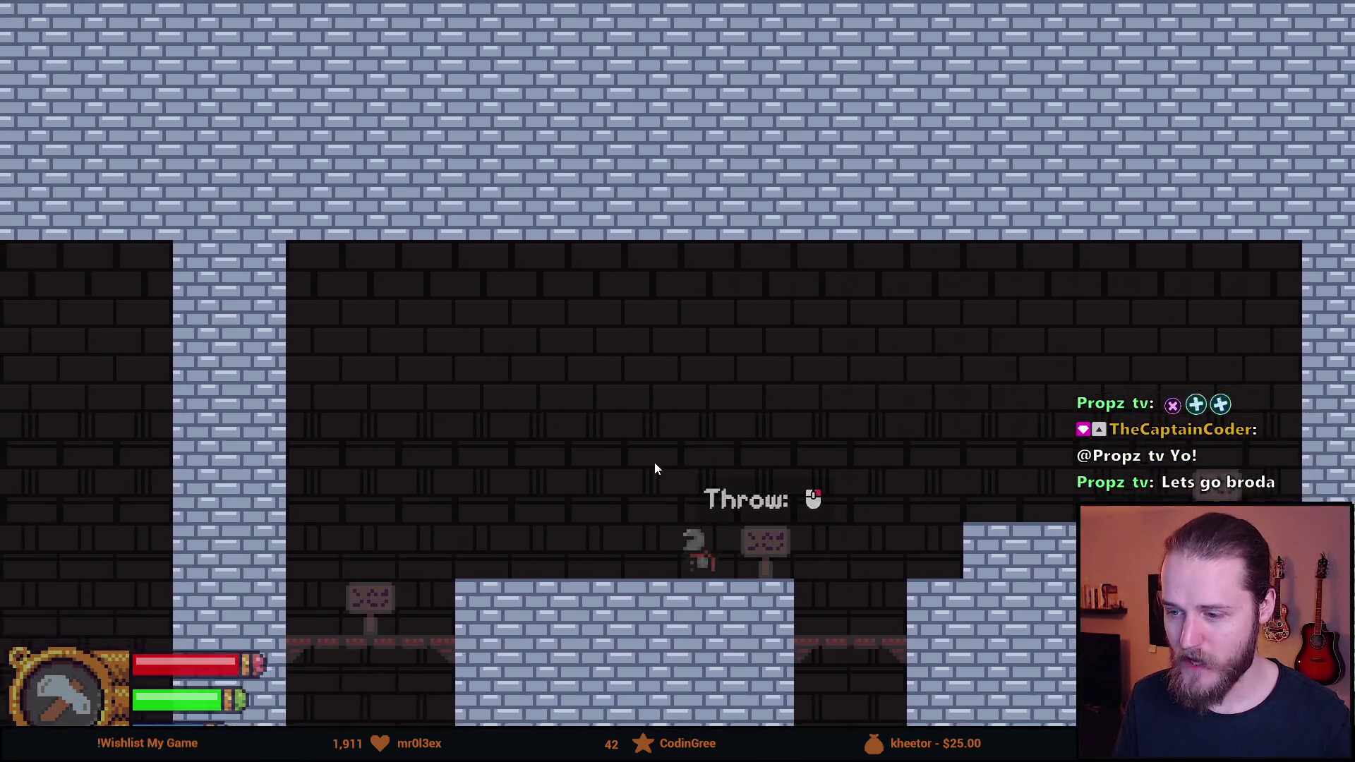
key(d)
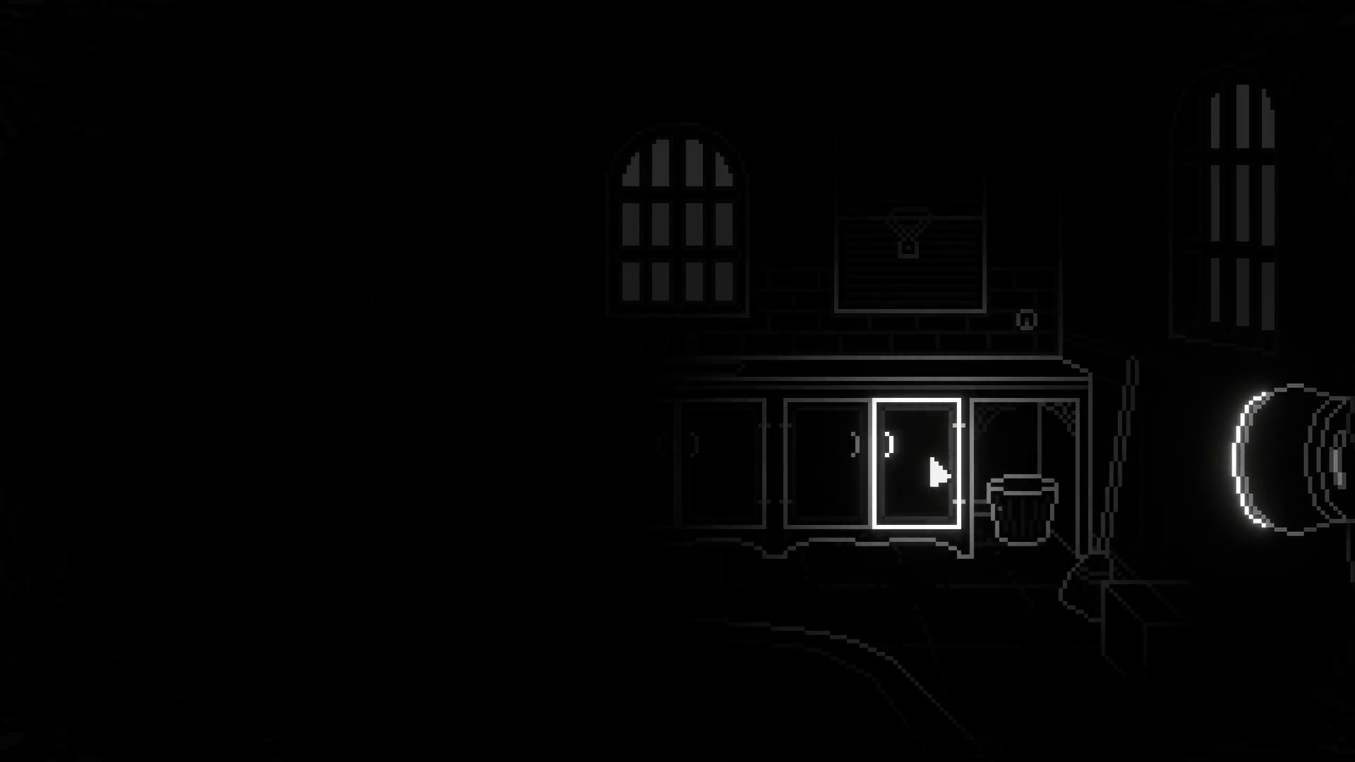
click(936, 472)
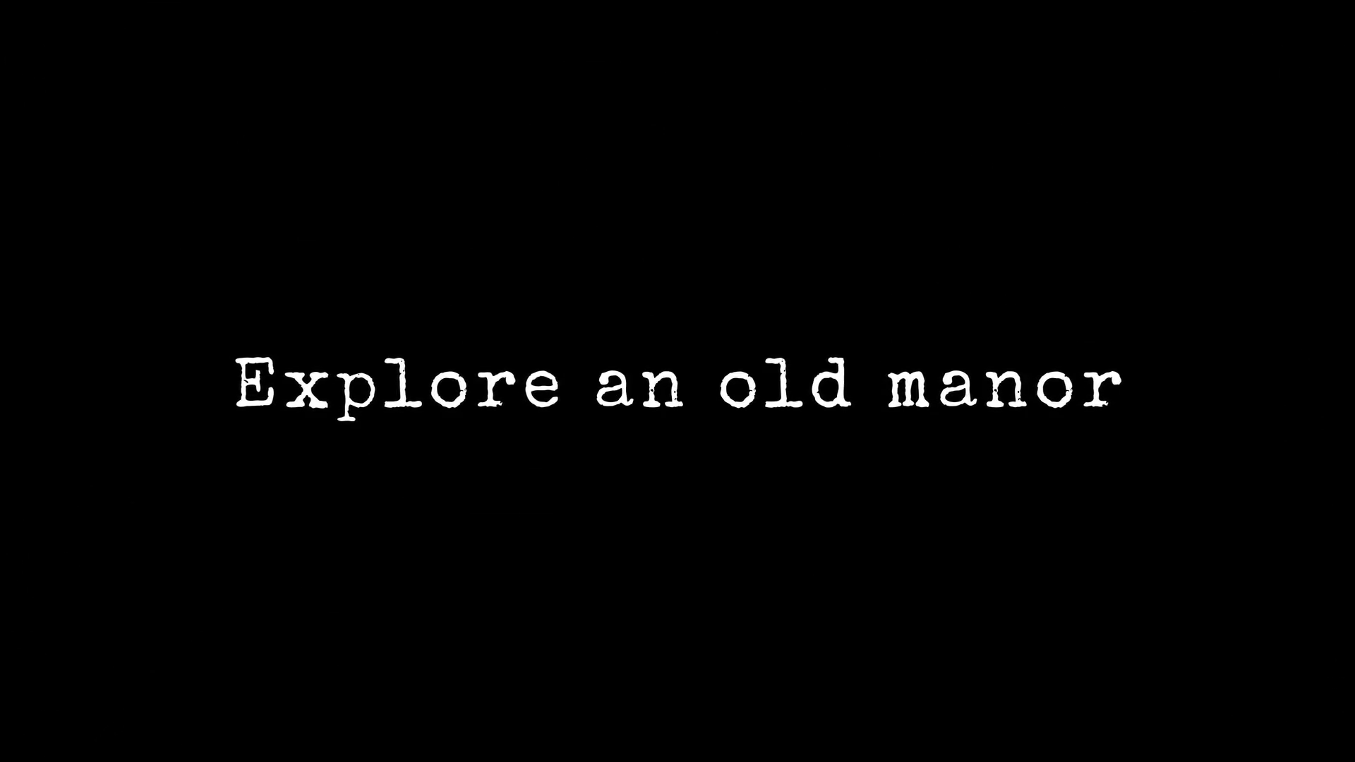
Get through the manor exploration trailer ad to return to the Knightmare ladder room
click(448, 459)
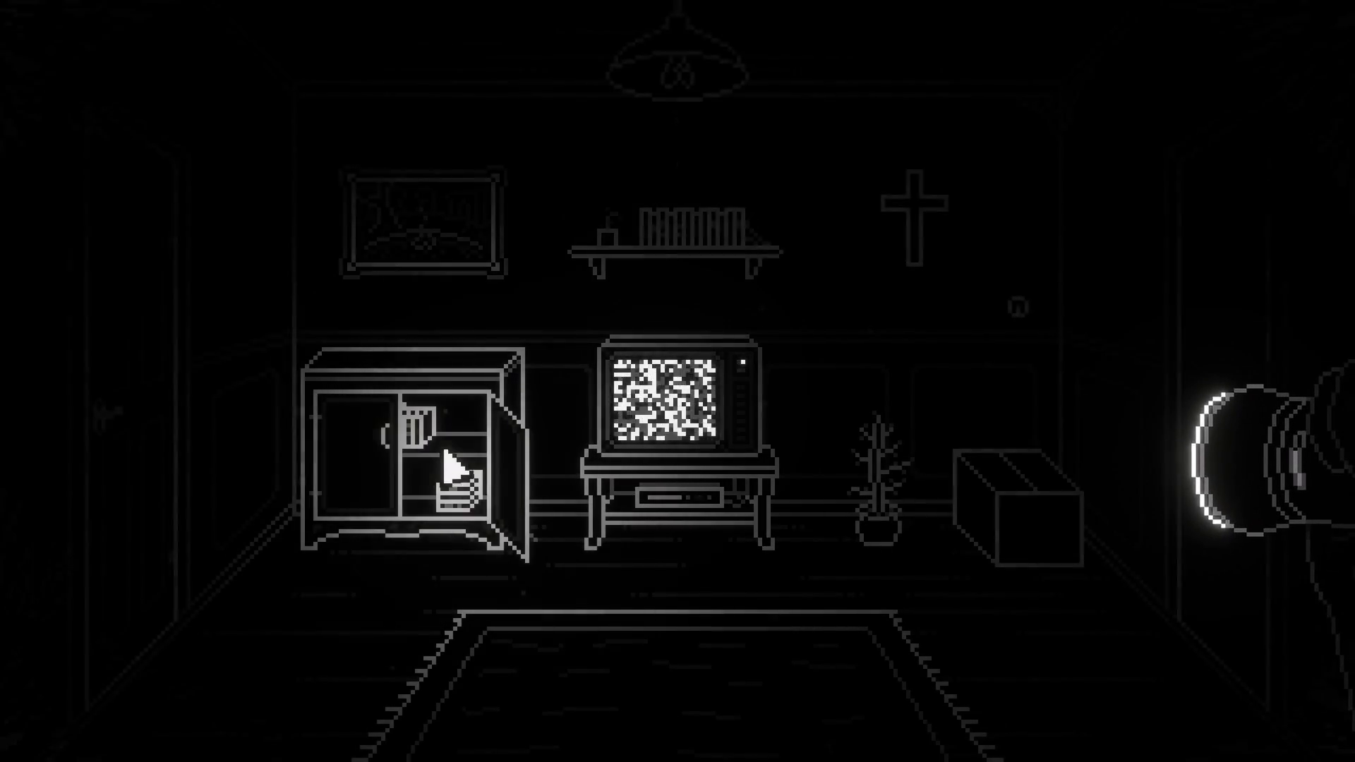
click(369, 468)
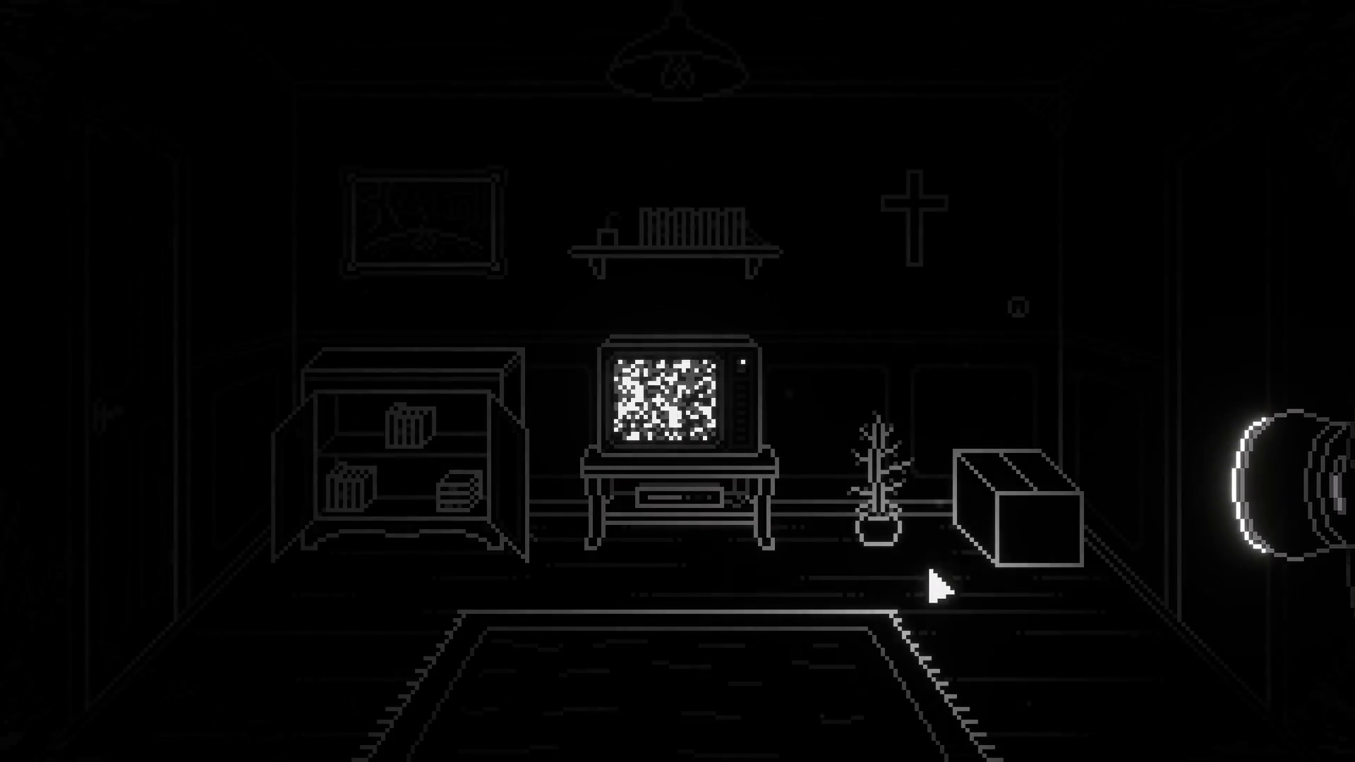
click(986, 505)
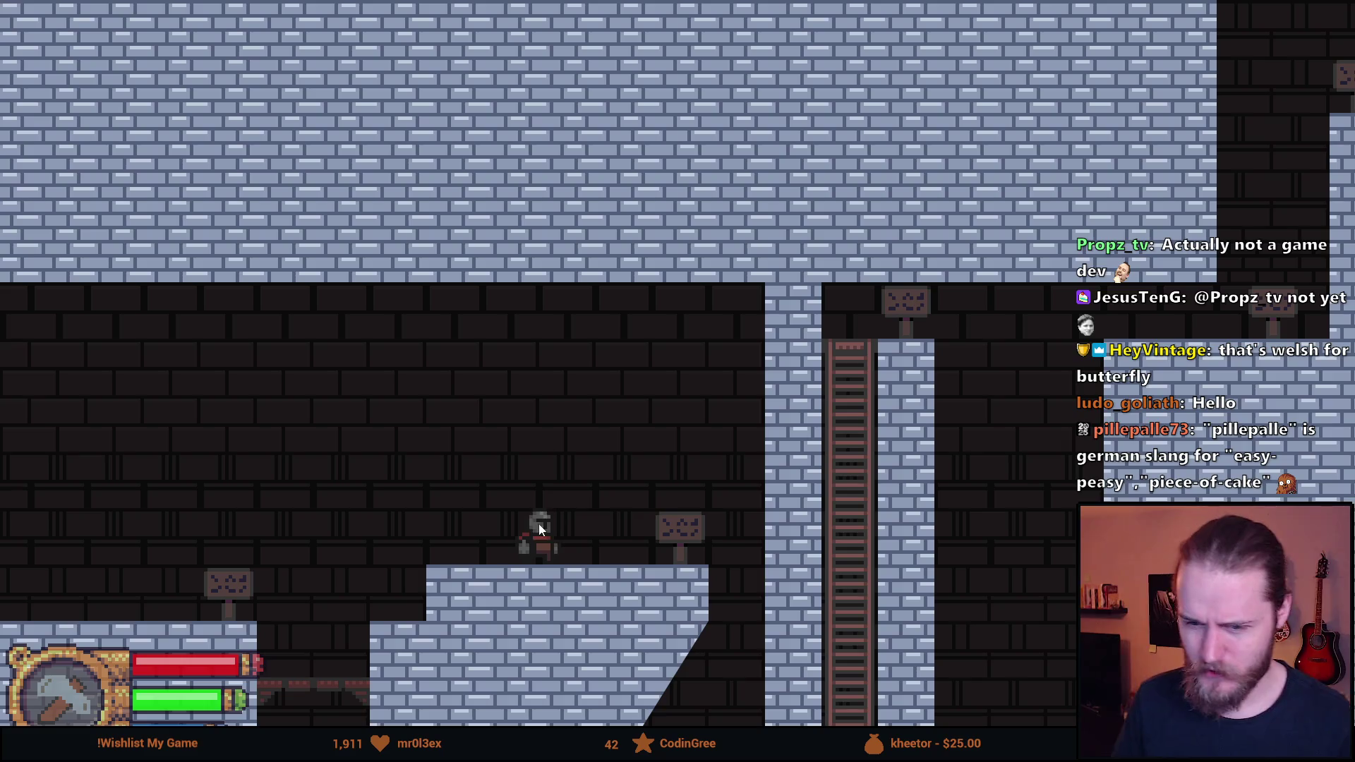
Walk right to the sign to show the 'Wall Slide Hold' hint, then step back left
key(d)
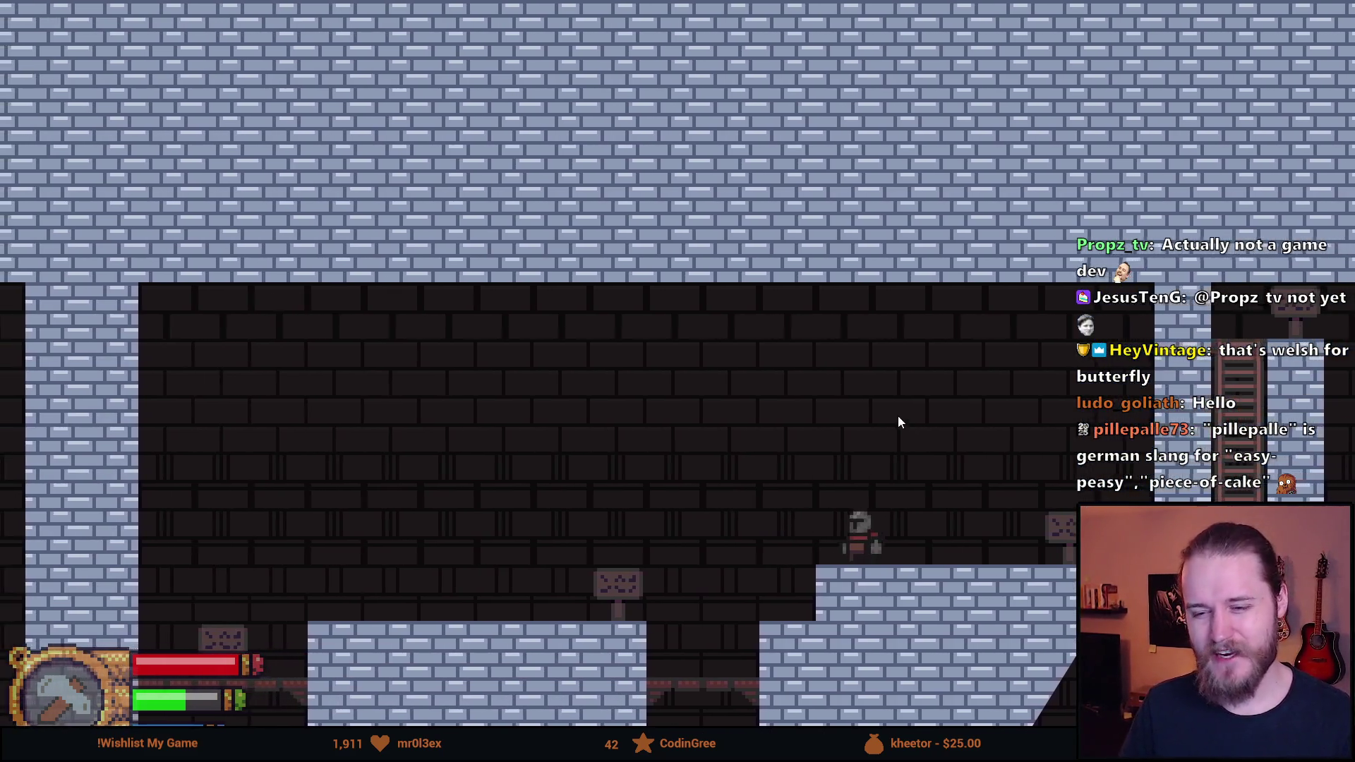
key(a)
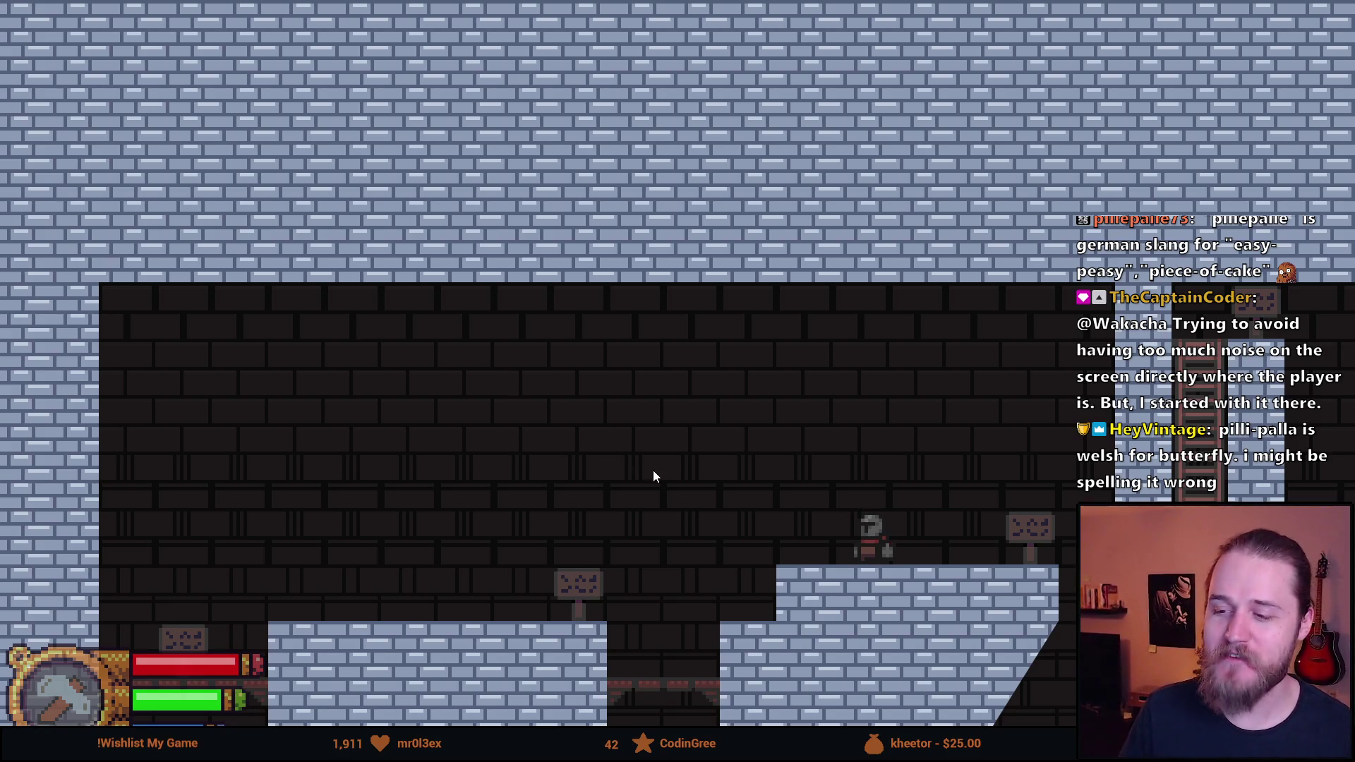
key(d)
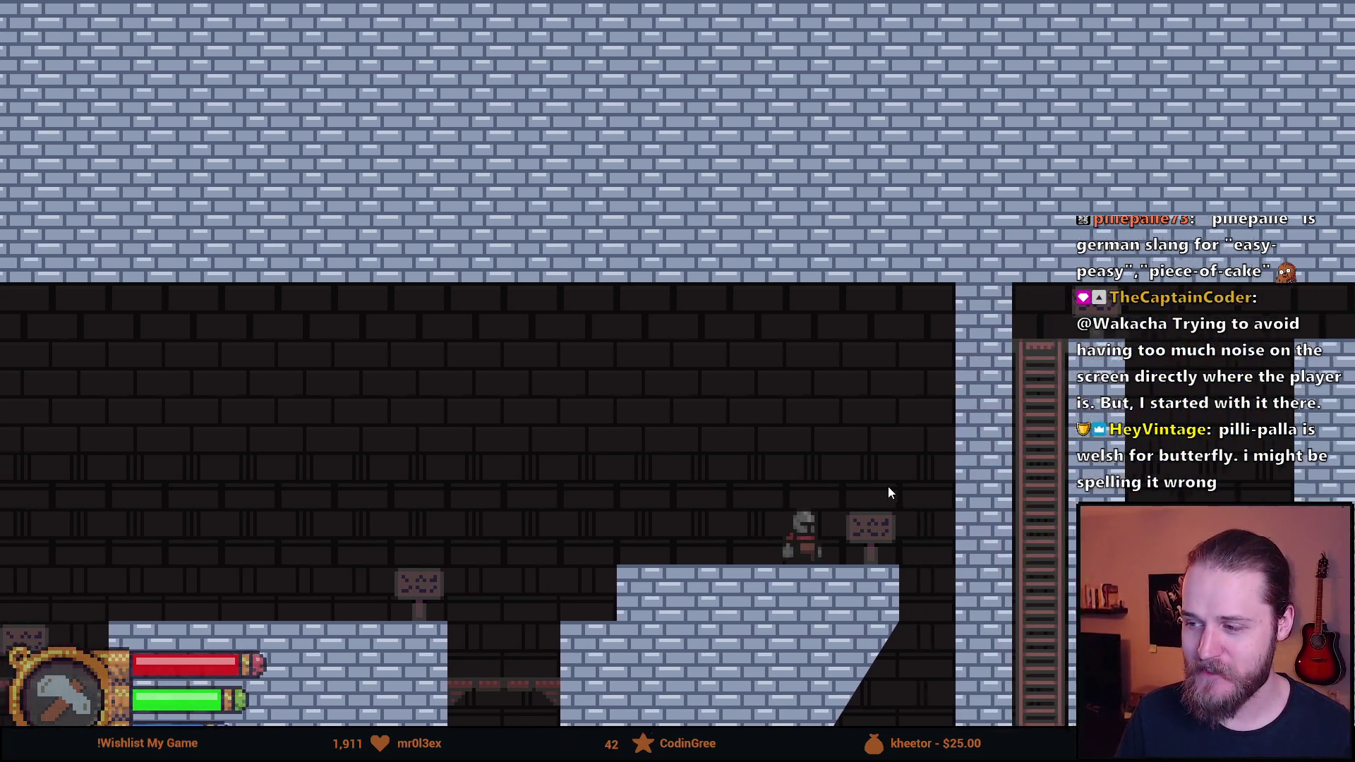
key(d)
key(a)
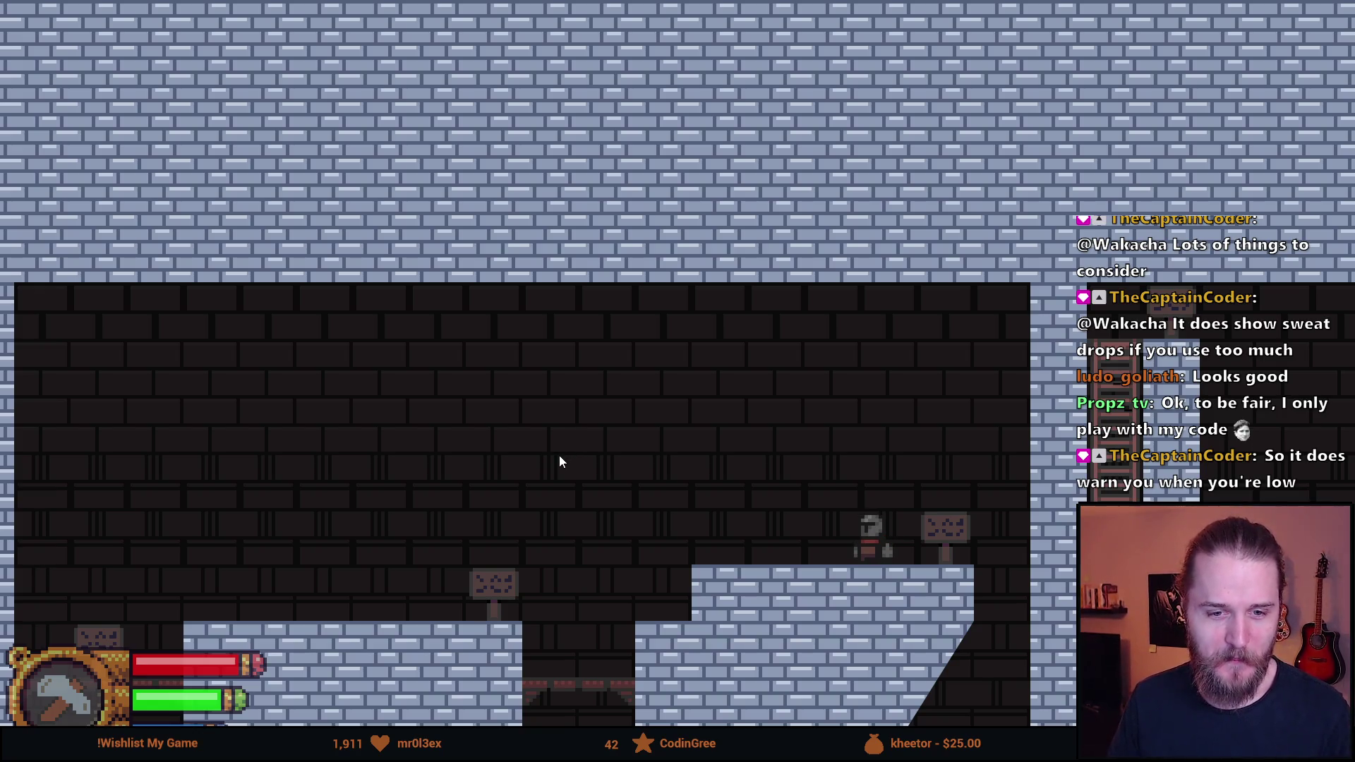
Move the knight beside the ladder, drop into the shaft and jump up its sides
key(a)
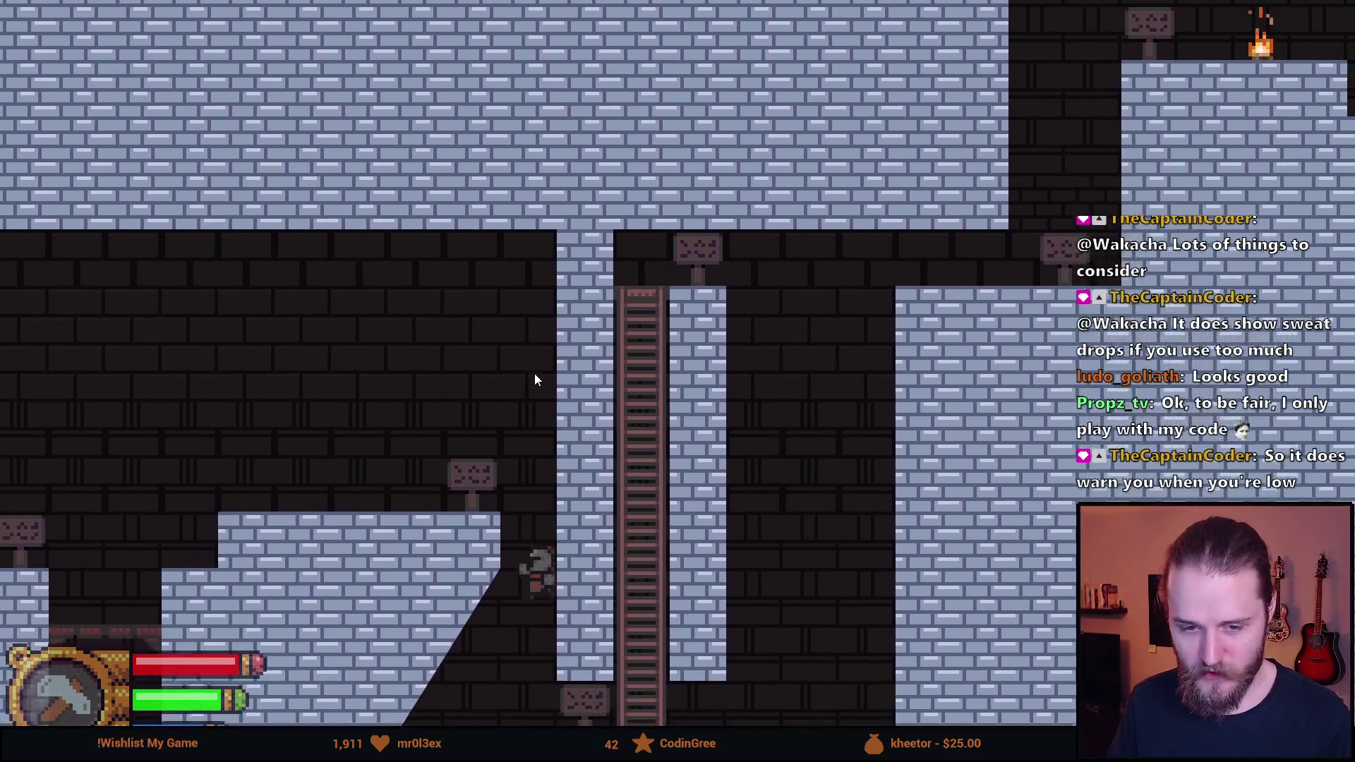
key(d)
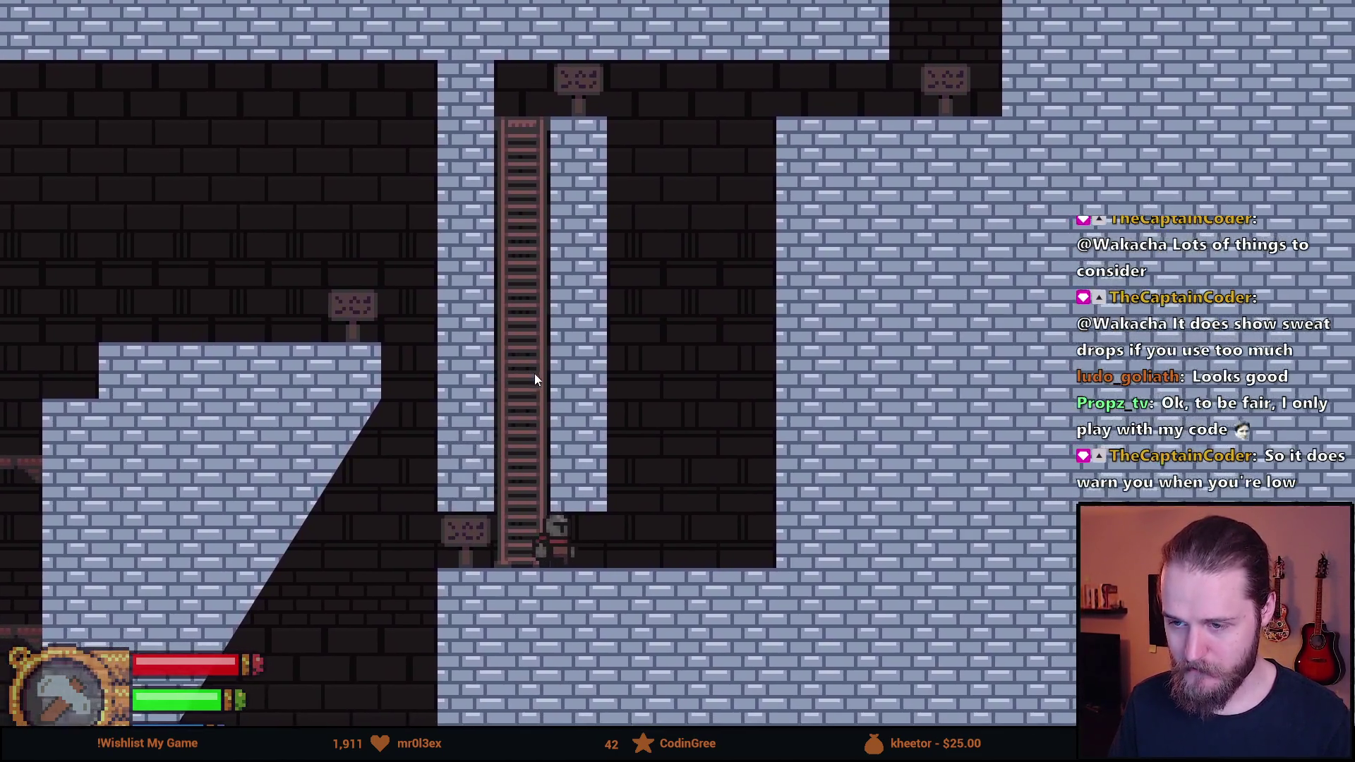
key(a)
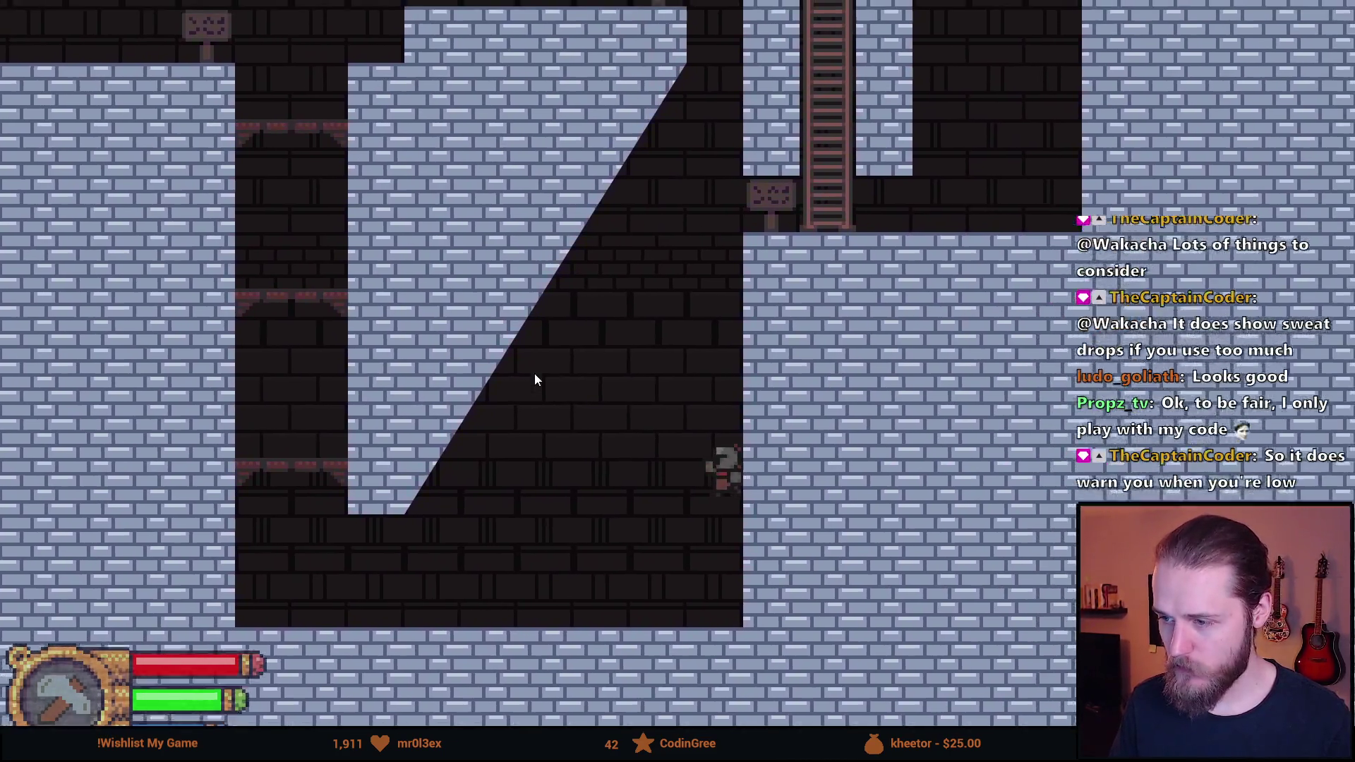
key(space)
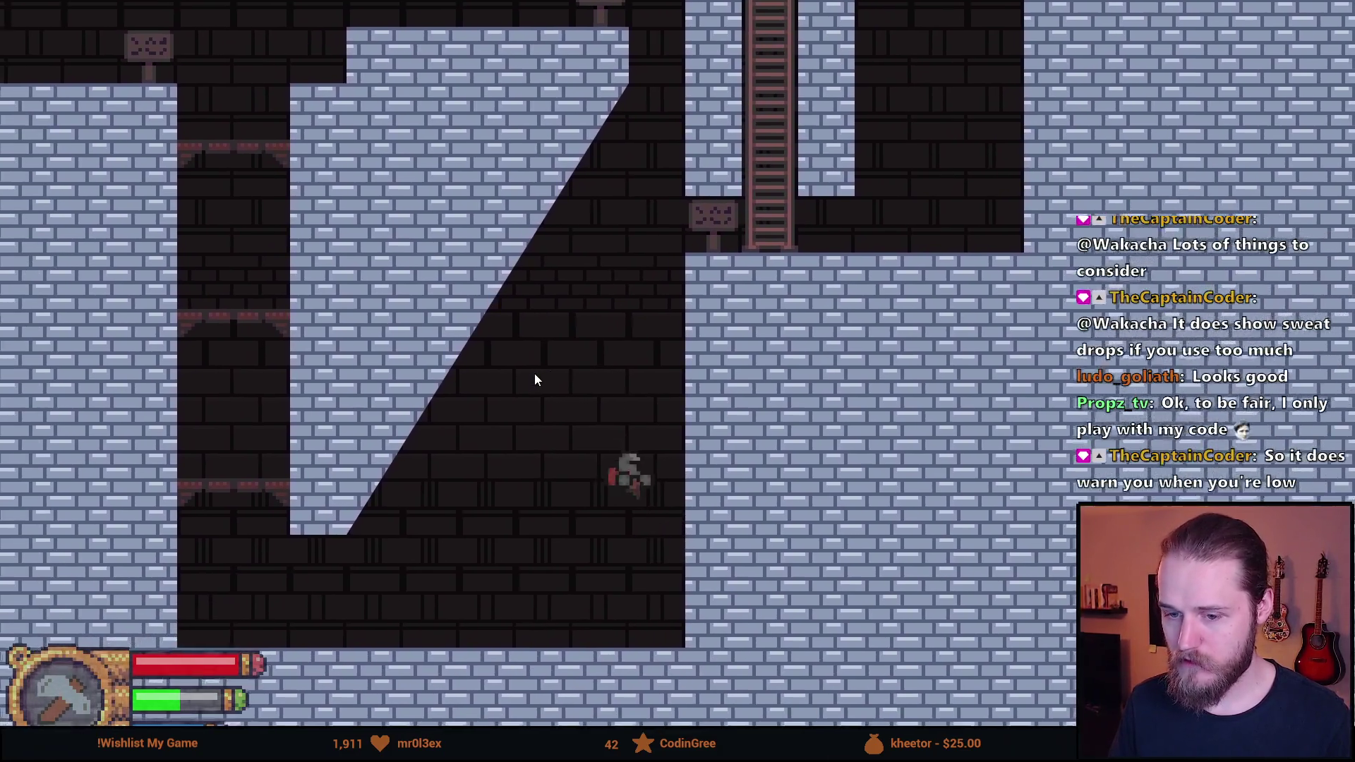
key(a)
key(space)
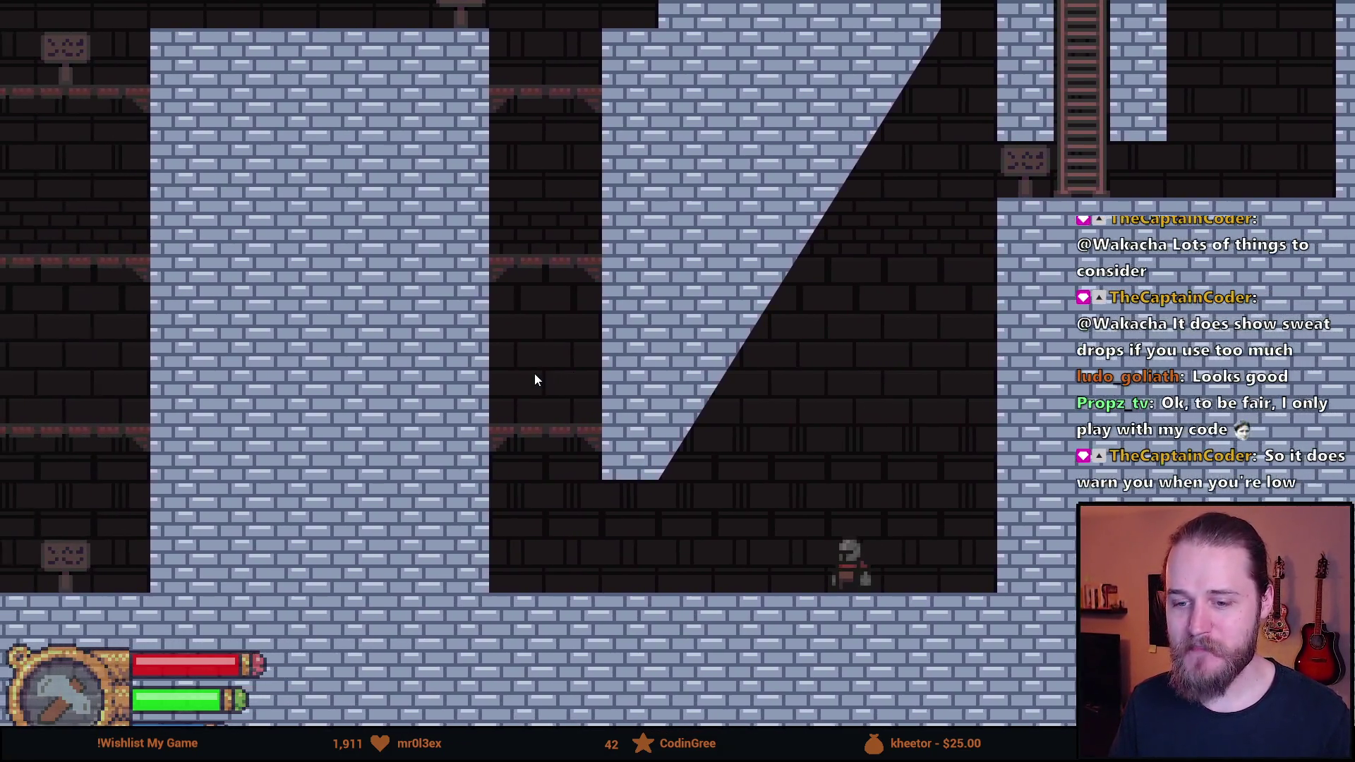
Wall-jump up the shaft's right wall and climb onto the upper ledge
key(d)
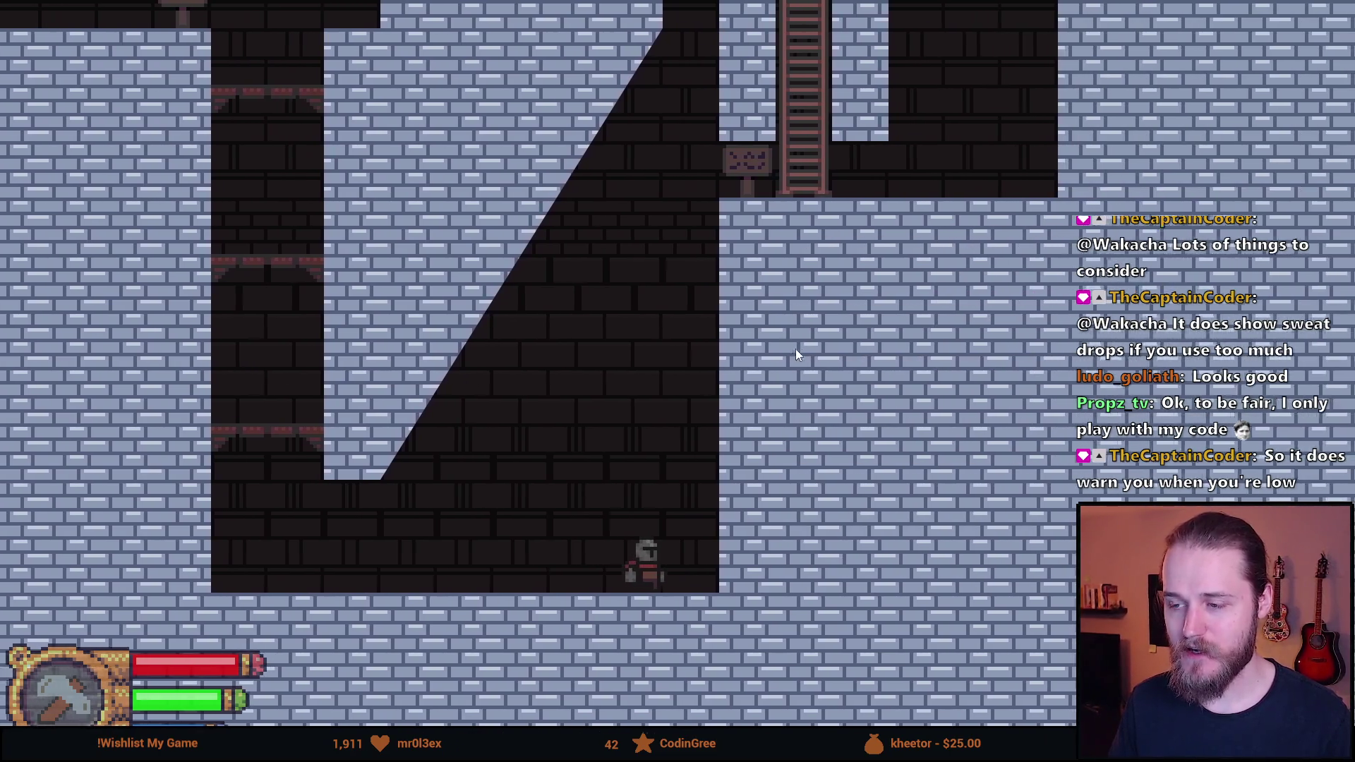
key(space)
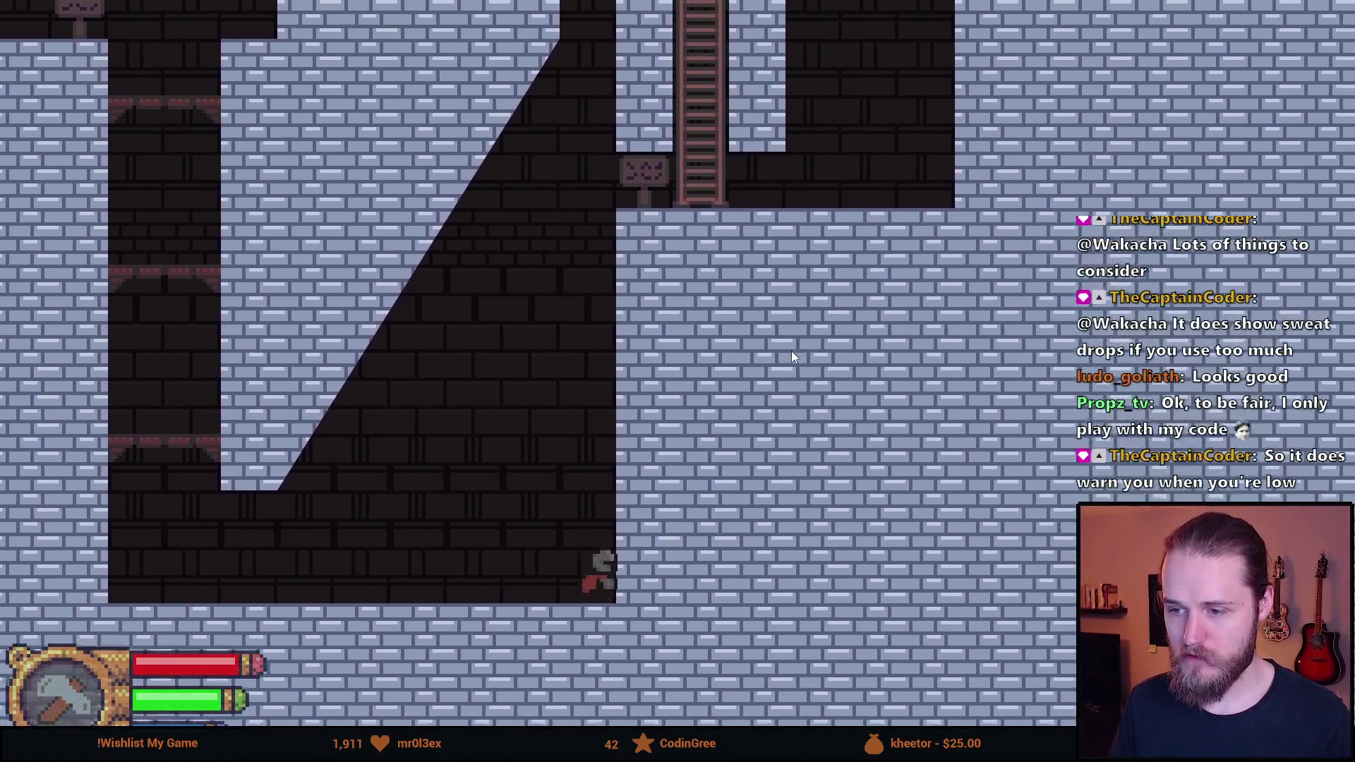
key(space)
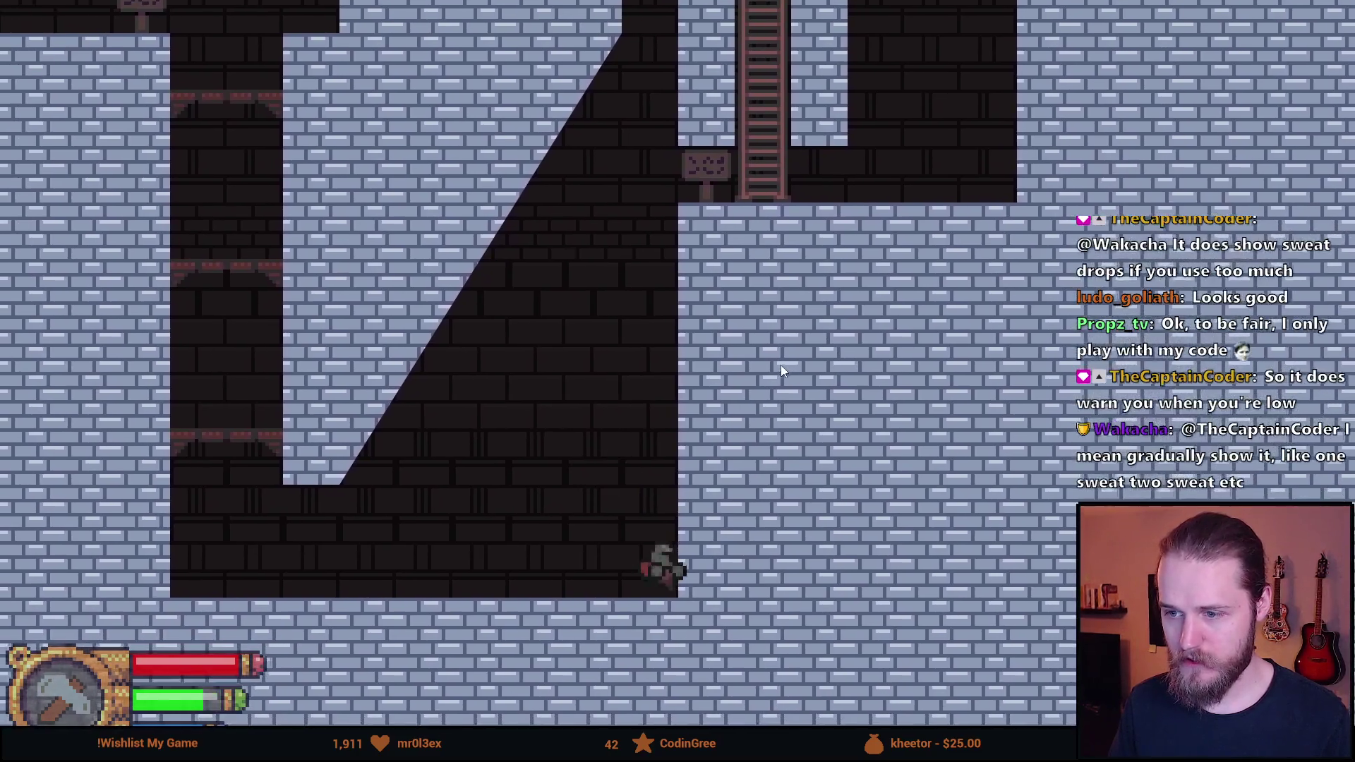
key(space)
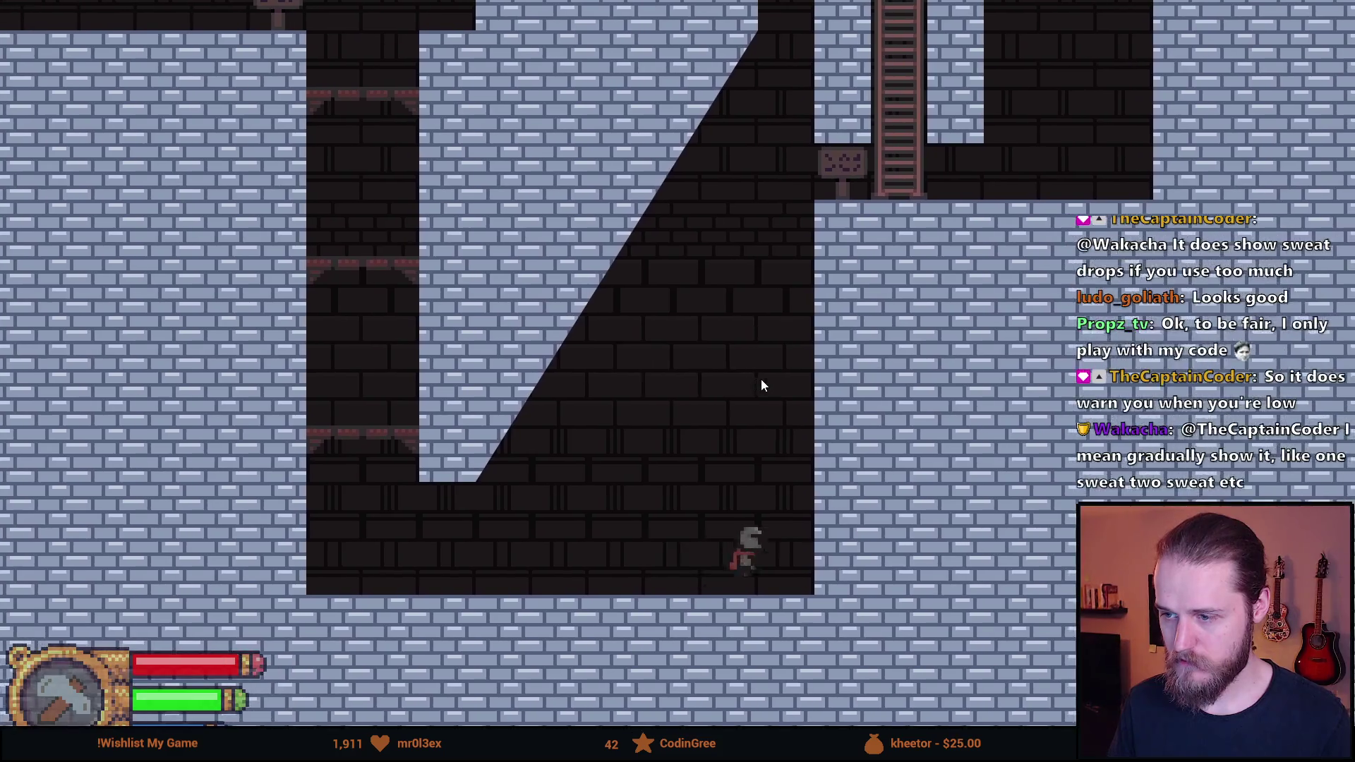
key(space)
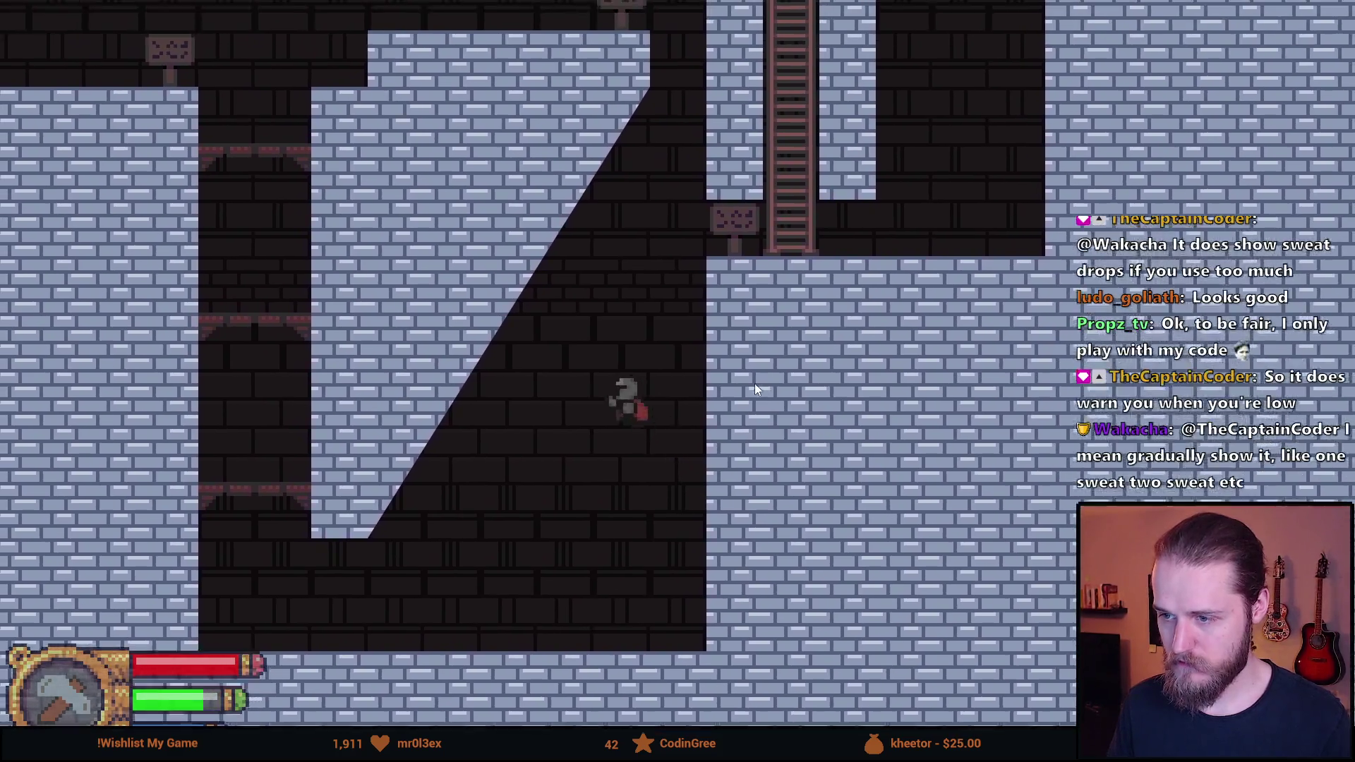
key(Right)
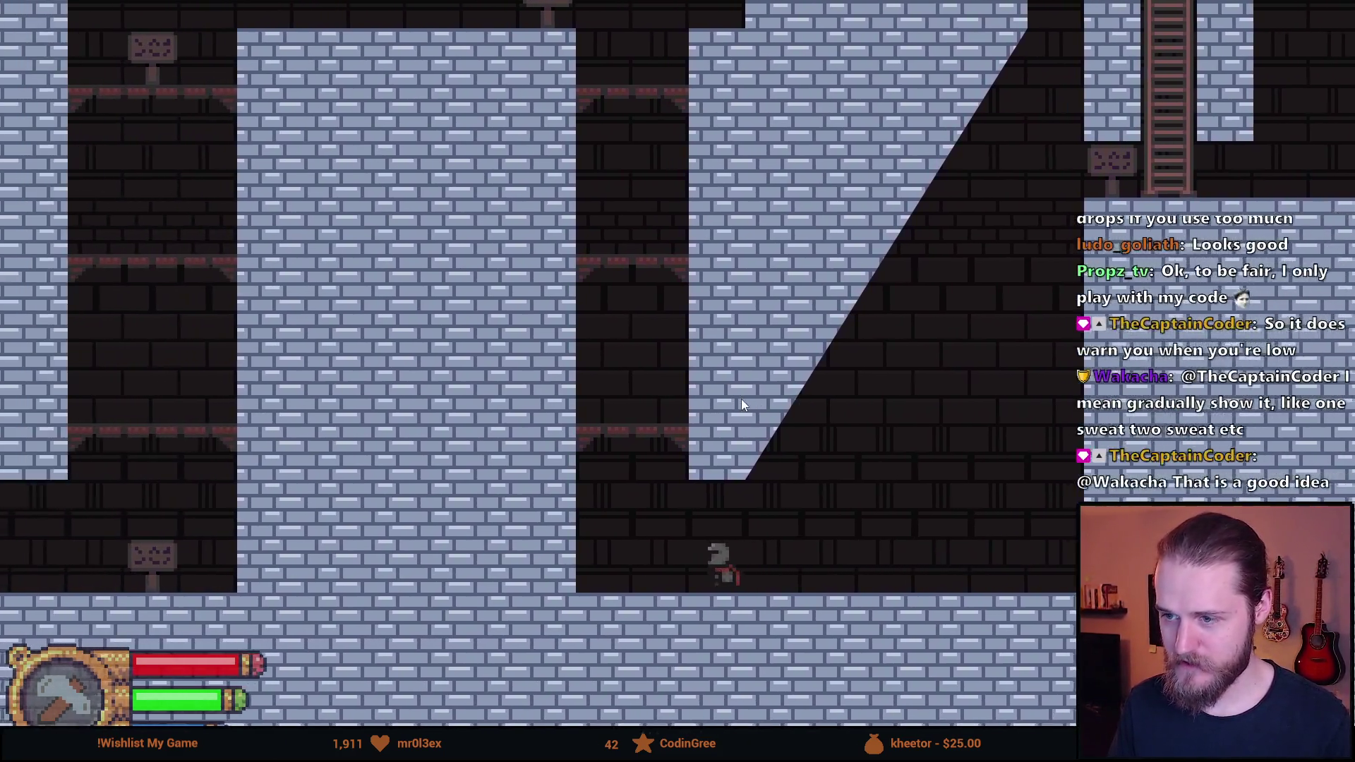
key(space)
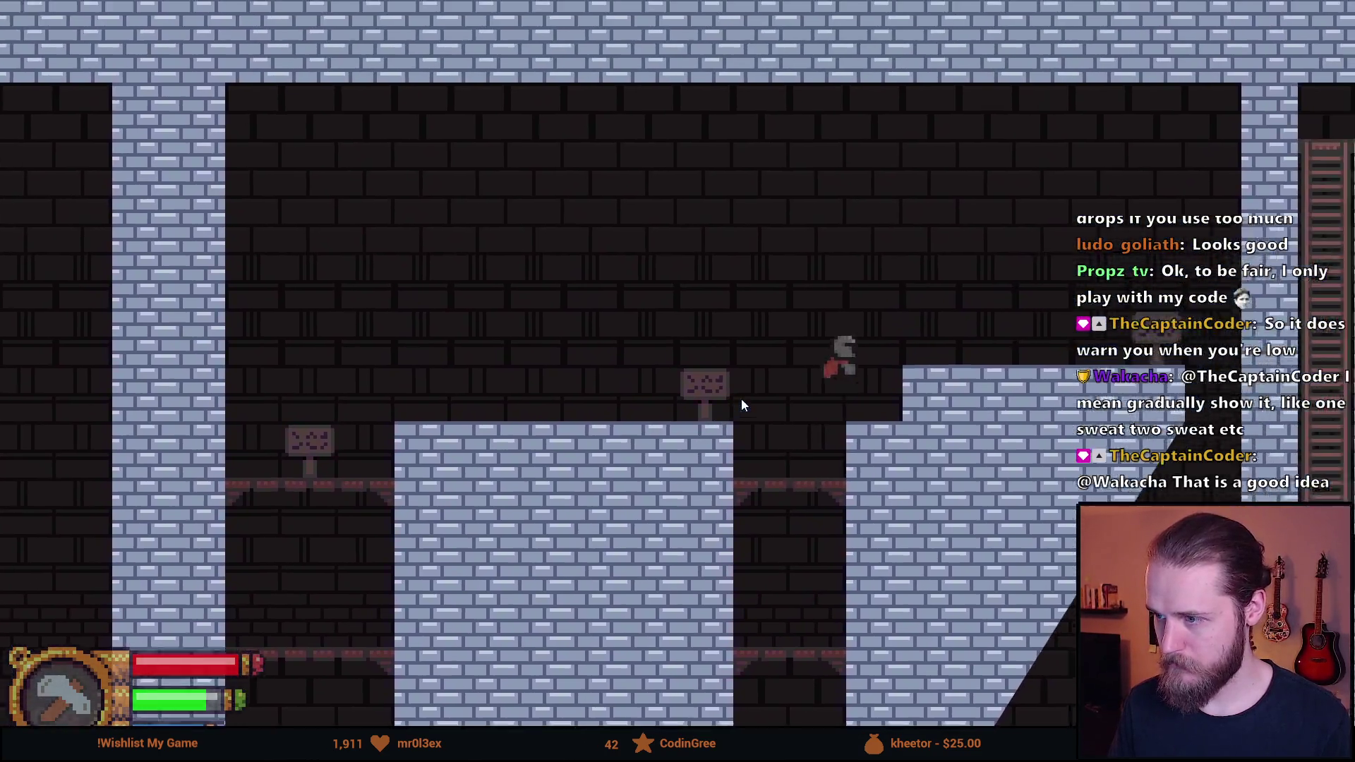
Drop to the ladder's foot and climb it with W to the top corridor
key(Left)
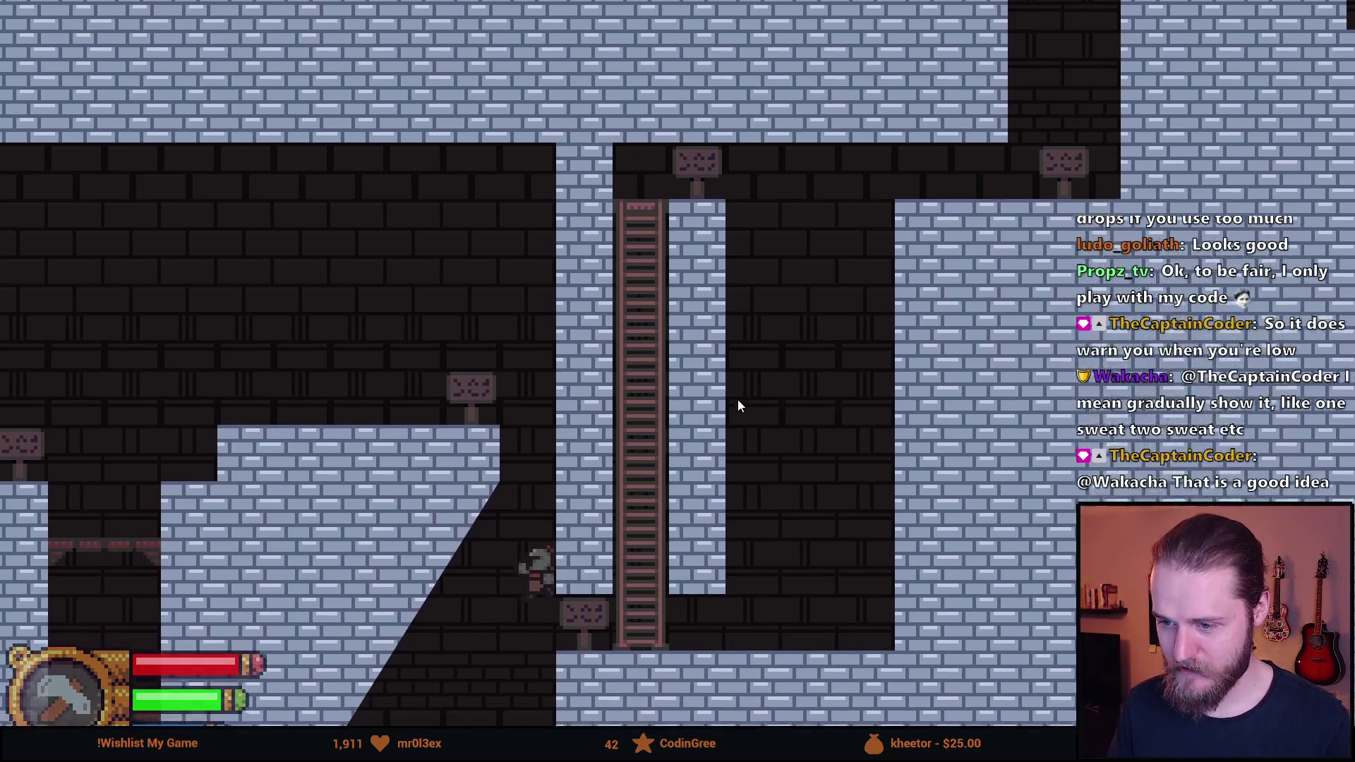
key(Right)
key(w)
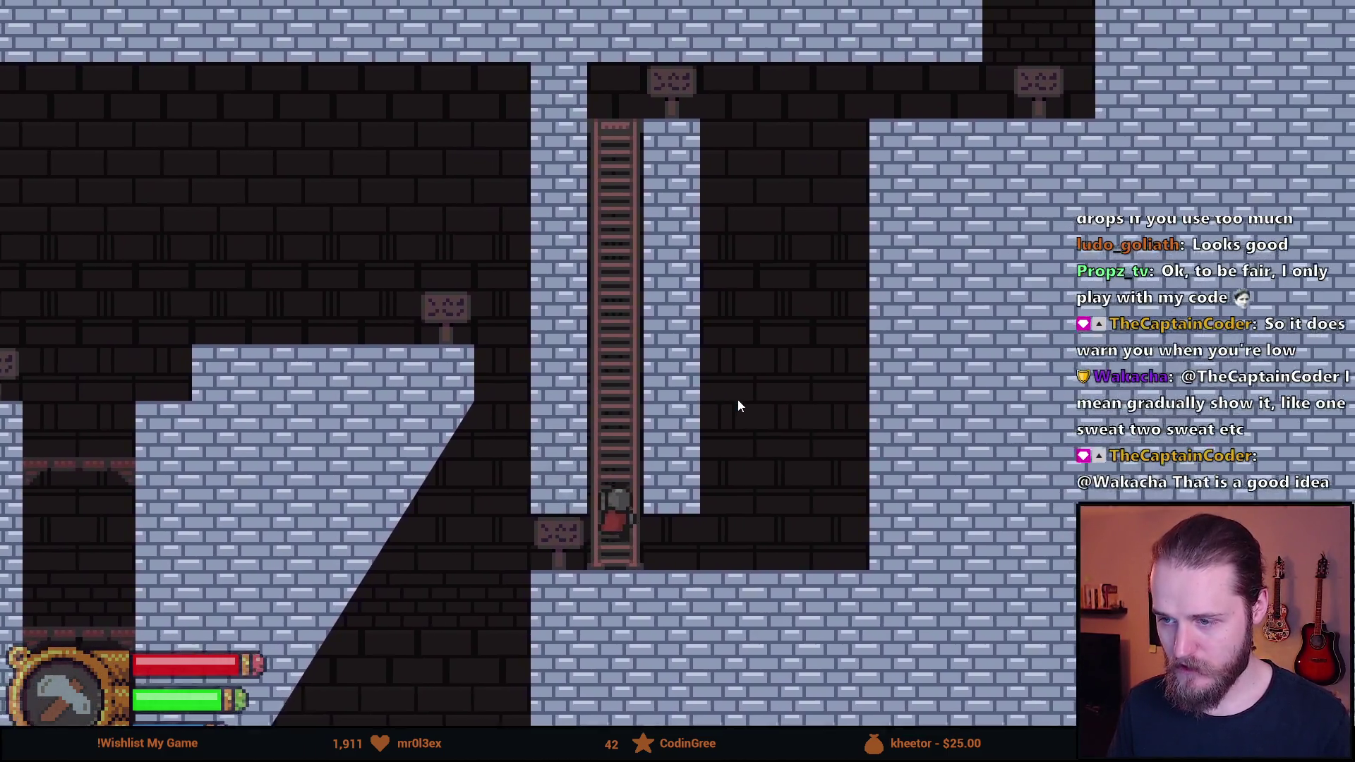
key(w)
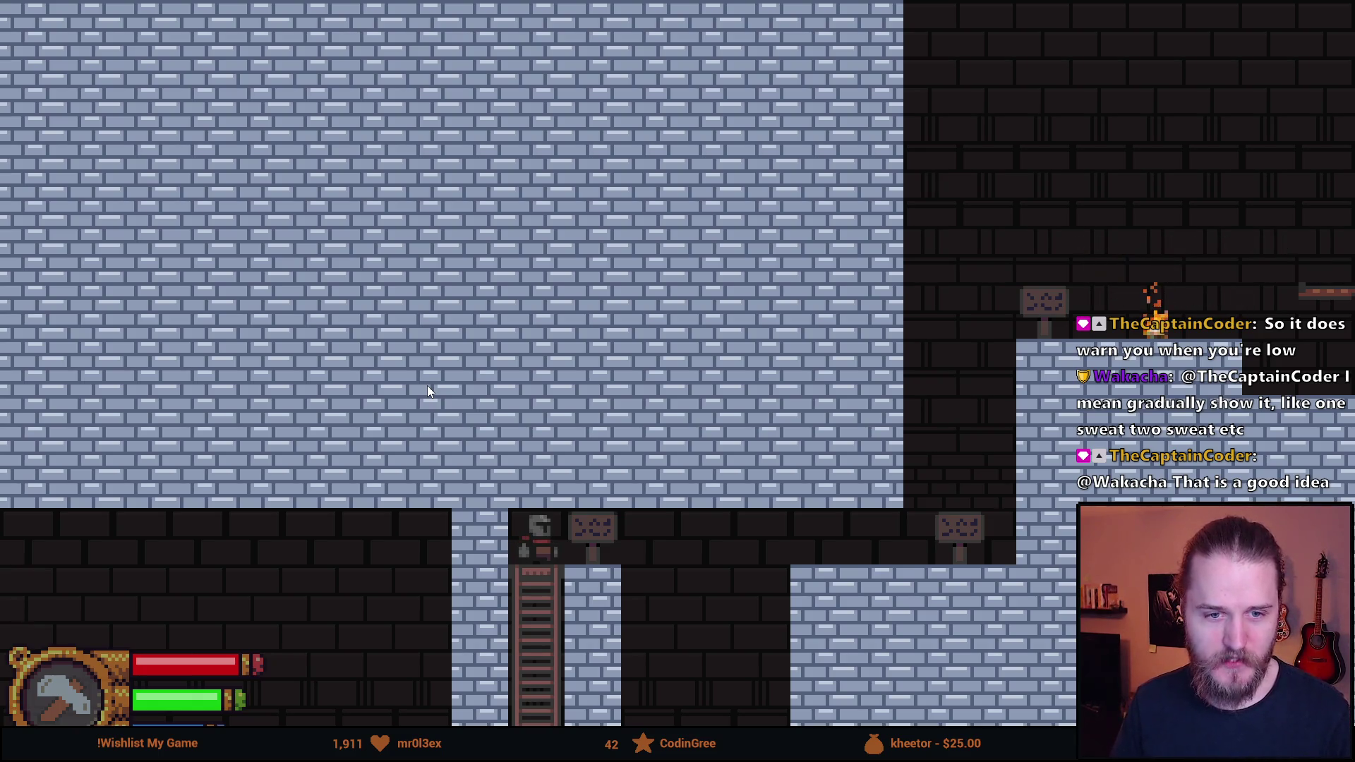
Swing two attacks, then walk right past the Dash sign toward the Wall Jump sign
click(591, 495)
click(647, 511)
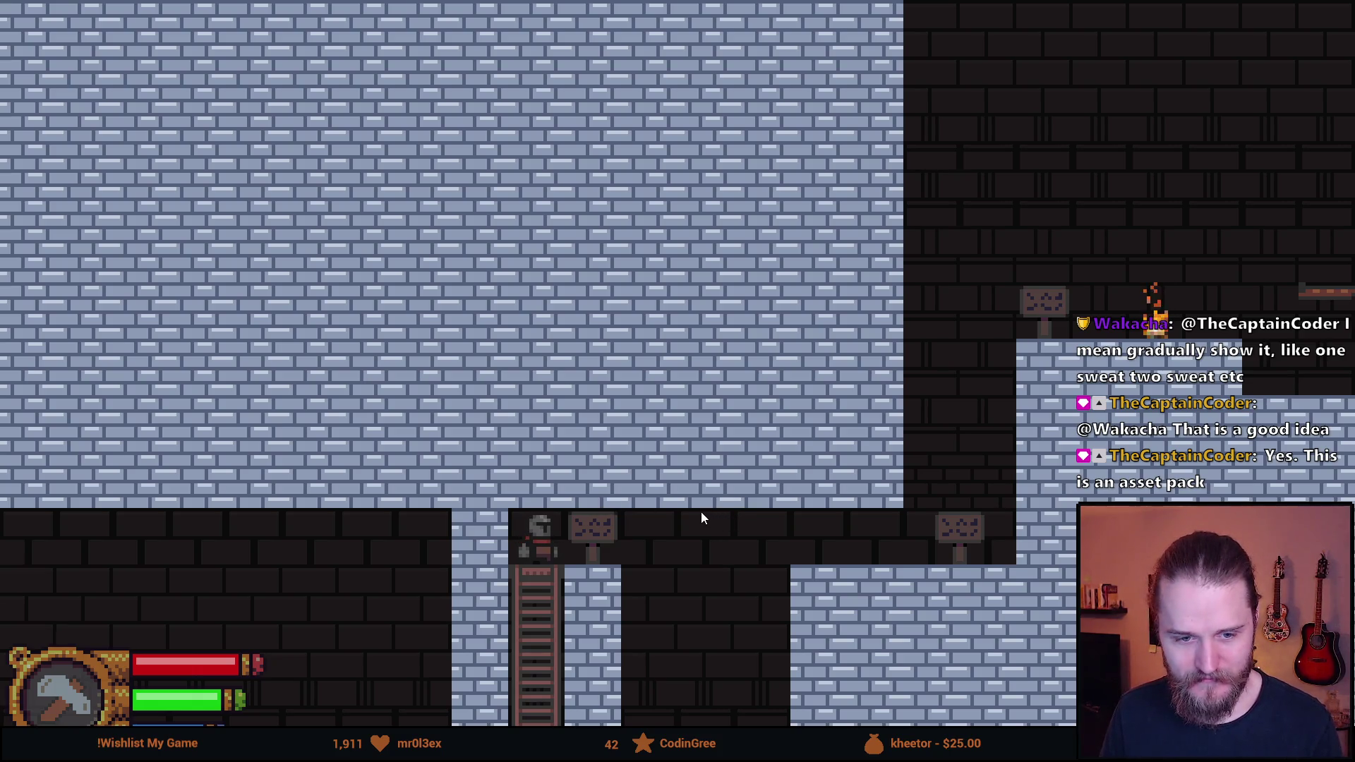
key(d)
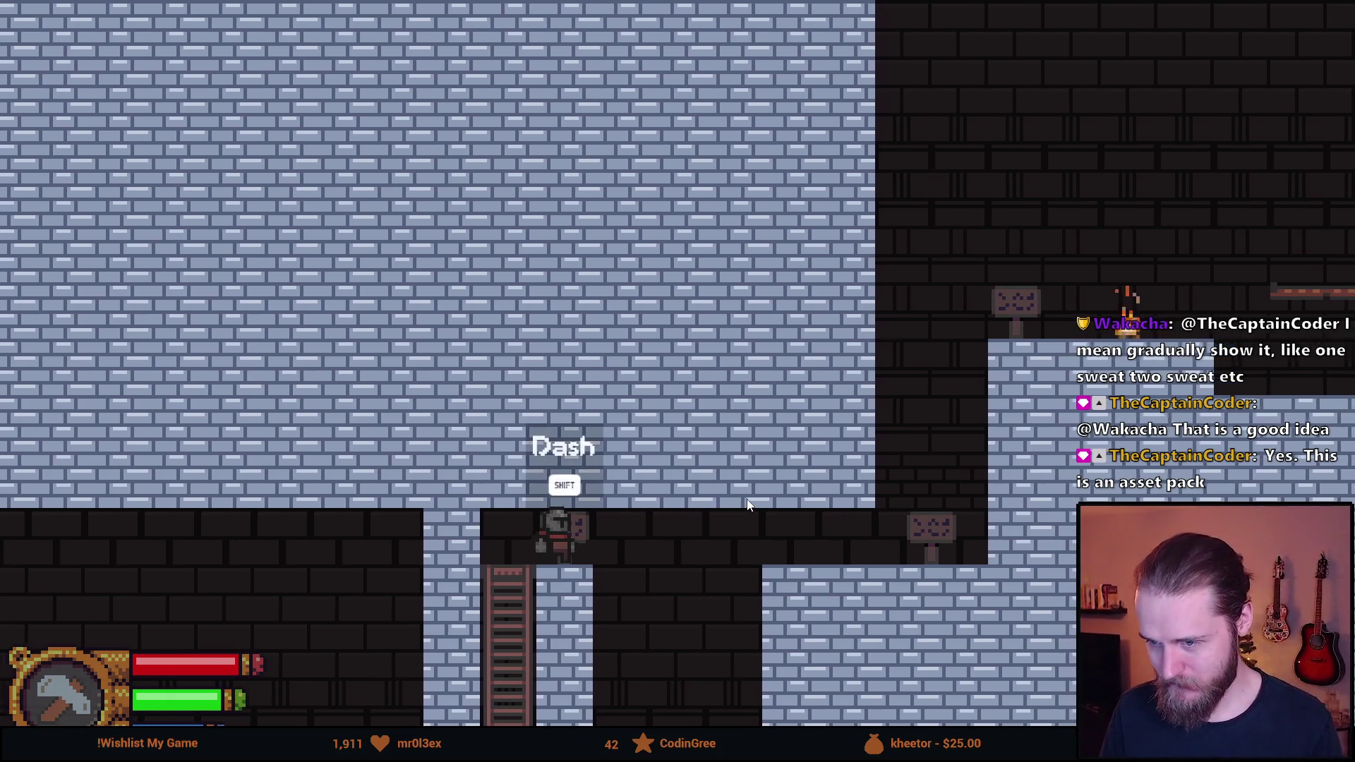
key(a)
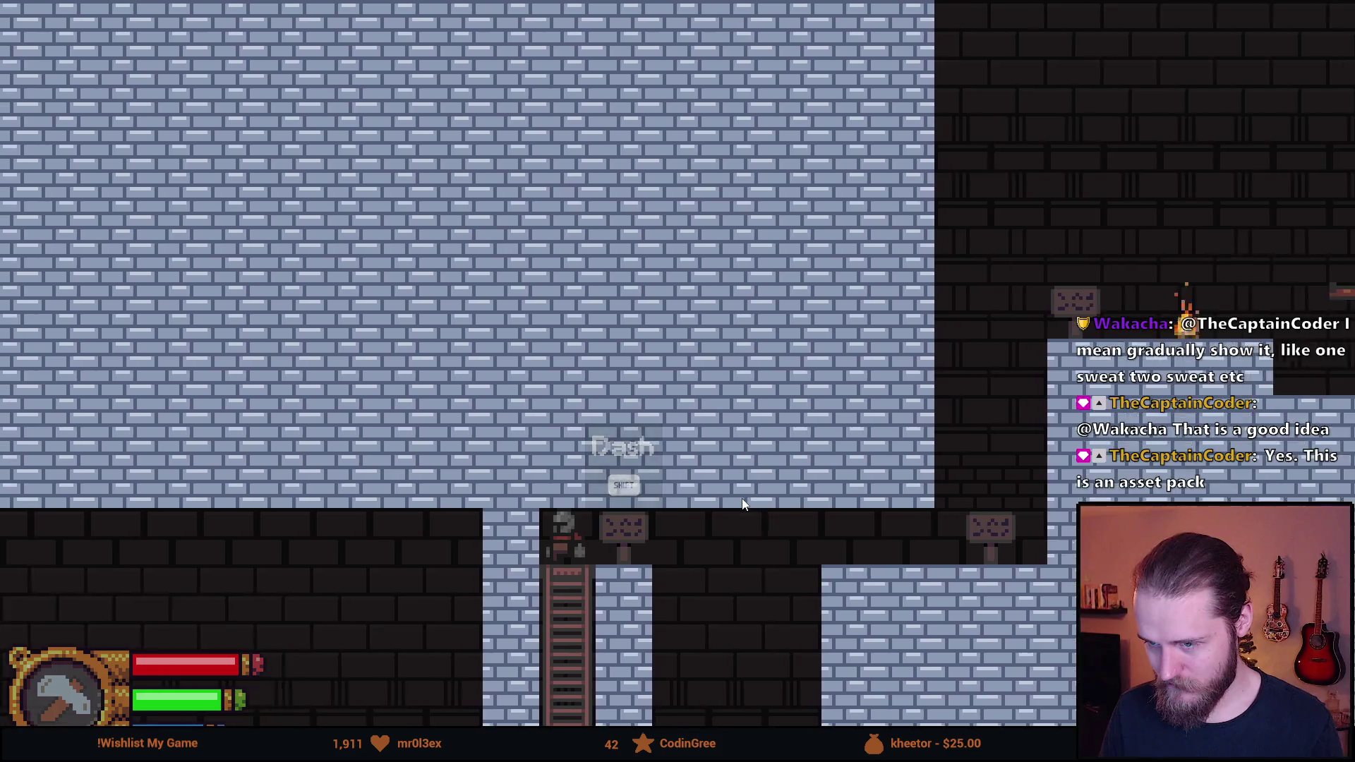
key(d)
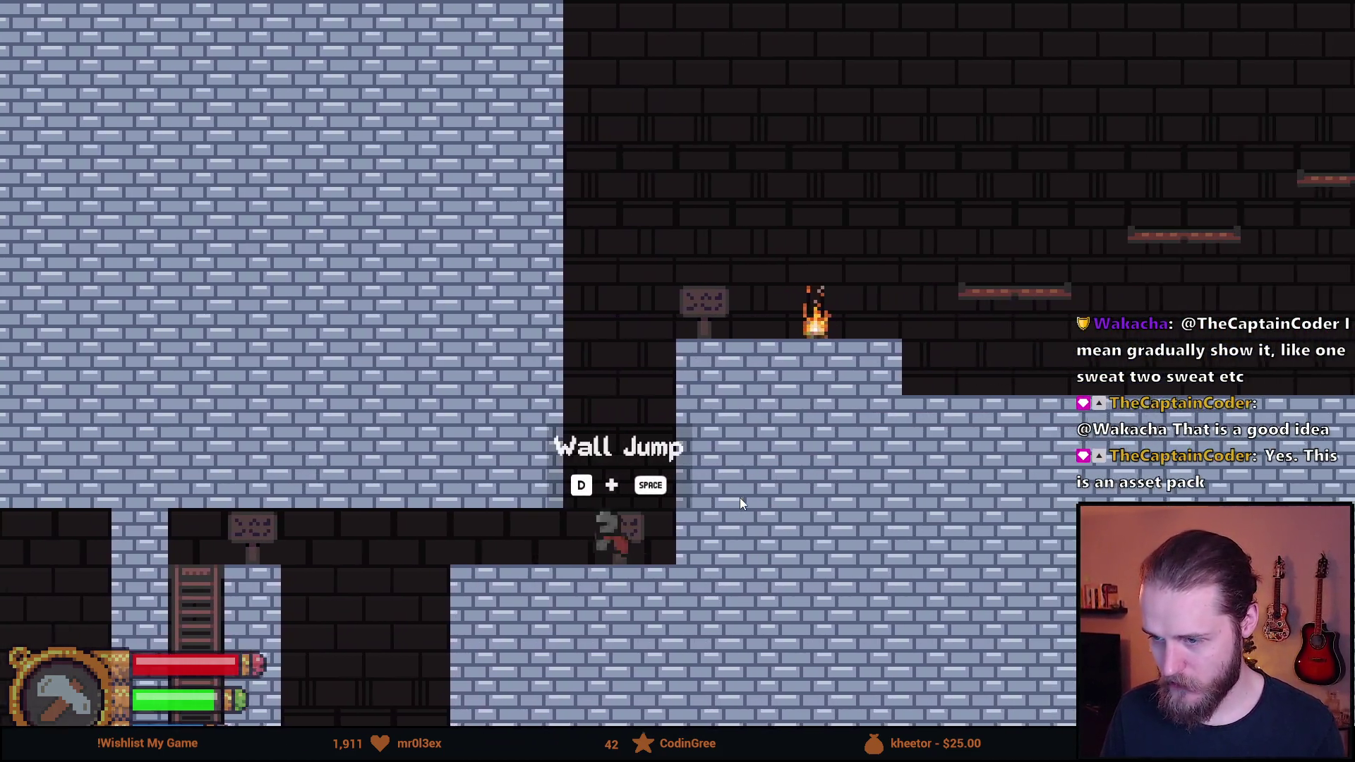
Wall-jump up the dark shaft and walk right to the campfire
key(a)
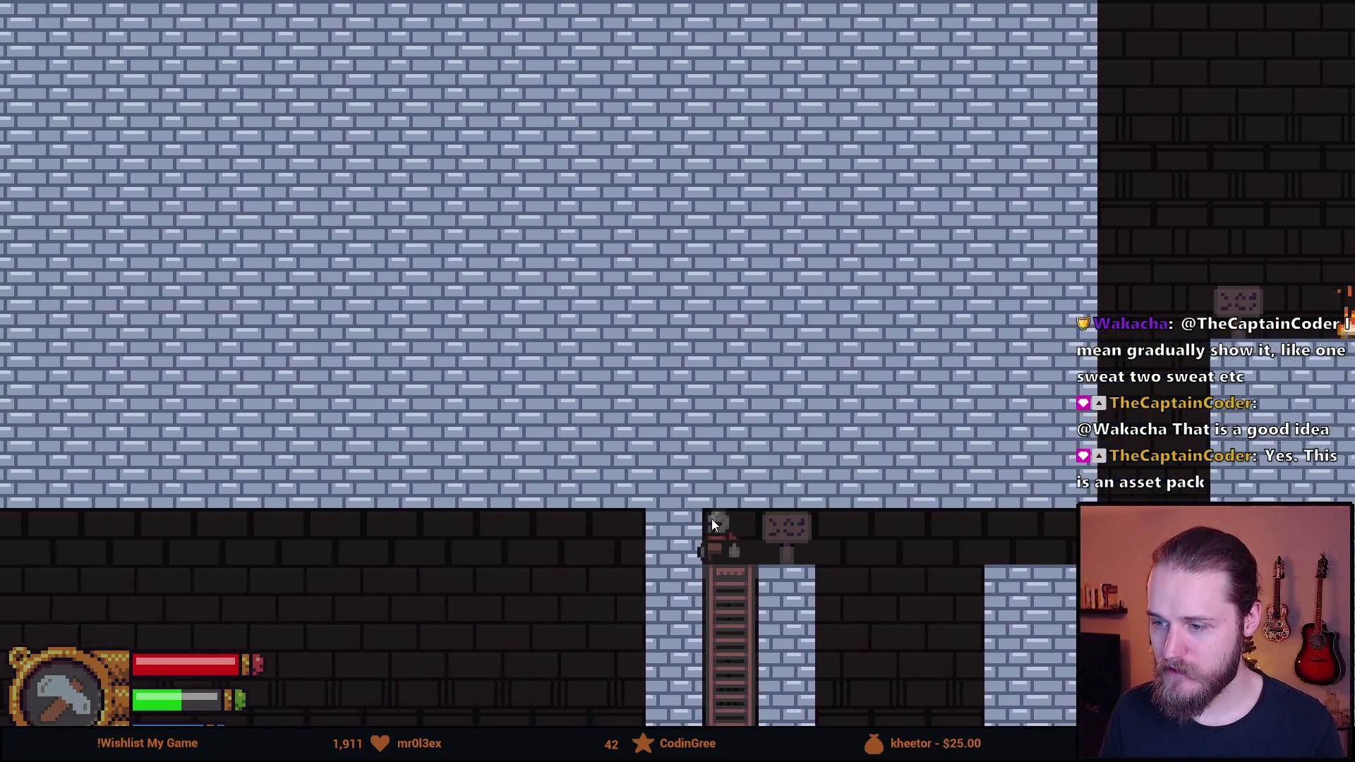
key(d)
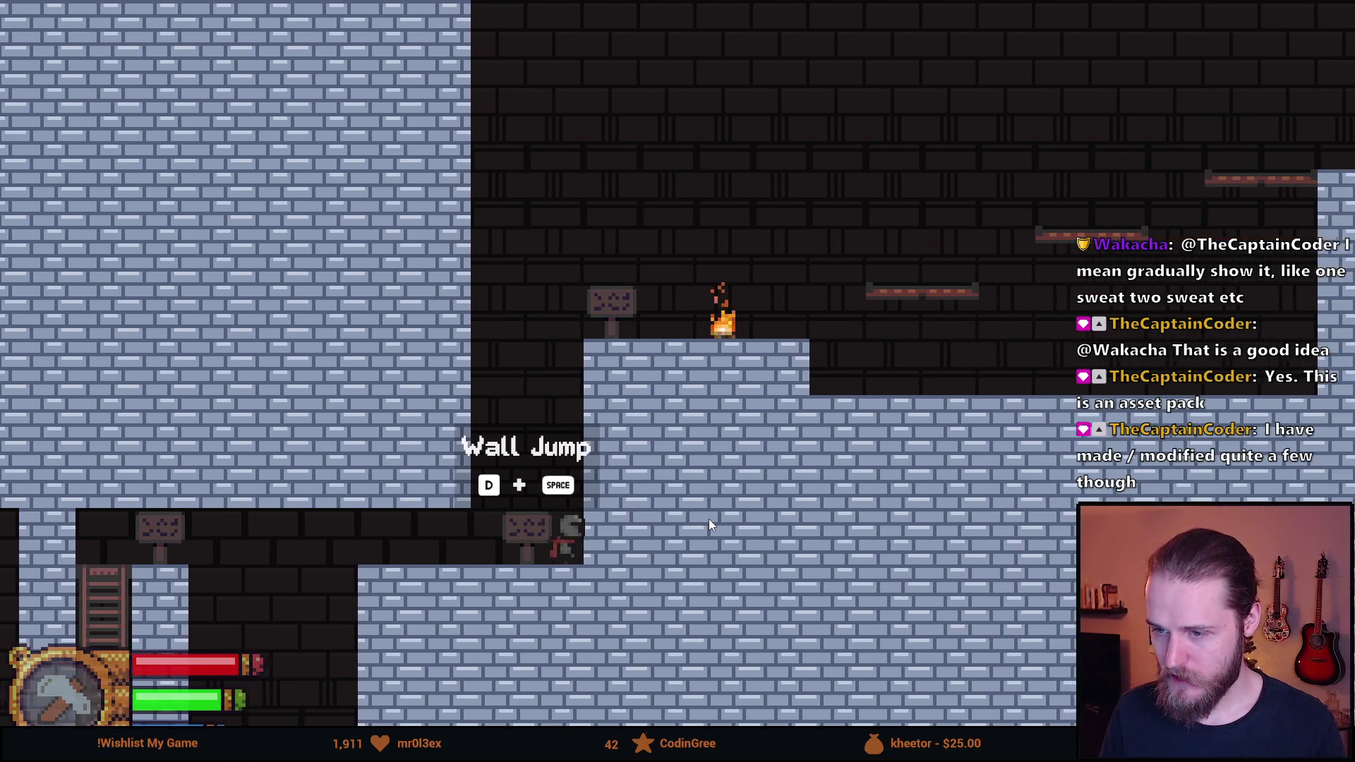
key(space)
key(space)
key(space)
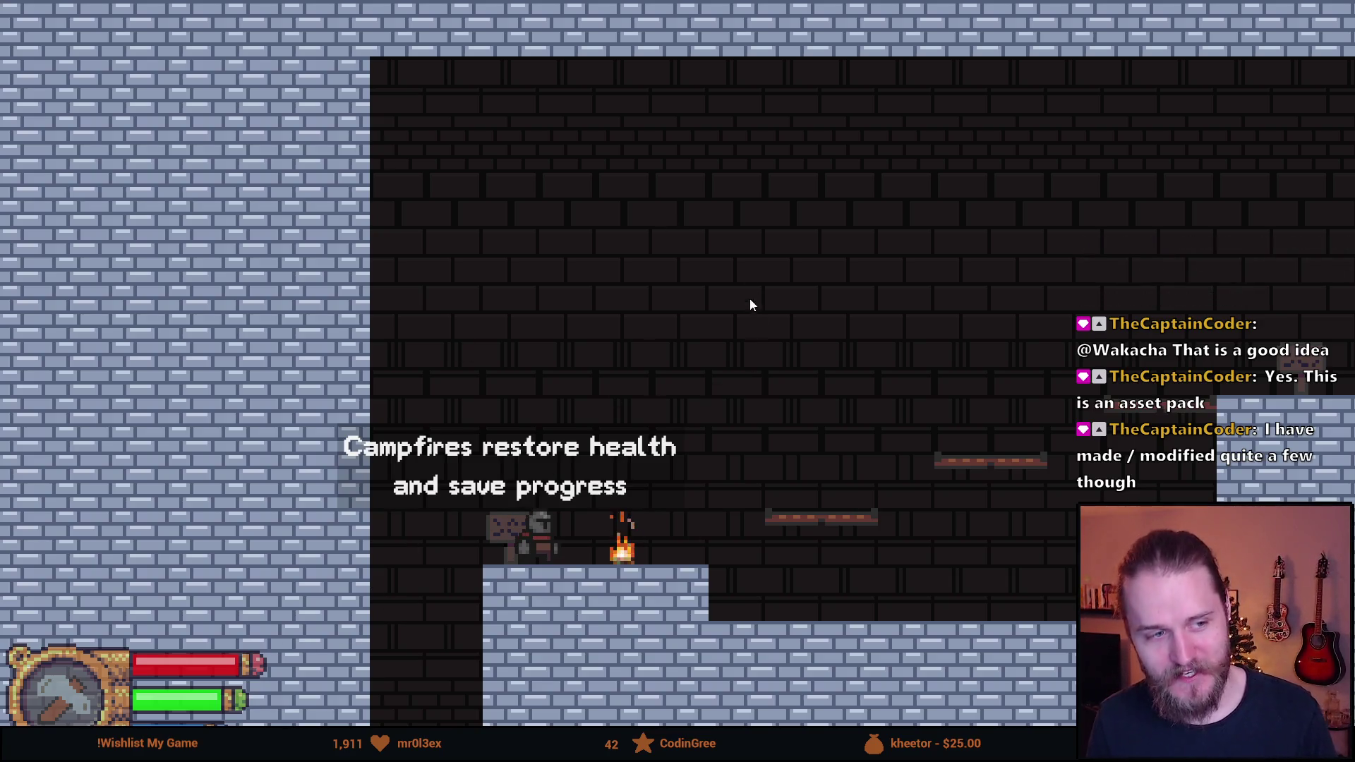
key(Right)
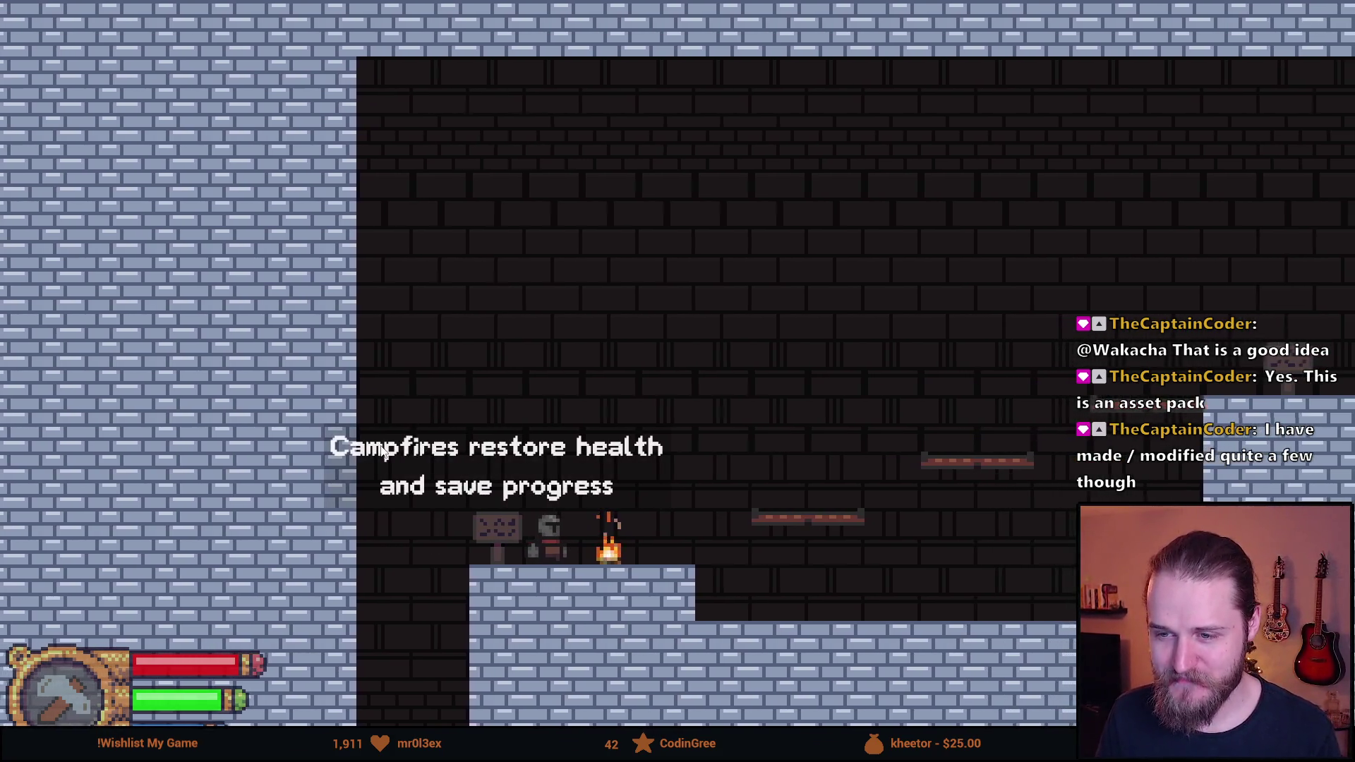
key(d)
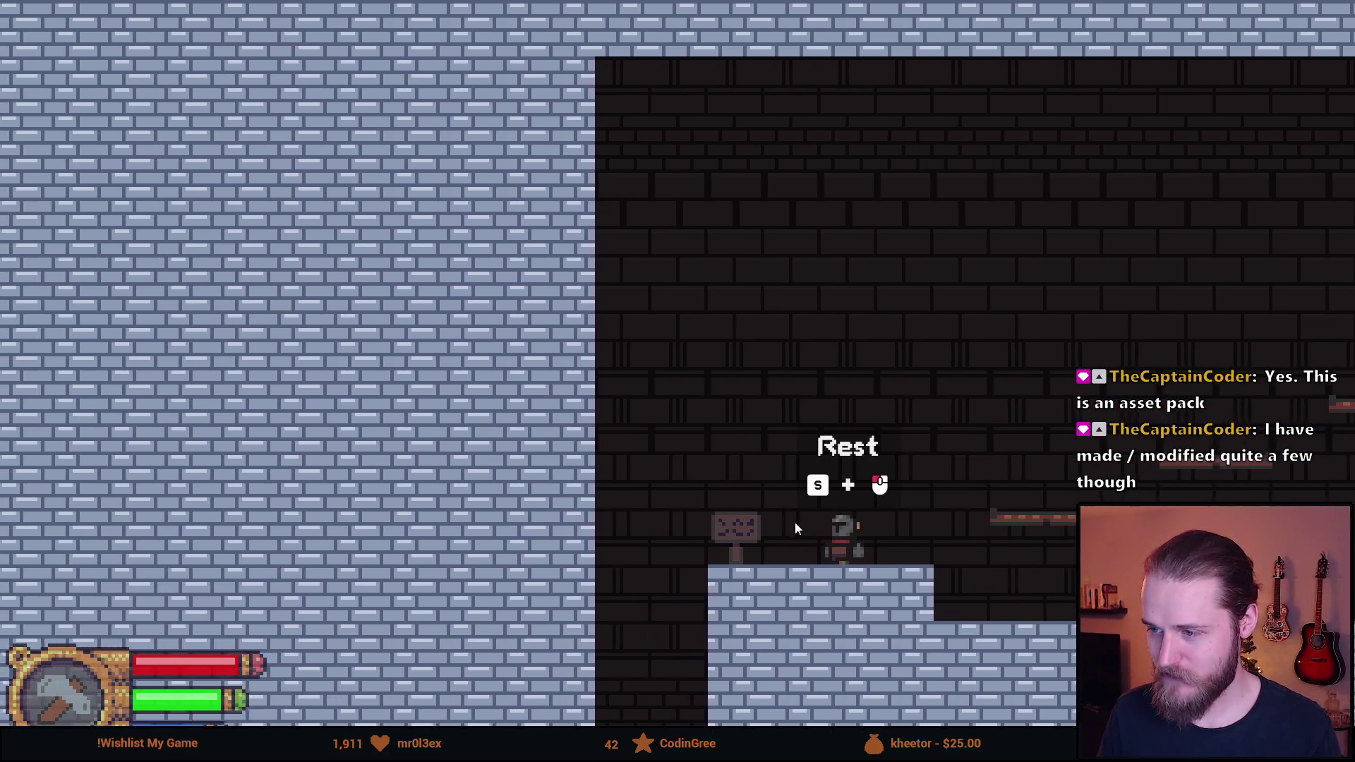
Rest at the campfire, leave the Status screen (Level 1, HP 6/6) and resume play
key(s)
click(864, 526)
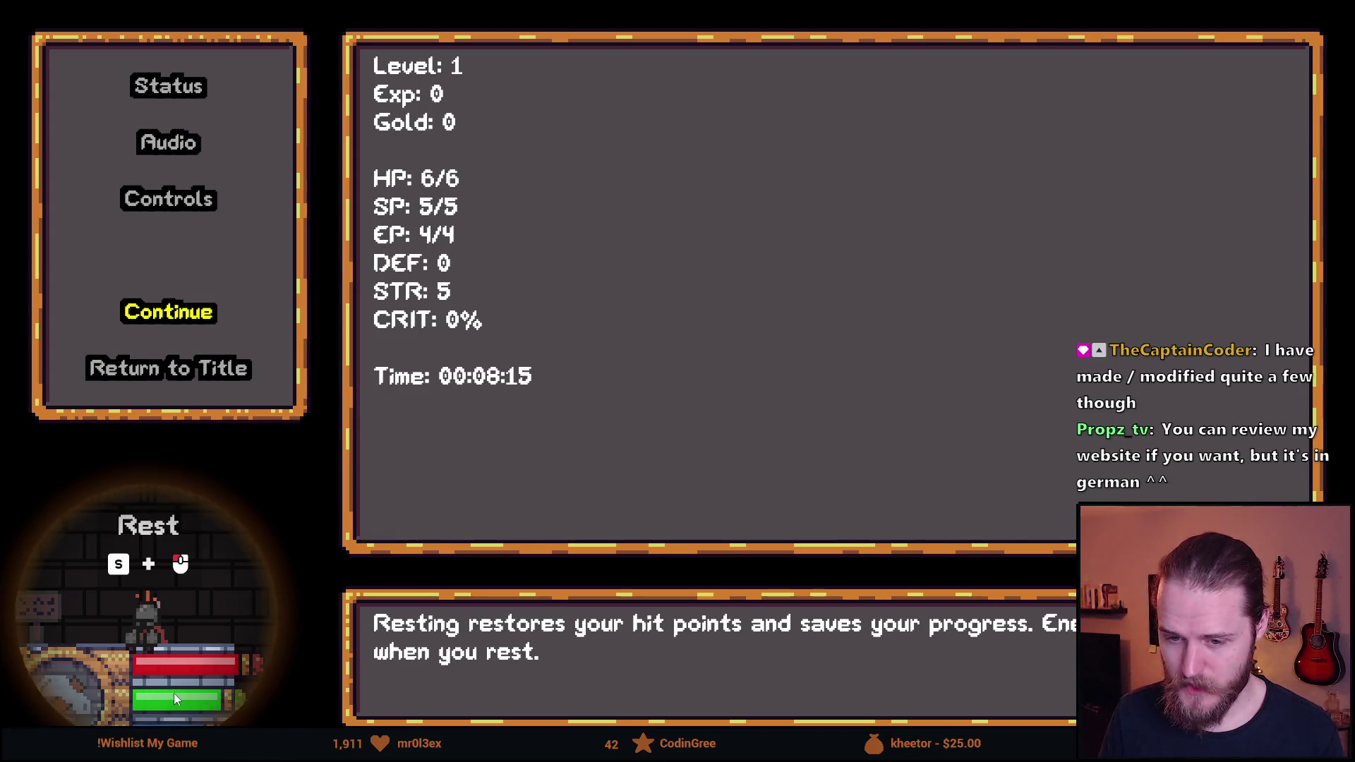
key(Down)
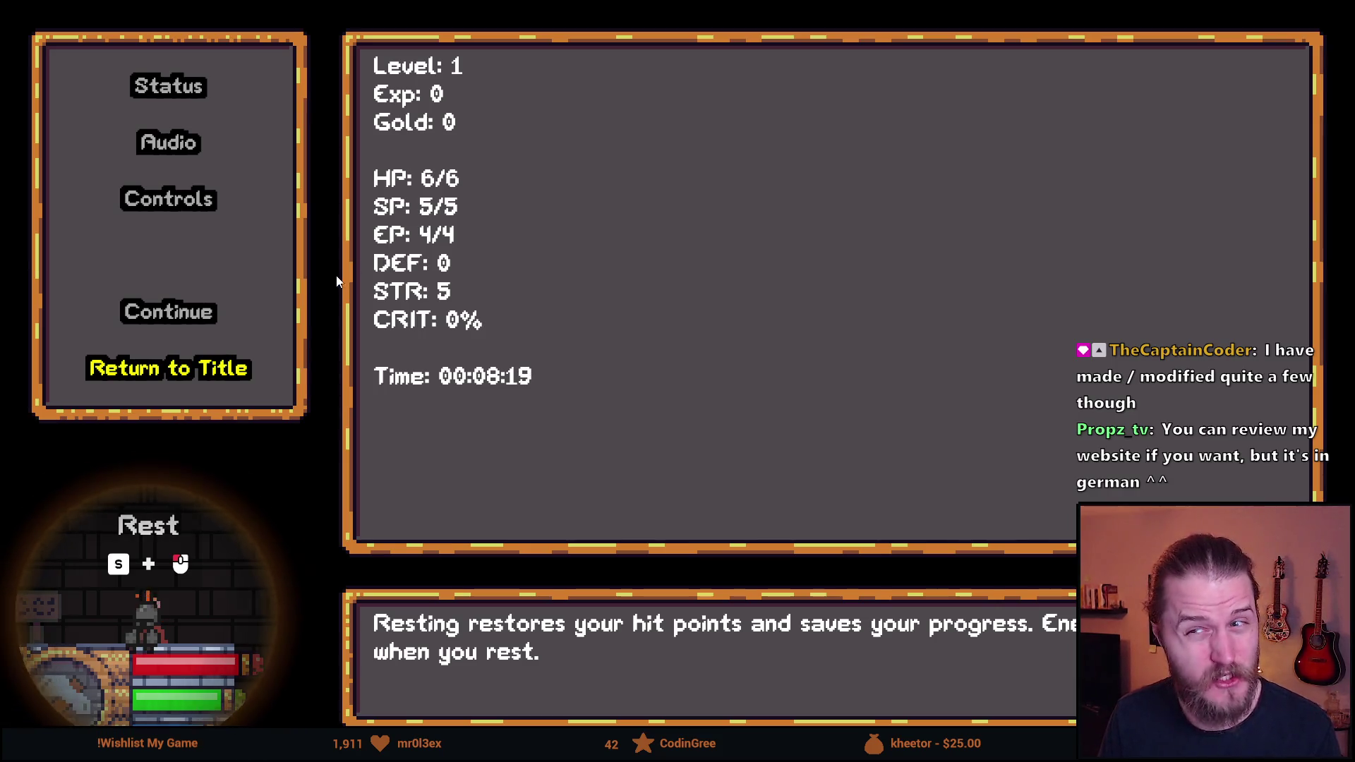
click(213, 323)
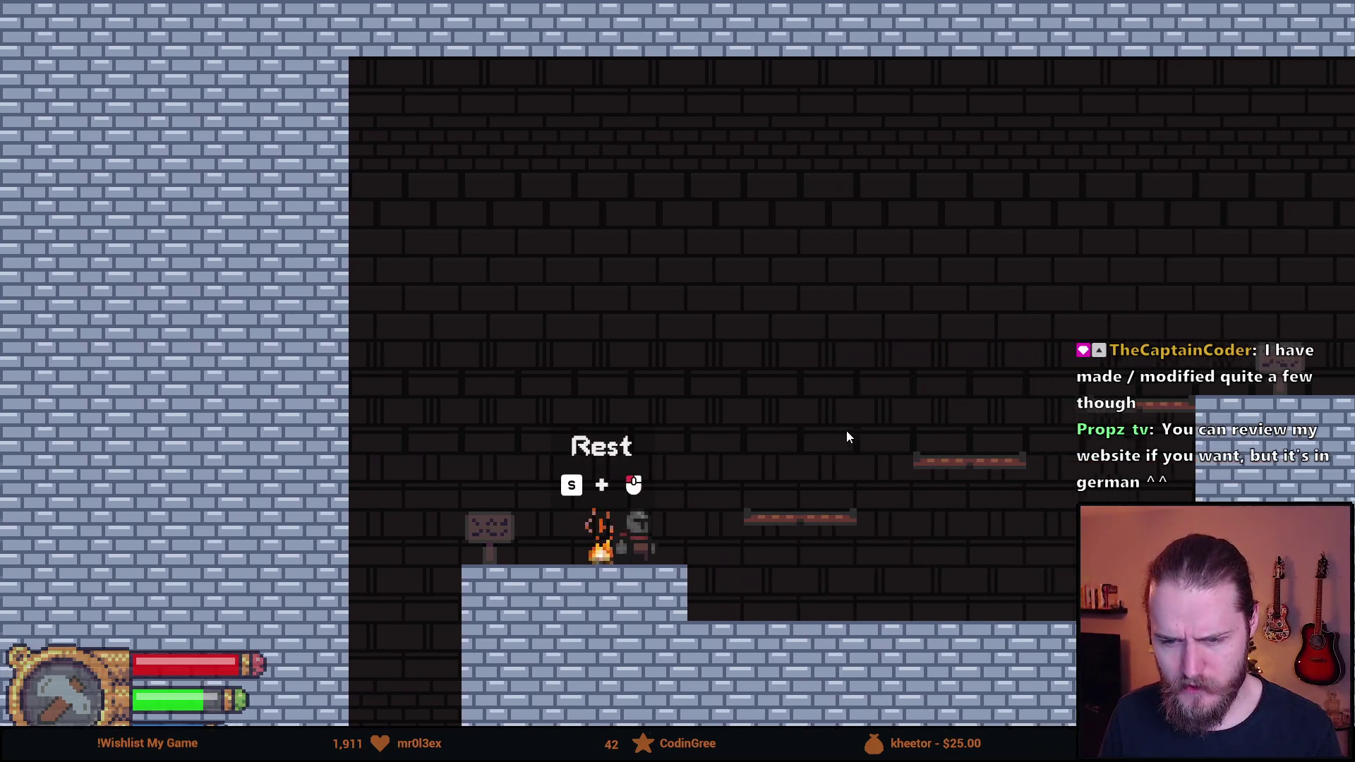
click(846, 431)
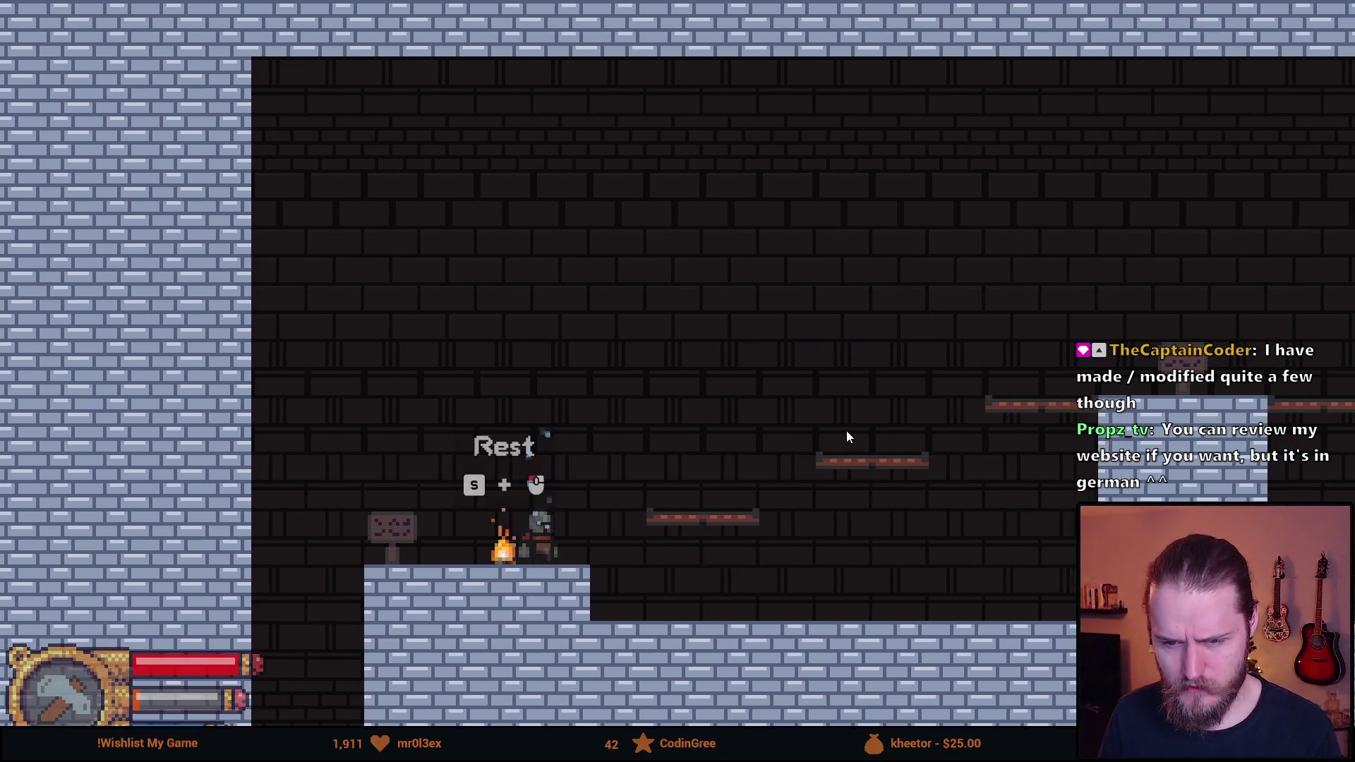
Cross the rail over the spikes and swing the hammer at the Hammer sign
key(space)
key(space)
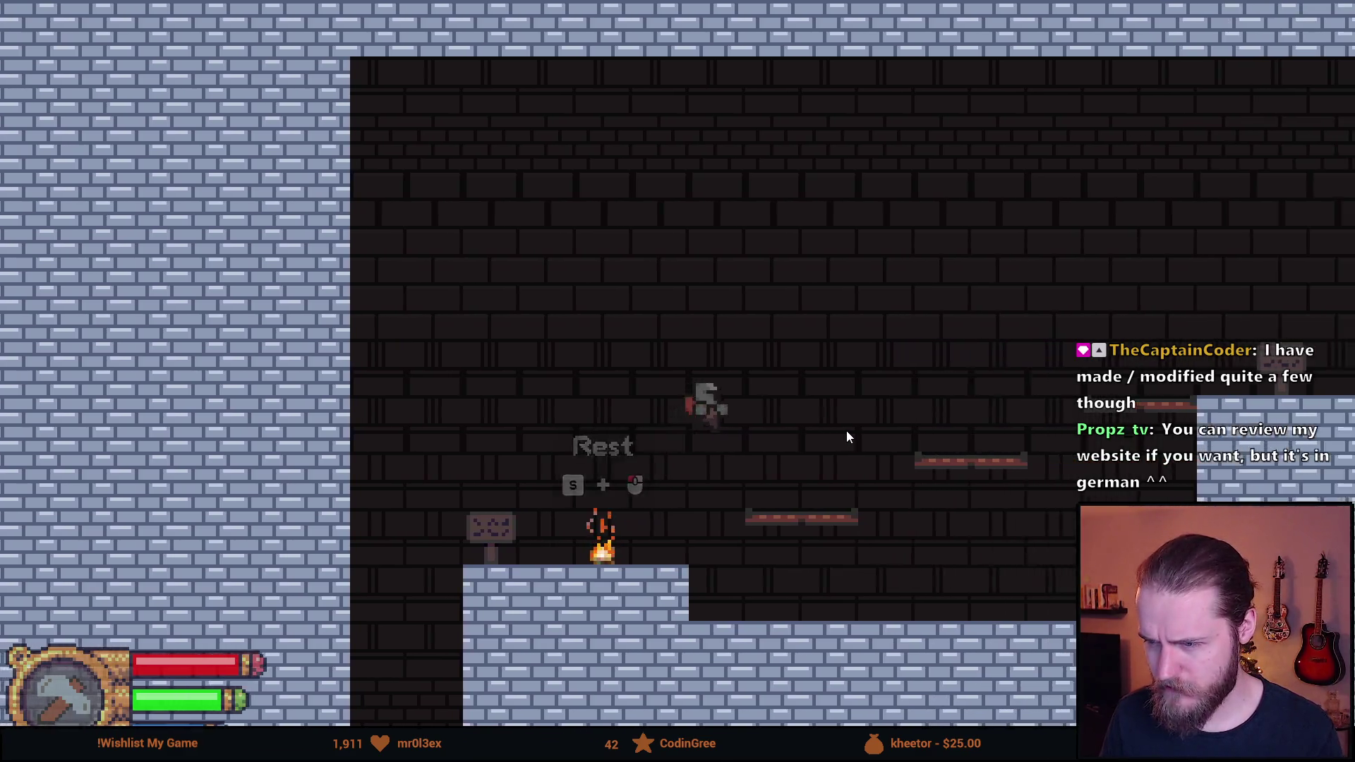
key(space)
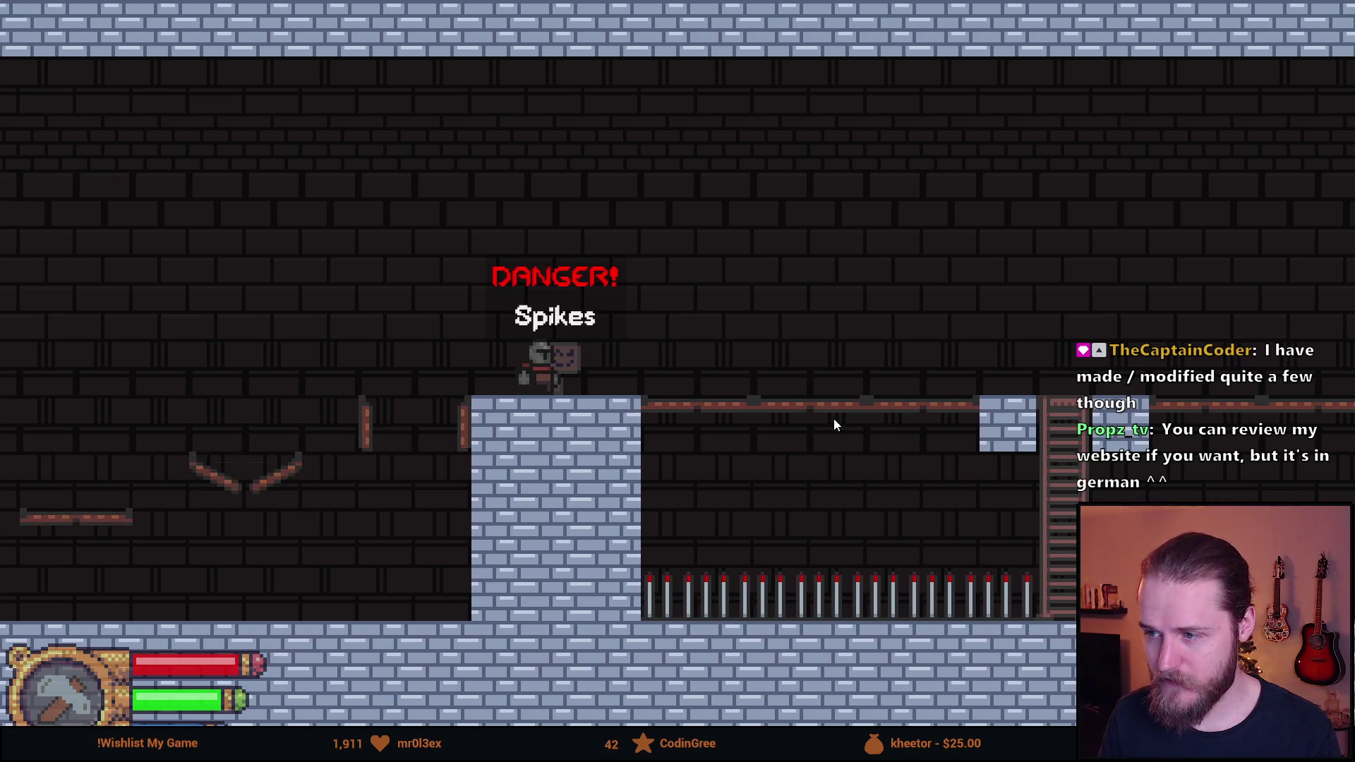
key(d)
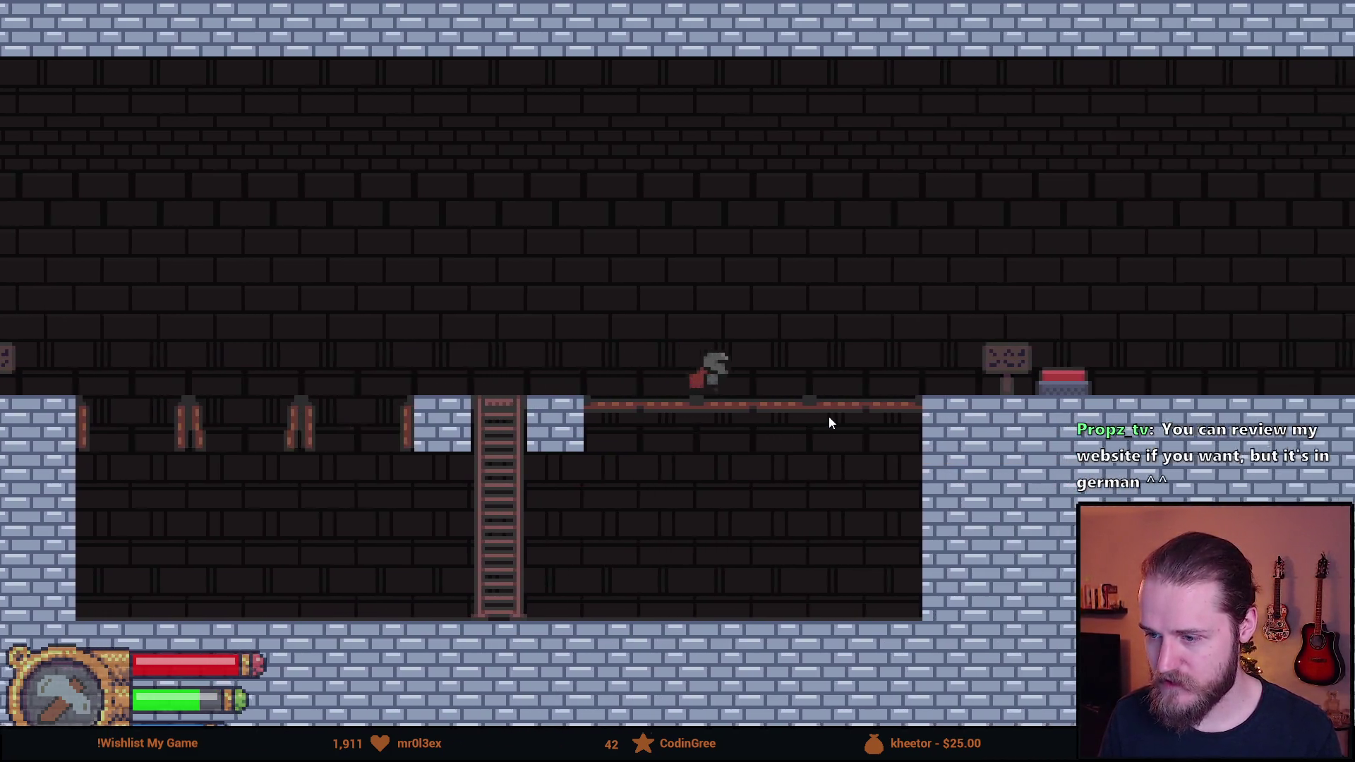
key(d)
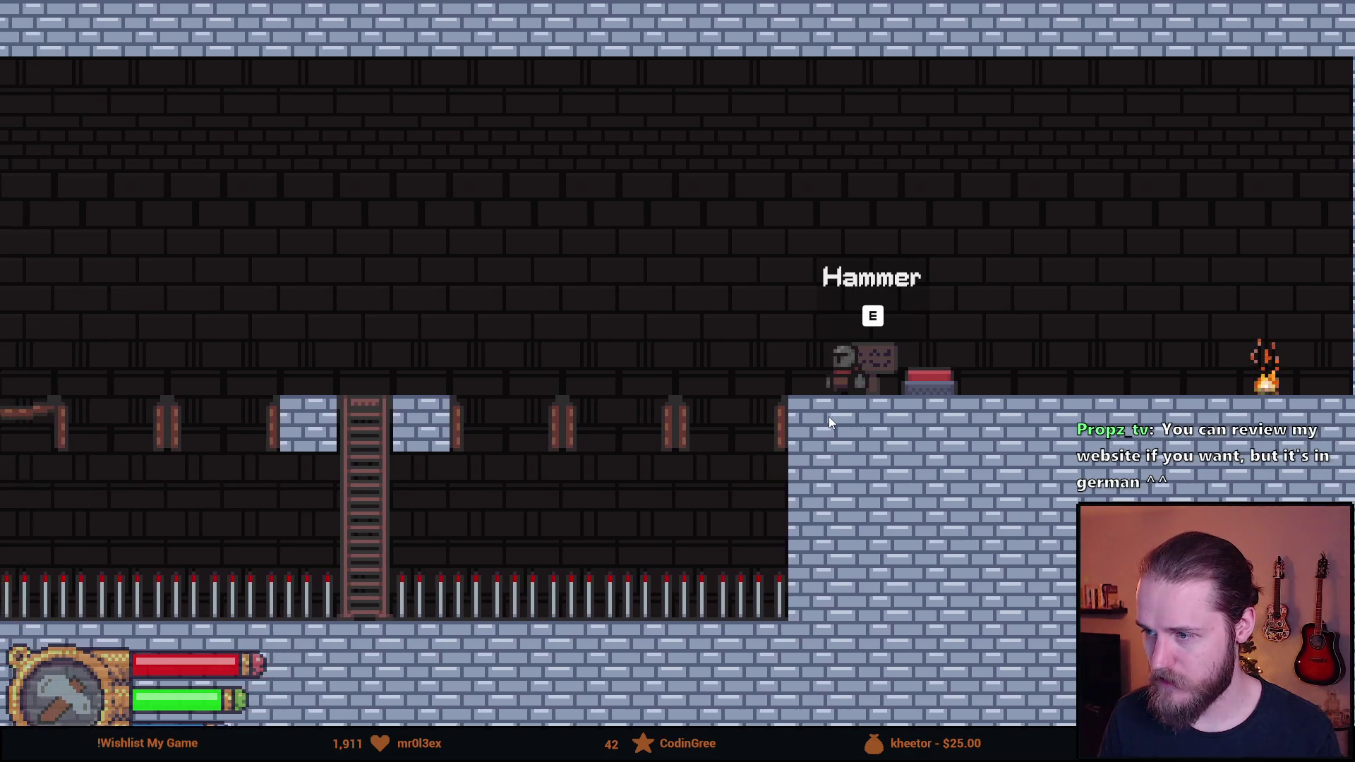
click(829, 416)
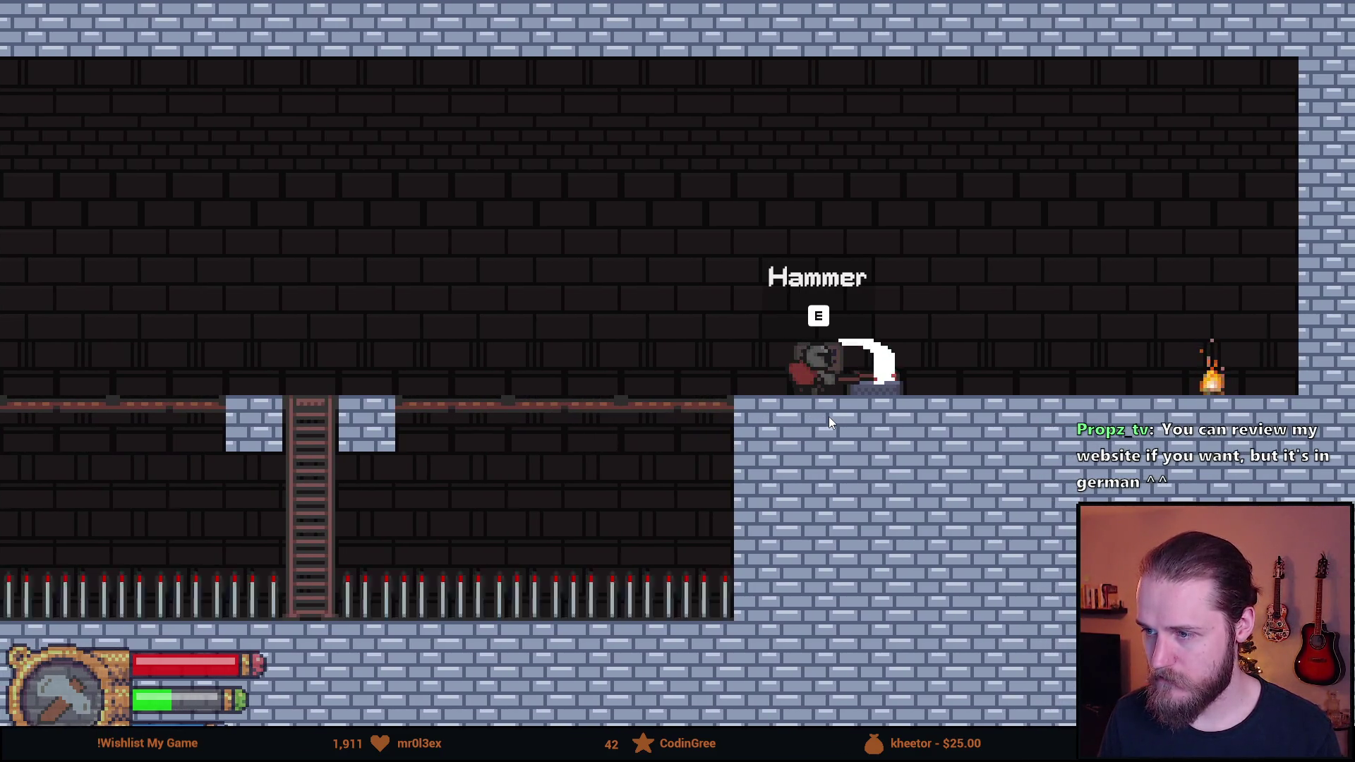
Walk right to the next campfire and rest, bringing up the Status screen at 00:08:15
key(d)
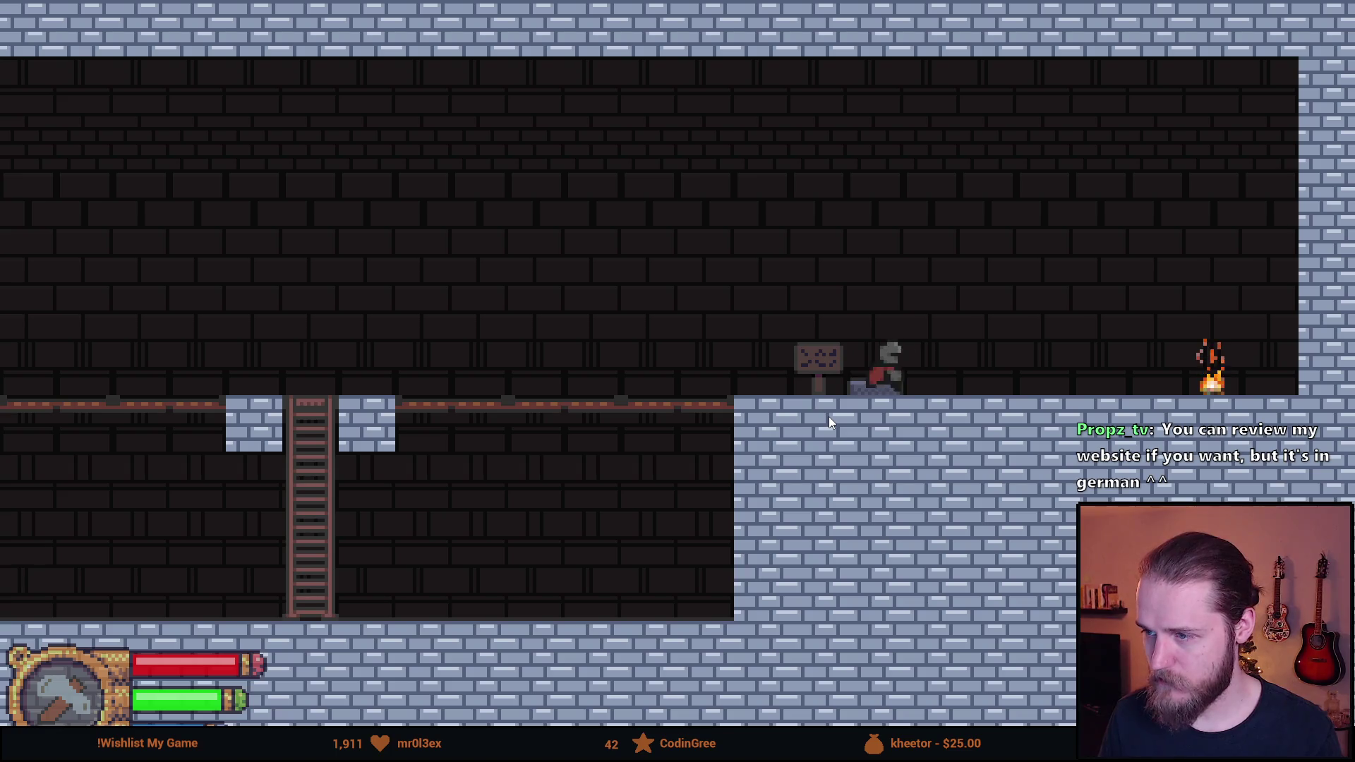
key(space)
key(a)
key(d)
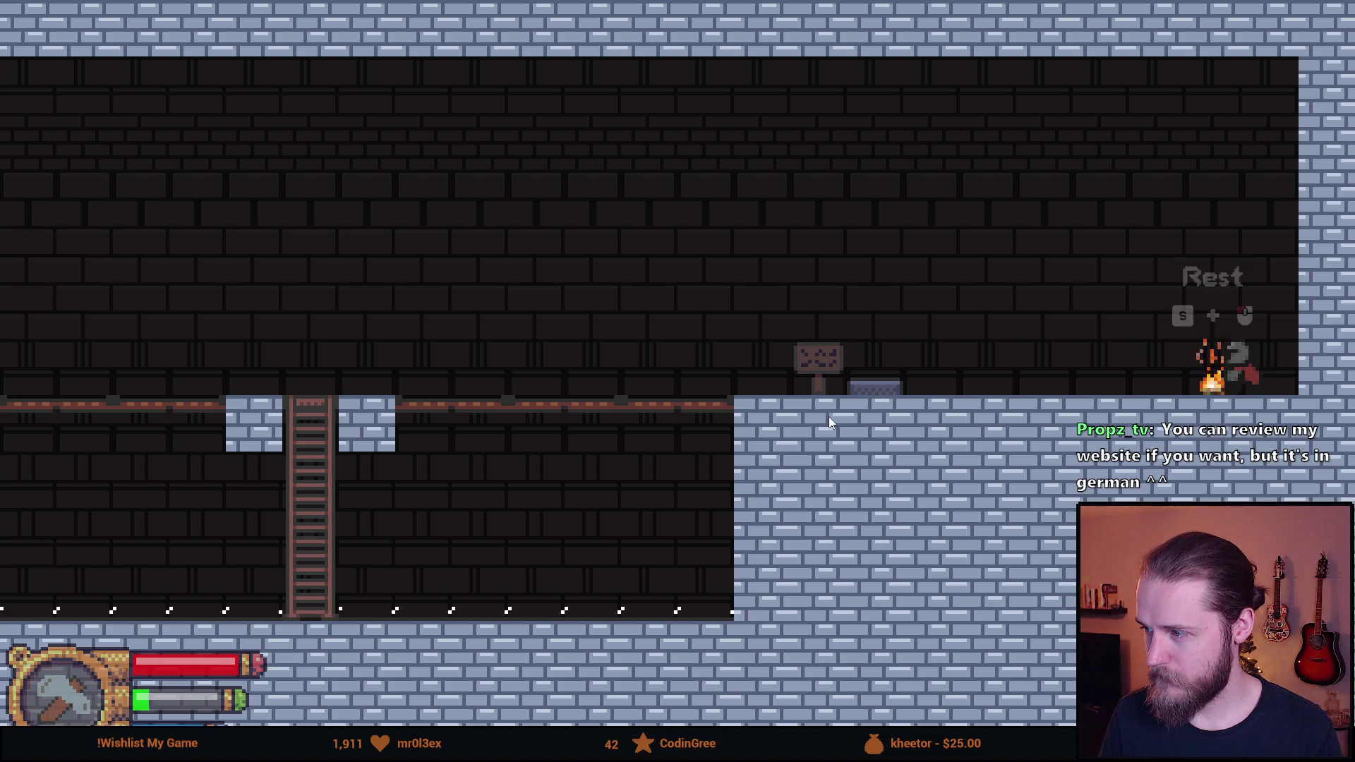
key(Escape)
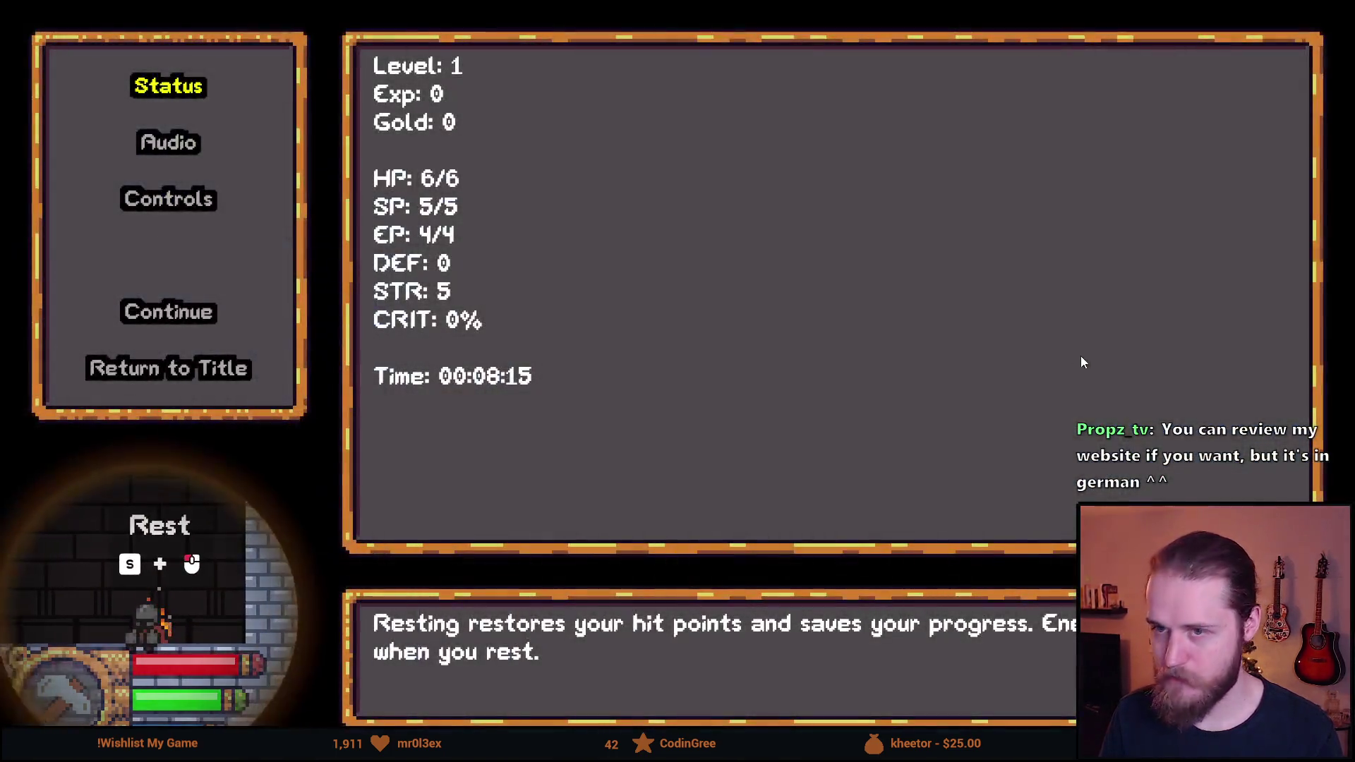
Resume play and run left past the Hammer sign and spikes to the campfire room
click(194, 315)
key(a)
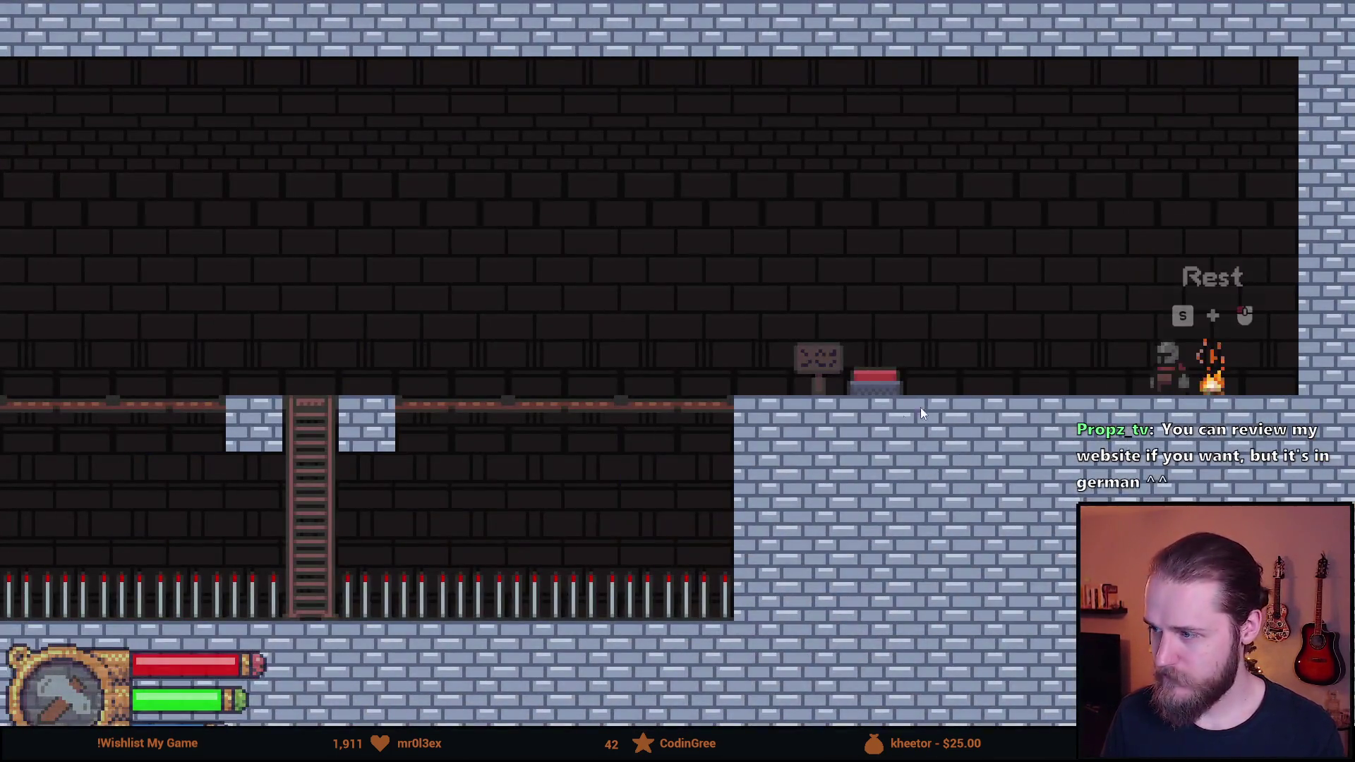
key(a)
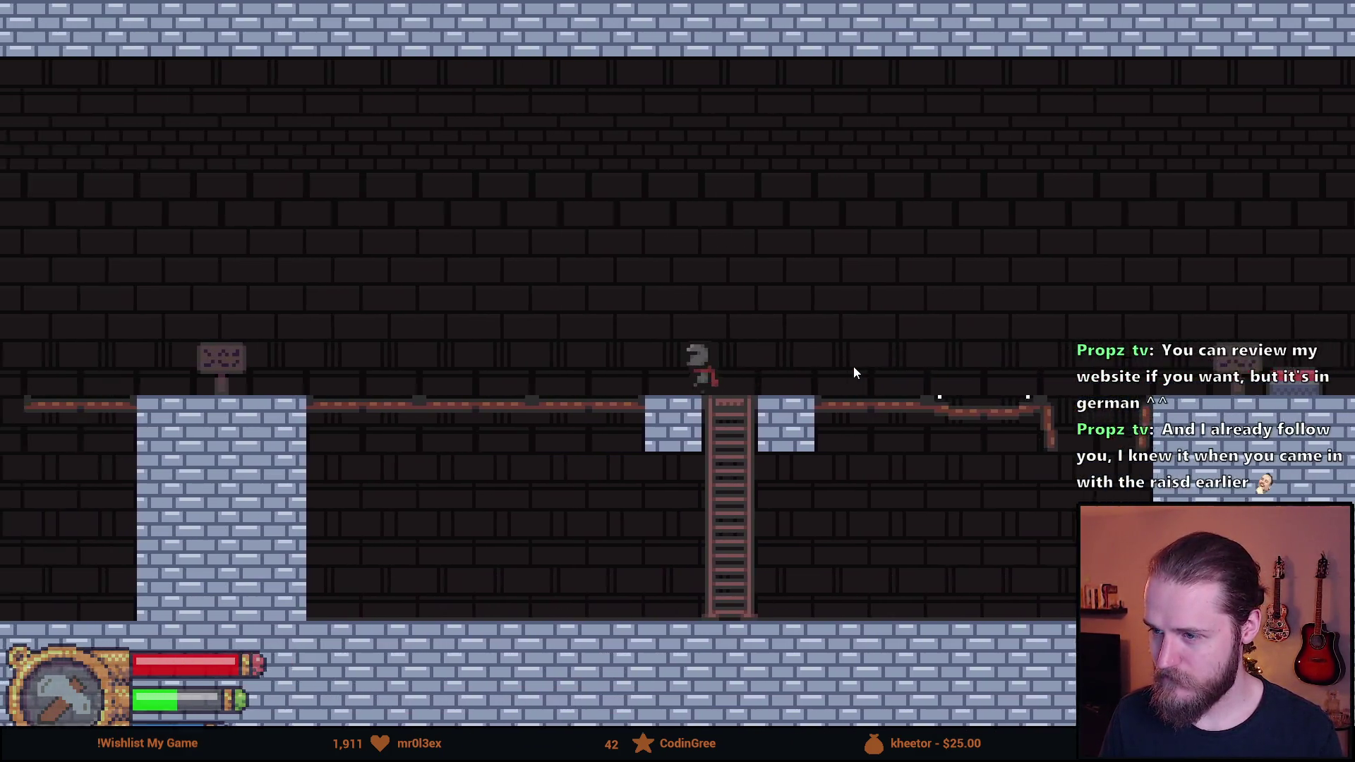
key(a)
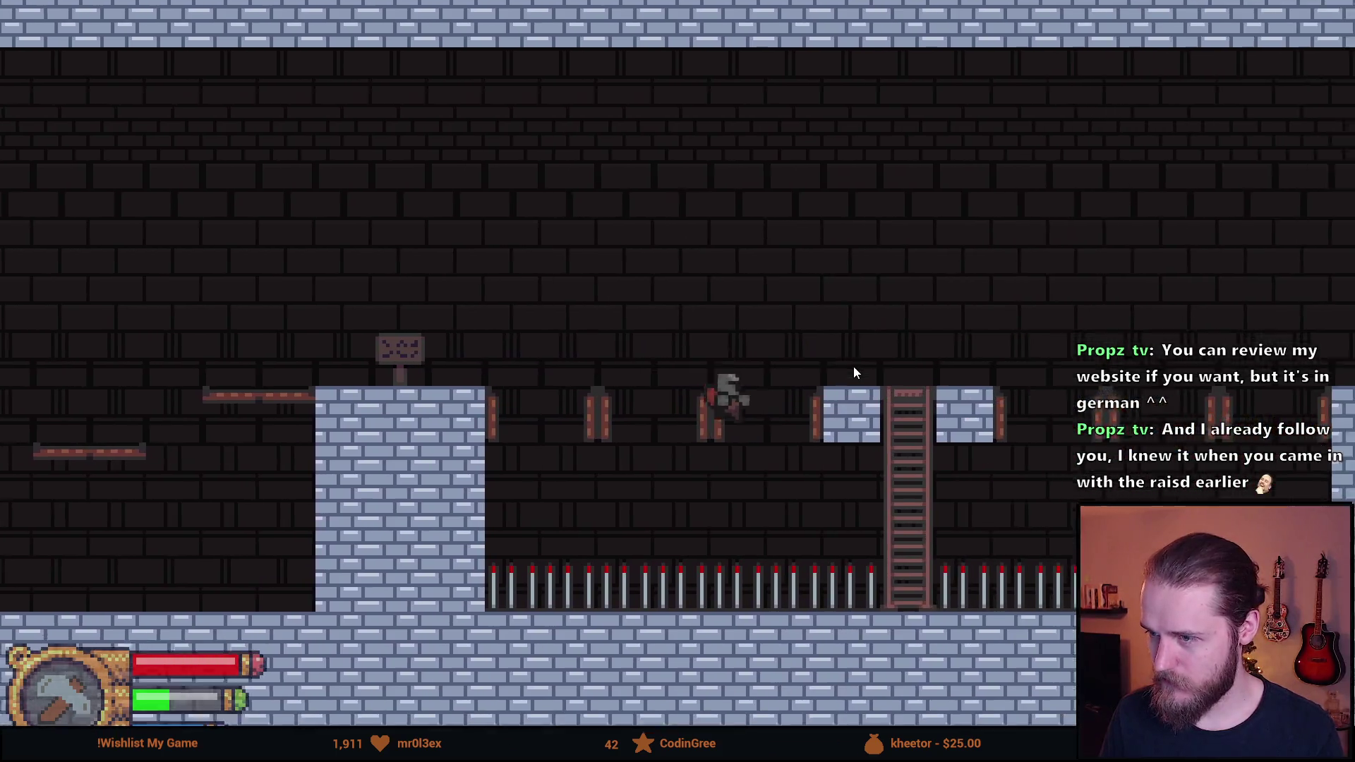
key(a)
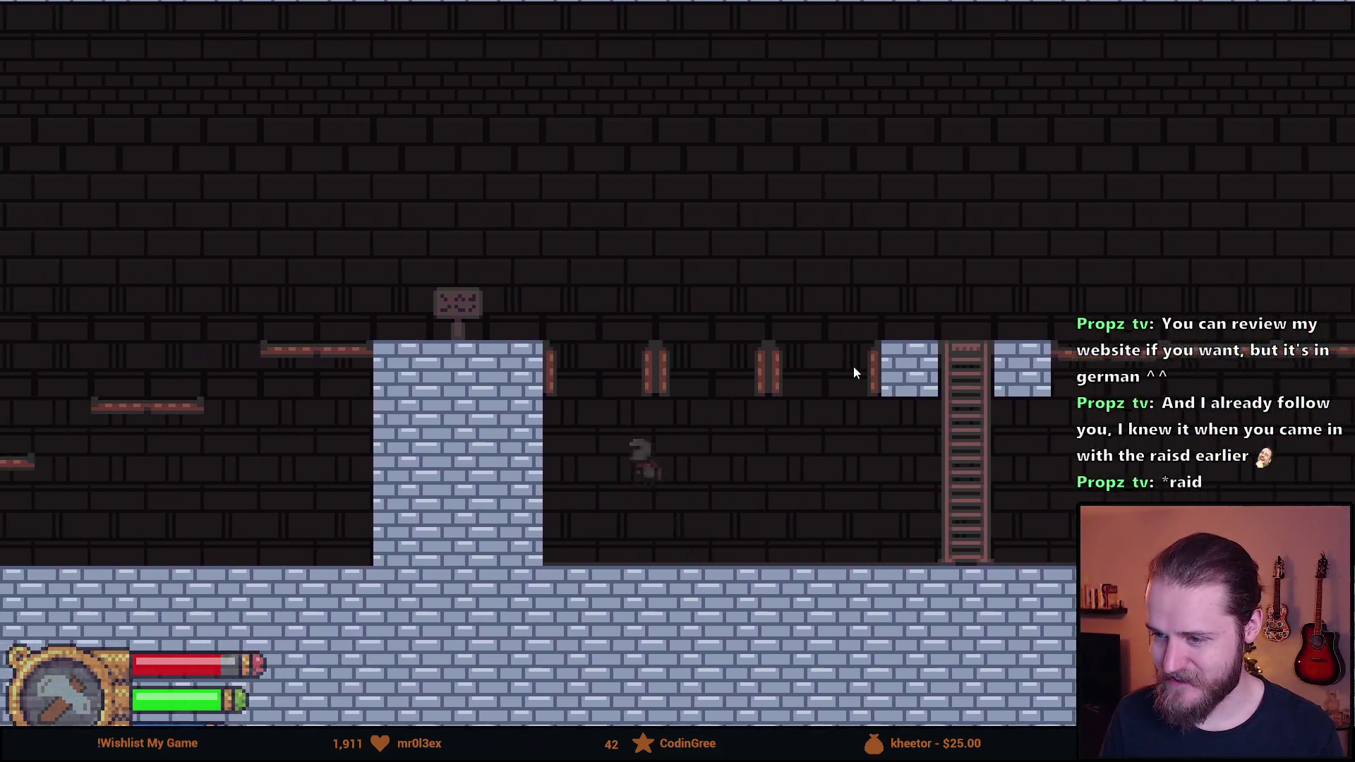
key(space)
key(a)
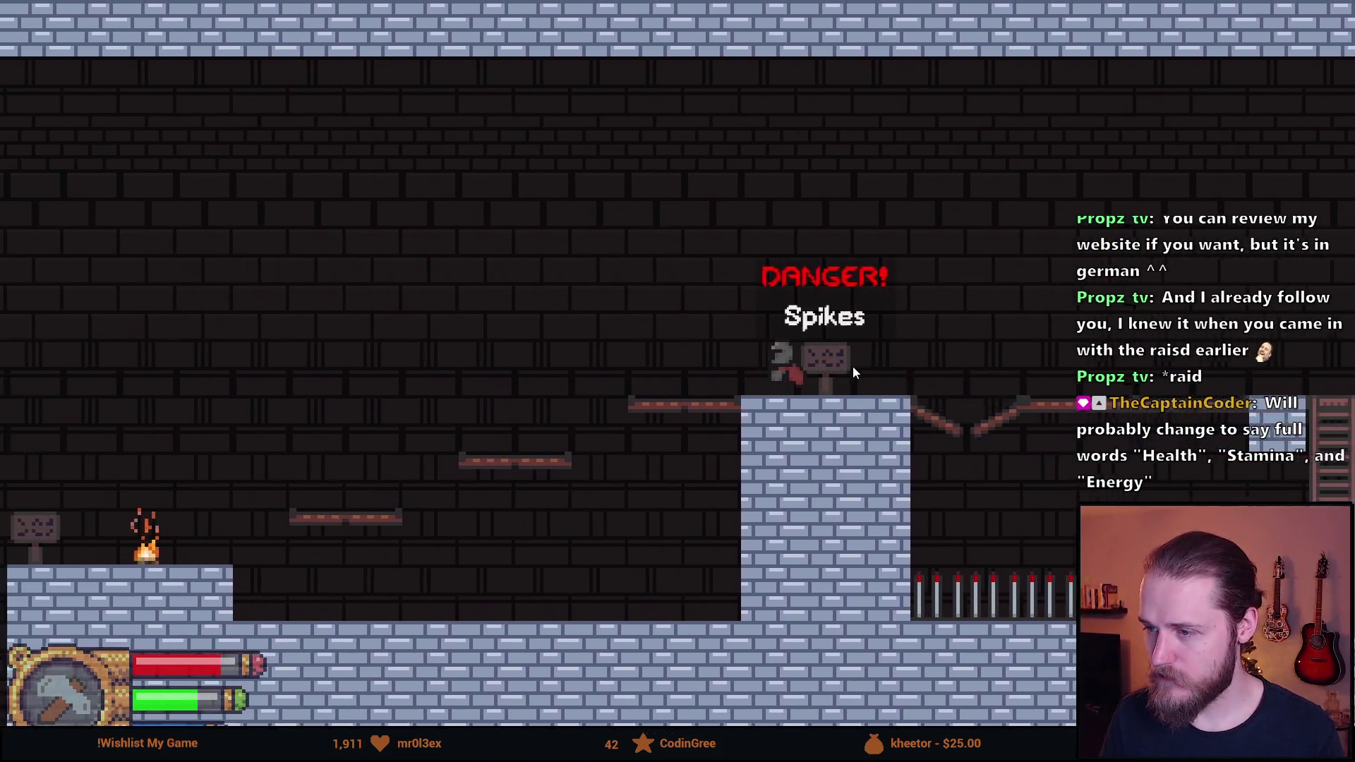
key(space)
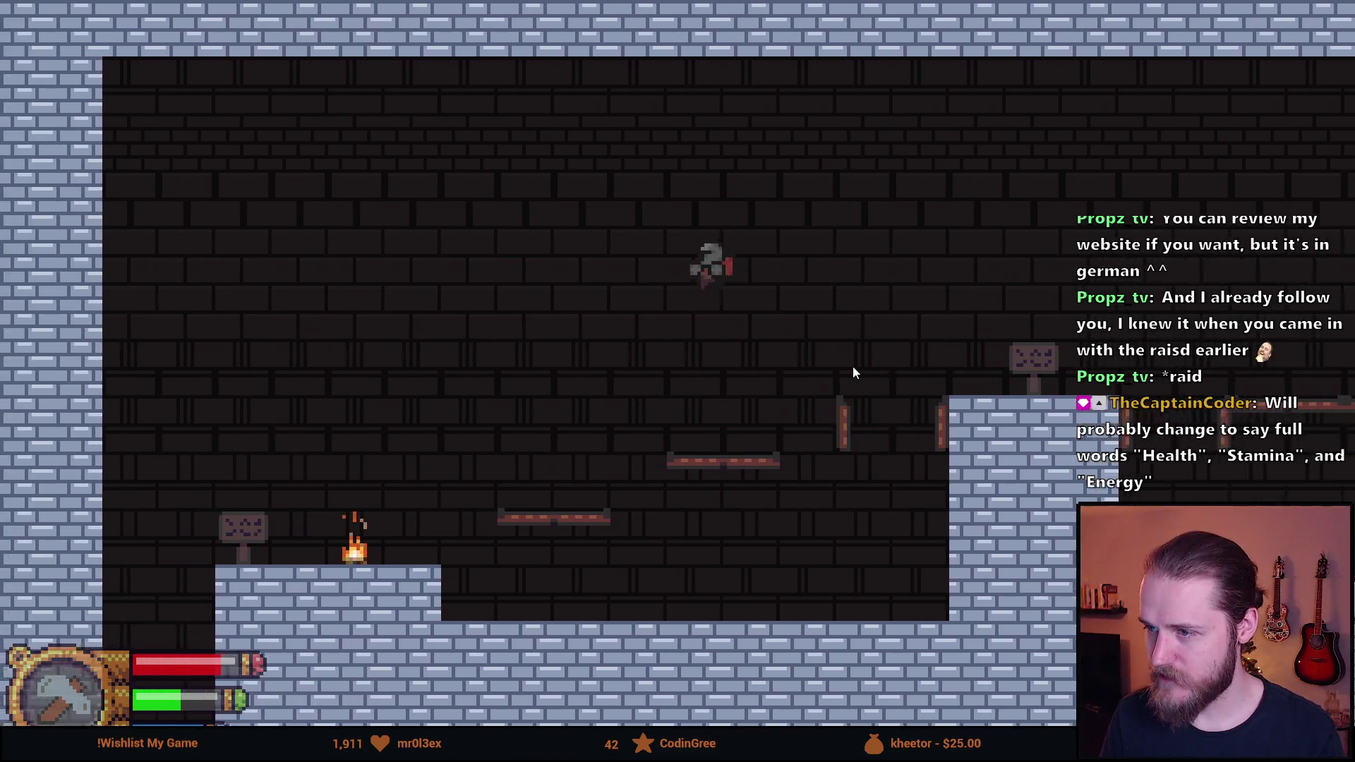
key(a)
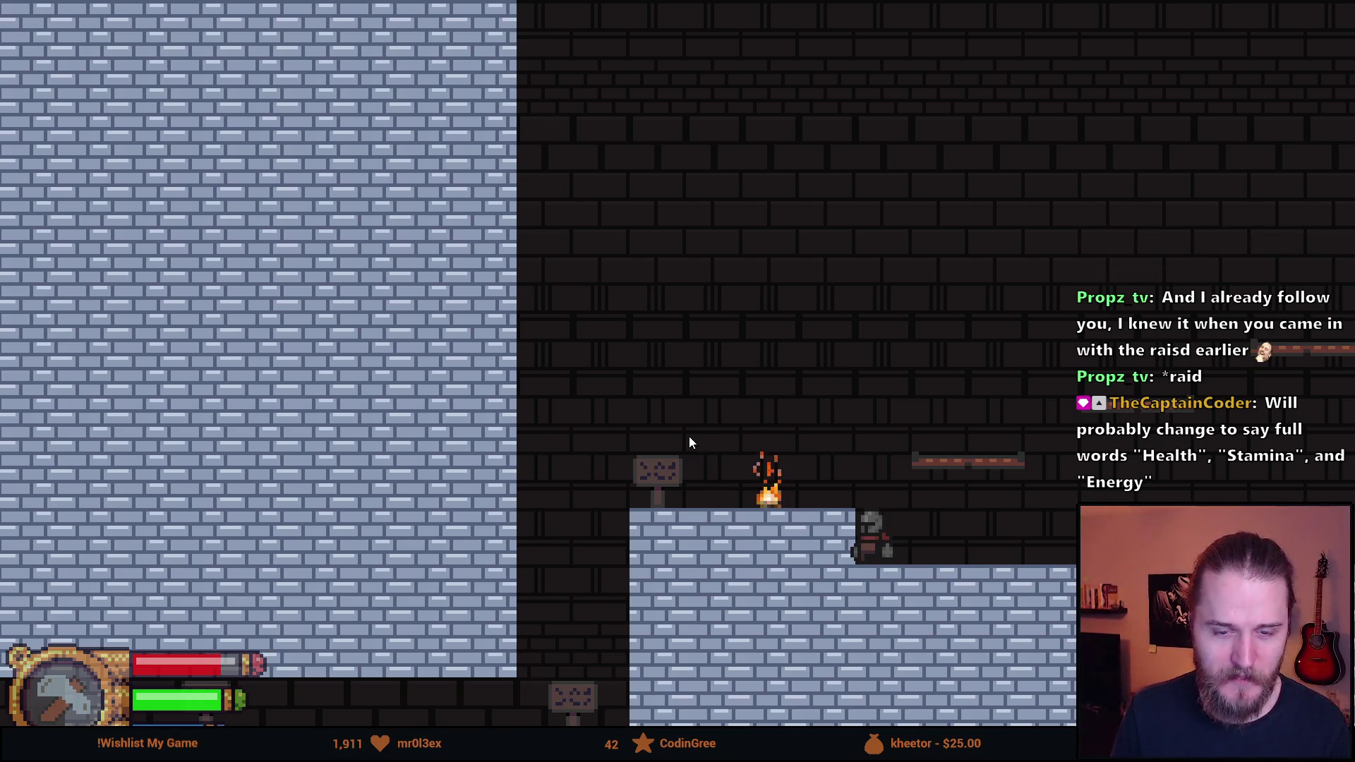
Jump via the floating platform onto the spikes-sign pillar and cross the pit to the ladder
key(space)
key(a)
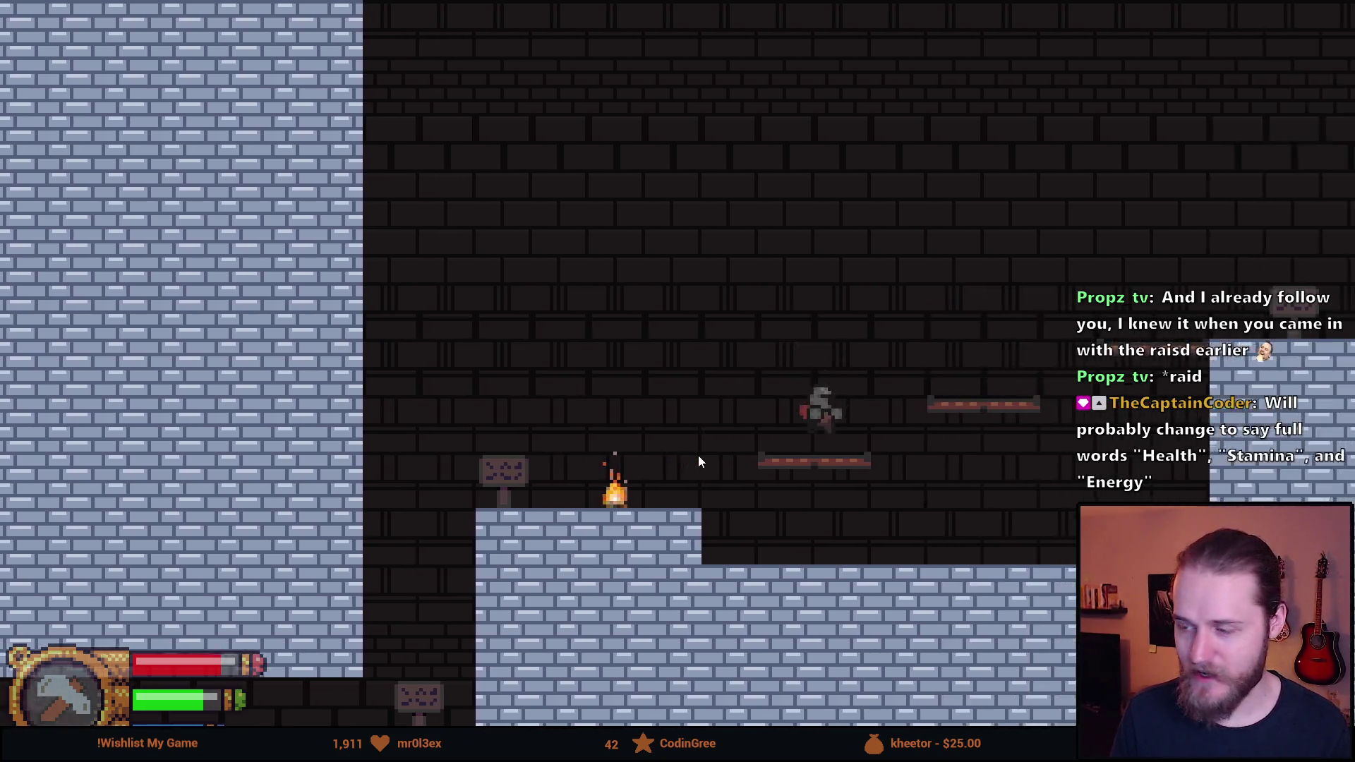
key(d)
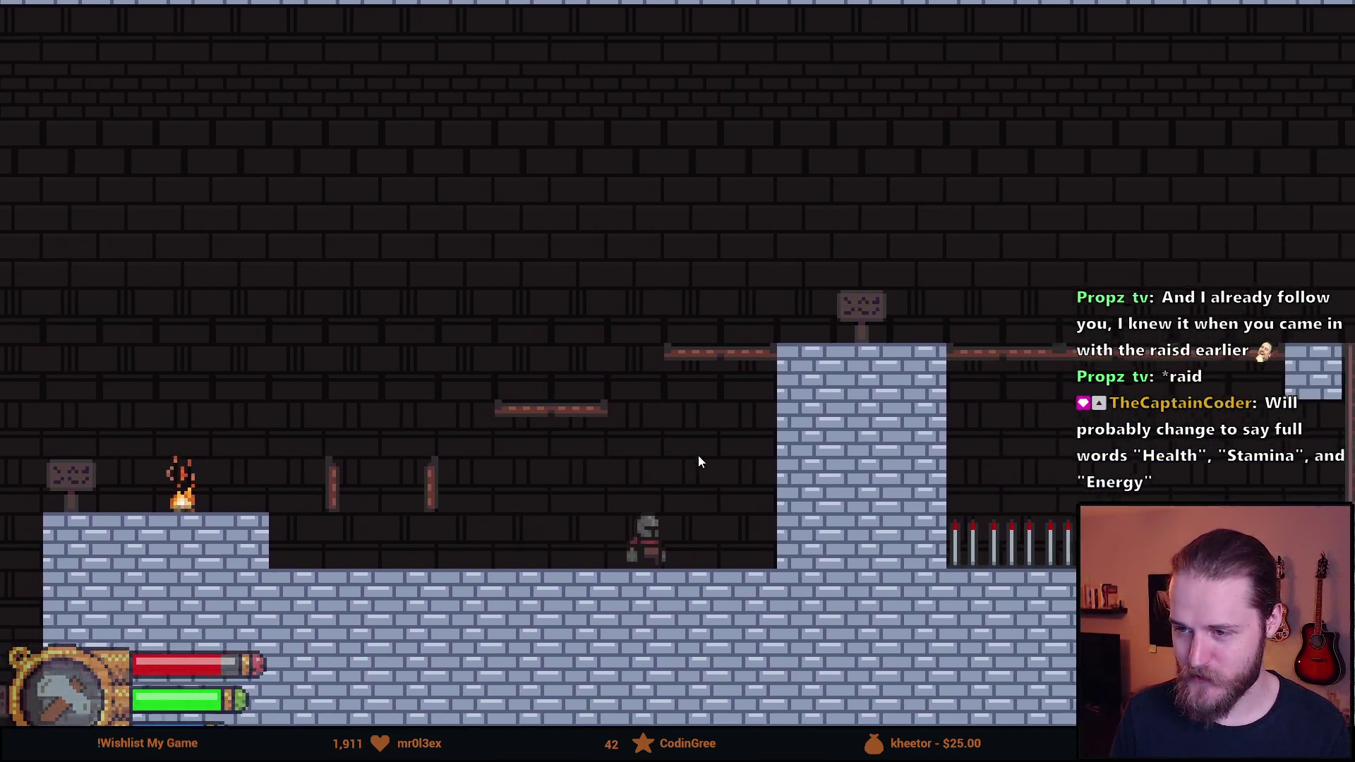
key(a)
key(space)
key(d)
key(space)
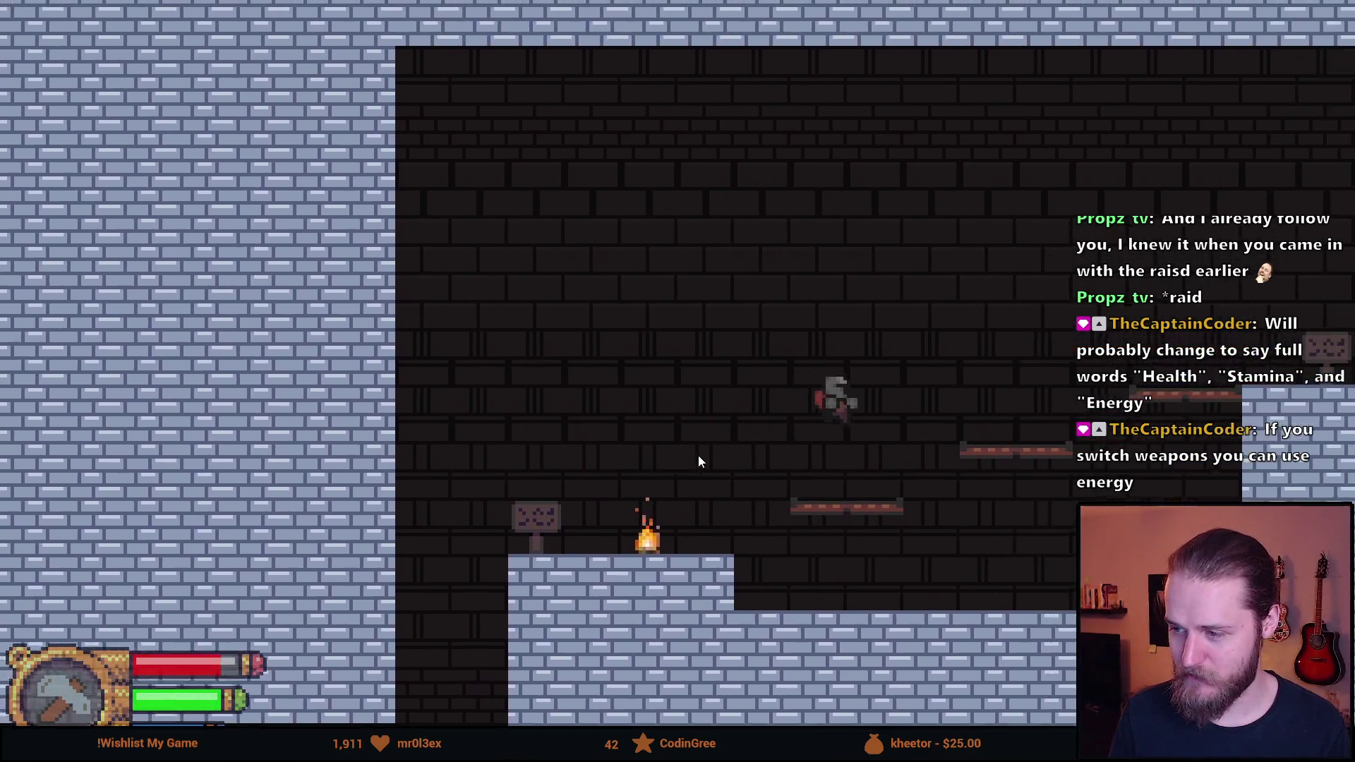
key(d)
key(space)
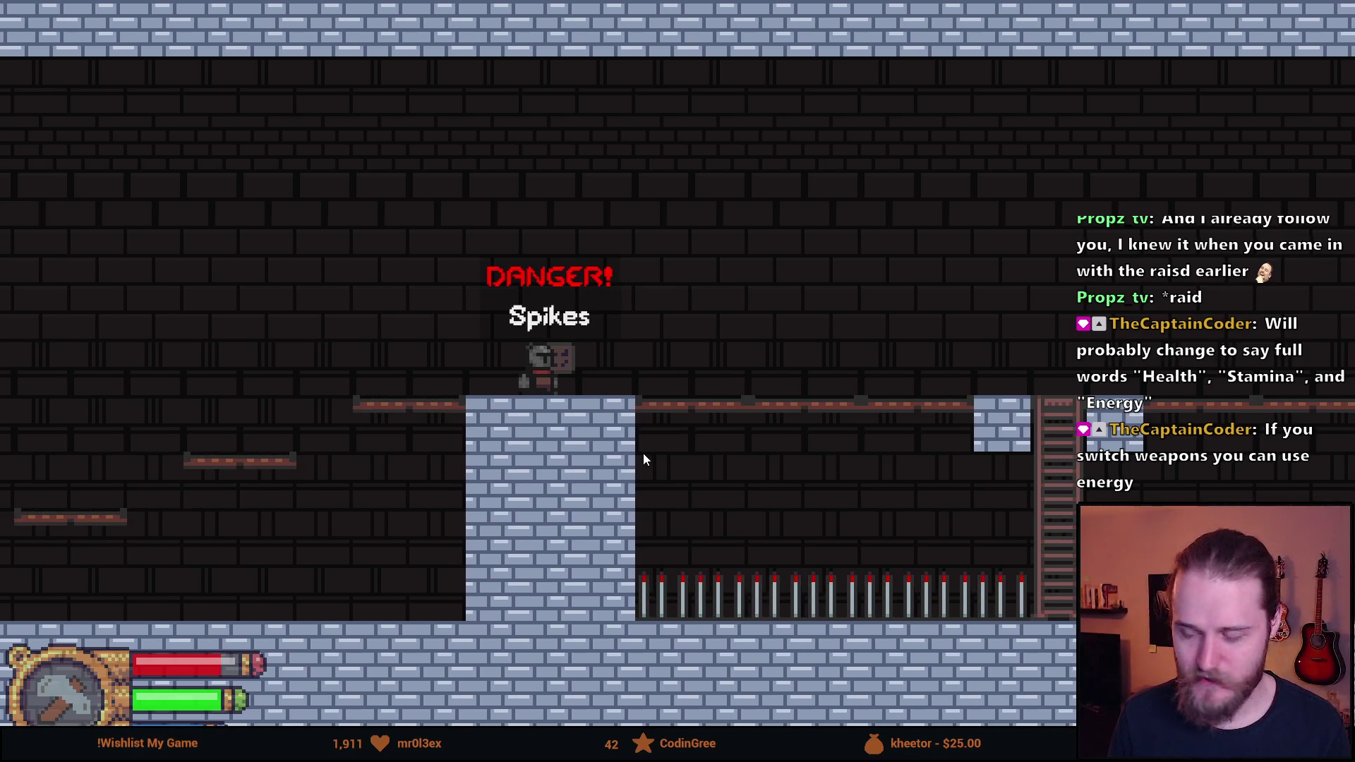
key(d)
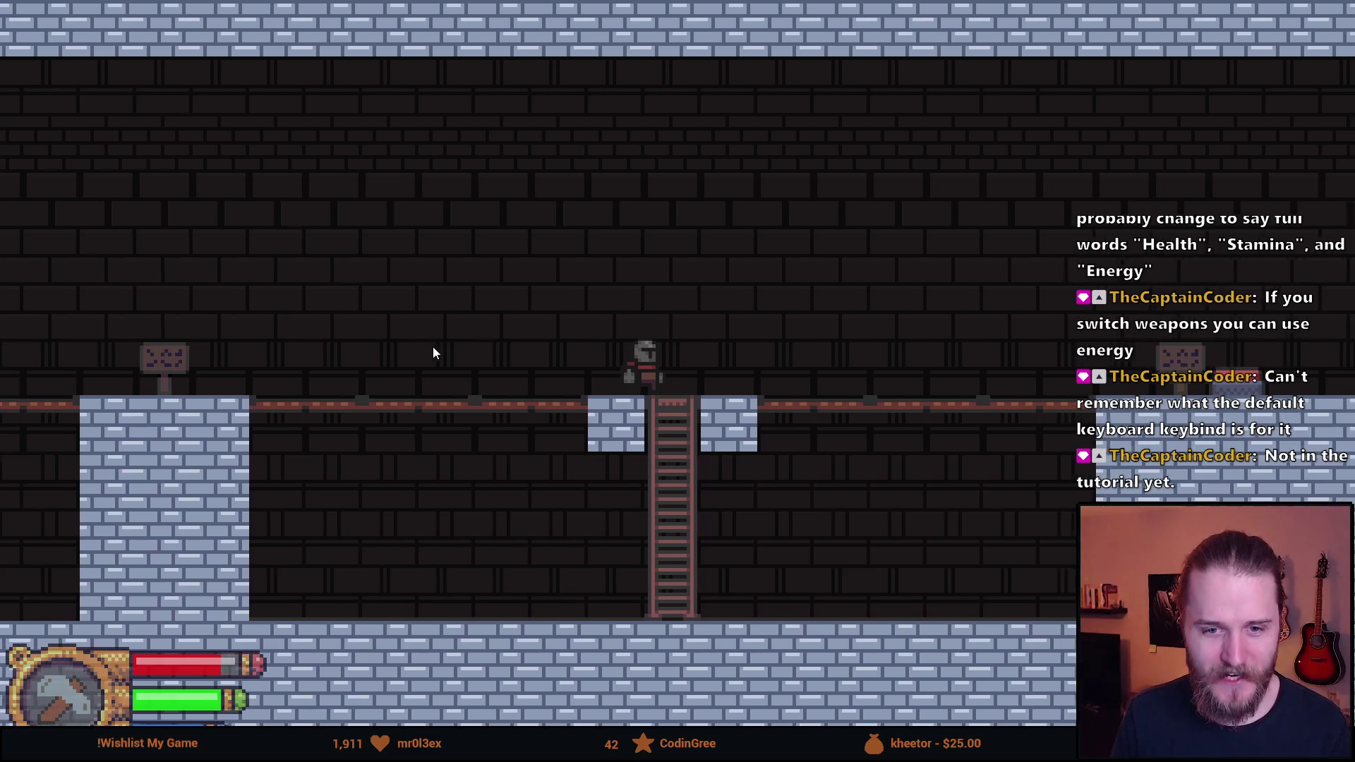
Jump right to the Hammer pedestal by the red switch and swing an attack
key(Right)
key(space)
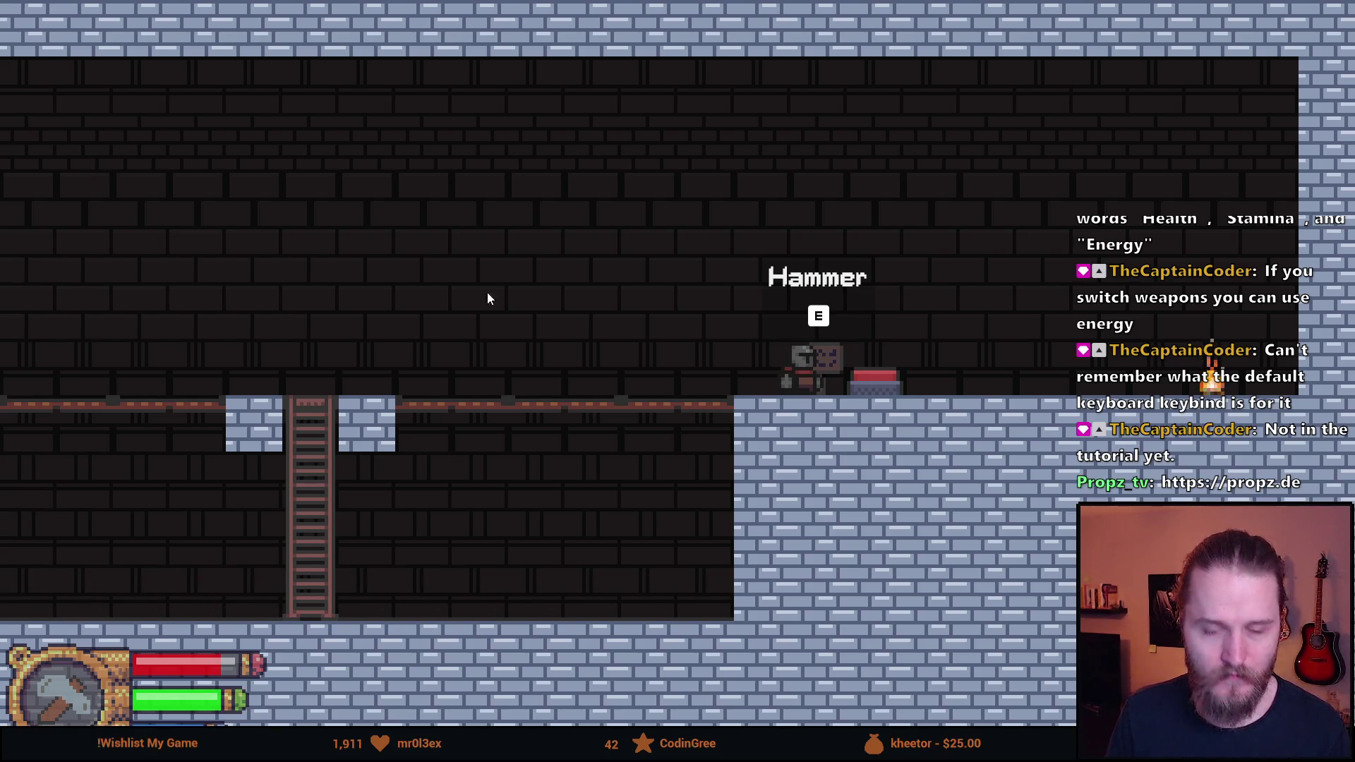
click(756, 256)
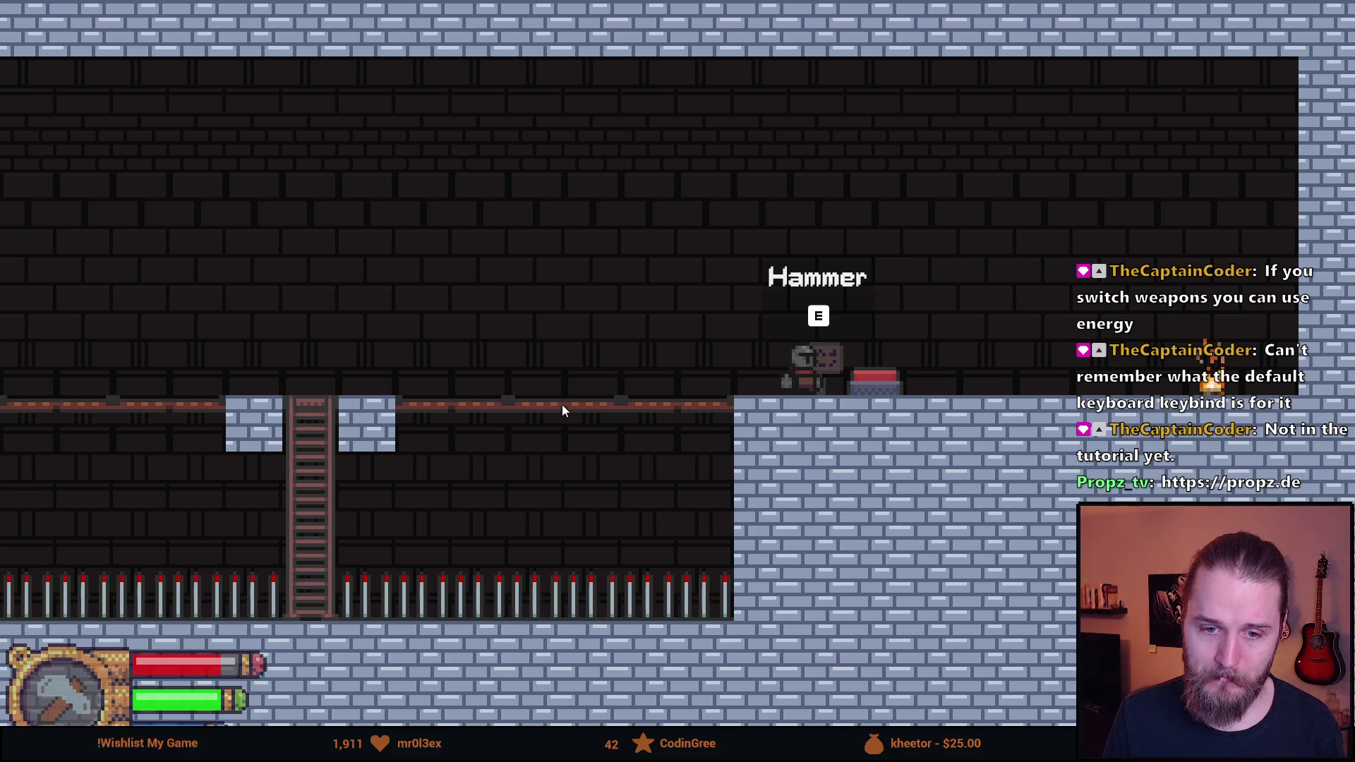
Jump and dash right, then jump back left off the platform
key(space)
key(shift)
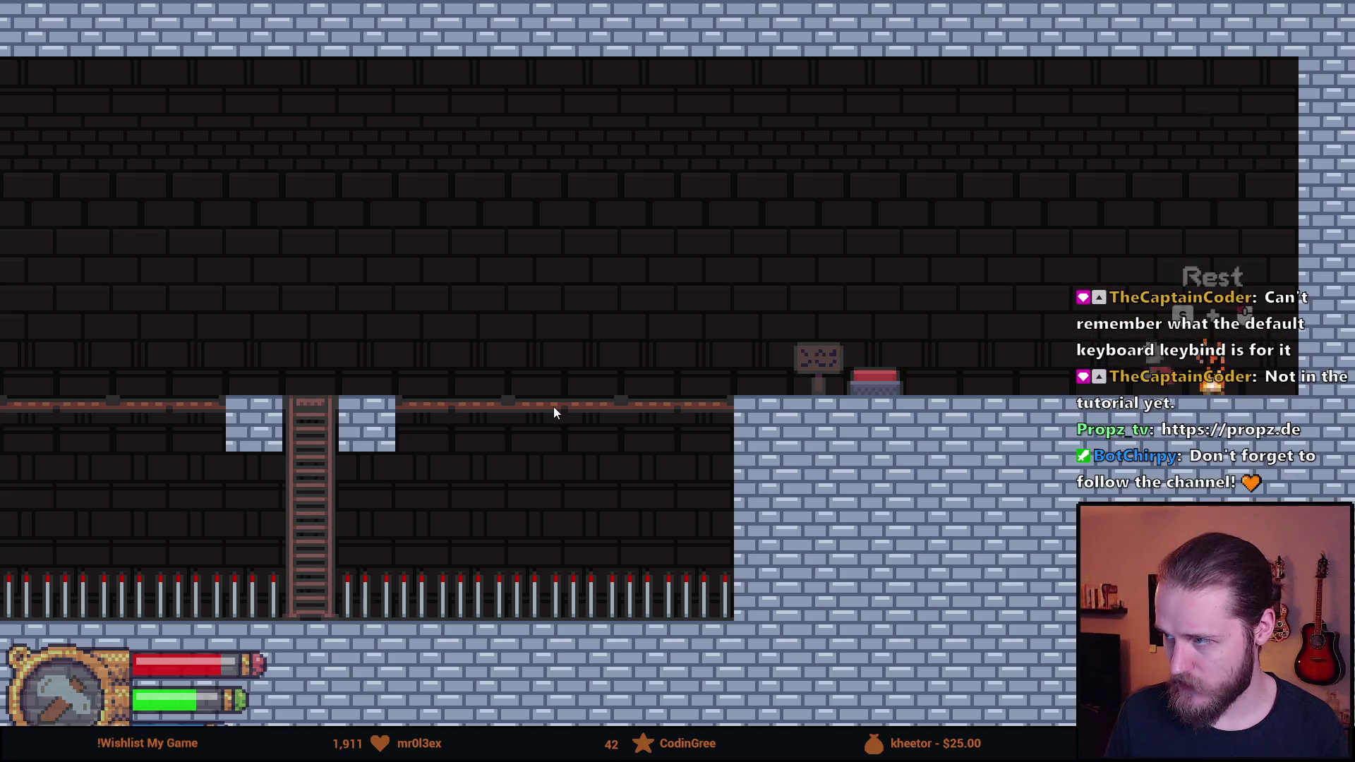
key(space)
key(a)
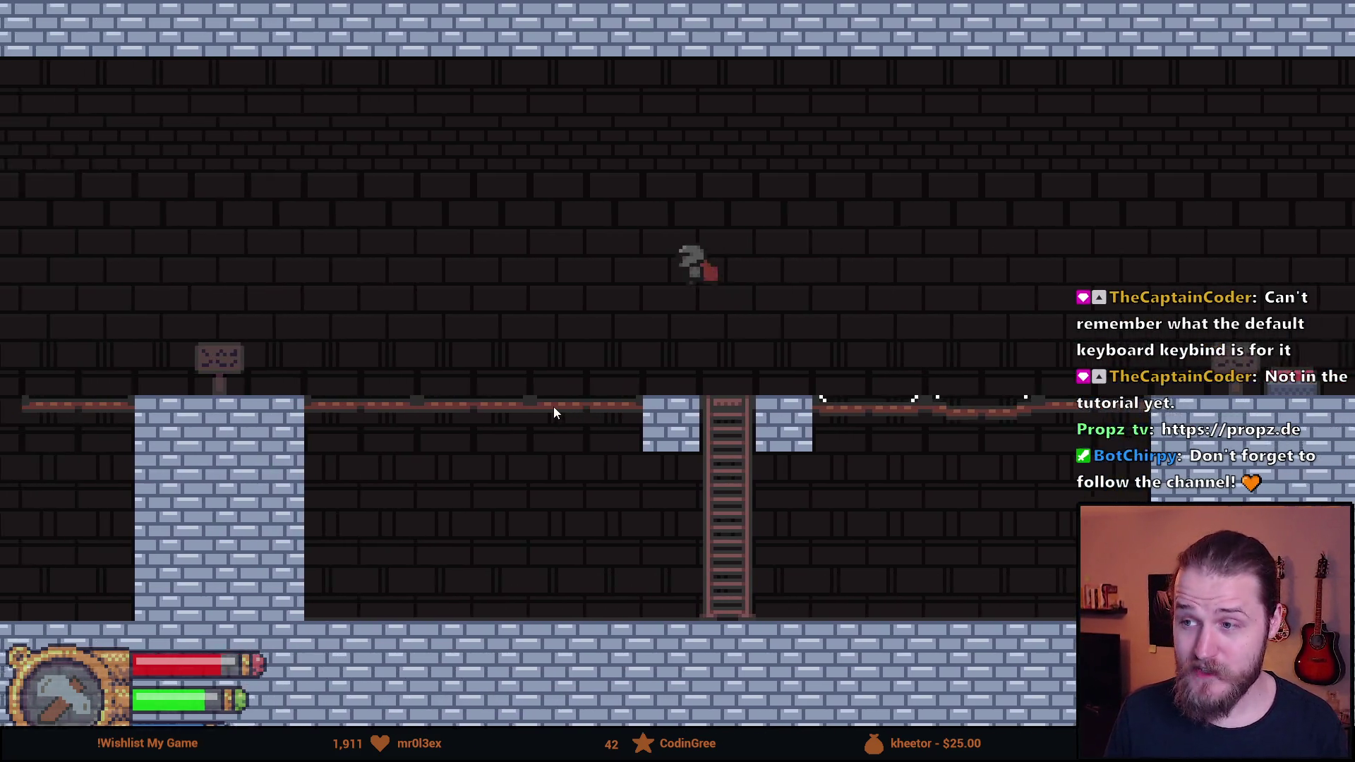
key(space)
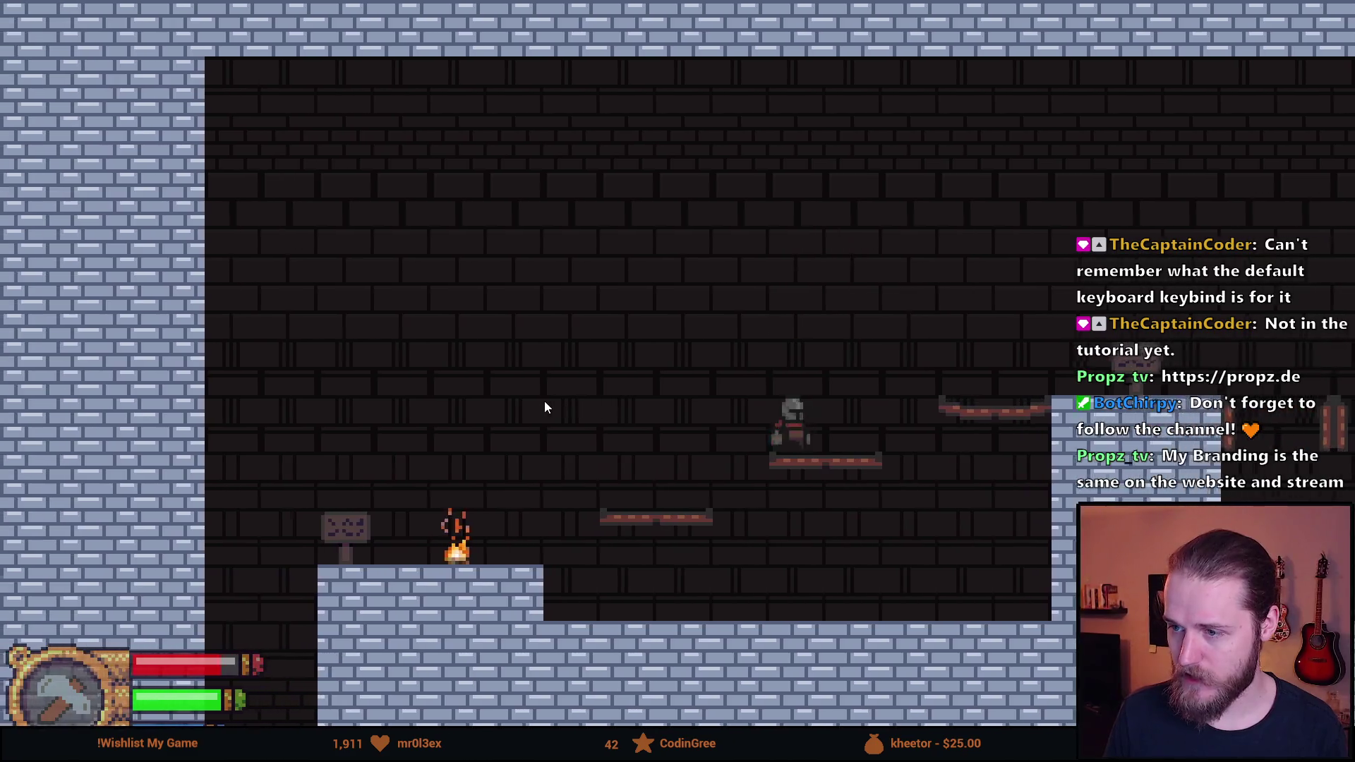
key(d)
key(a)
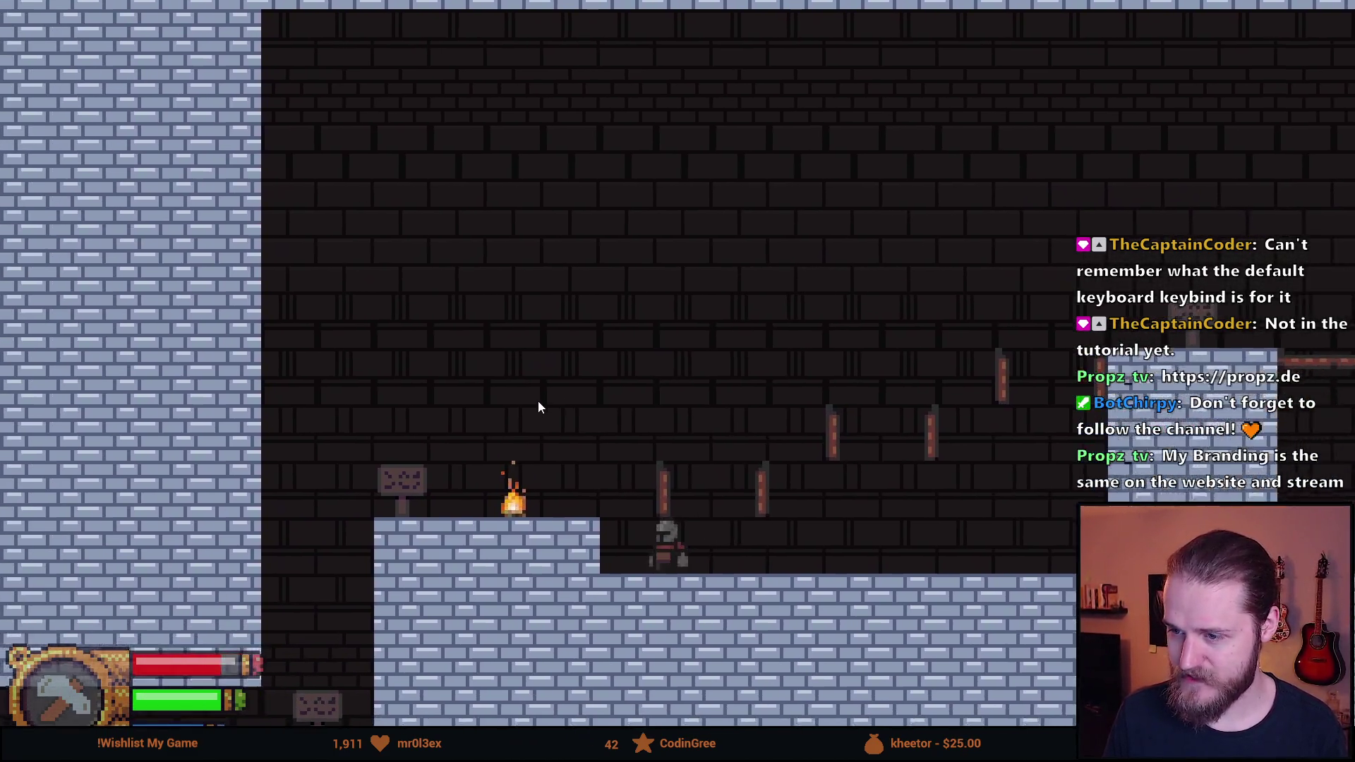
key(space)
Double jump onto the stone ledge and step on the red switch to clear the spikes
key(d)
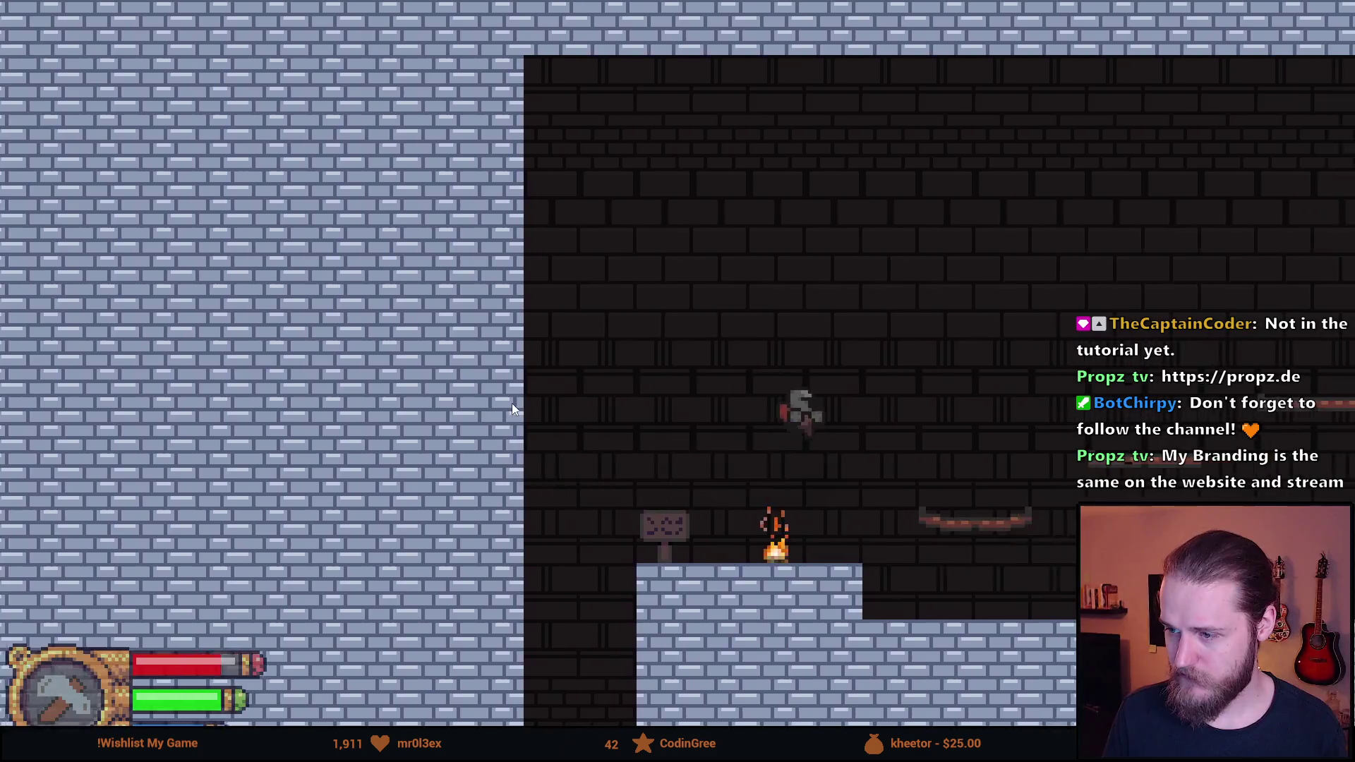
key(space)
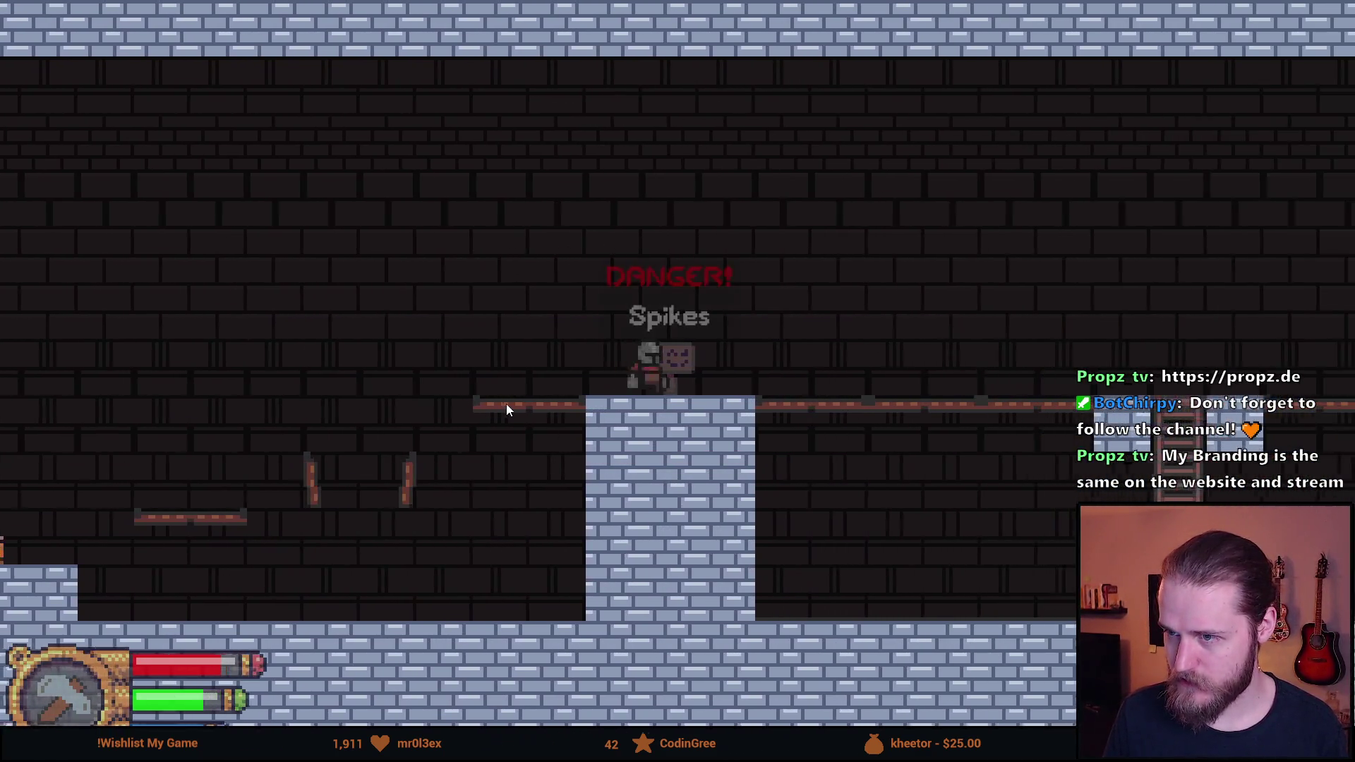
key(space)
key(space)
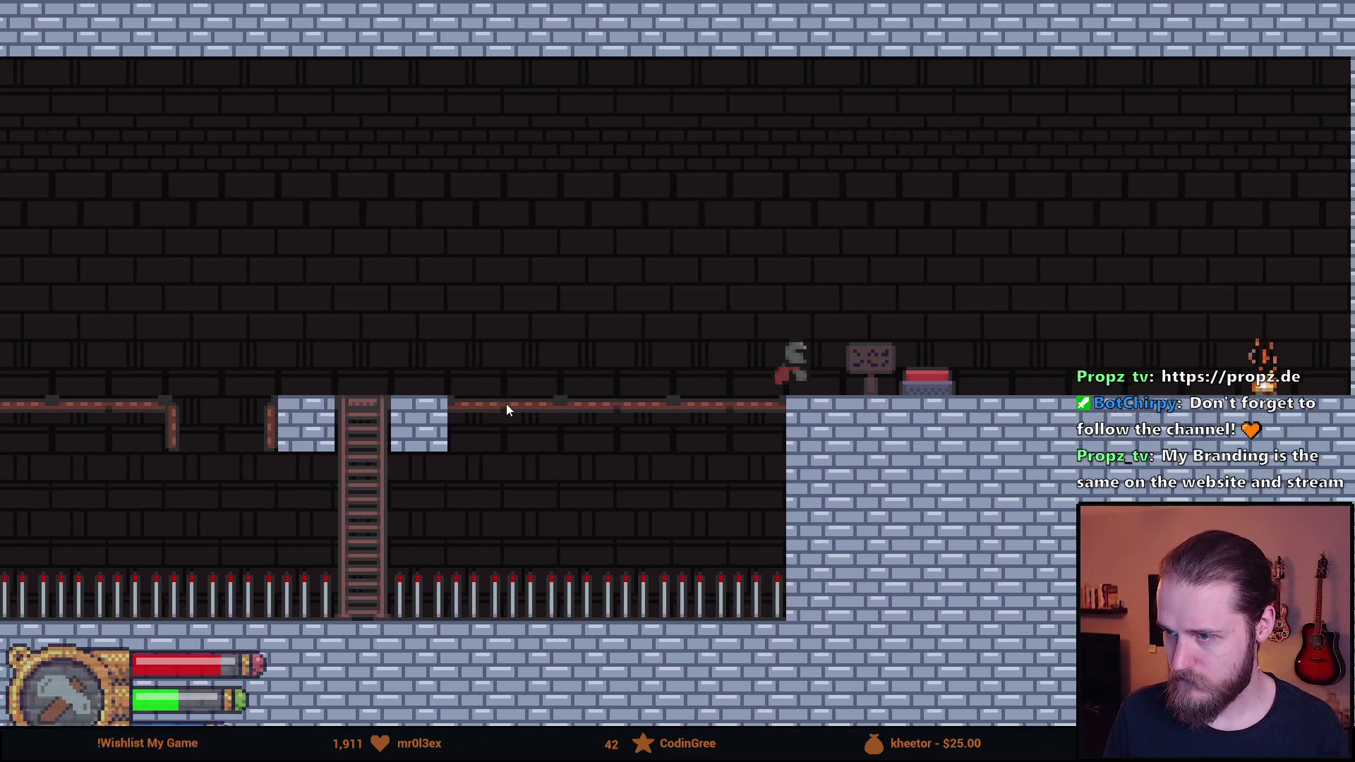
key(a)
key(d)
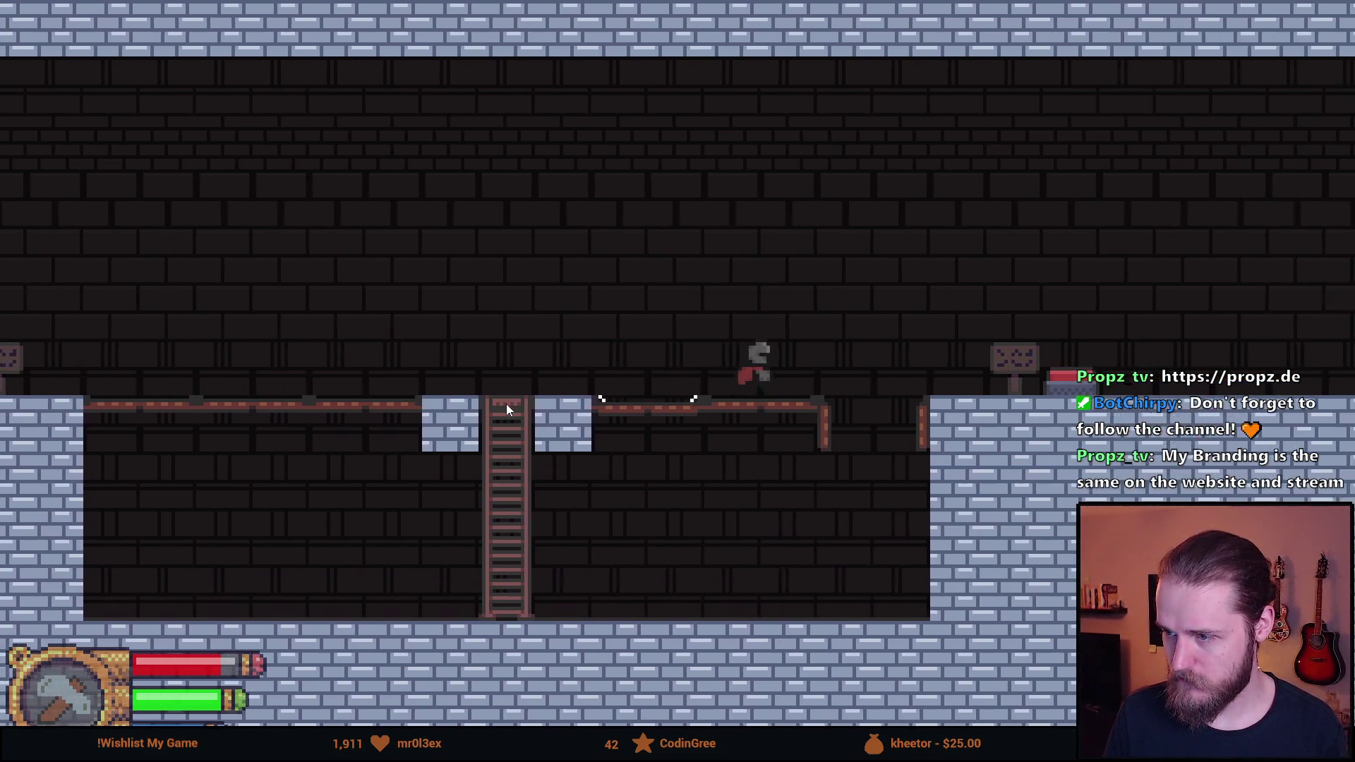
key(space)
key(space)
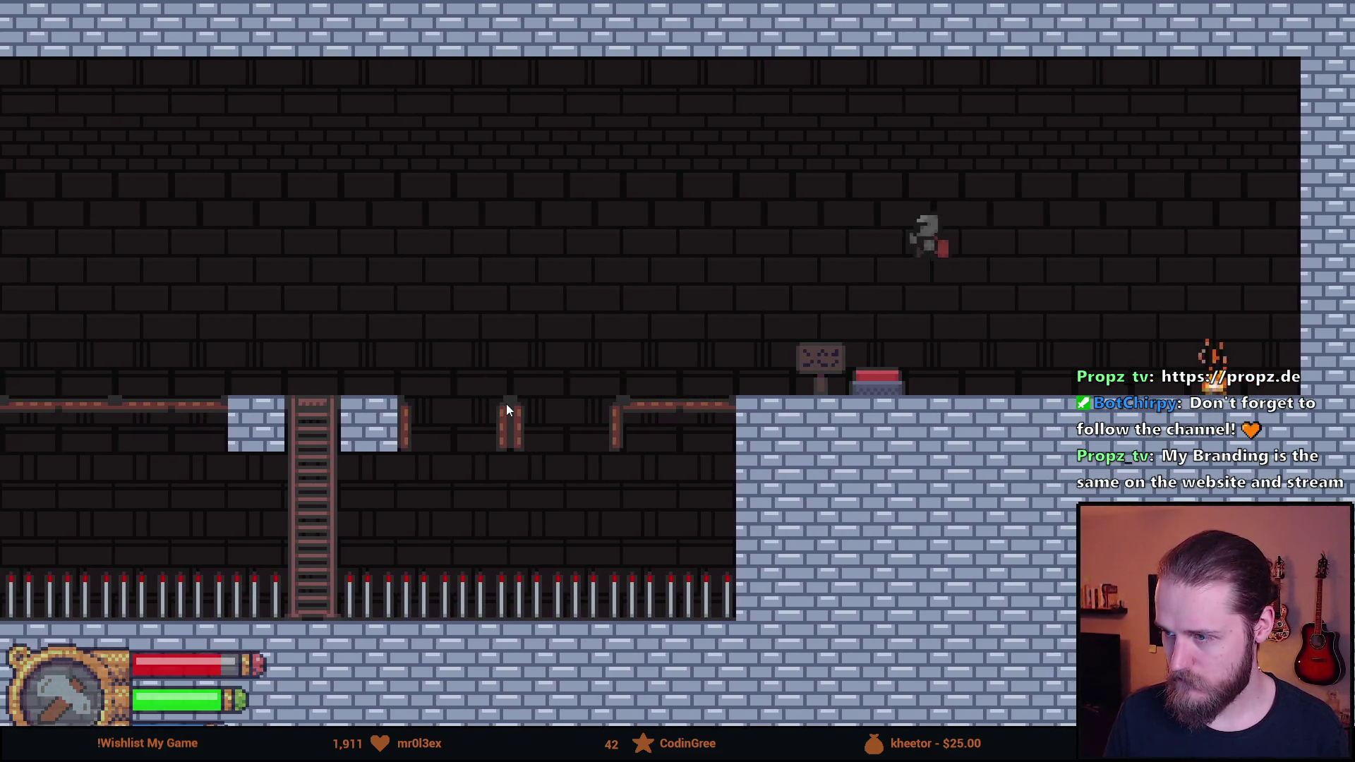
key(d)
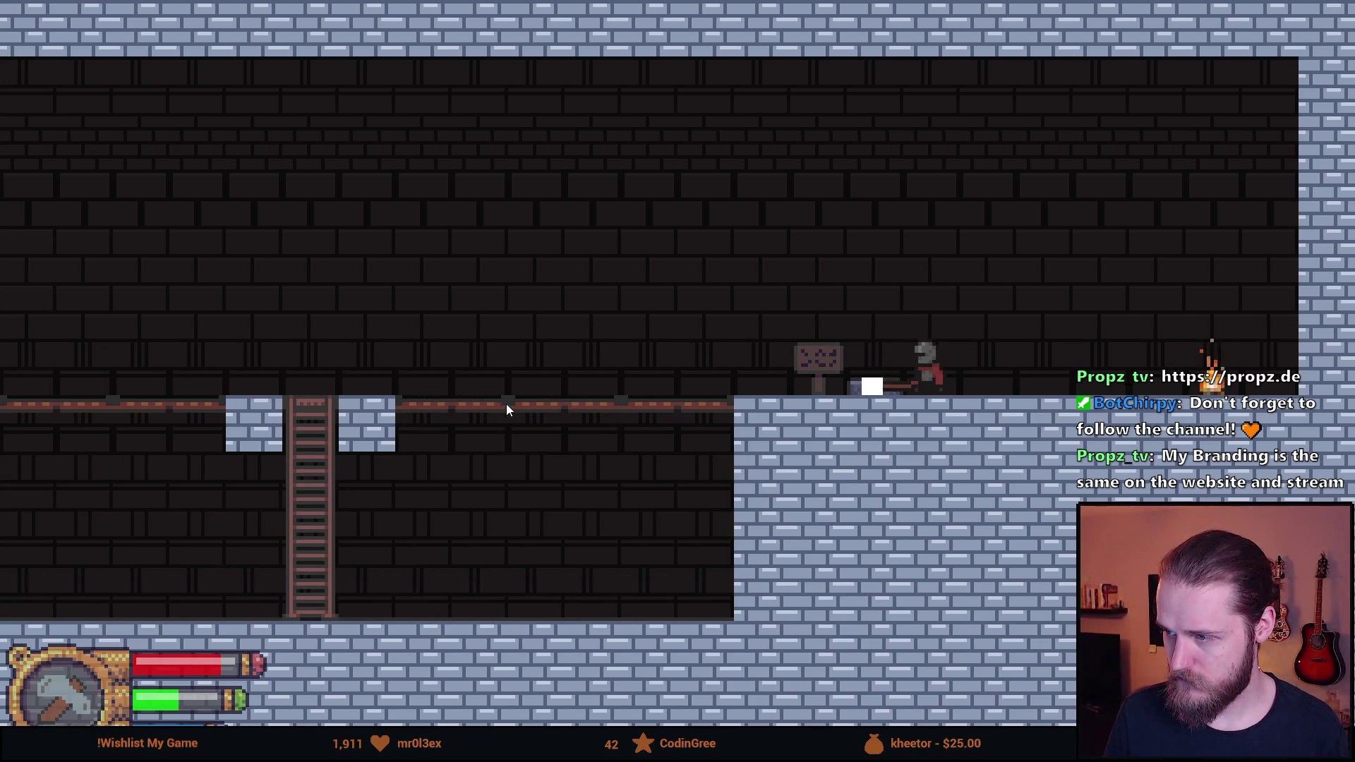
Run left back to the campfire, pace around it and jump toward the floating platform
key(a)
key(space)
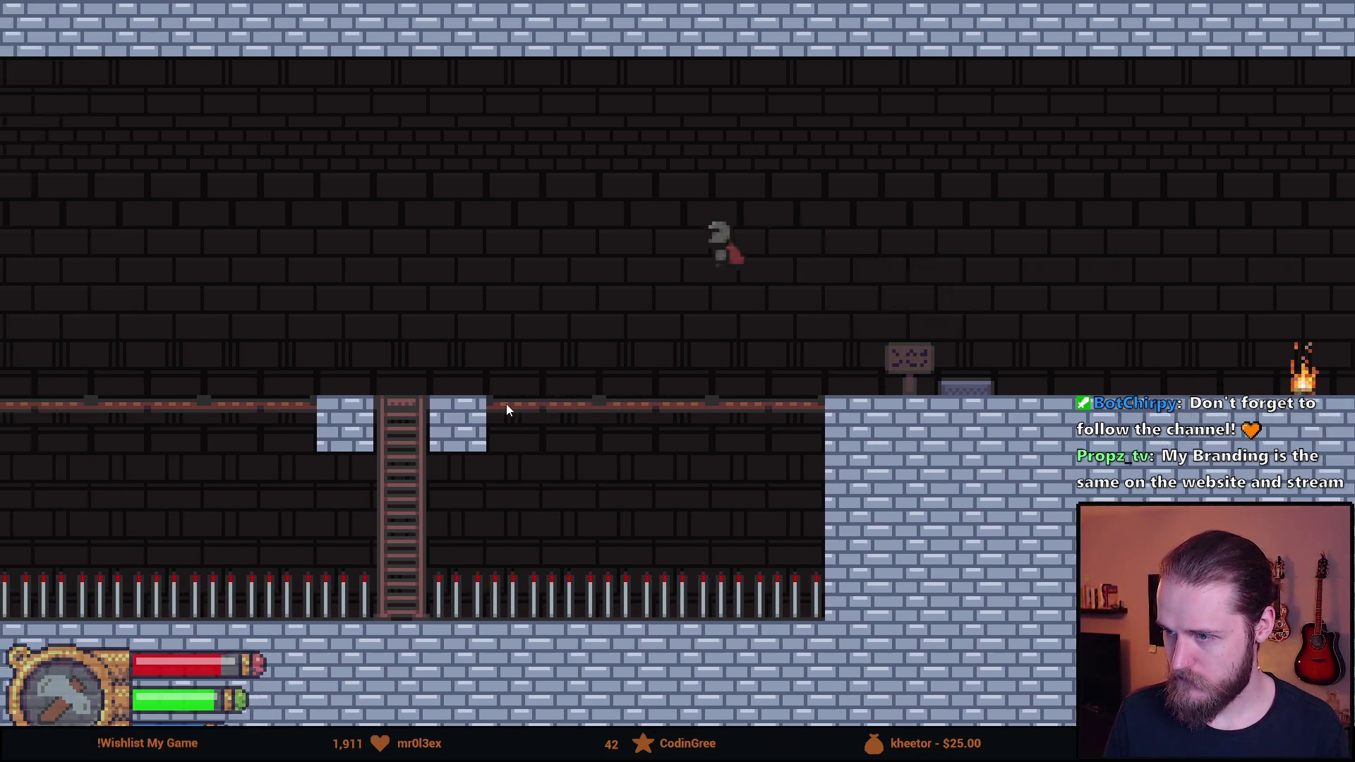
key(space)
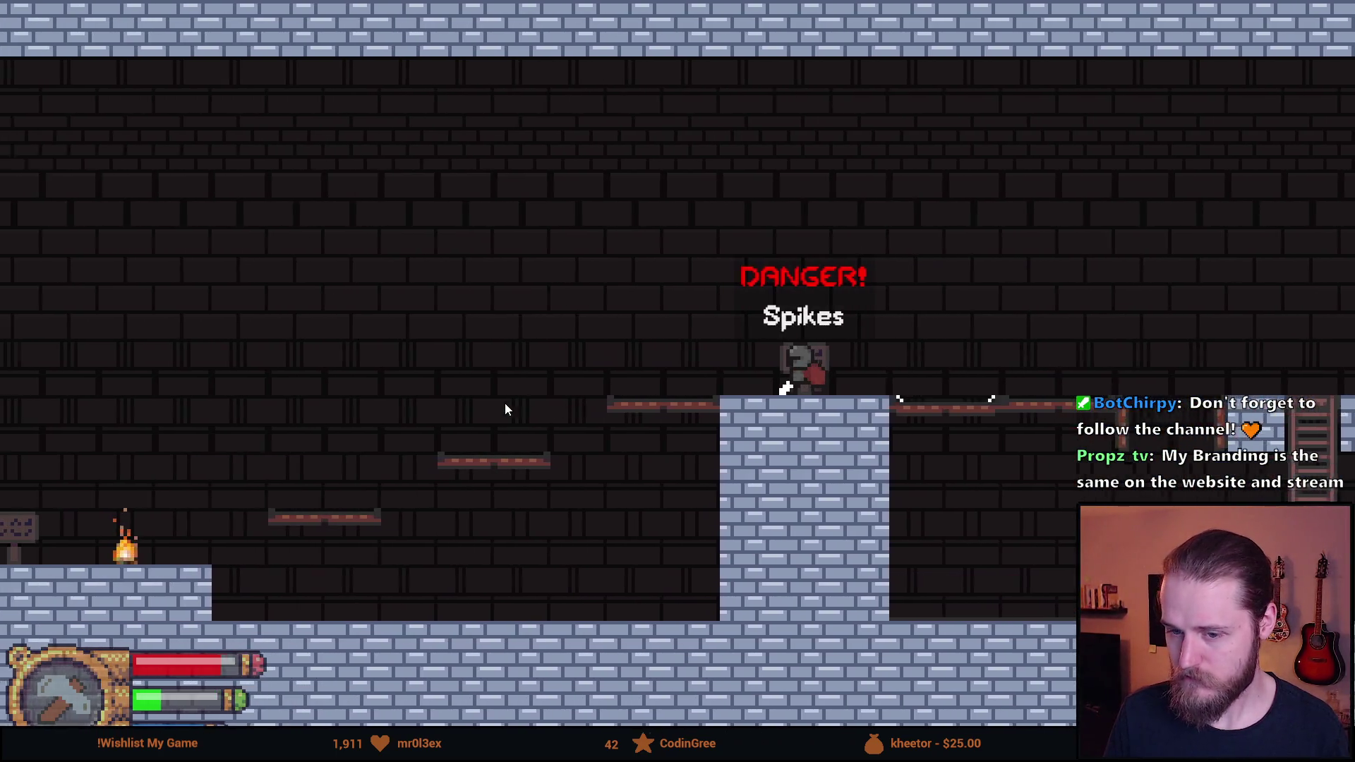
key(space)
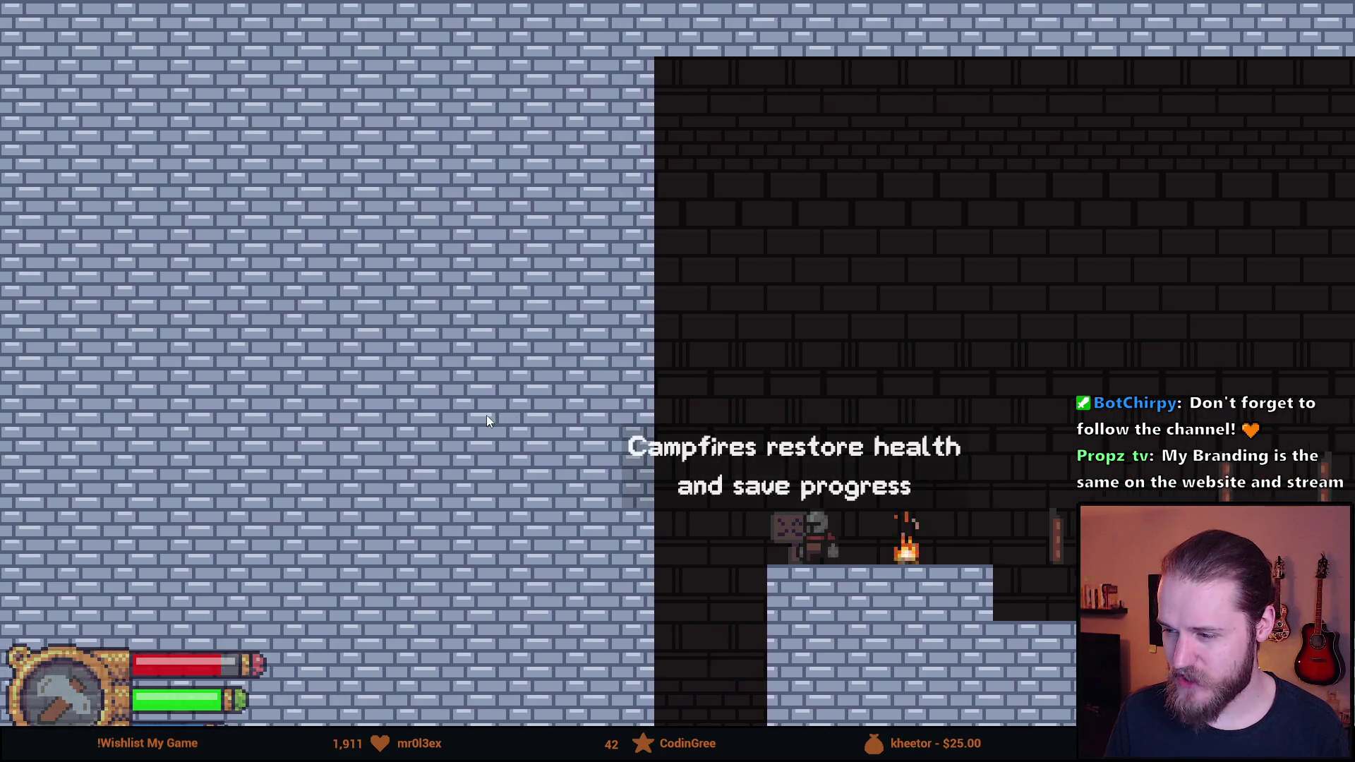
key(d)
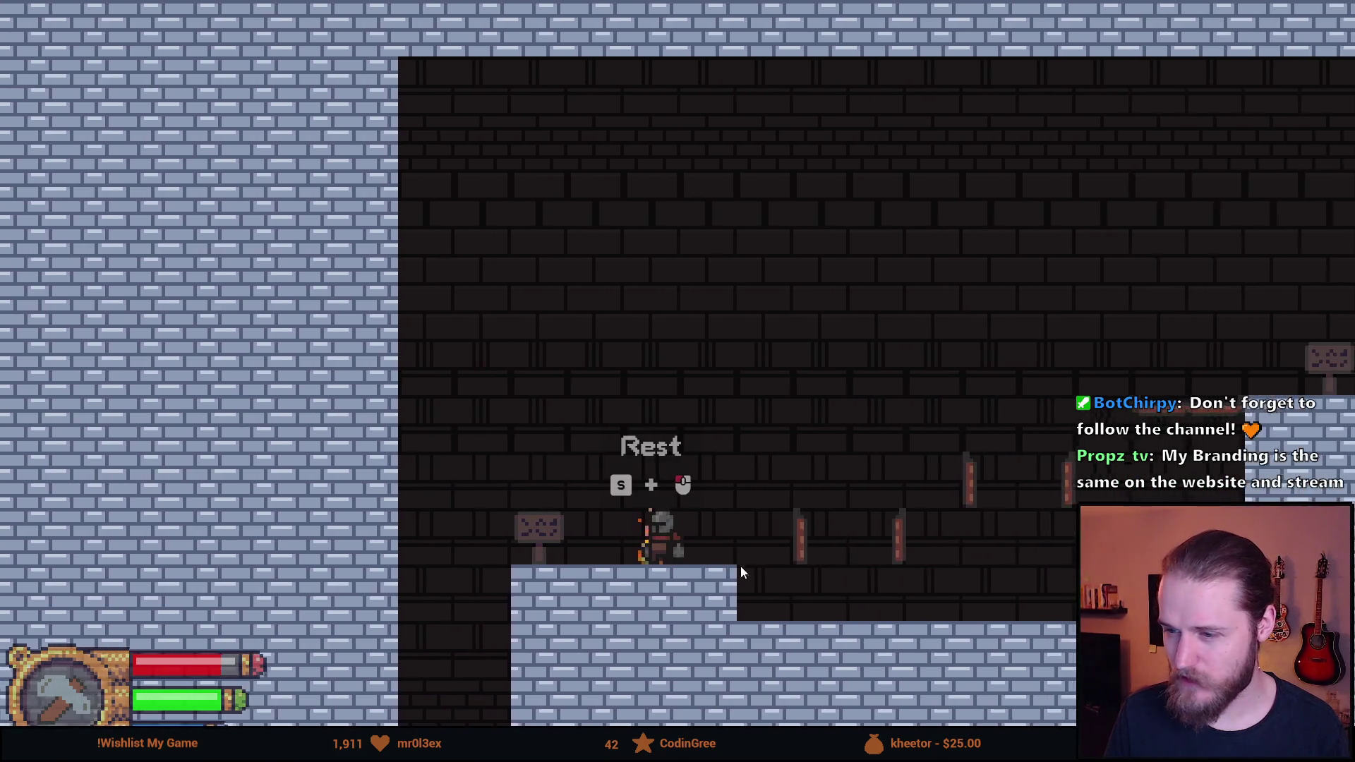
key(a)
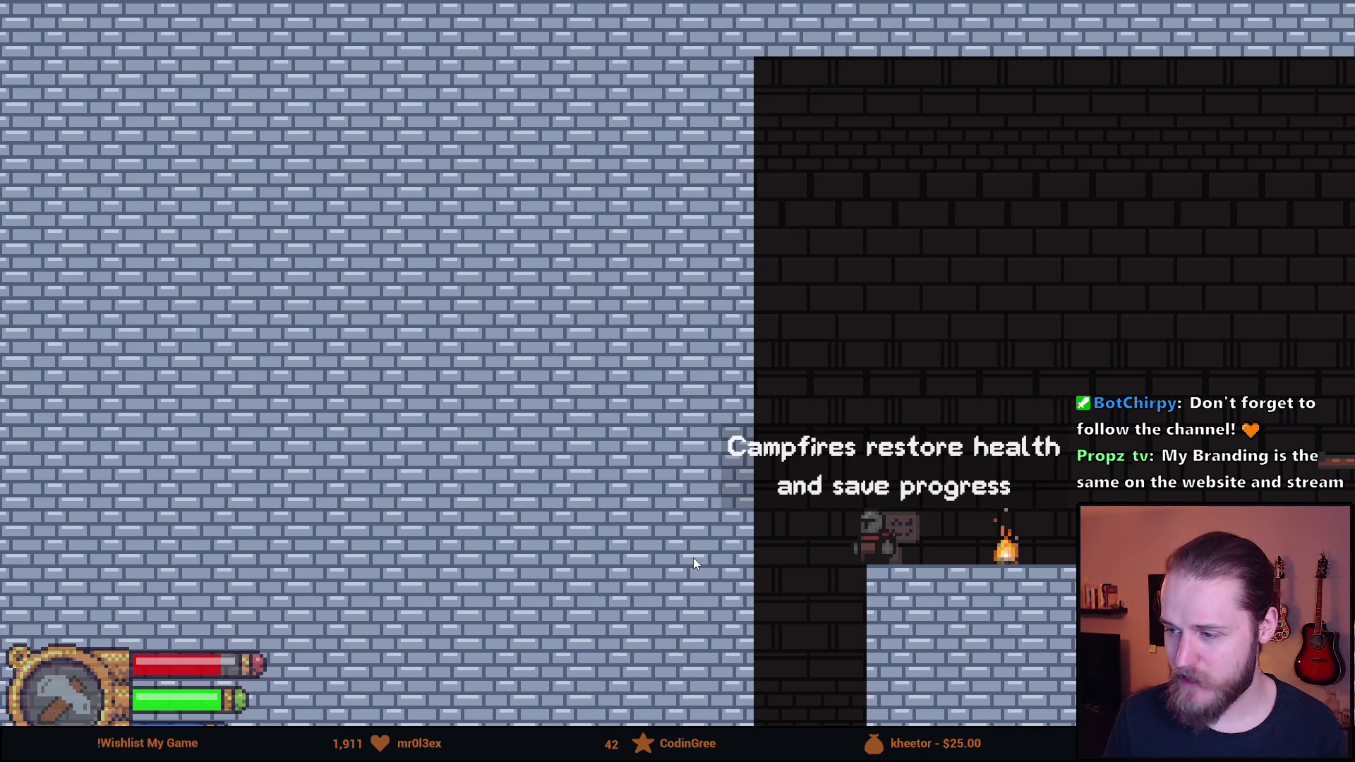
key(d)
key(space)
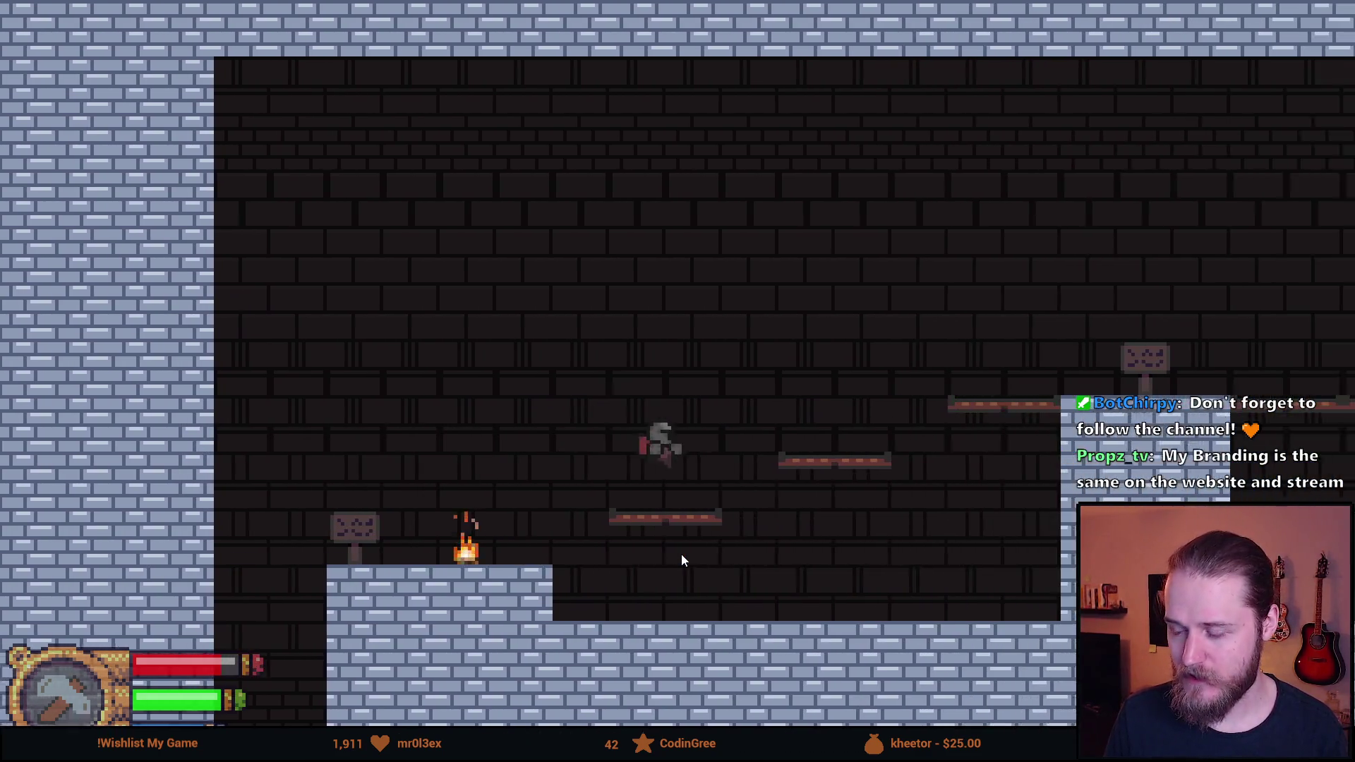
key(space)
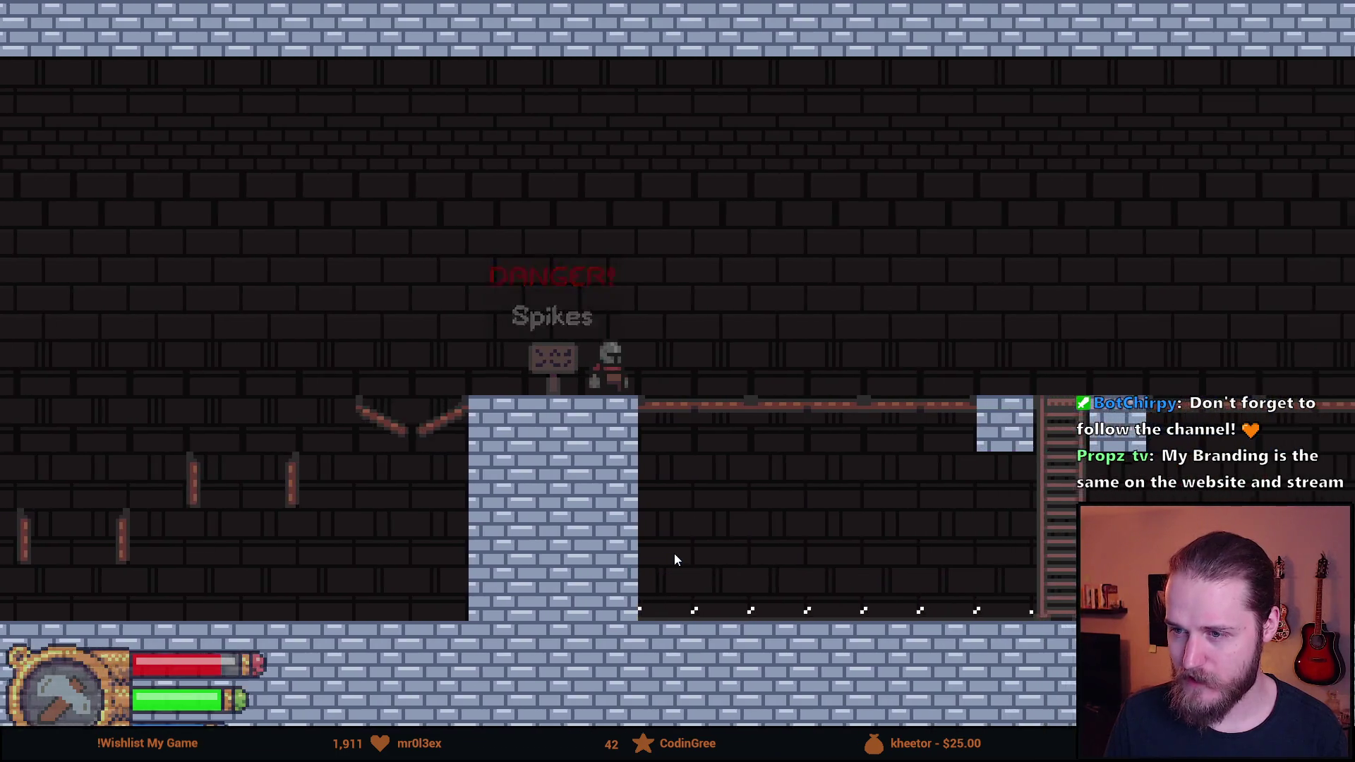
Walk back and forth across the pillar onto the walkway beyond the spikes sign
key(a)
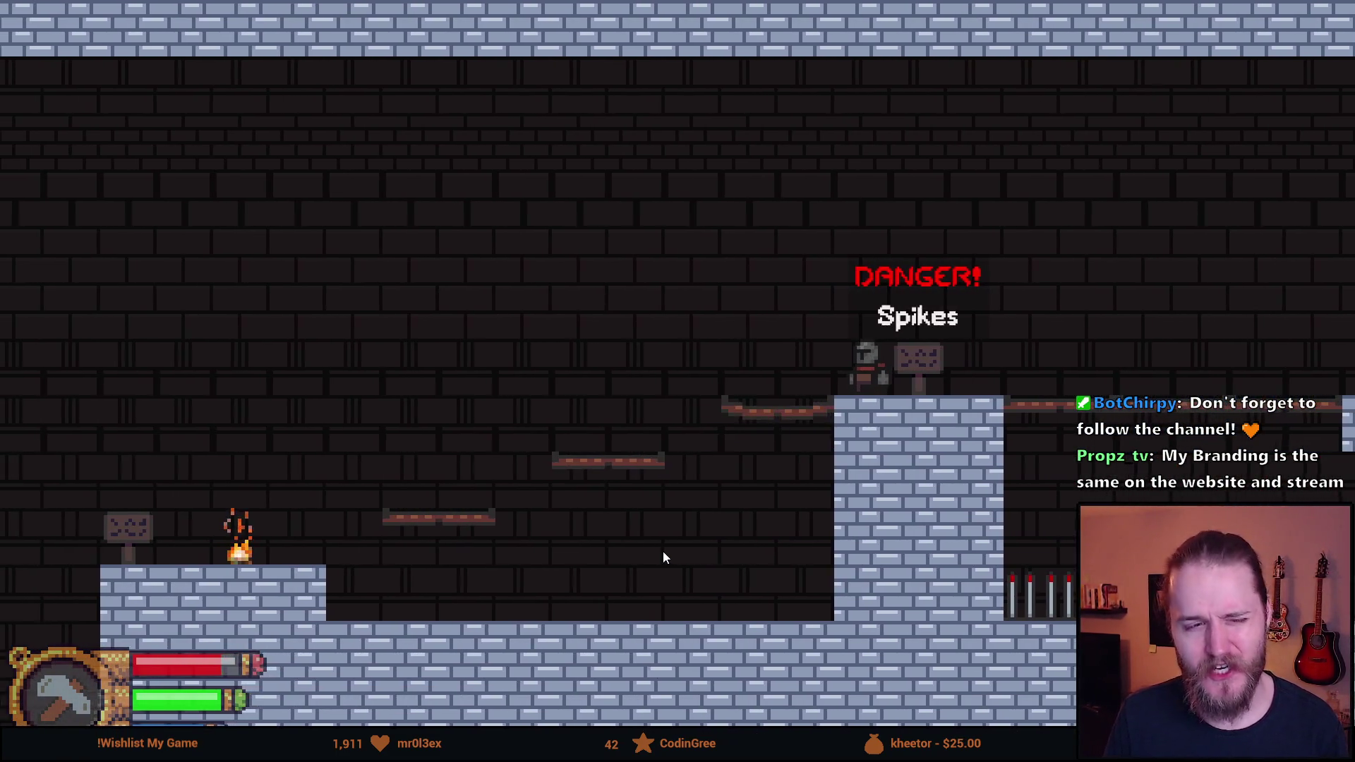
key(d)
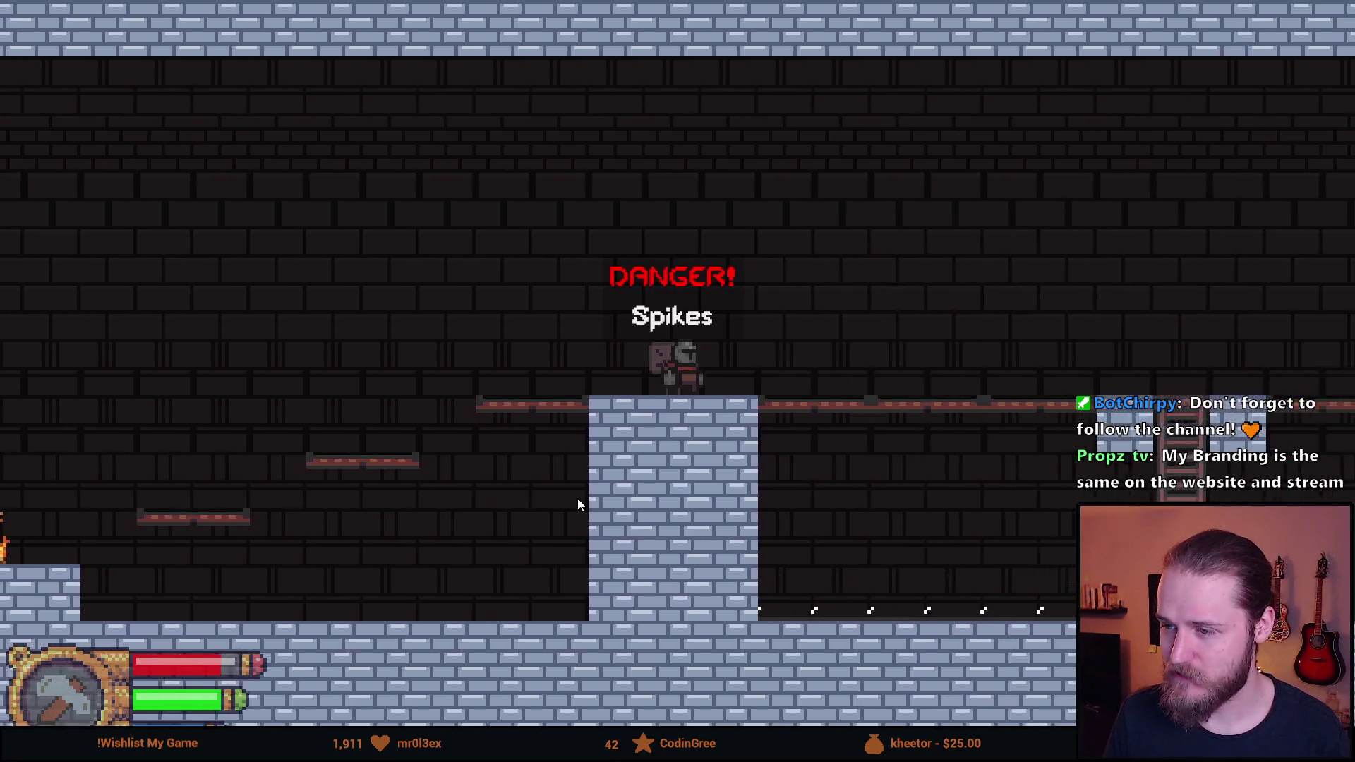
key(a)
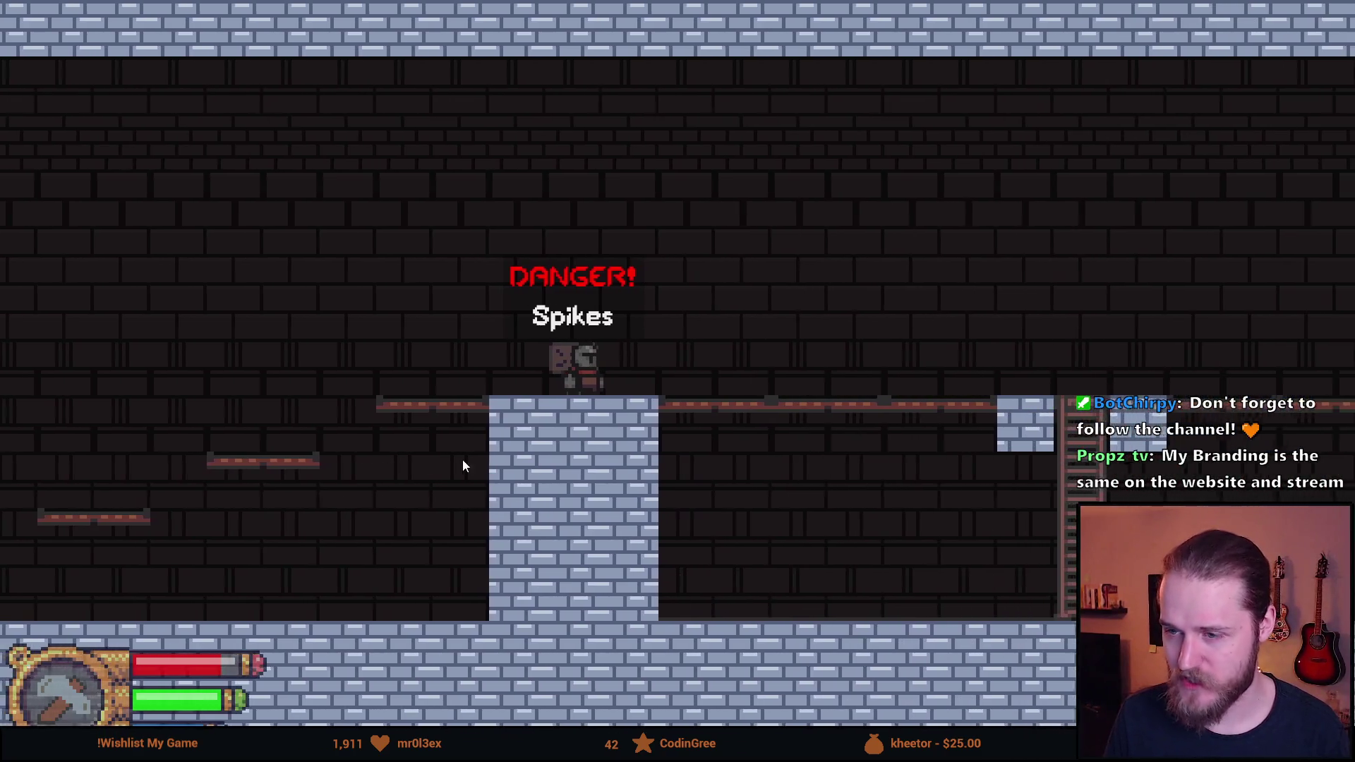
key(d)
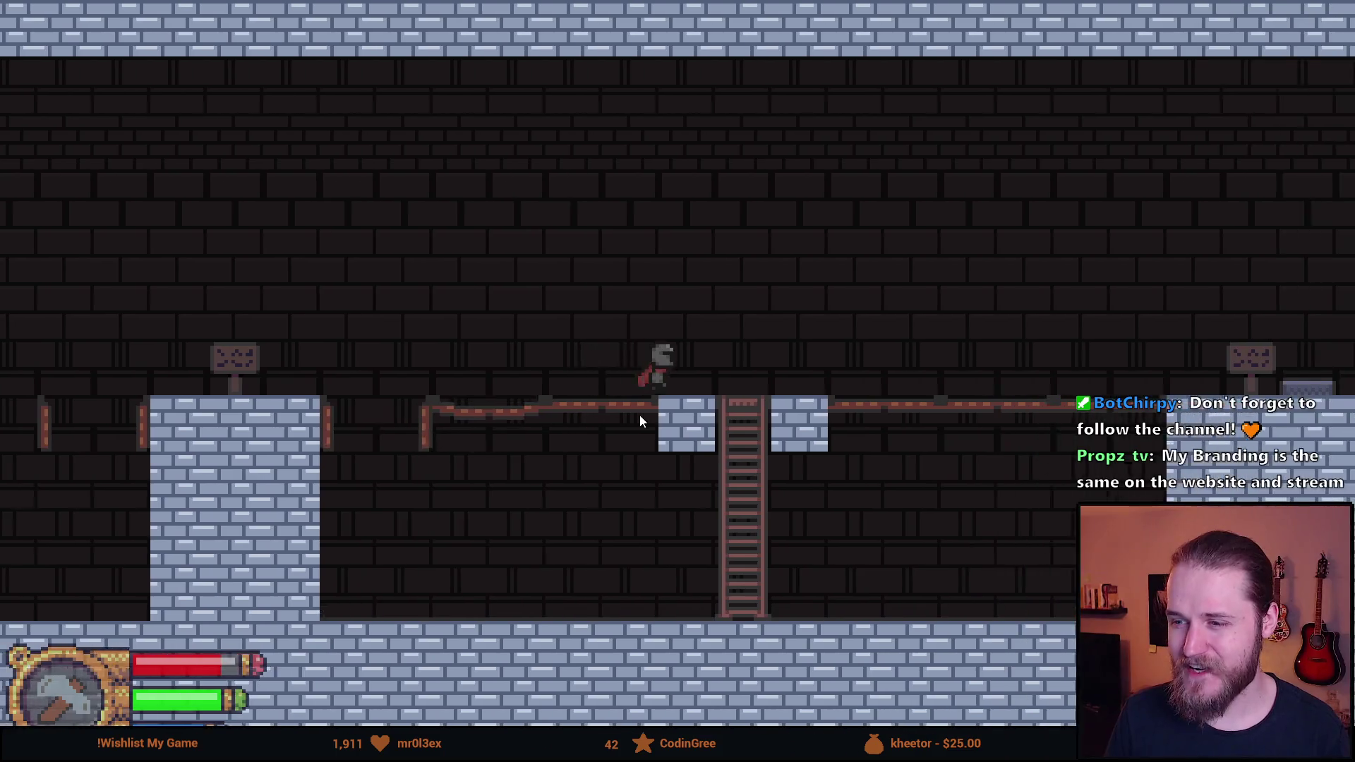
Settle atop the ladder, then jump onto the walkway and stone ledge past the sign
key(d)
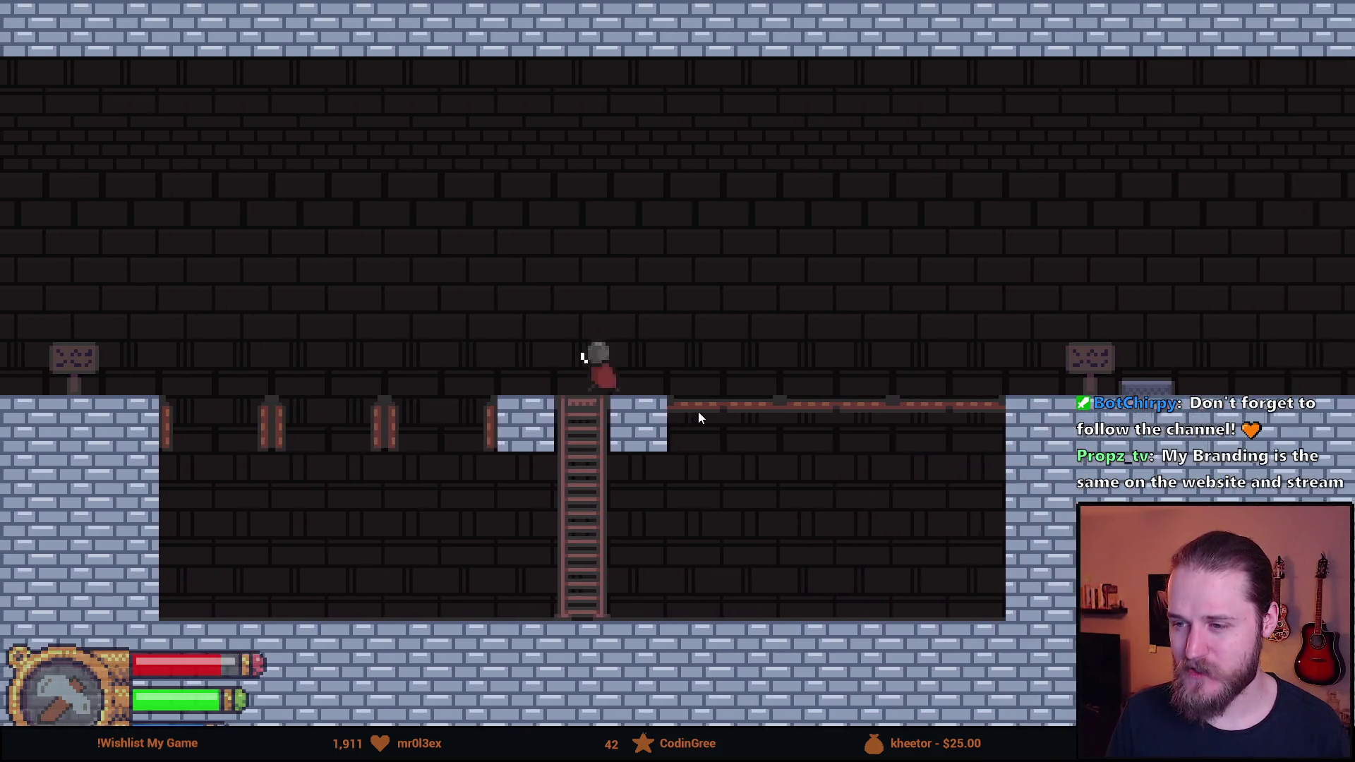
key(a)
key(d)
key(a)
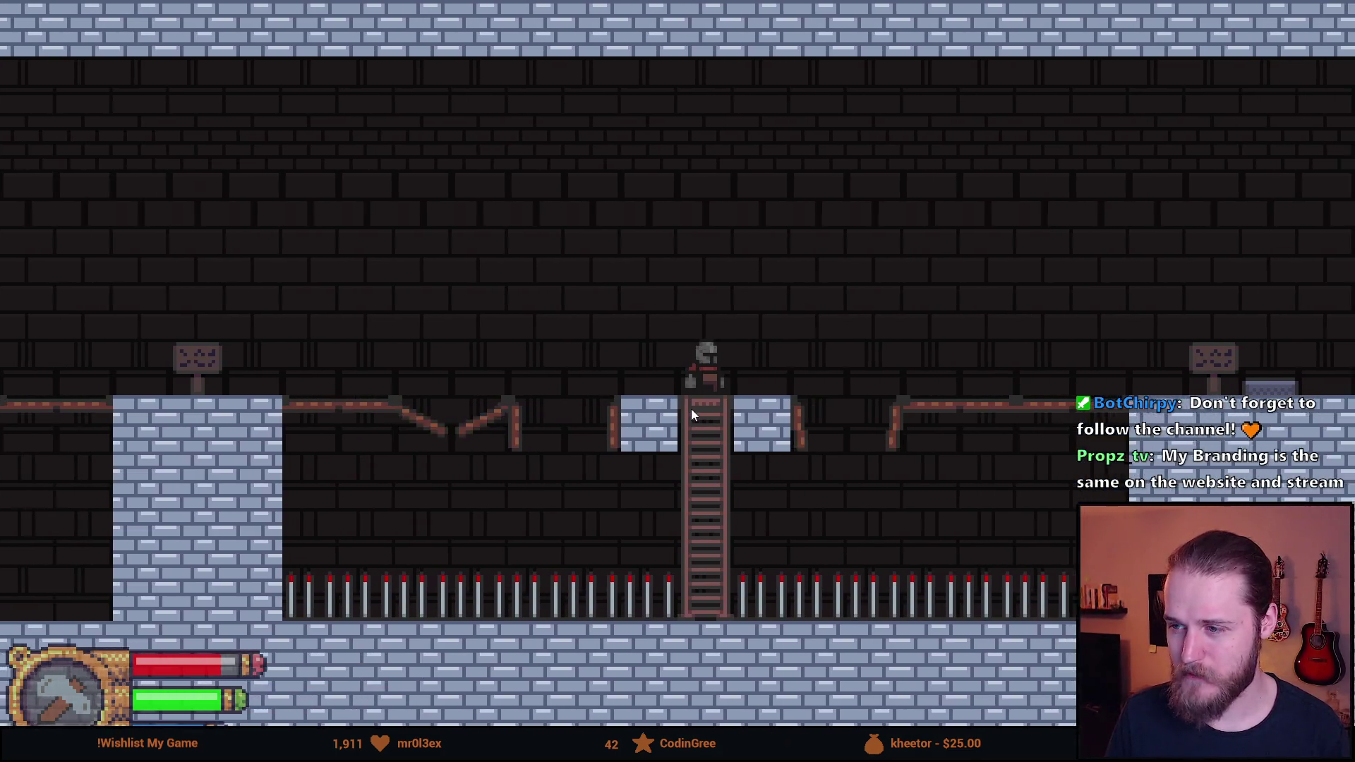
key(d)
key(space)
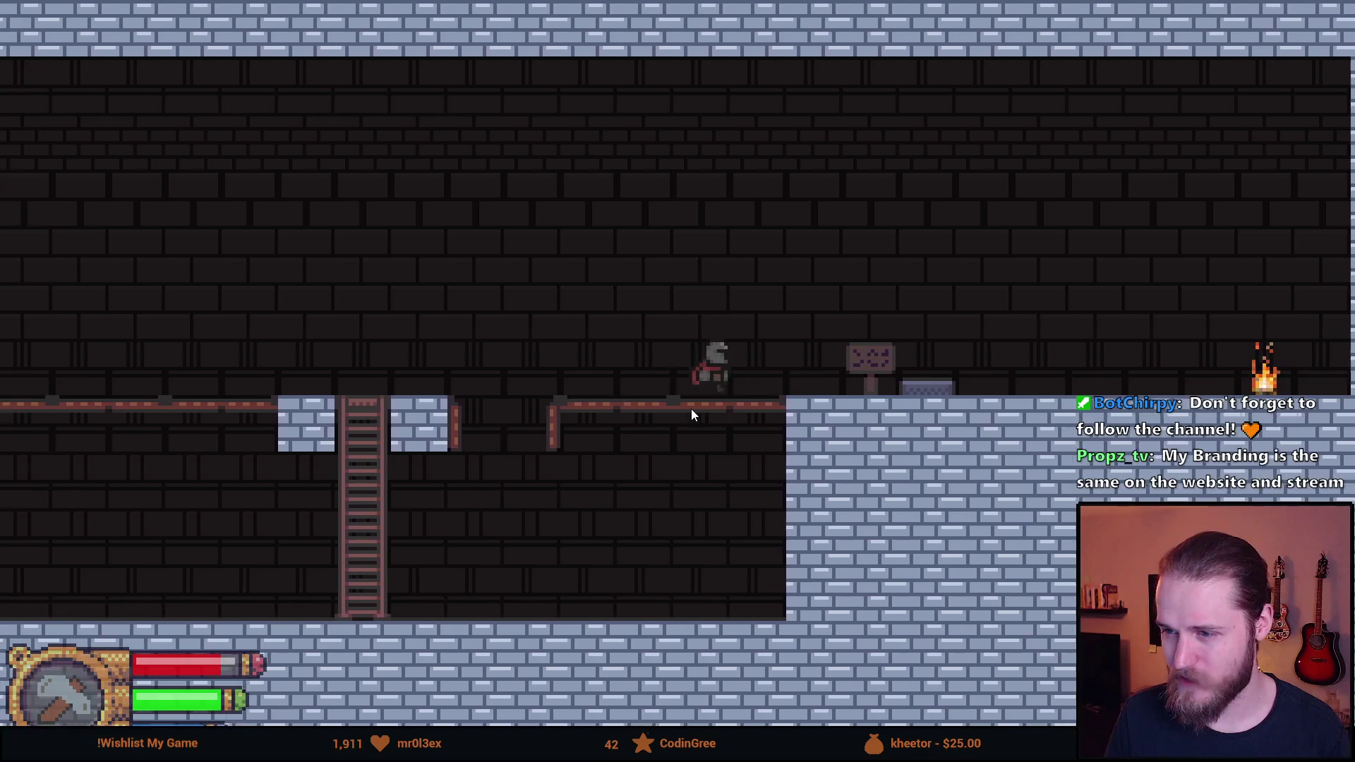
key(d)
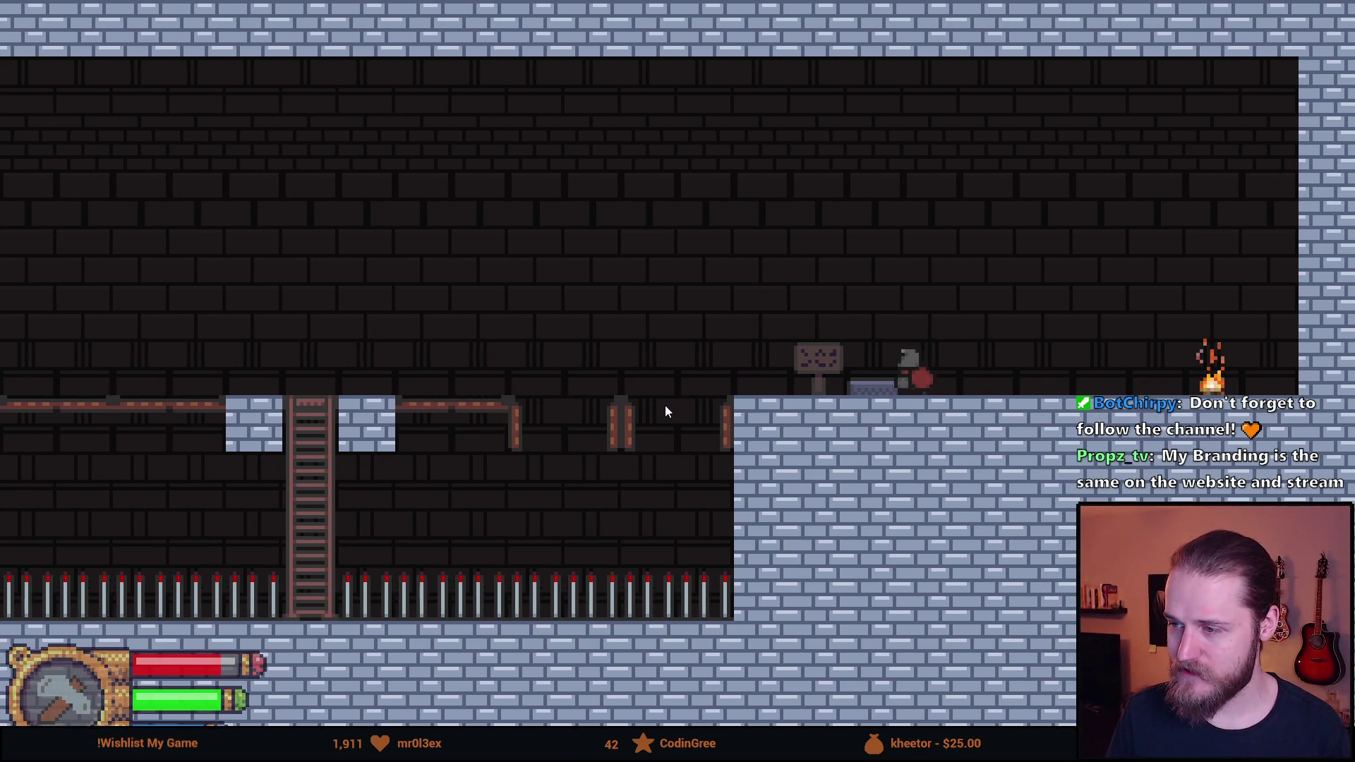
Run left to the campfire, jump toward the stone pillar and back over the campfire ledge
key(a)
key(space)
key(space)
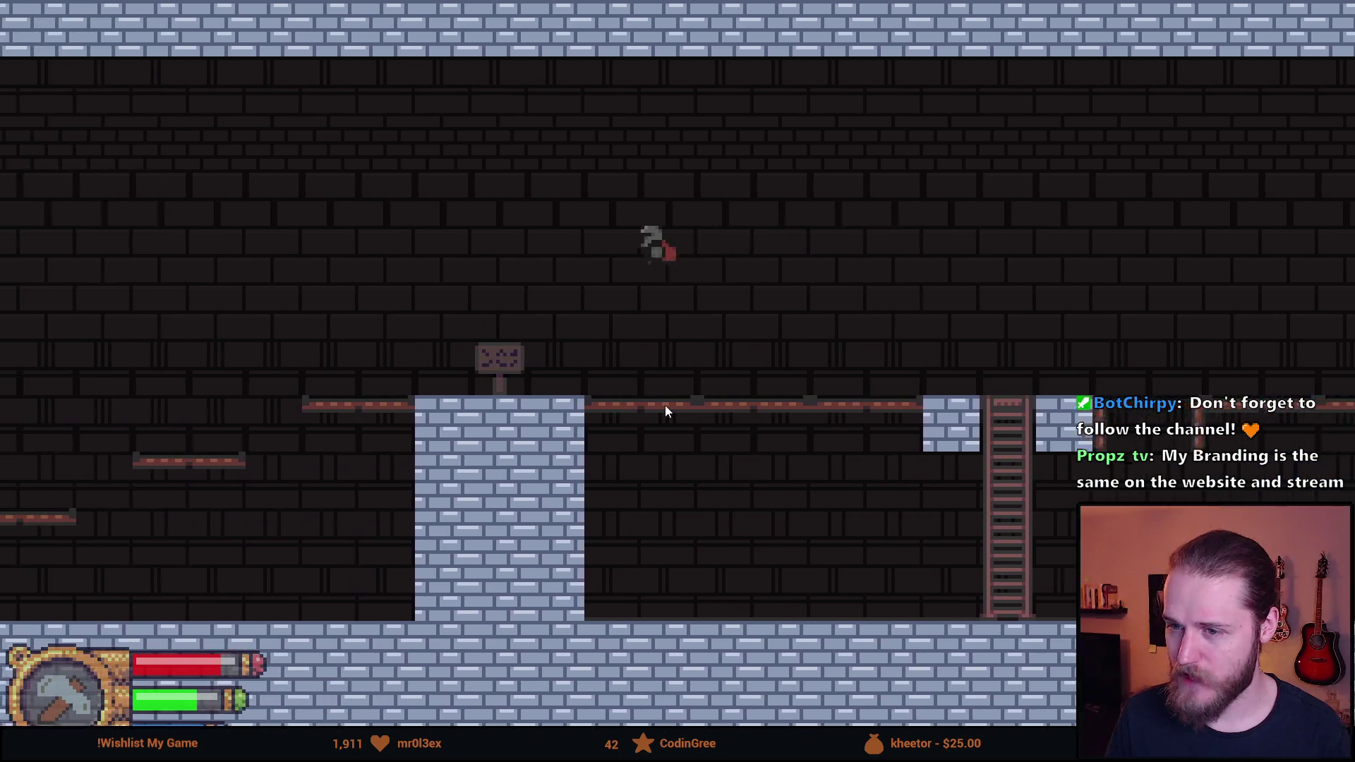
key(a)
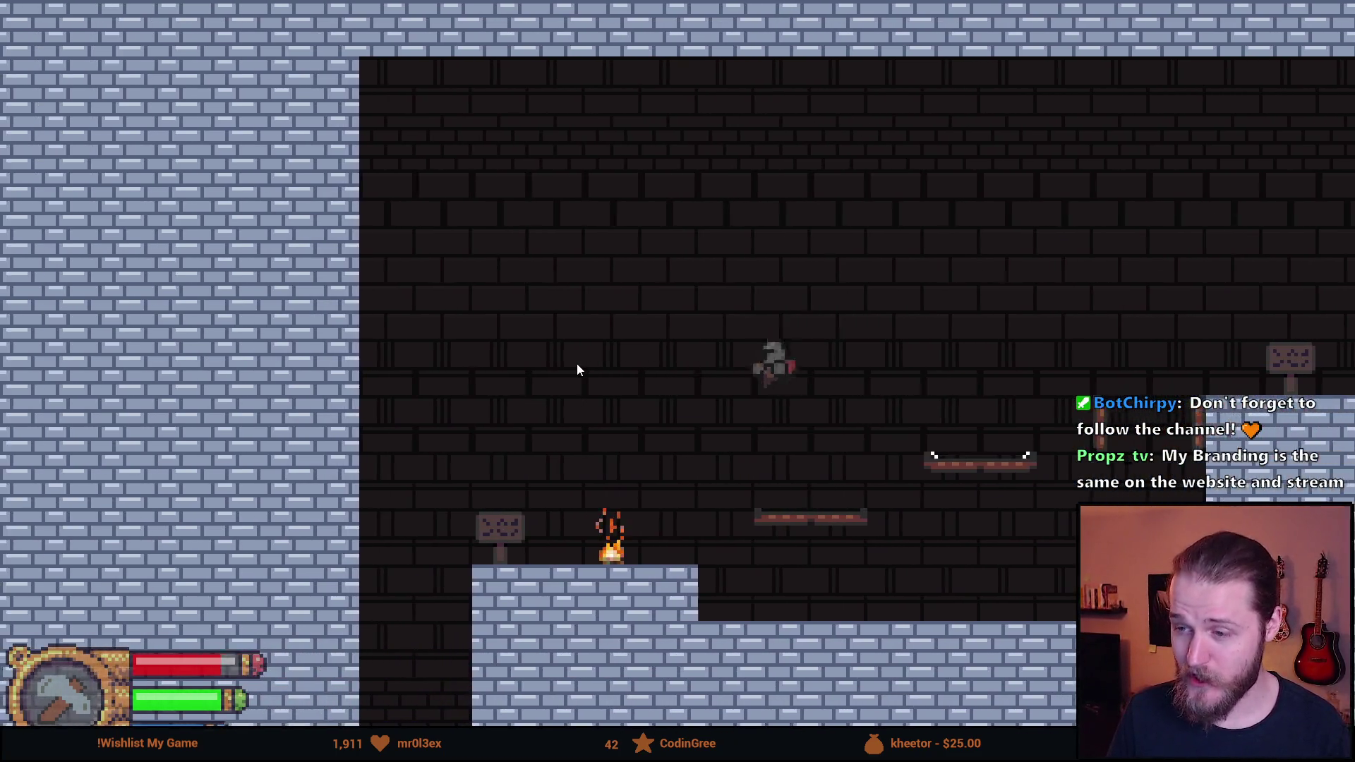
key(a)
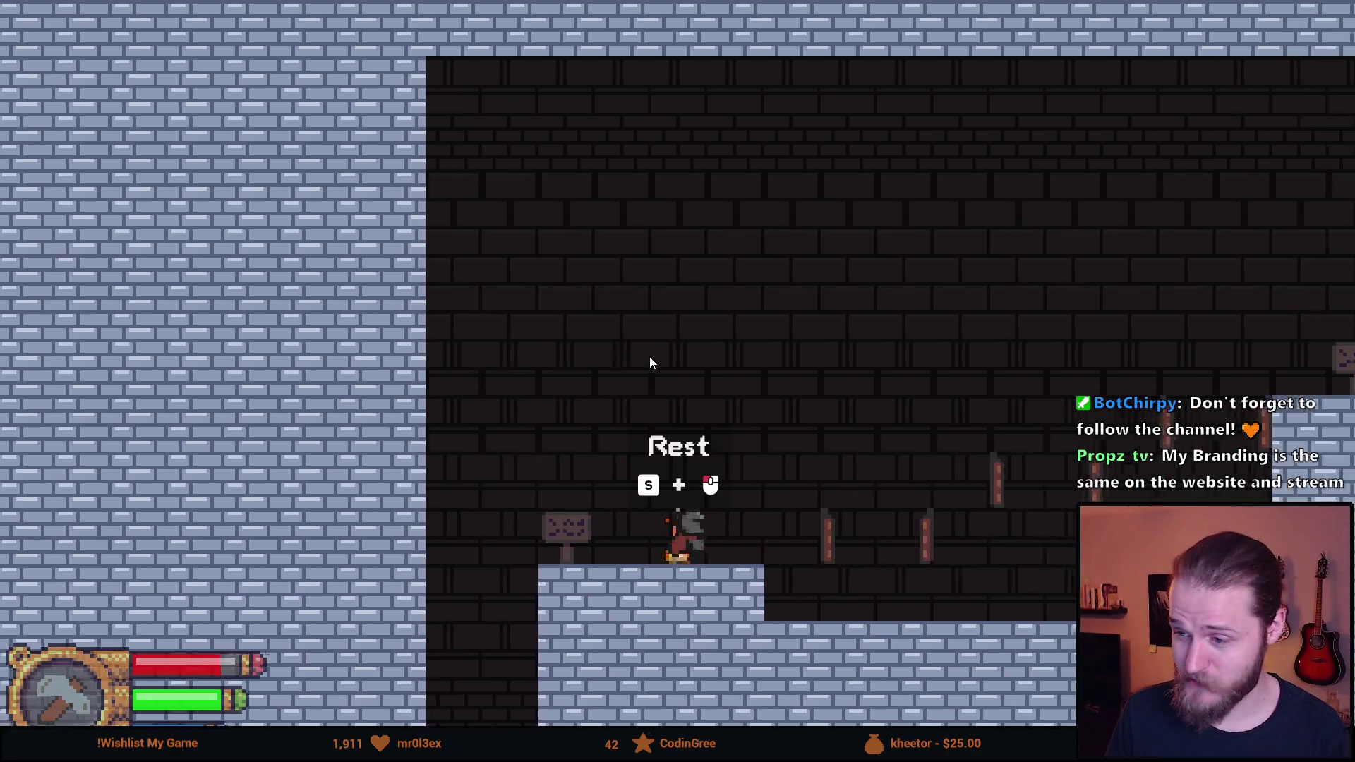
key(d)
key(space)
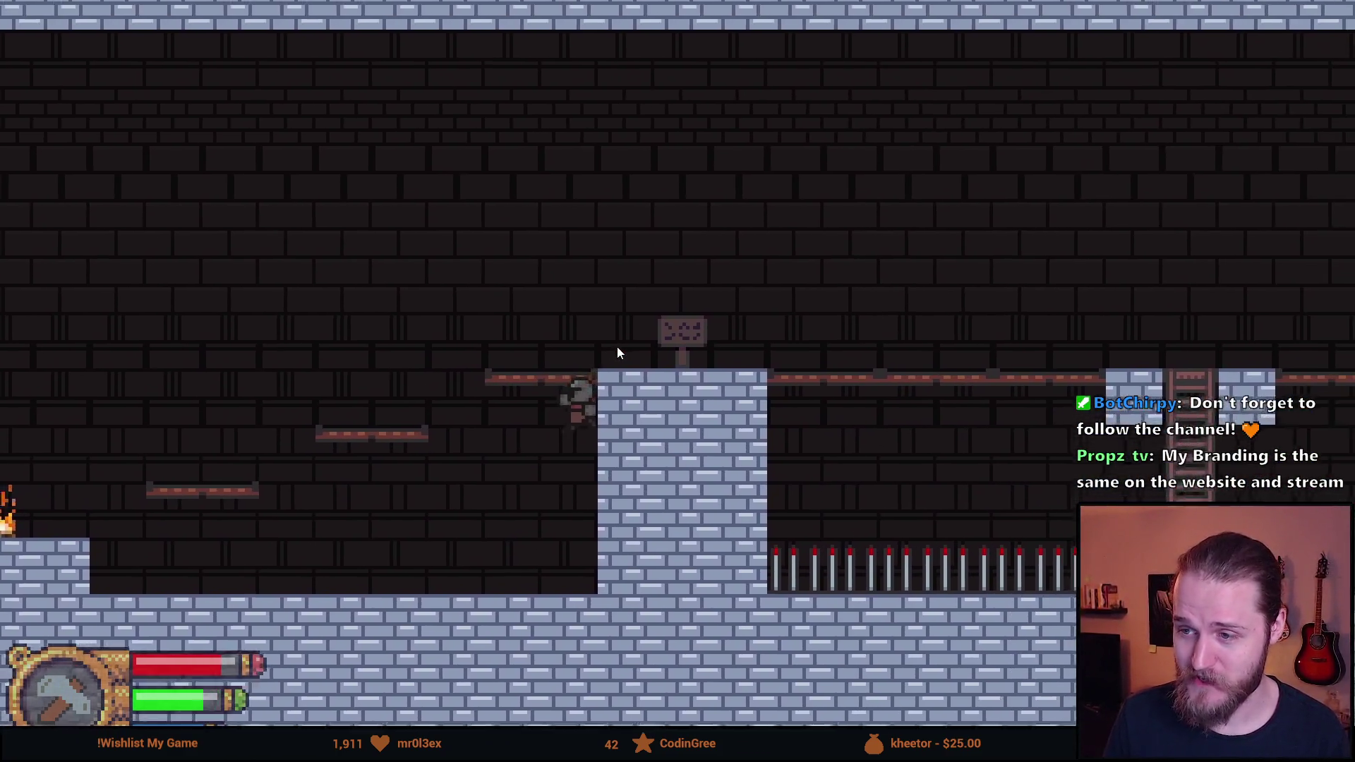
key(a)
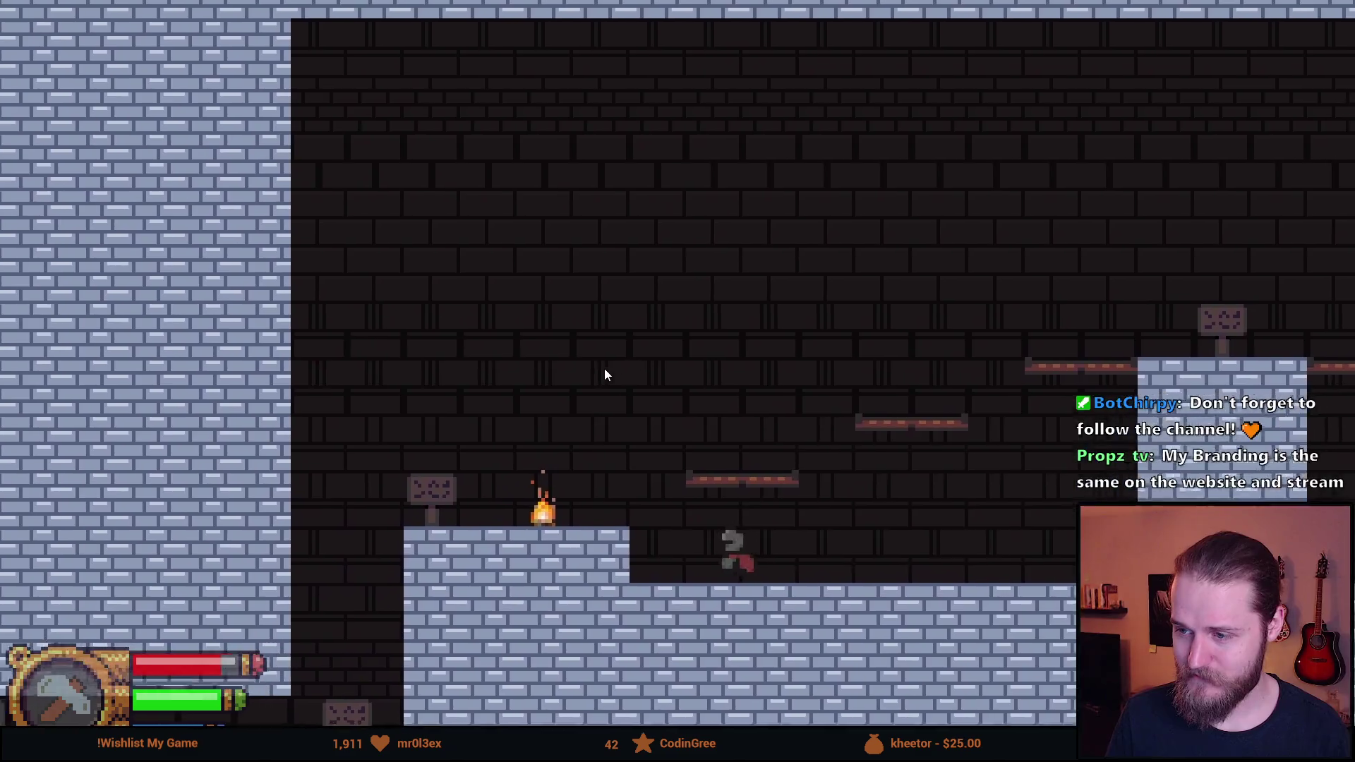
key(space)
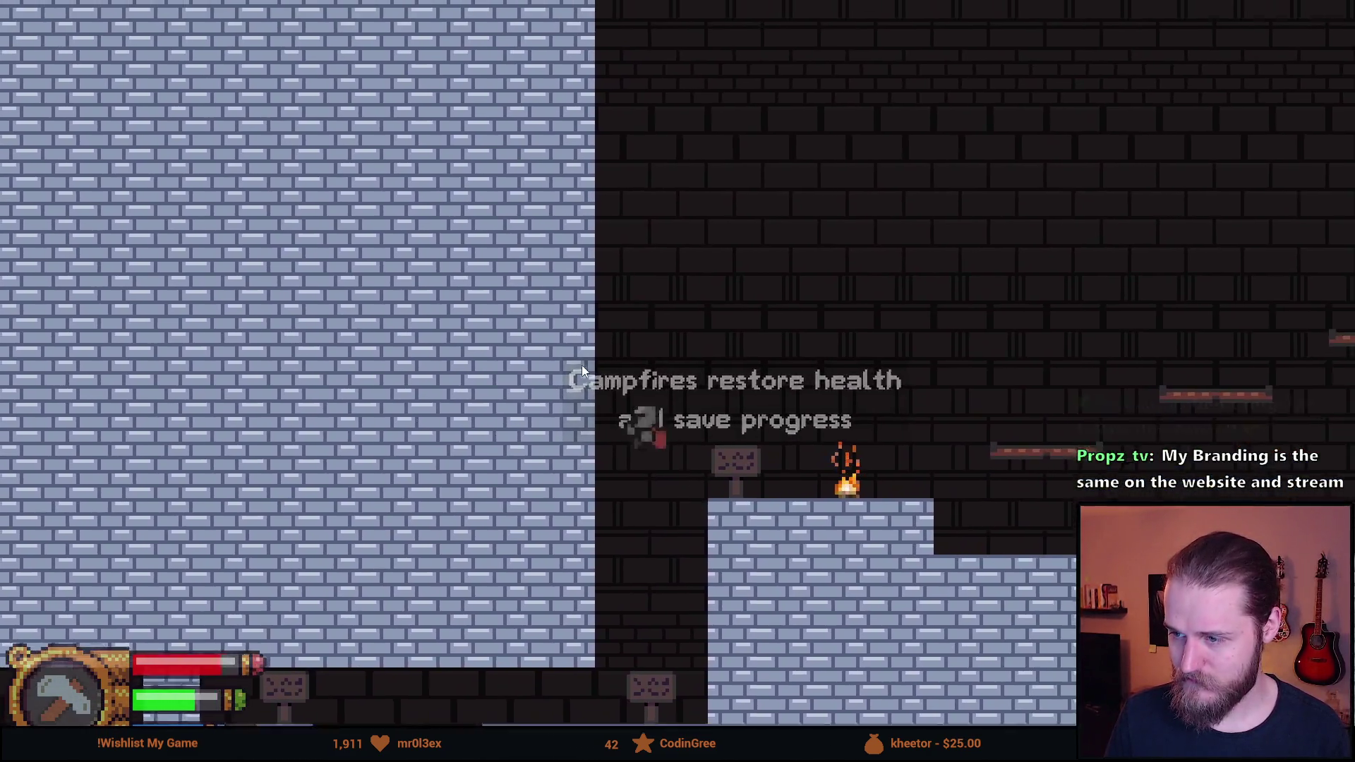
key(space)
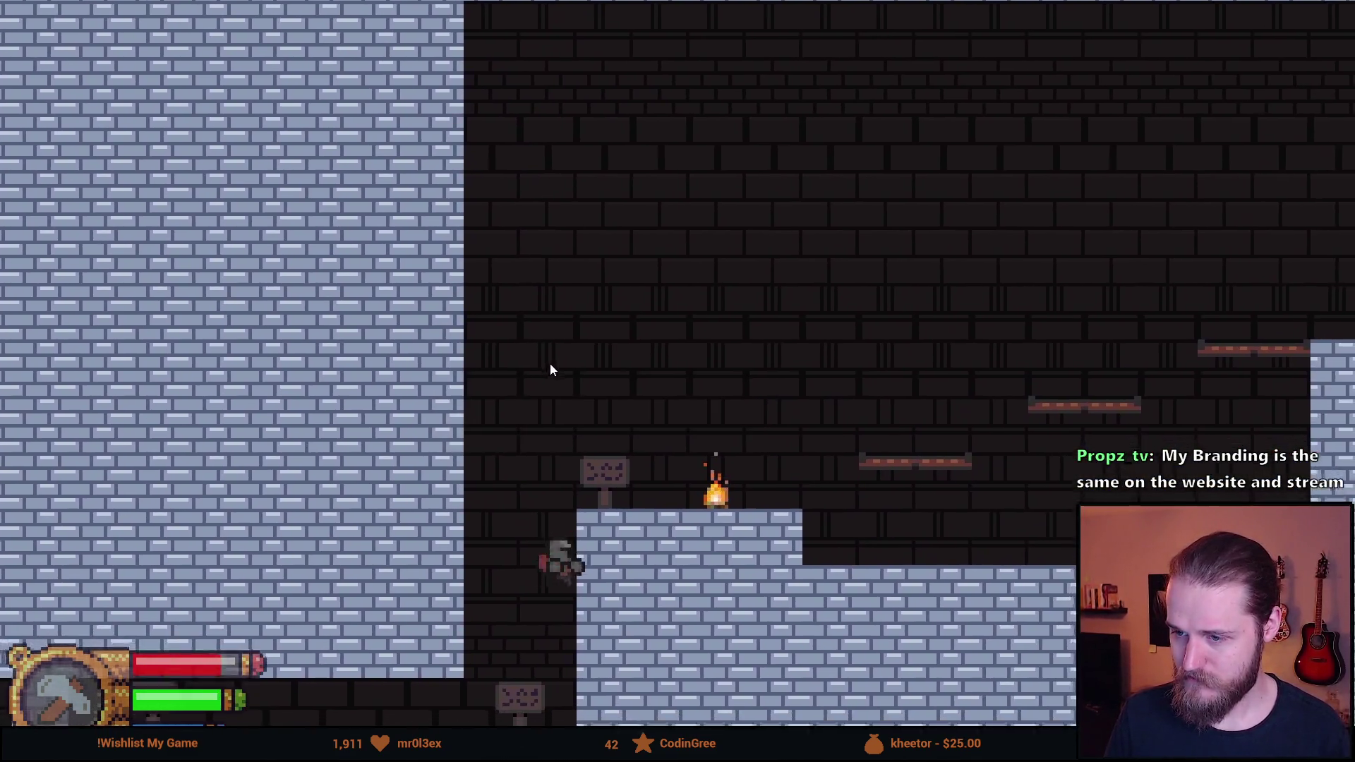
Drop down the shaft and try repeated wall jumps toward the campfire ledge
key(space)
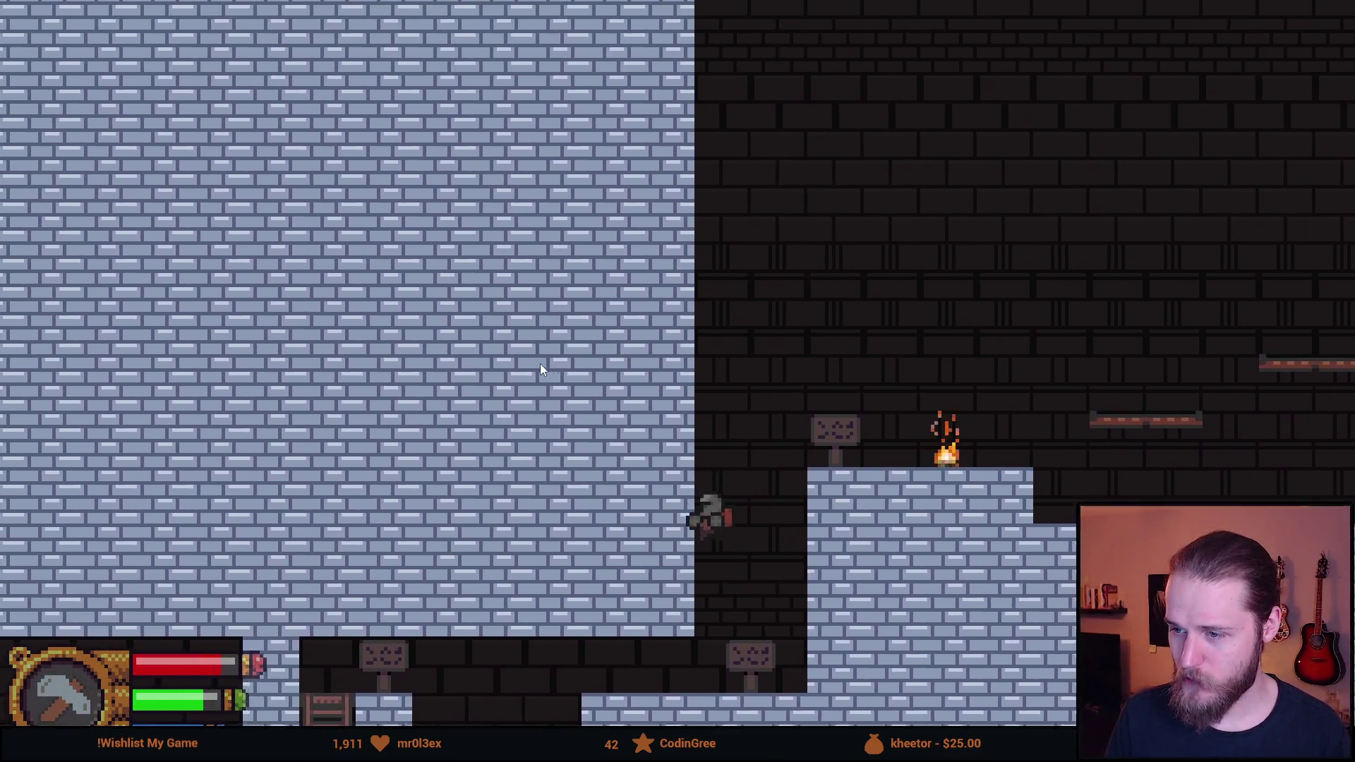
key(space)
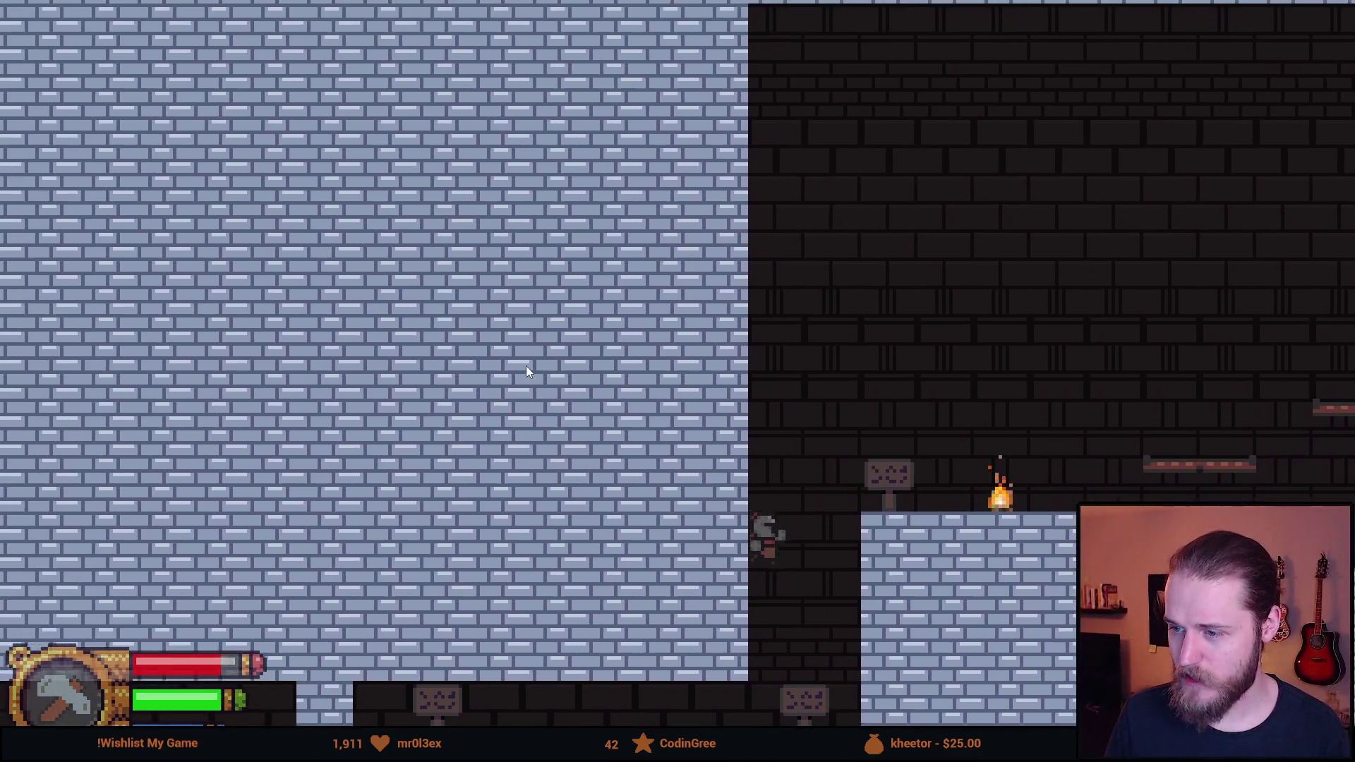
key(space)
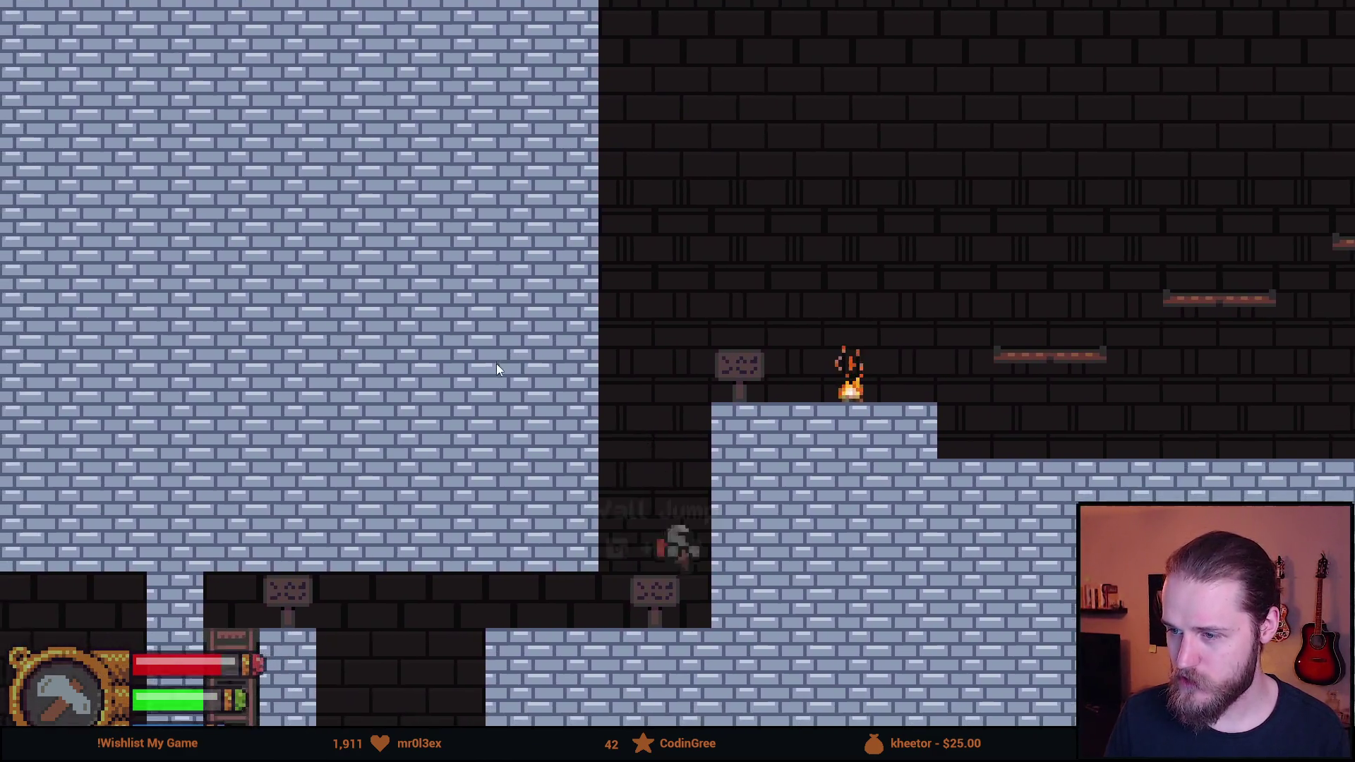
key(space)
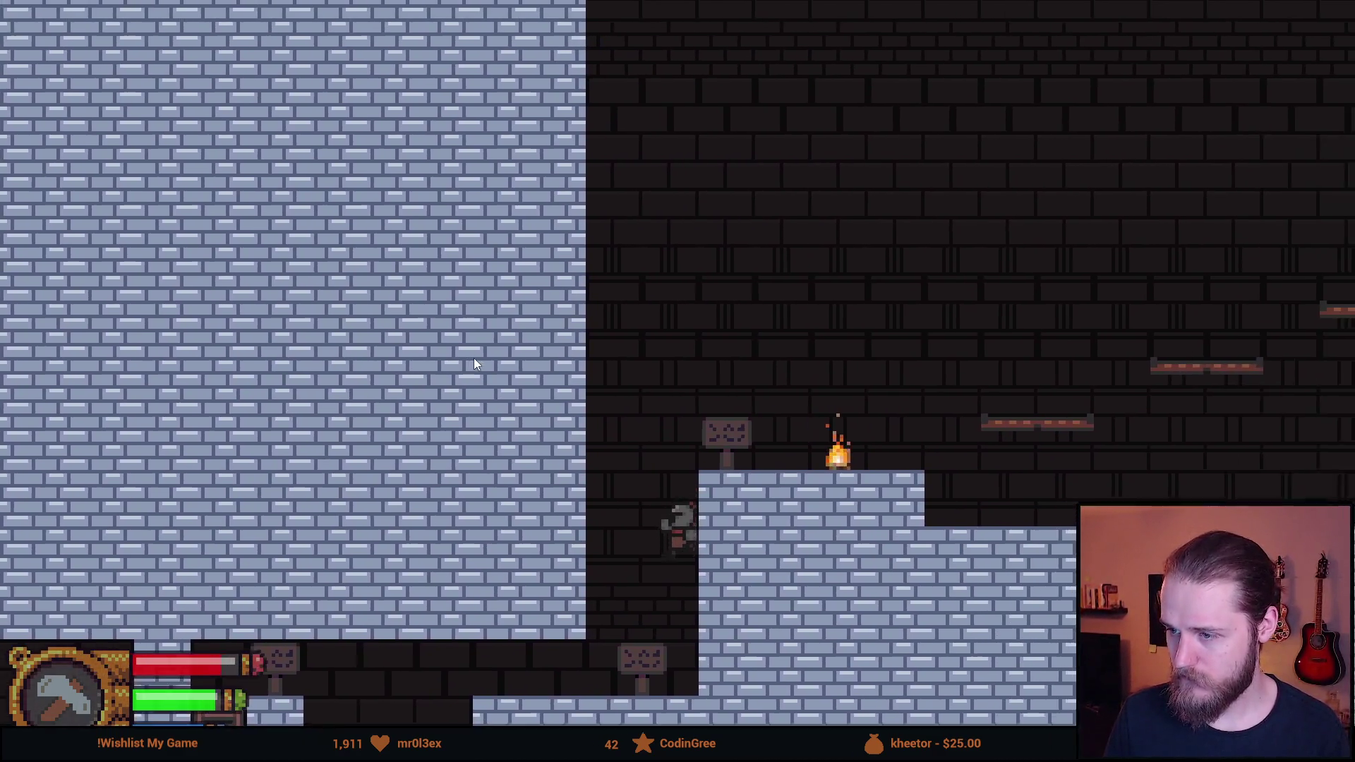
key(space)
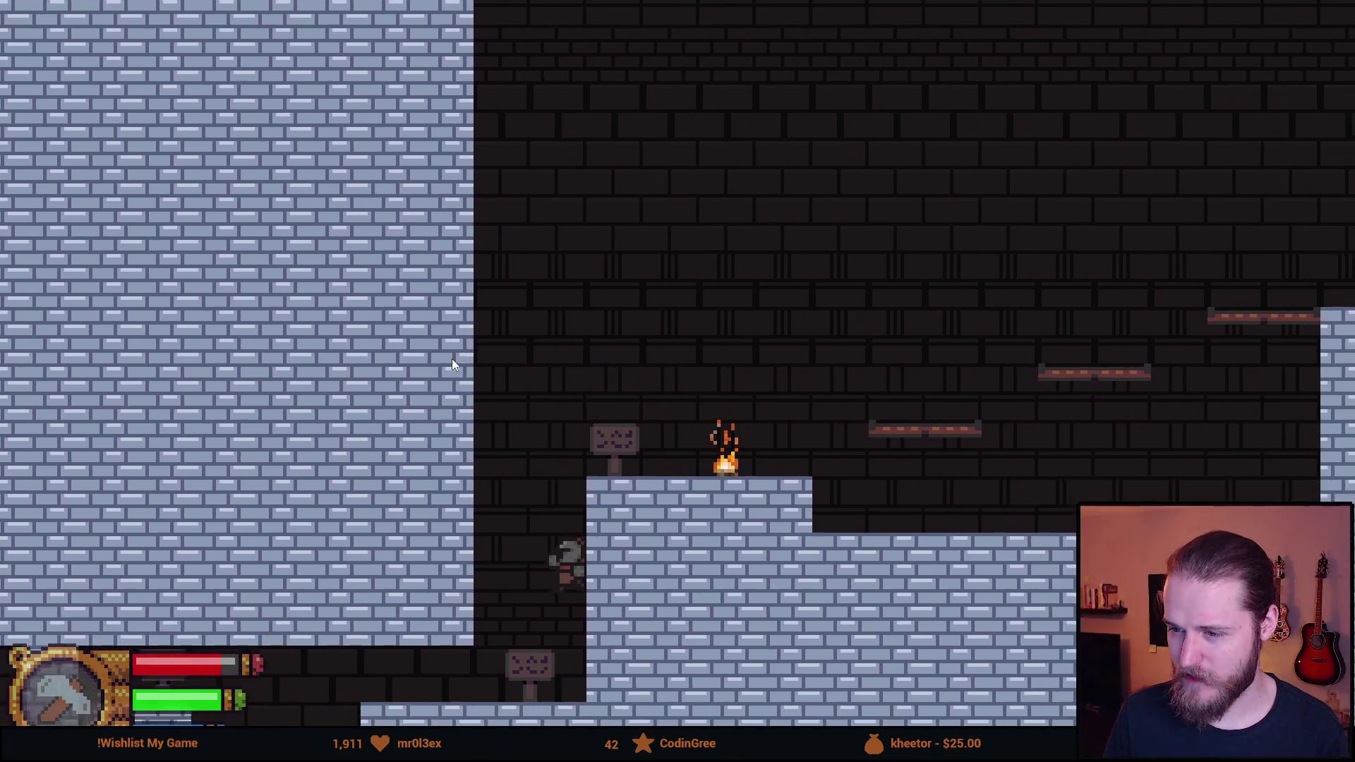
key(a)
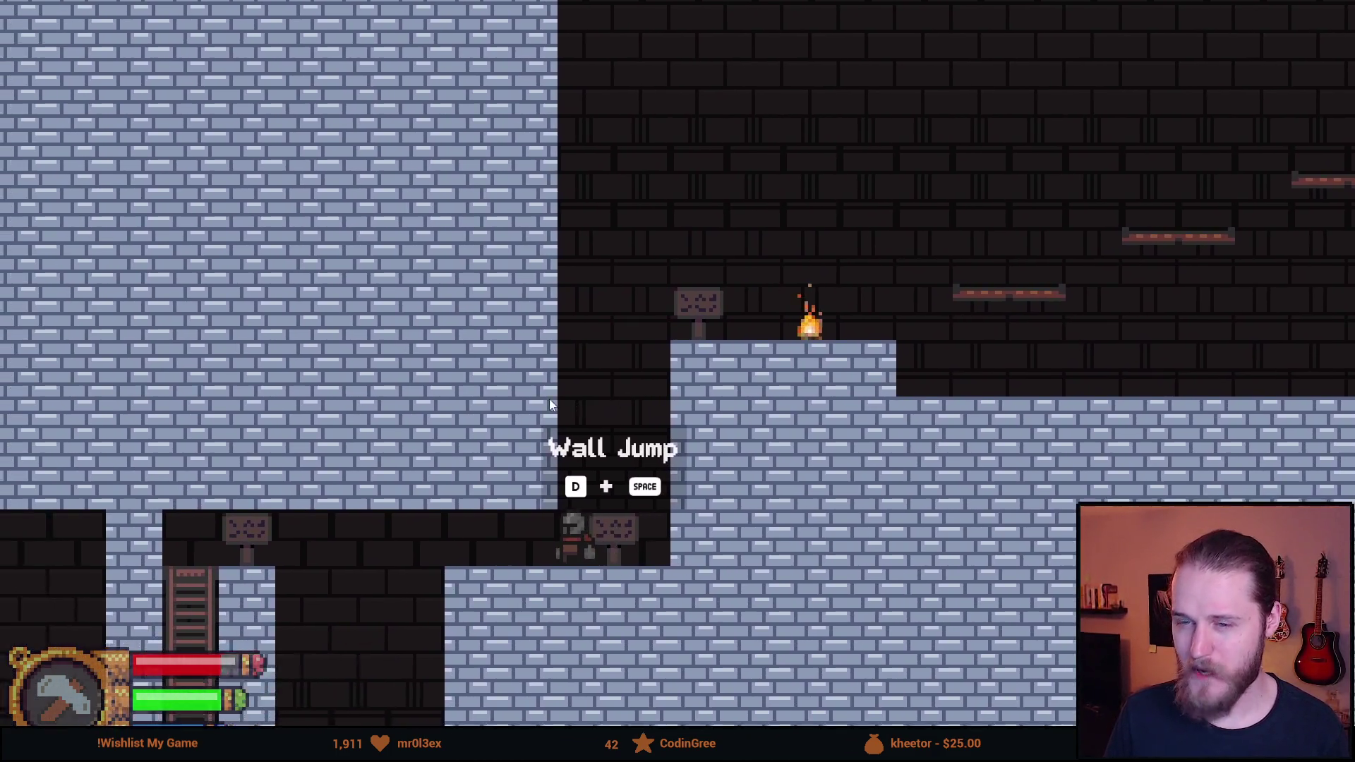
Wall-jump onto the campfire ledge twice, then pause at HP 5/6, 00:11:07
key(d)
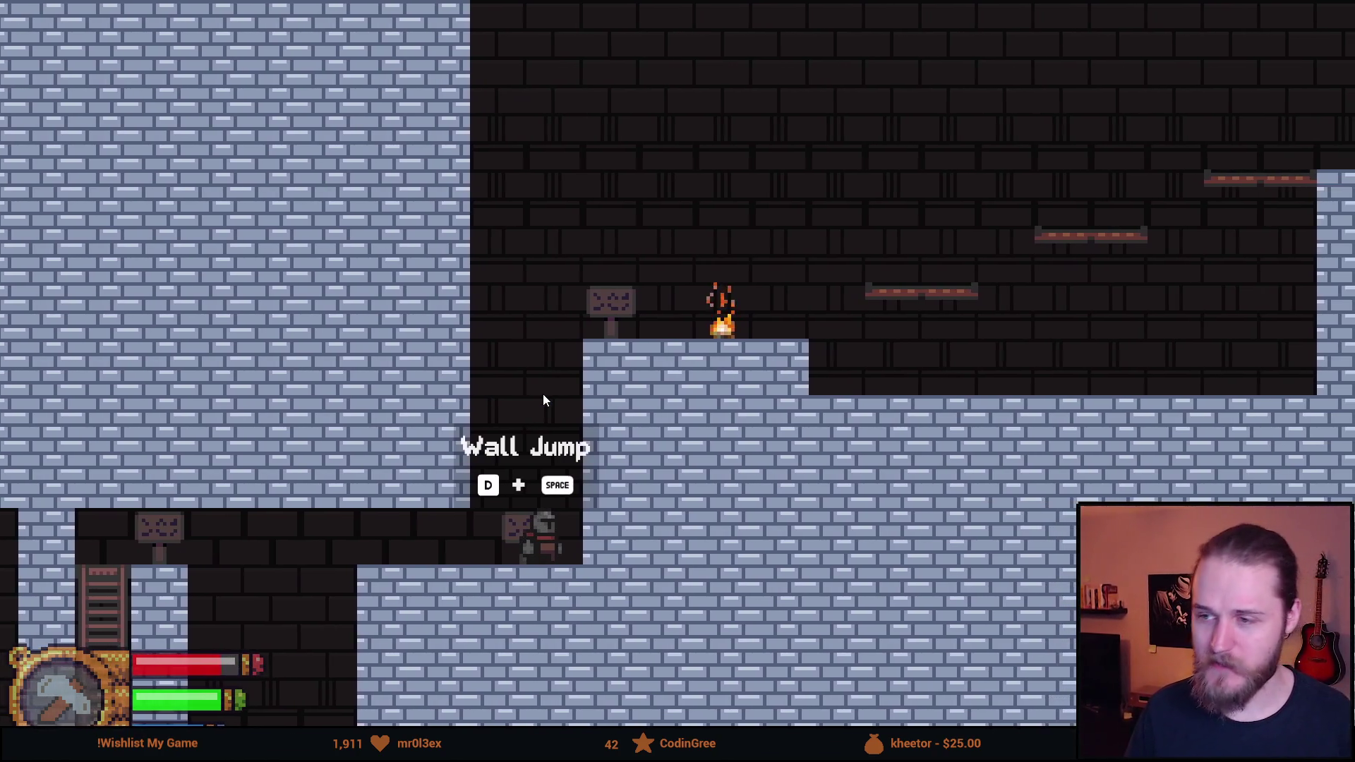
key(space)
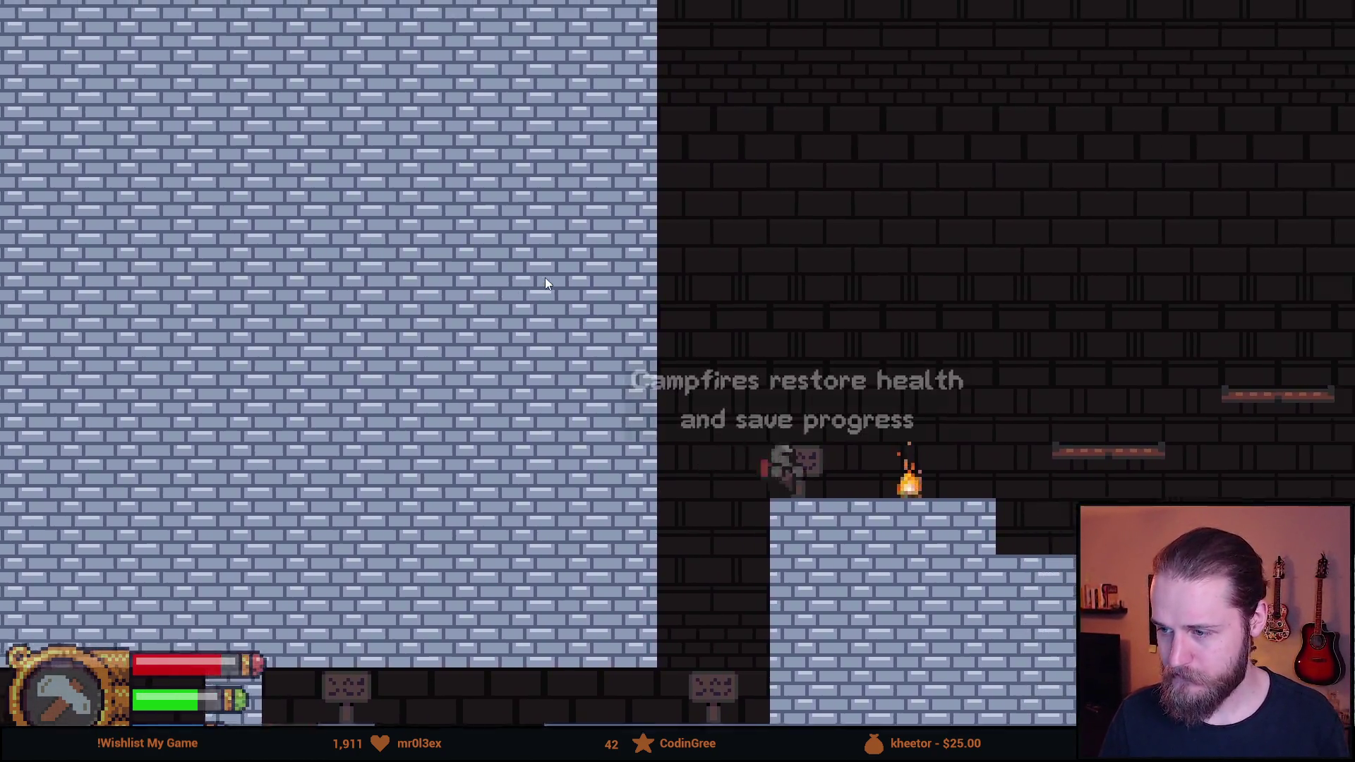
key(a)
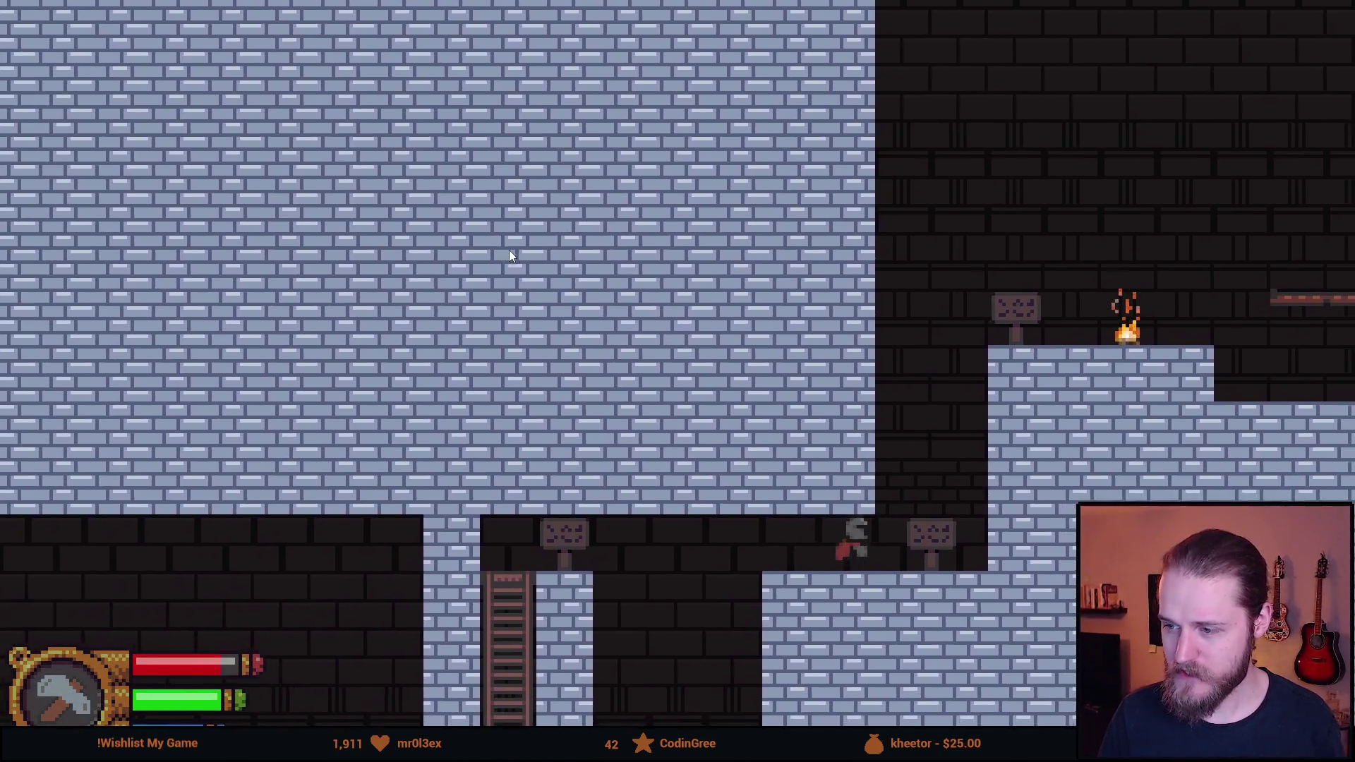
key(space)
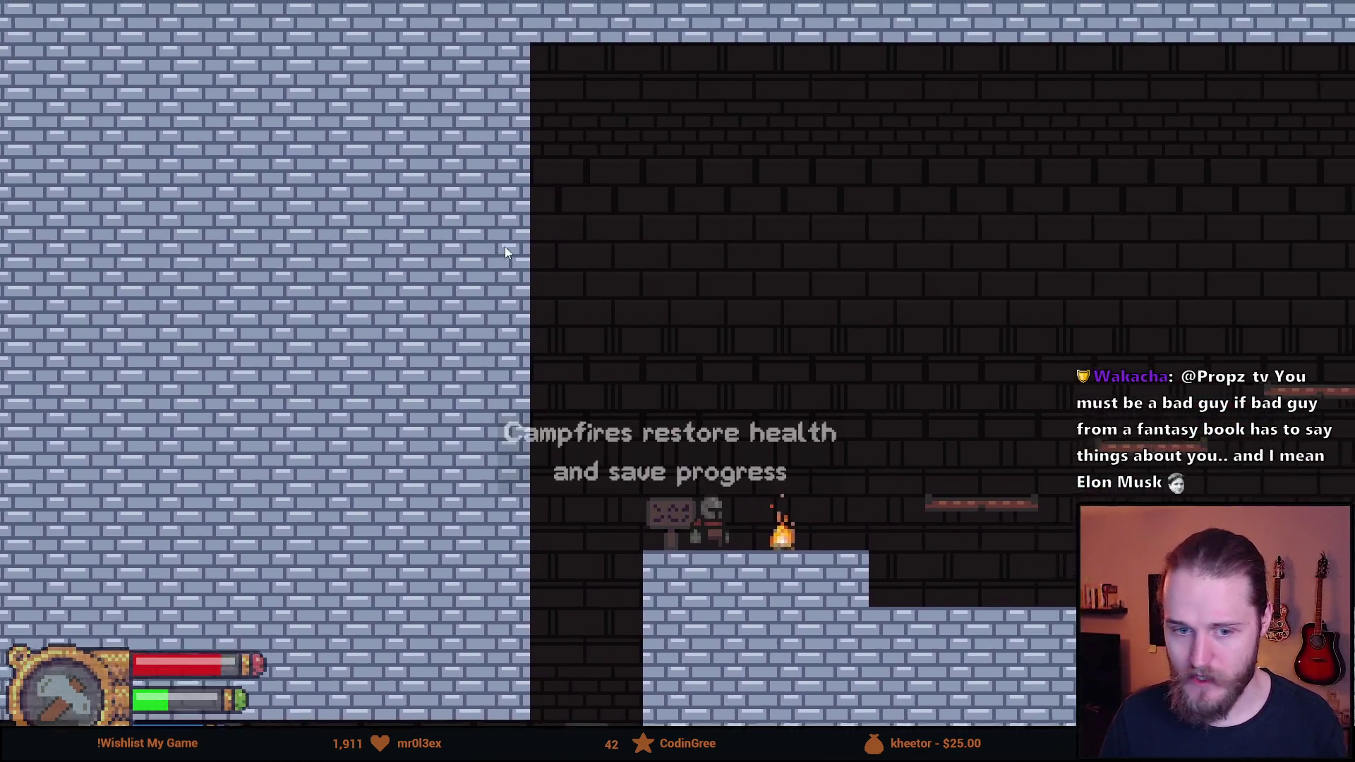
key(Escape)
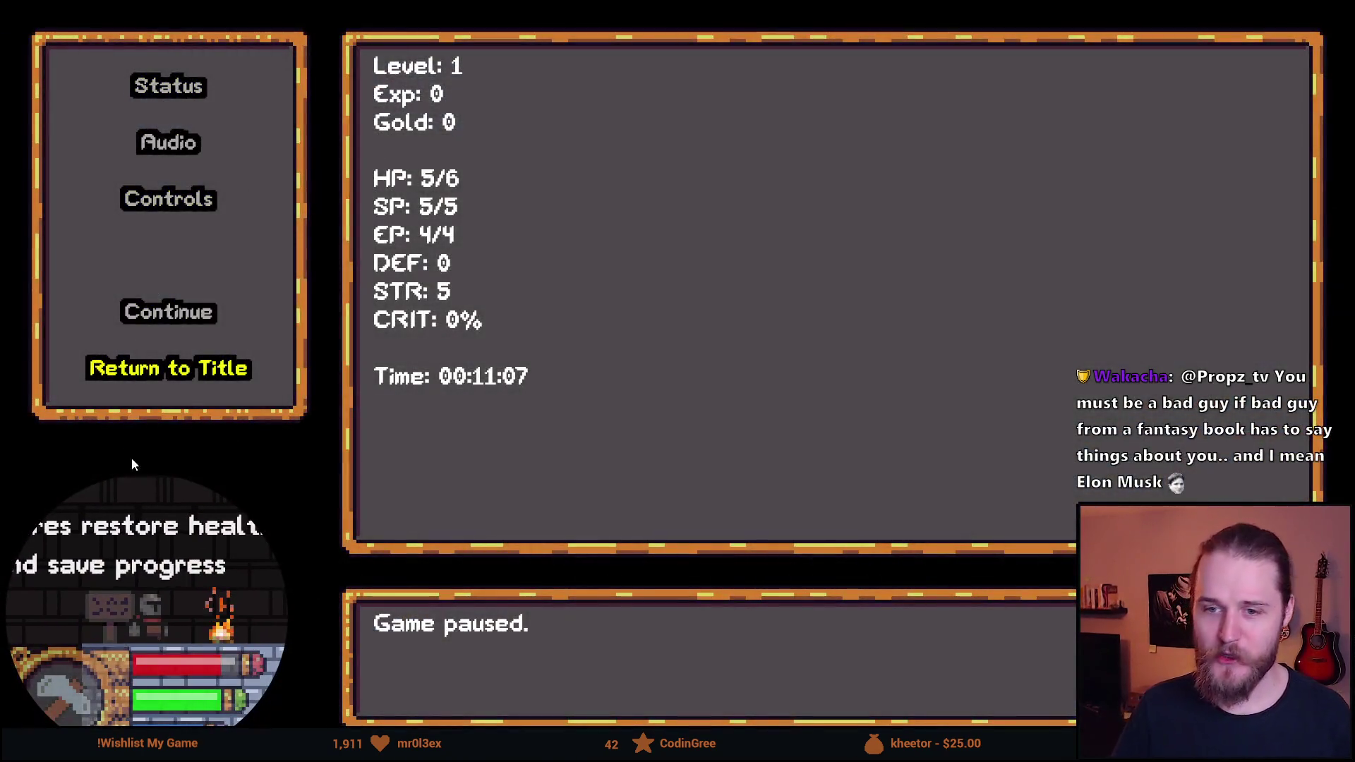
Quit the run to the Knightmare title screen and exit fullscreen
click(189, 370)
click(780, 329)
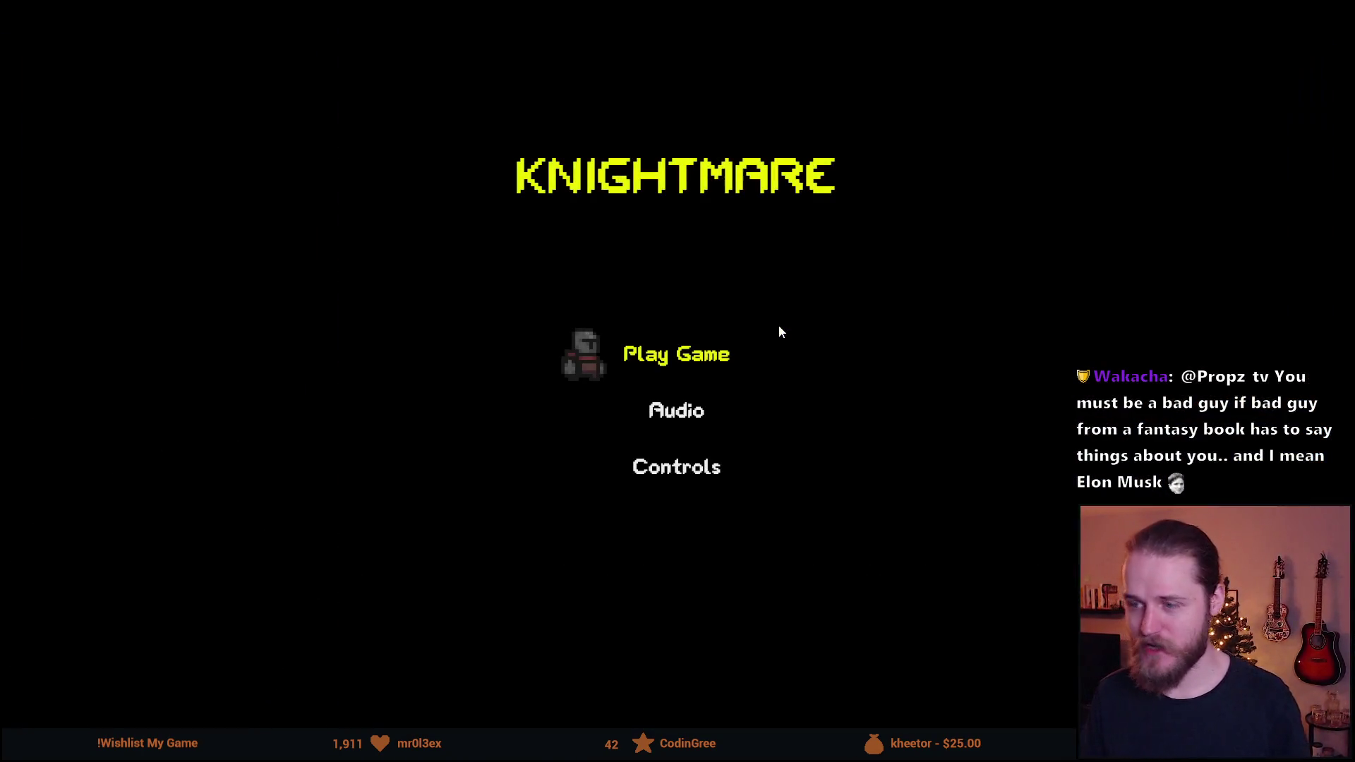
key(Escape)
Open the propz.de design site in a new browser tab
click(336, 45)
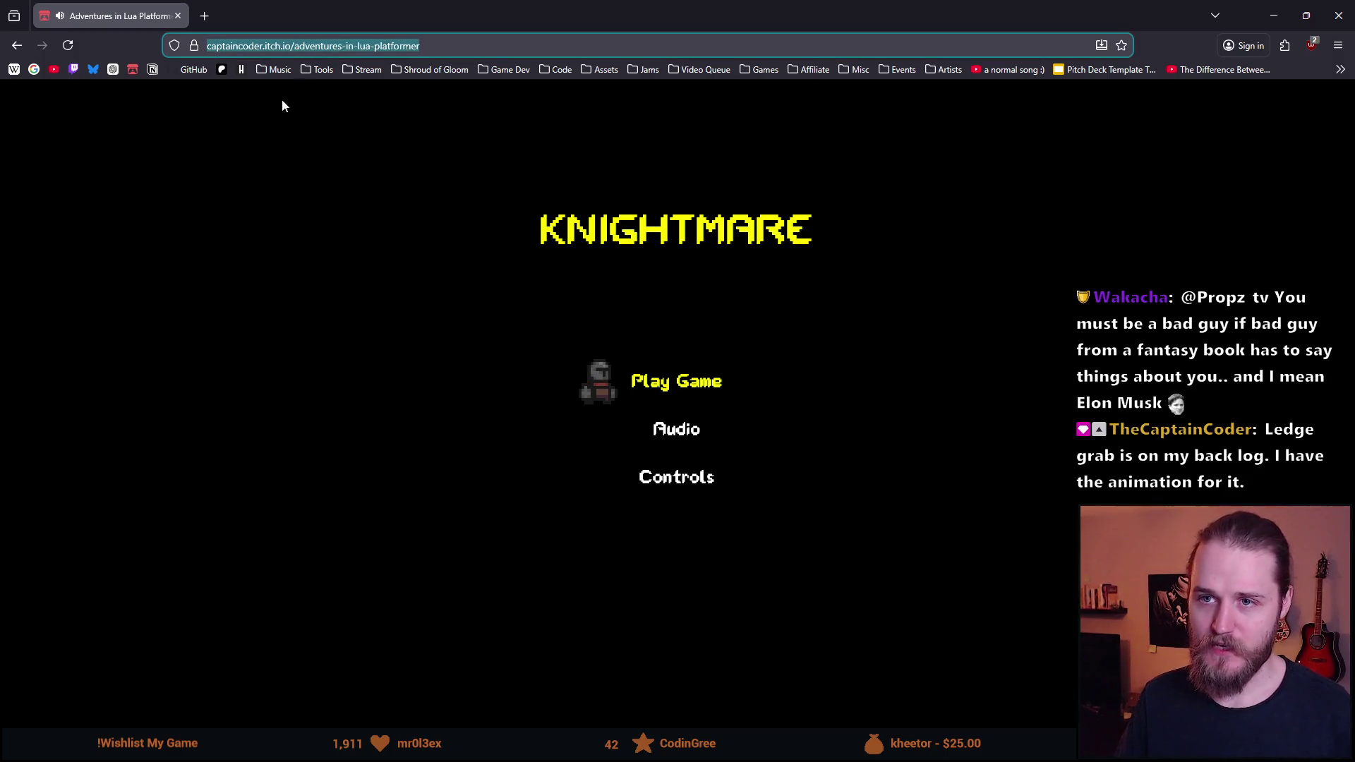
key(alt+Tab)
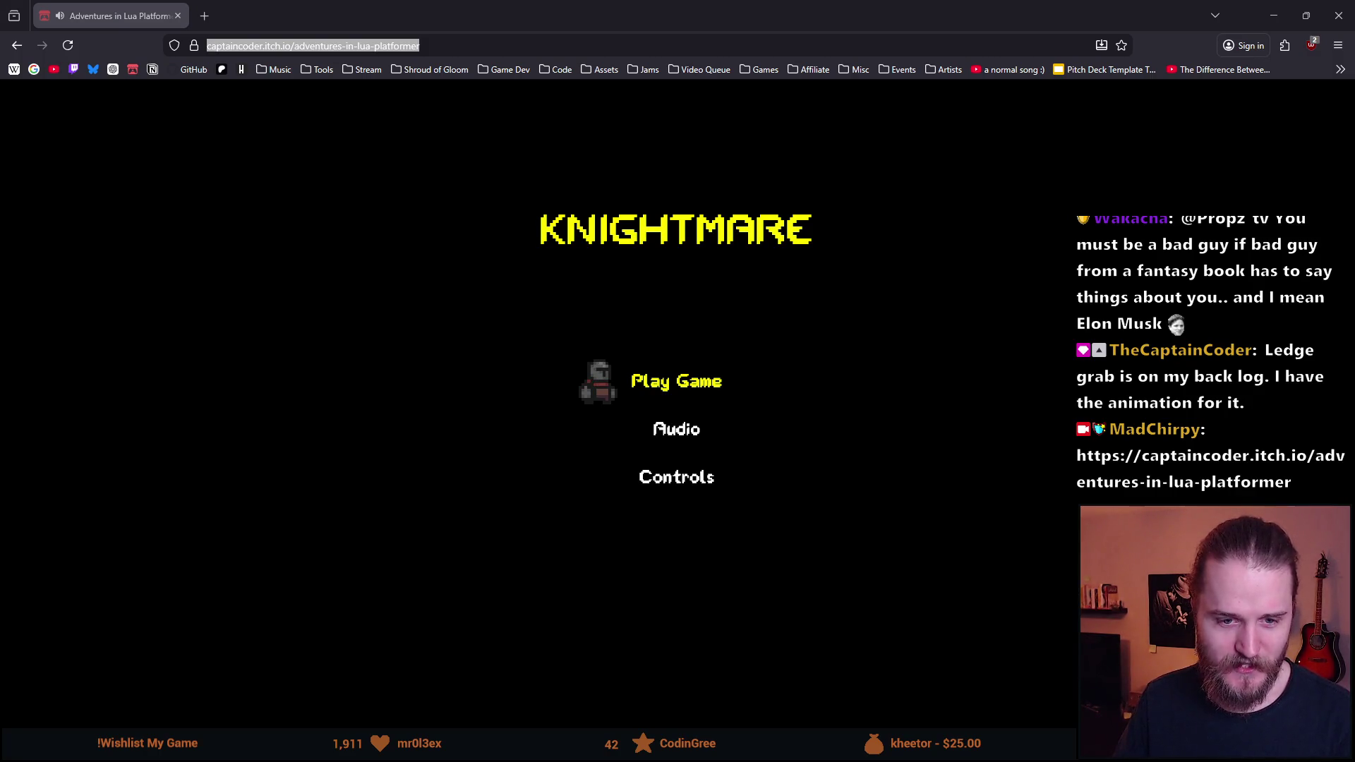
mouse_move(190, 77)
mouse_down()
mouse_move(289, 18)
mouse_move(205, 5)
mouse_up()
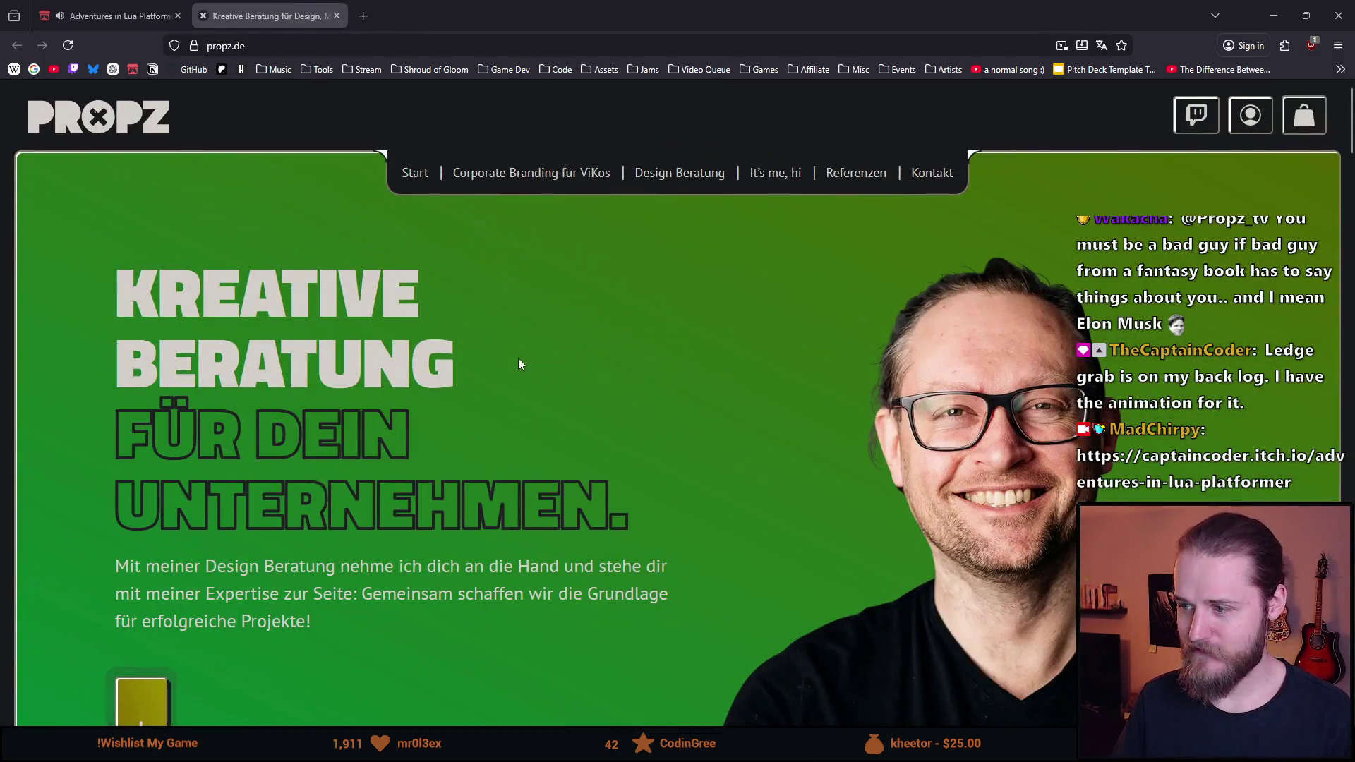
Scroll up and down over the propz.de home page's top section
scroll(453, 324, down, 5)
scroll(453, 323, up, 5)
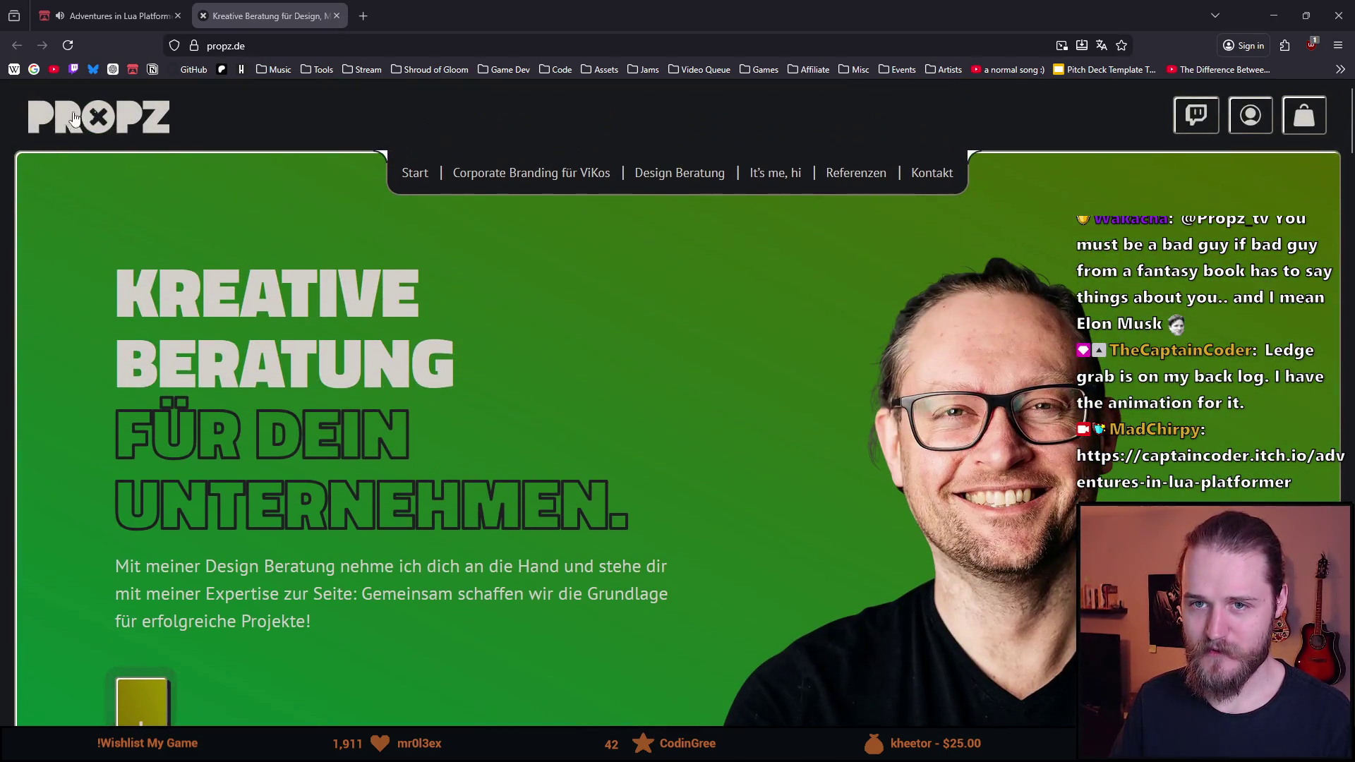
scroll(453, 323, down, 3)
scroll(96, 162, up, 3)
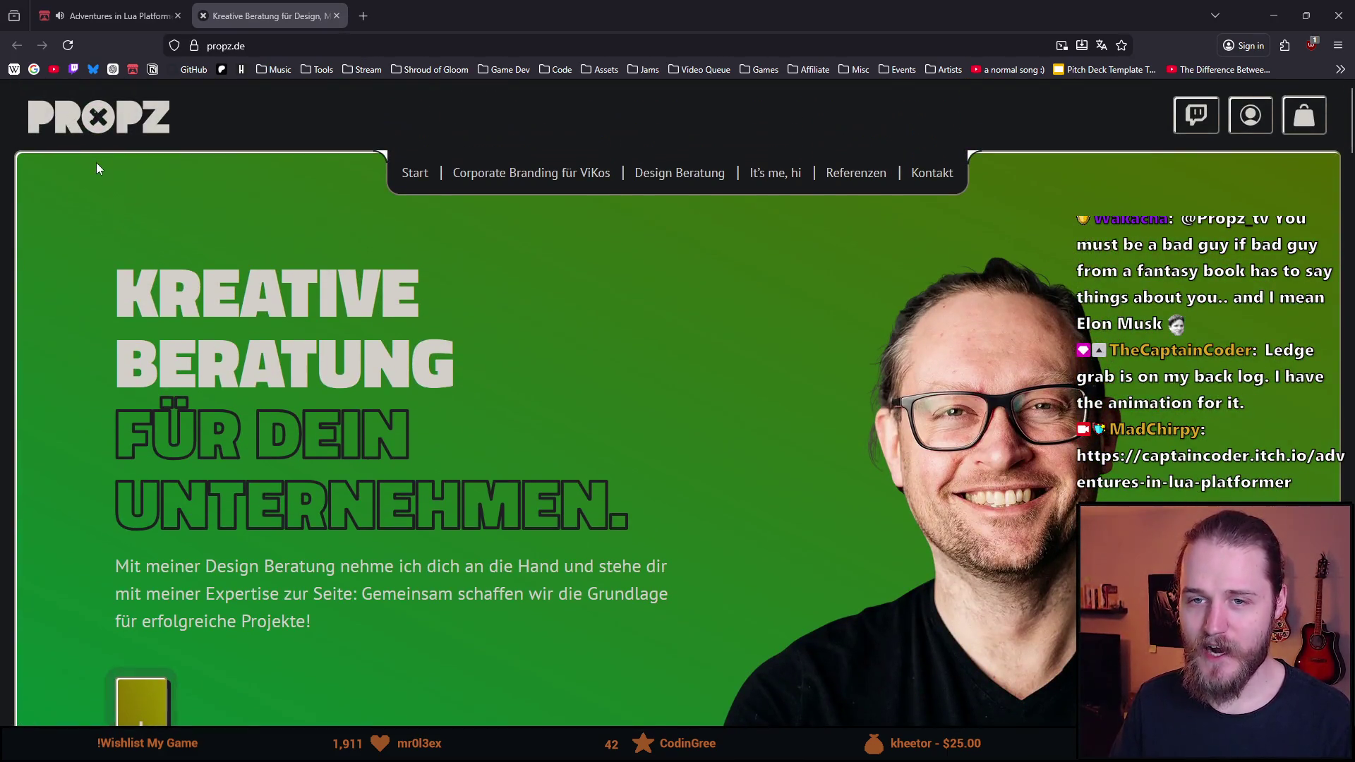
scroll(96, 167, down, 2)
scroll(173, 223, up, 2)
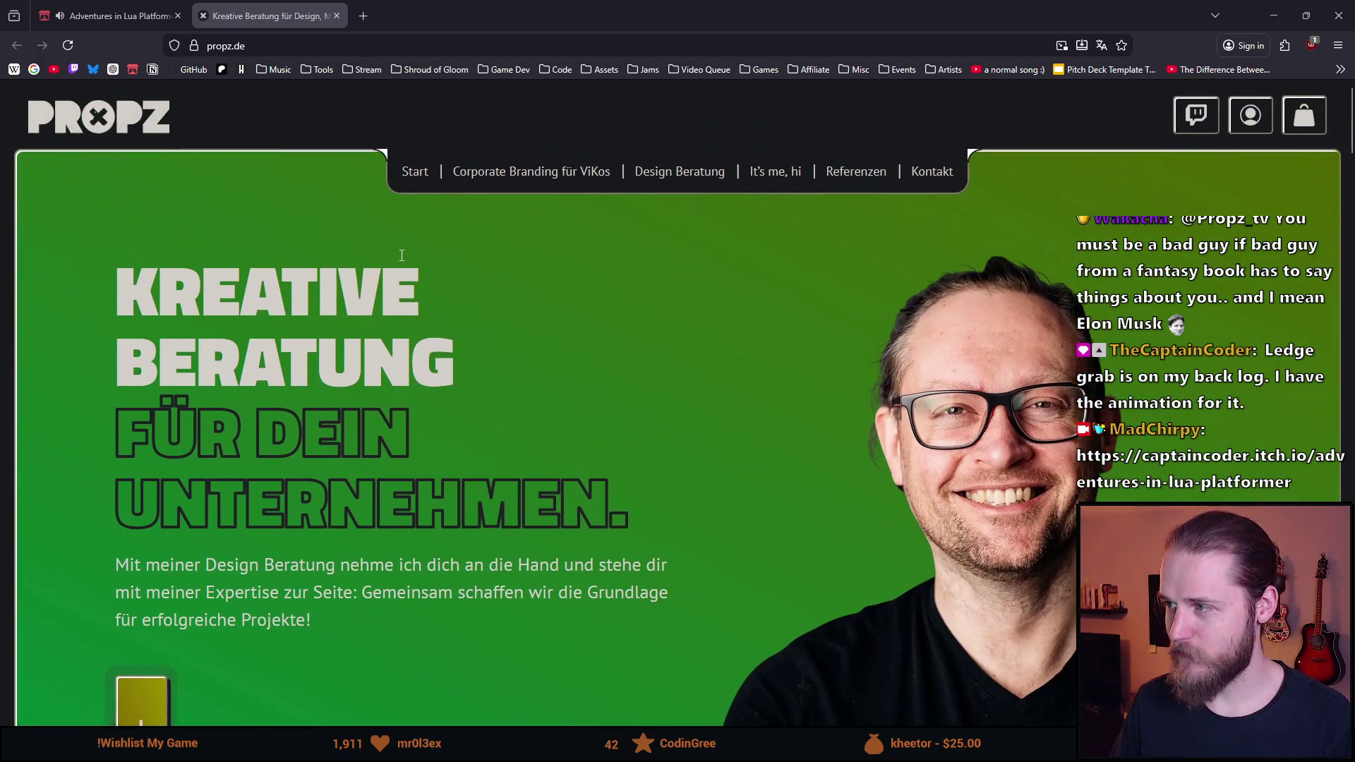
scroll(174, 223, down, 3)
scroll(364, 235, up, 3)
scroll(364, 235, down, 1)
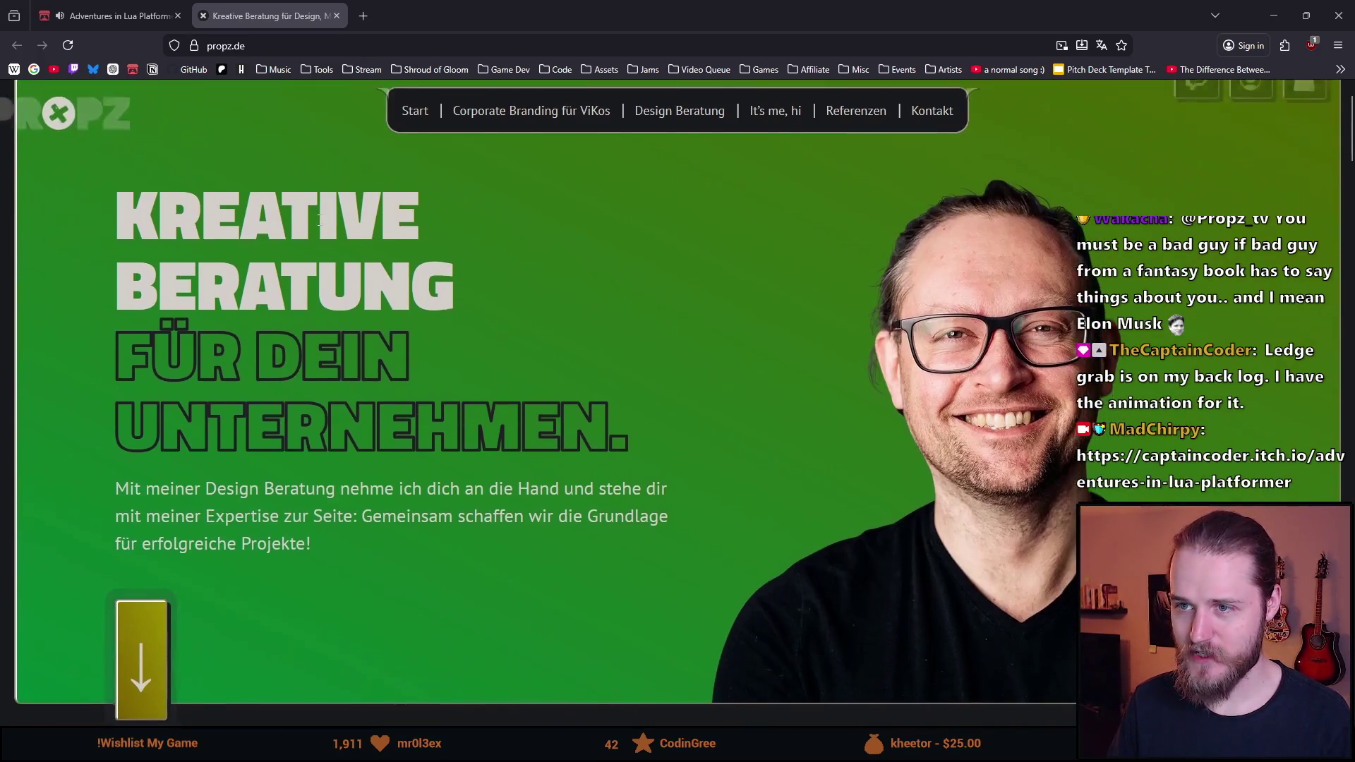
scroll(319, 219, up, 1)
scroll(319, 219, down, 1)
scroll(240, 196, up, 1)
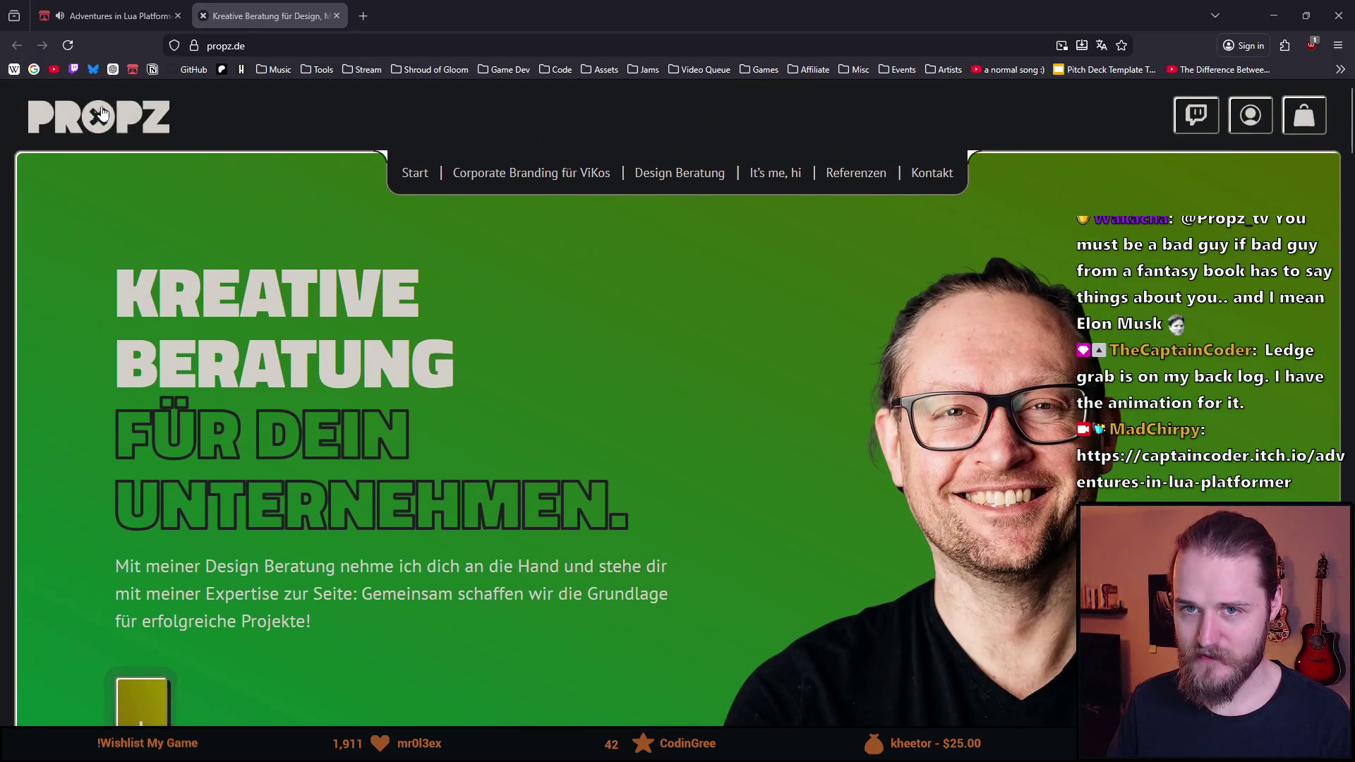
scroll(103, 147, down, 2)
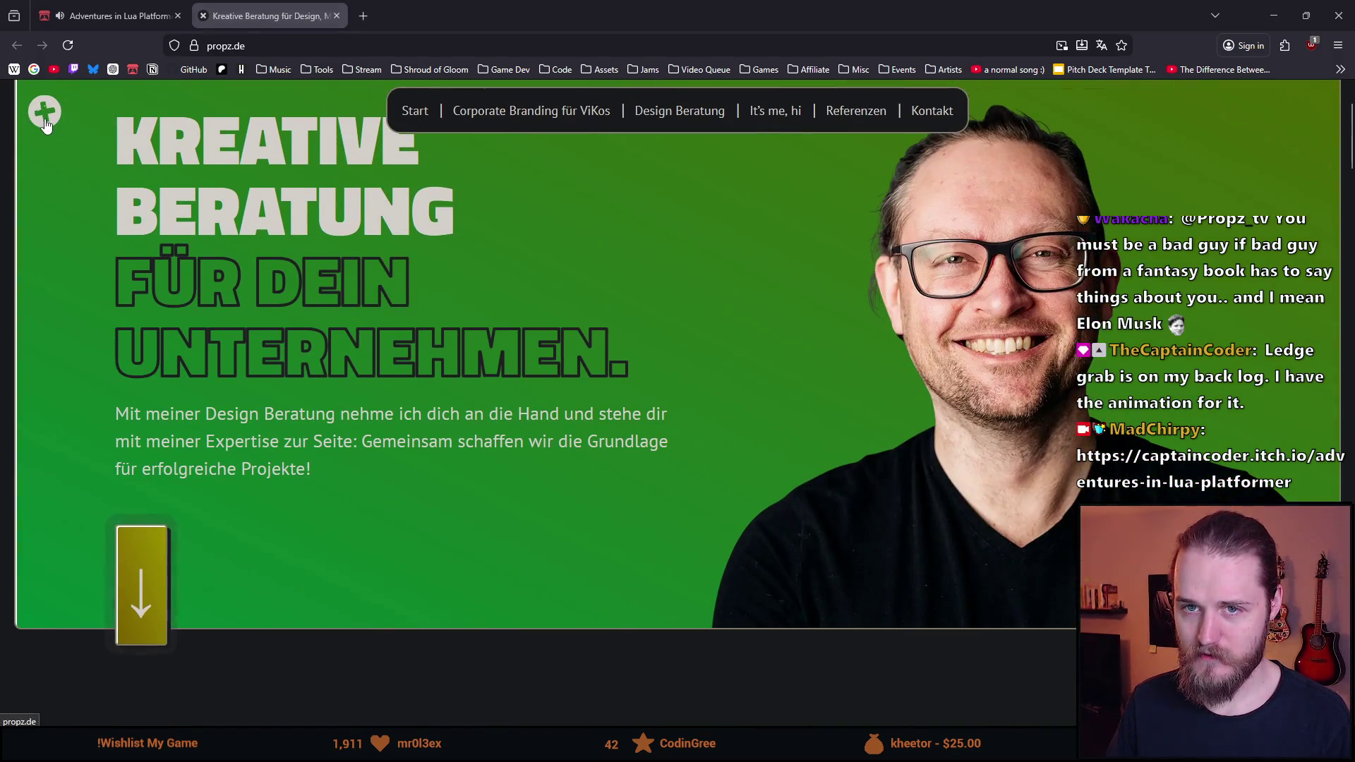
Reload the propz.de home page via the PROPZ logo and look over the 'Kreative Beratung' hero
click(45, 125)
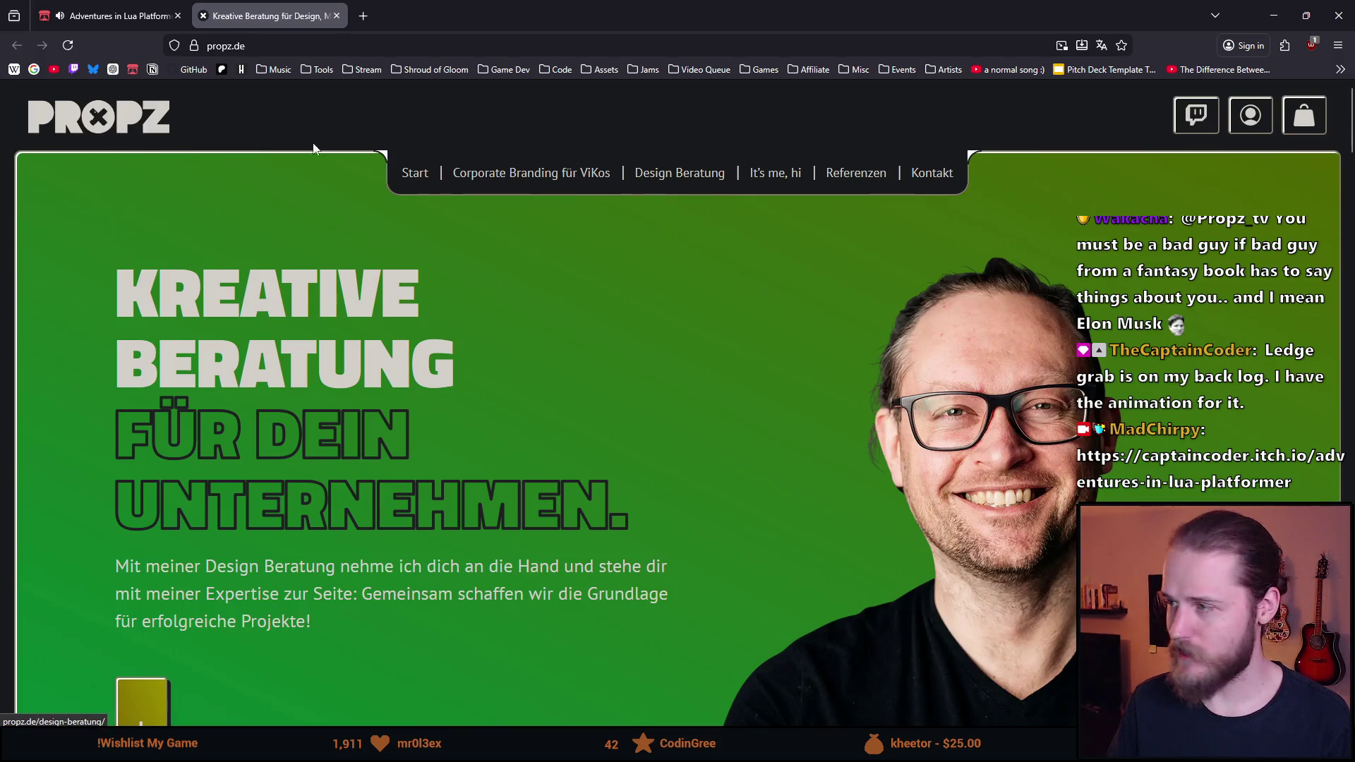
scroll(314, 148, down, 4)
scroll(458, 211, up, 4)
scroll(604, 266, down, 2)
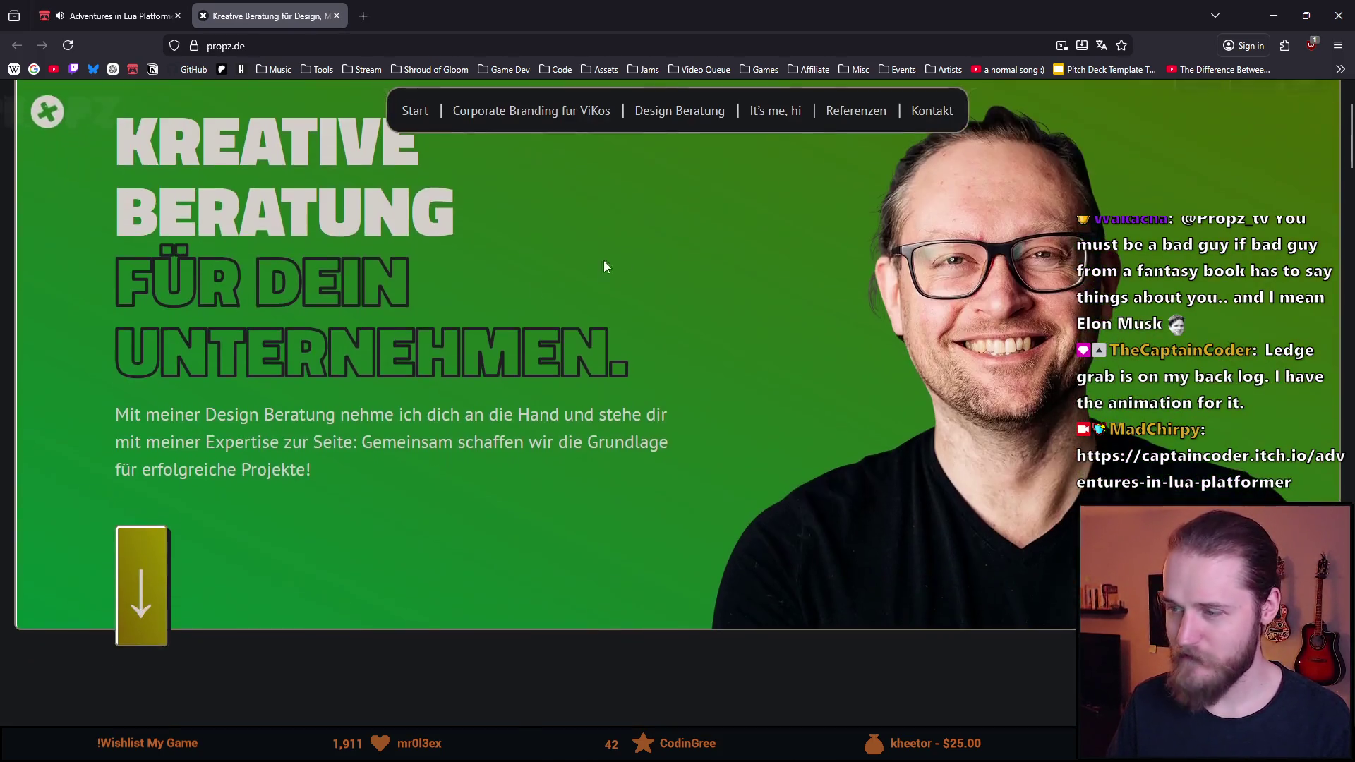
scroll(603, 266, up, 2)
scroll(302, 281, down, 1)
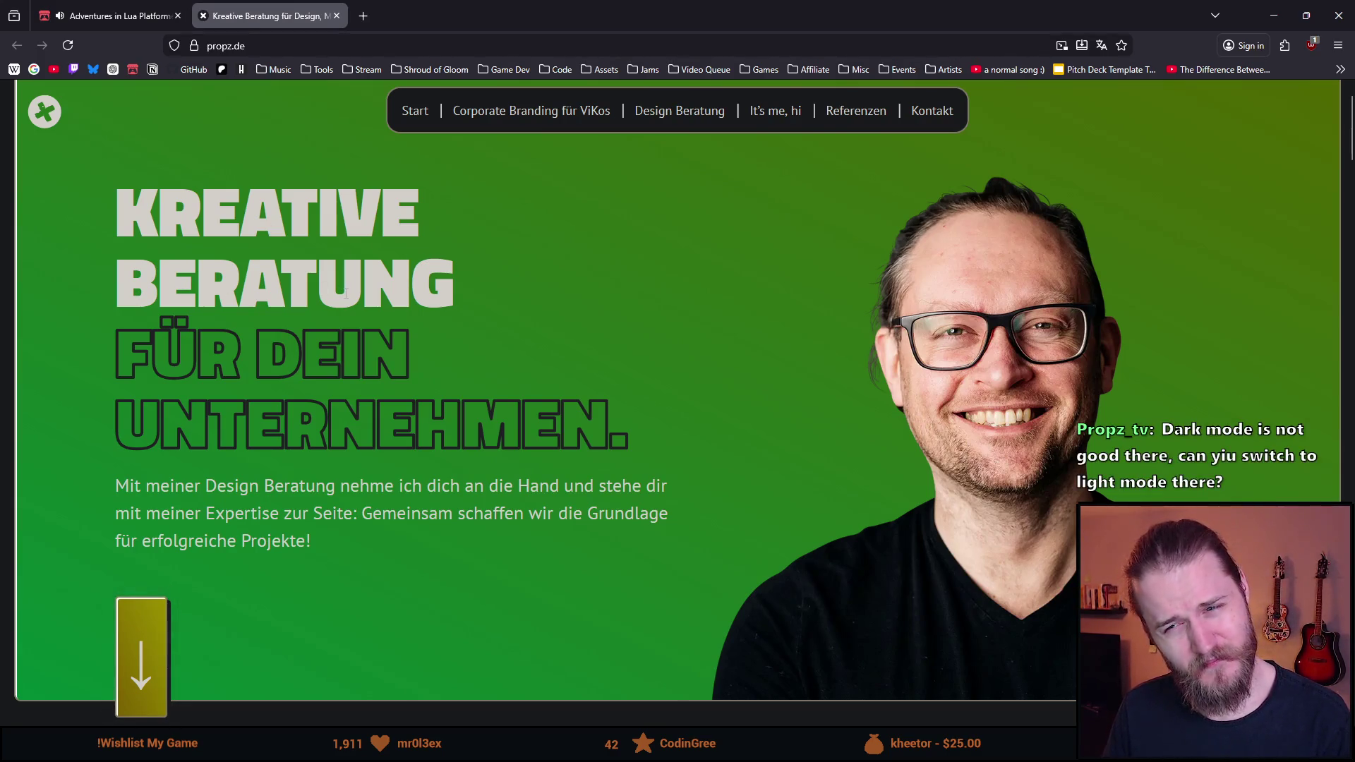
double_click(422, 292)
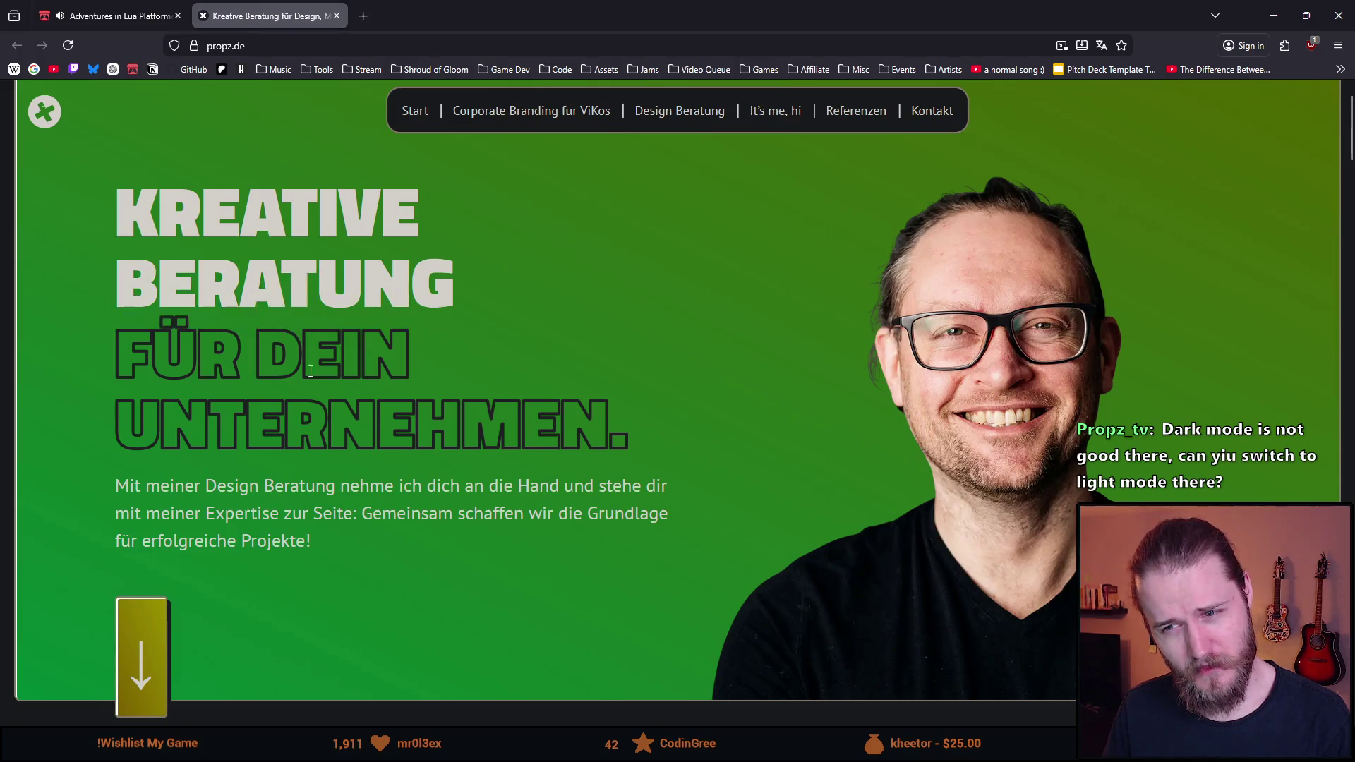
double_click(385, 341)
click(173, 438)
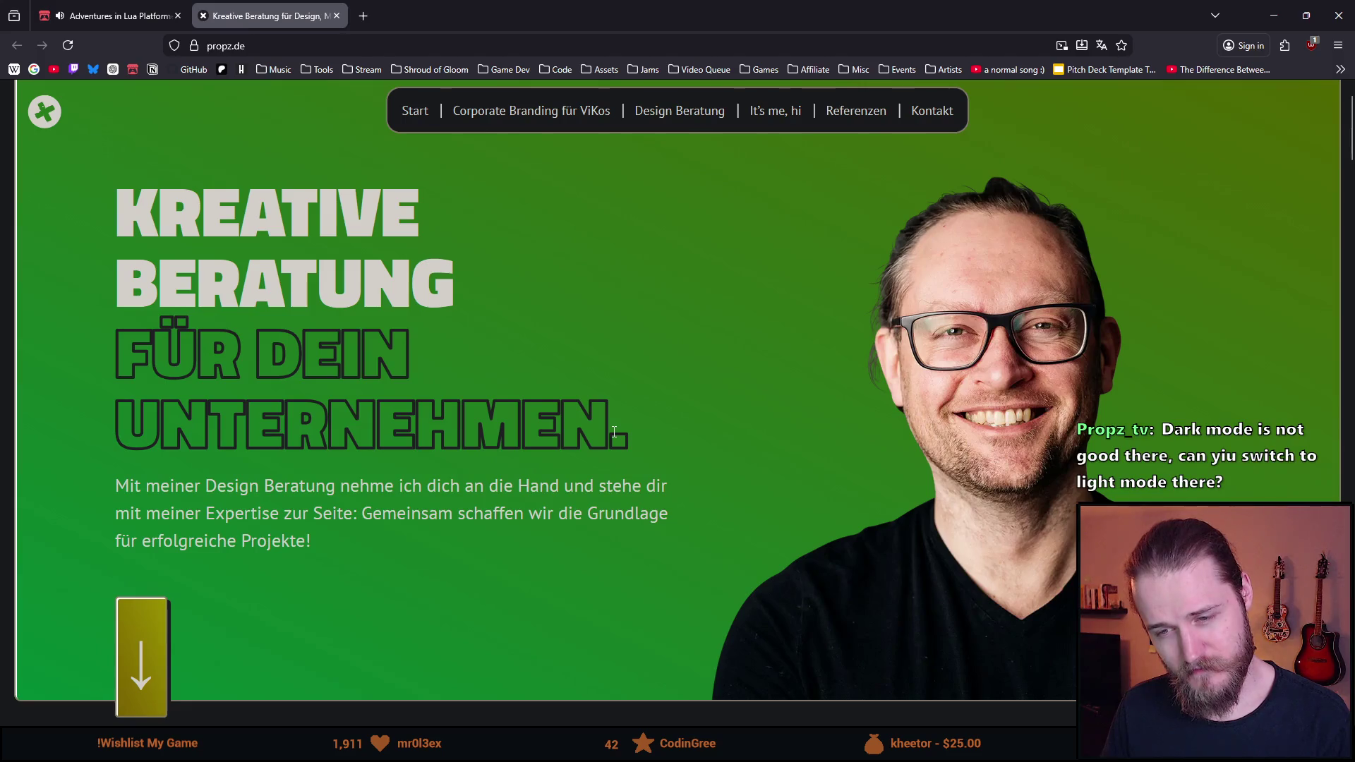
drag(611, 434, 117, 435)
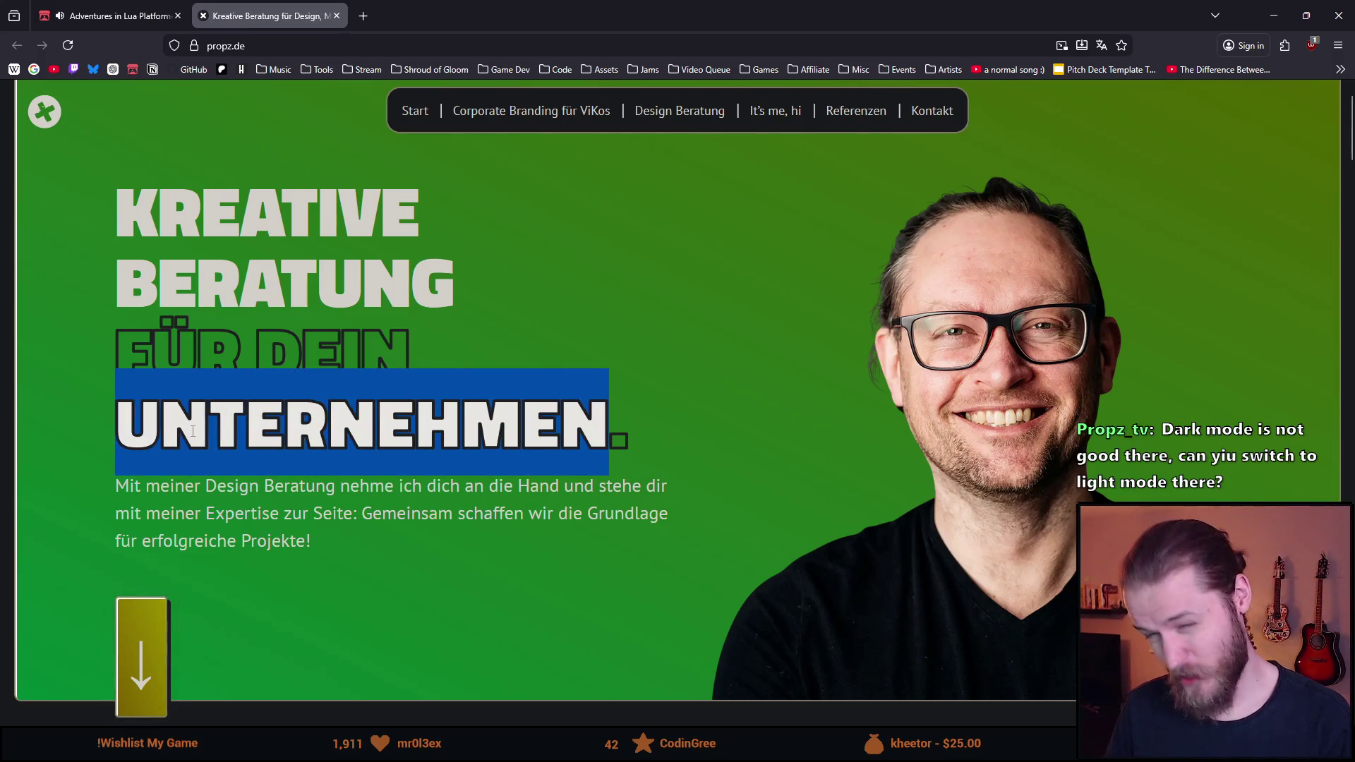
scroll(388, 417, down, 2)
scroll(357, 341, up, 1)
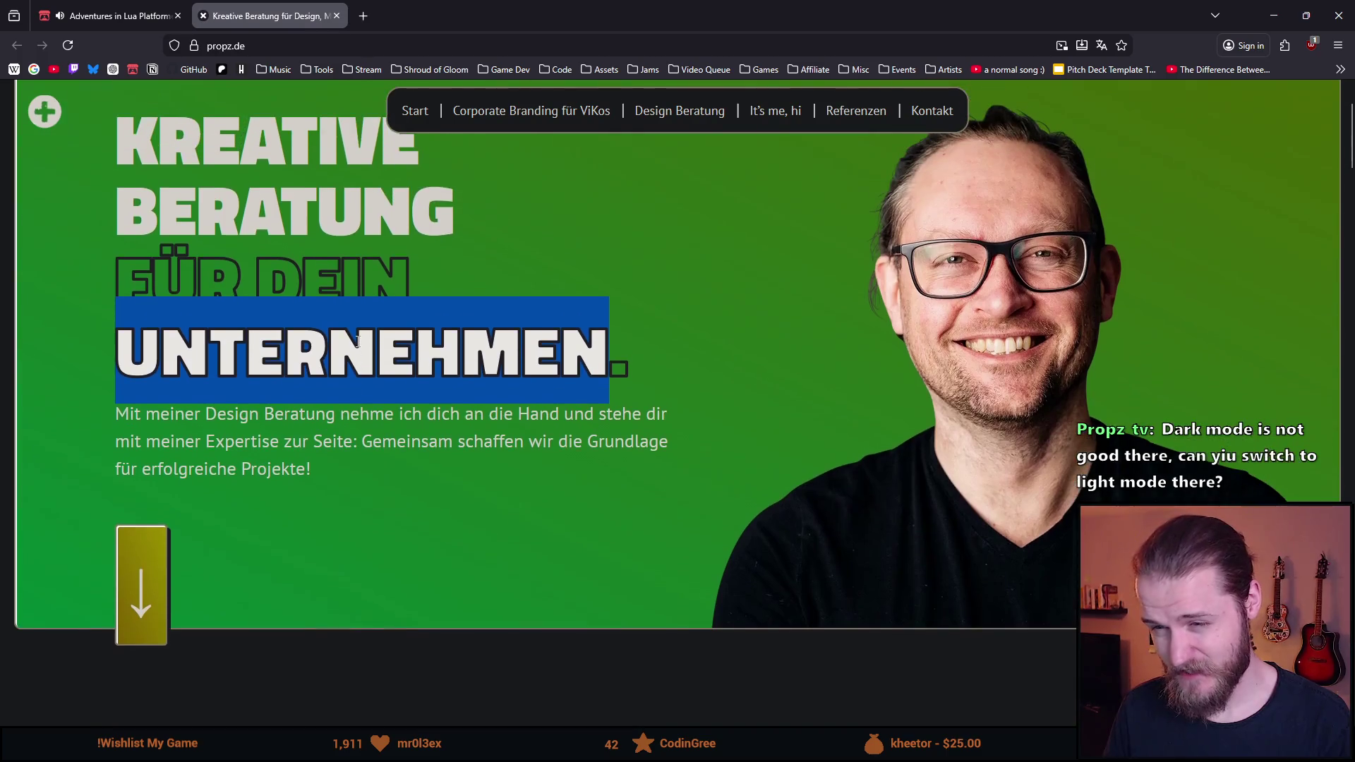
click(358, 342)
scroll(358, 341, up, 3)
mouse_move(157, 359)
mouse_down()
mouse_move(462, 361)
mouse_move(128, 366)
mouse_move(416, 362)
mouse_move(136, 353)
mouse_up()
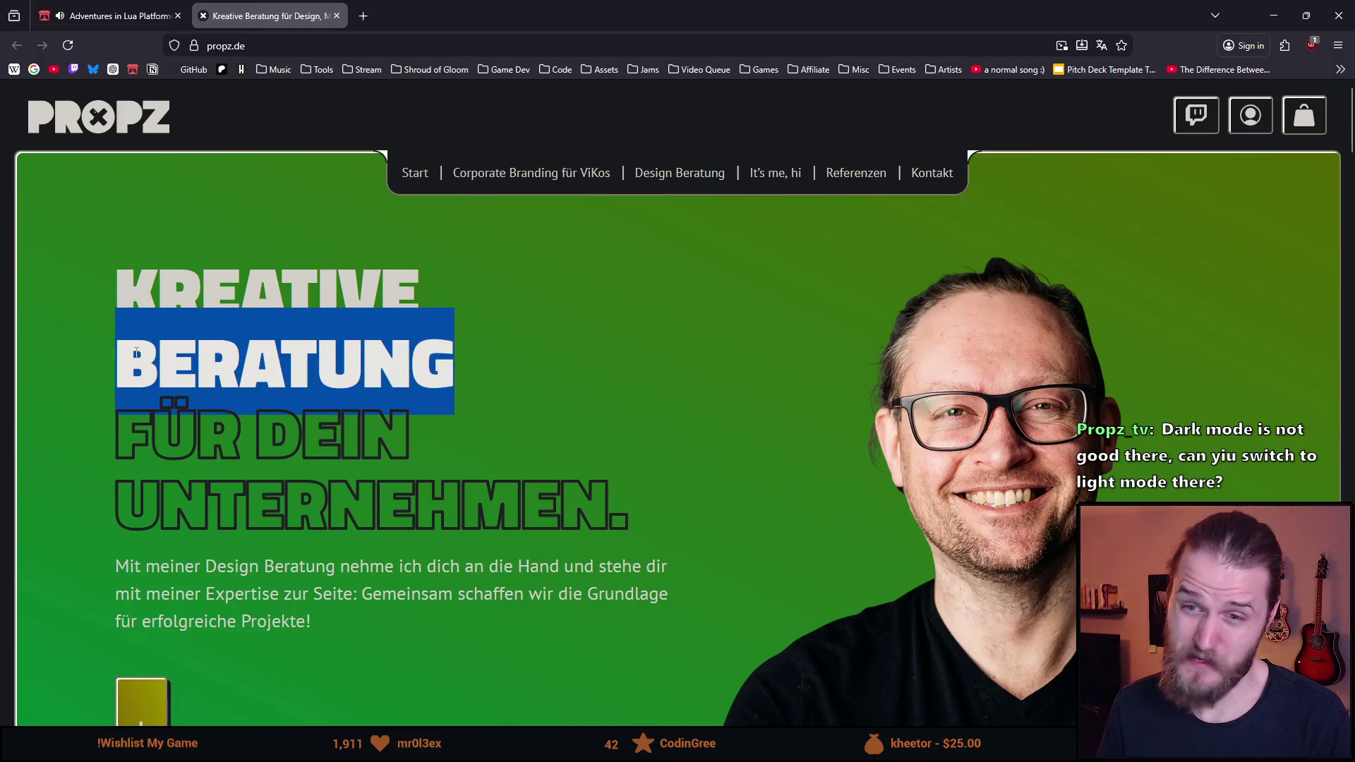
double_click(268, 289)
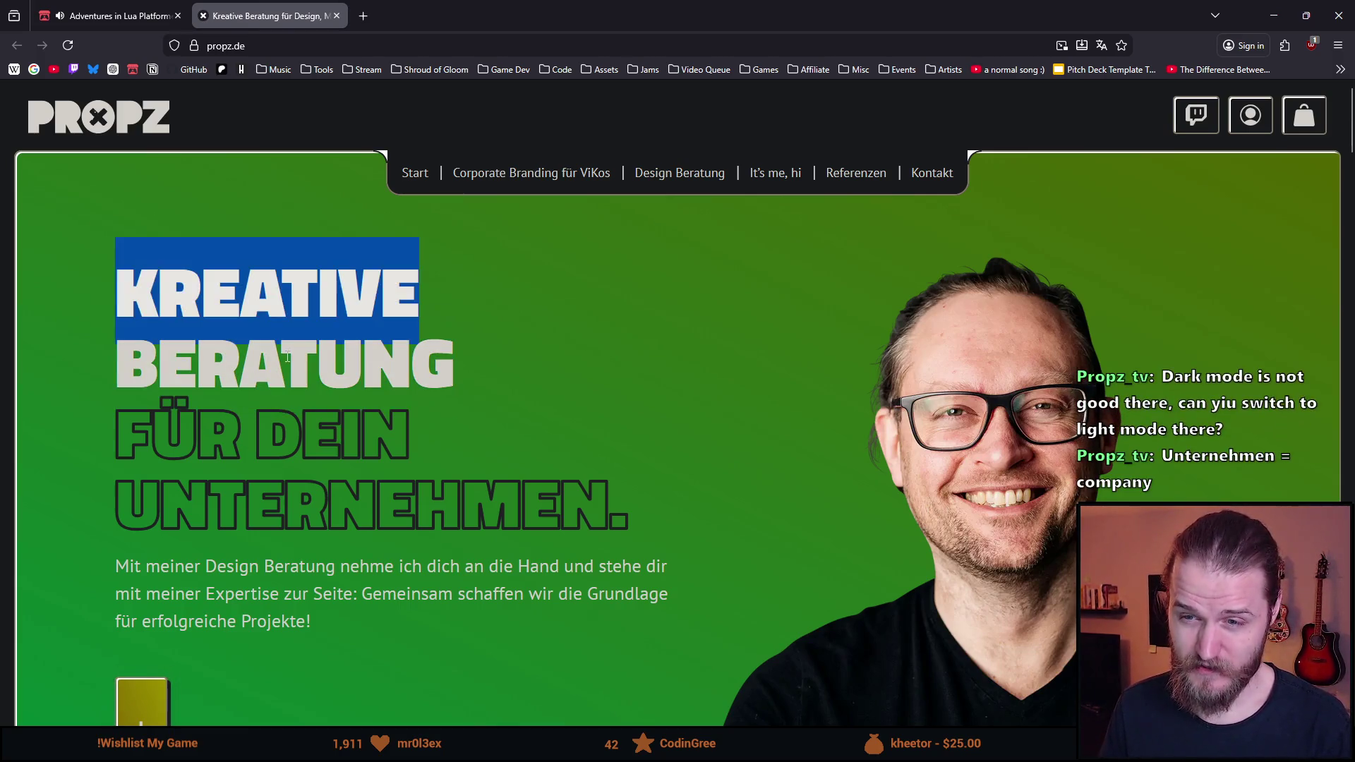
double_click(288, 358)
click(182, 454)
drag(117, 498, 516, 511)
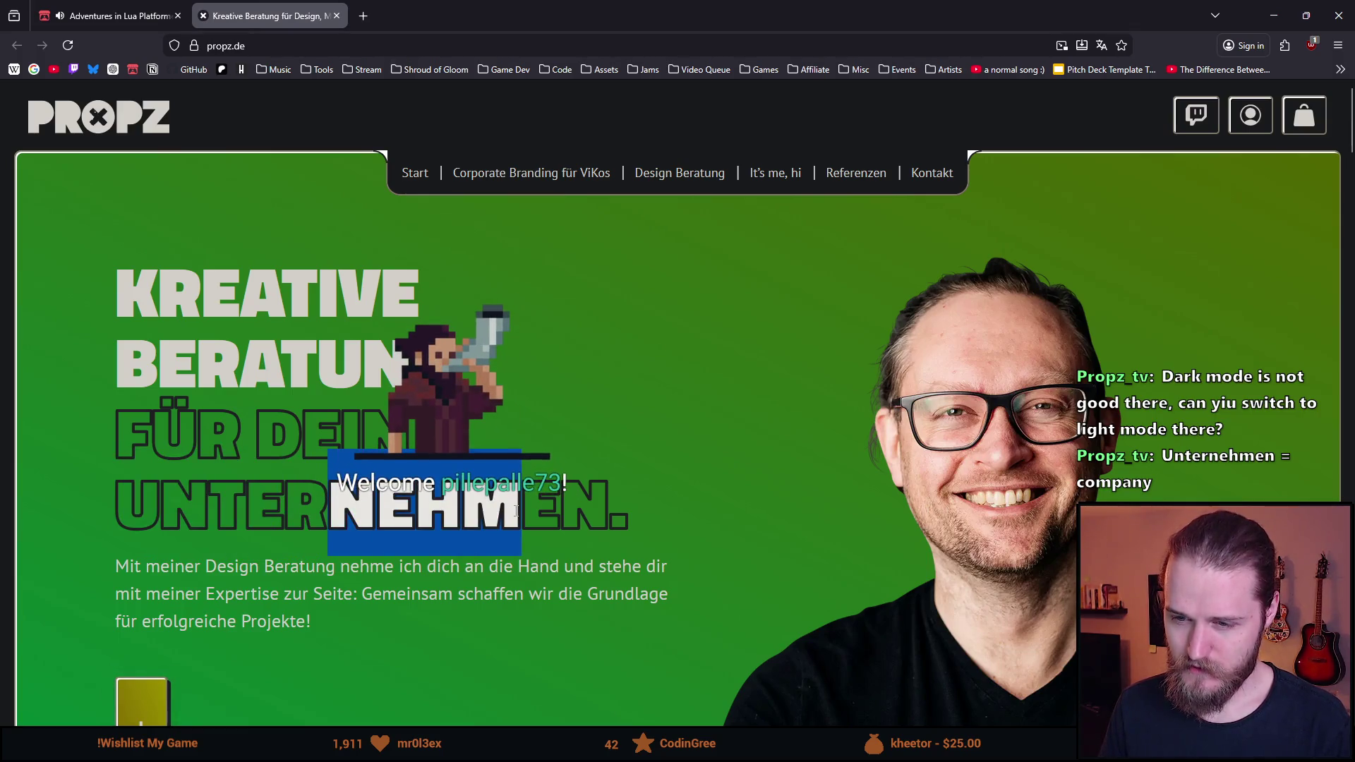
right_click(516, 509)
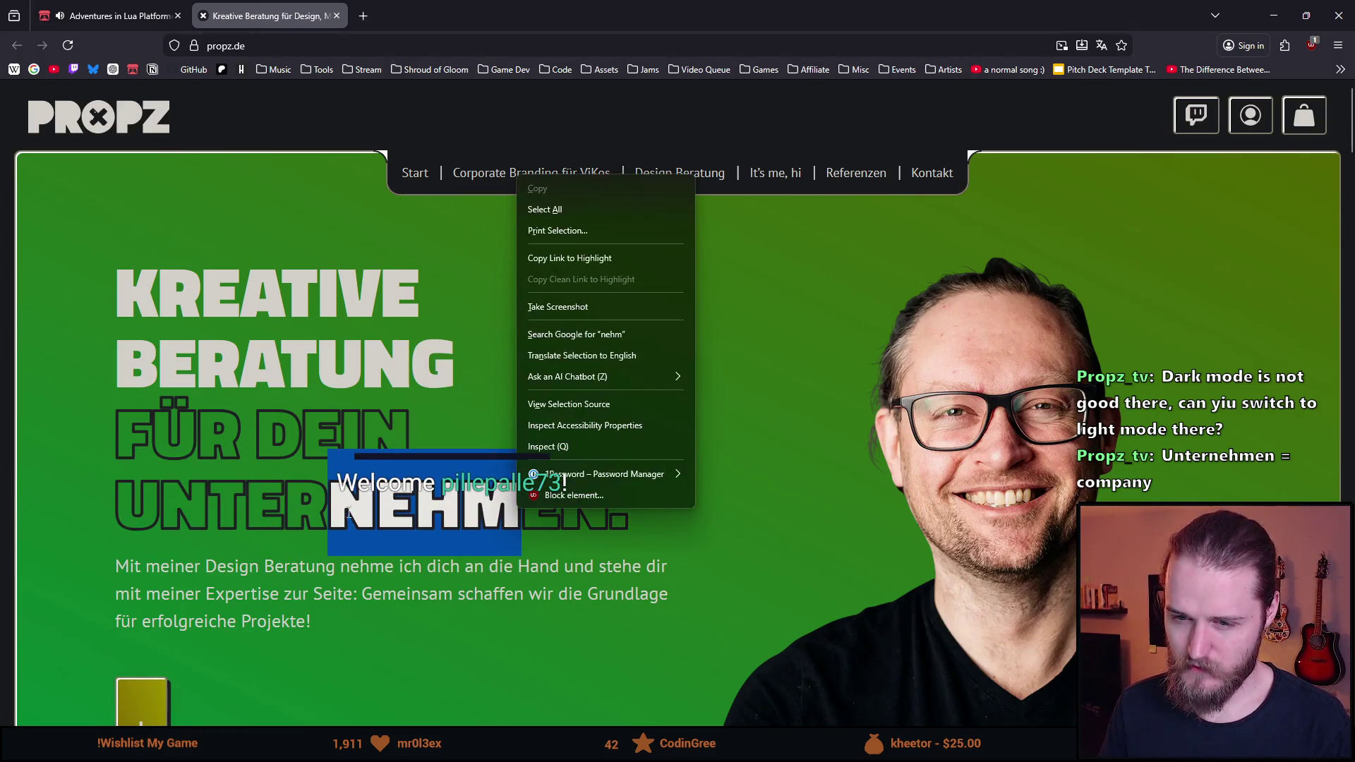
click(517, 508)
drag(105, 520, 621, 515)
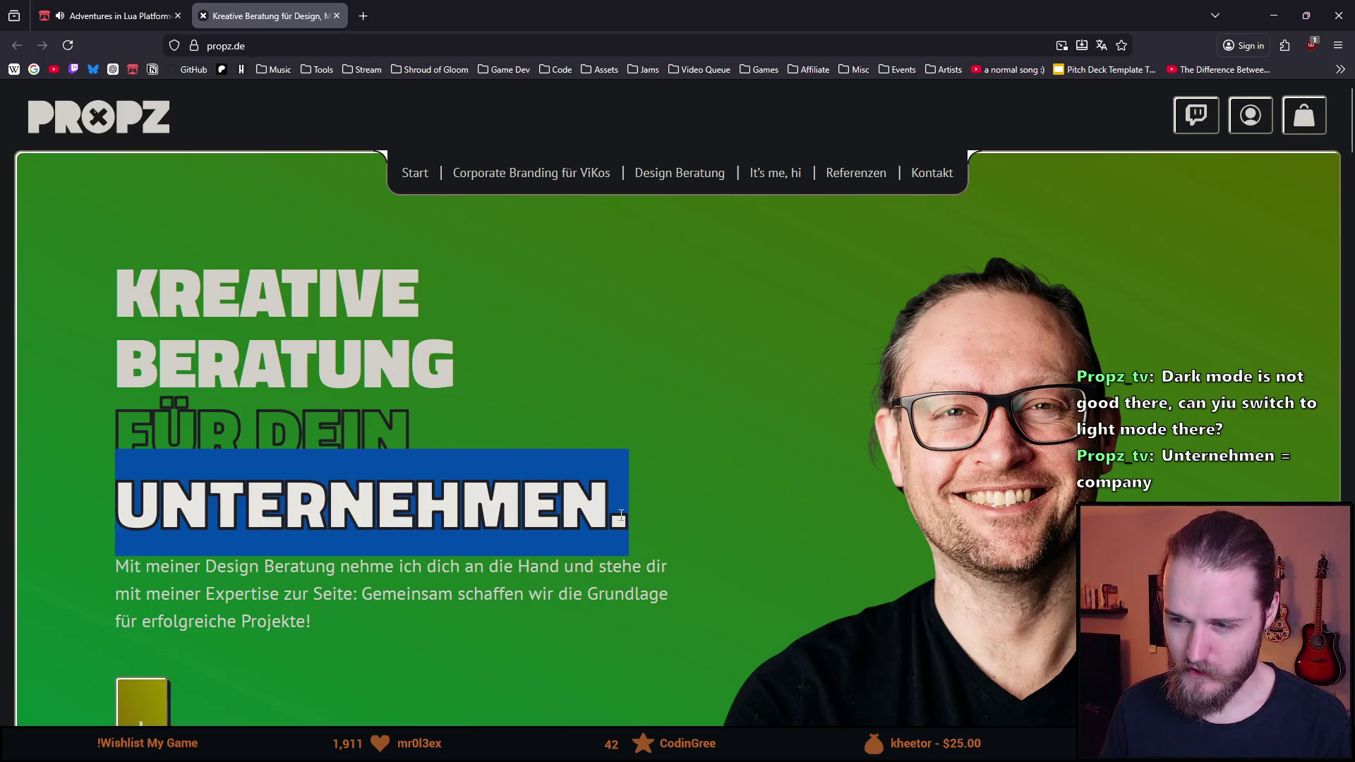
click(190, 326)
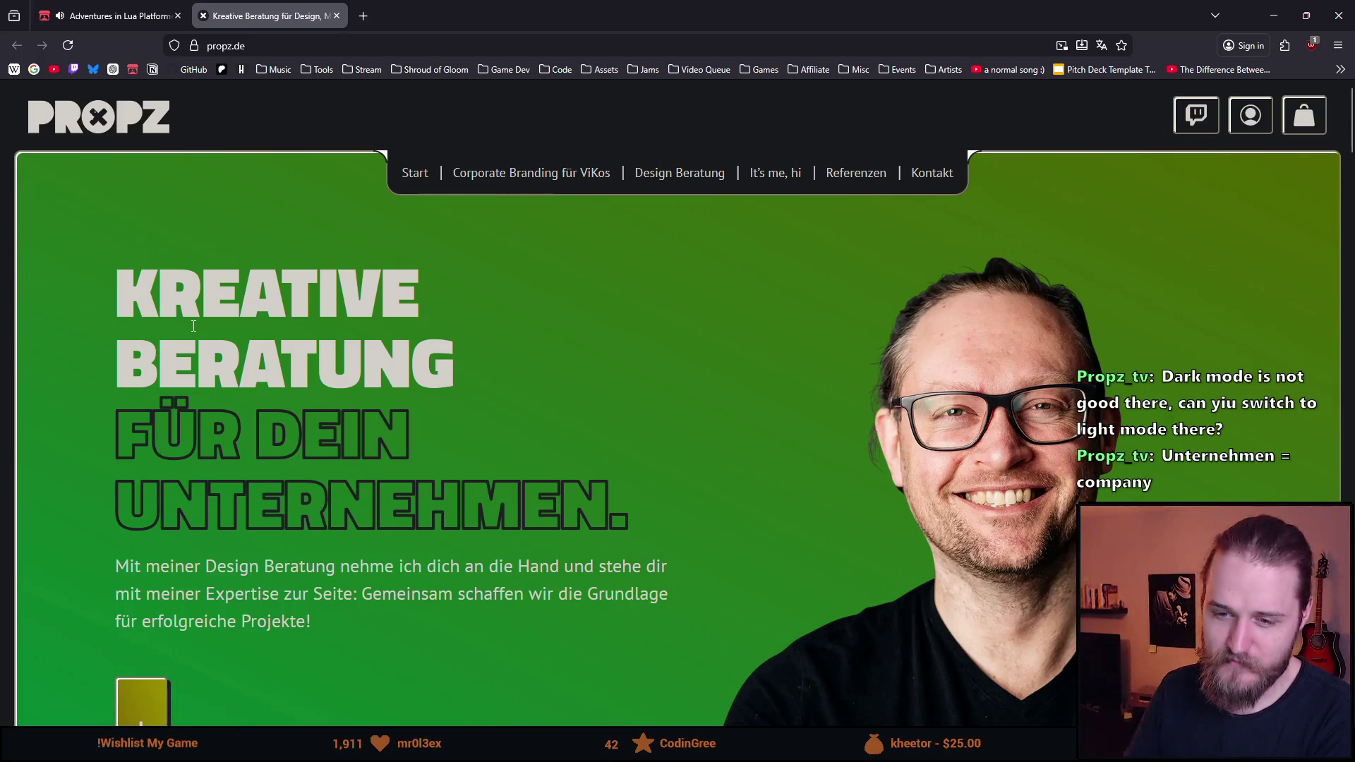
scroll(206, 377, down, 1)
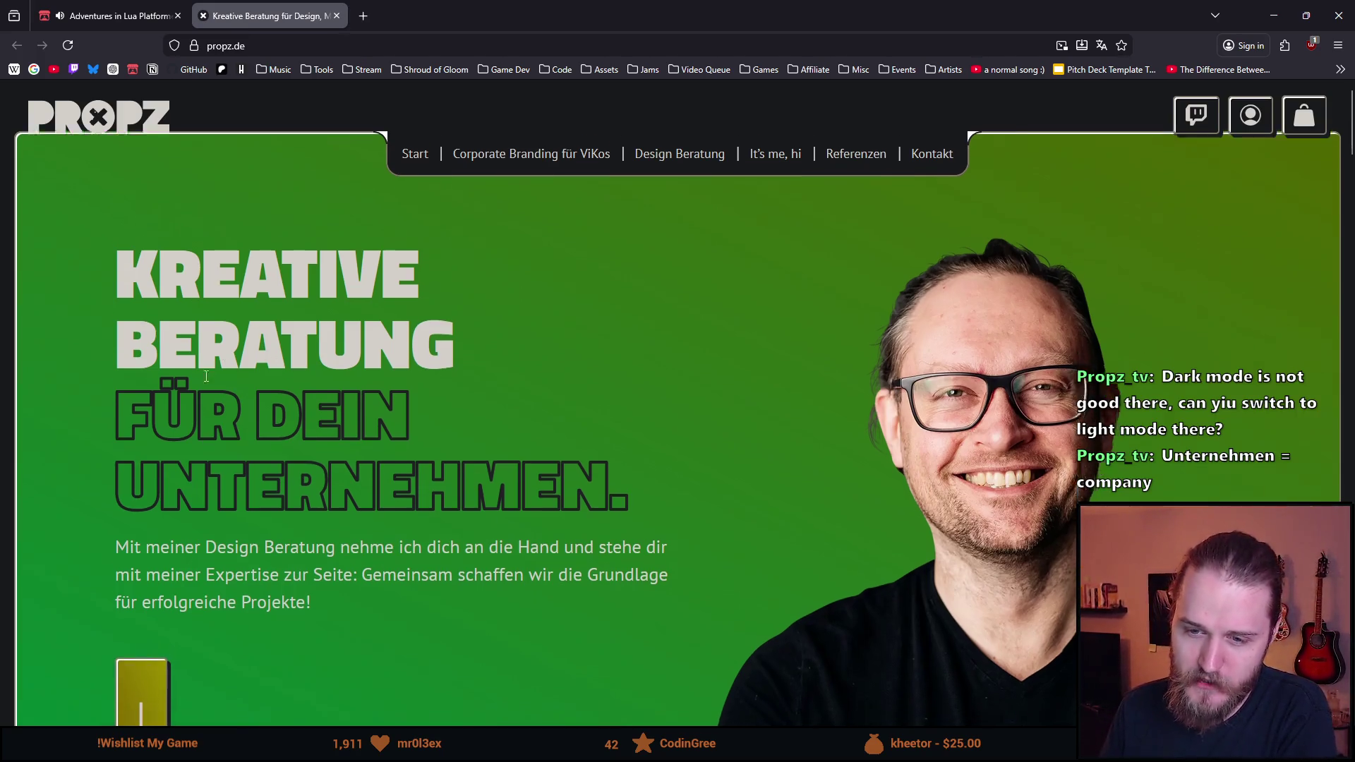
scroll(206, 376, down, 2)
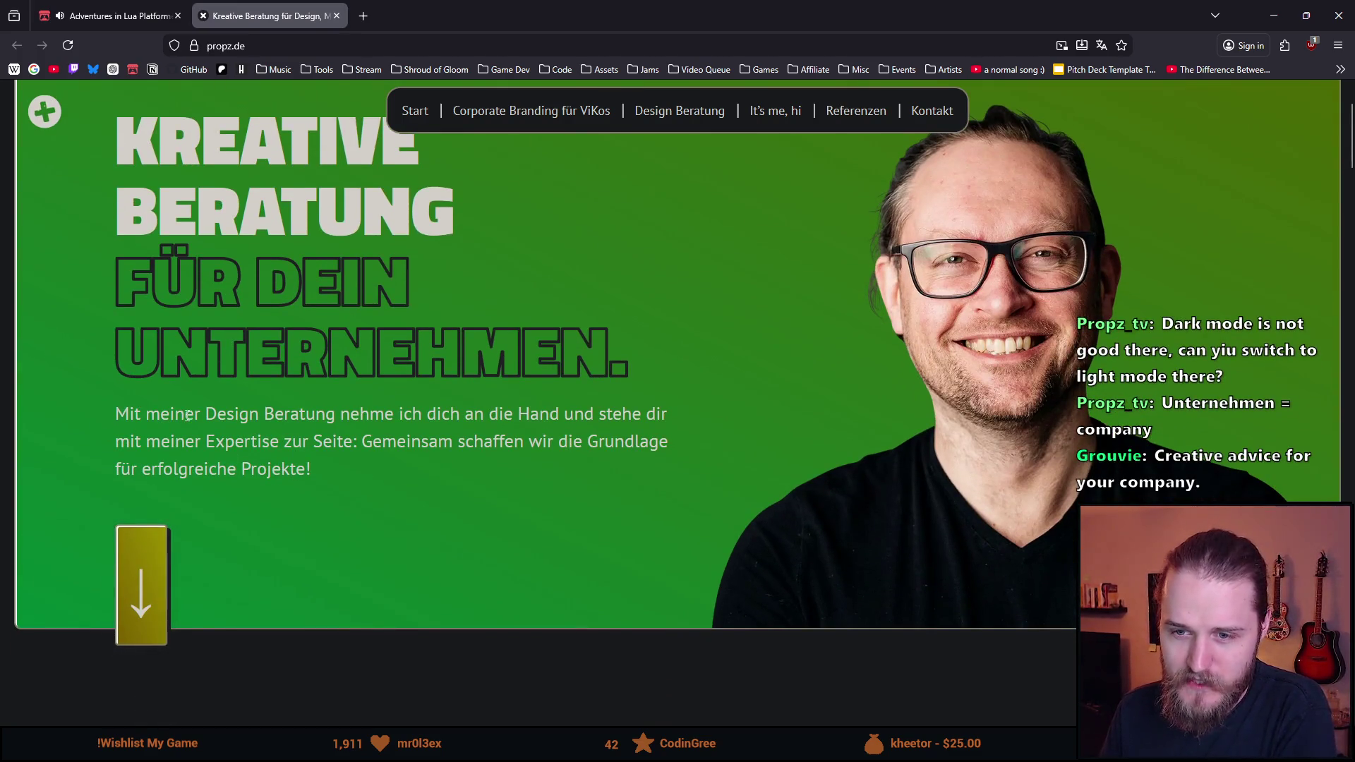
double_click(374, 415)
click(442, 418)
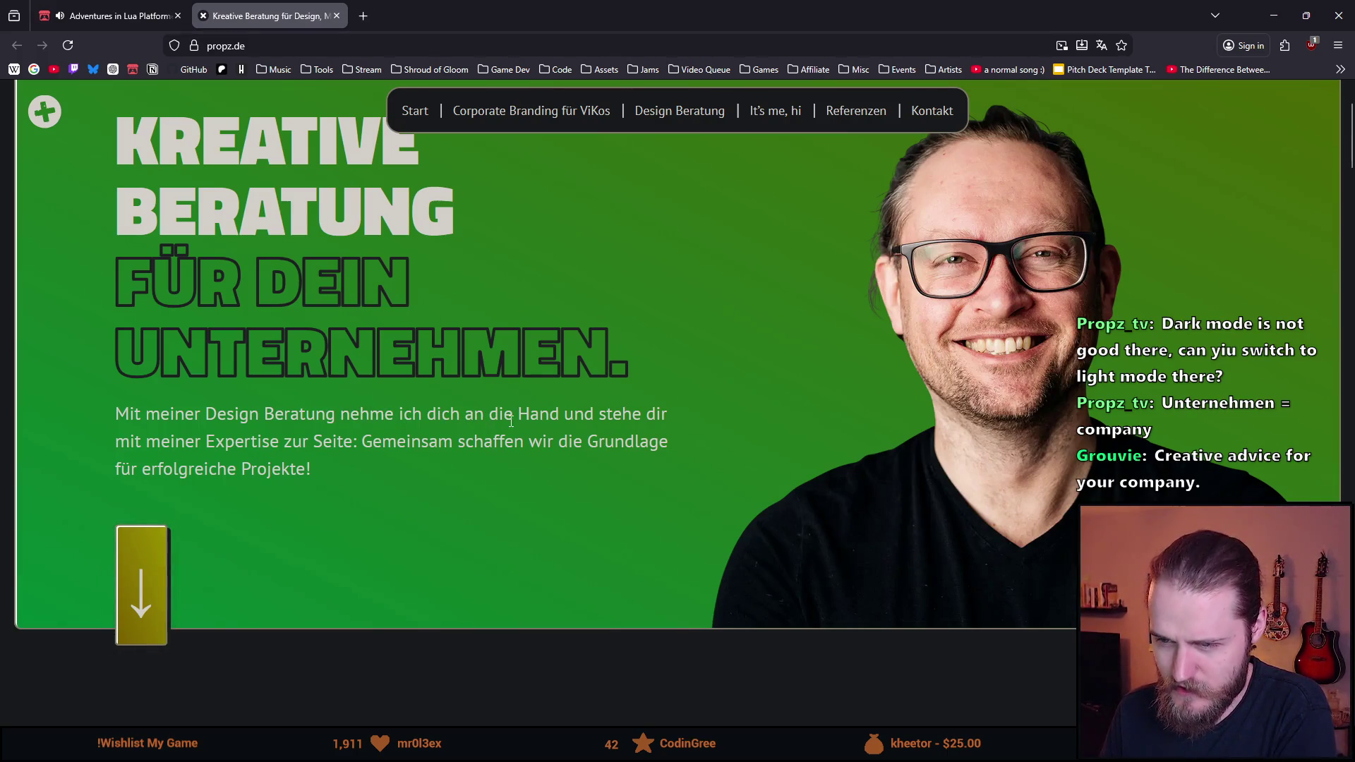
double_click(538, 416)
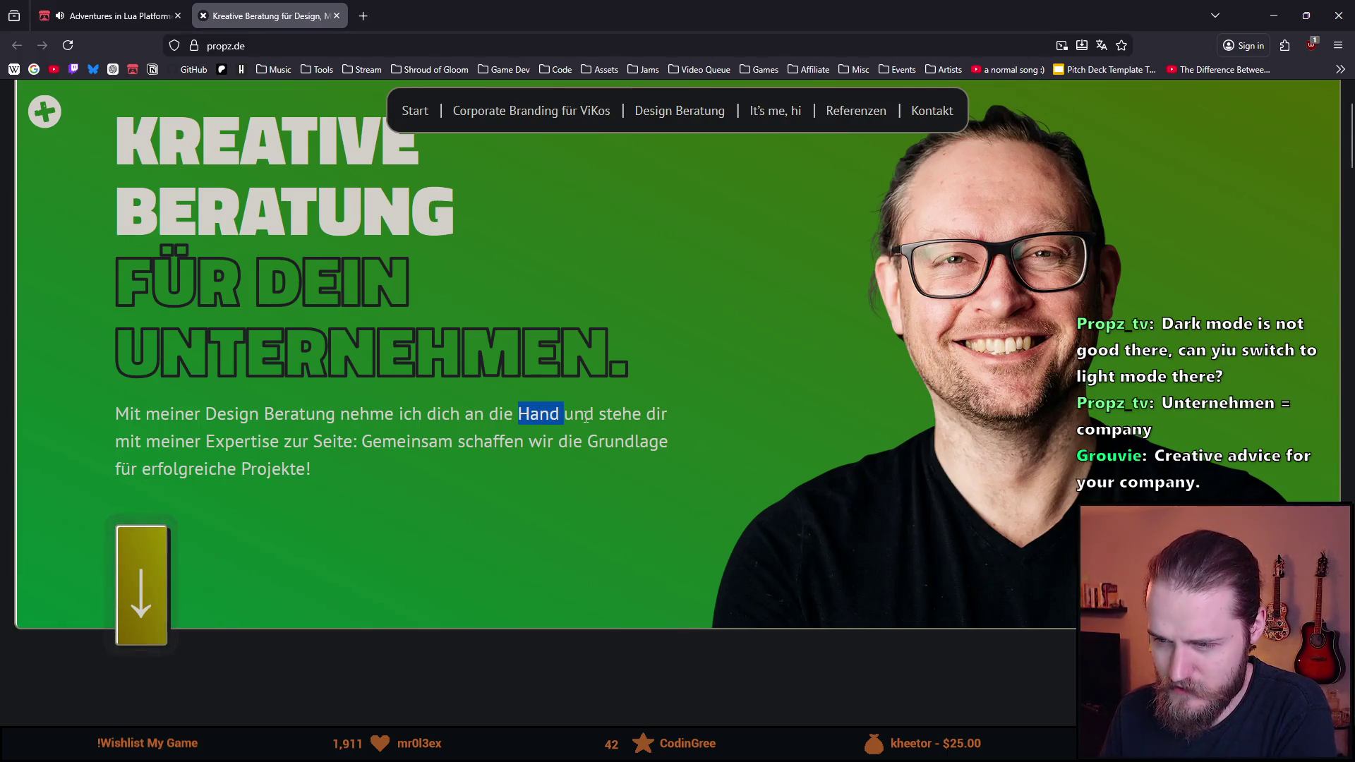
click(196, 437)
double_click(233, 441)
click(290, 448)
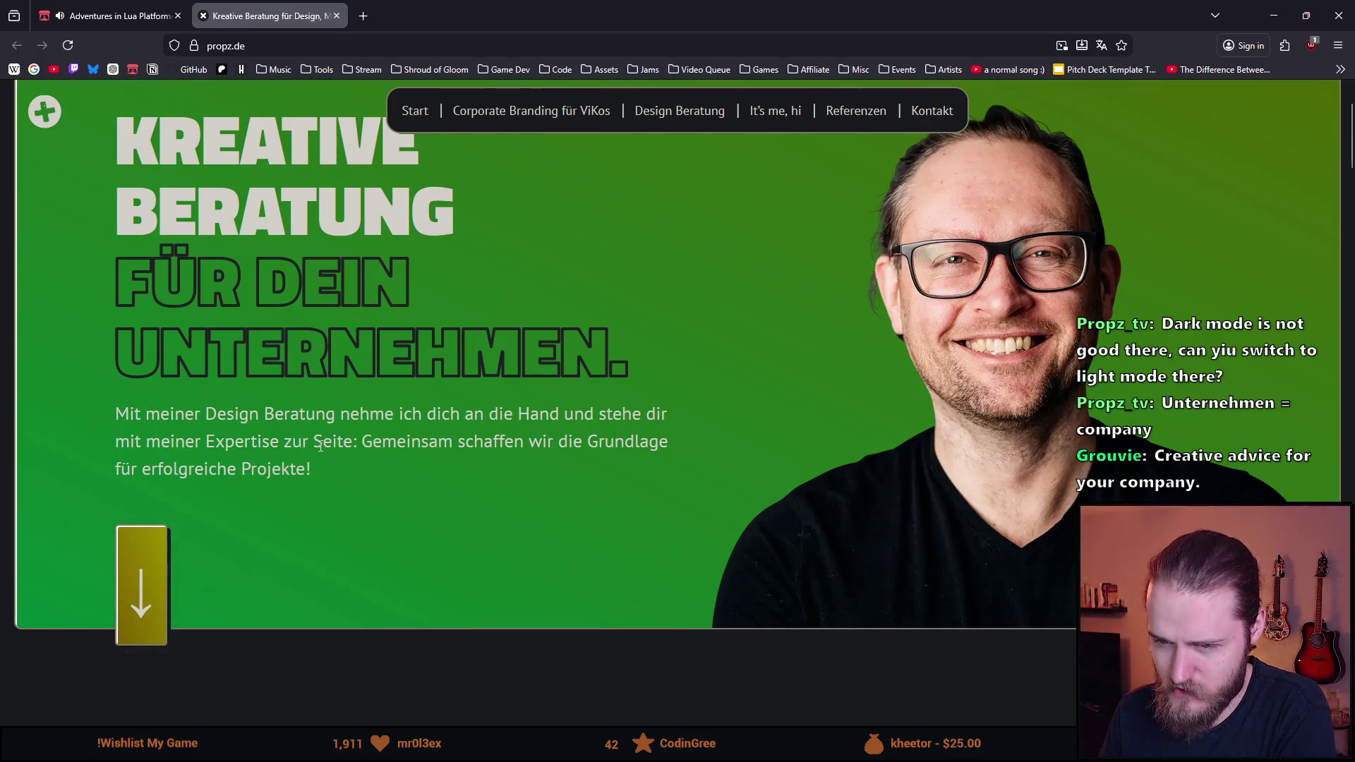
double_click(330, 444)
click(215, 446)
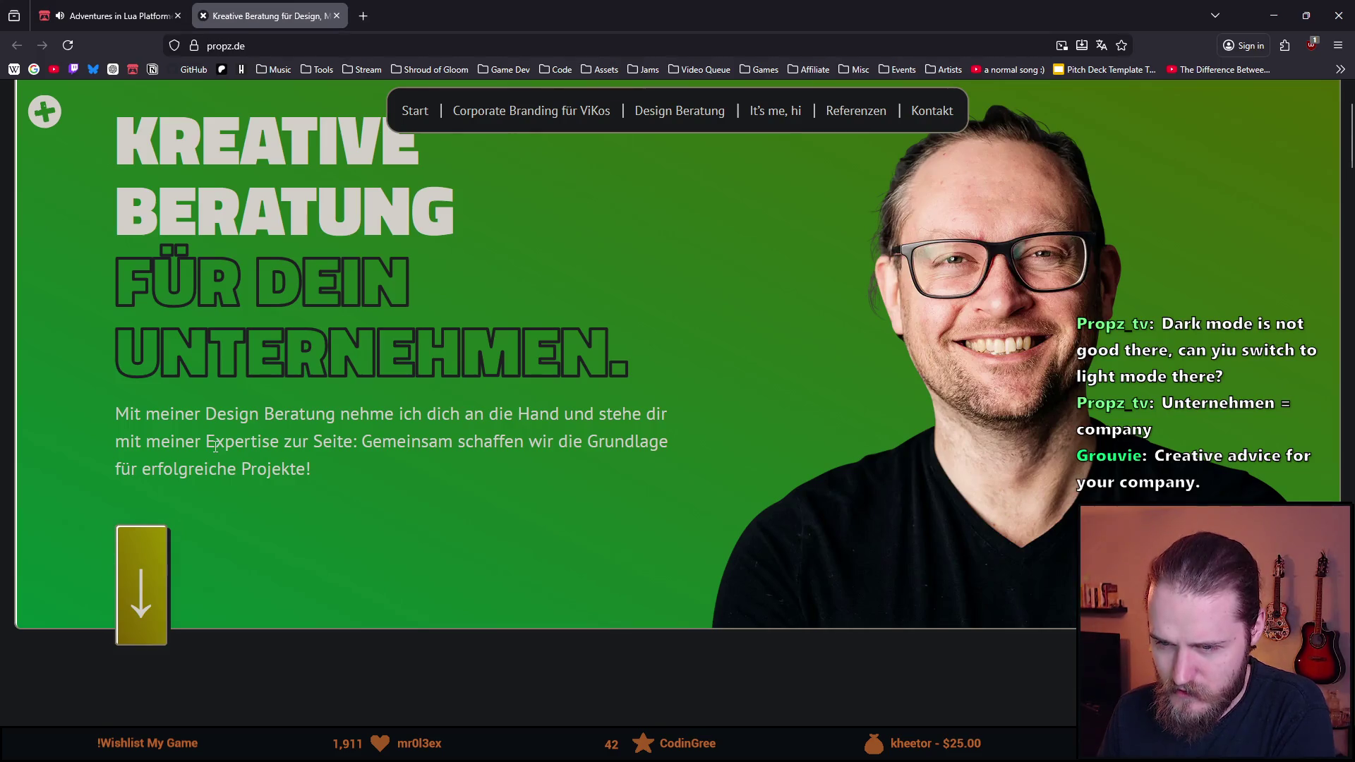
double_click(329, 445)
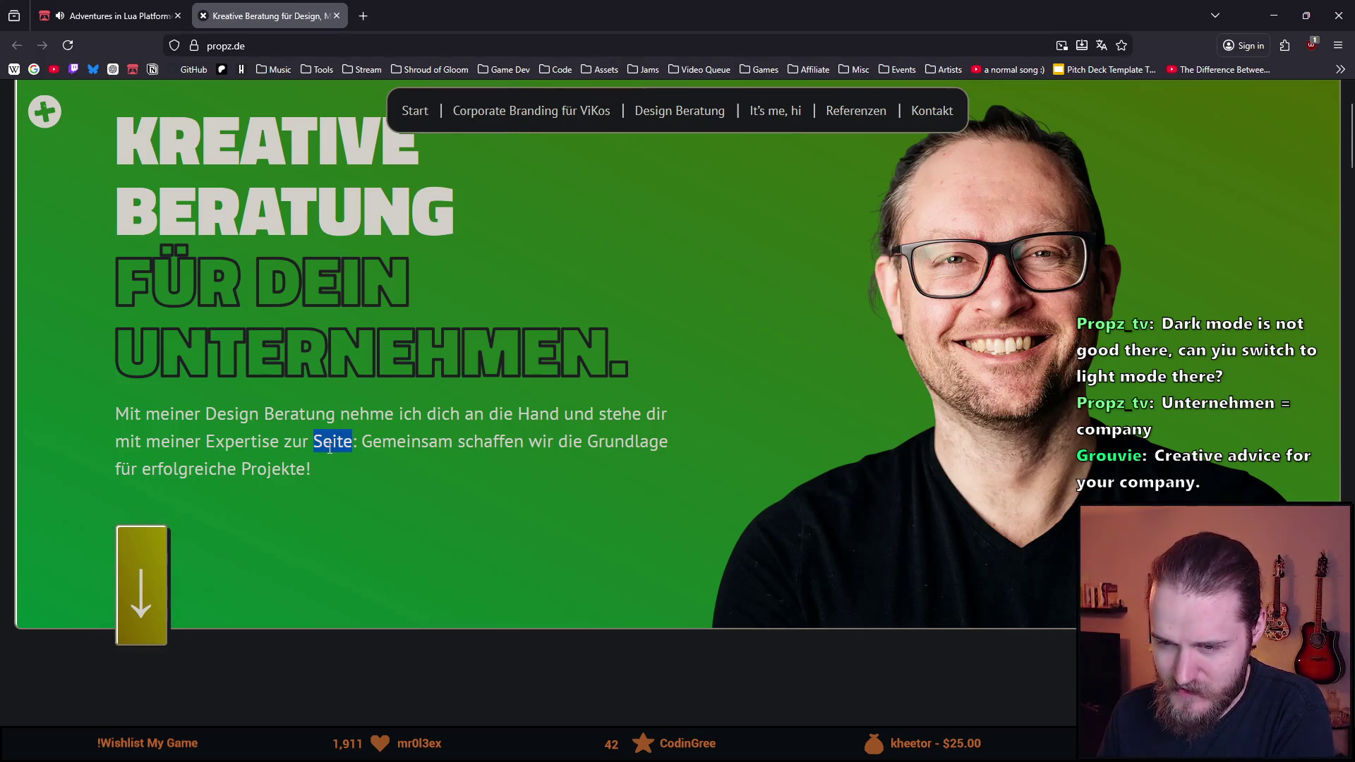
click(330, 446)
double_click(329, 444)
double_click(357, 441)
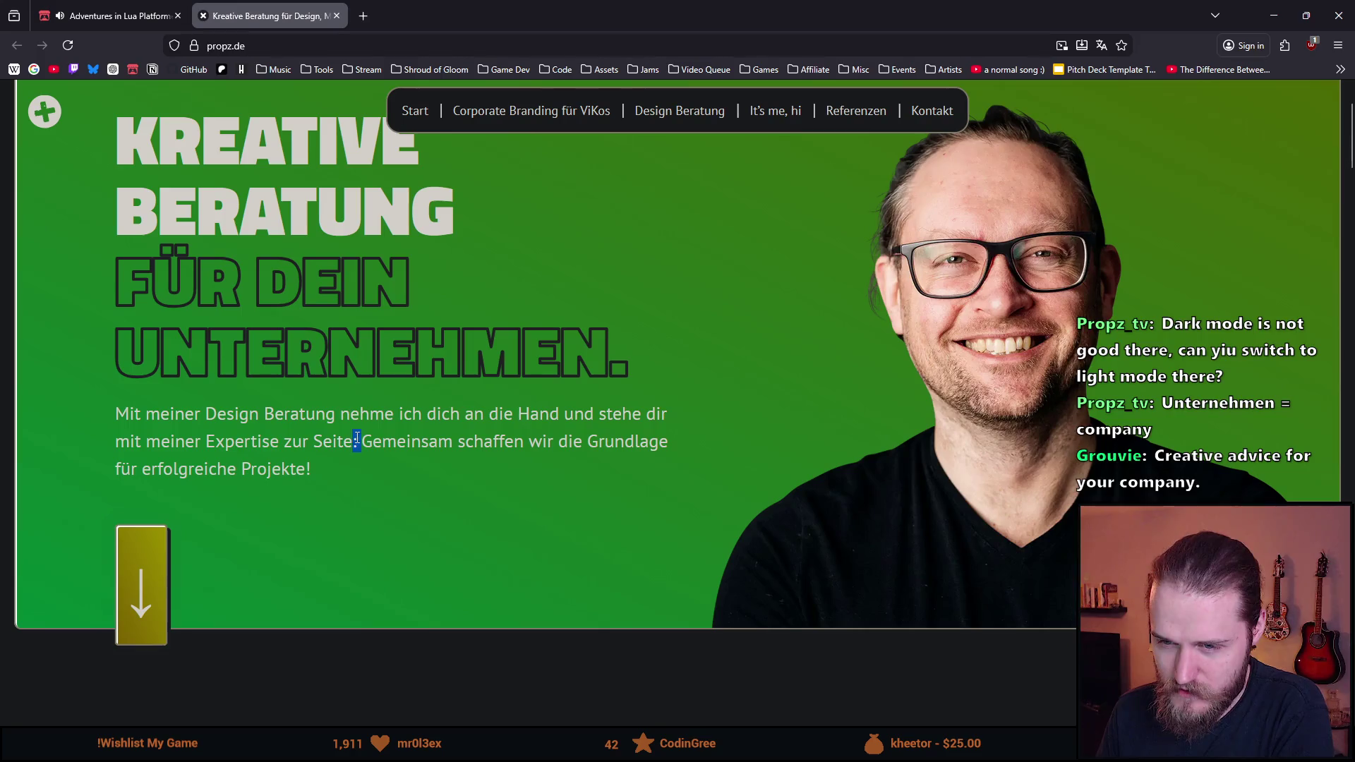
double_click(253, 441)
click(253, 441)
double_click(254, 441)
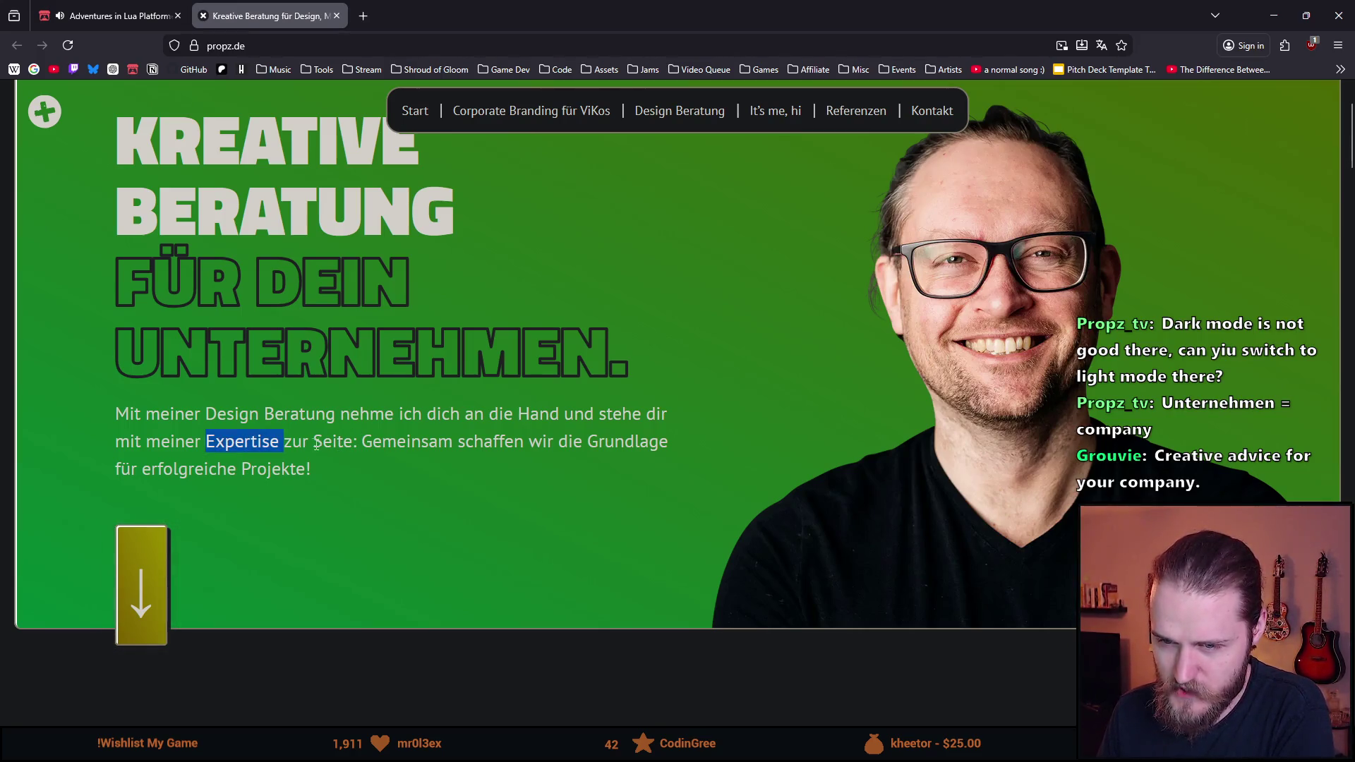
click(317, 443)
double_click(129, 441)
click(197, 444)
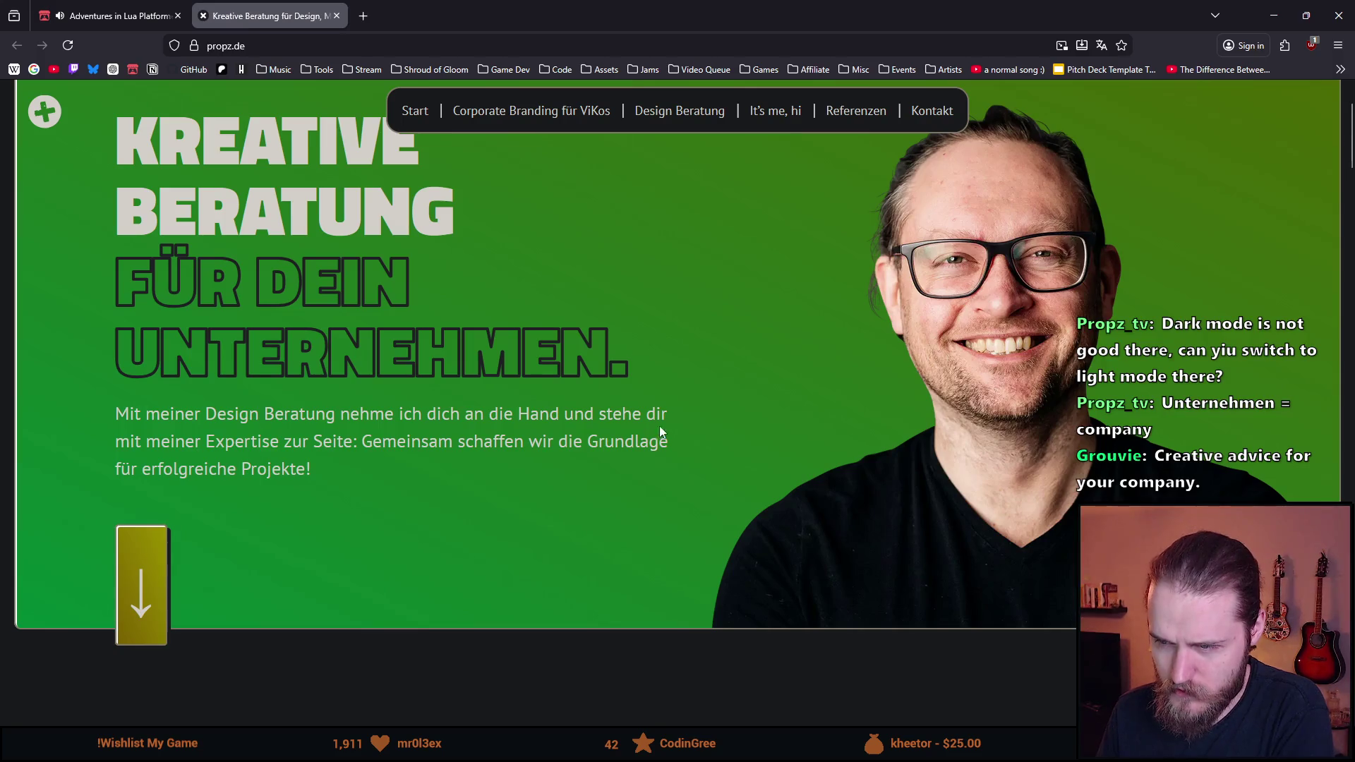
double_click(170, 437)
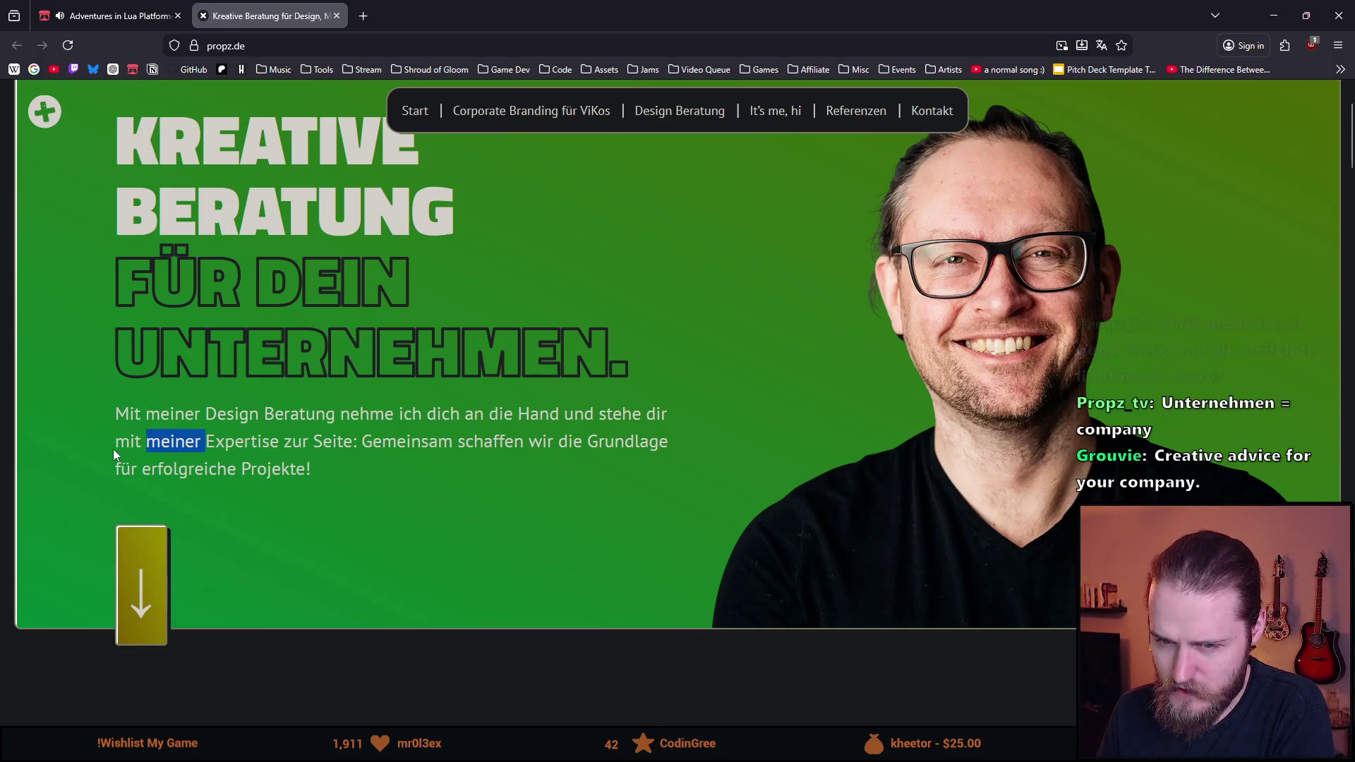
double_click(127, 443)
click(173, 441)
double_click(173, 441)
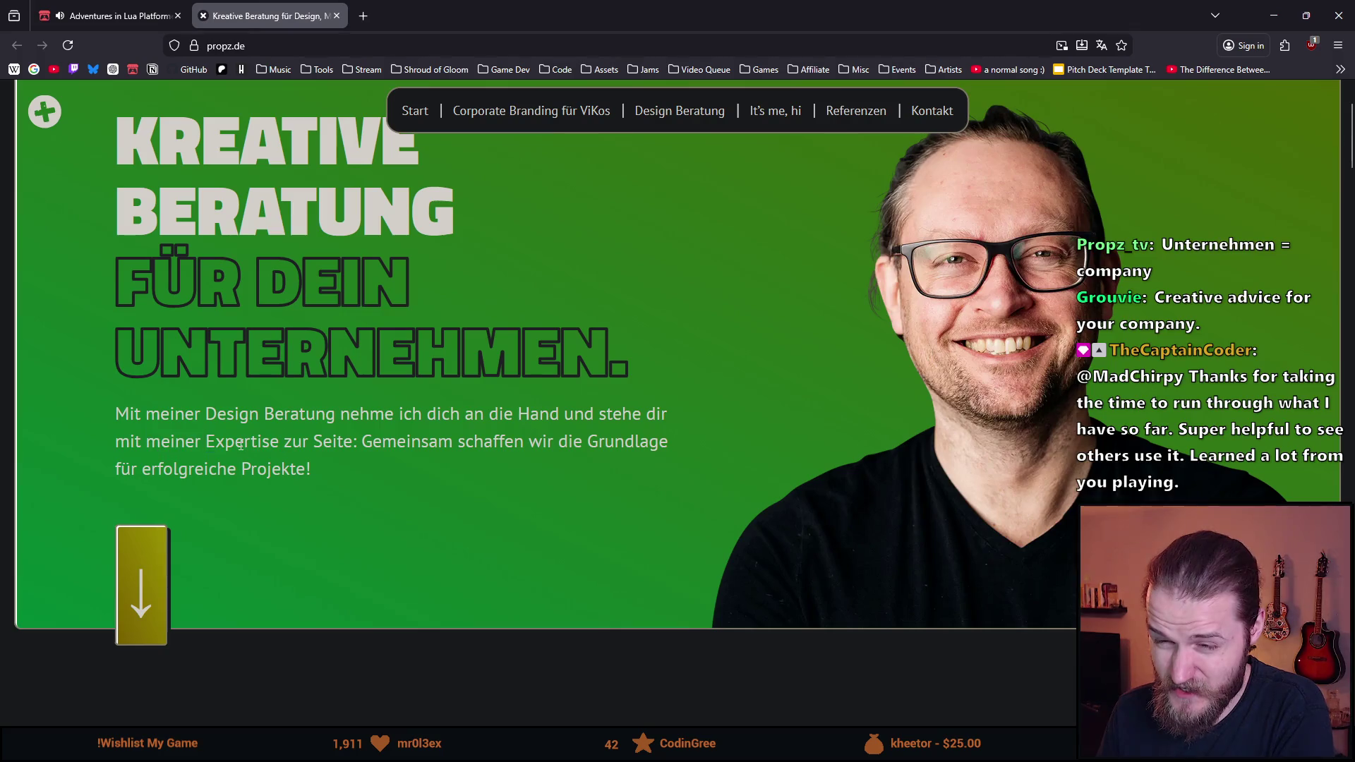
double_click(263, 443)
double_click(302, 443)
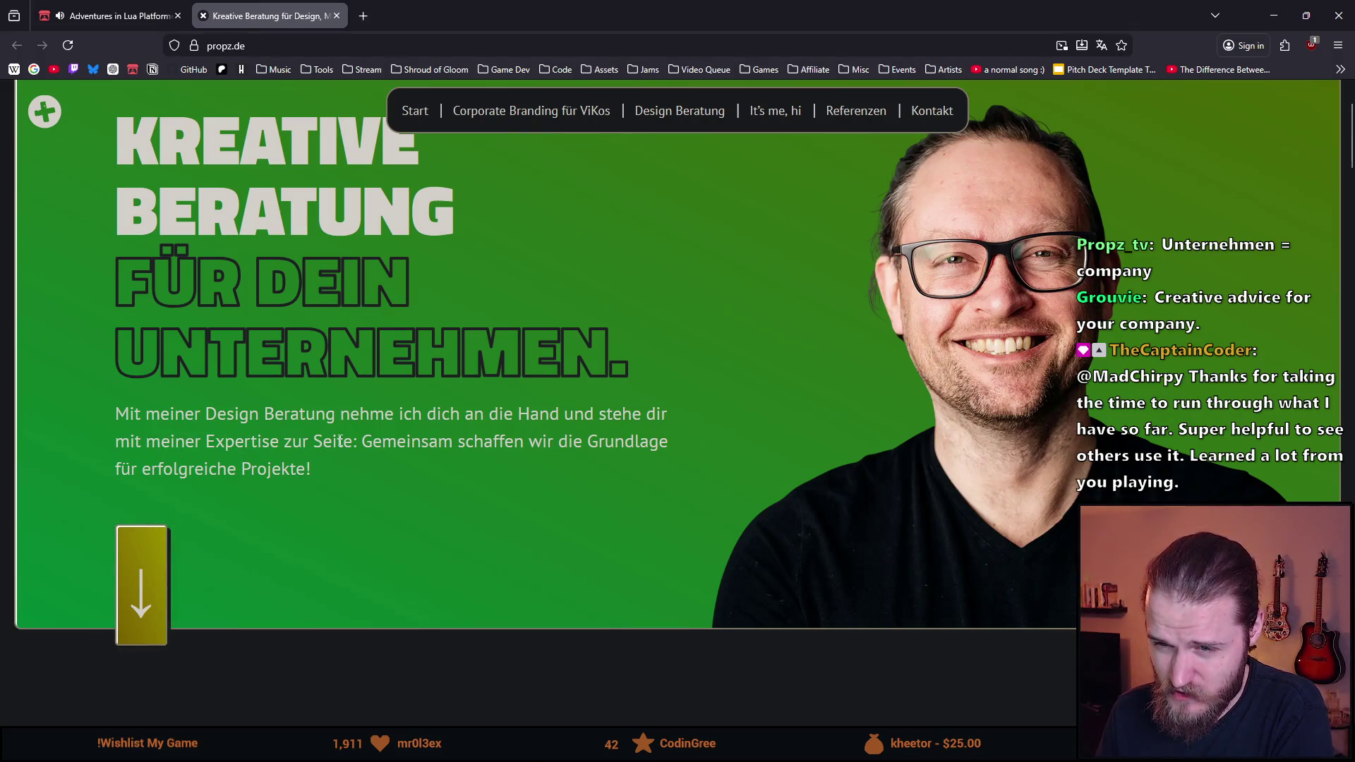
double_click(332, 443)
click(280, 436)
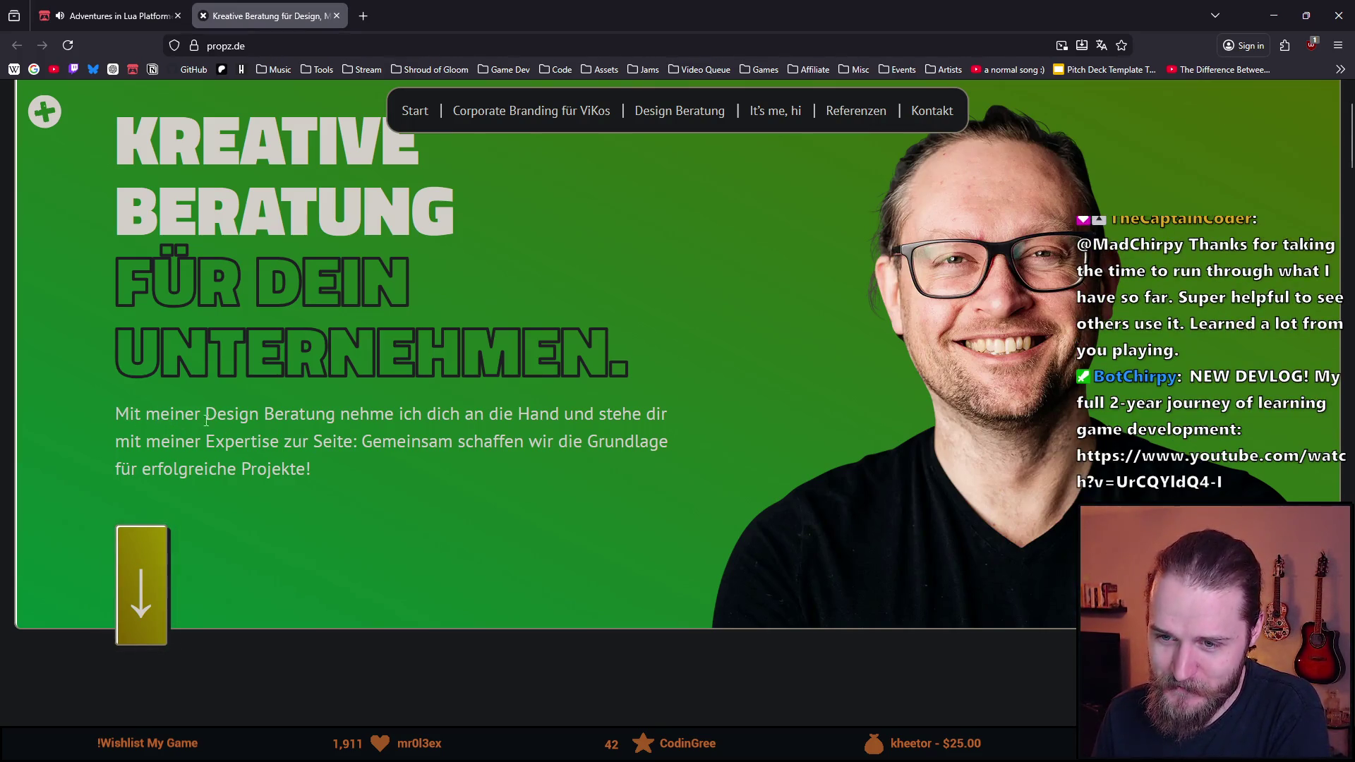
double_click(304, 416)
click(305, 418)
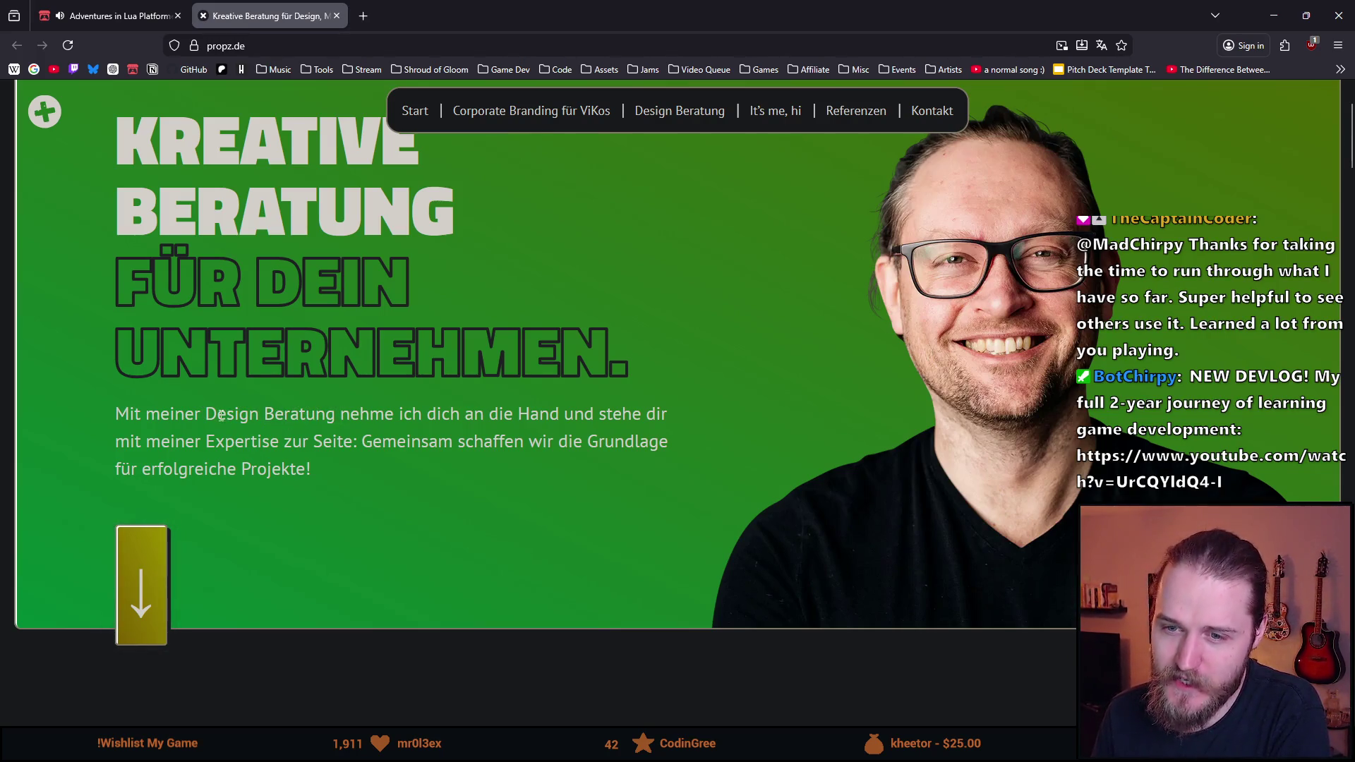
scroll(425, 362, down, 1)
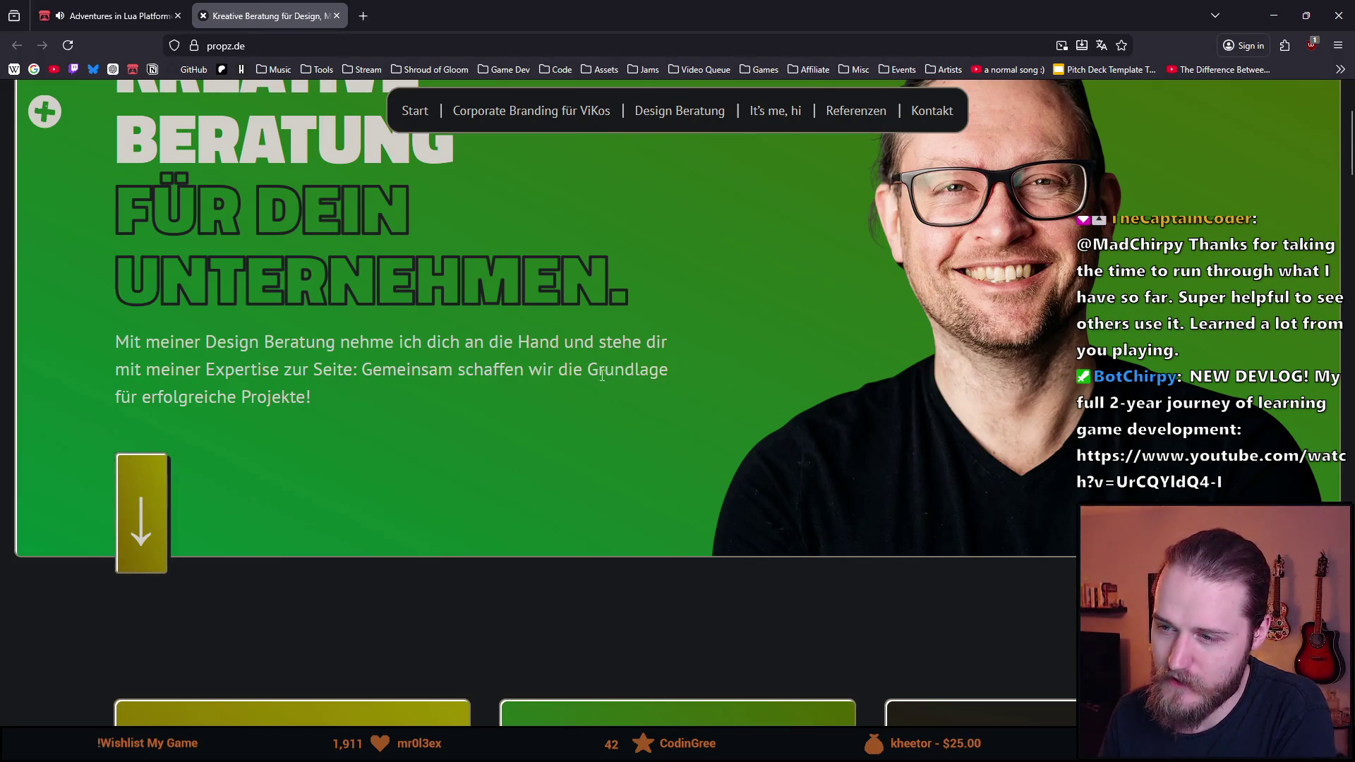
drag(599, 371, 588, 371)
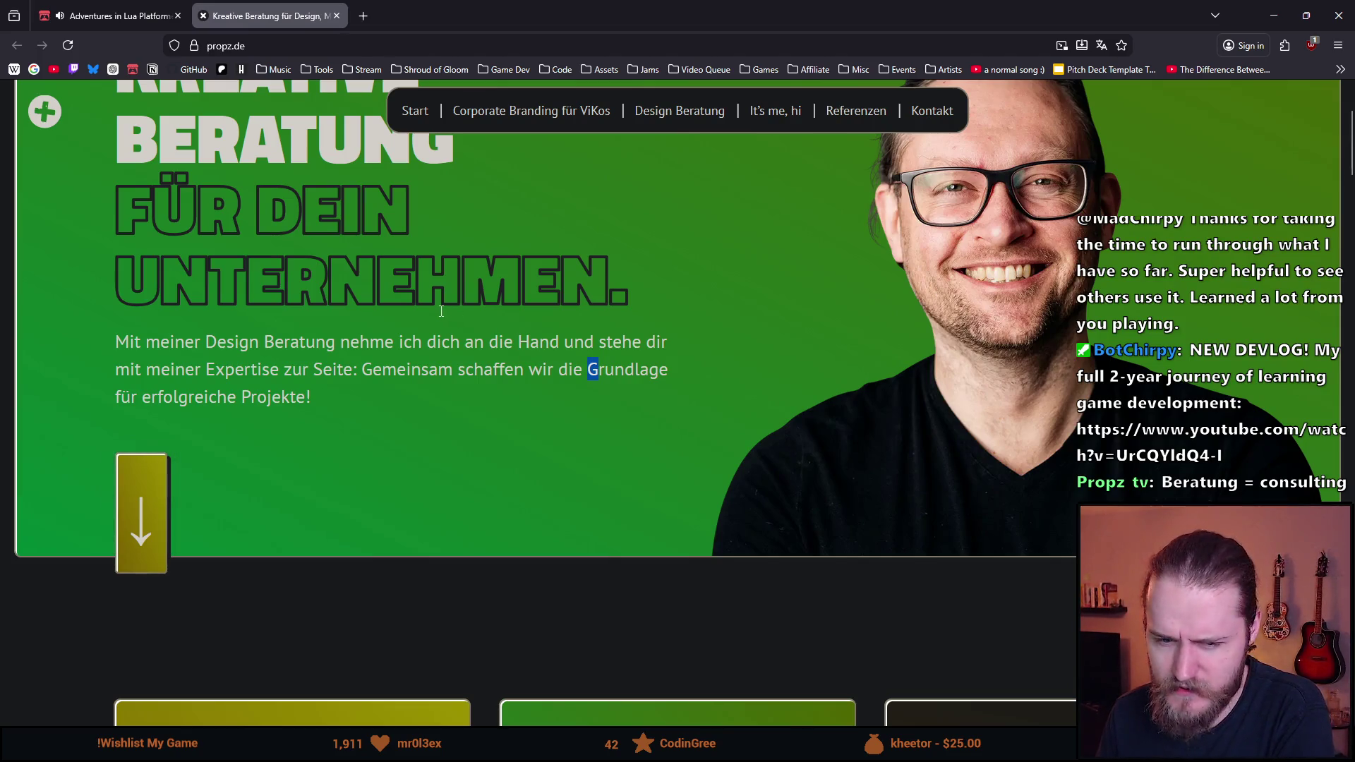
scroll(384, 357, up, 3)
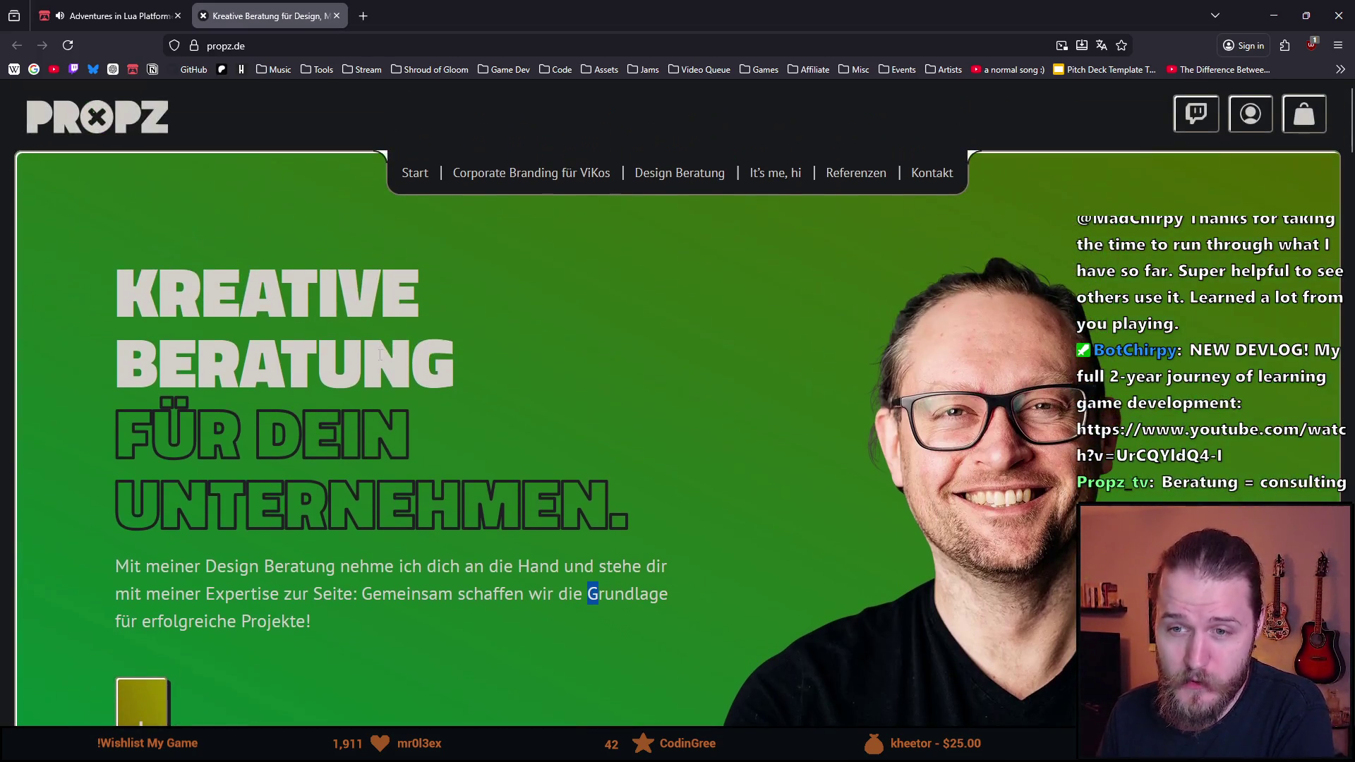
scroll(347, 384, down, 3)
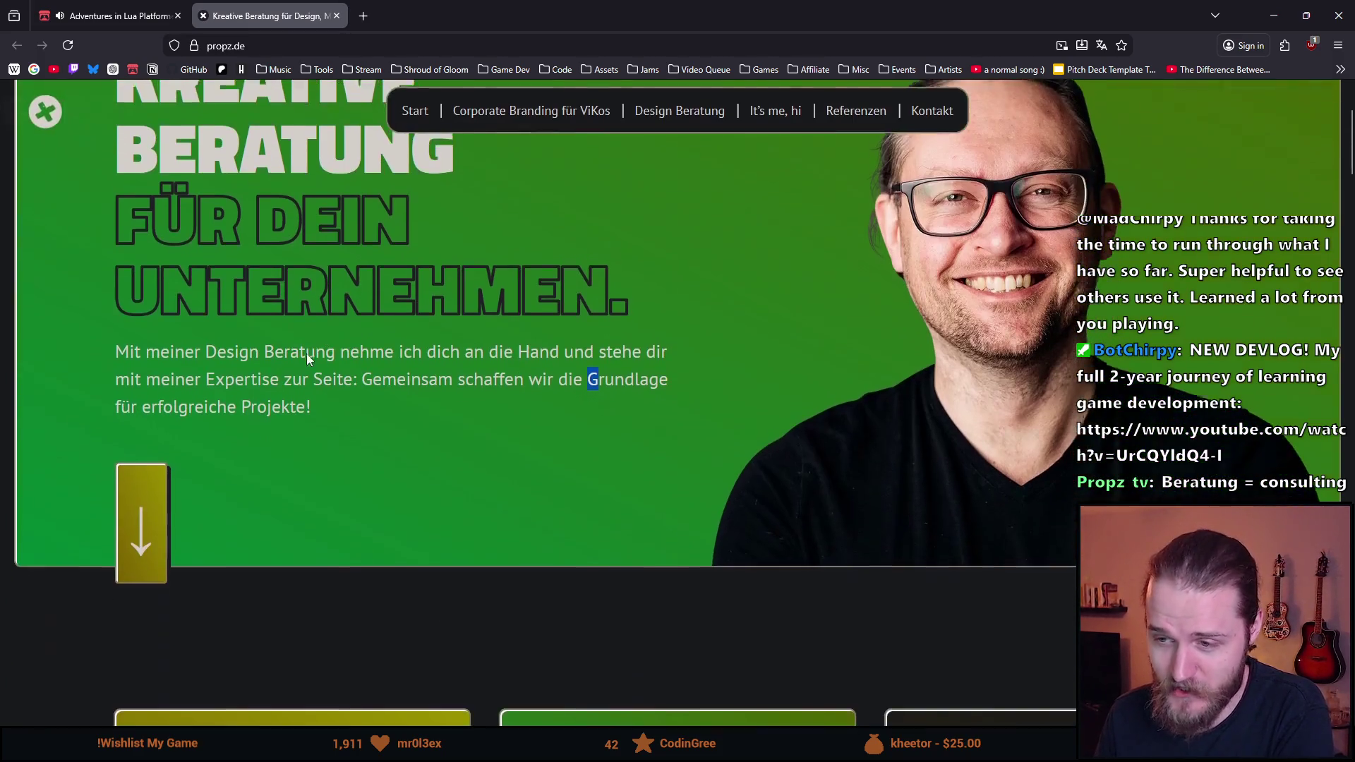
drag(372, 369, 471, 369)
click(471, 370)
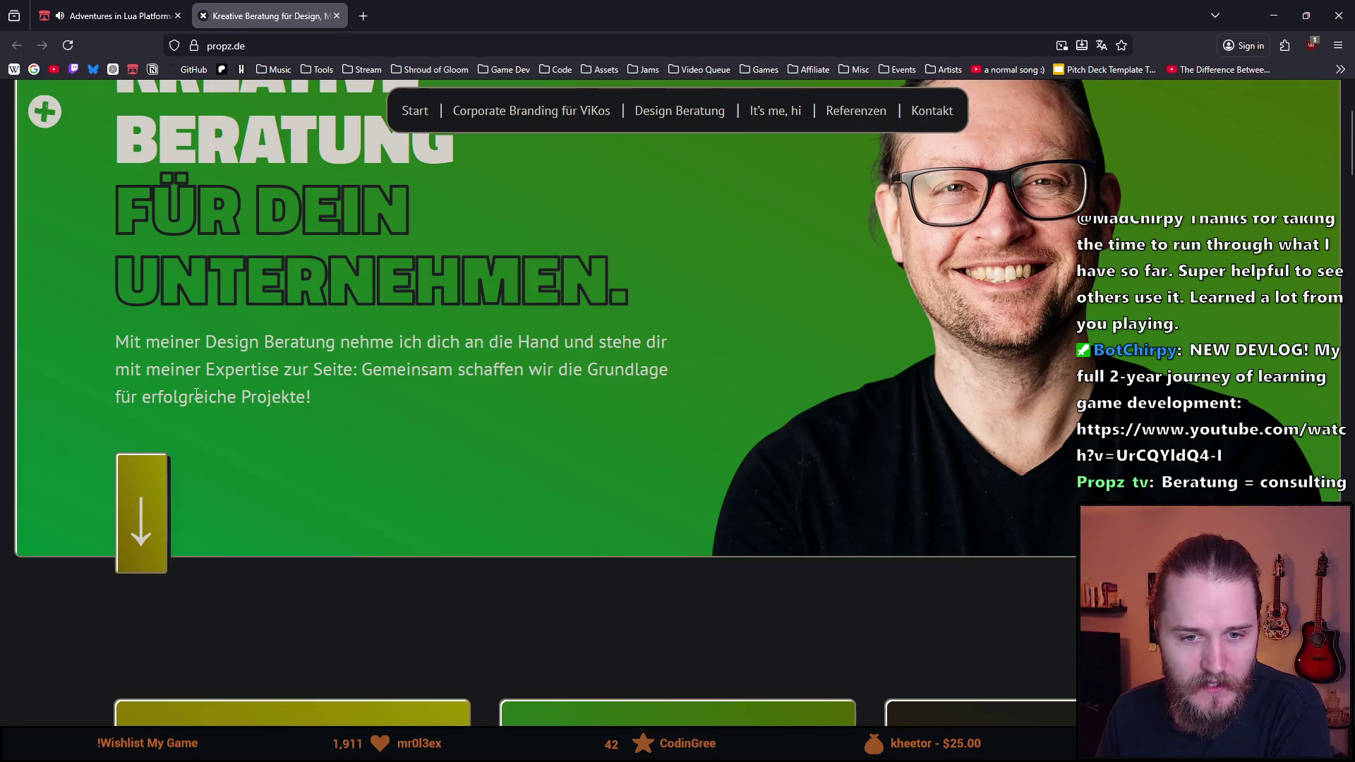
scroll(211, 384, up, 3)
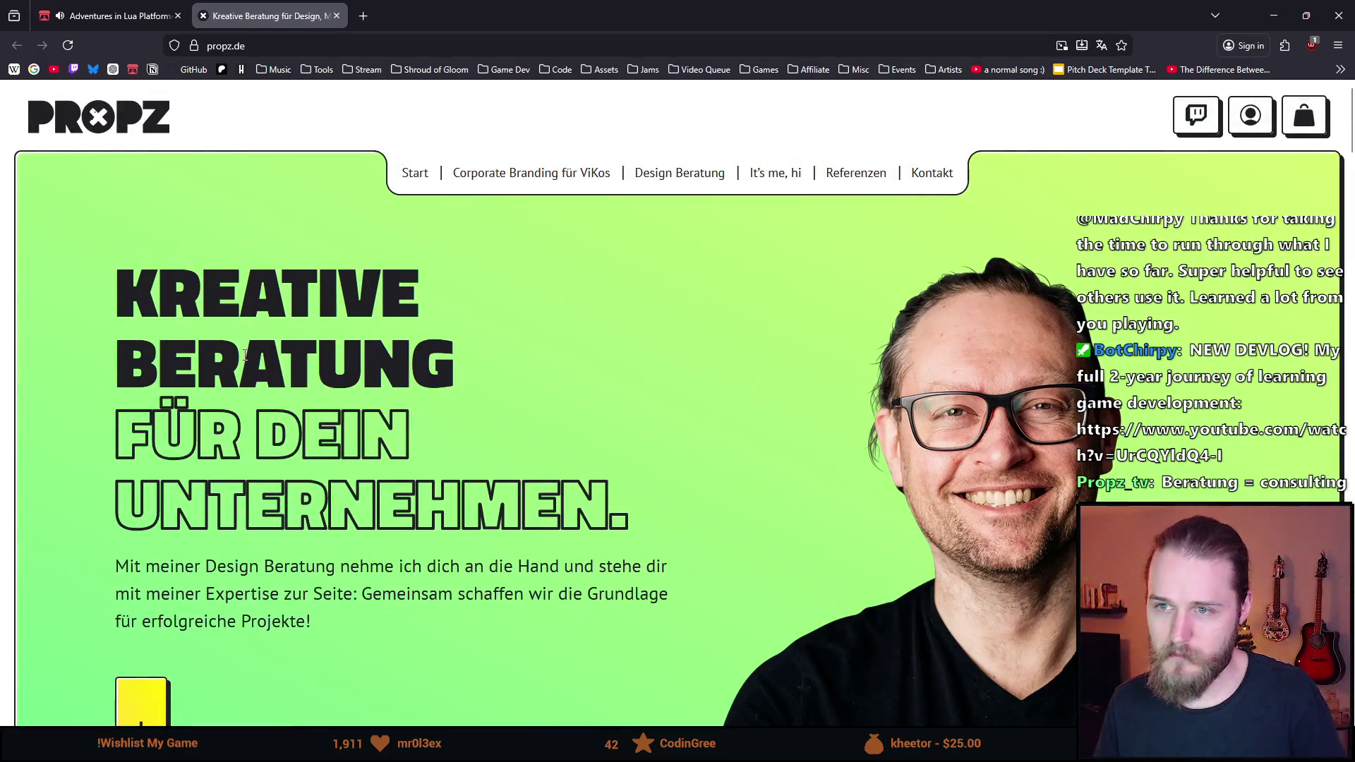
scroll(245, 355, down, 4)
scroll(244, 354, up, 4)
scroll(245, 346, down, 2)
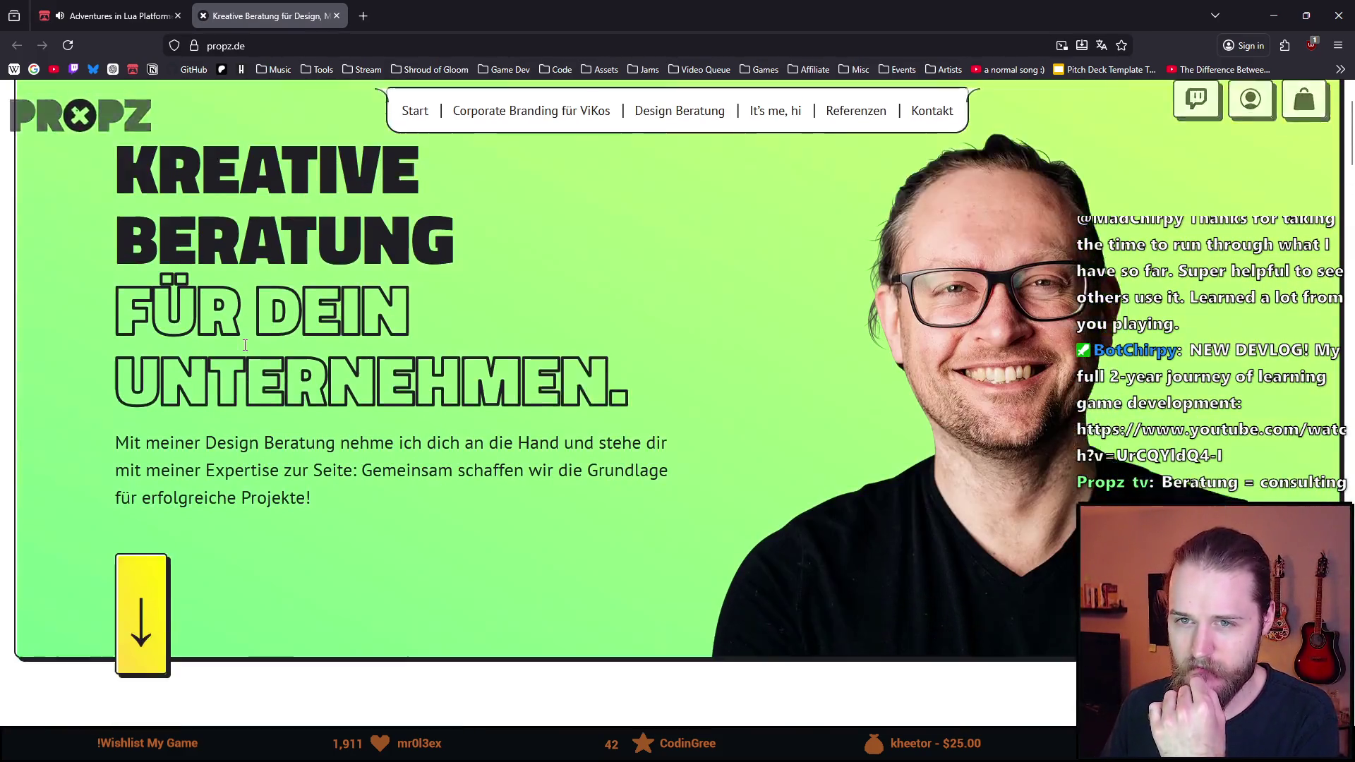
scroll(245, 345, up, 3)
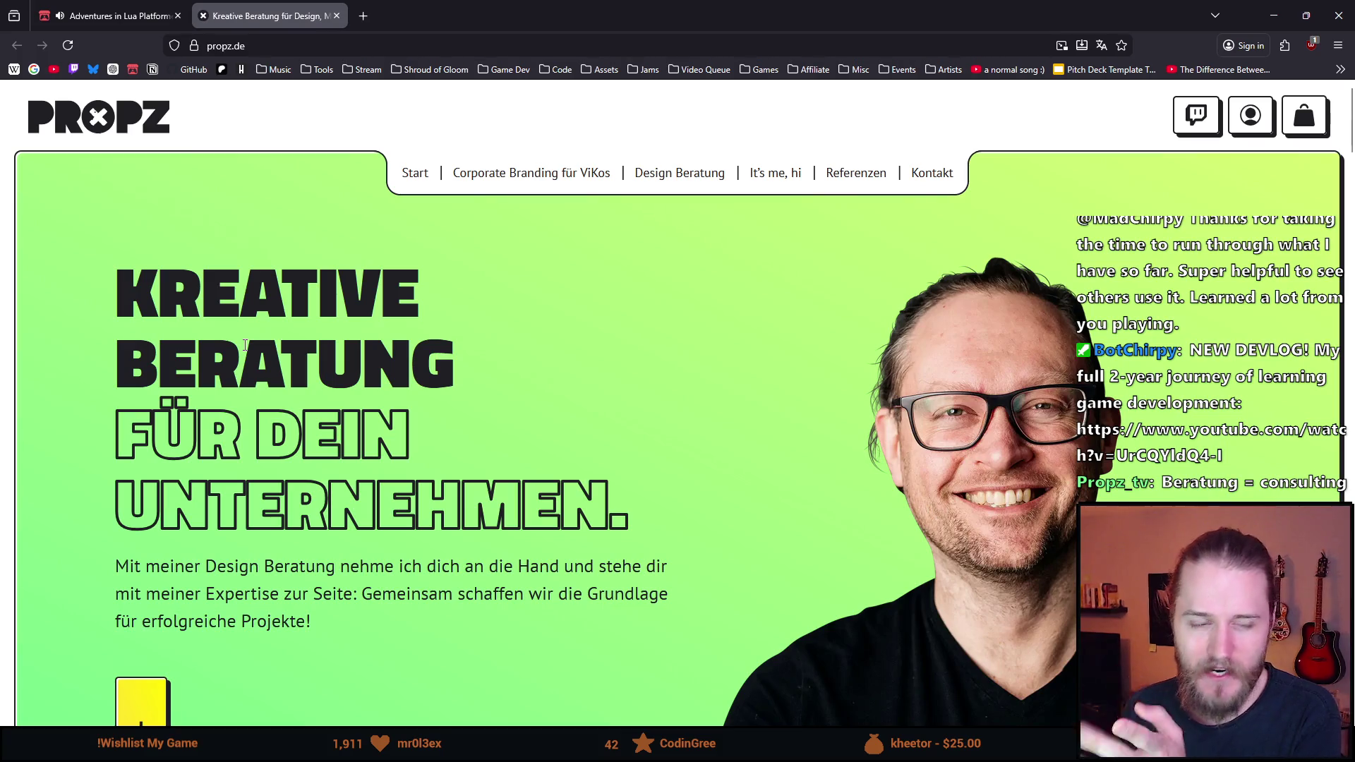
scroll(261, 315, down, 2)
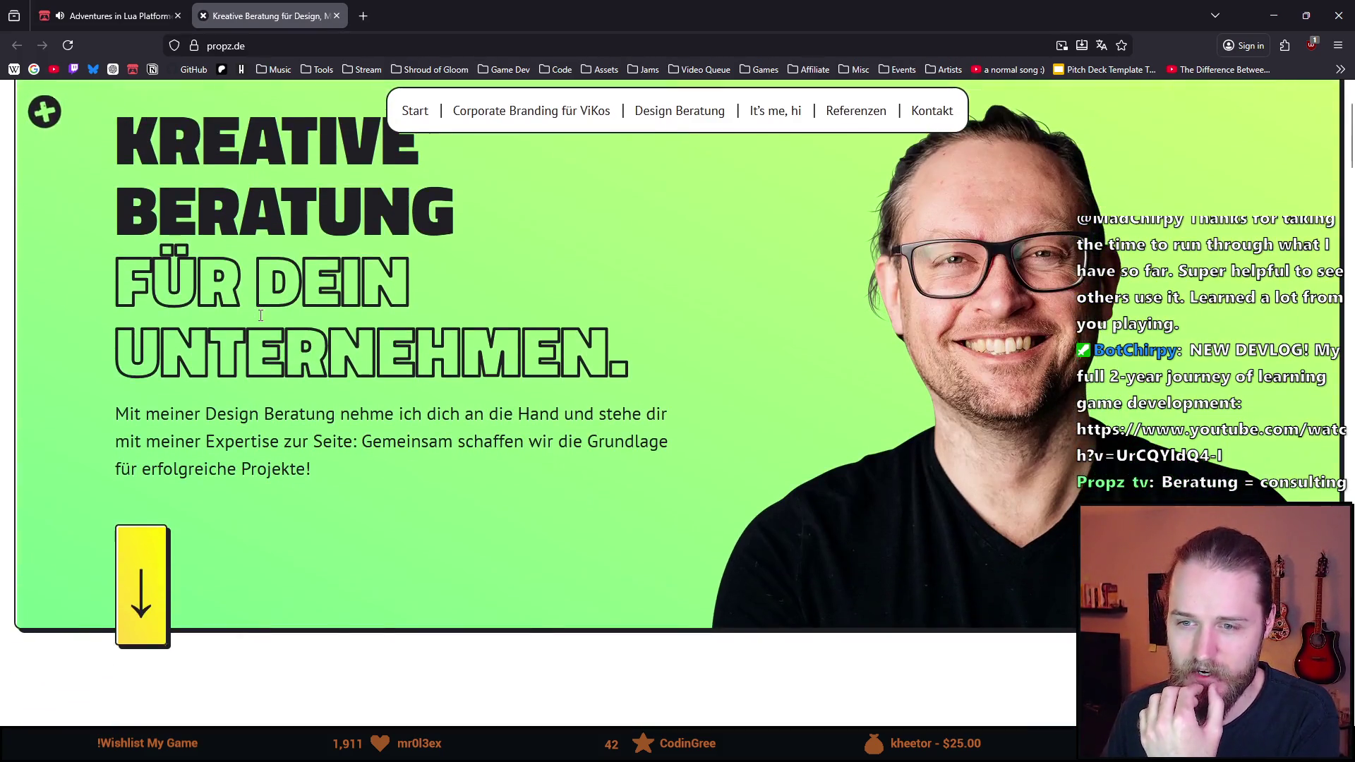
scroll(260, 315, up, 2)
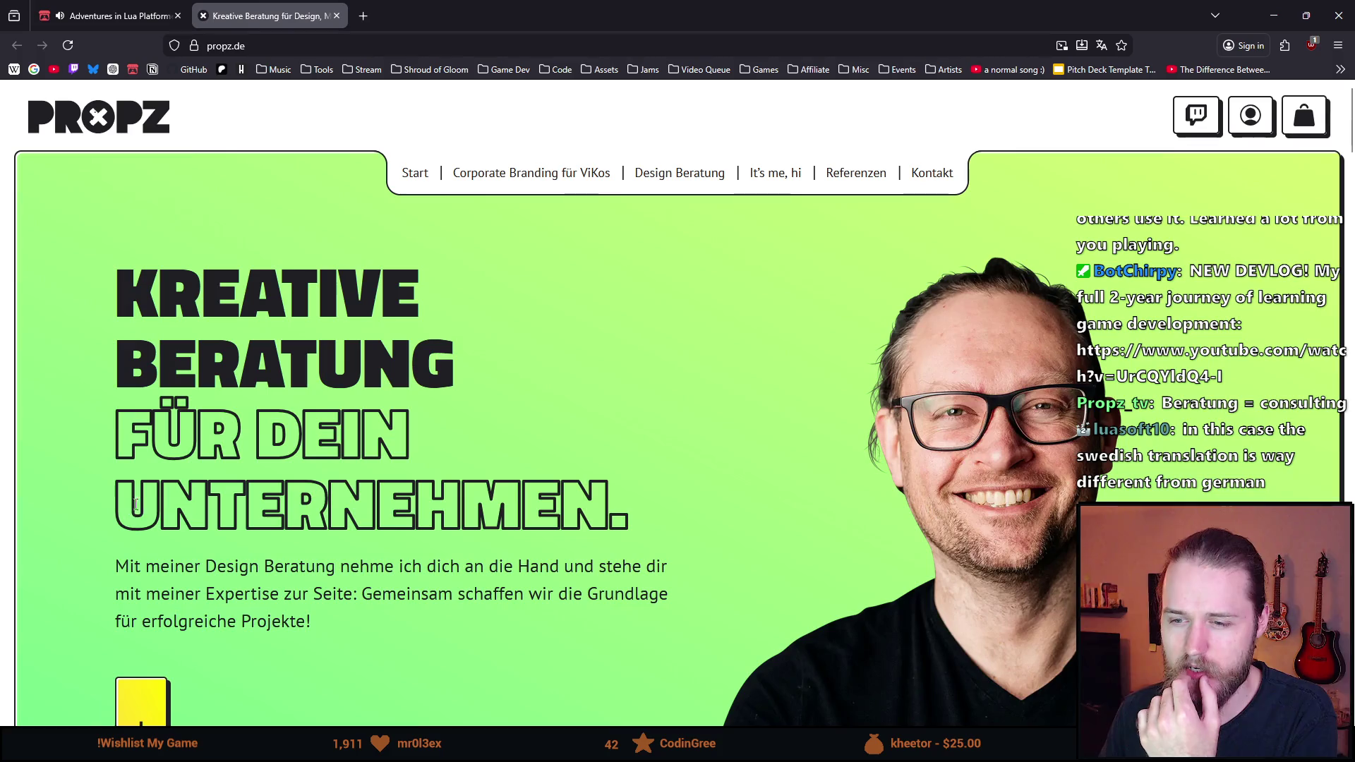
drag(137, 505, 415, 507)
click(501, 512)
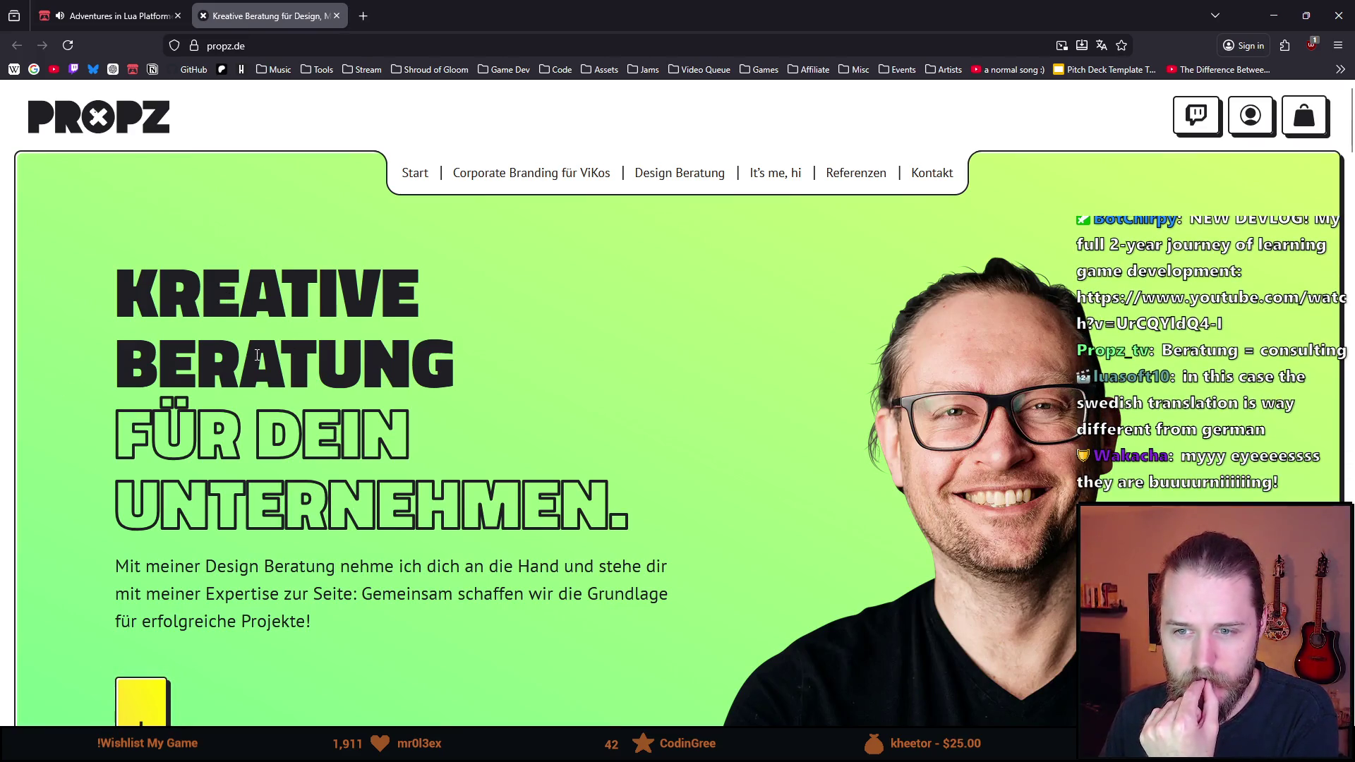
double_click(257, 355)
double_click(212, 293)
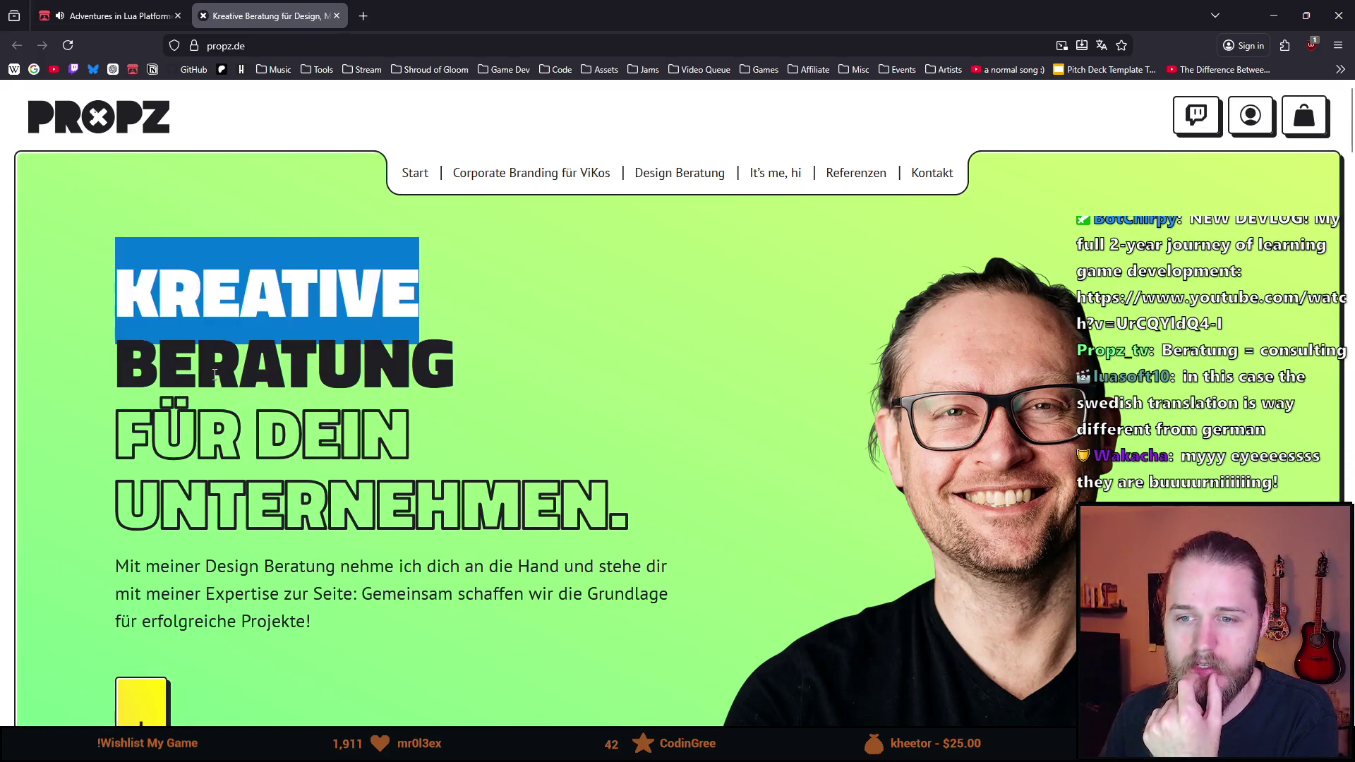
double_click(177, 434)
double_click(332, 434)
double_click(285, 494)
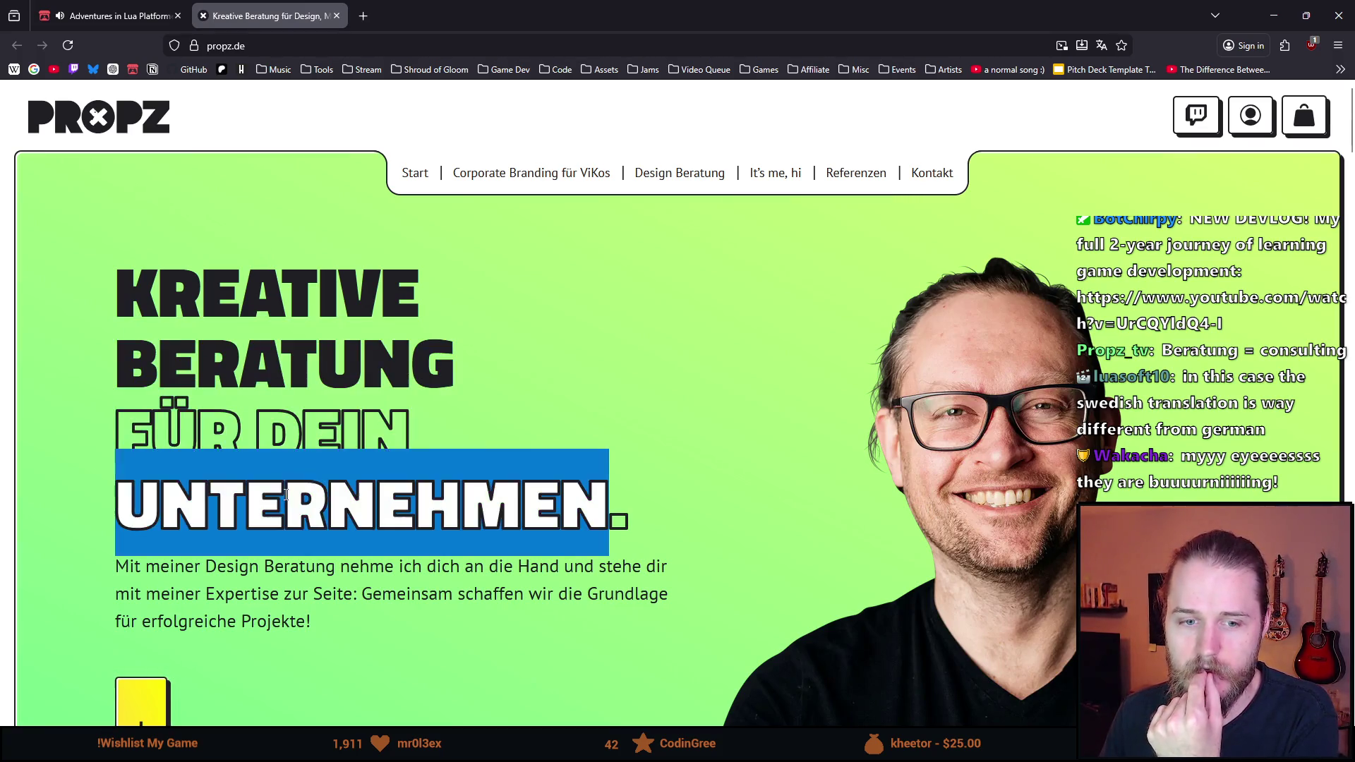
click(285, 494)
scroll(284, 424, down, 1)
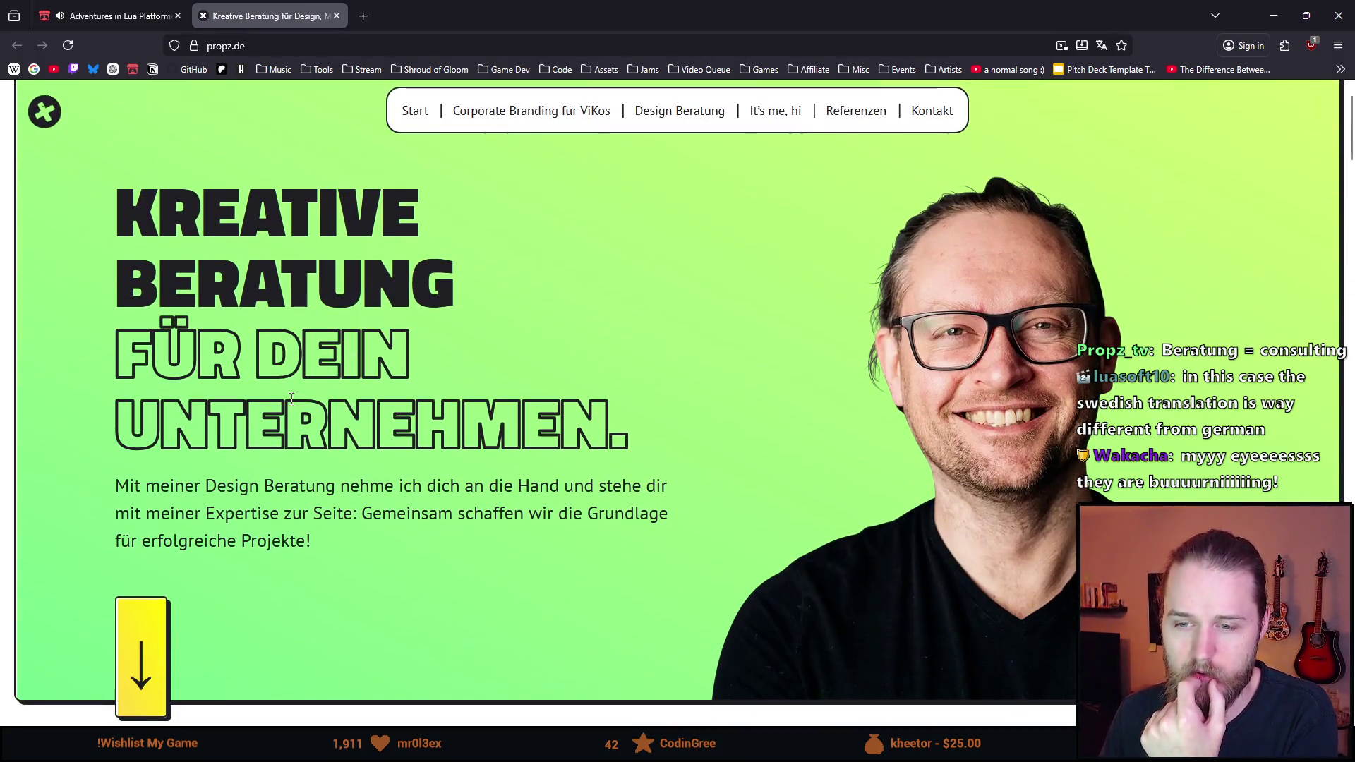
scroll(284, 382, down, 1)
double_click(128, 414)
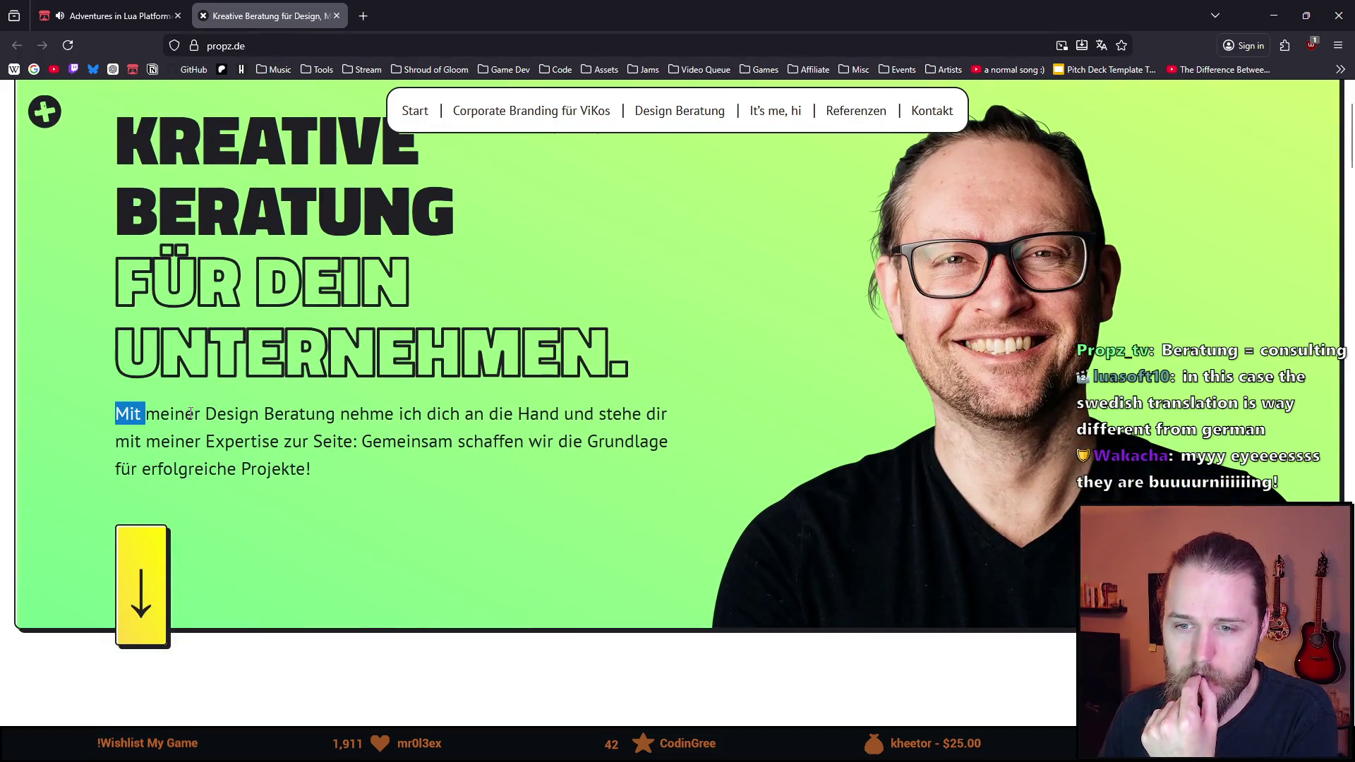
double_click(173, 413)
double_click(129, 413)
double_click(164, 416)
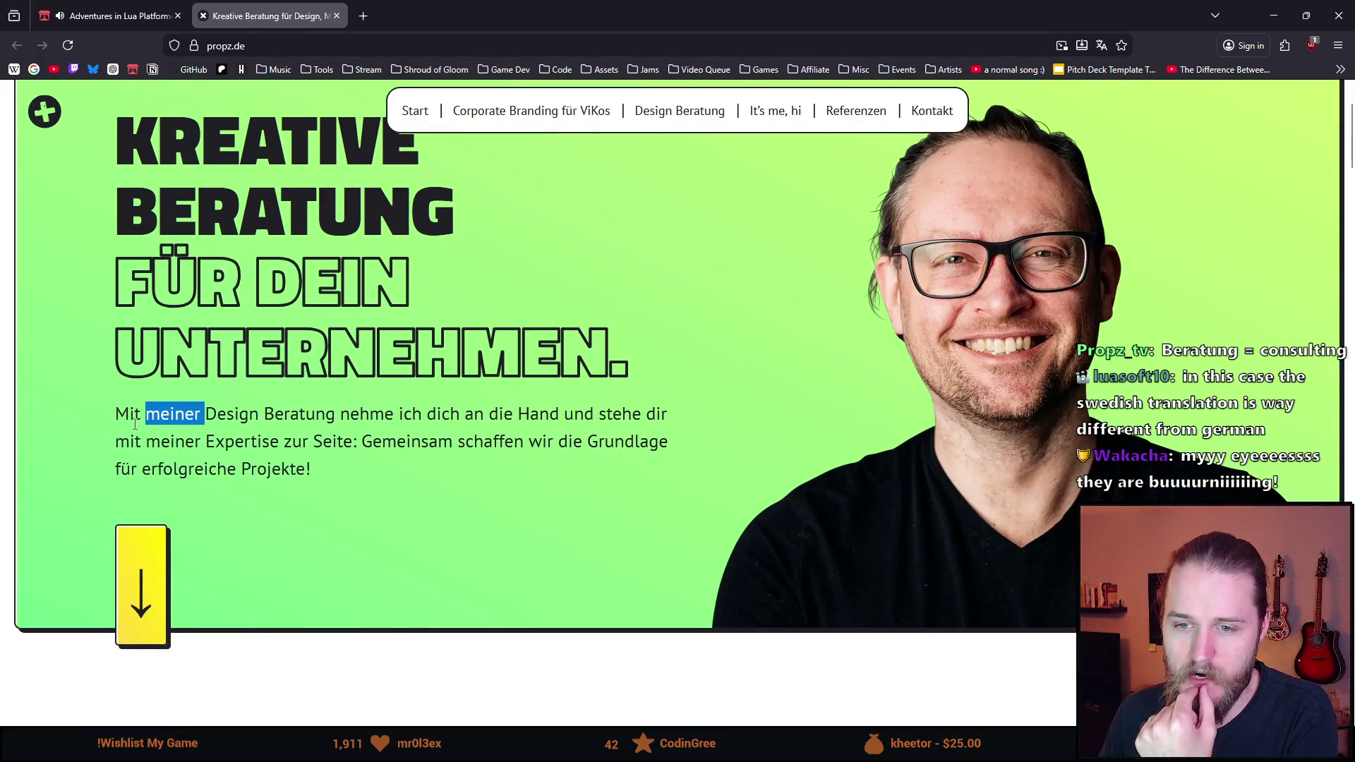
double_click(135, 422)
double_click(176, 418)
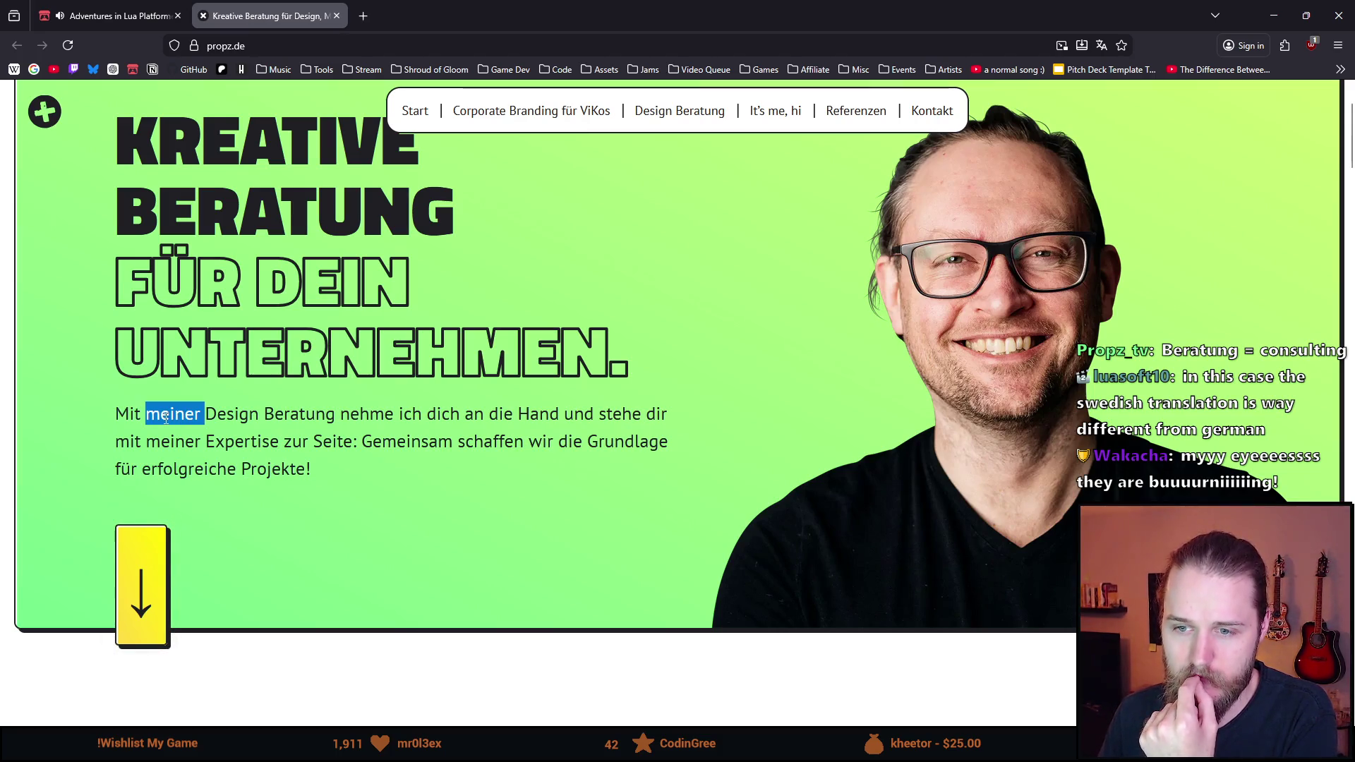
double_click(126, 422)
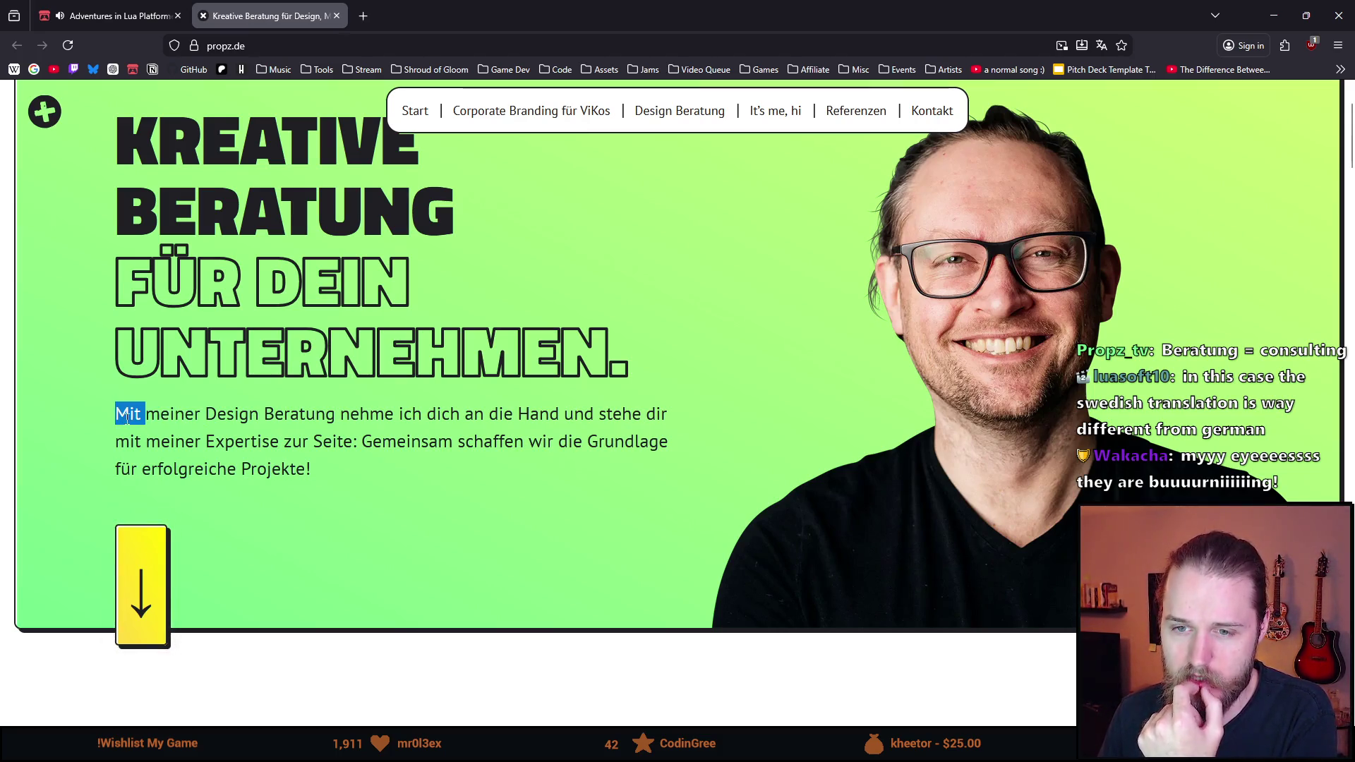
double_click(170, 416)
double_click(224, 420)
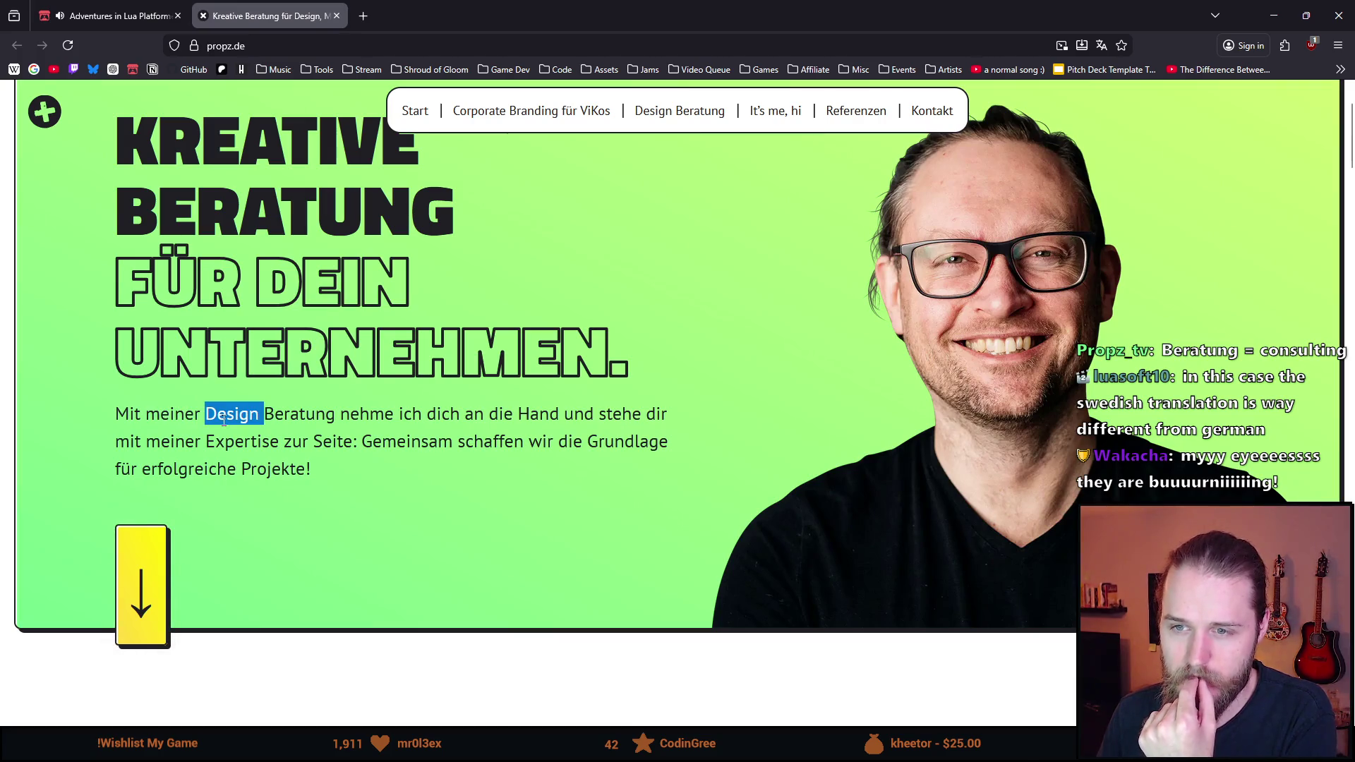
double_click(305, 414)
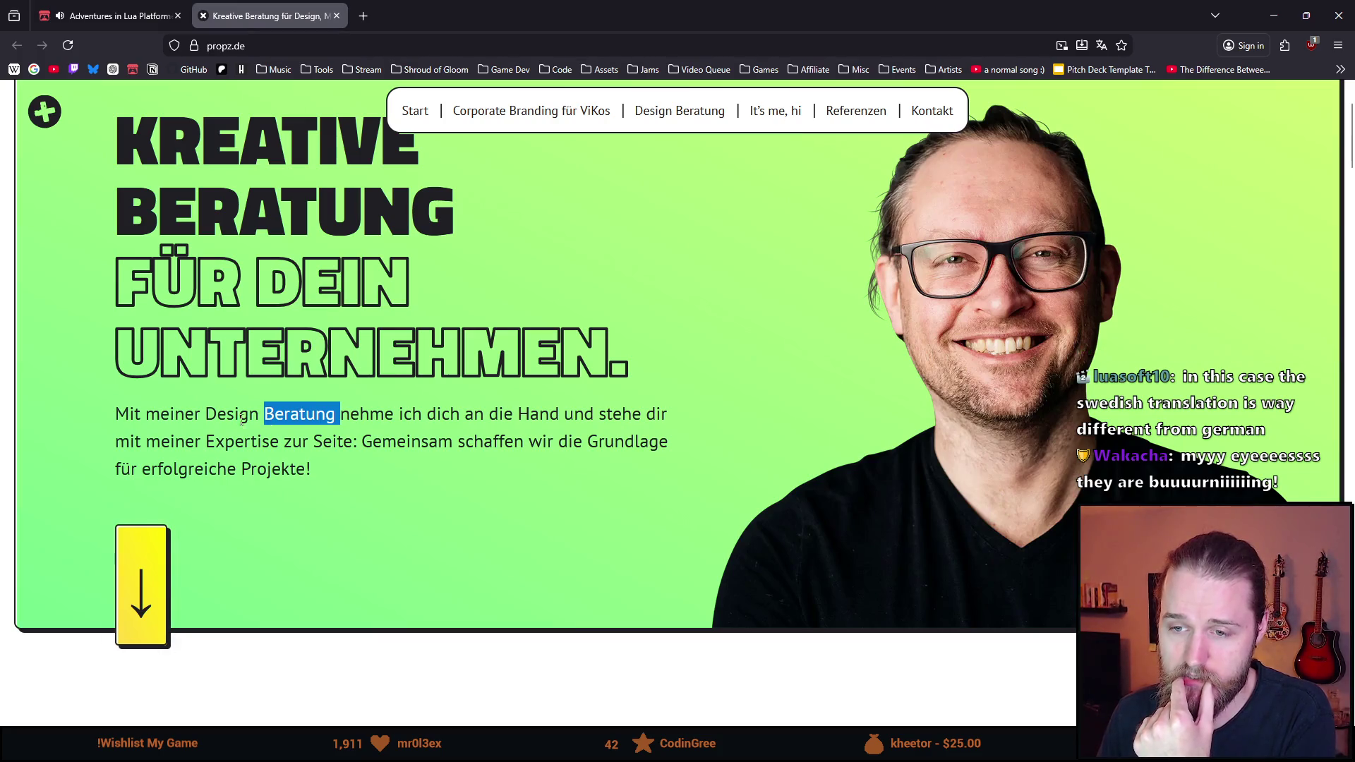
double_click(221, 416)
double_click(383, 413)
click(407, 416)
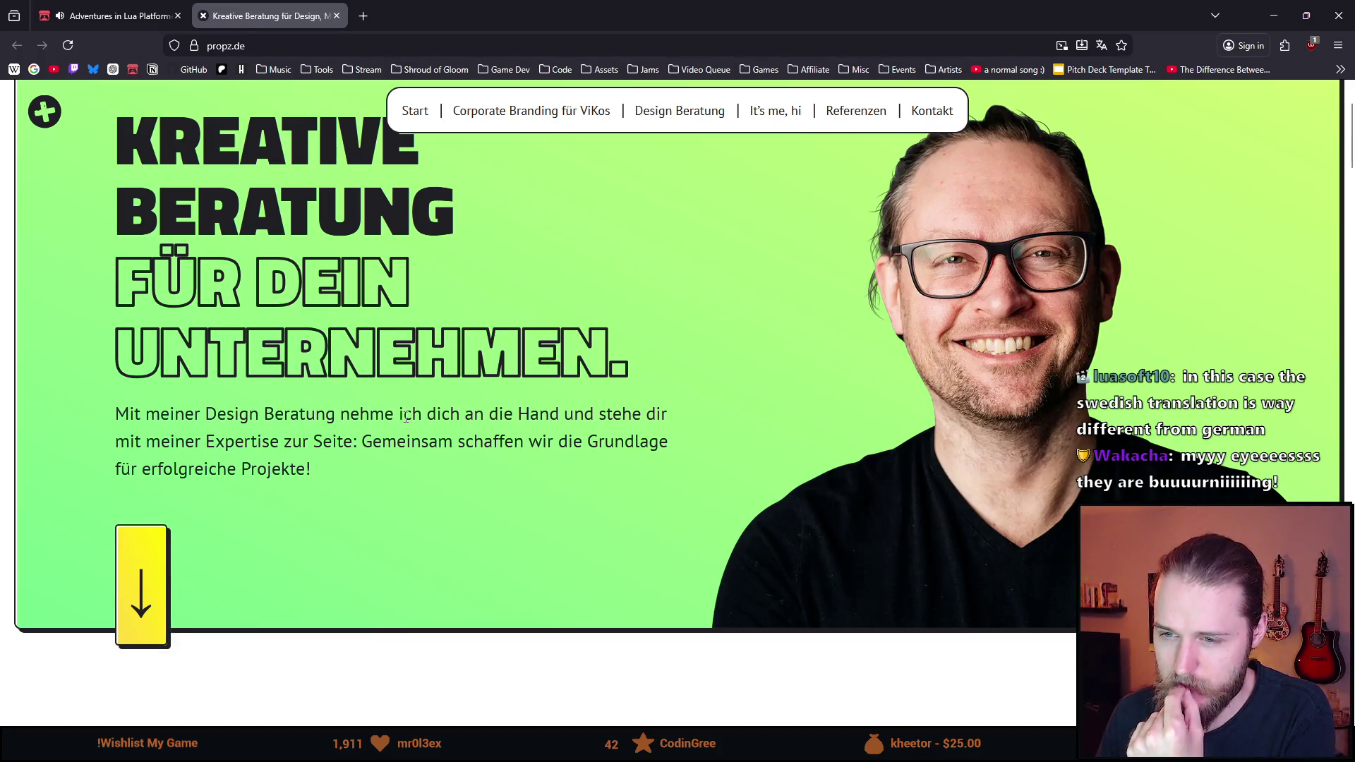
double_click(367, 414)
double_click(382, 356)
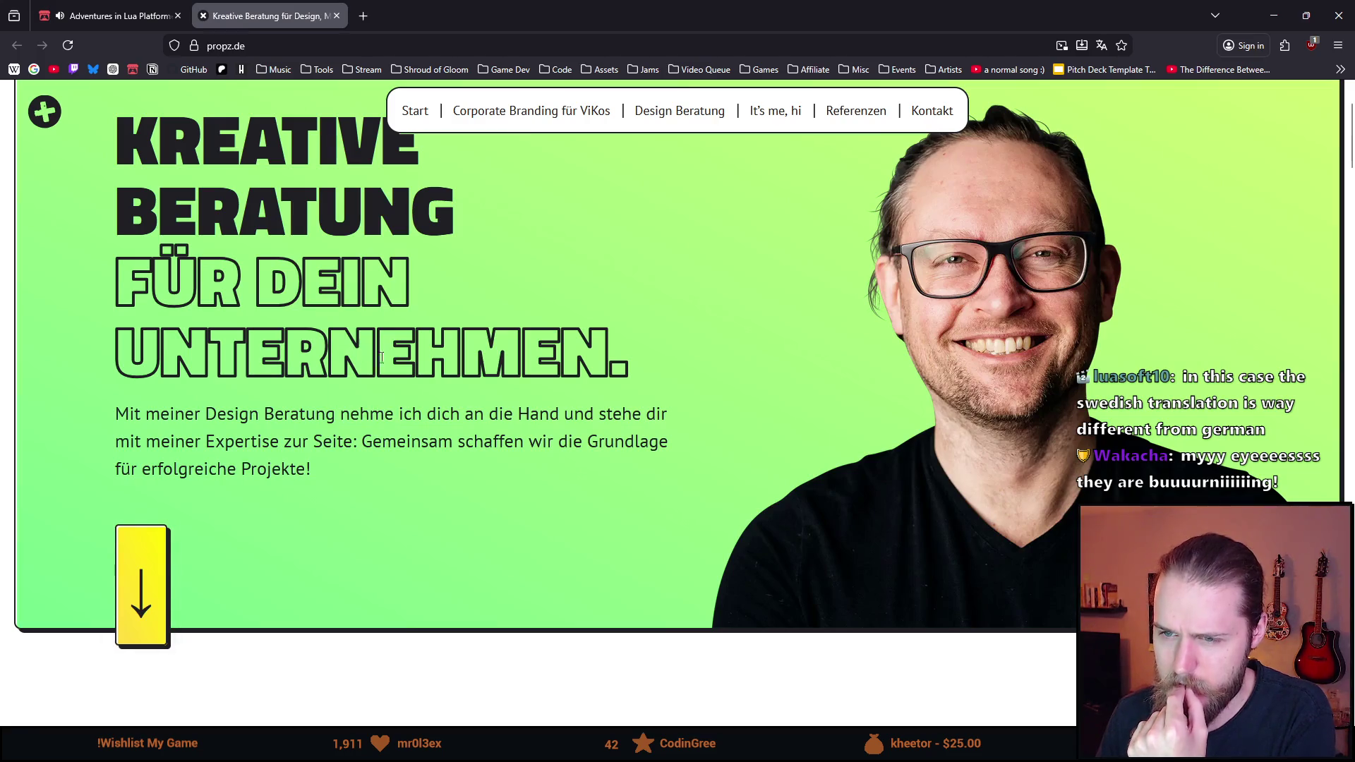
click(448, 348)
double_click(367, 414)
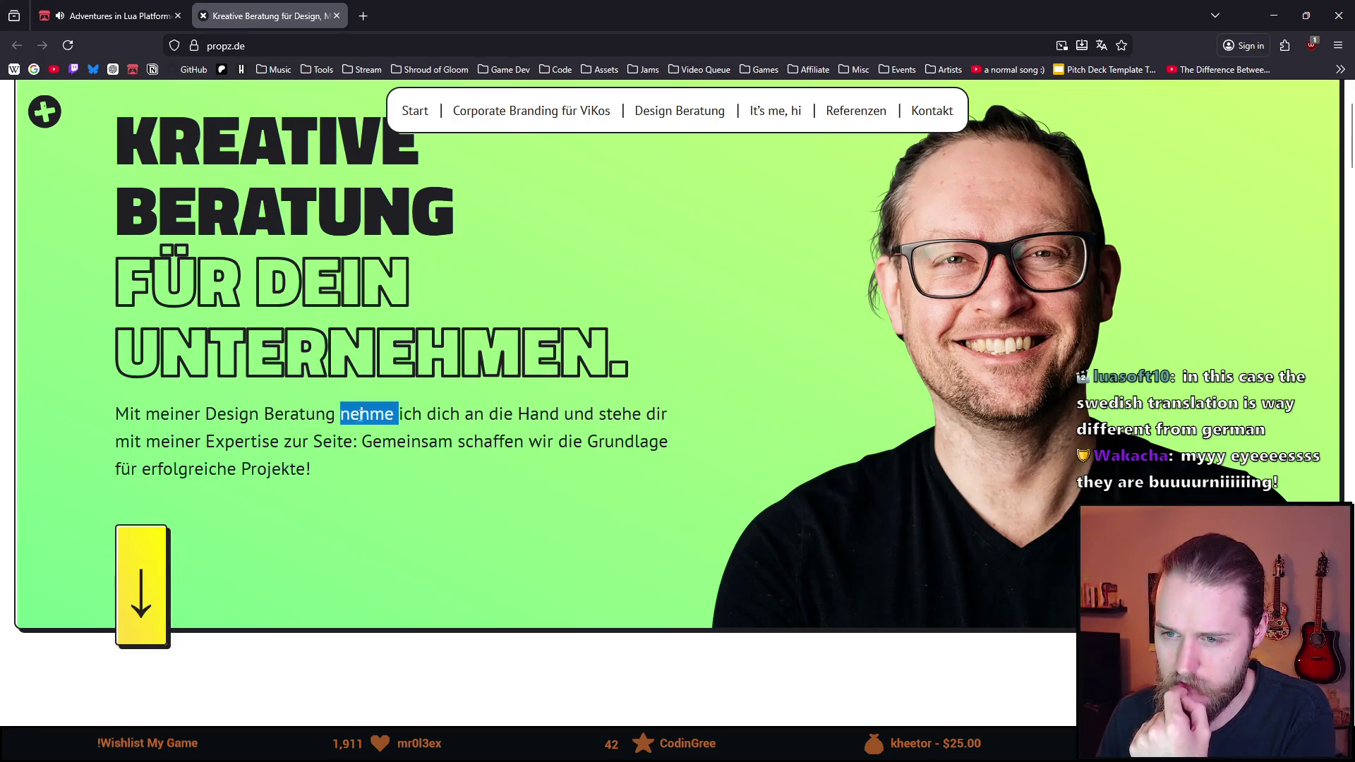
click(420, 411)
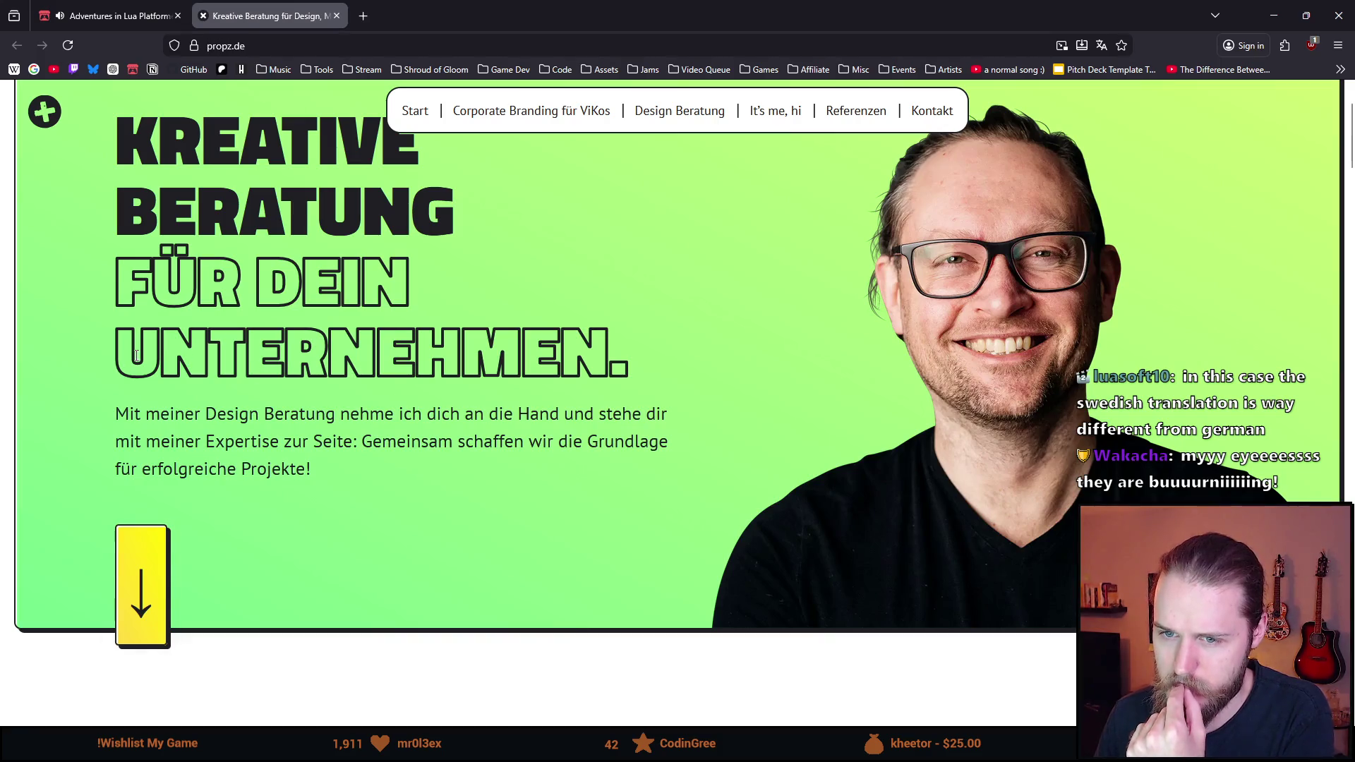
drag(136, 355, 561, 356)
double_click(367, 415)
click(411, 414)
double_click(411, 414)
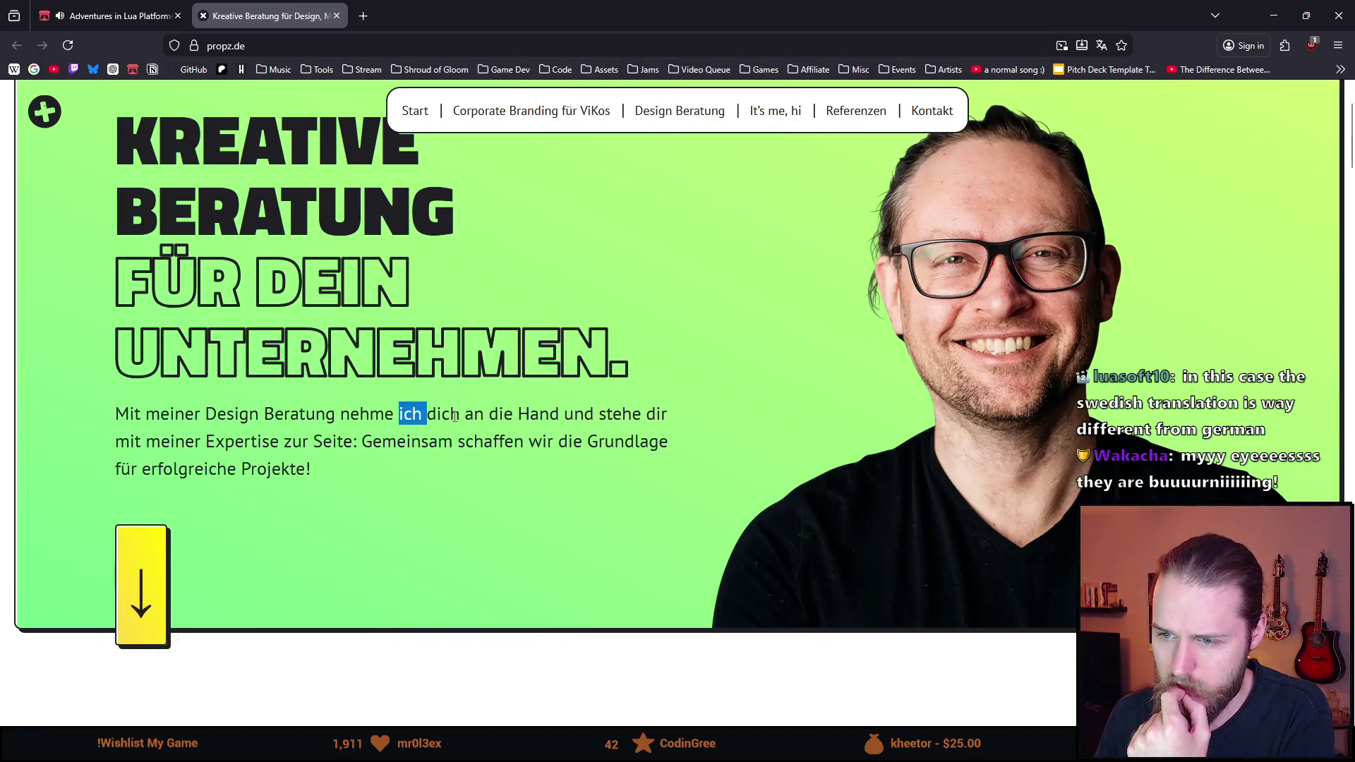
mouse_move(341, 415)
mouse_down()
mouse_move(399, 416)
mouse_move(265, 414)
mouse_up()
click(341, 414)
click(369, 411)
double_click(310, 413)
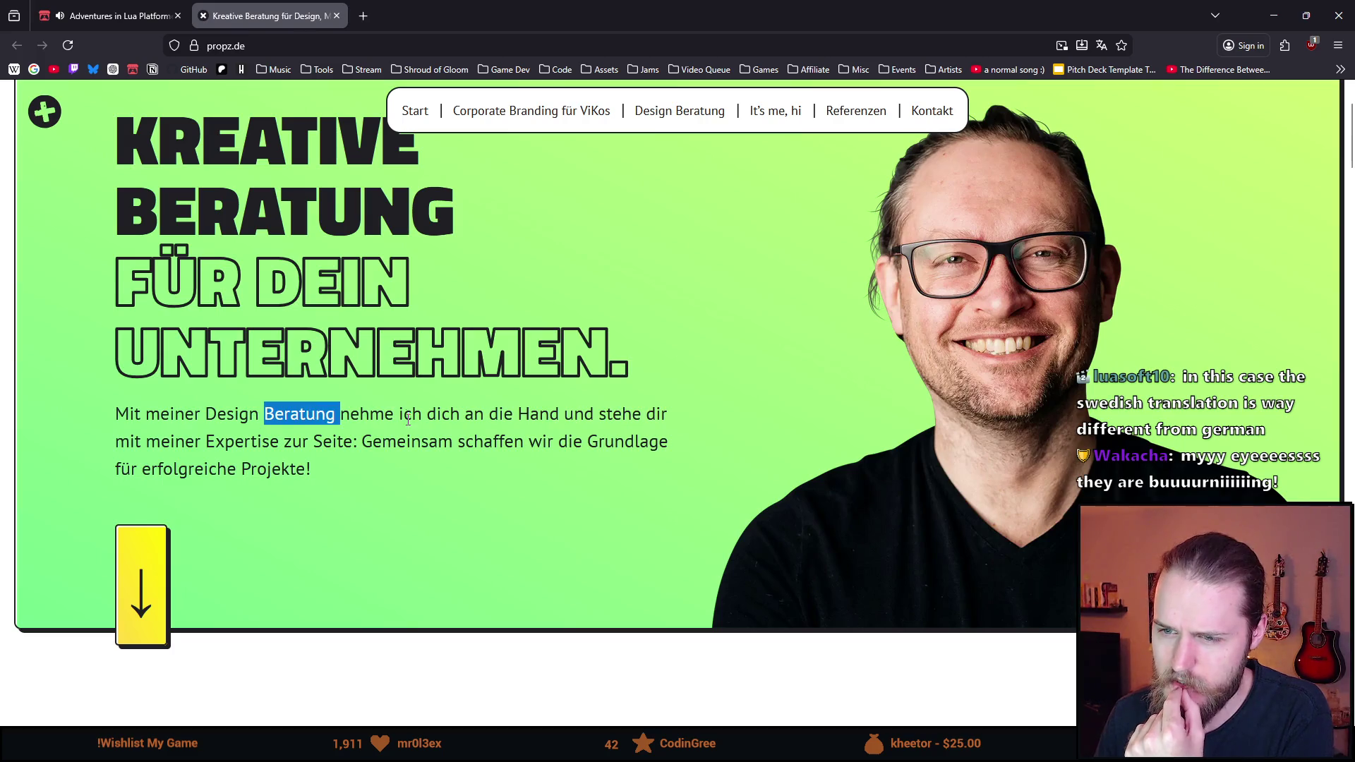
double_click(412, 414)
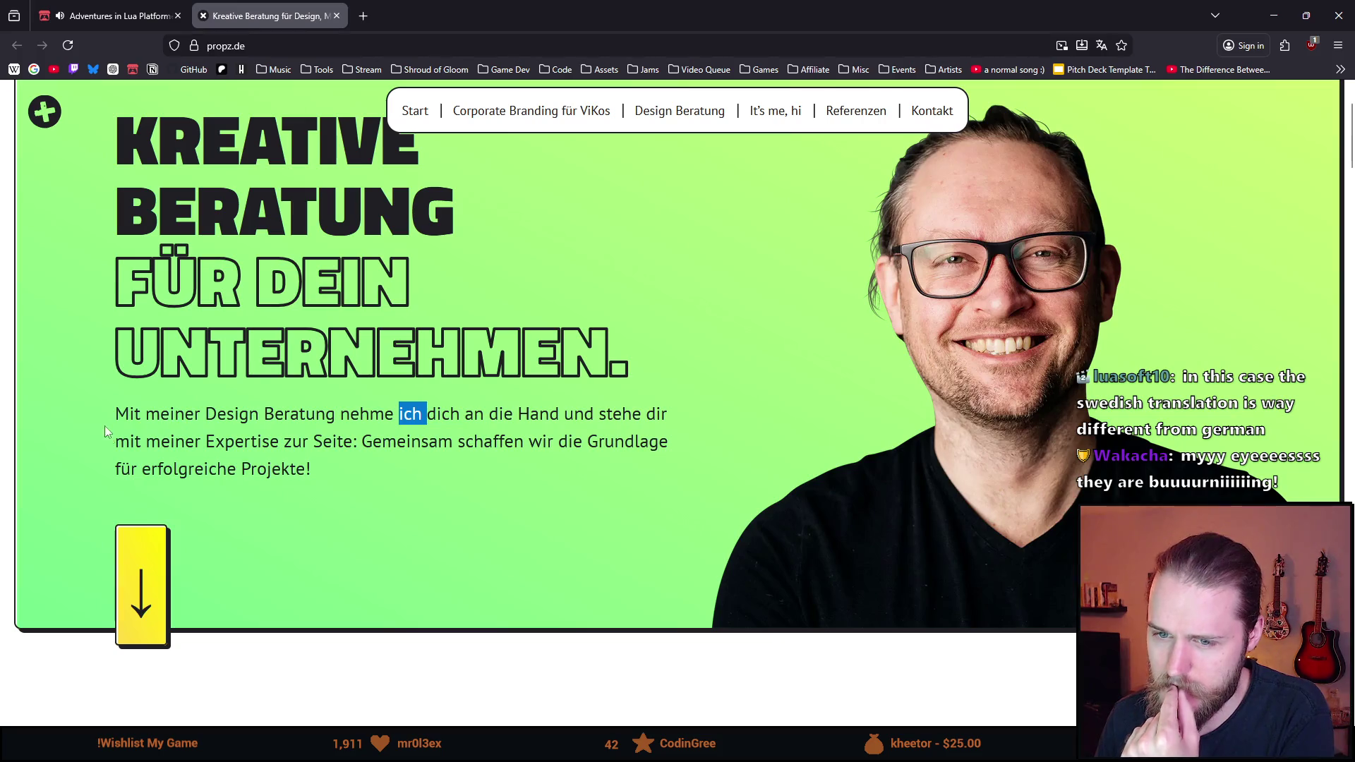
click(212, 441)
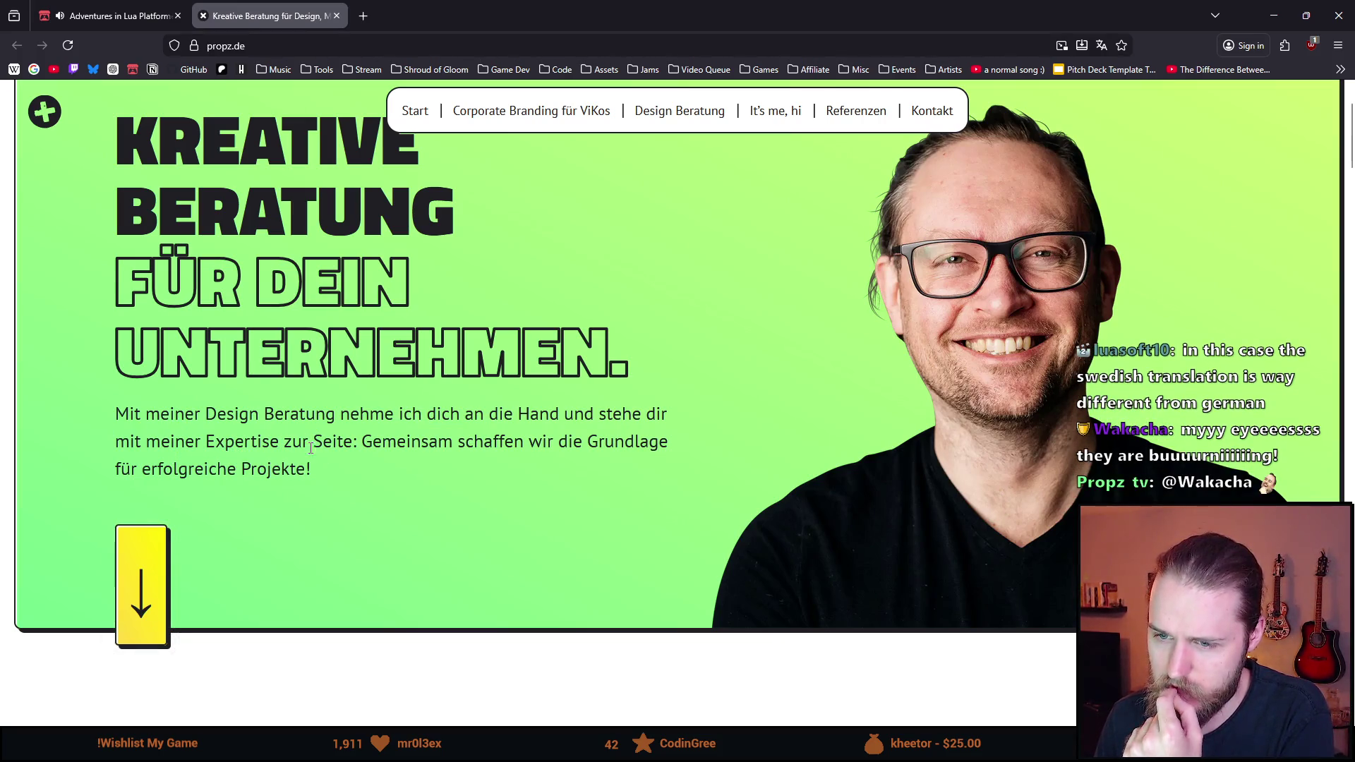
triple_click(389, 446)
triple_click(398, 444)
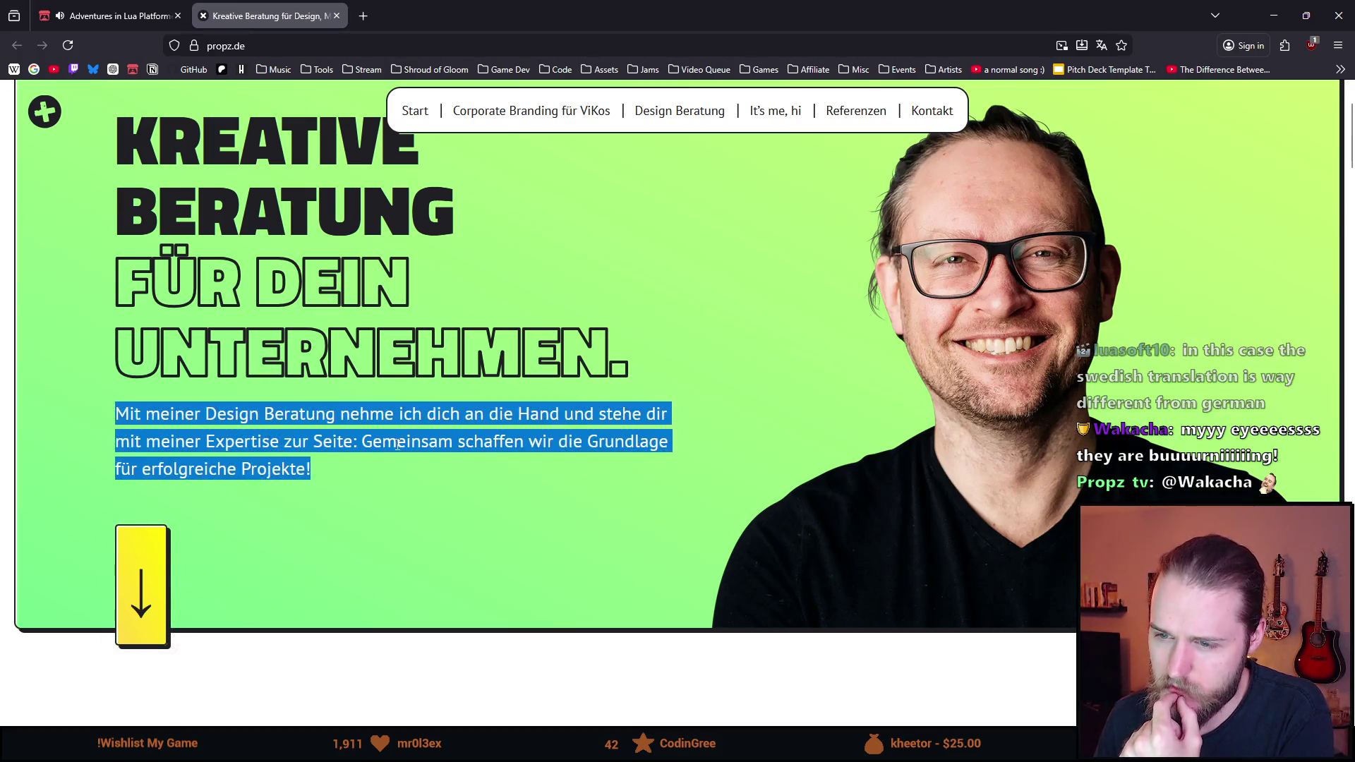
double_click(397, 445)
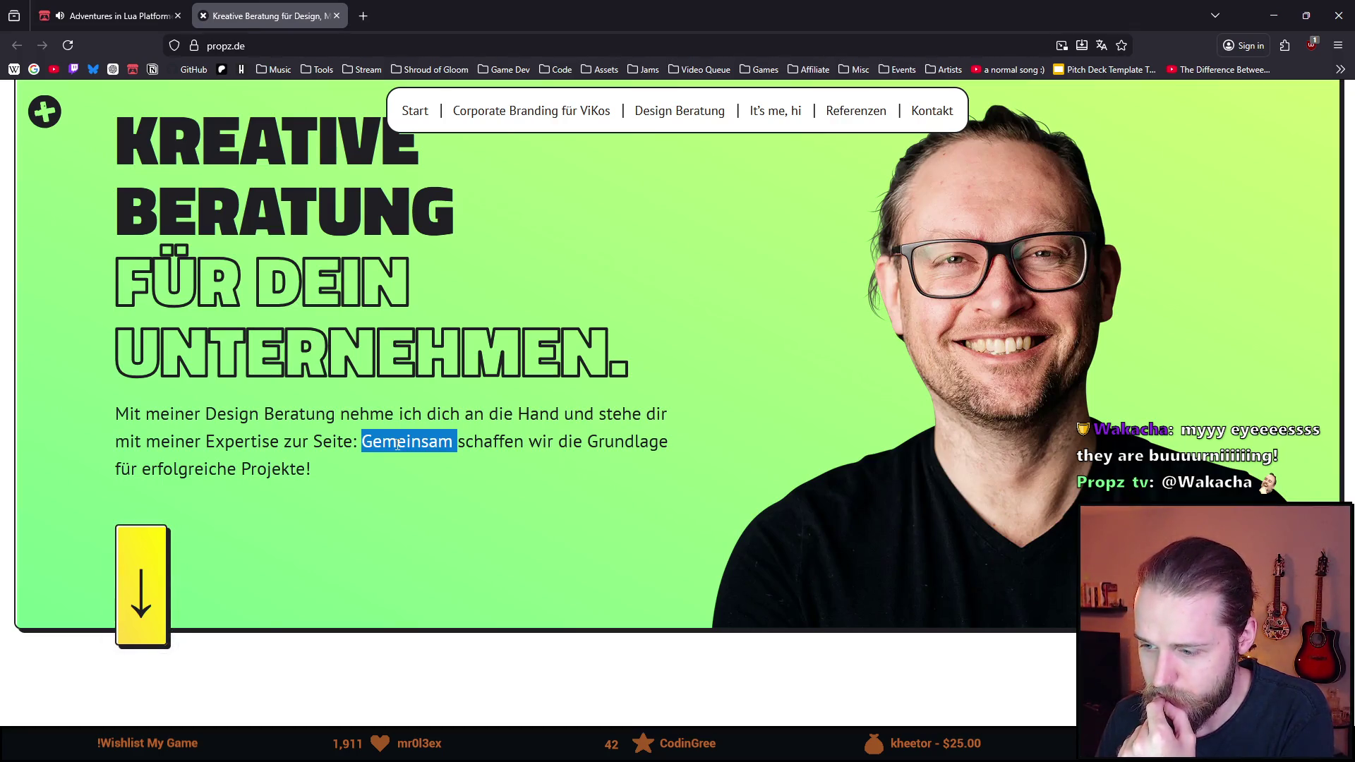
double_click(398, 444)
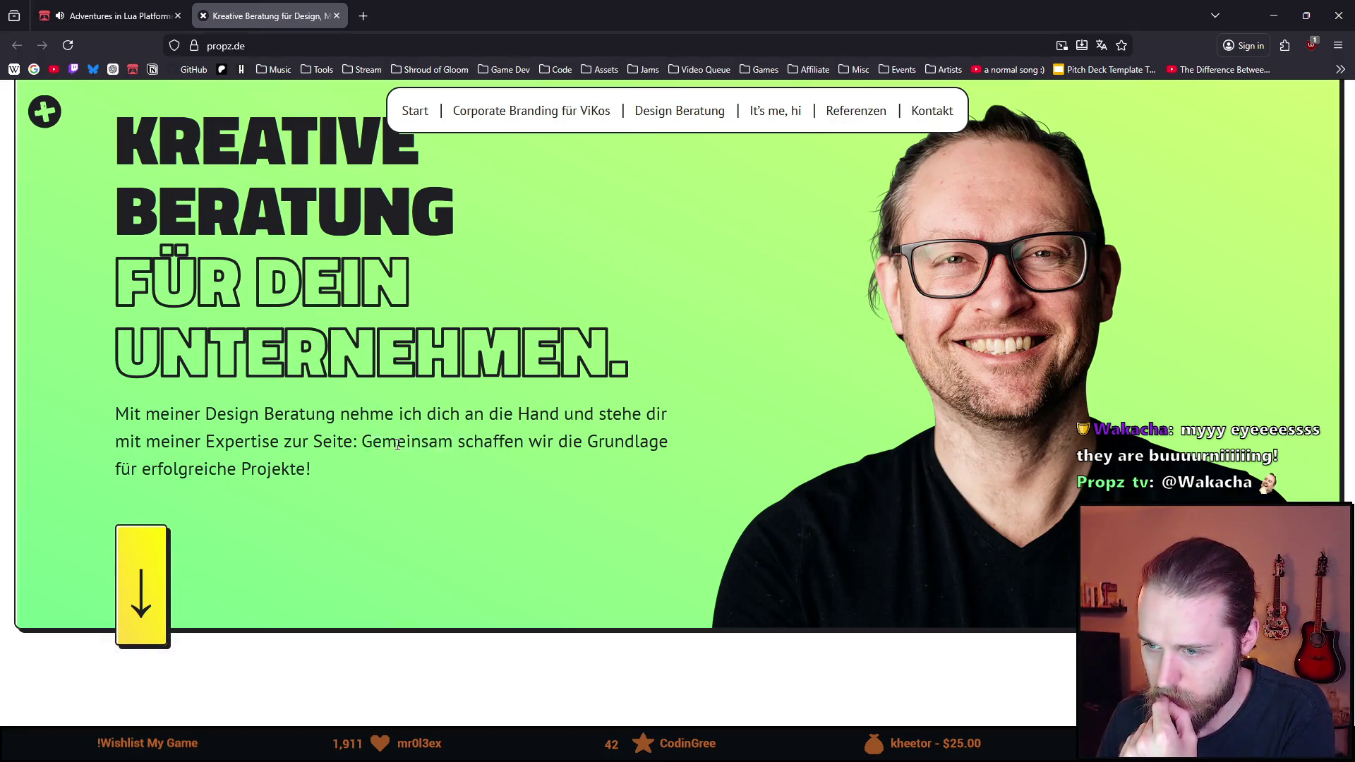
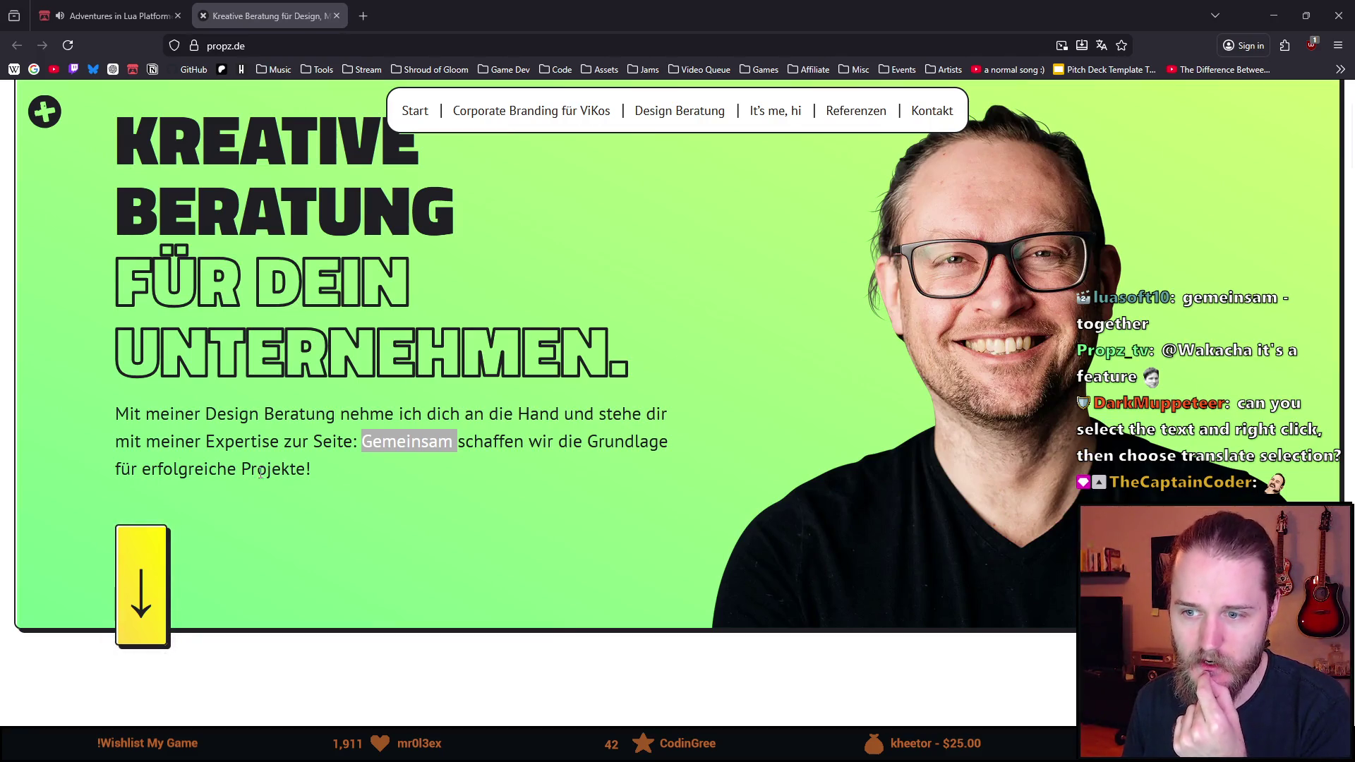
Highlight 'Gemeinsam', the intro paragraph and parts of the word 'Grundlage'
click(398, 439)
double_click(398, 439)
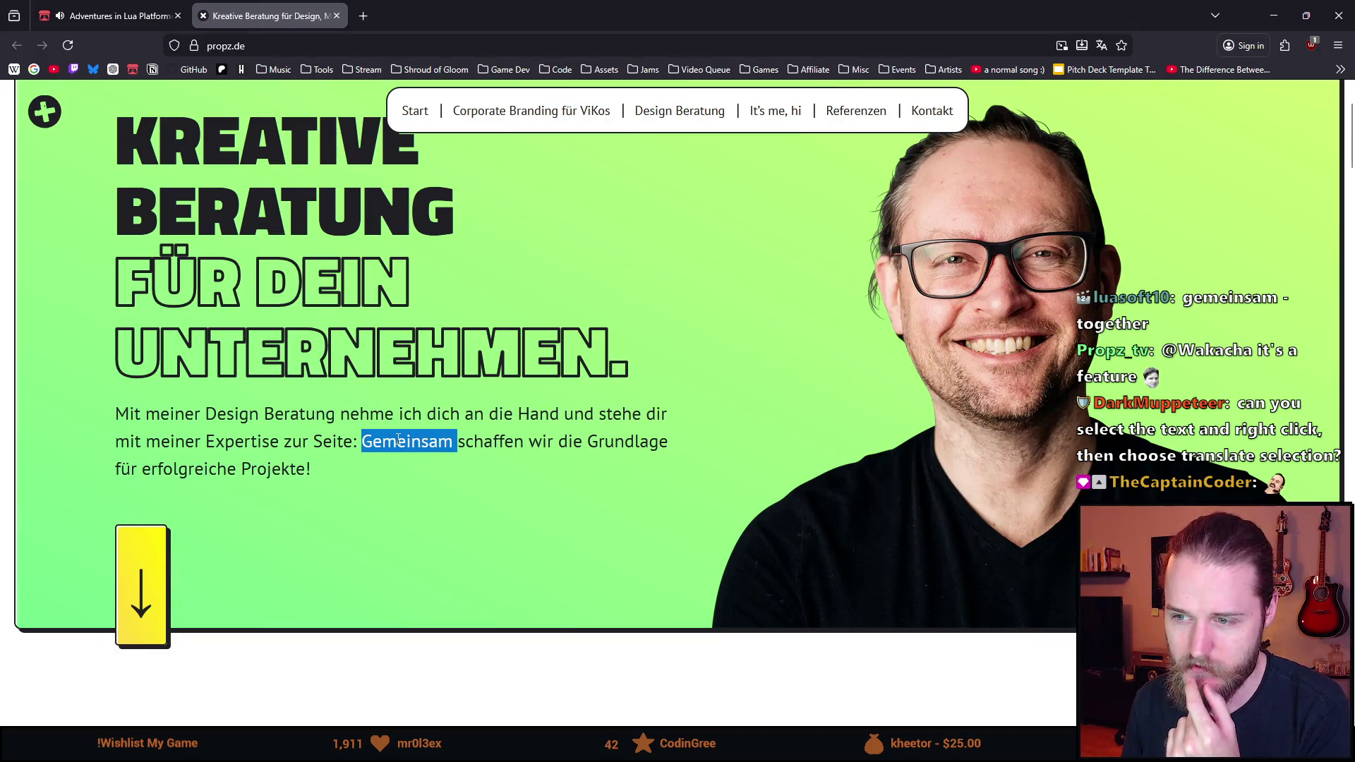
scroll(635, 423, down, 1)
triple_click(608, 377)
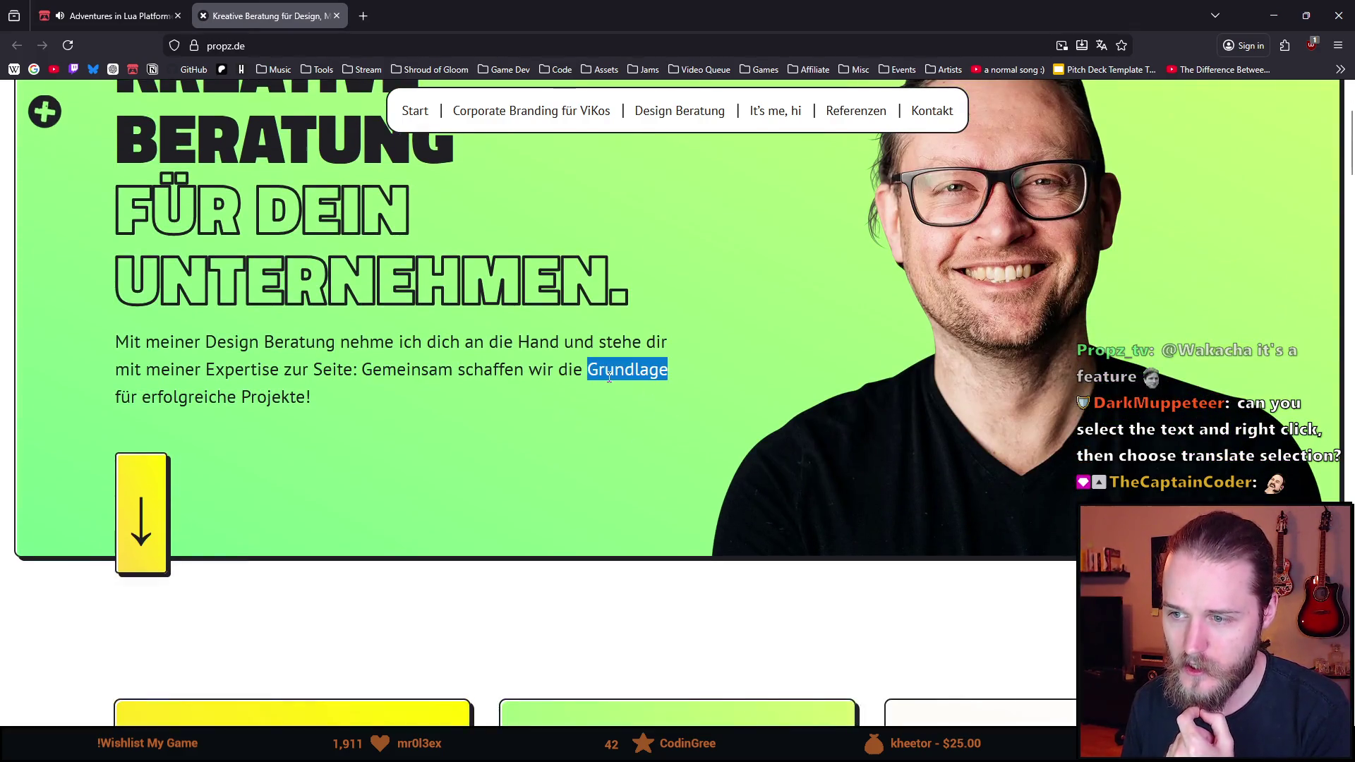
drag(588, 377, 634, 376)
click(633, 376)
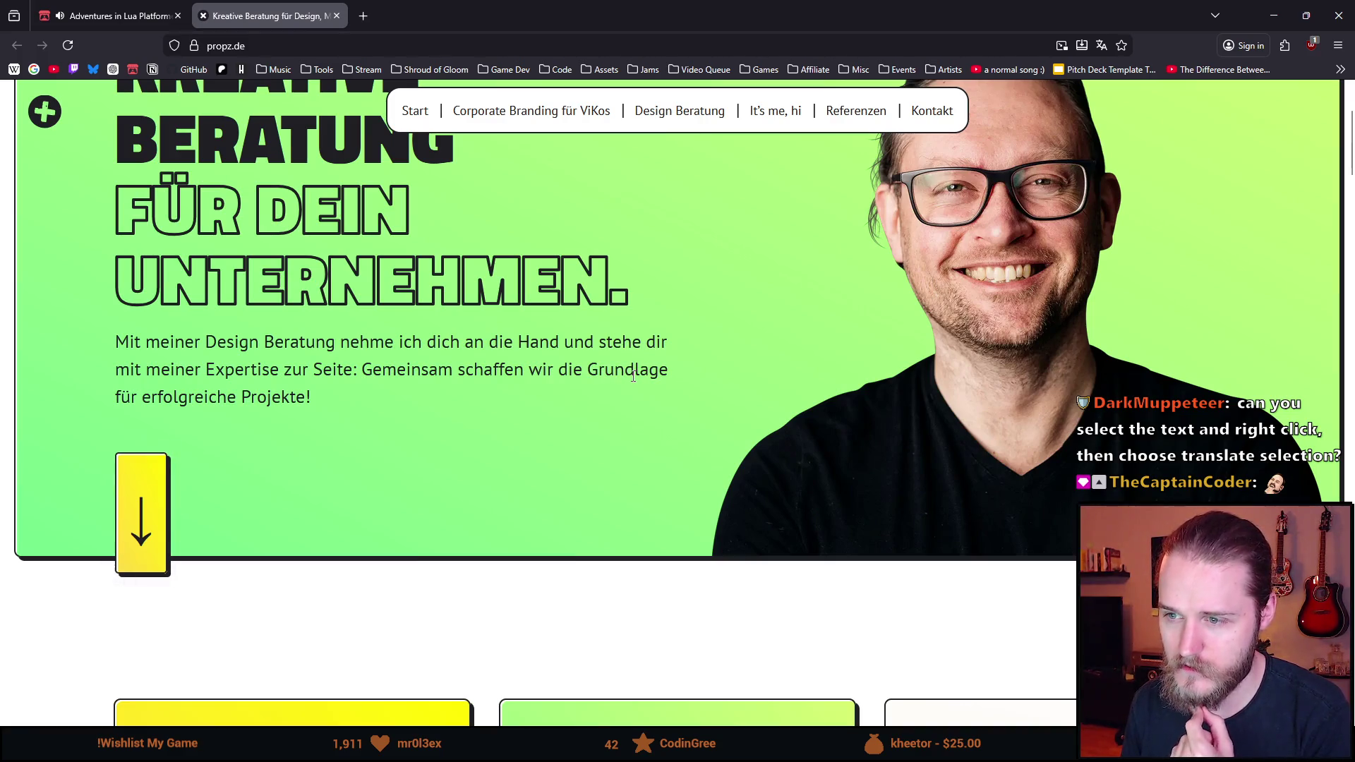
mouse_move(600, 377)
mouse_down()
mouse_move(638, 390)
mouse_move(635, 372)
mouse_move(669, 370)
mouse_up()
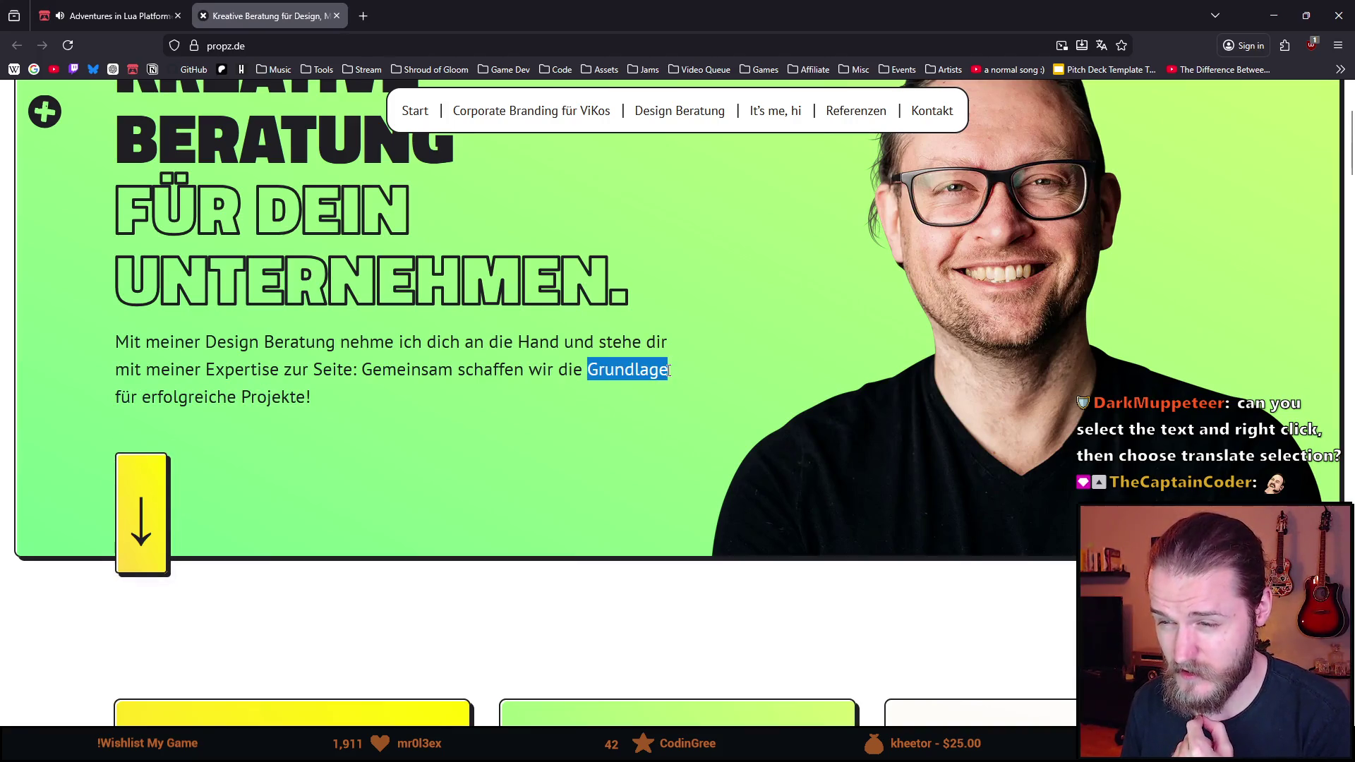
click(616, 389)
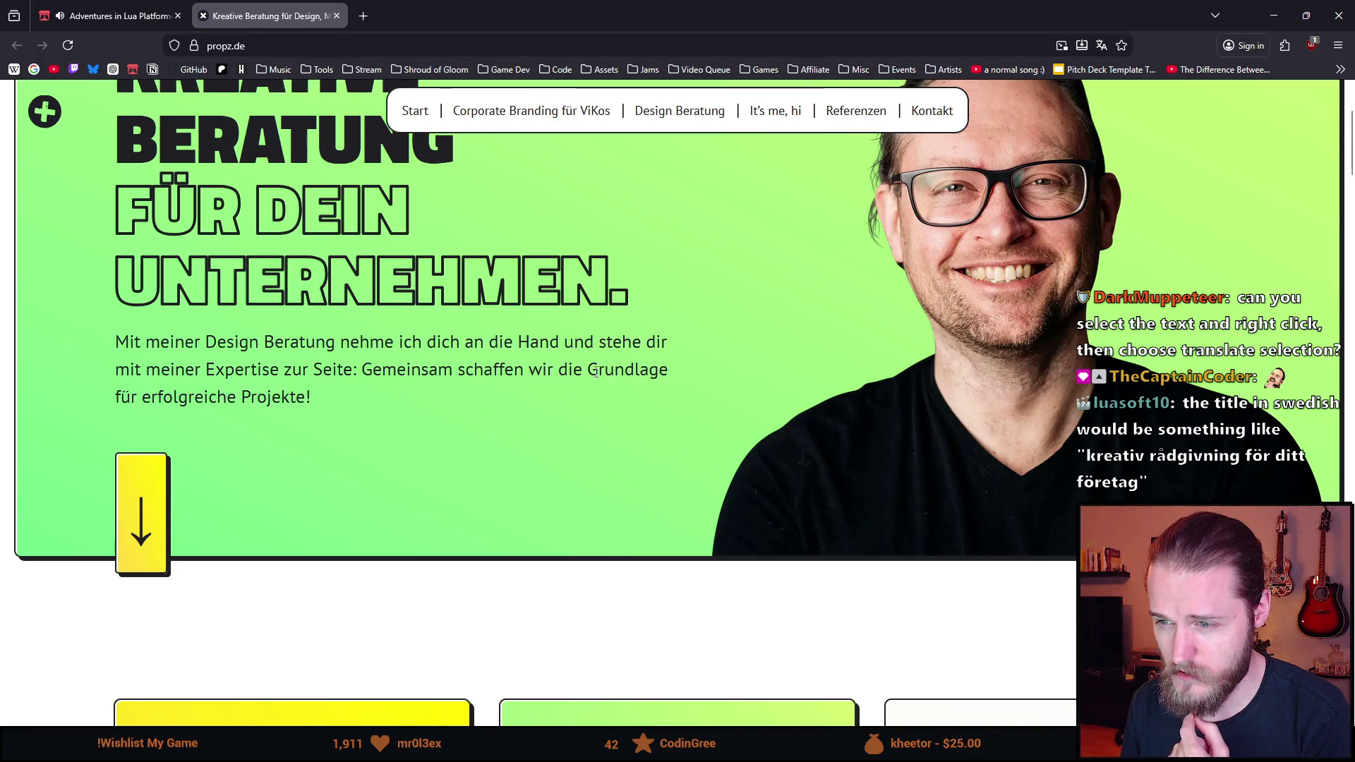
drag(589, 372, 624, 372)
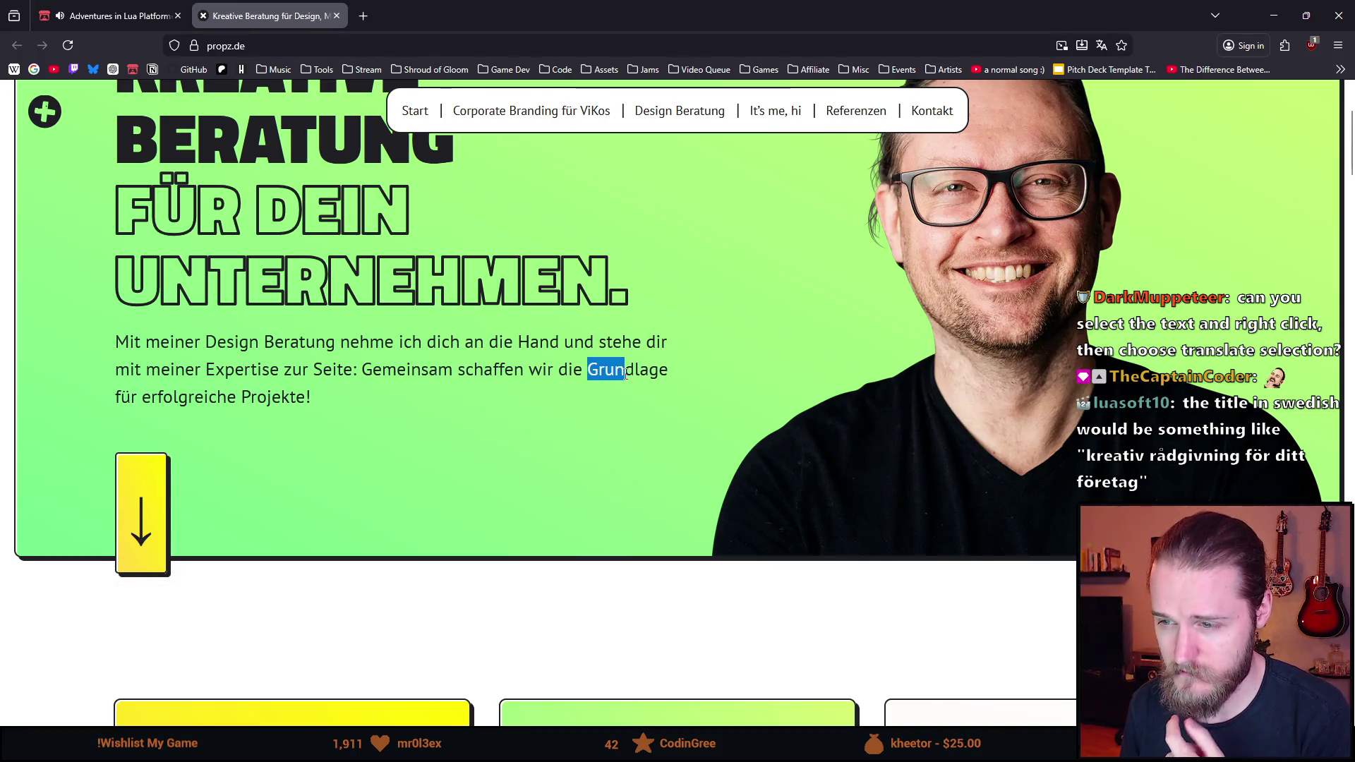
drag(667, 371, 639, 372)
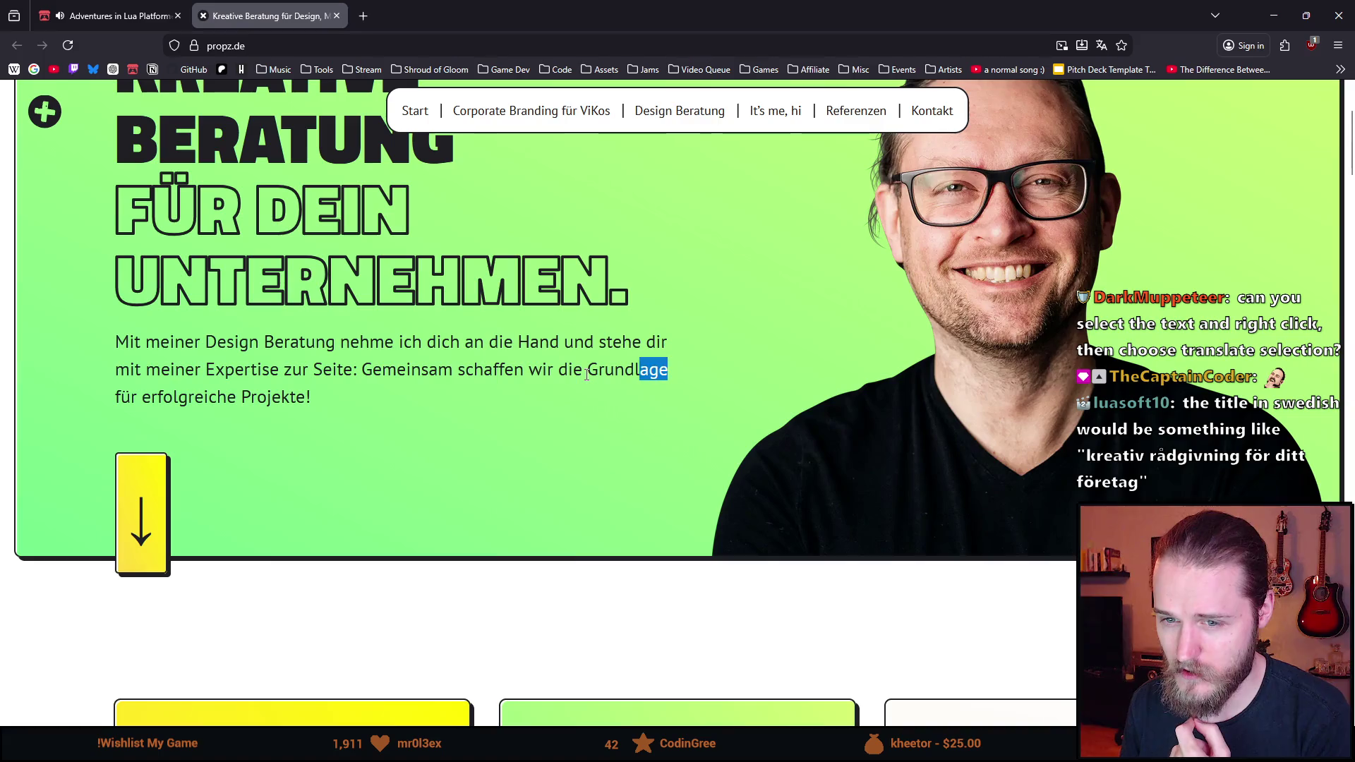
click(586, 375)
Highlight the words 'erfolgreiche' and 'Projekte' further down the page
scroll(103, 351, down, 1)
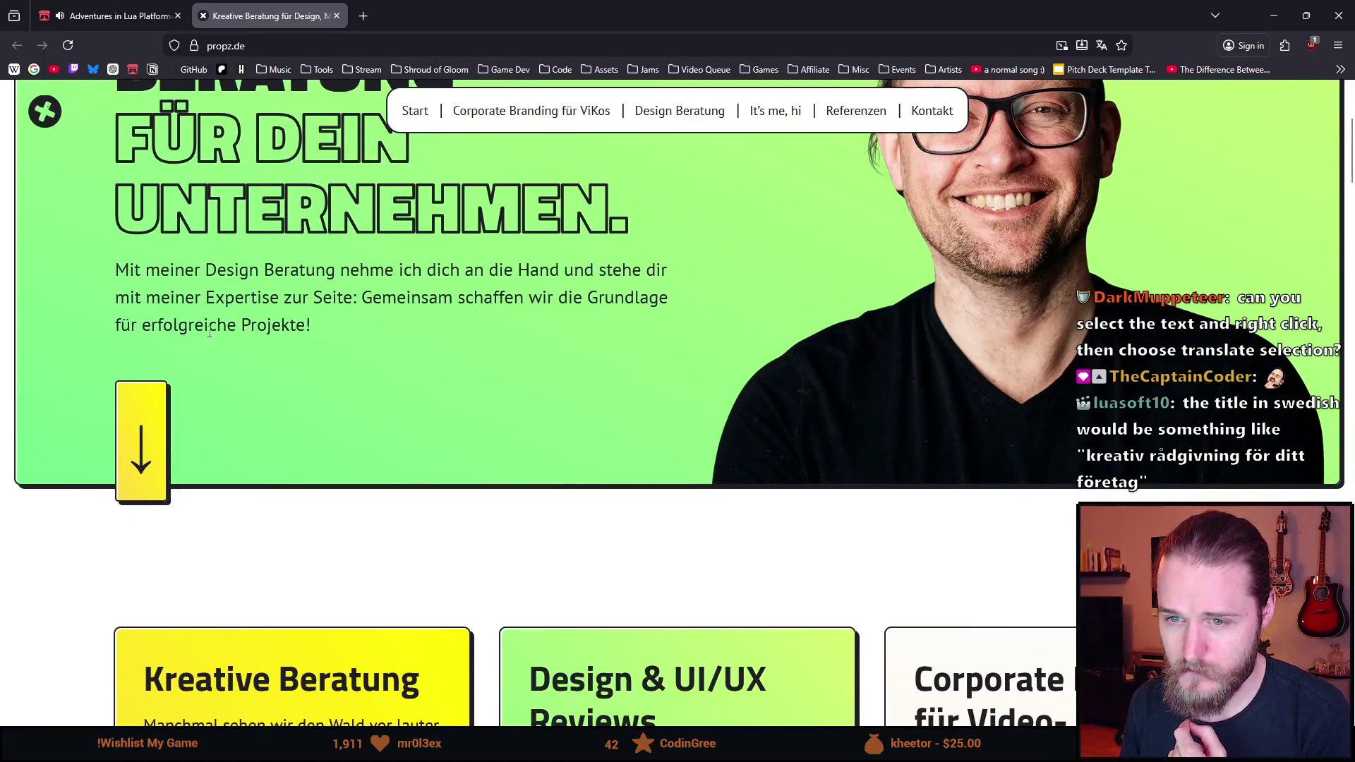
drag(163, 325, 223, 325)
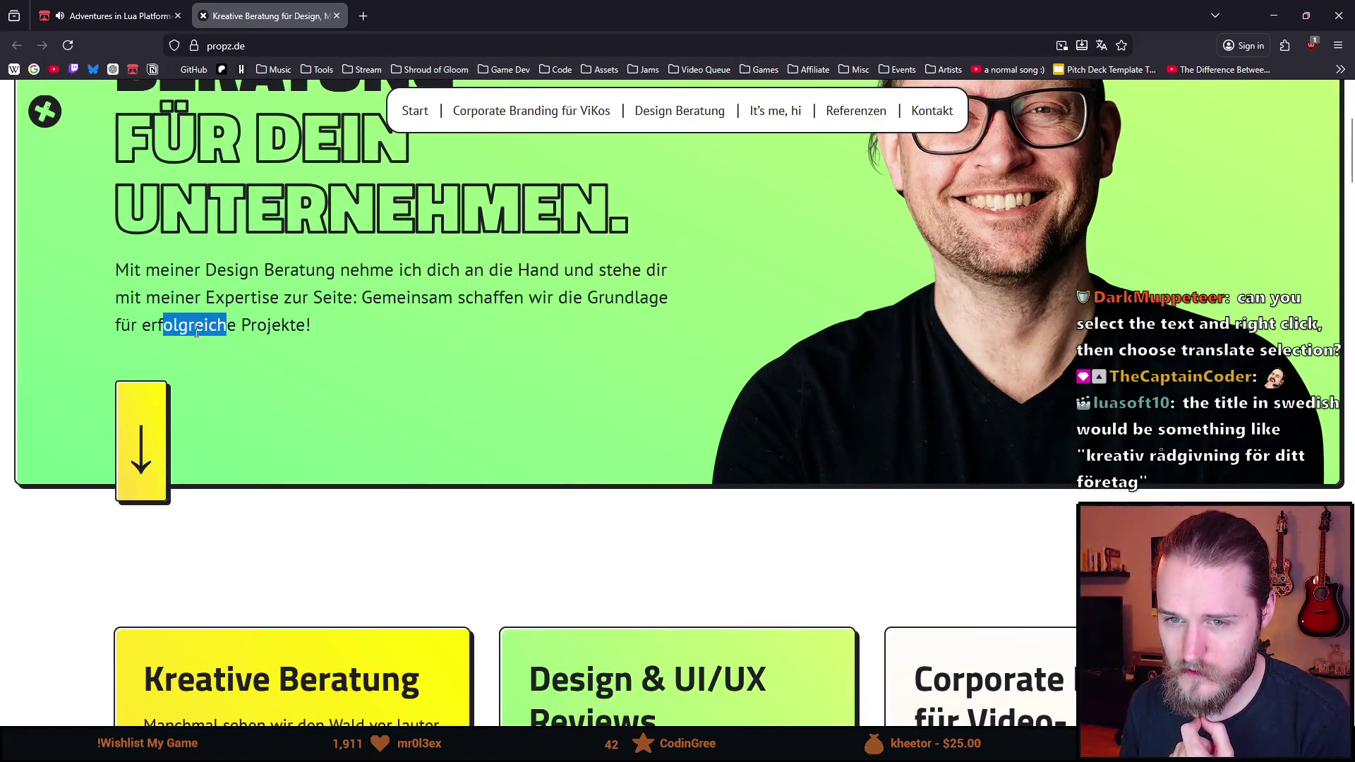
click(197, 331)
double_click(189, 326)
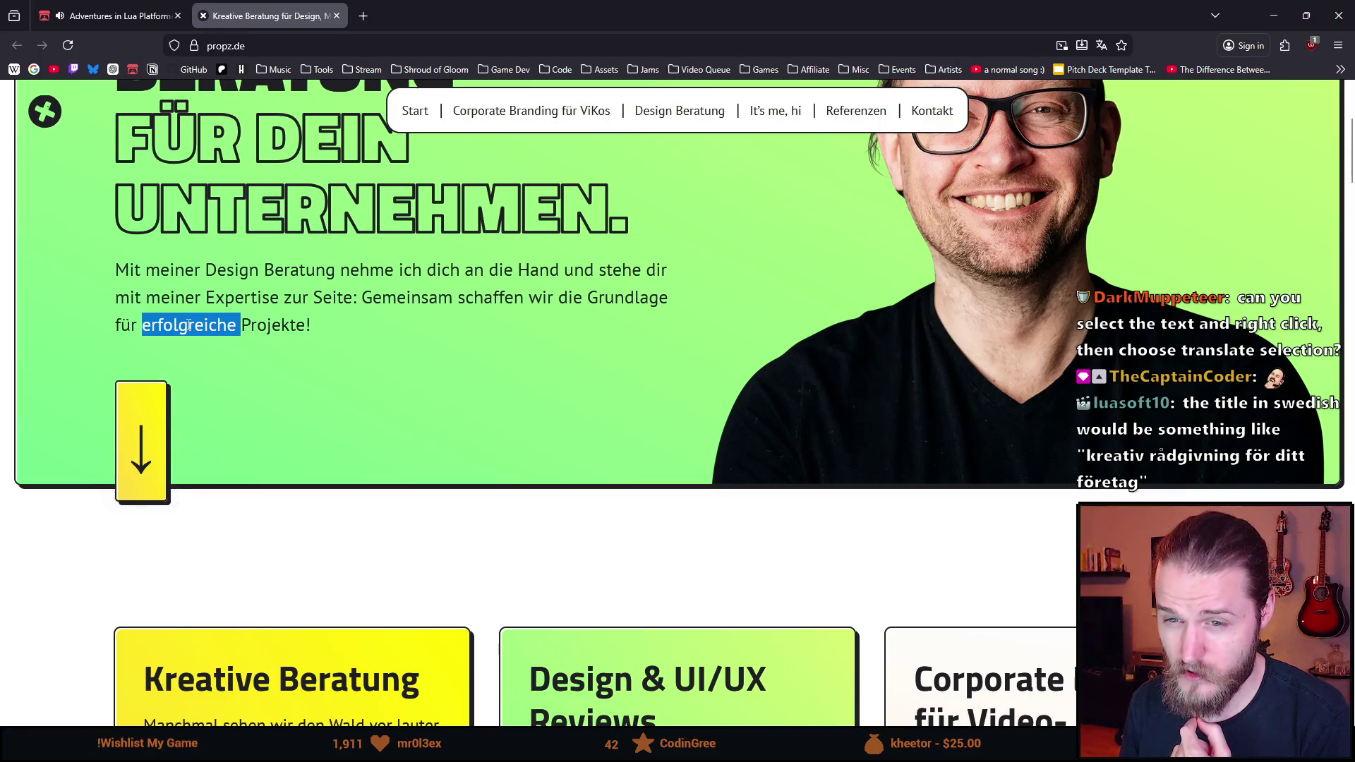
double_click(258, 324)
Scroll around the page, then highlight the words 'Mit' and 'meiner'
scroll(281, 346, down, 6)
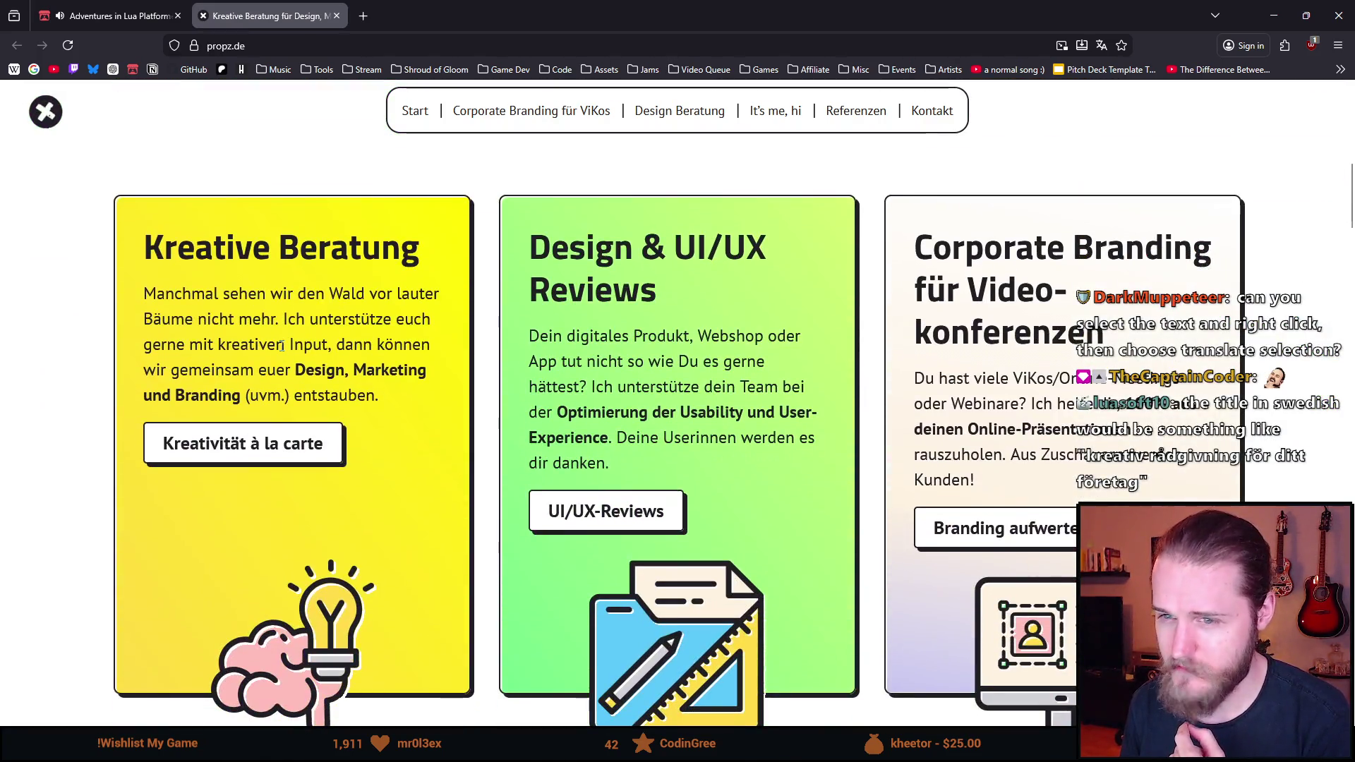
scroll(281, 345, down, 1)
scroll(281, 345, up, 7)
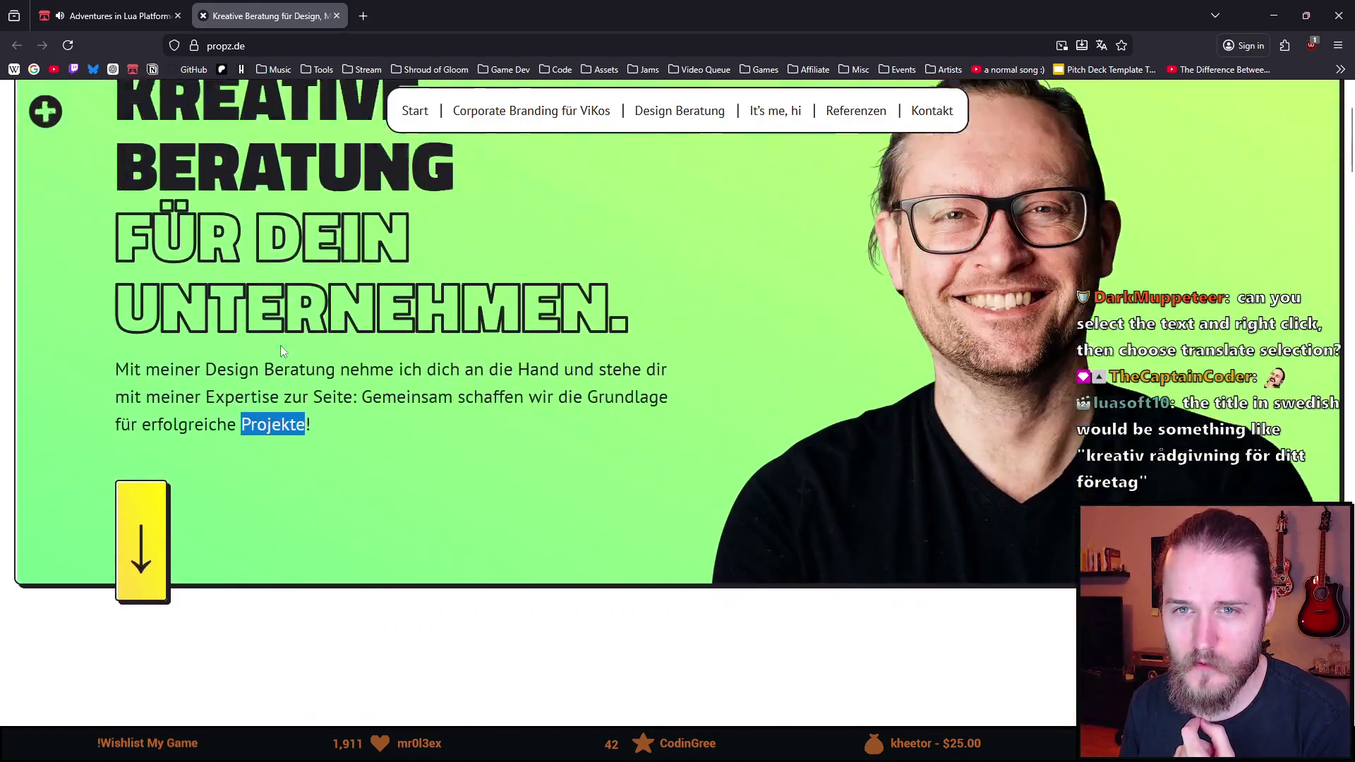
scroll(281, 345, up, 3)
scroll(281, 346, down, 6)
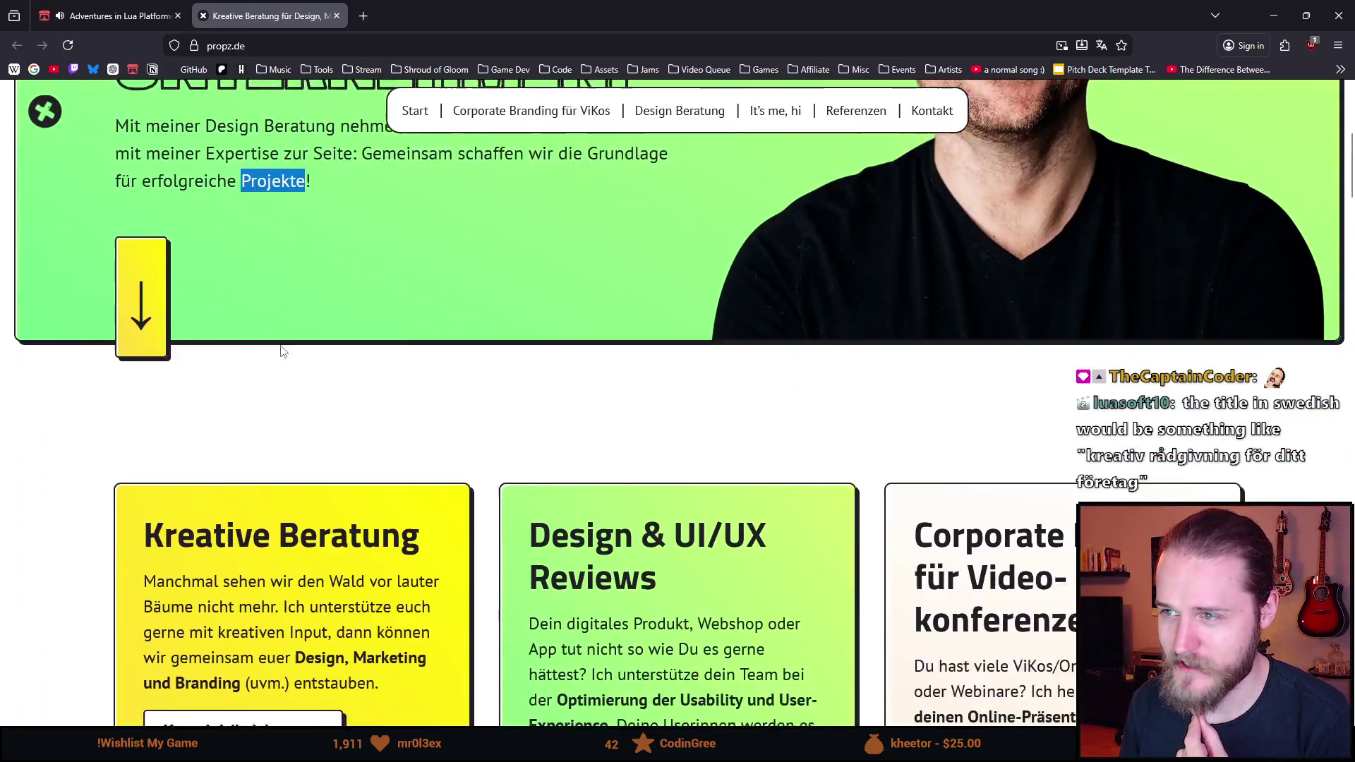
scroll(281, 350, down, 6)
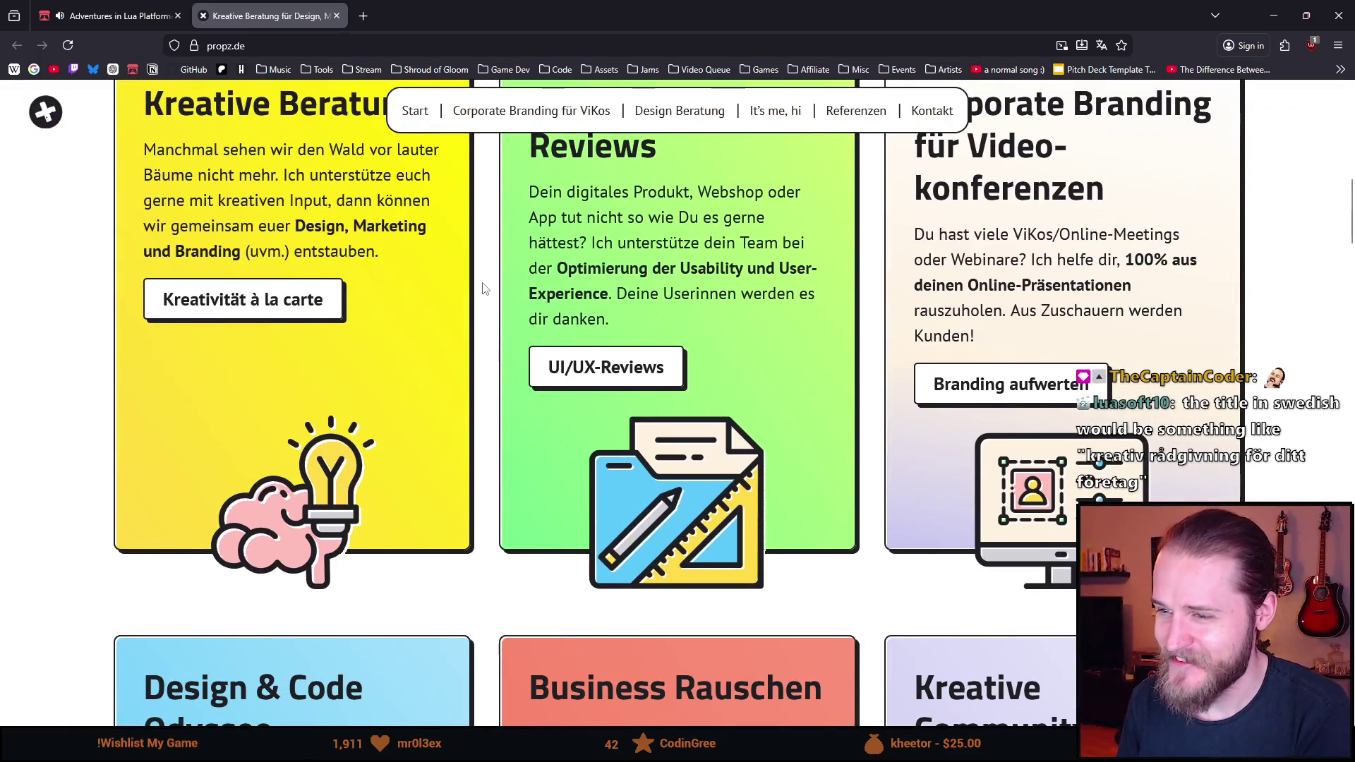
scroll(483, 288, up, 3)
scroll(361, 312, down, 2)
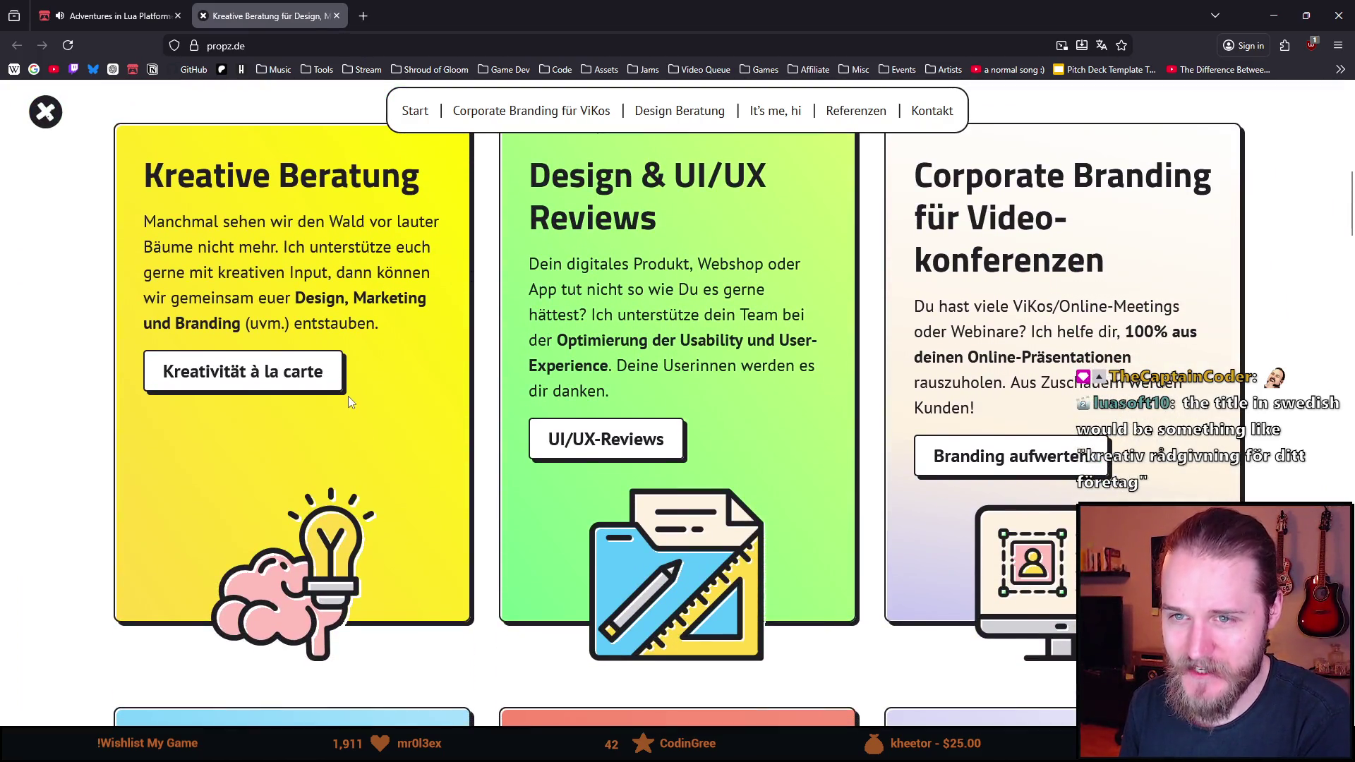
scroll(348, 396, up, 1)
scroll(364, 354, down, 3)
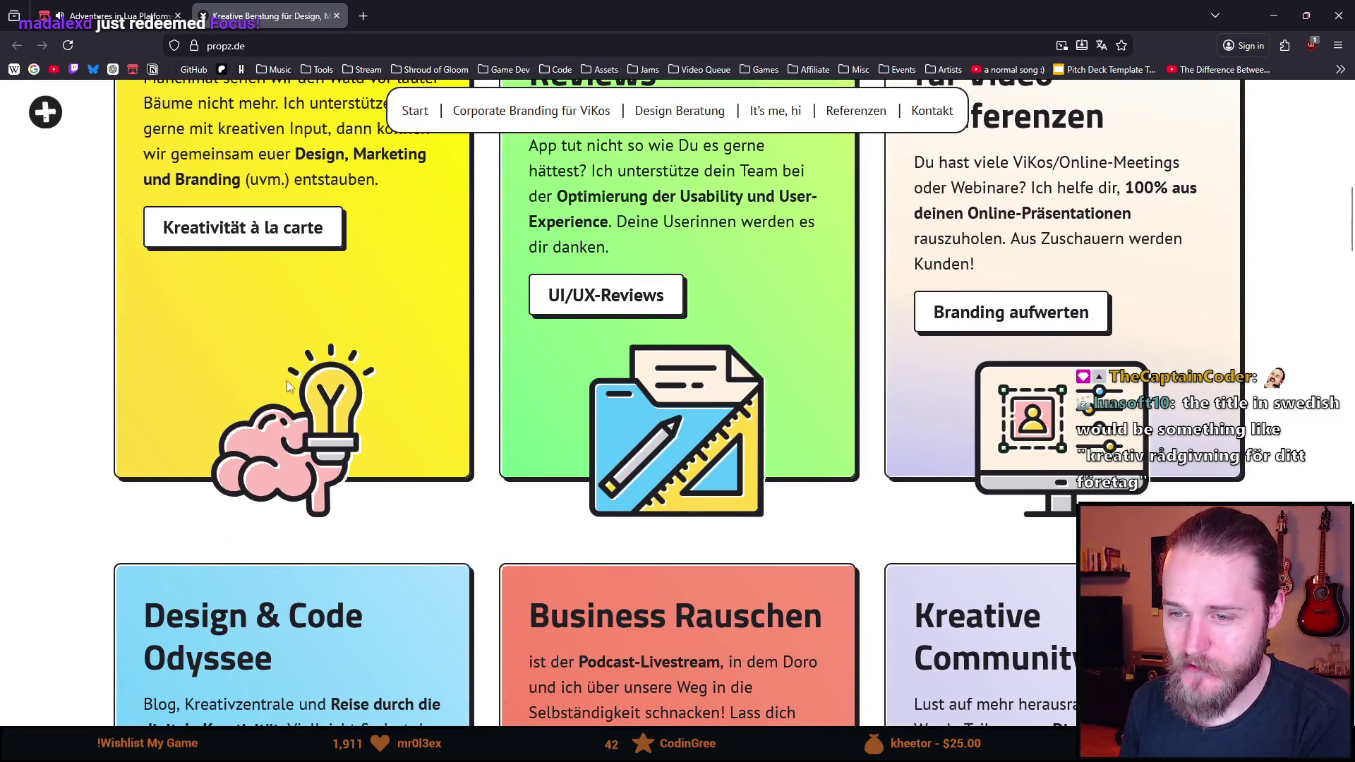
scroll(532, 429, up, 4)
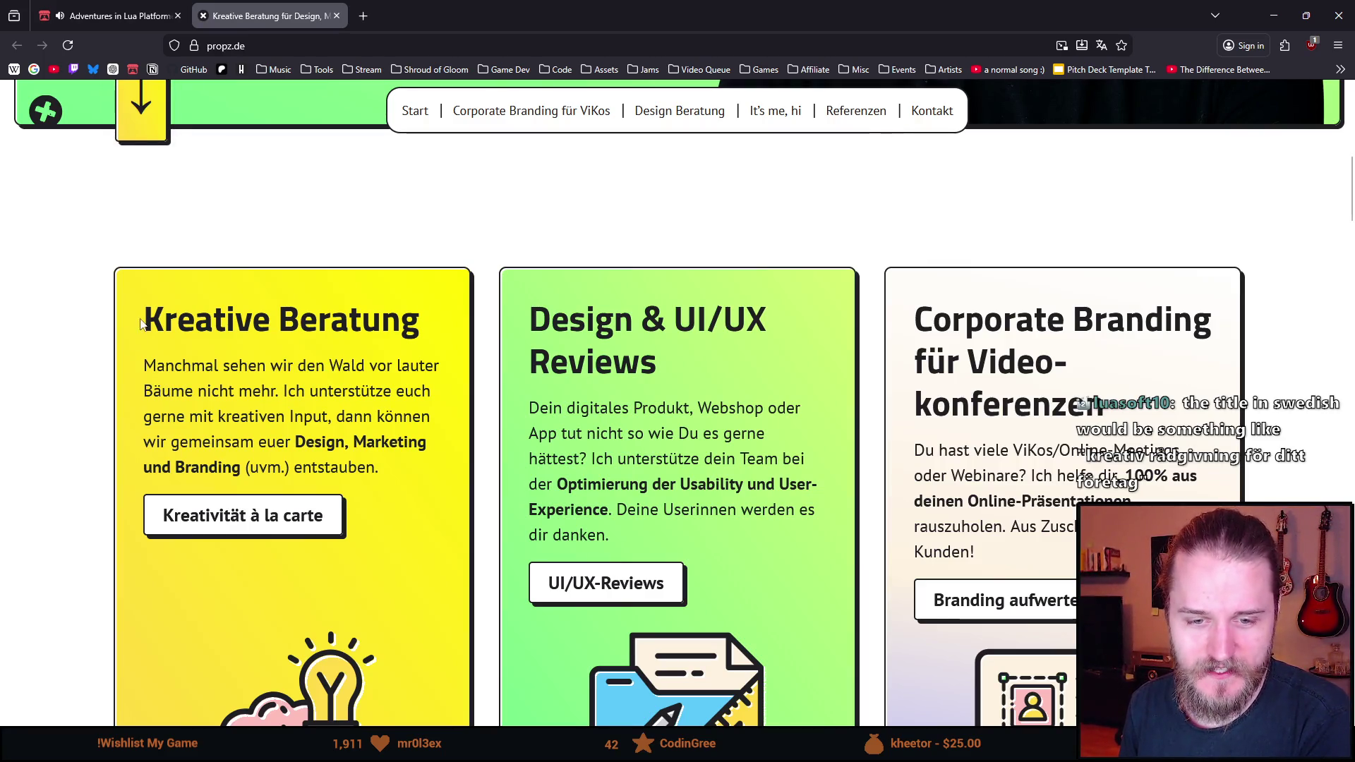
scroll(309, 345, up, 1)
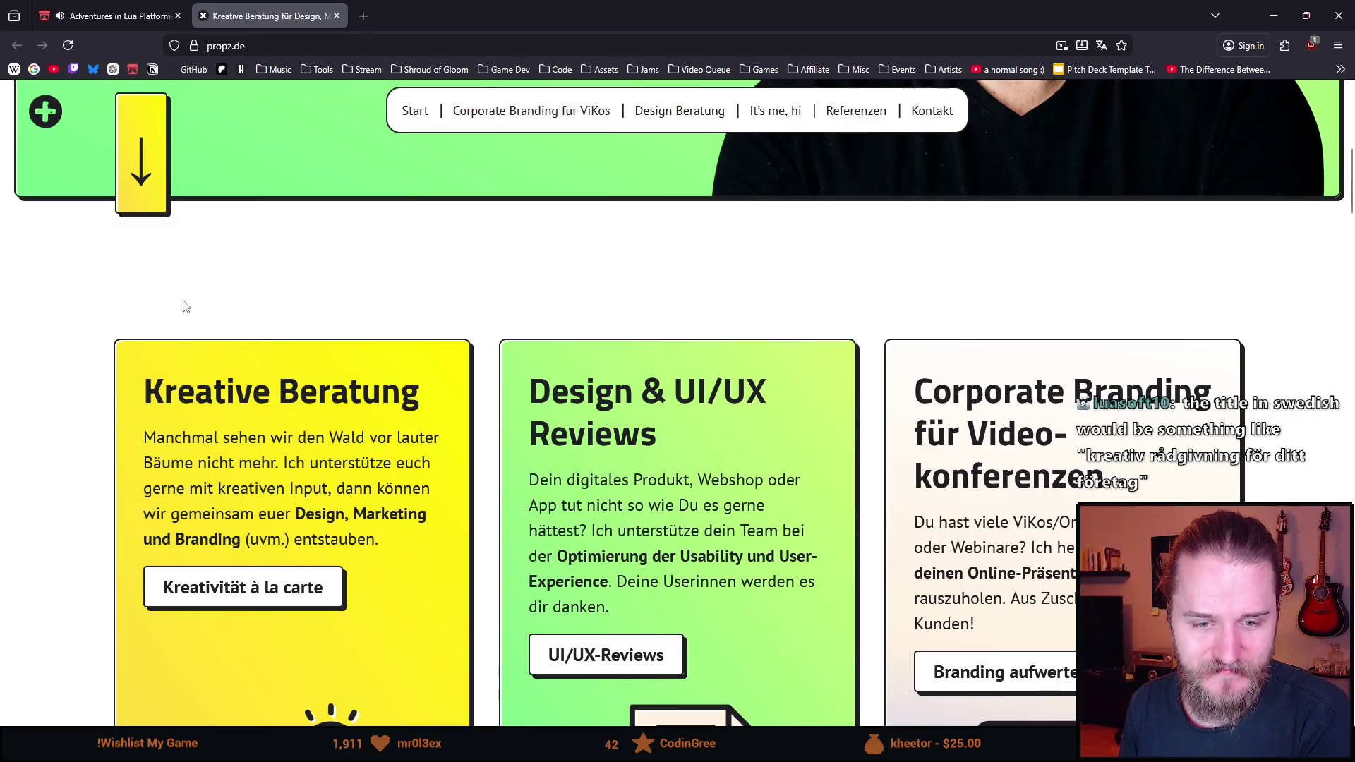
scroll(185, 305, up, 6)
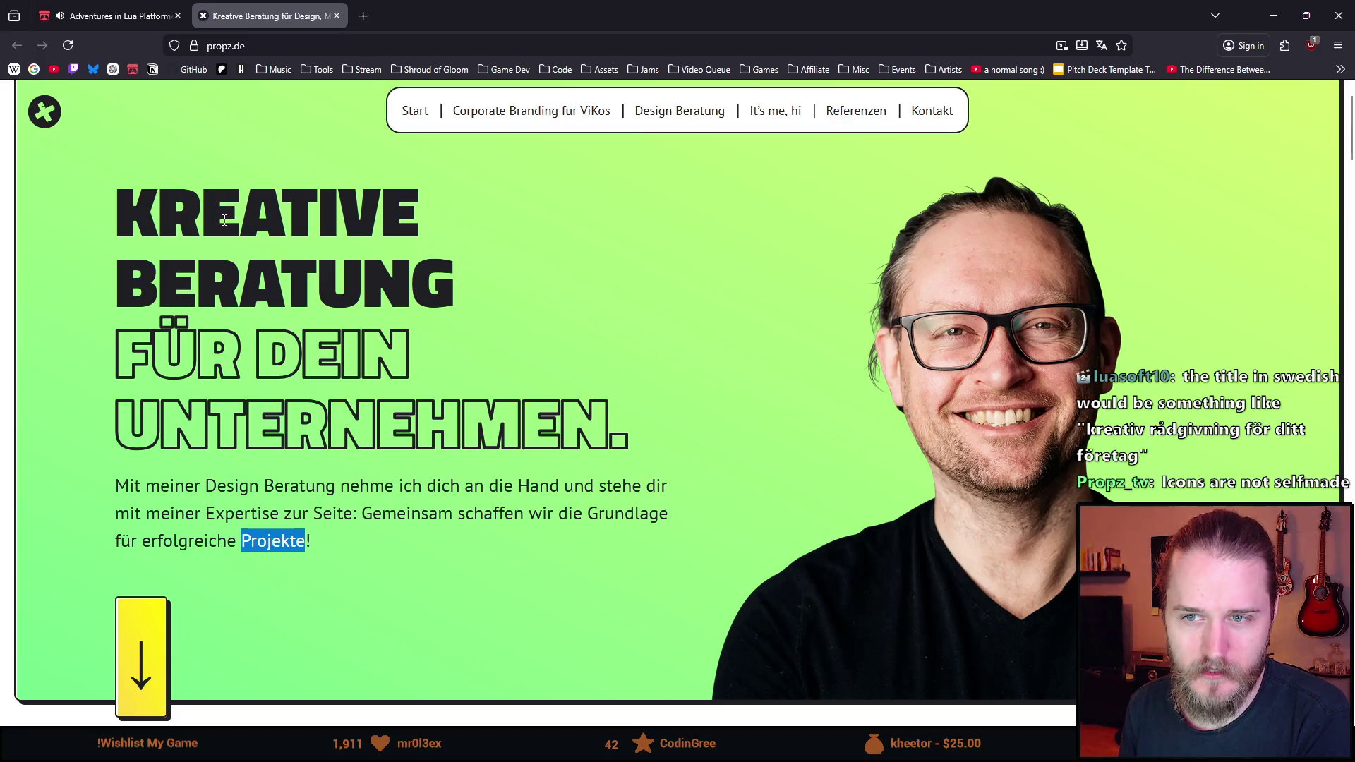
scroll(167, 391, down, 1)
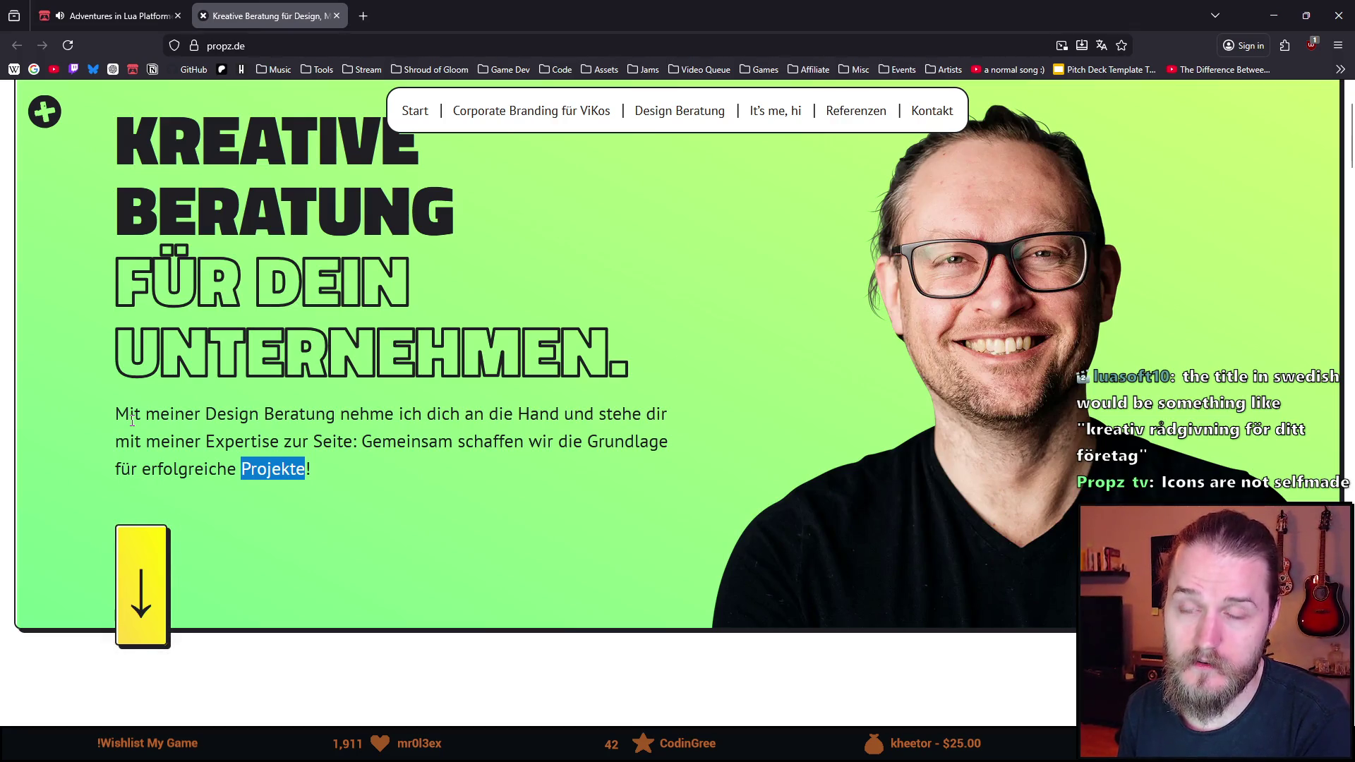
double_click(132, 421)
click(176, 422)
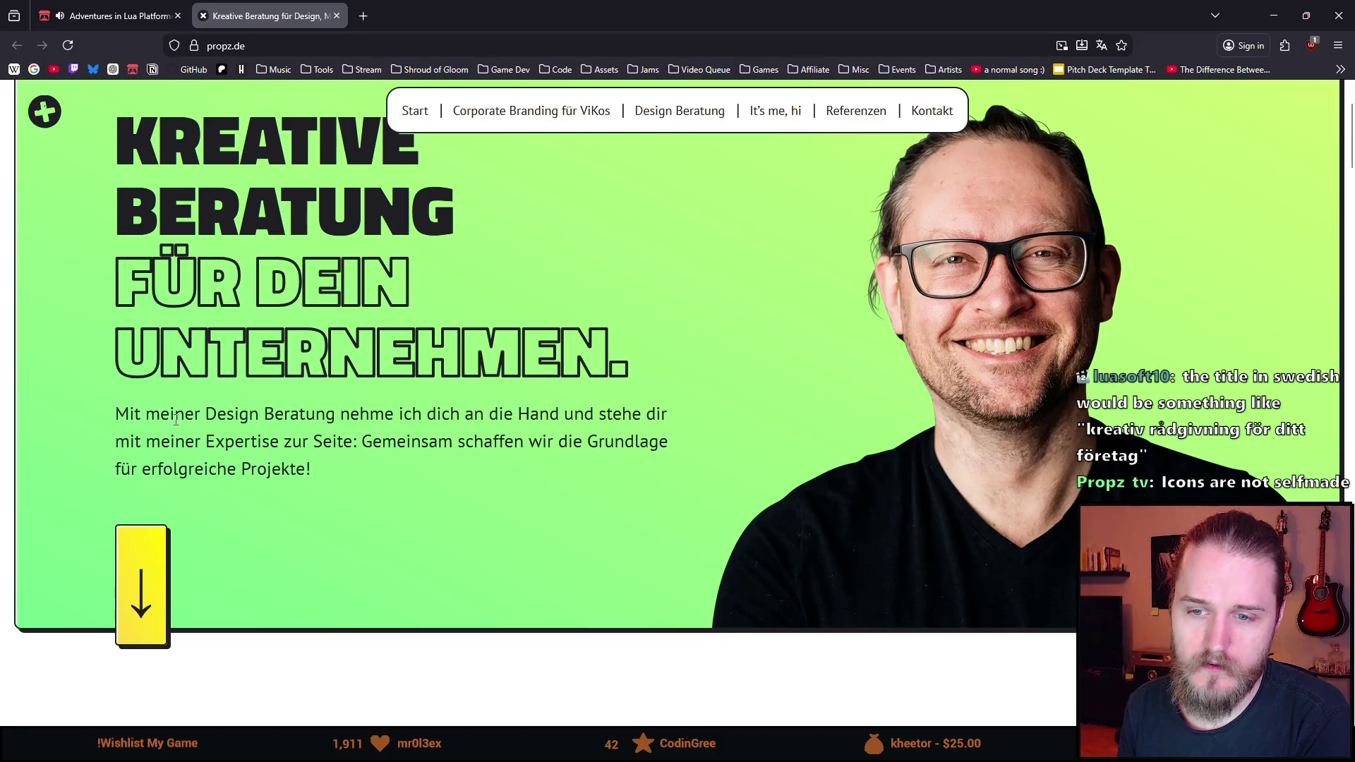
double_click(175, 421)
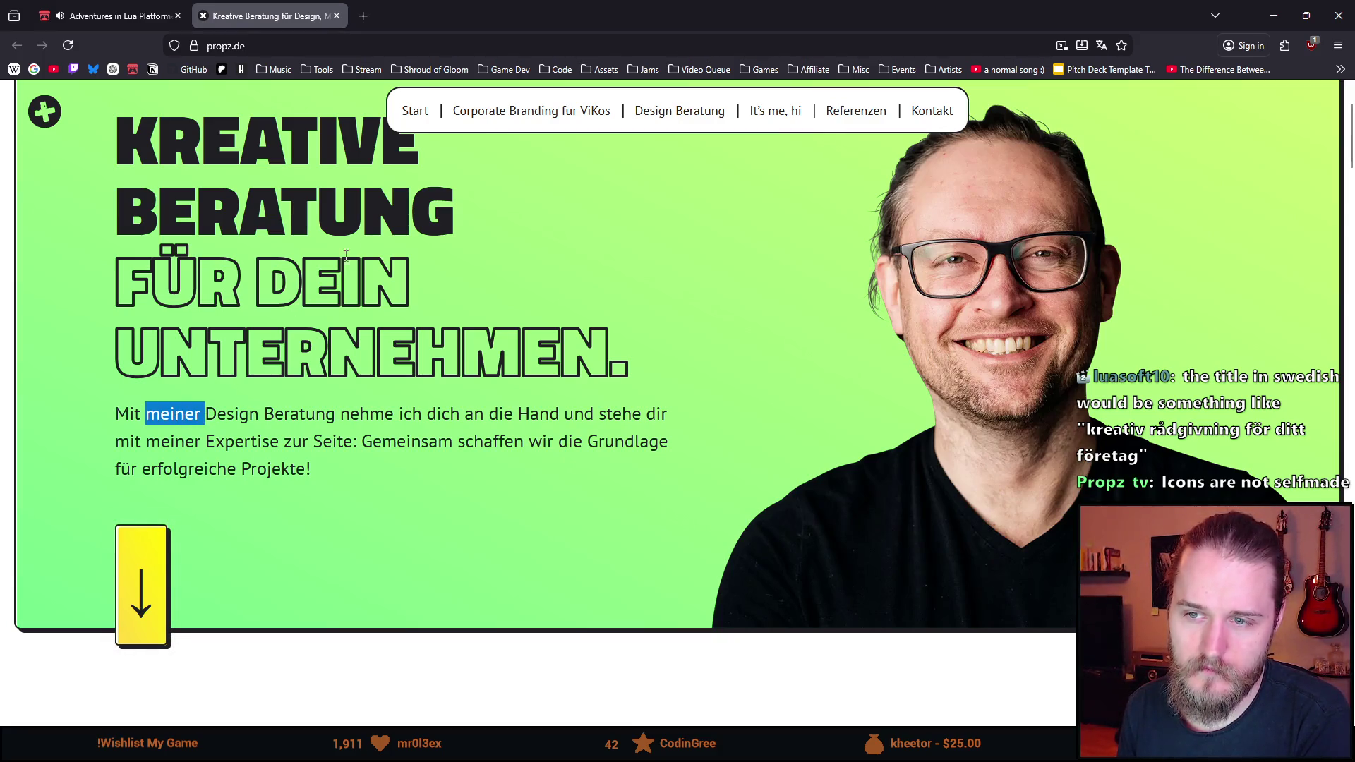
Highlight the heading words 'DEIN' and 'UNTERNEHMEN'
double_click(342, 261)
click(339, 265)
double_click(335, 267)
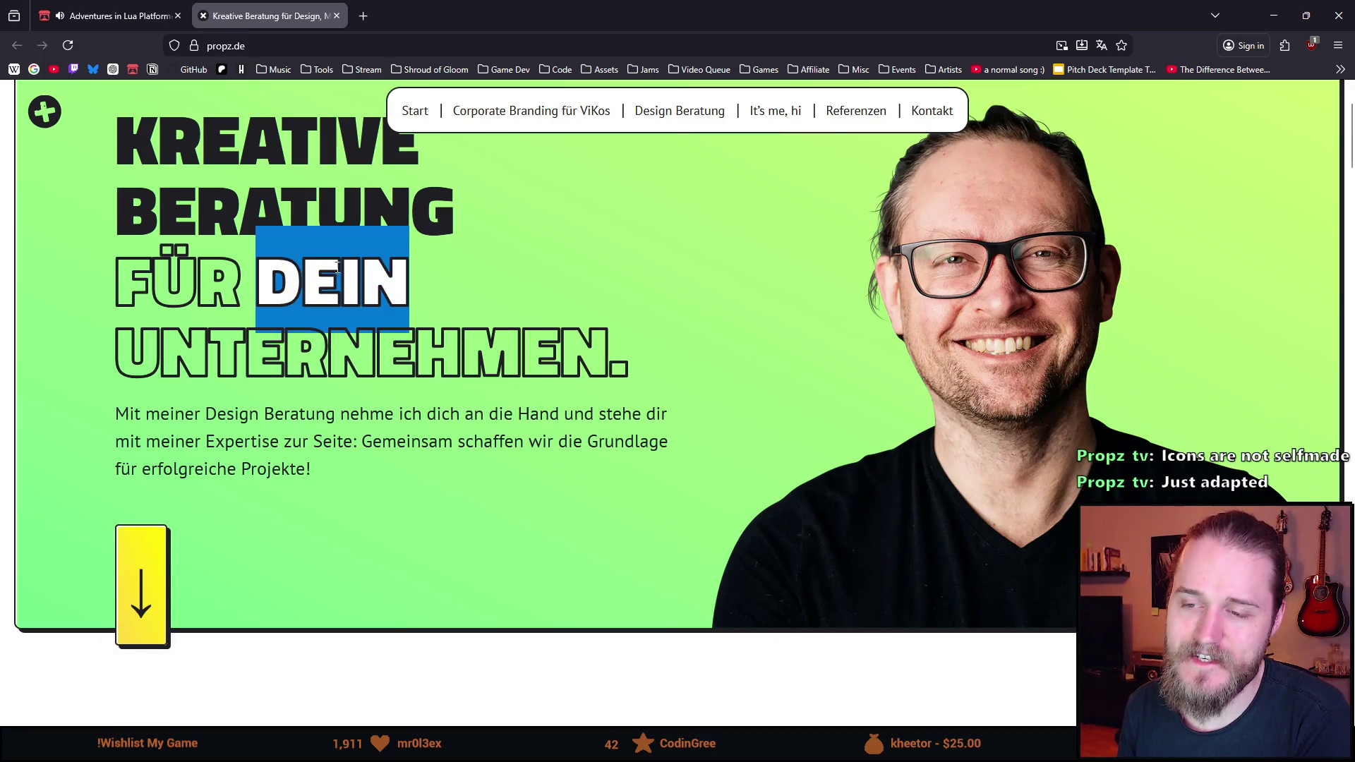
click(340, 269)
double_click(353, 273)
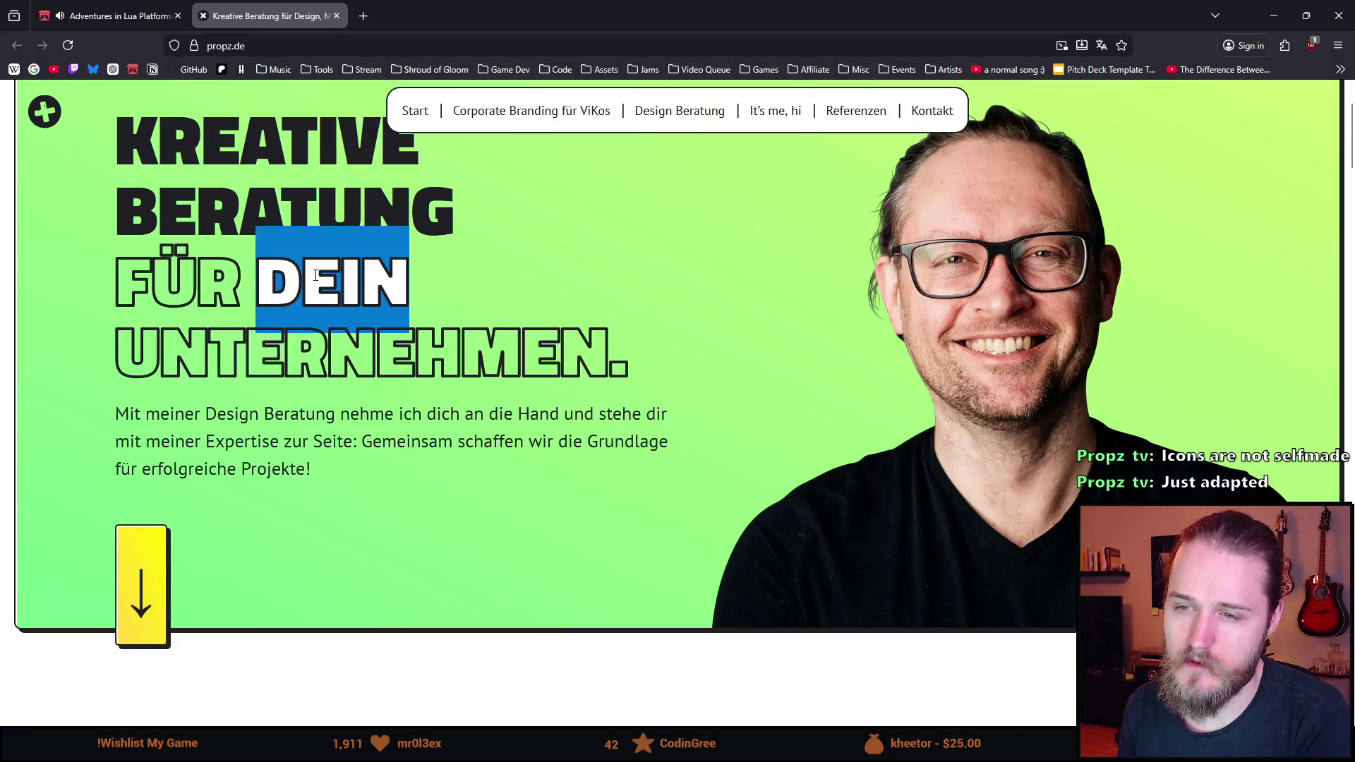
double_click(352, 275)
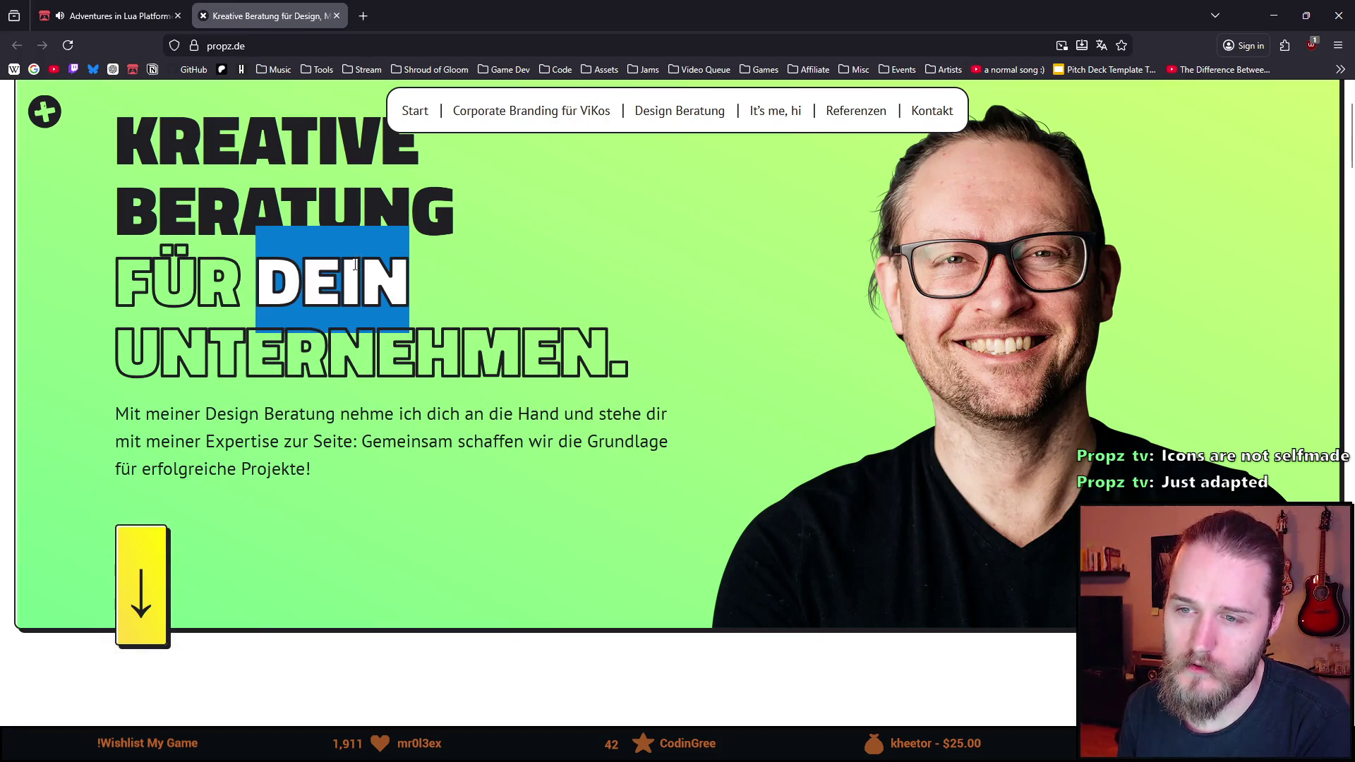
click(351, 270)
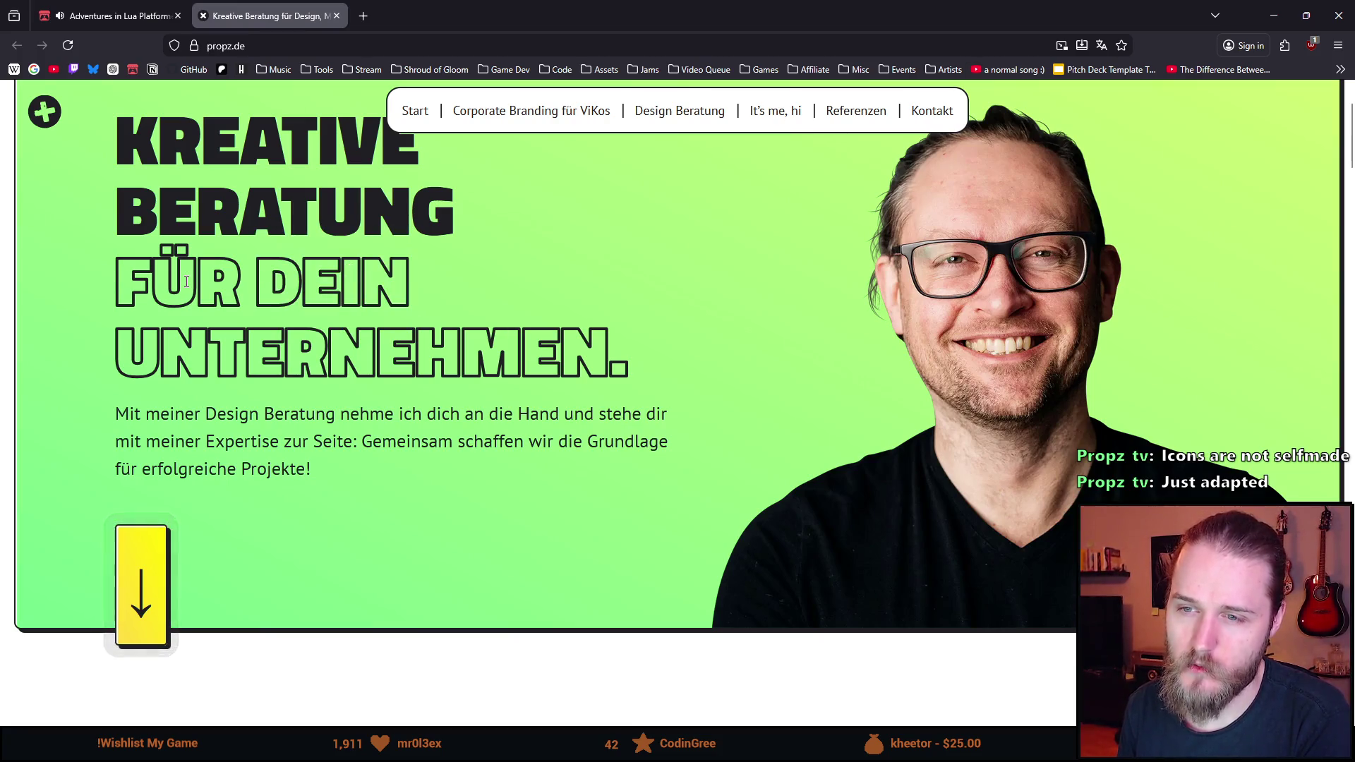
double_click(333, 285)
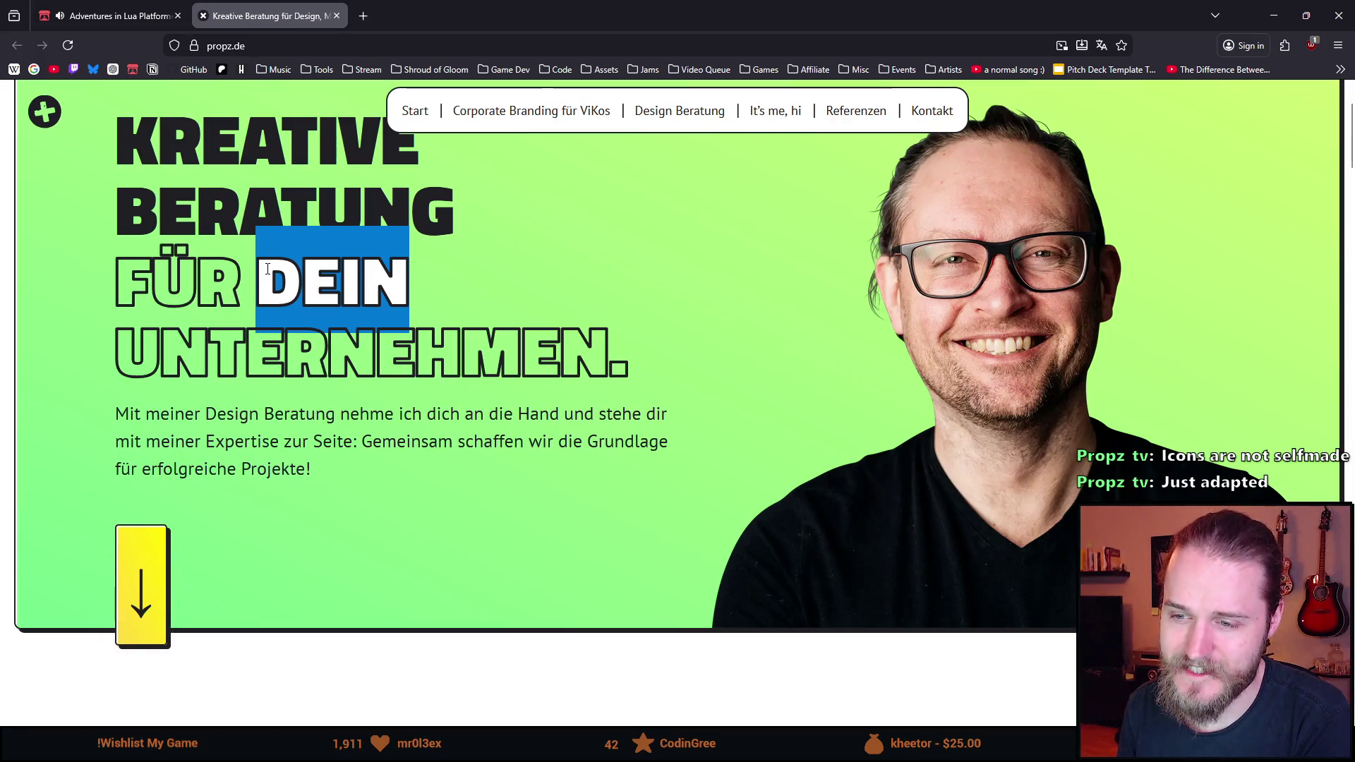
scroll(268, 269, down, 4)
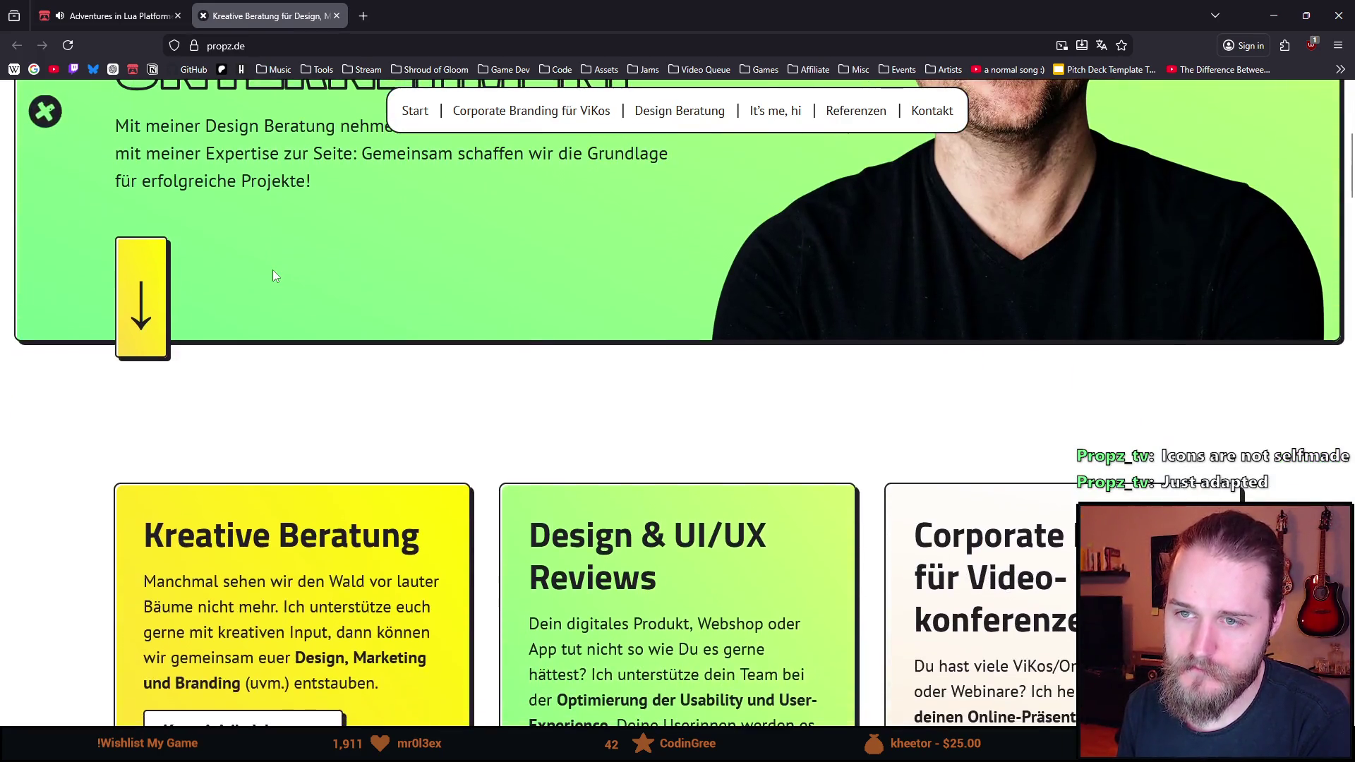
scroll(272, 270, up, 3)
double_click(338, 283)
double_click(334, 204)
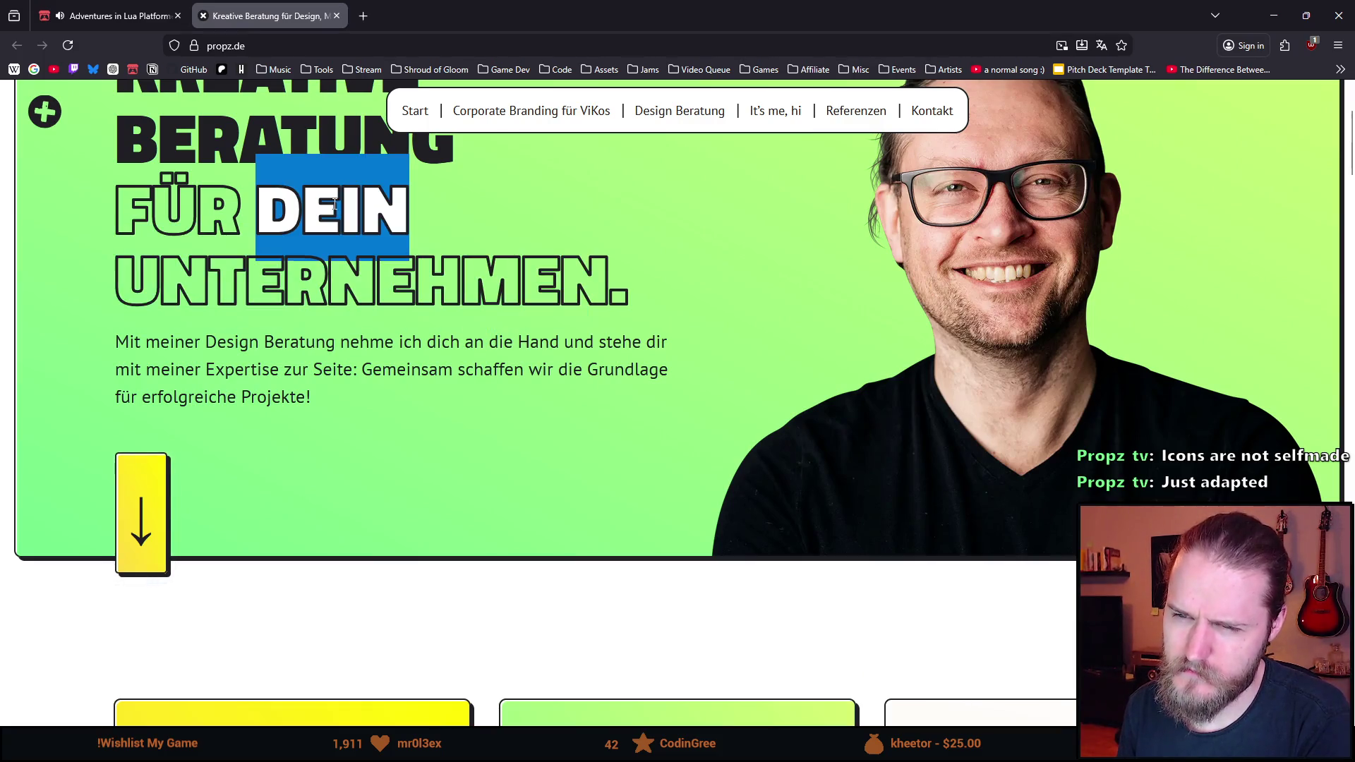
double_click(328, 278)
click(325, 259)
Scroll down past the service cards to the Kreative Beratung section
scroll(325, 259, down, 7)
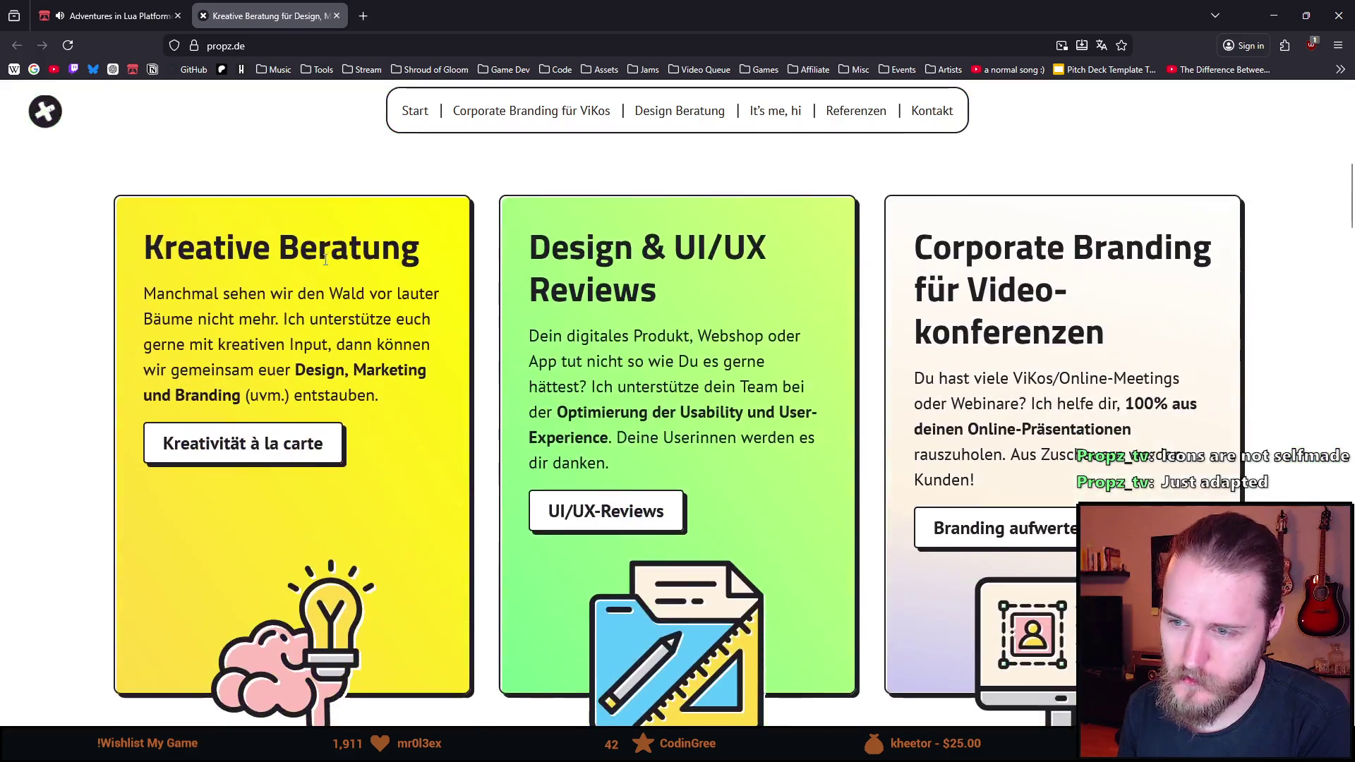
scroll(325, 259, down, 1)
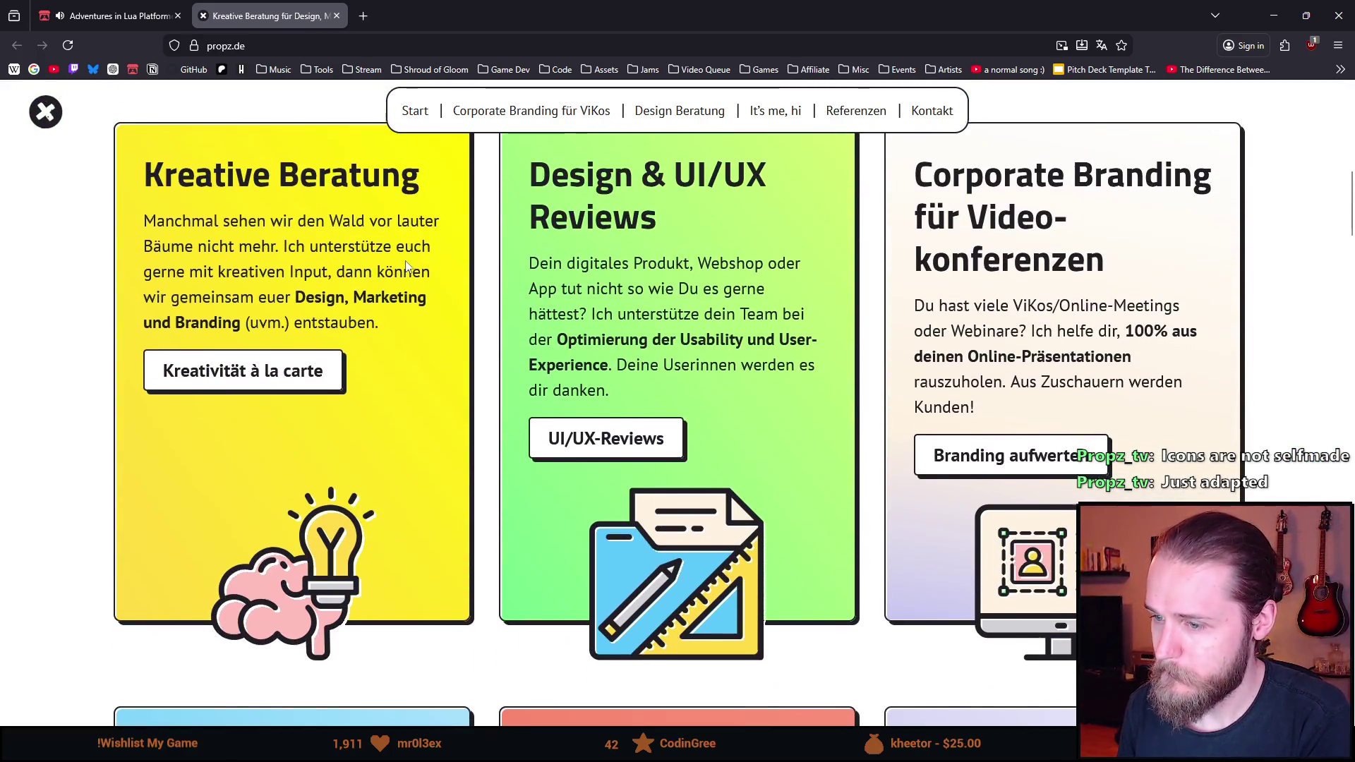
scroll(405, 265, down, 7)
scroll(406, 265, down, 4)
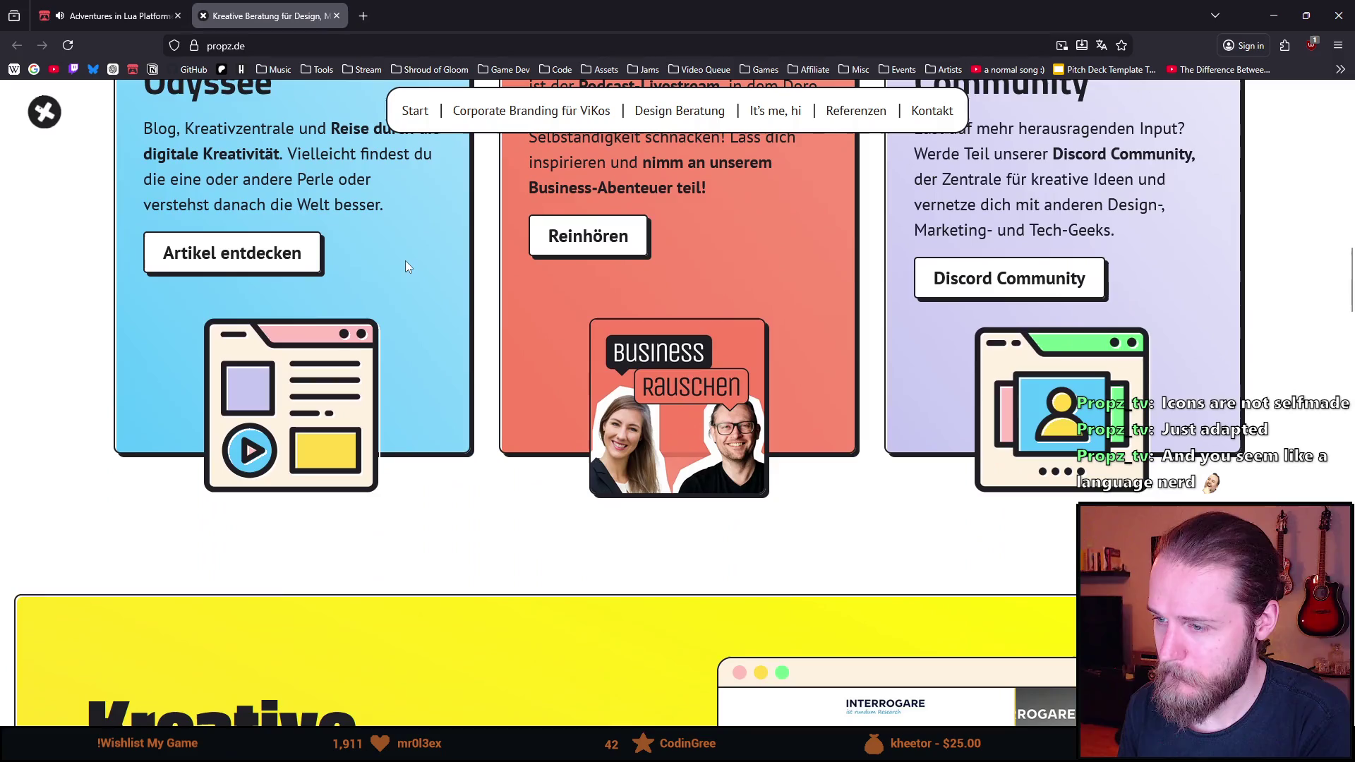
scroll(406, 265, up, 3)
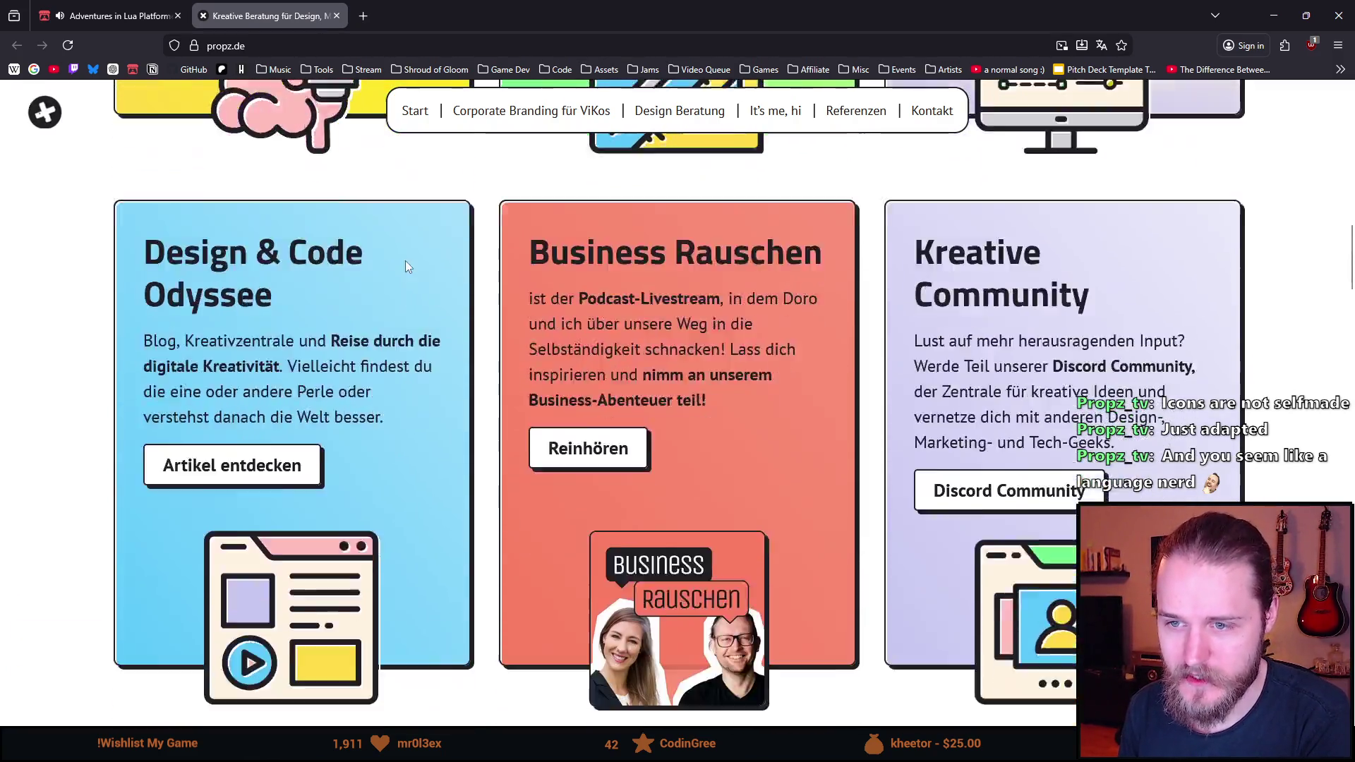
scroll(405, 266, down, 8)
scroll(406, 266, down, 1)
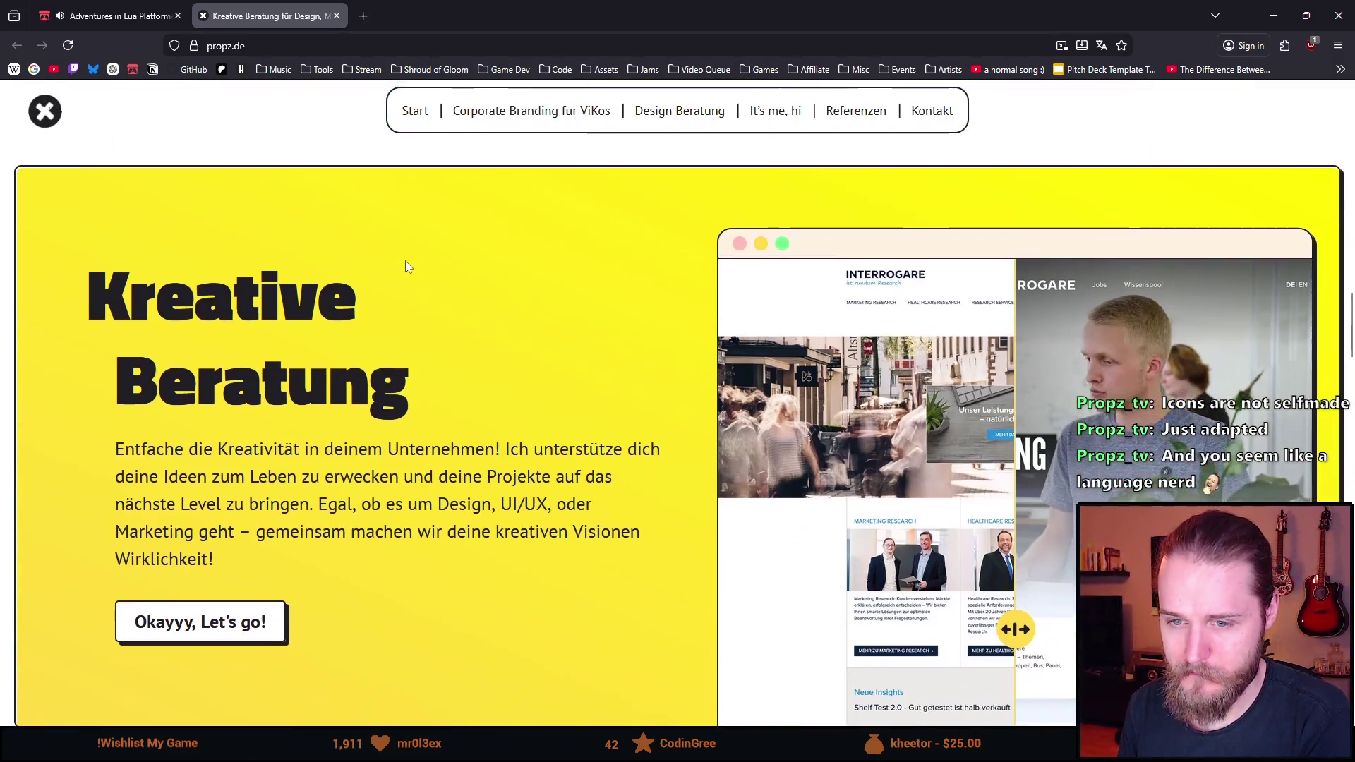
scroll(408, 266, down, 1)
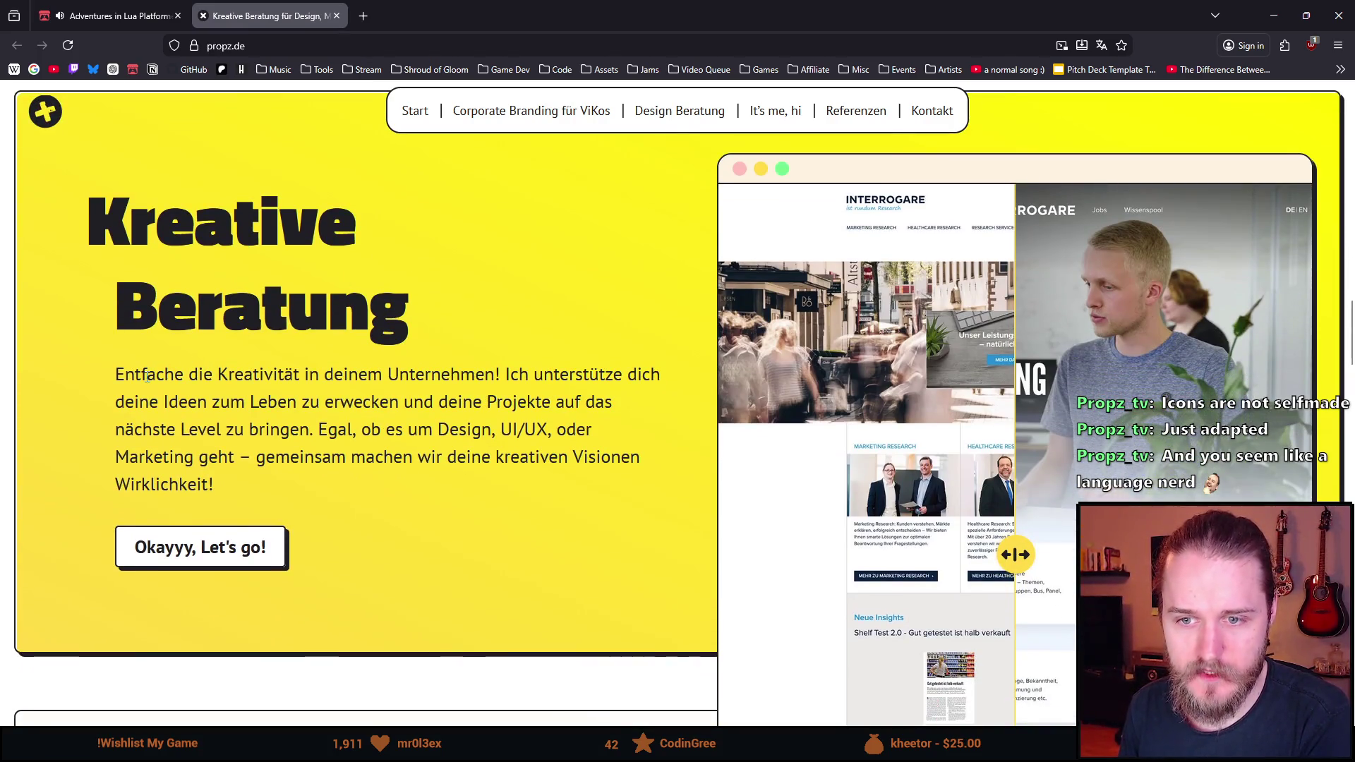
scroll(178, 404, down, 1)
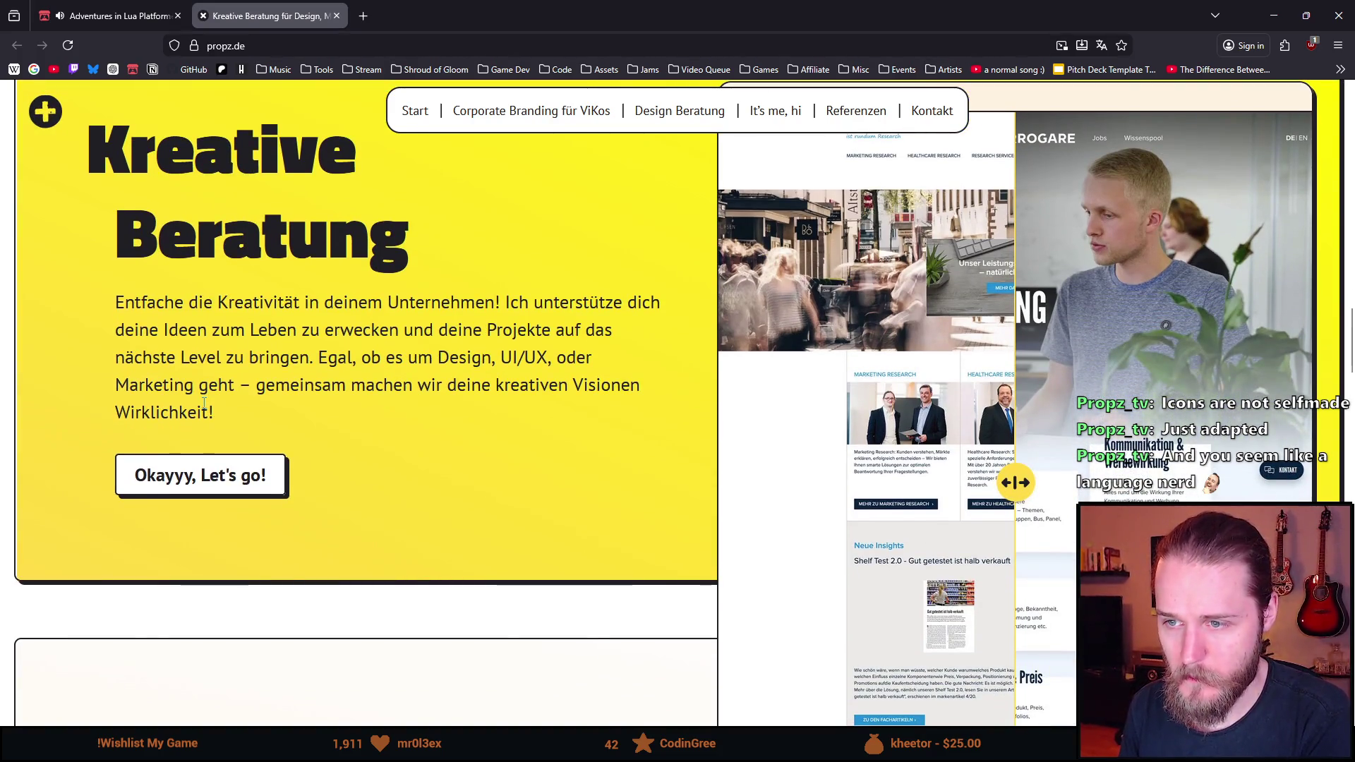
scroll(204, 403, down, 1)
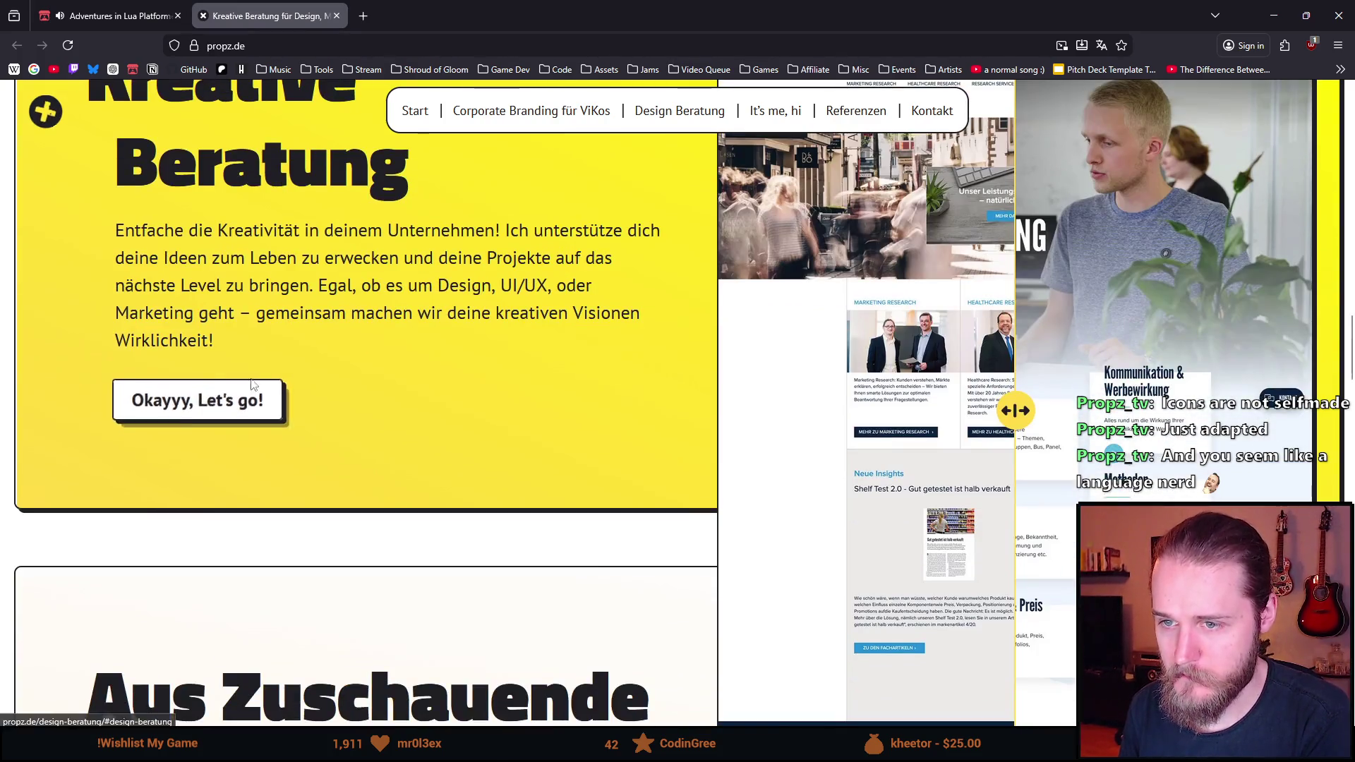
scroll(354, 361, down, 1)
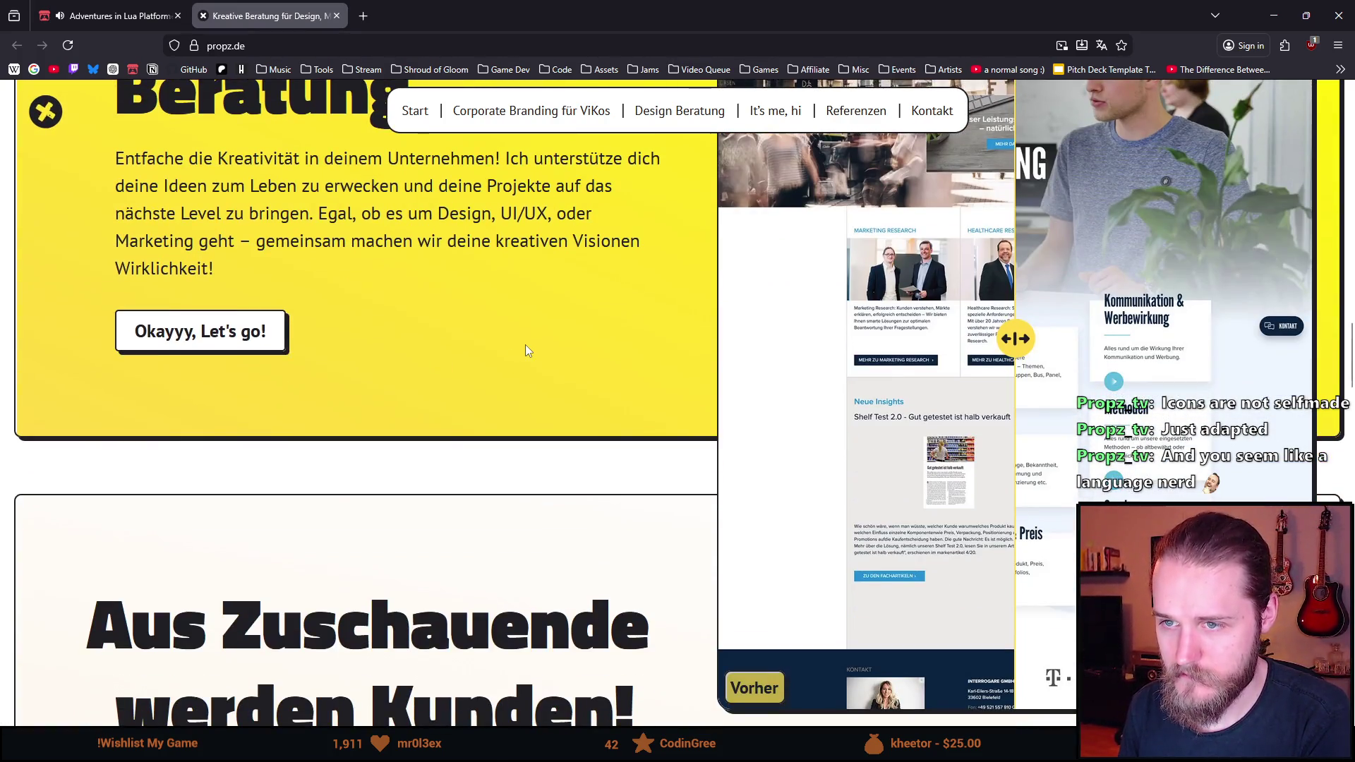
scroll(525, 345, down, 1)
scroll(423, 357, up, 3)
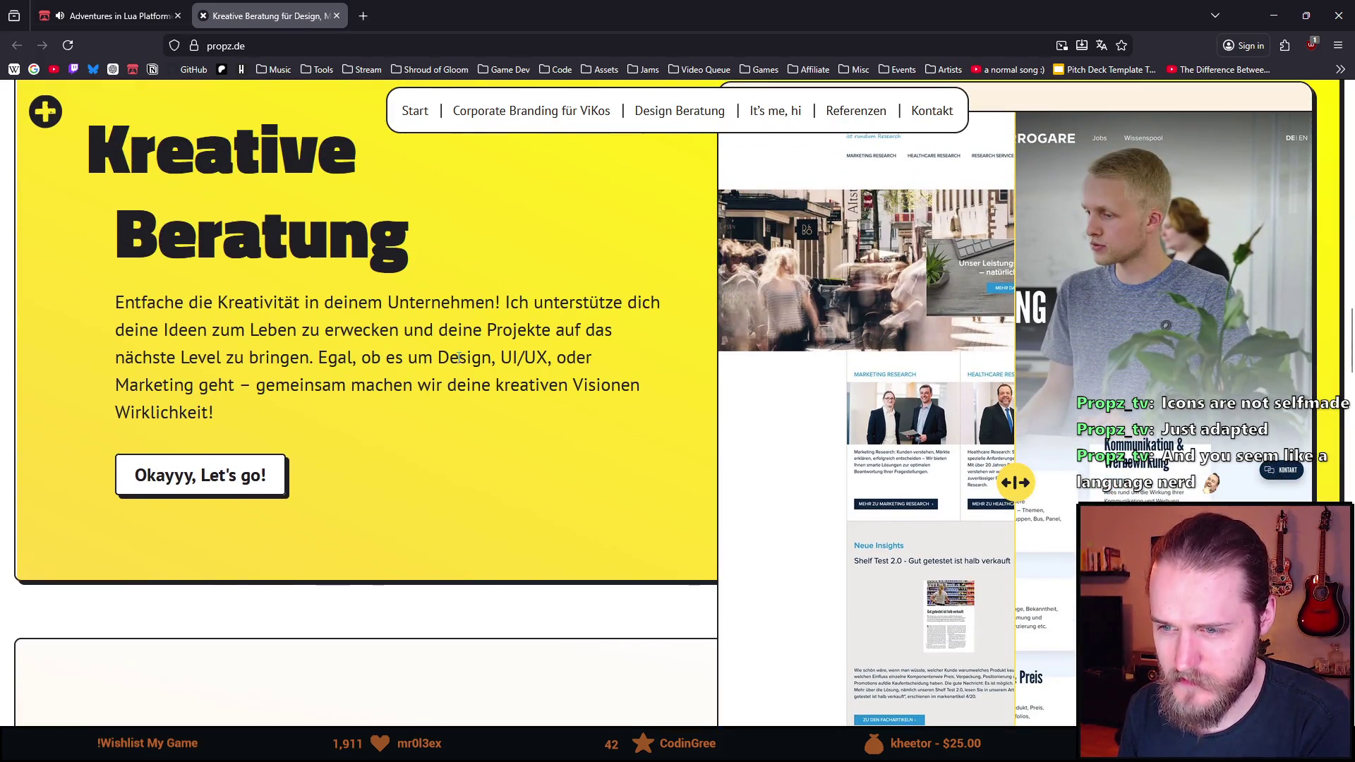
Highlight the phrase from 'Egal, ob es um' through 'Design'
drag(492, 358, 323, 356)
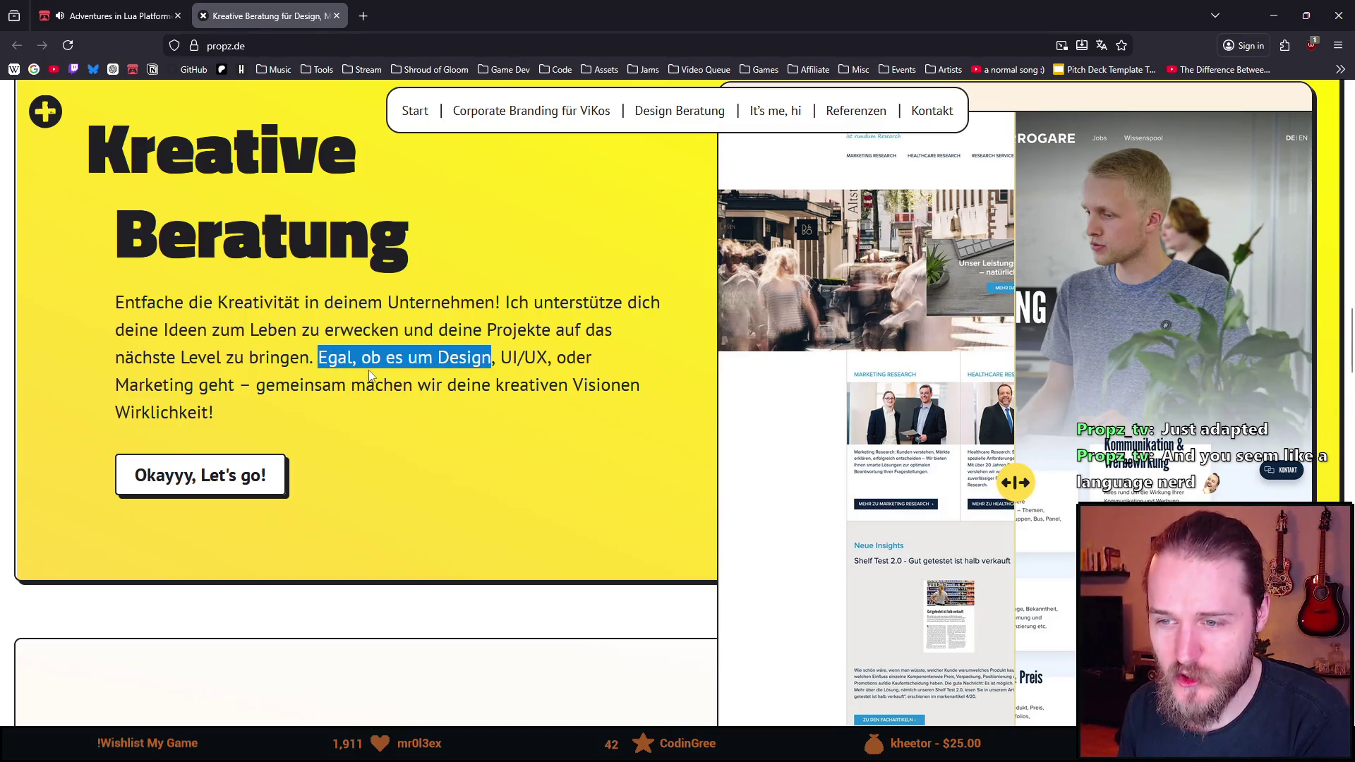
click(440, 358)
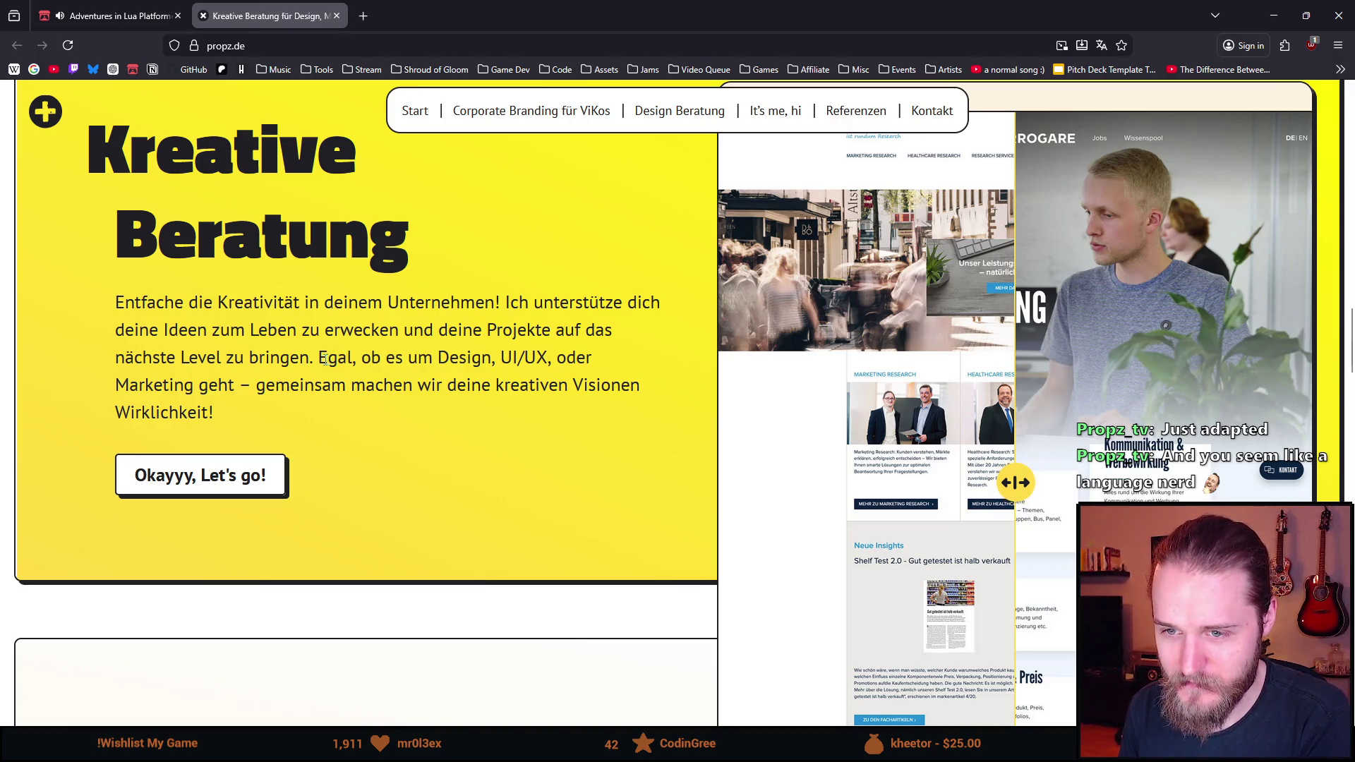
drag(322, 357, 487, 361)
click(496, 362)
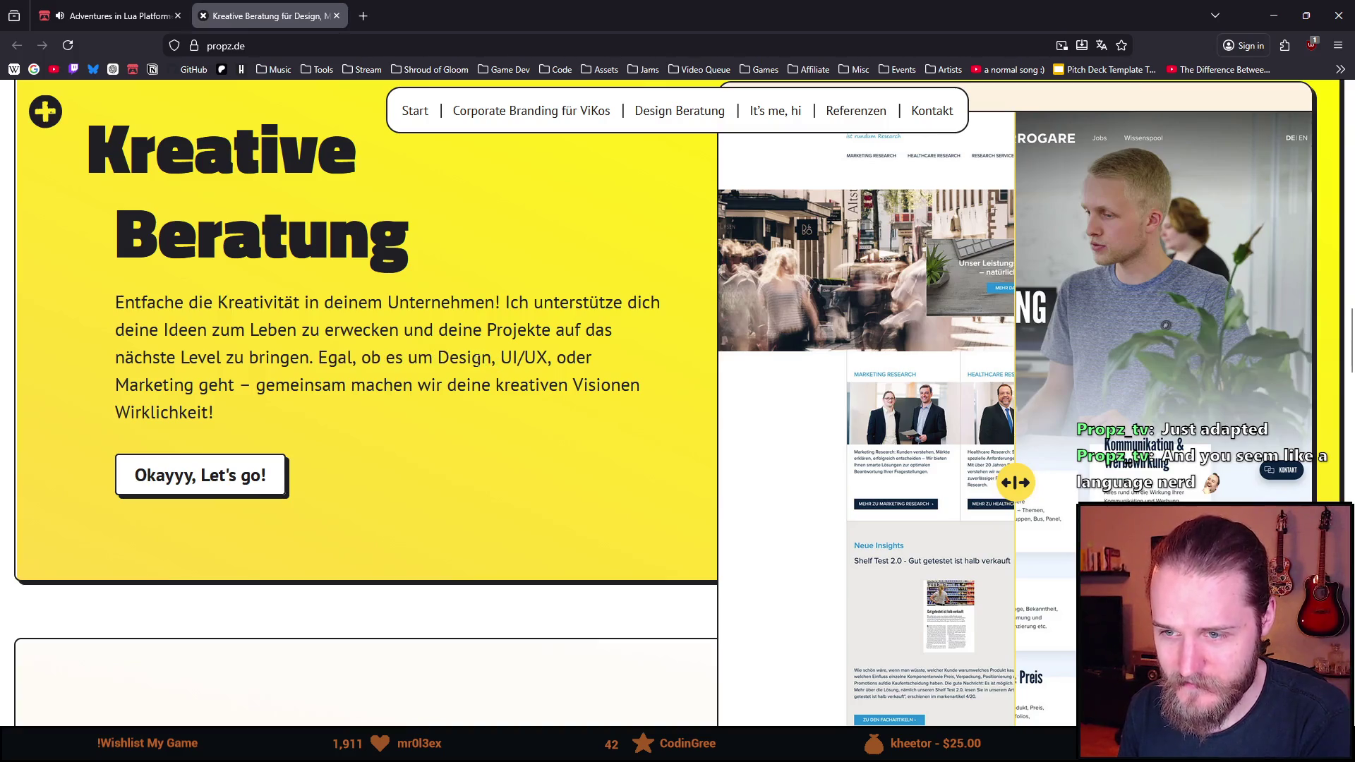
drag(370, 358, 471, 358)
click(442, 358)
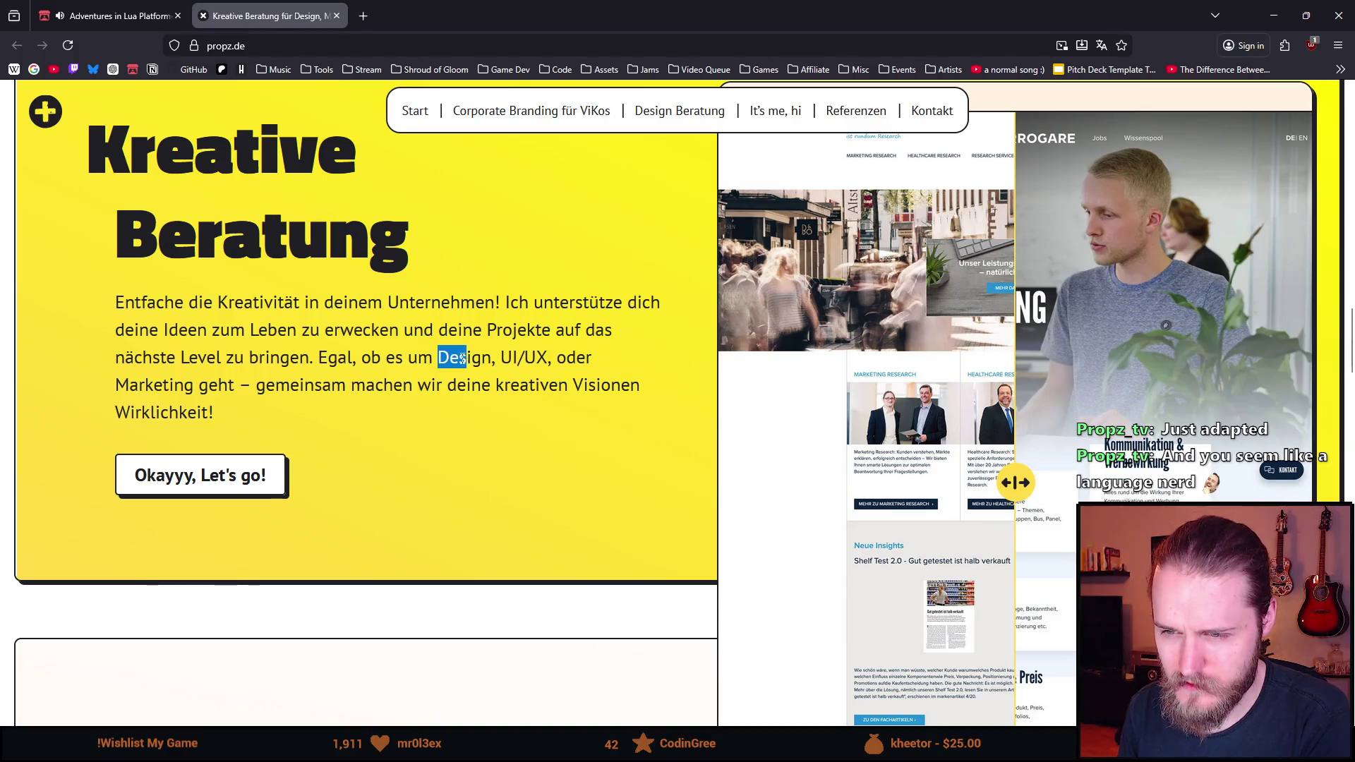
Highlight the words 'Design', 'UI', 'UX' and 'Marketing' one by one
click(472, 358)
double_click(471, 358)
click(471, 358)
double_click(509, 358)
double_click(537, 358)
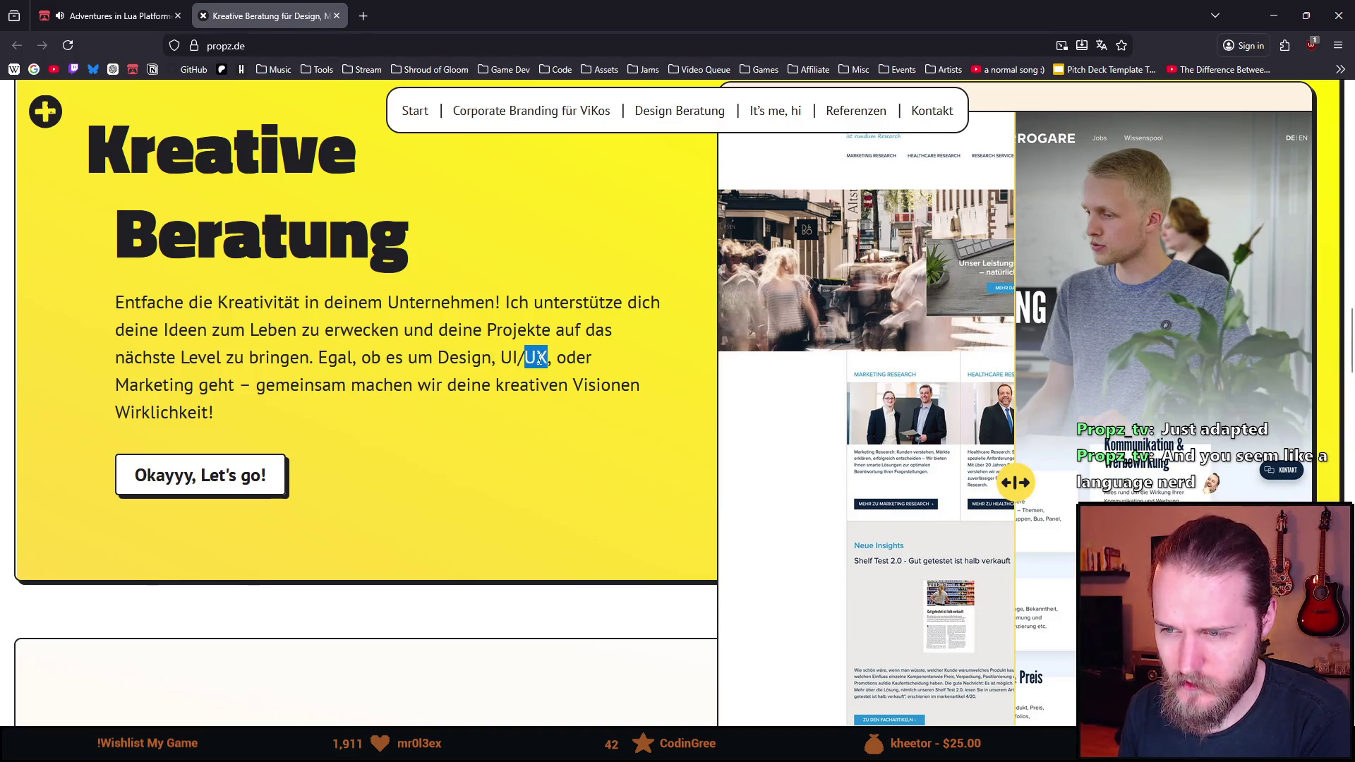
double_click(175, 387)
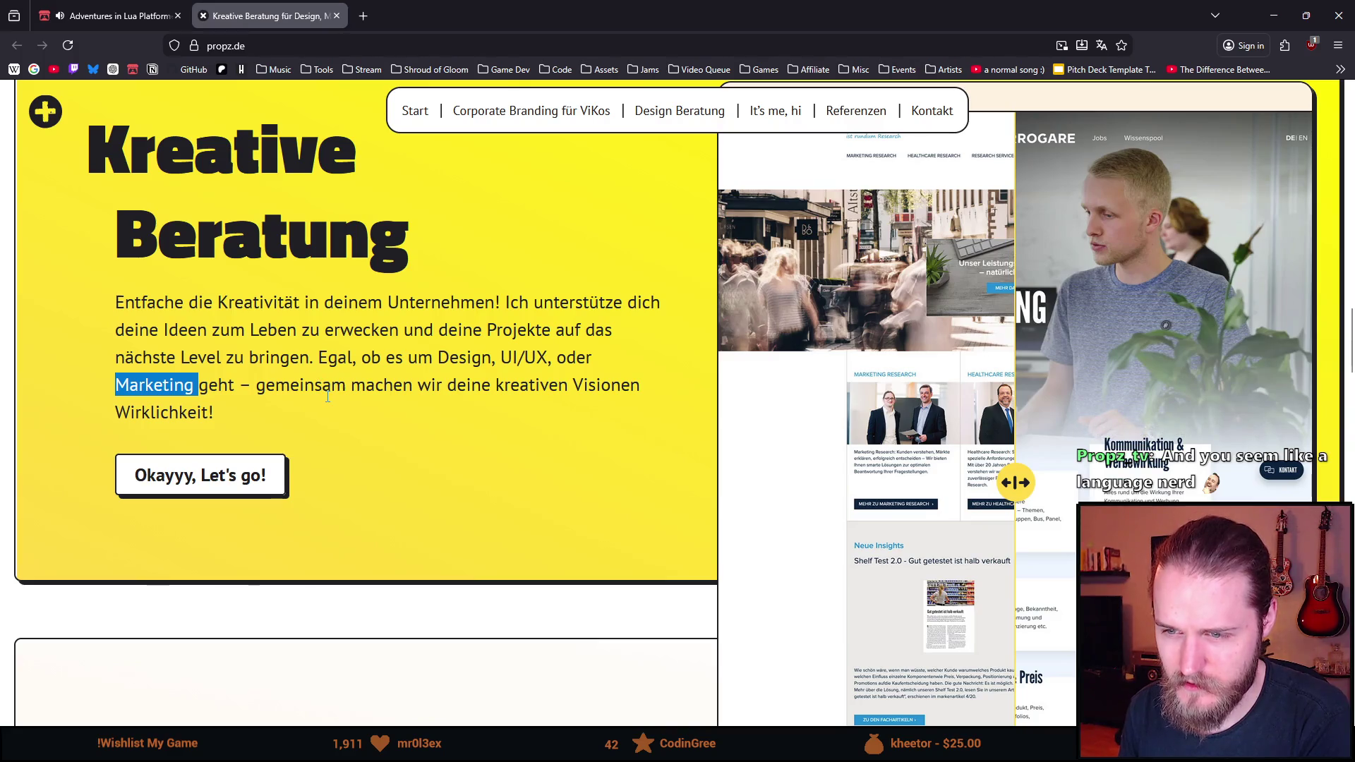
click(539, 394)
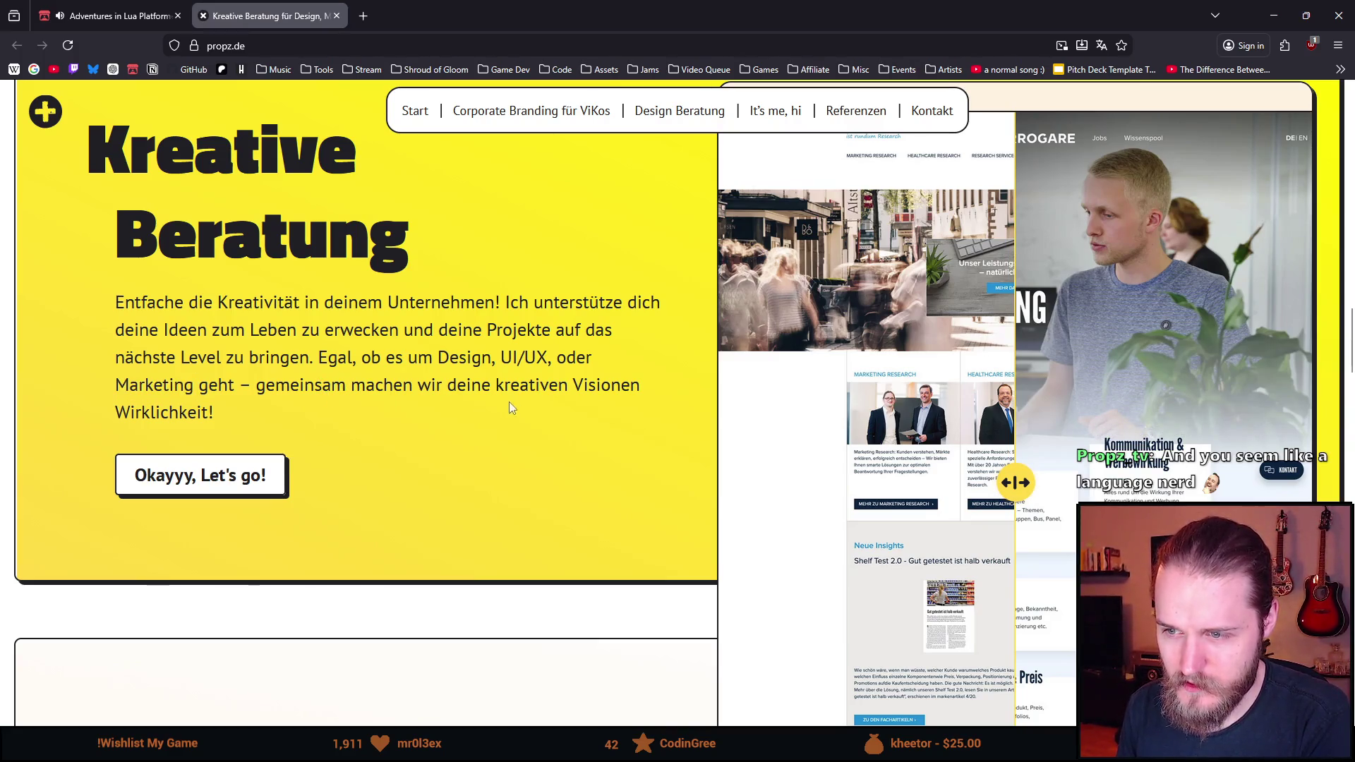
Highlight the words 'kreativen', 'Visionen' and 'Wirklichkeit'
double_click(534, 385)
click(610, 389)
double_click(608, 386)
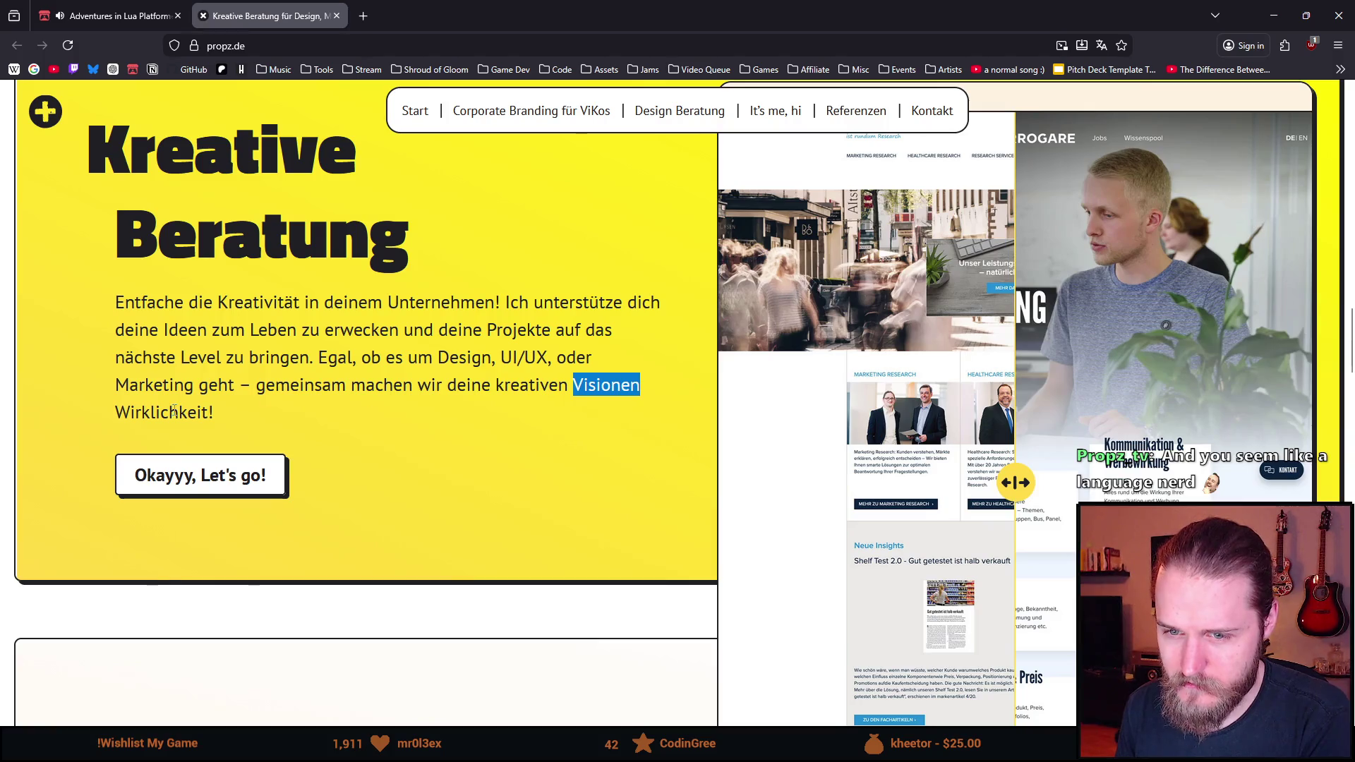
double_click(162, 413)
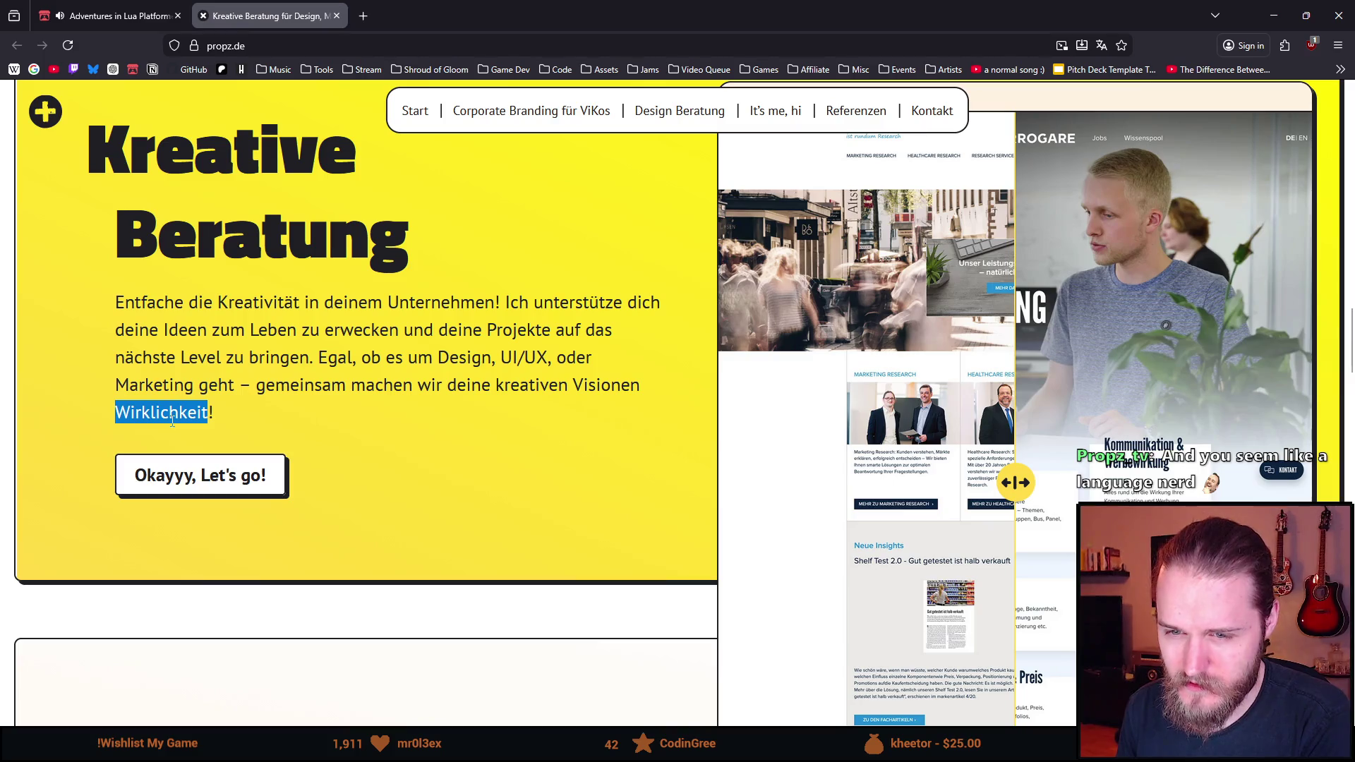
click(176, 414)
double_click(179, 412)
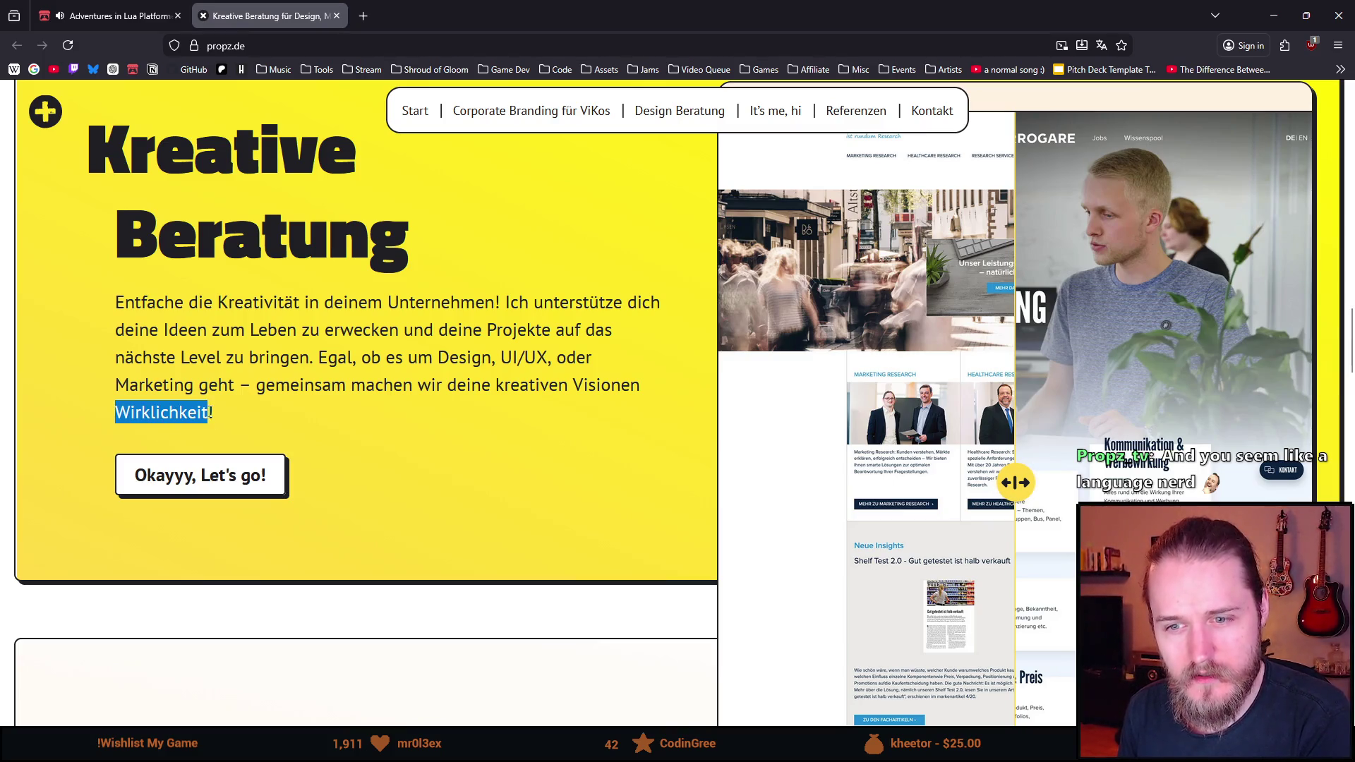
double_click(176, 415)
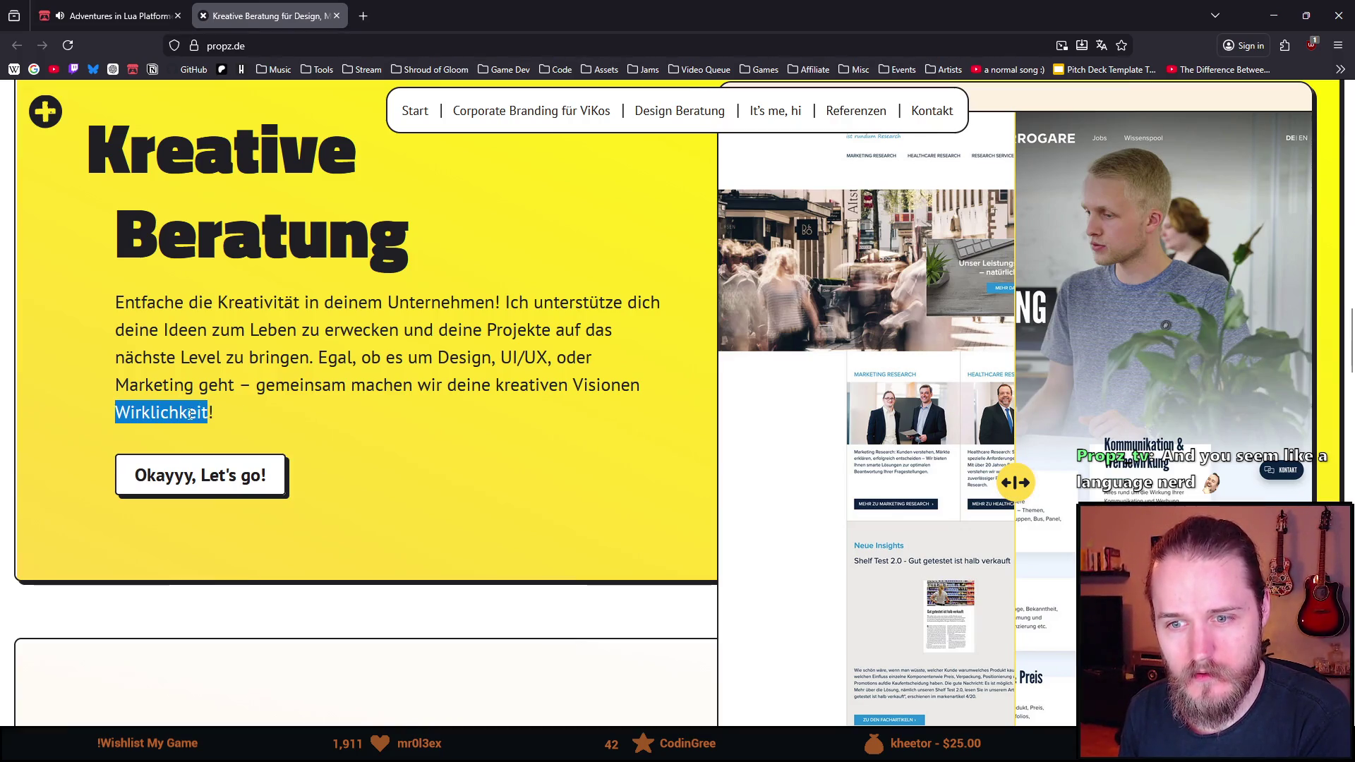
click(183, 415)
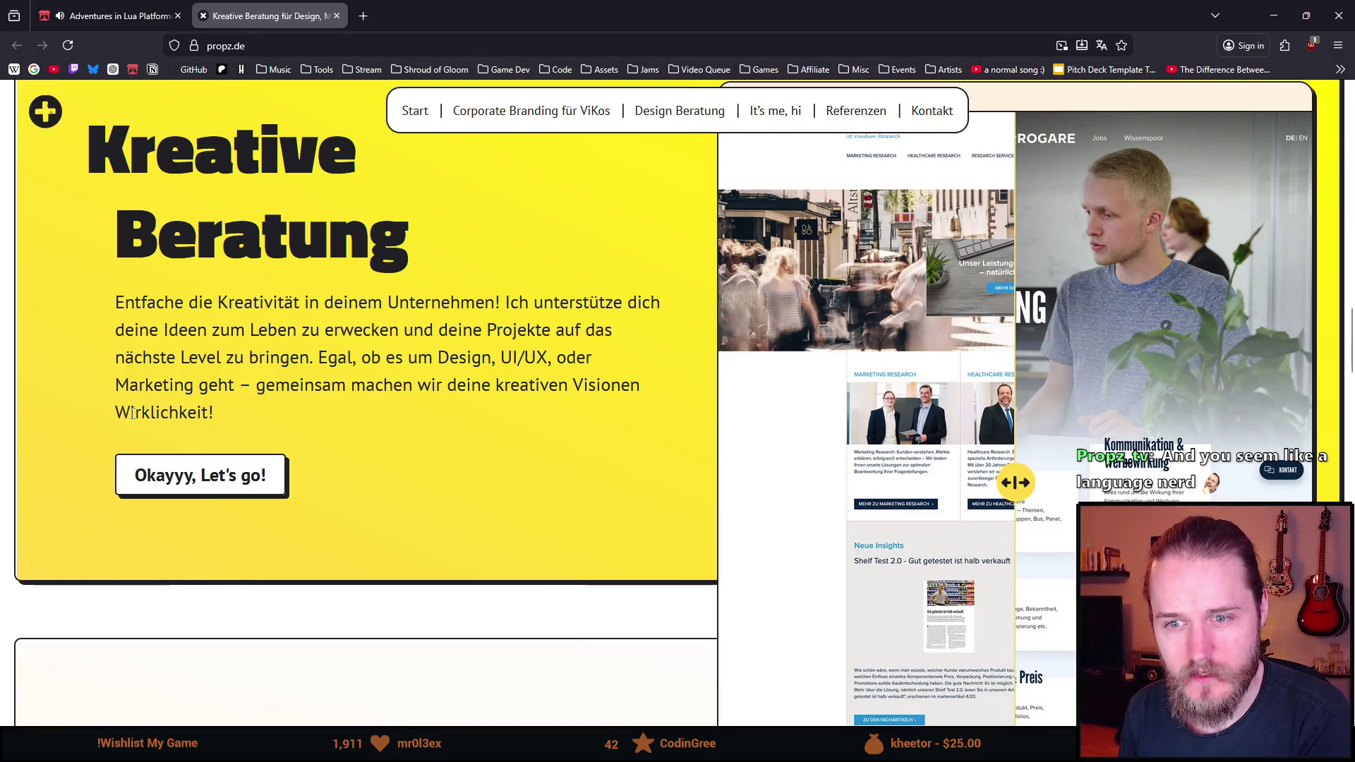
Highlight all of 'Wirklichkeit!' at the end of the intro paragraph
drag(116, 415, 202, 414)
drag(115, 414, 145, 414)
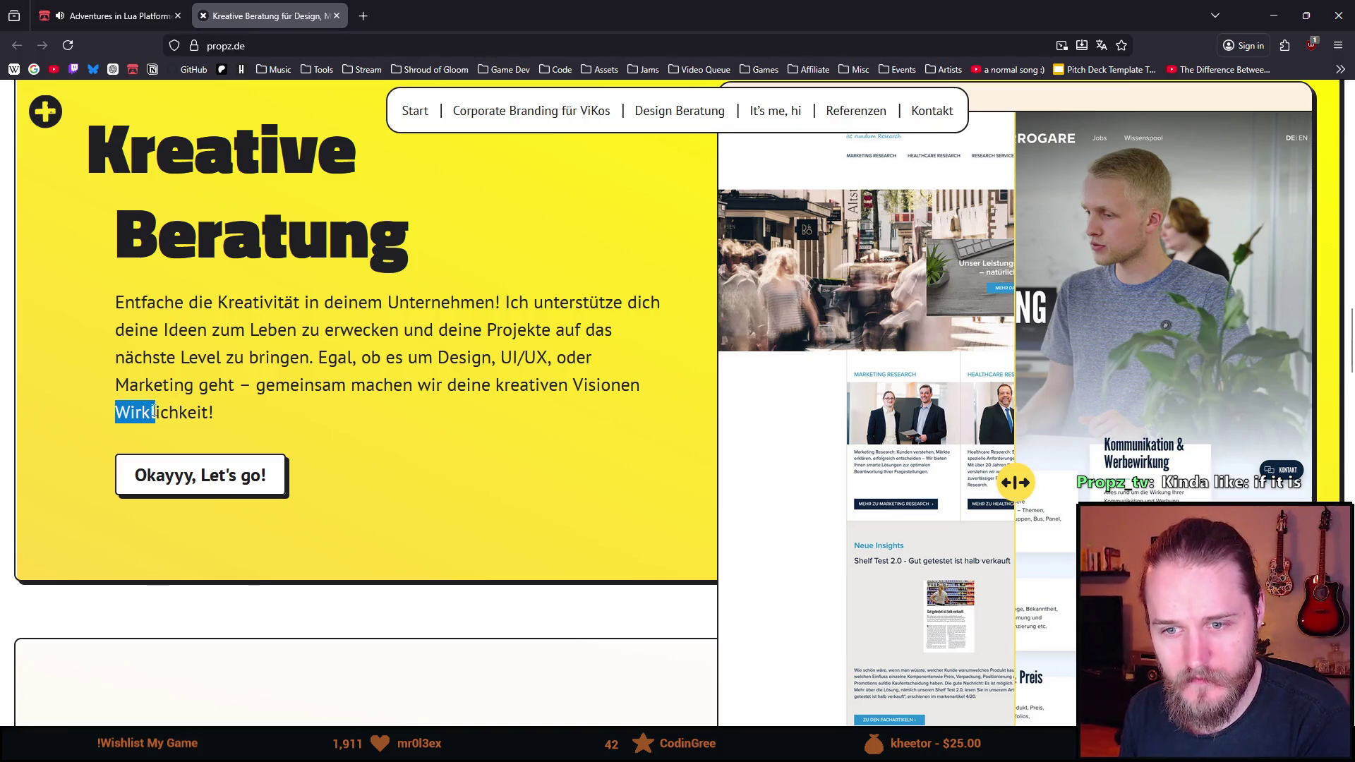
drag(167, 408, 214, 412)
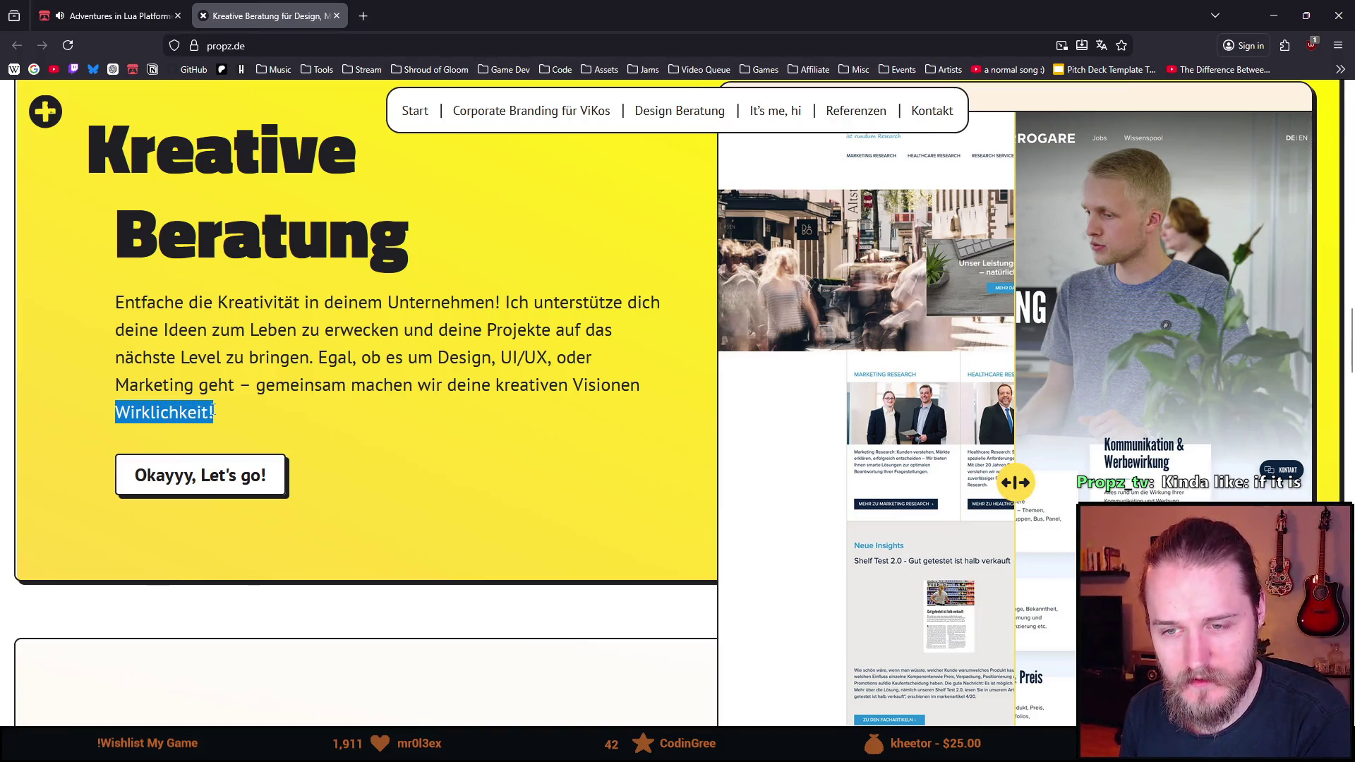
click(240, 412)
double_click(142, 411)
double_click(138, 413)
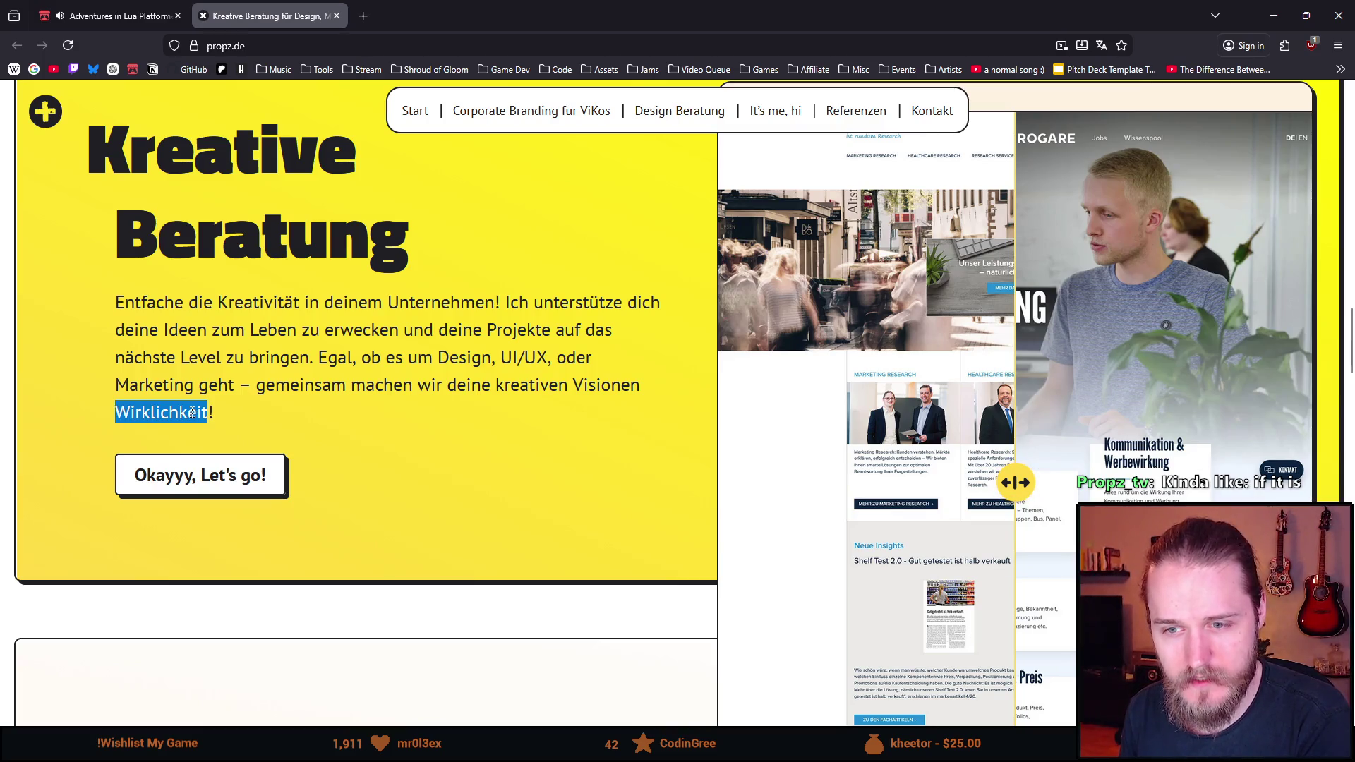
double_click(135, 415)
triple_click(135, 416)
double_click(135, 416)
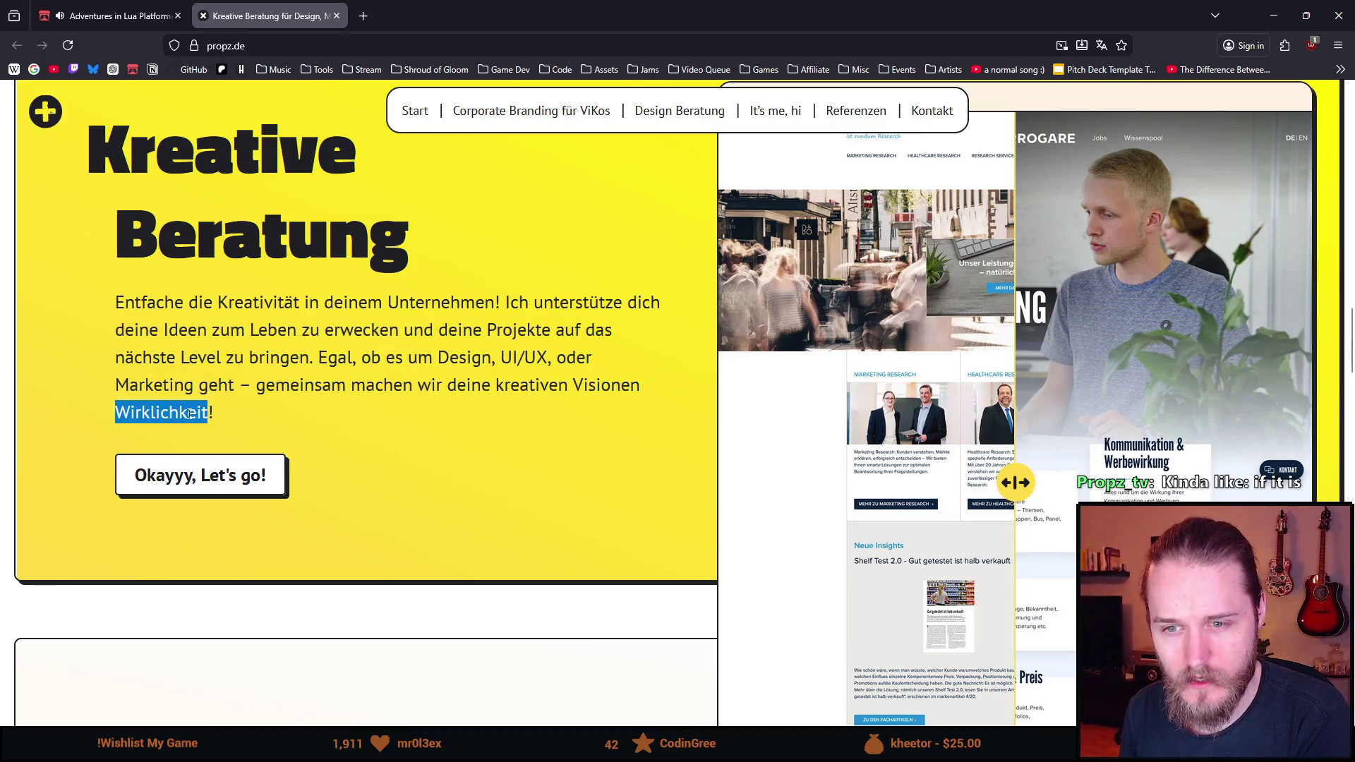
drag(116, 415, 210, 414)
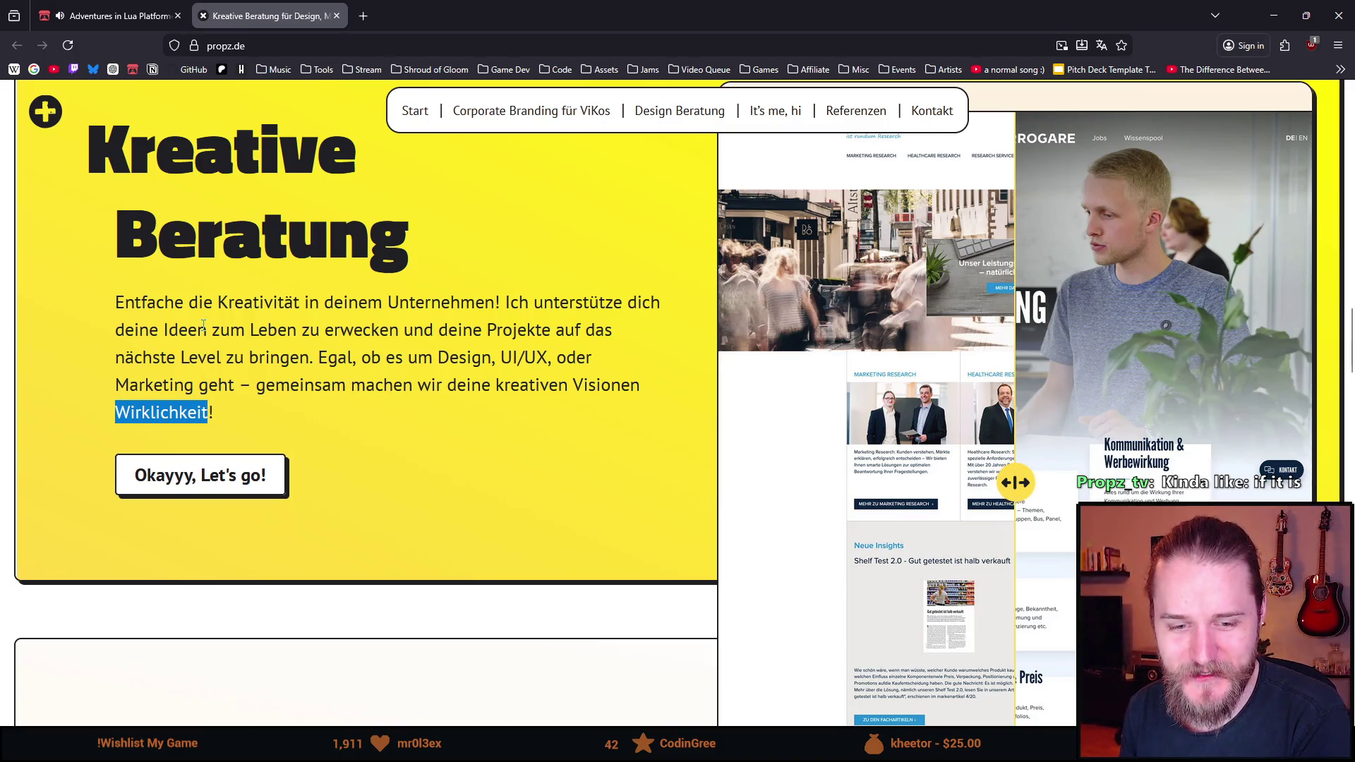
scroll(354, 265, down, 1)
click(314, 317)
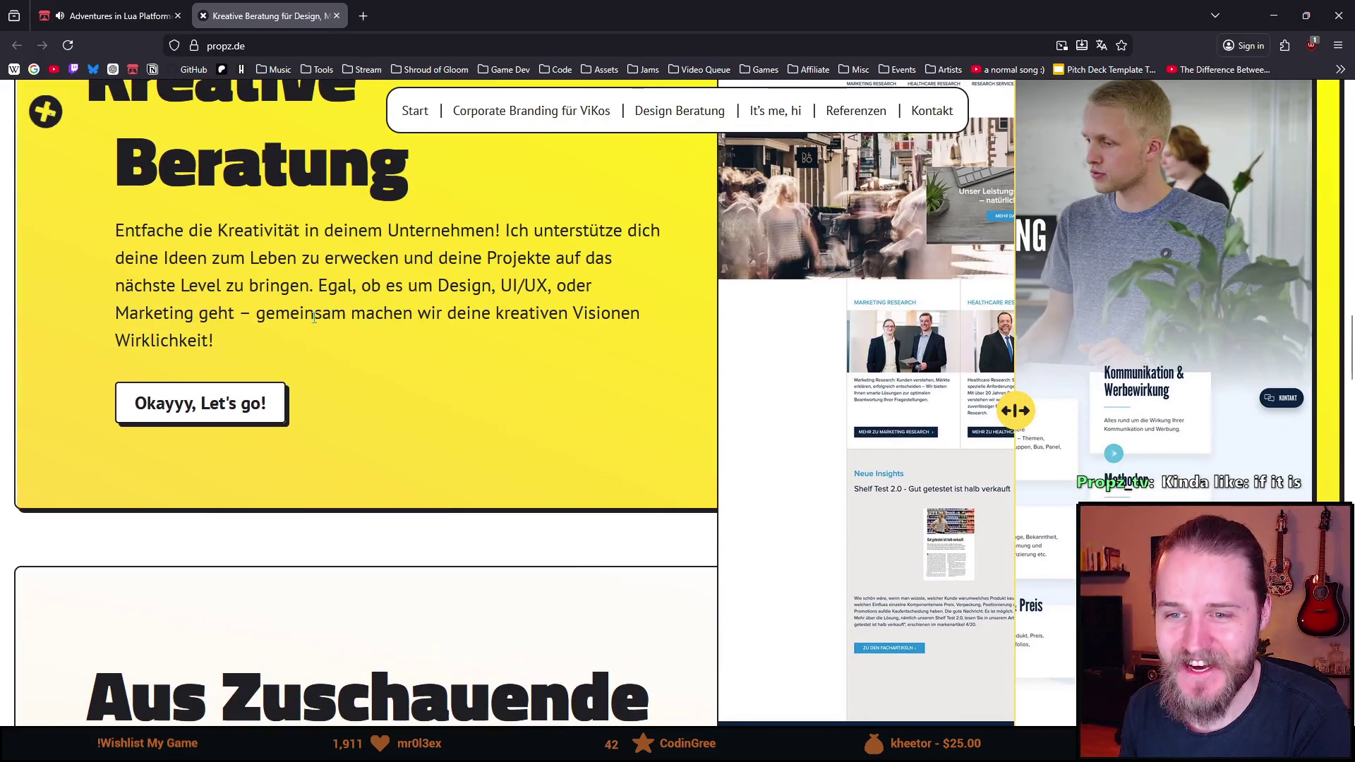
scroll(261, 281, down, 5)
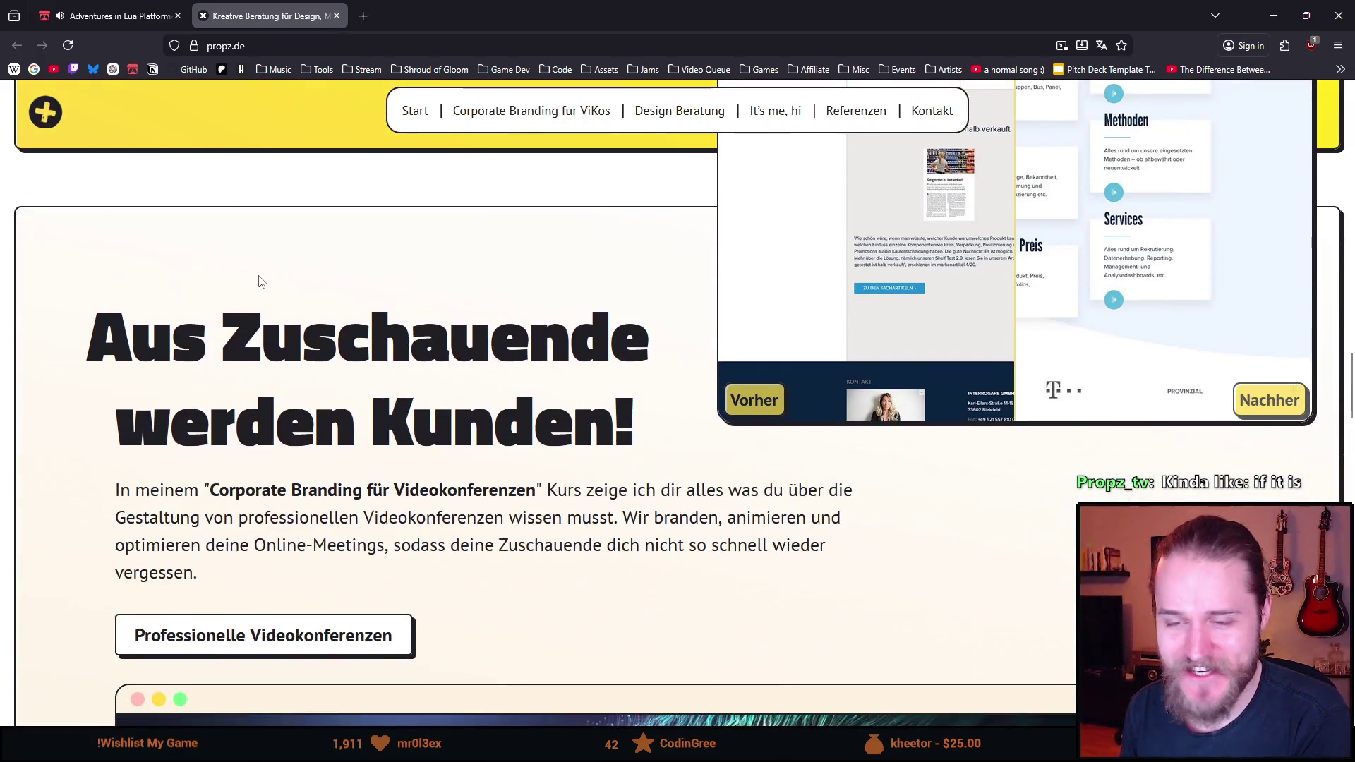
scroll(200, 271, down, 2)
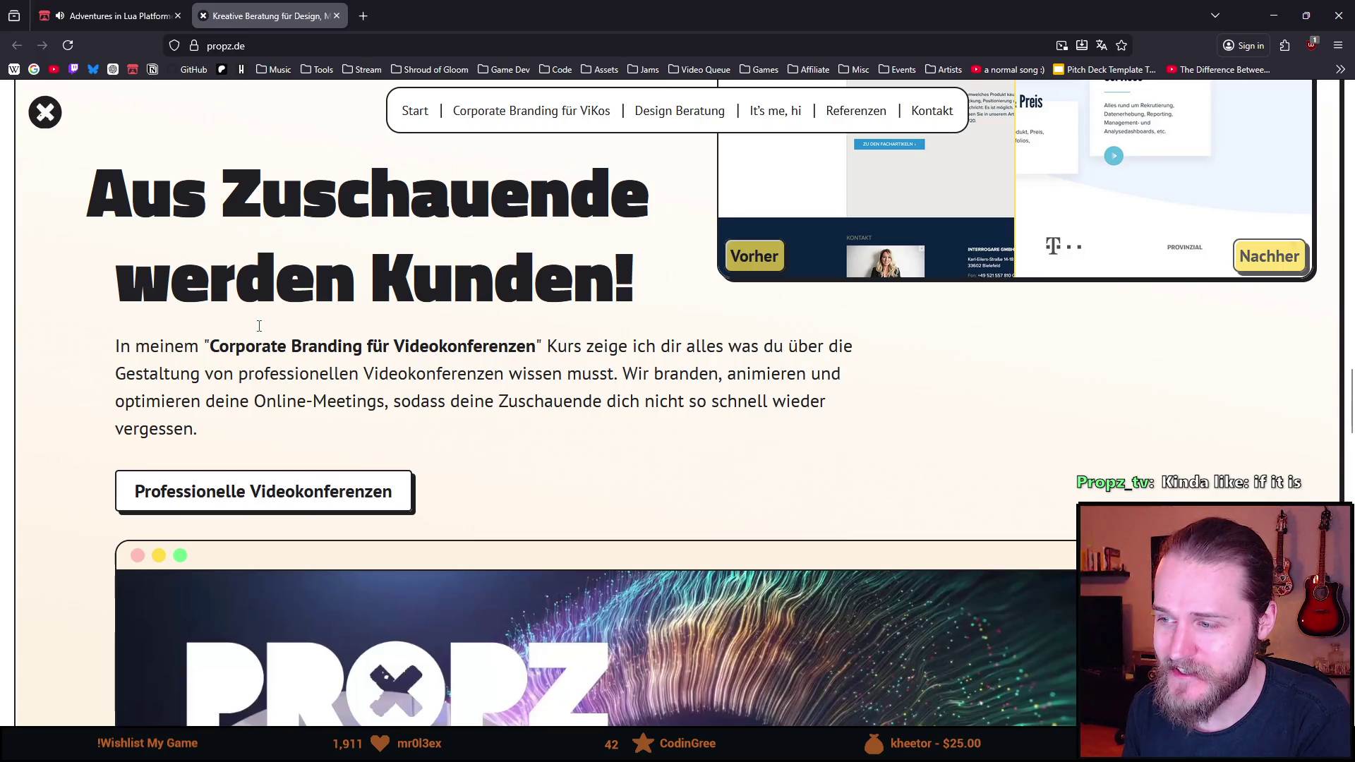
scroll(327, 266, down, 7)
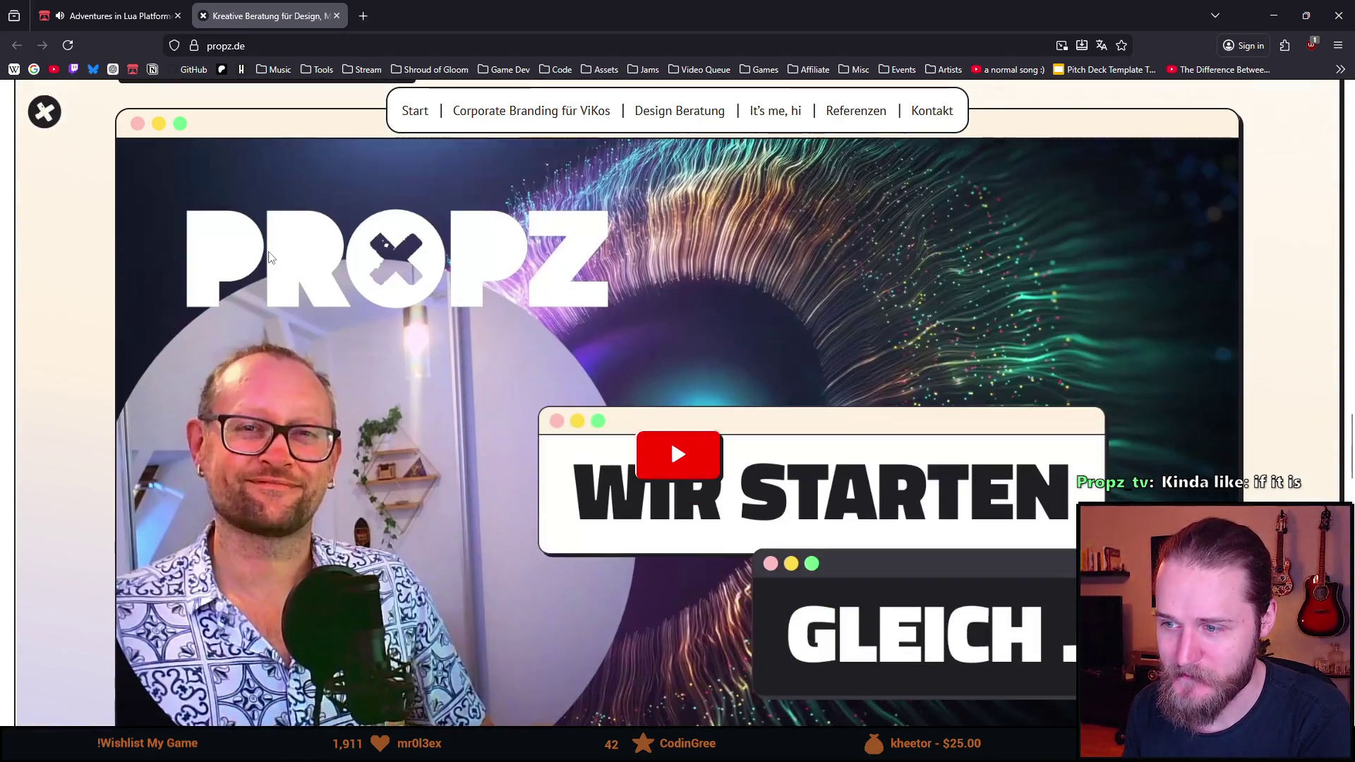
scroll(268, 251, down, 2)
scroll(269, 251, down, 1)
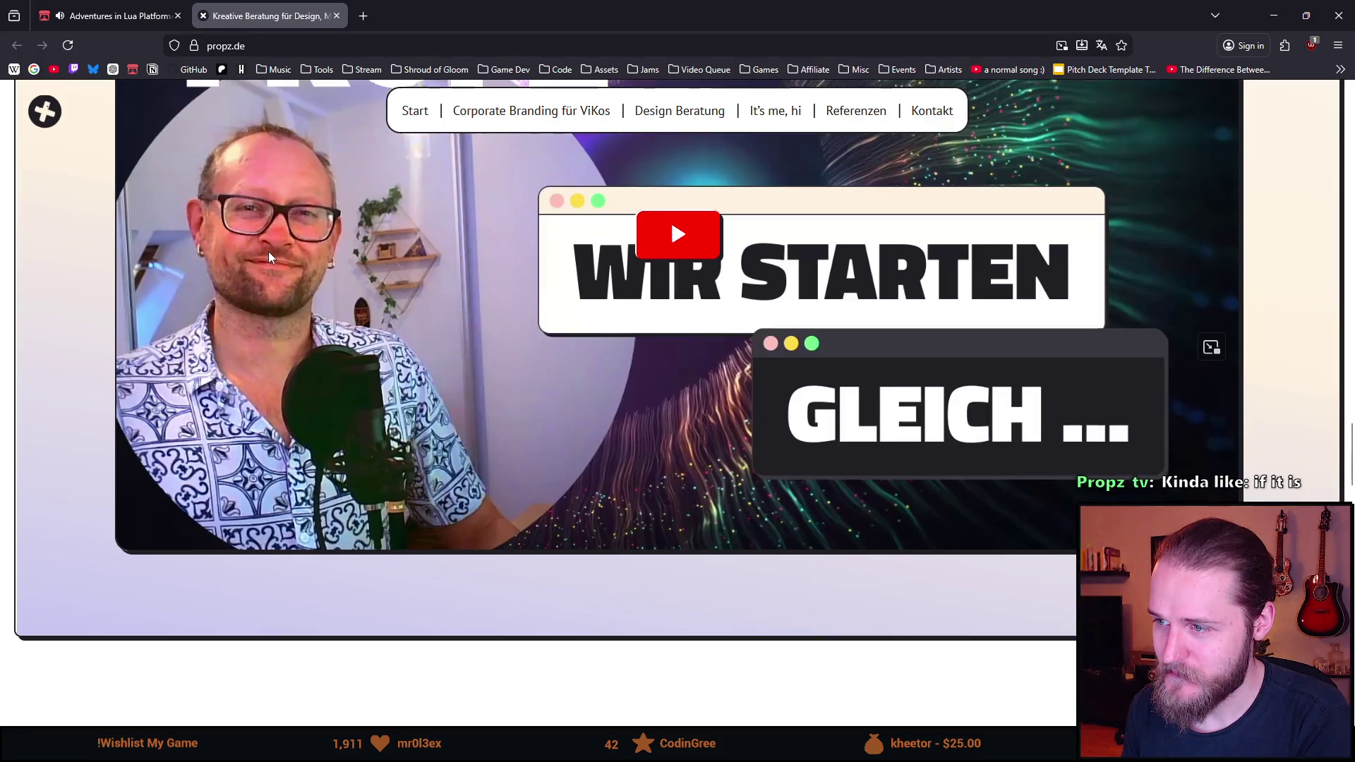
scroll(269, 256, down, 7)
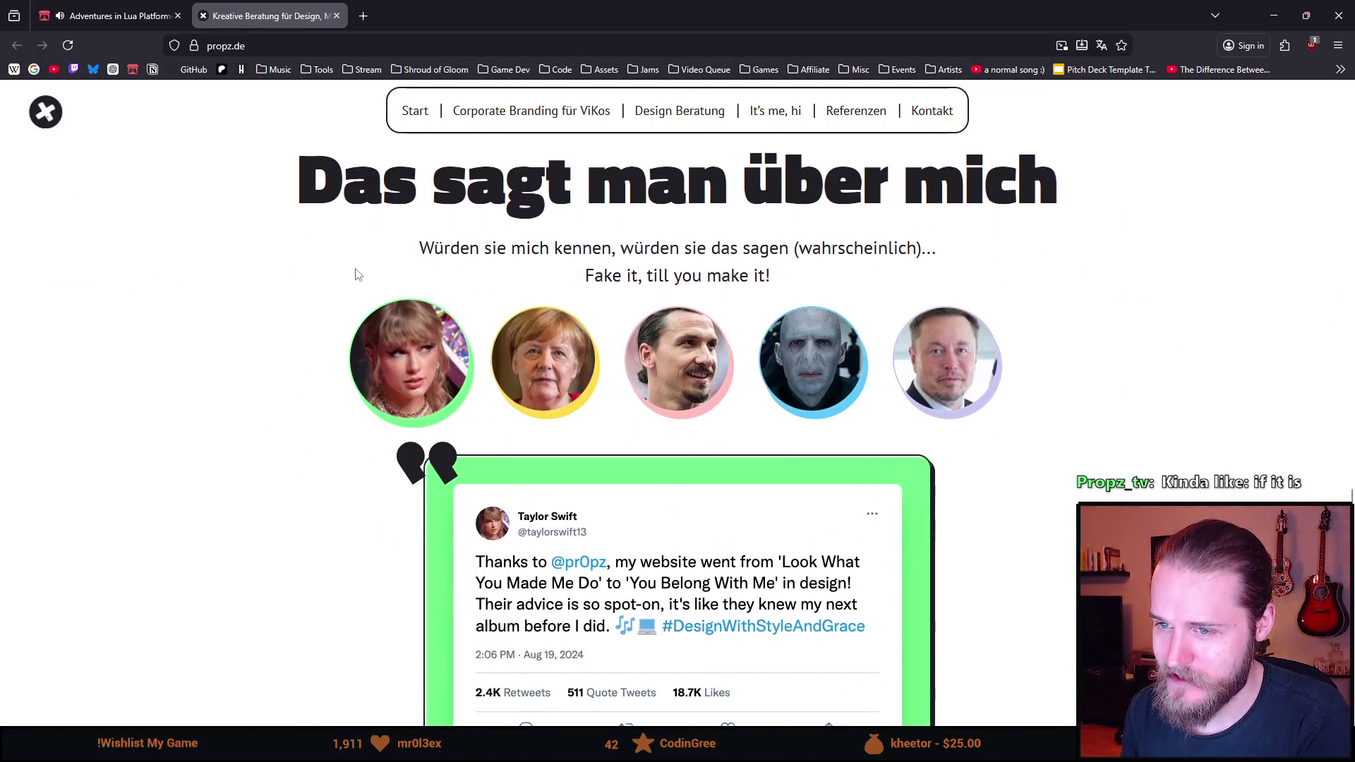
mouse_move(384, 297)
mouse_down()
mouse_move(468, 258)
mouse_move(513, 257)
mouse_up()
click(704, 259)
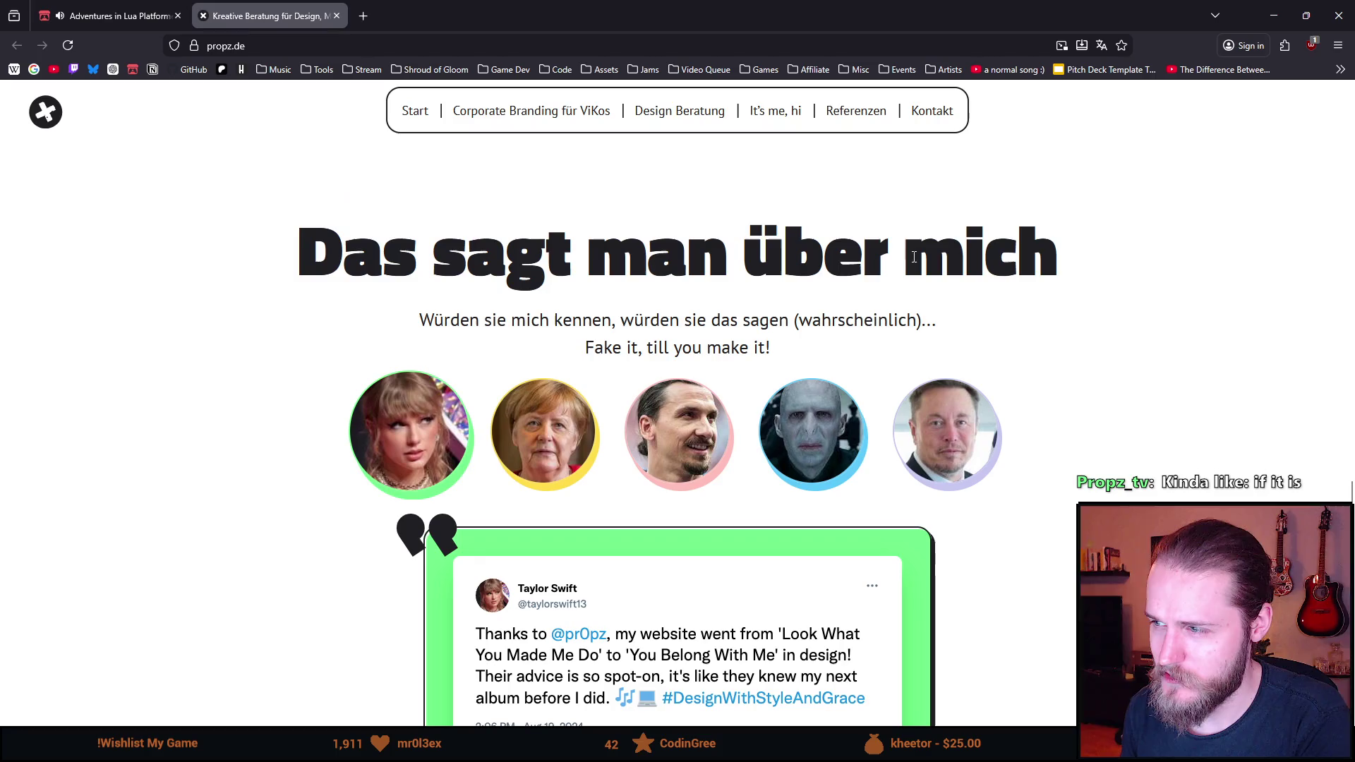
drag(343, 254, 384, 255)
double_click(501, 255)
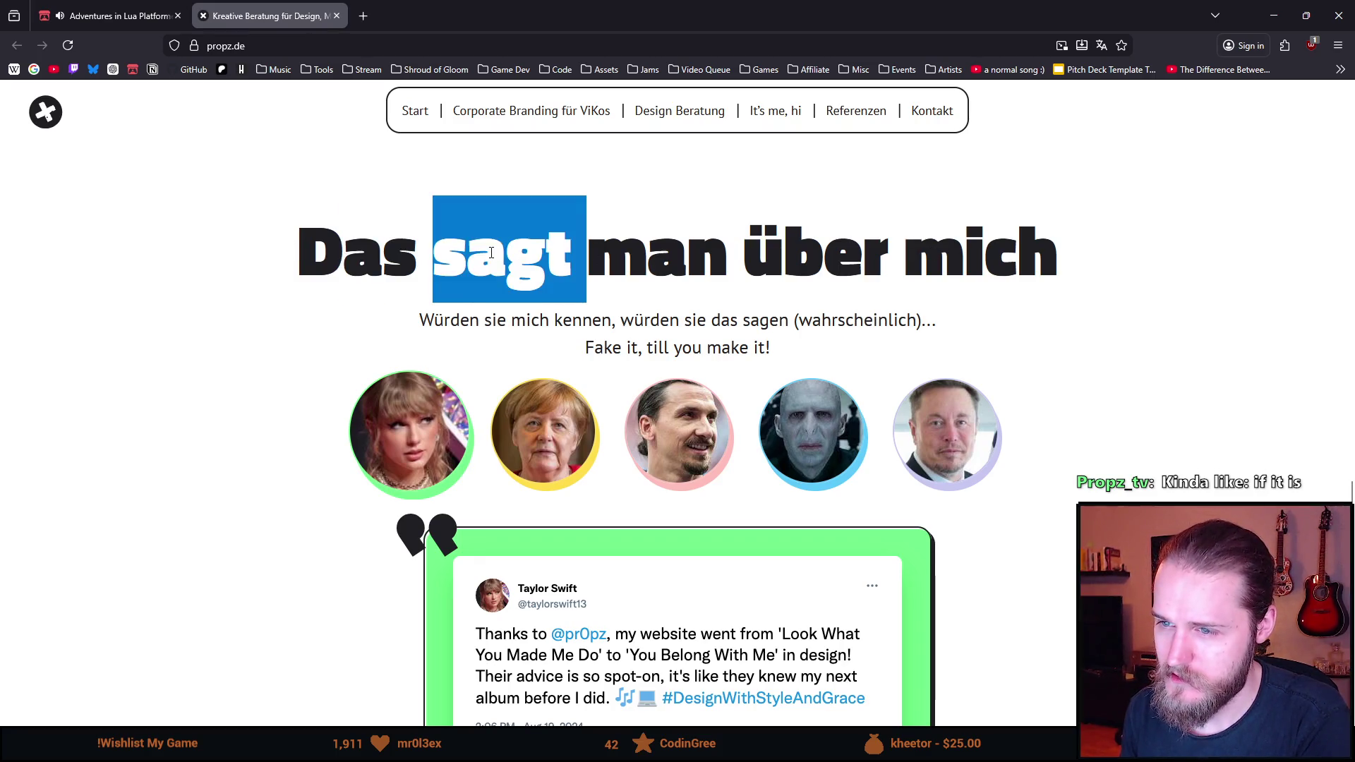
click(633, 237)
double_click(820, 255)
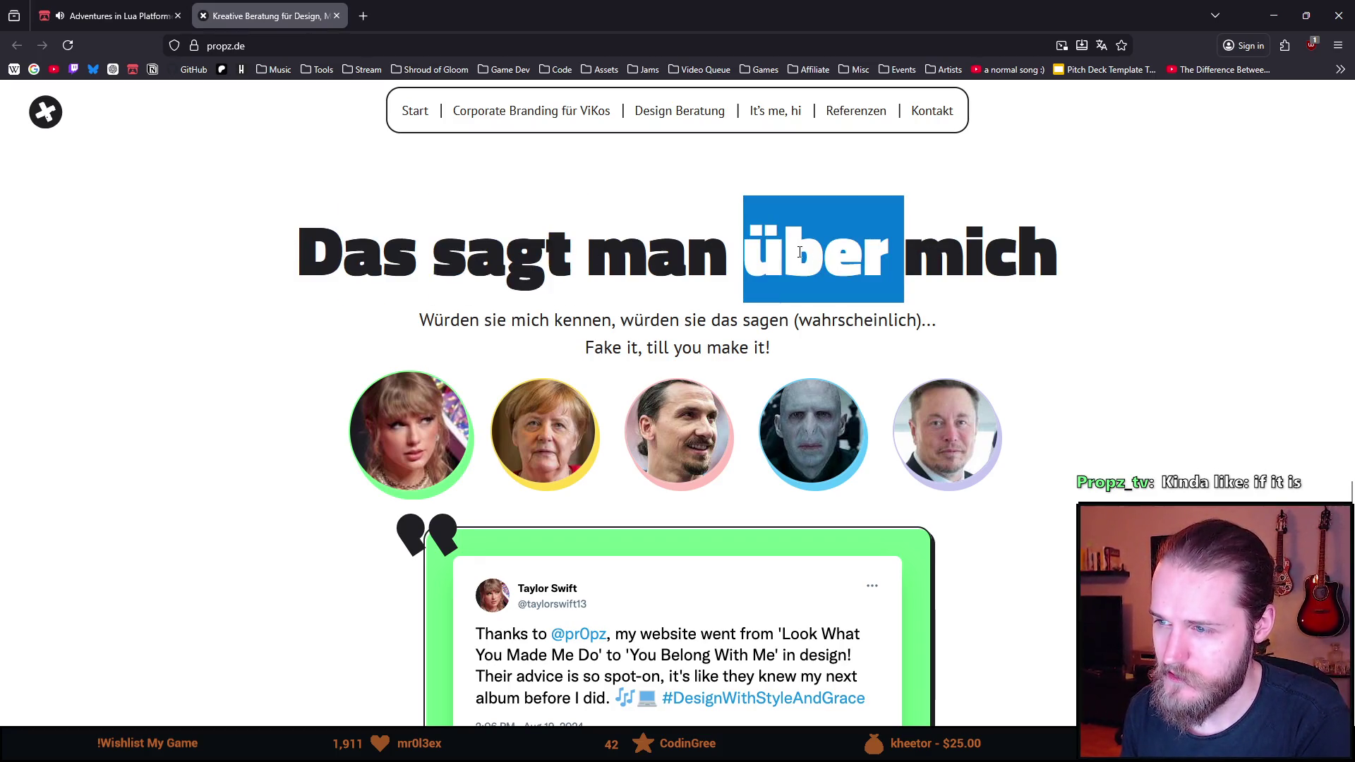
click(805, 251)
double_click(820, 249)
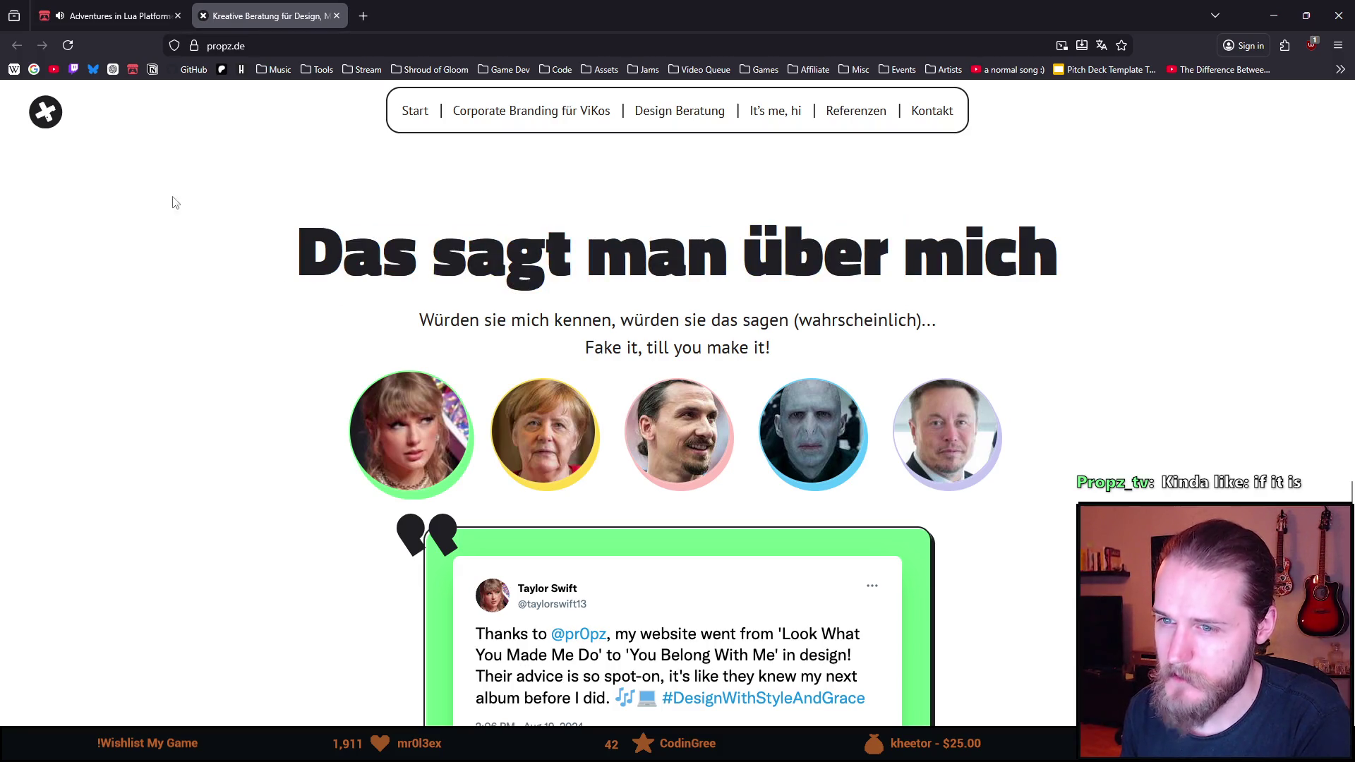
drag(405, 305, 676, 363)
Clear the selection and scroll through the propz.de home page sections
scroll(192, 296, down, 2)
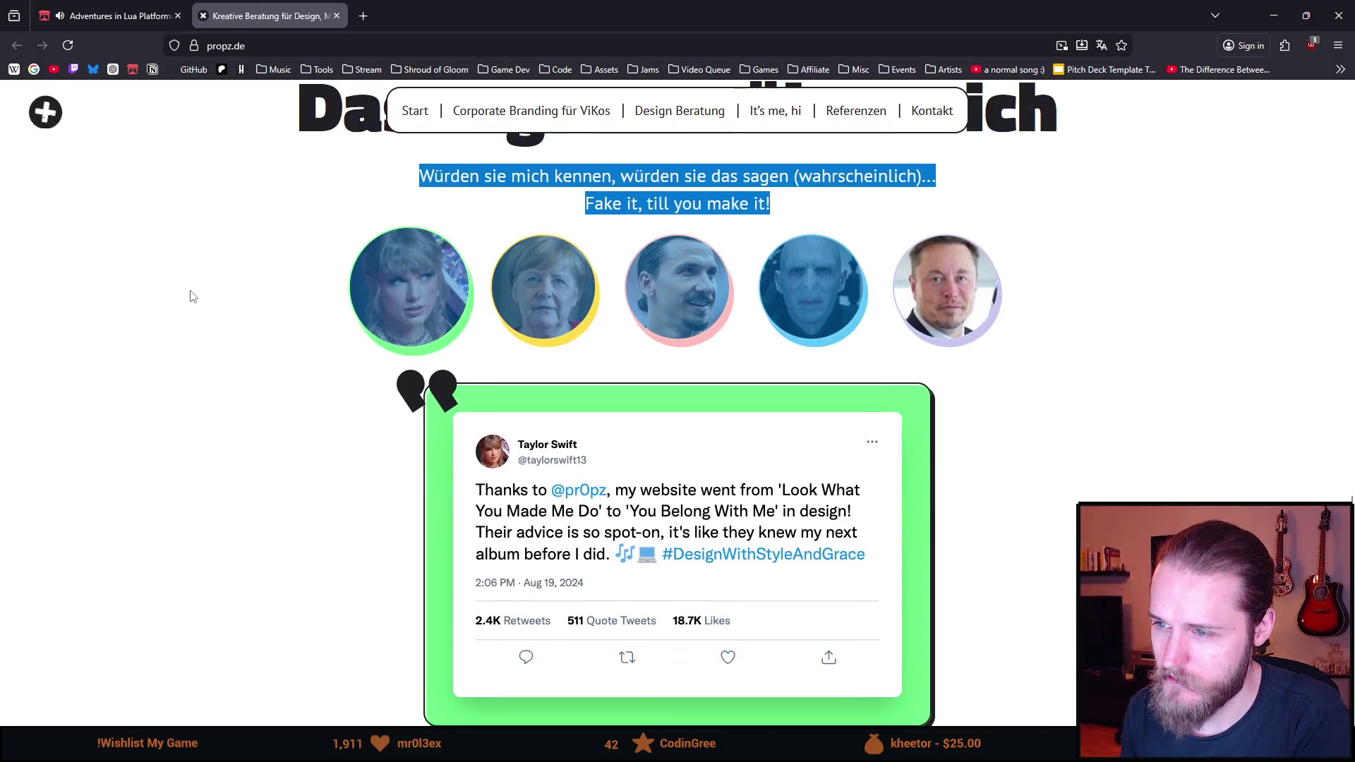
click(192, 296)
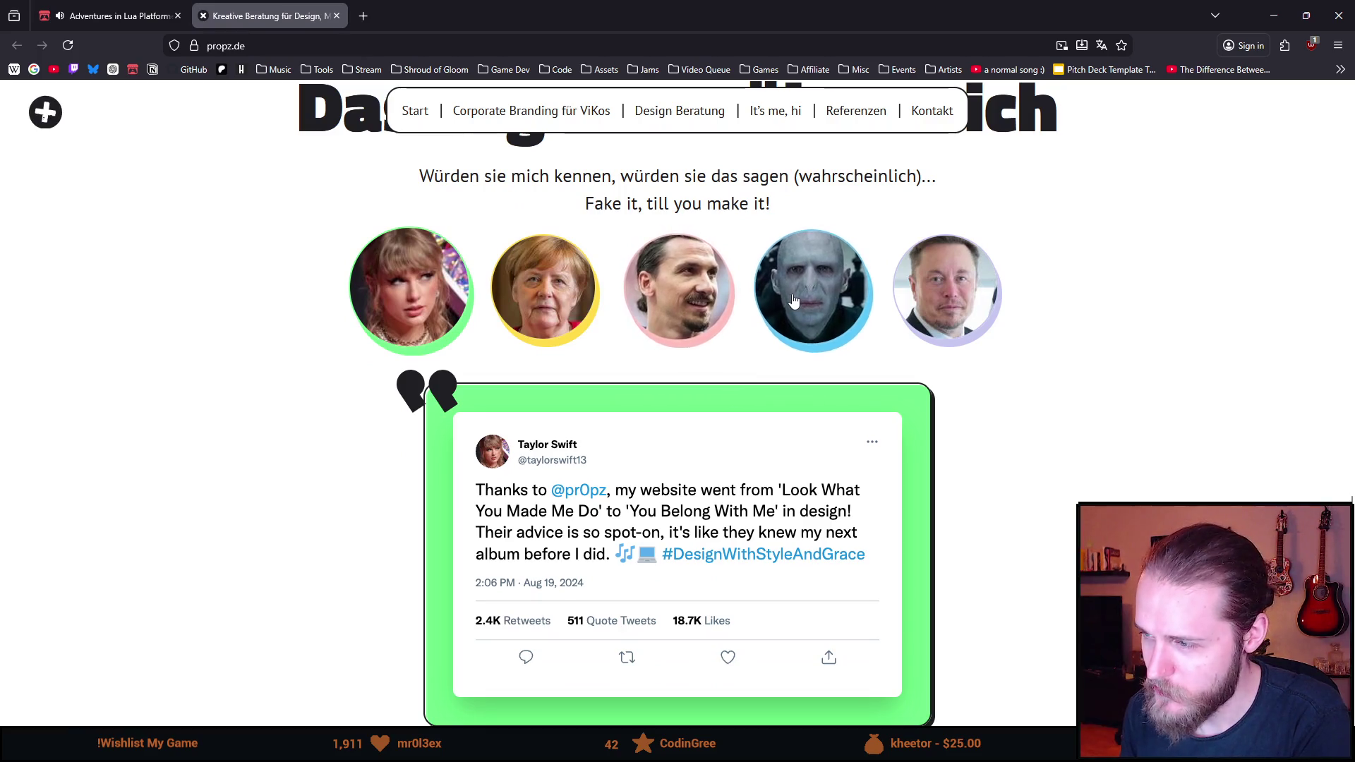
scroll(423, 304, down, 3)
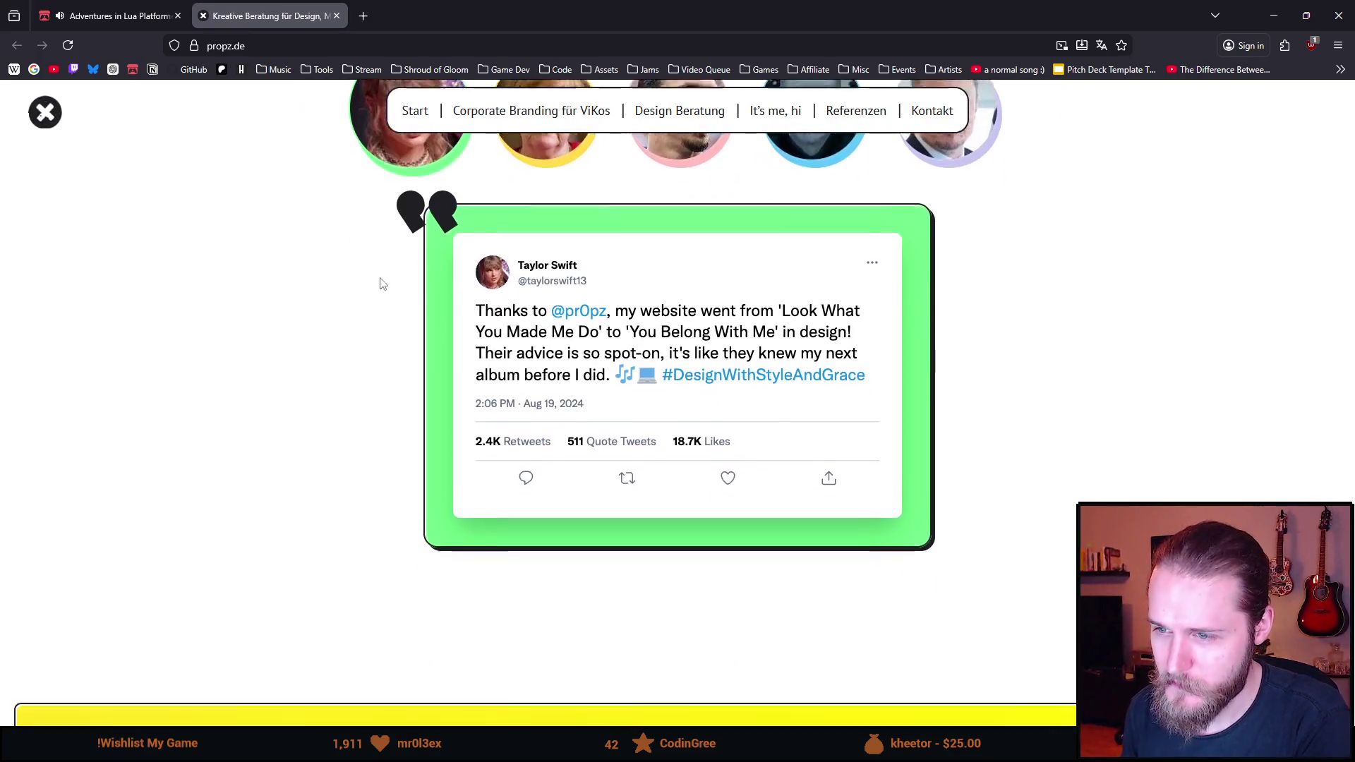
scroll(192, 281, down, 5)
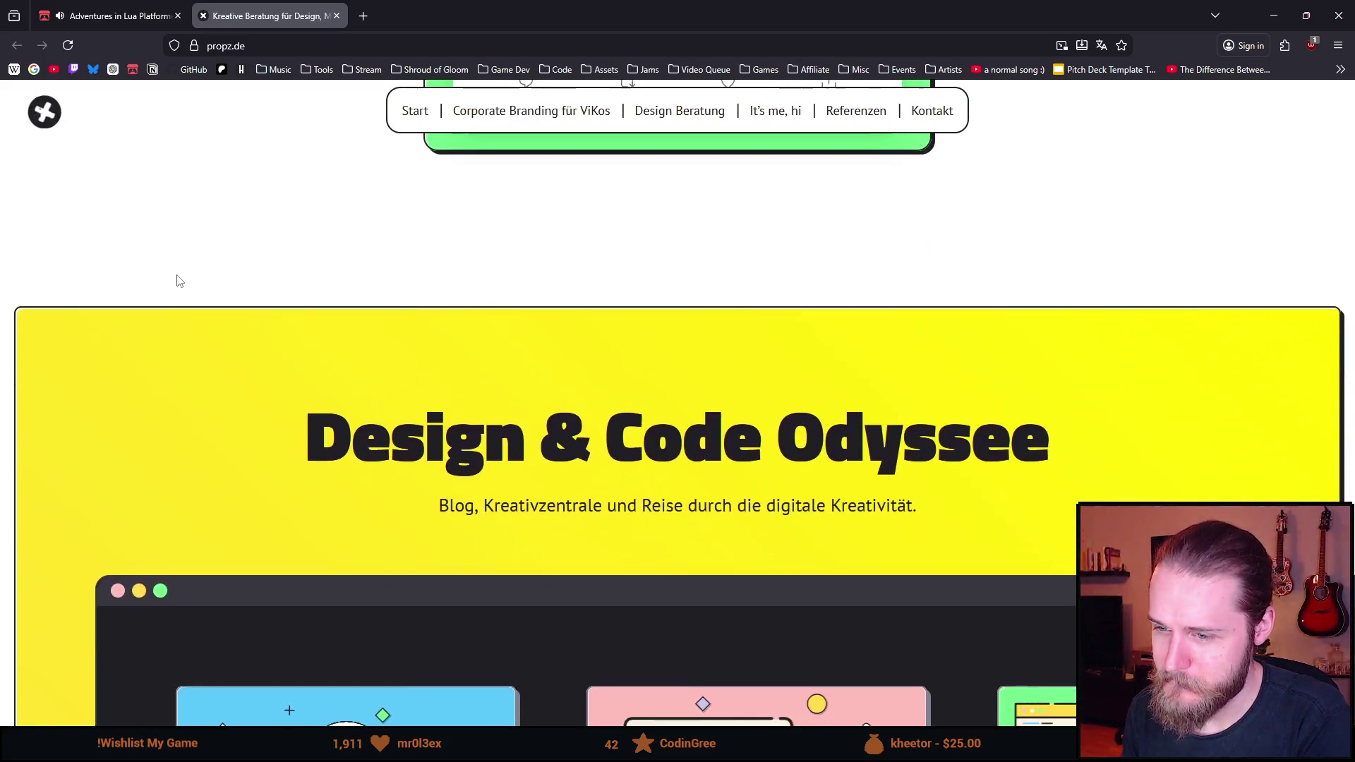
scroll(179, 281, down, 10)
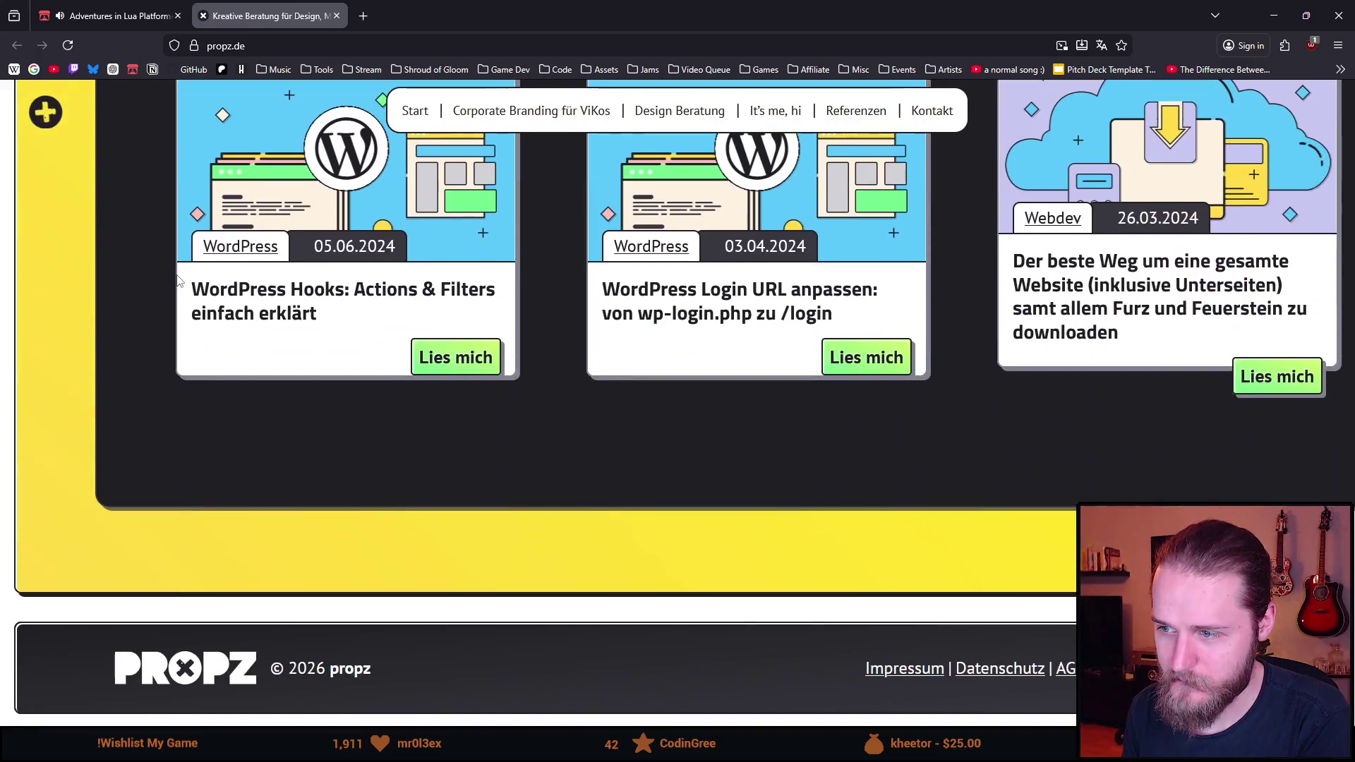
middle_click(86, 517)
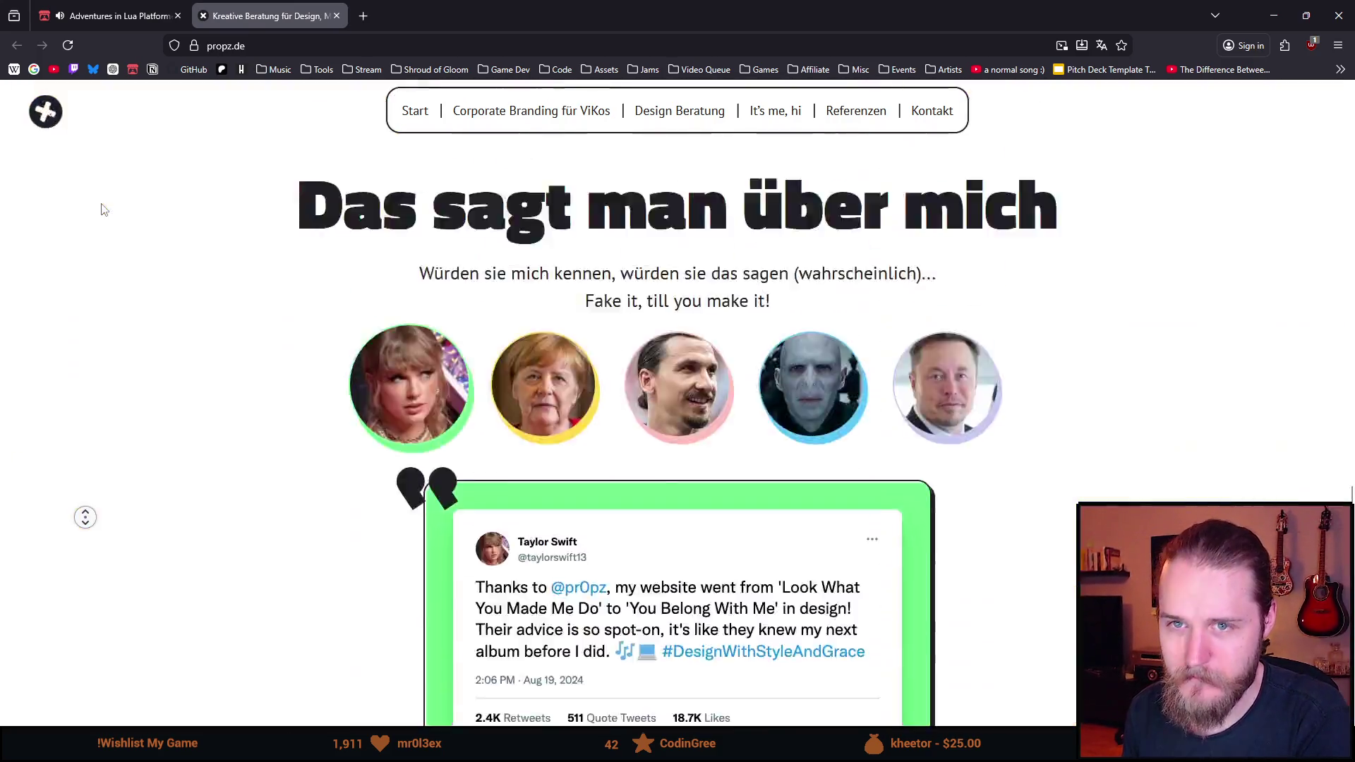
scroll(101, 208, down, 10)
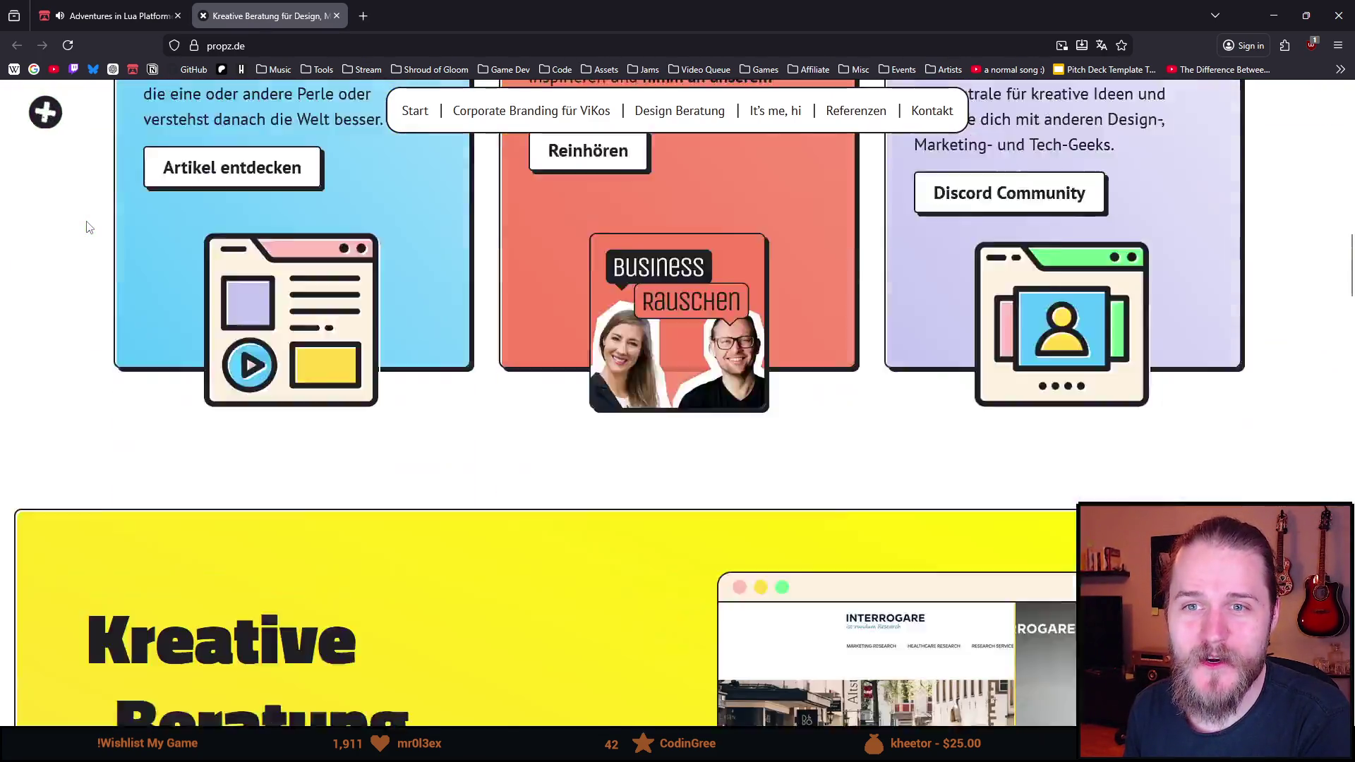
scroll(88, 226, down, 3)
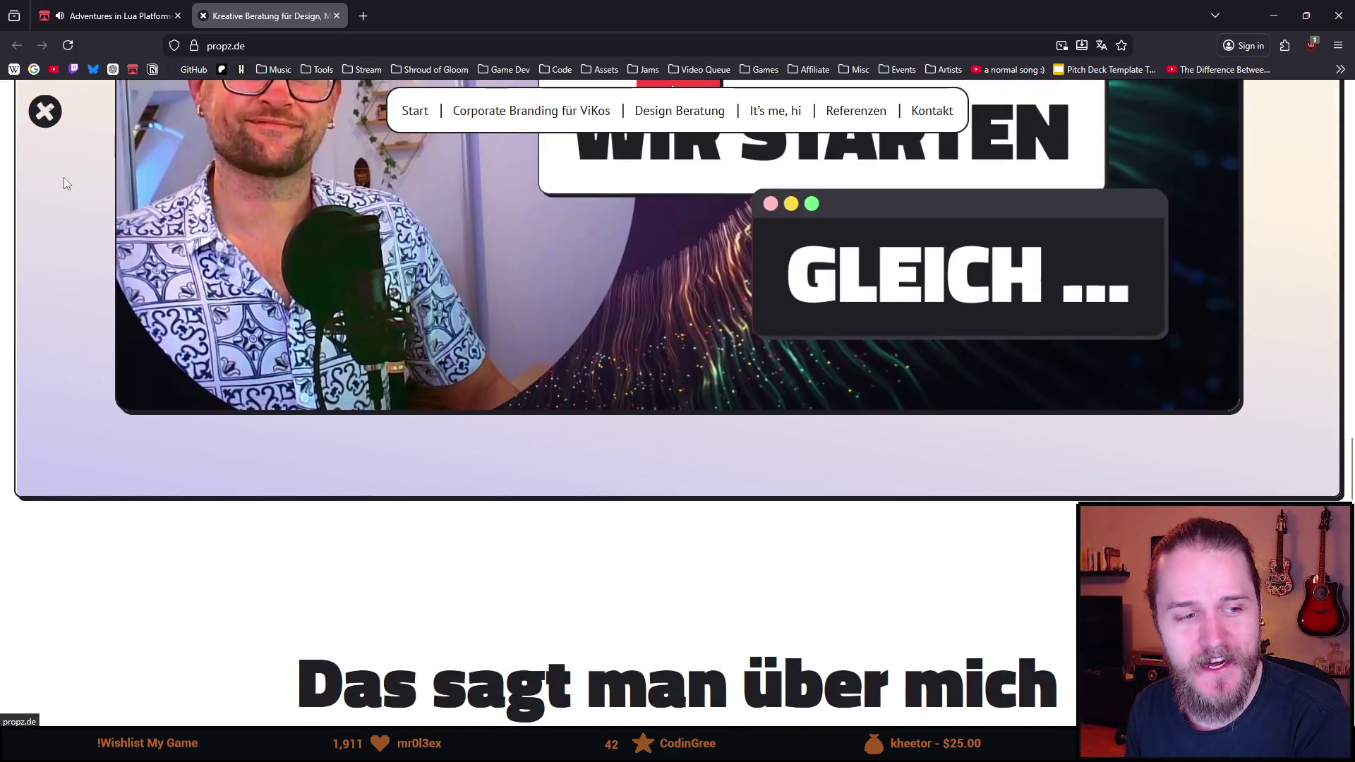
scroll(88, 245, up, 3)
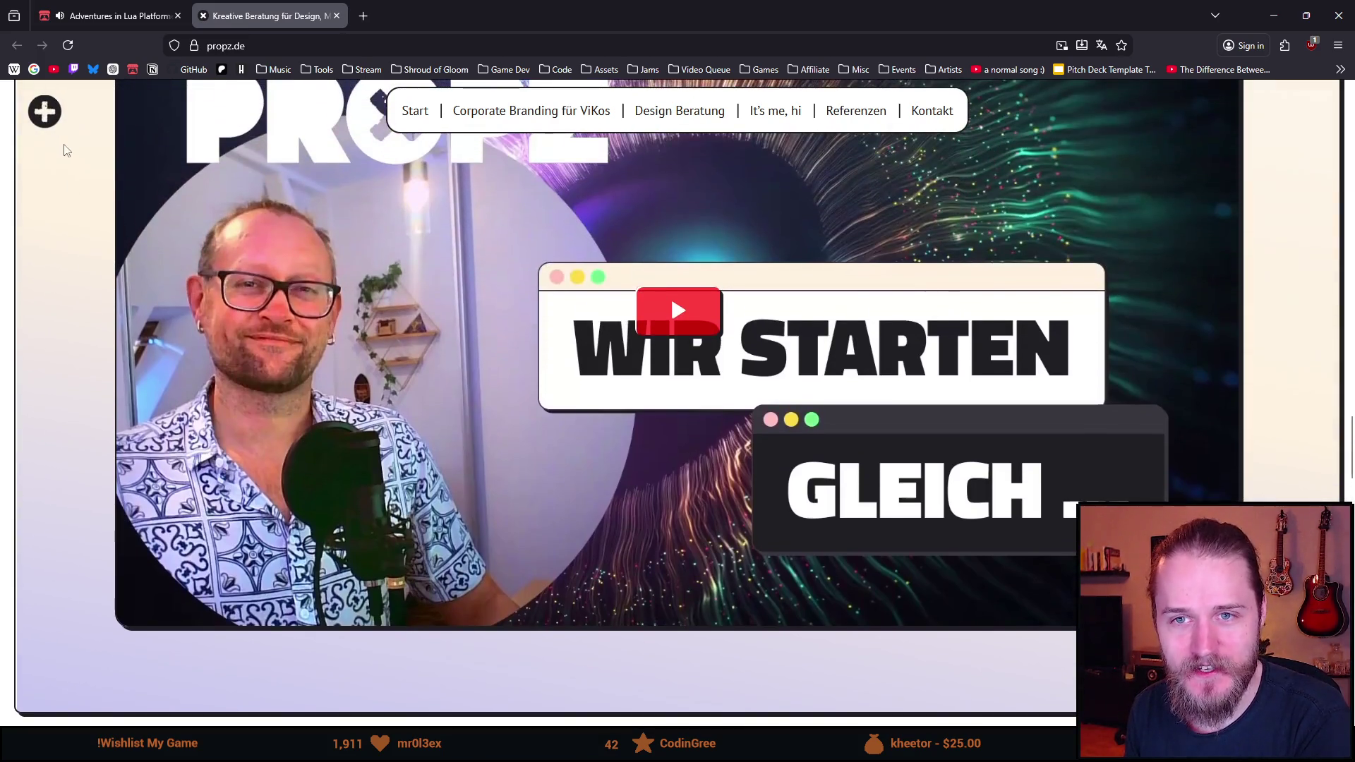
scroll(66, 150, up, 10)
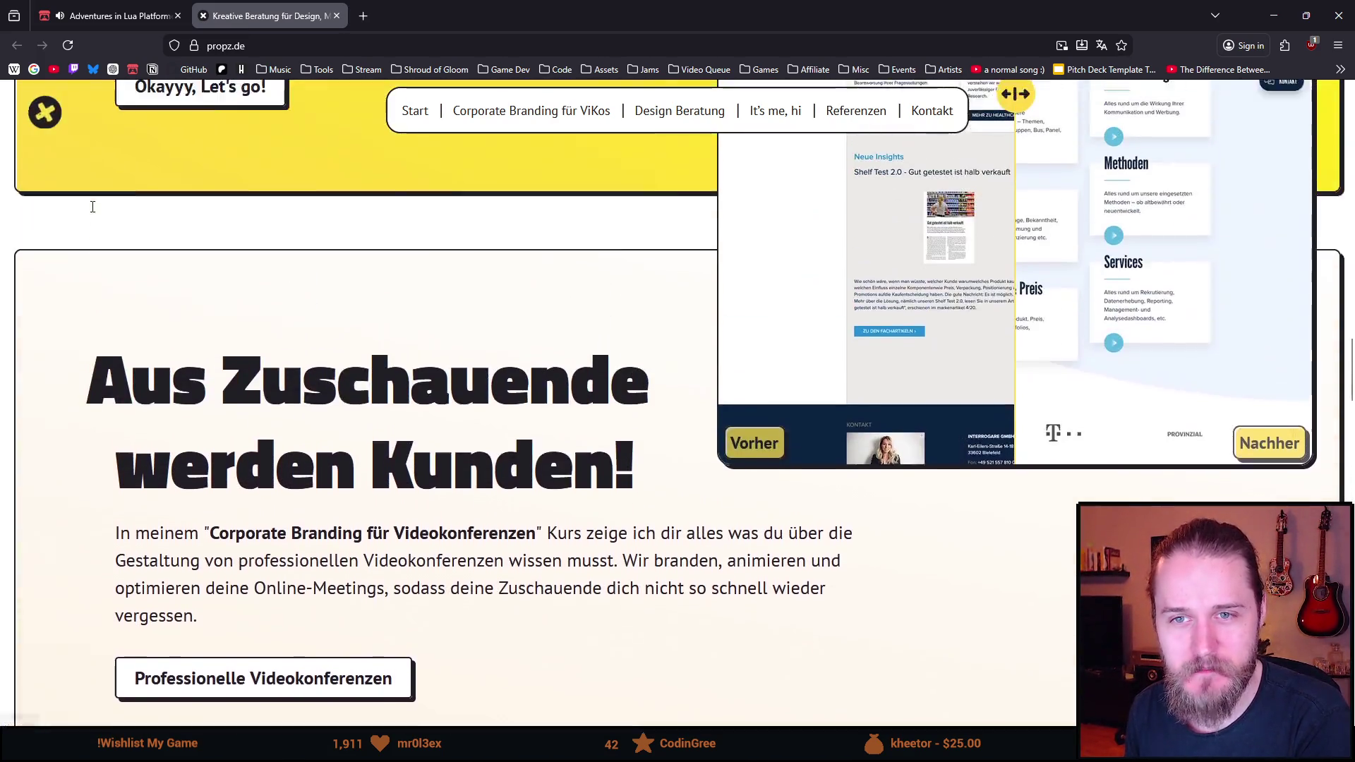
scroll(93, 207, up, 10)
scroll(93, 208, down, 8)
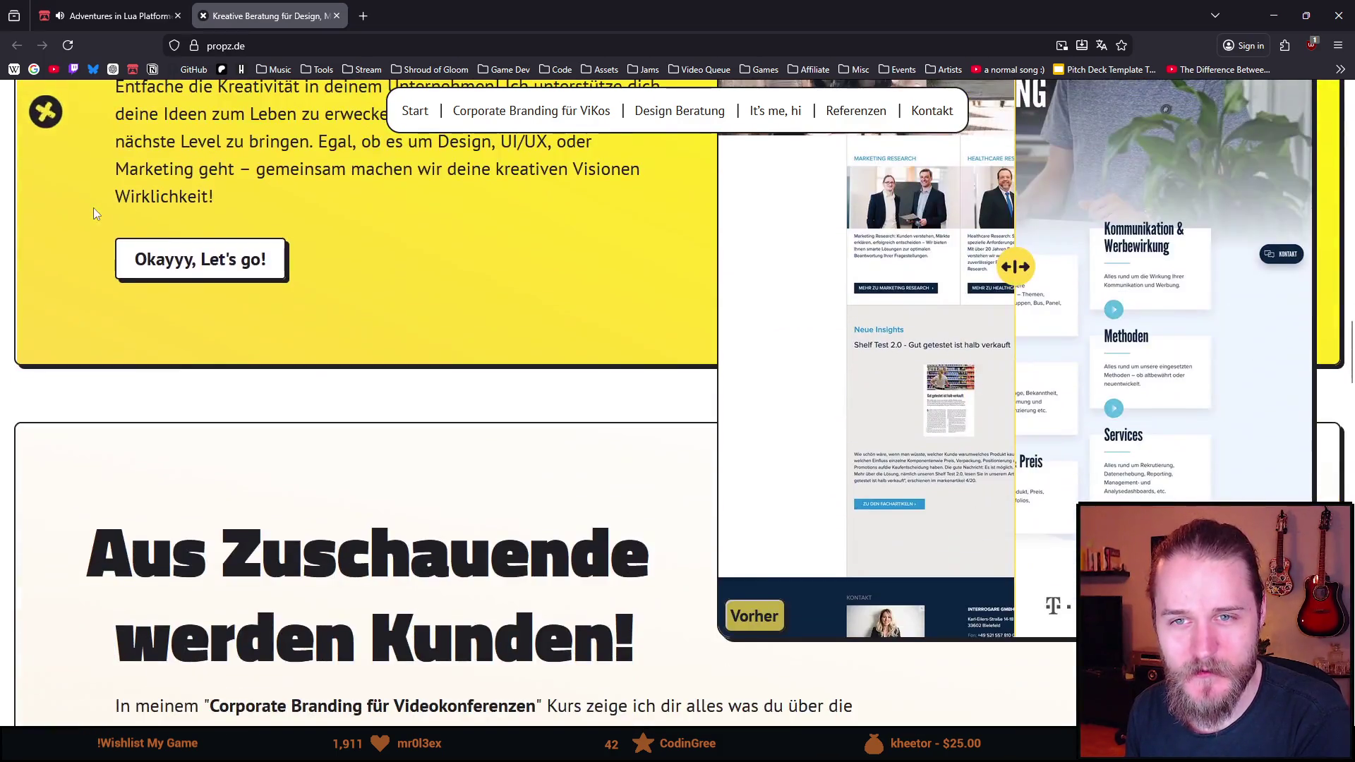
scroll(93, 207, up, 9)
scroll(93, 208, down, 9)
scroll(93, 208, up, 10)
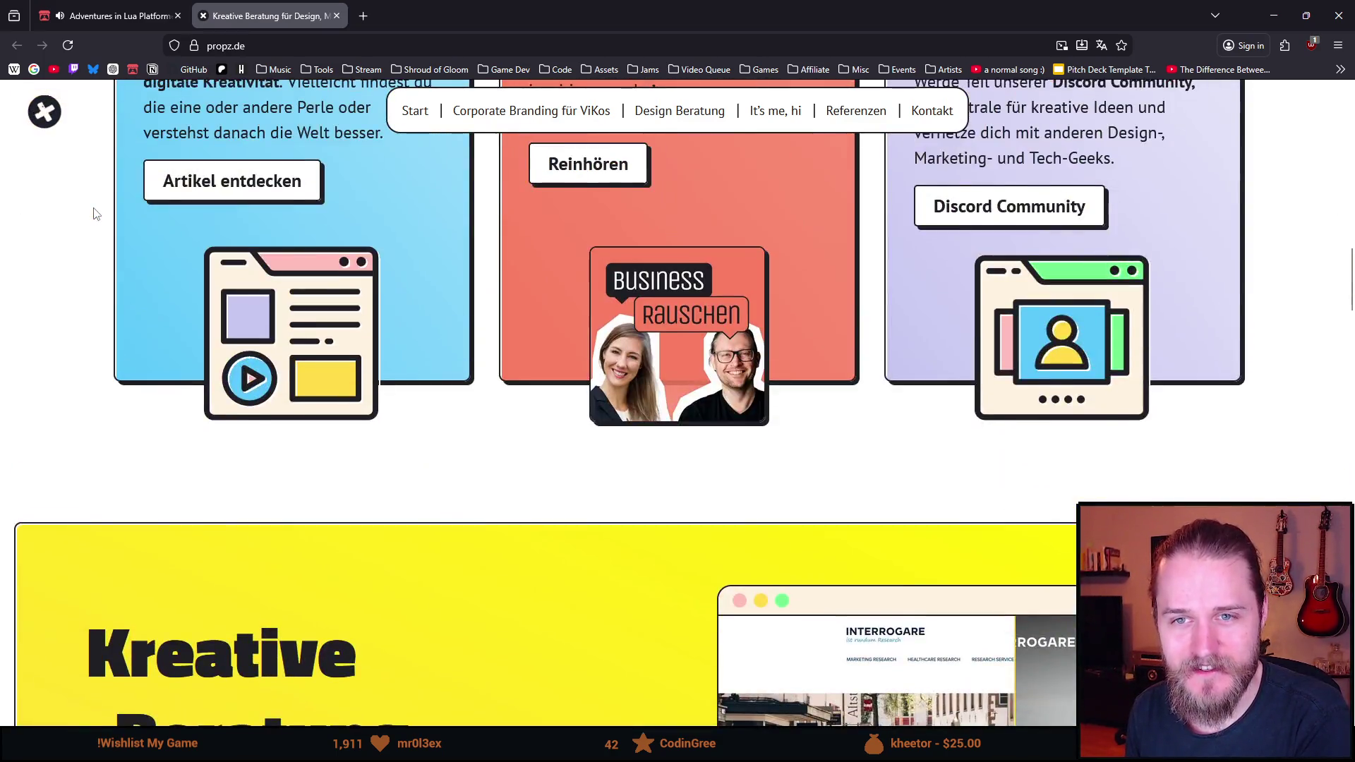
scroll(96, 213, up, 10)
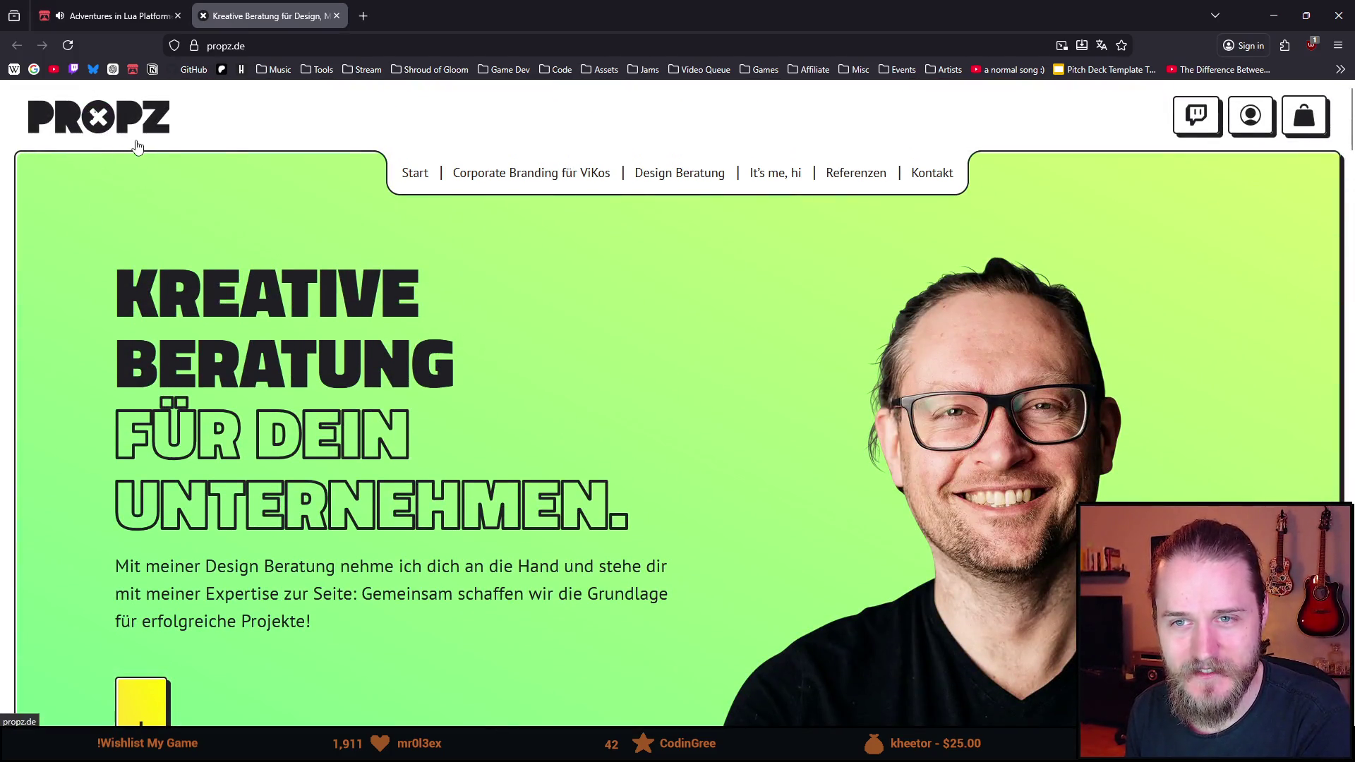
scroll(137, 146, down, 6)
scroll(136, 150, up, 6)
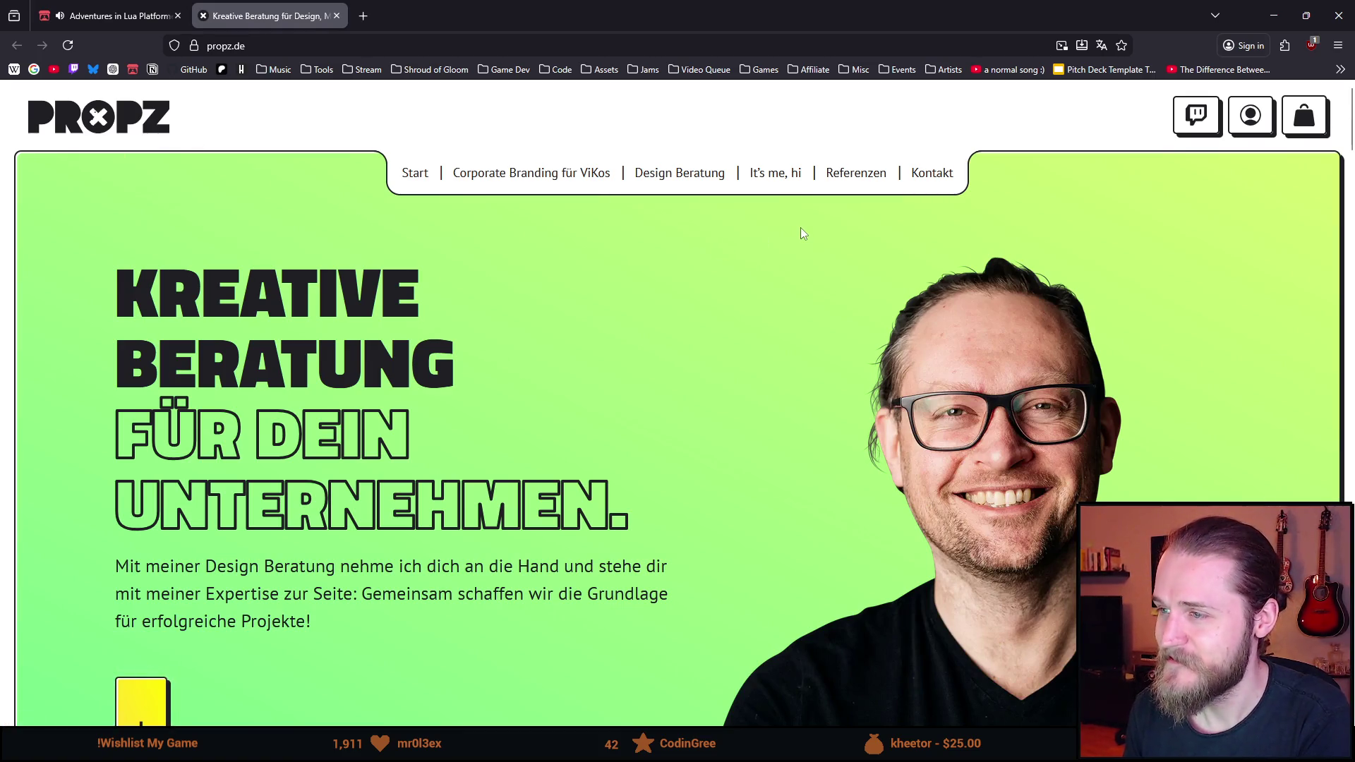
scroll(801, 227, down, 1)
scroll(727, 228, up, 1)
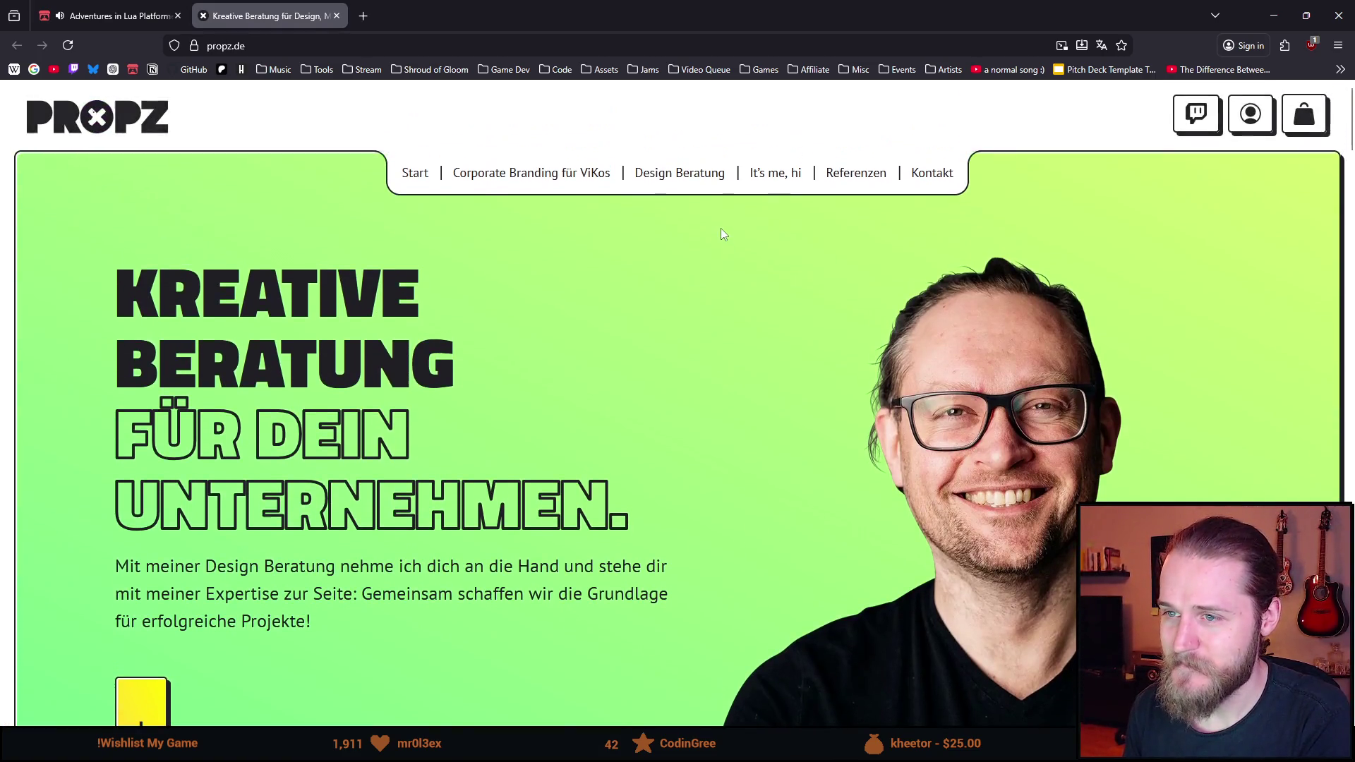
scroll(689, 233, down, 4)
scroll(689, 238, up, 4)
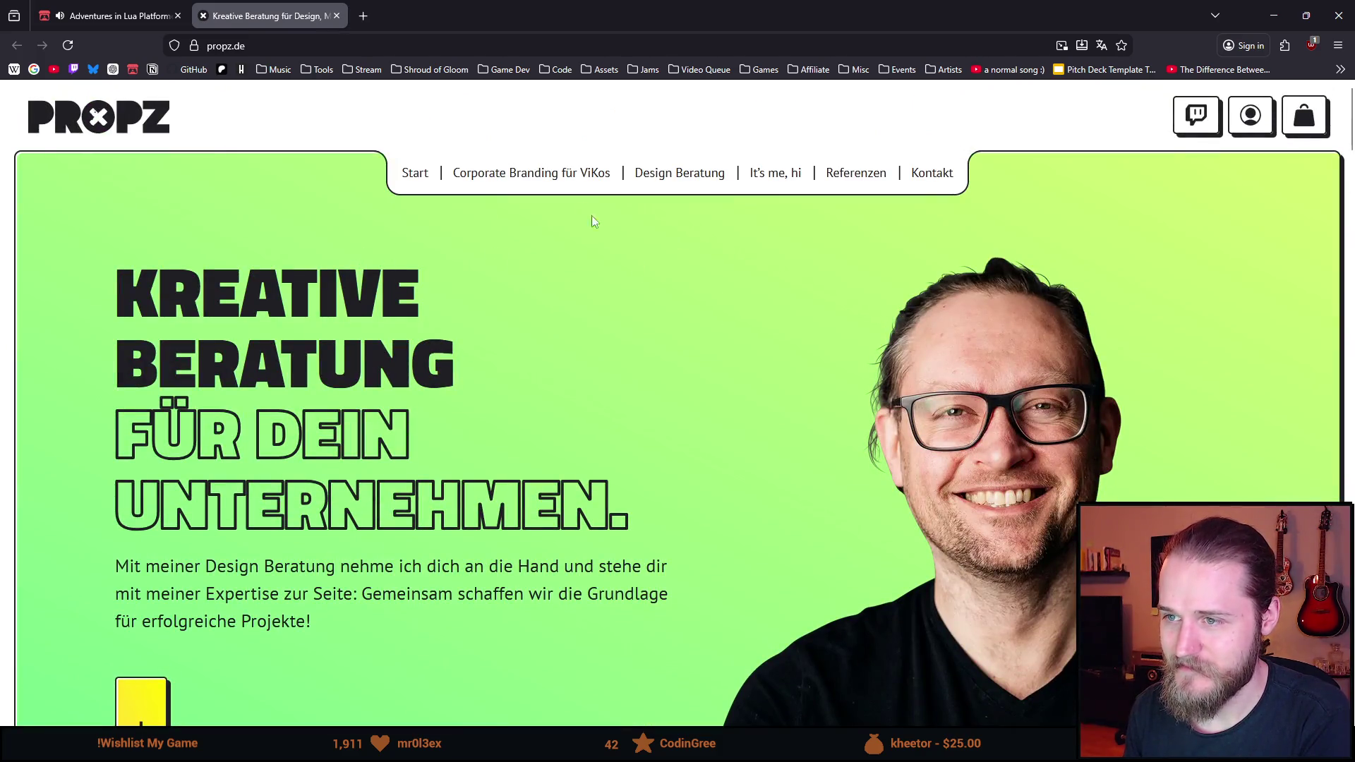
Skim the 'Corporate Branding für ViKos' course page, then go back home
click(554, 183)
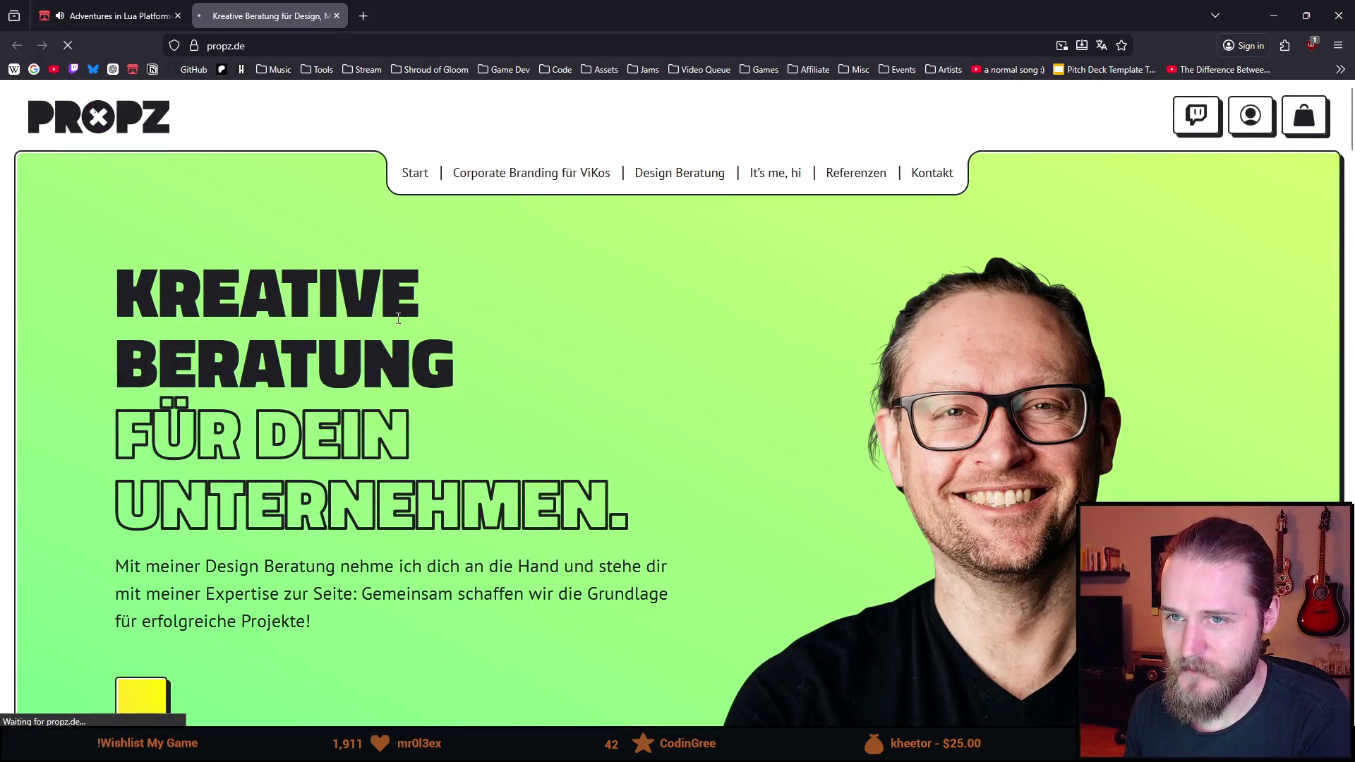
scroll(407, 311, down, 2)
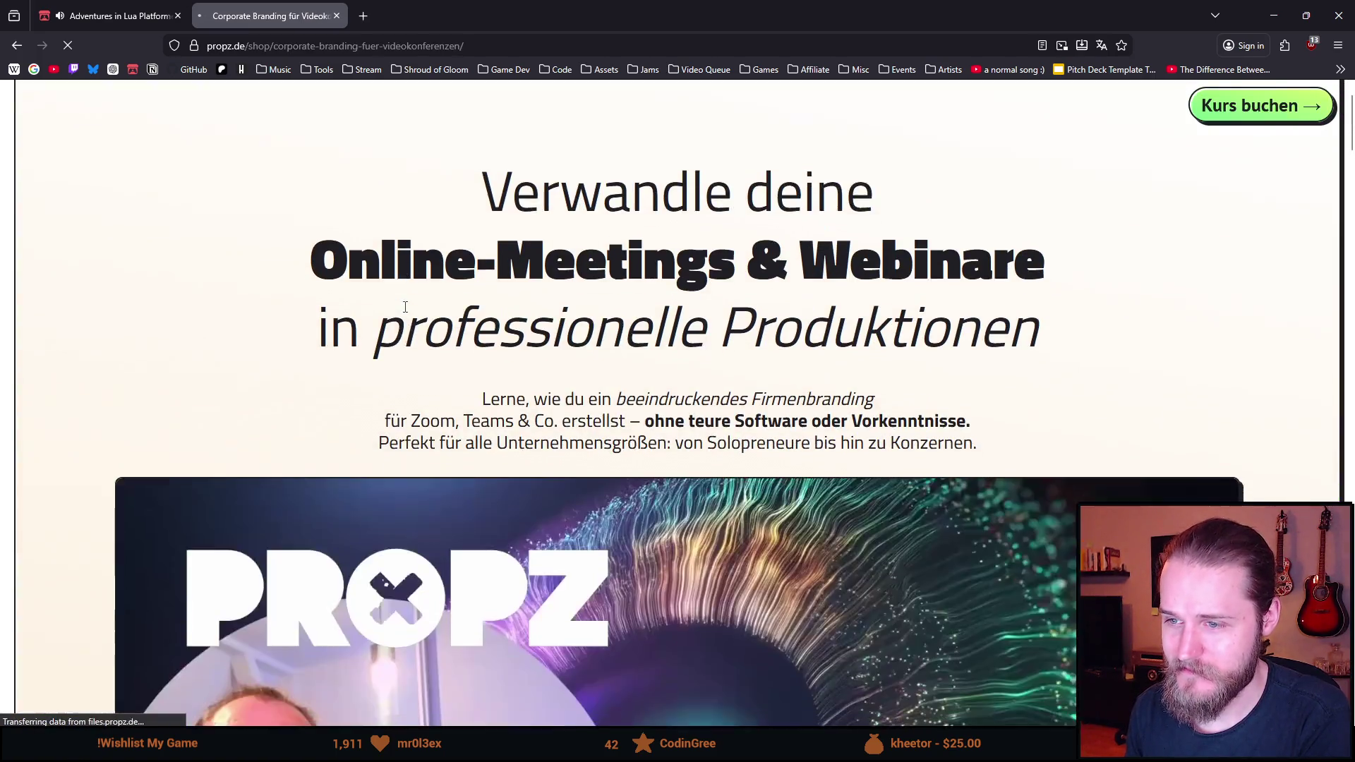
scroll(406, 312, down, 5)
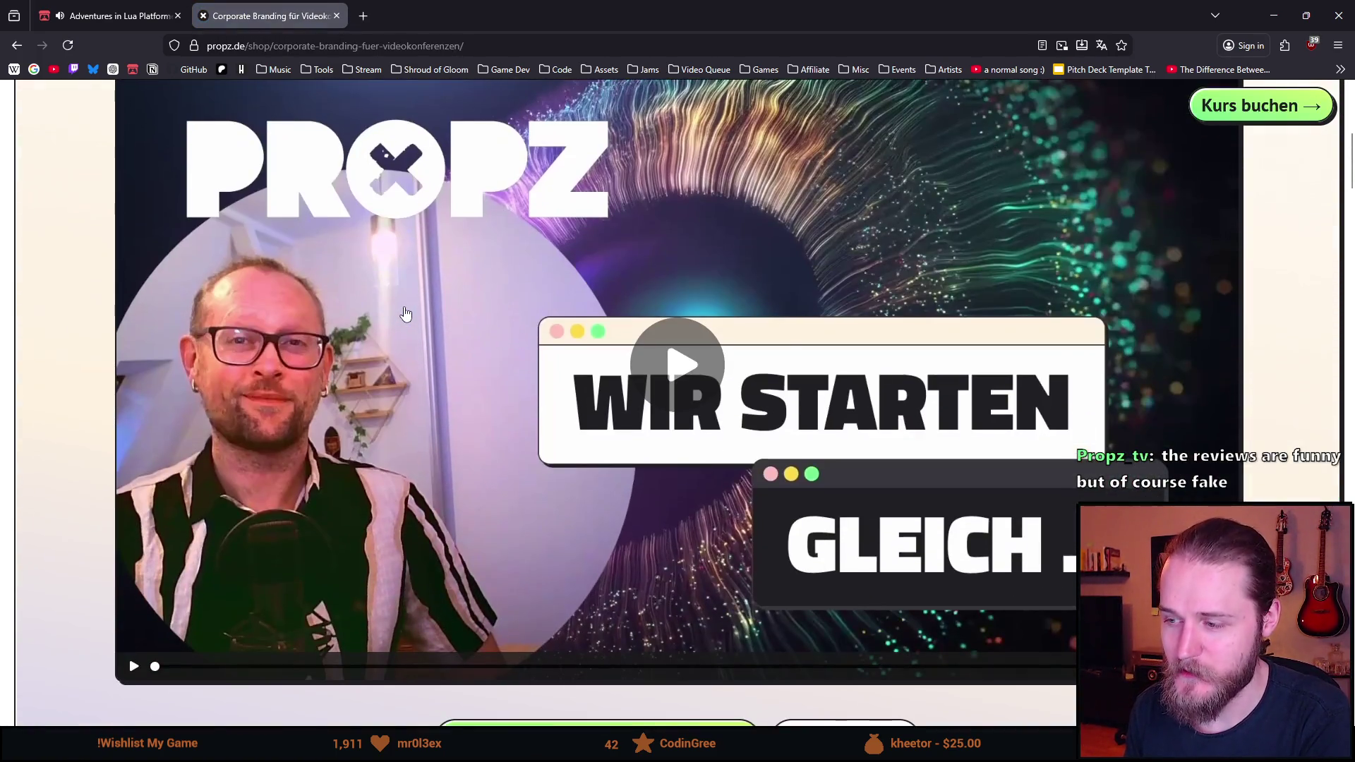
scroll(406, 313, down, 9)
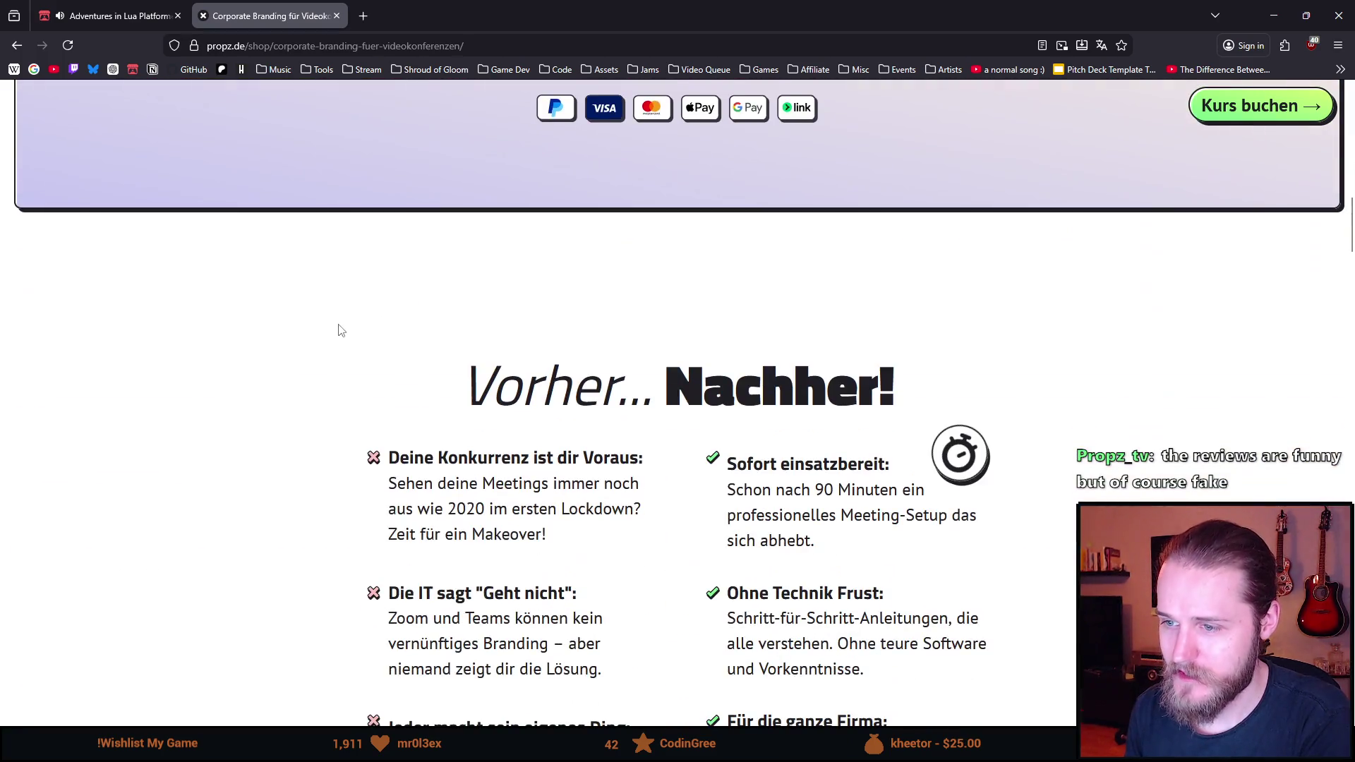
scroll(341, 330, up, 5)
scroll(341, 331, down, 5)
scroll(489, 202, up, 10)
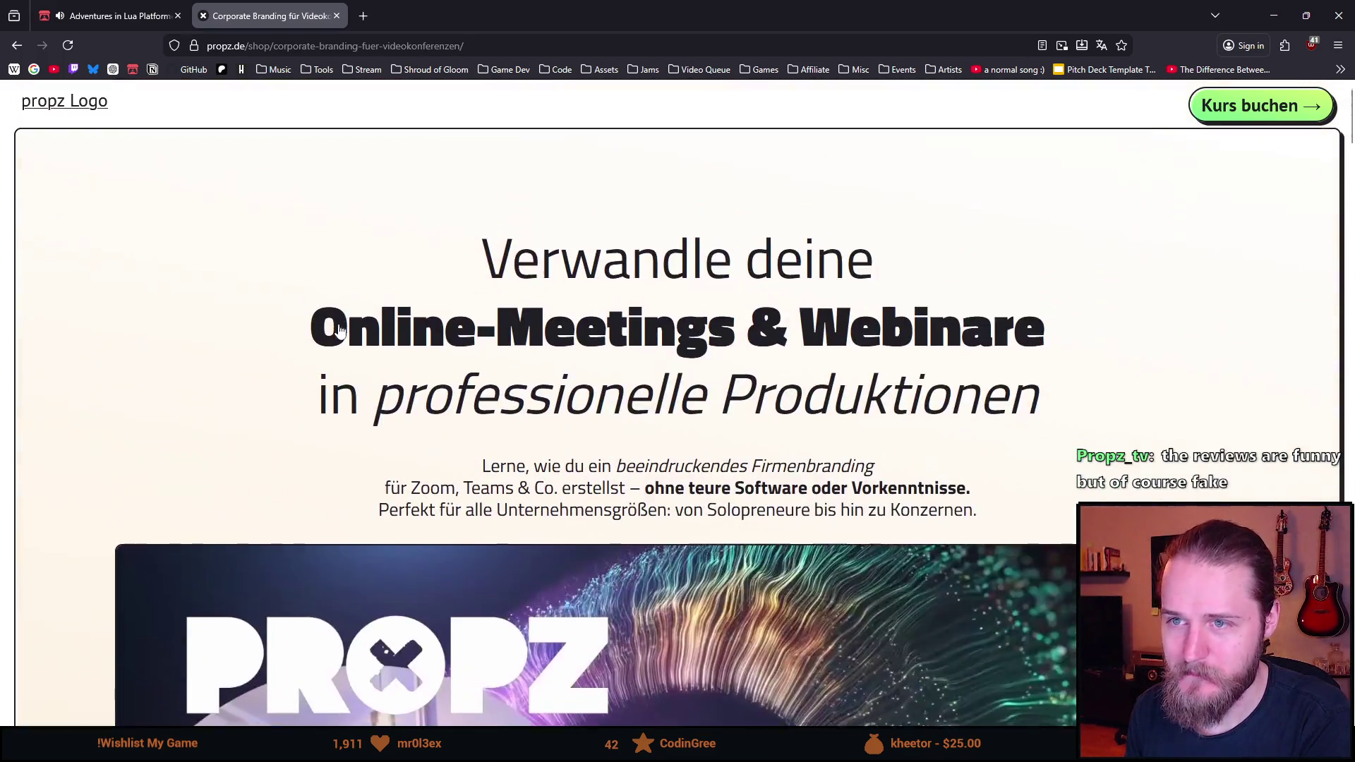
key(alt+Left)
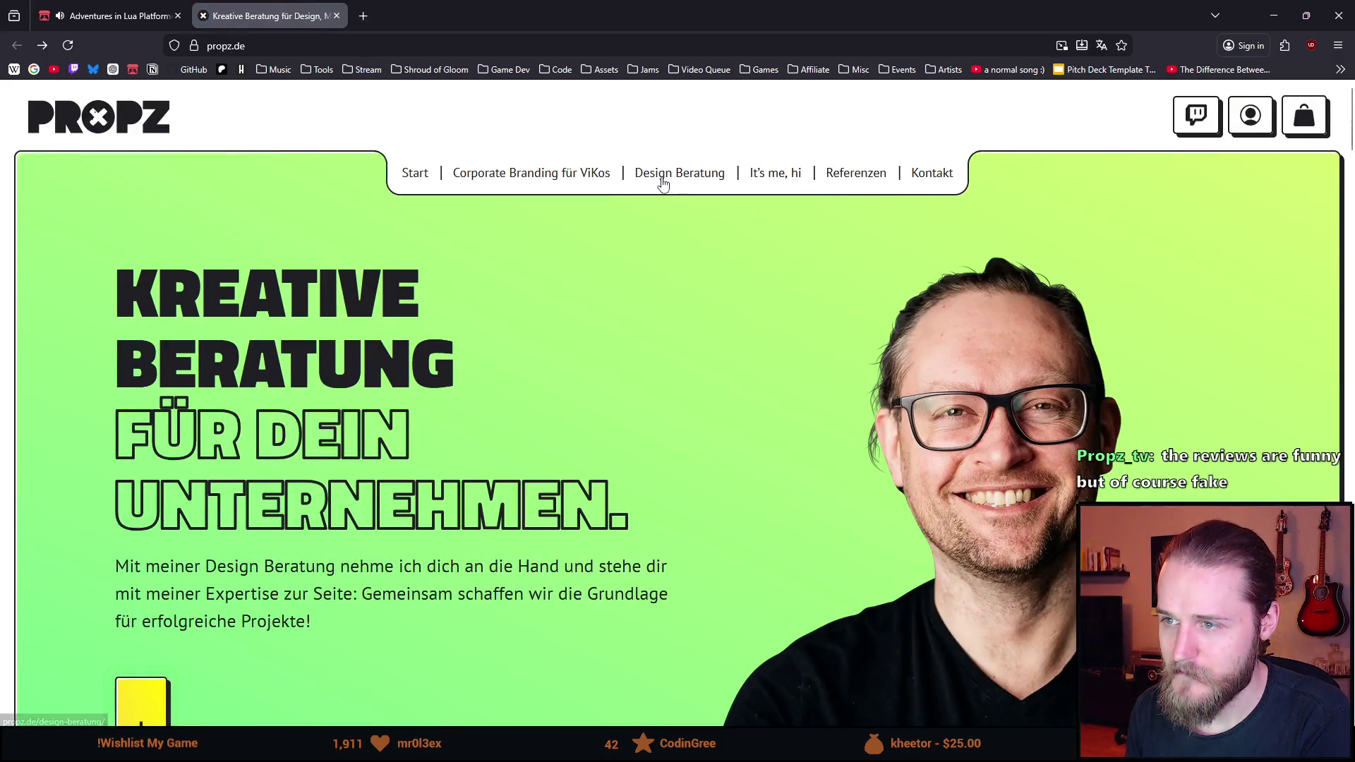
Open propz.de's Design Beratung page and scroll through it
click(692, 182)
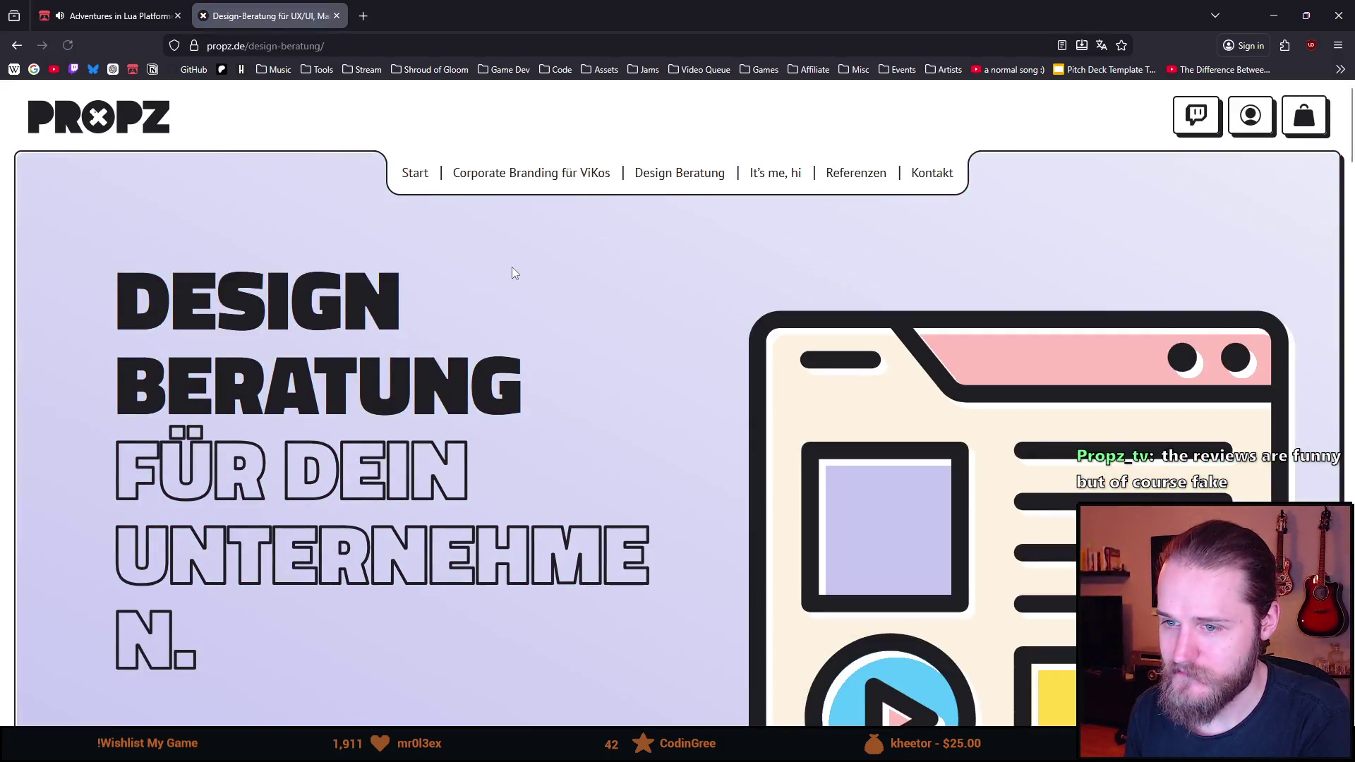
scroll(511, 268, down, 10)
scroll(511, 268, down, 10)
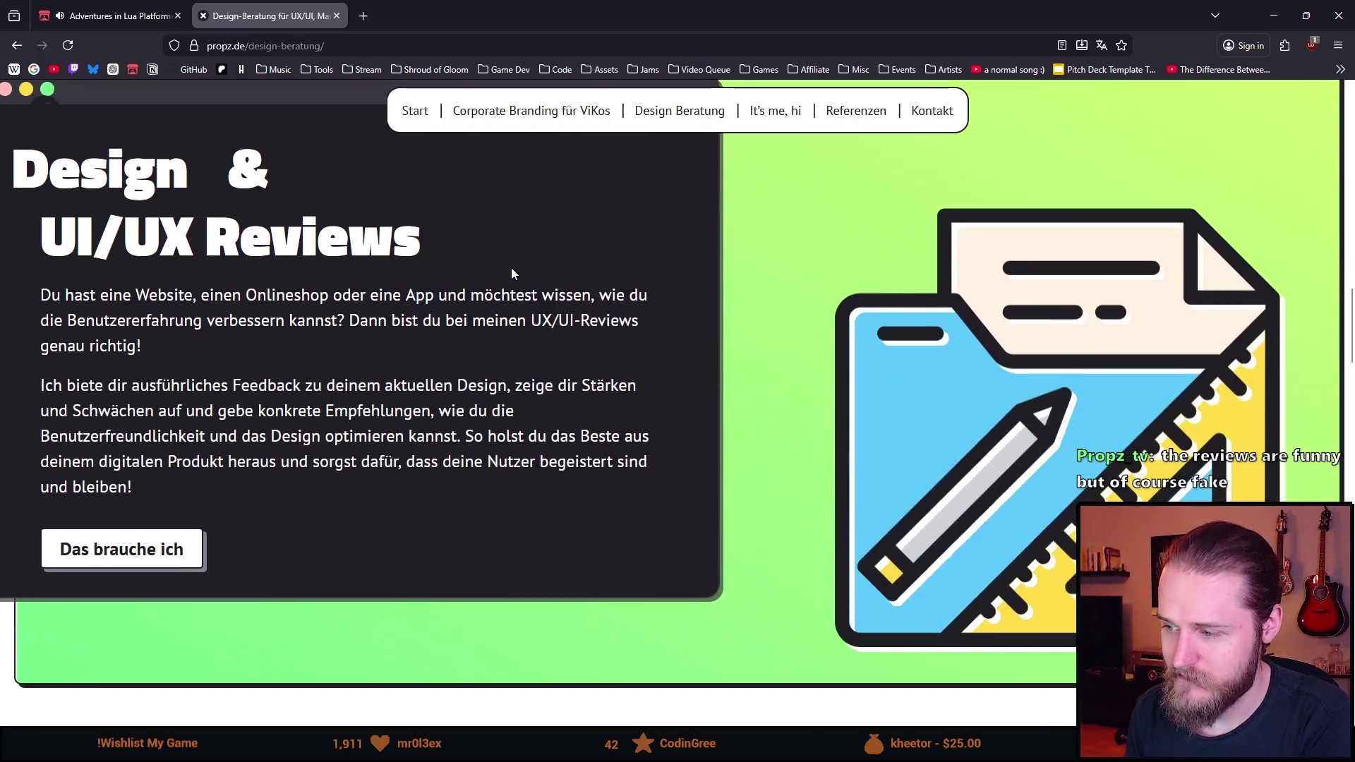
scroll(468, 328, up, 15)
scroll(579, 266, up, 5)
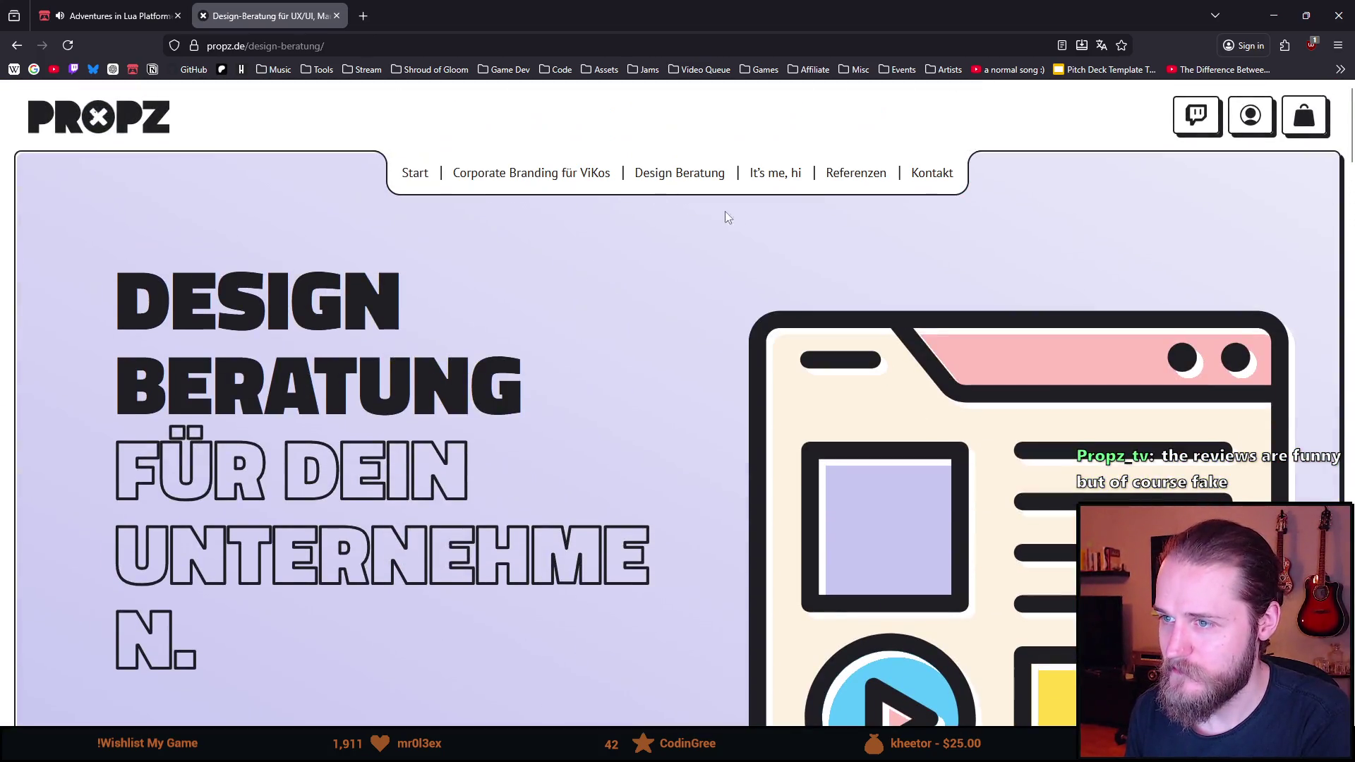
Open the It's me, hi about page and repeatedly select the heading word MOIN
click(788, 184)
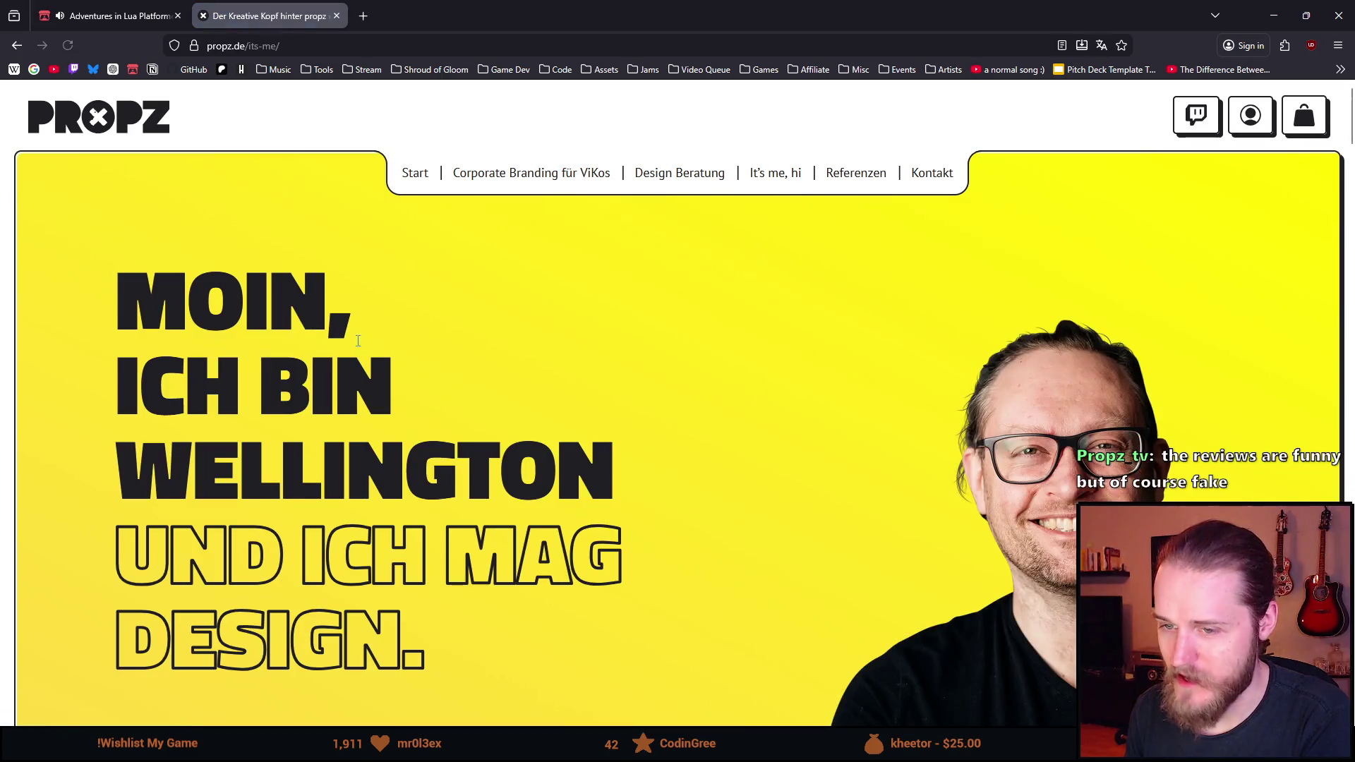
scroll(342, 348, down, 1)
double_click(321, 239)
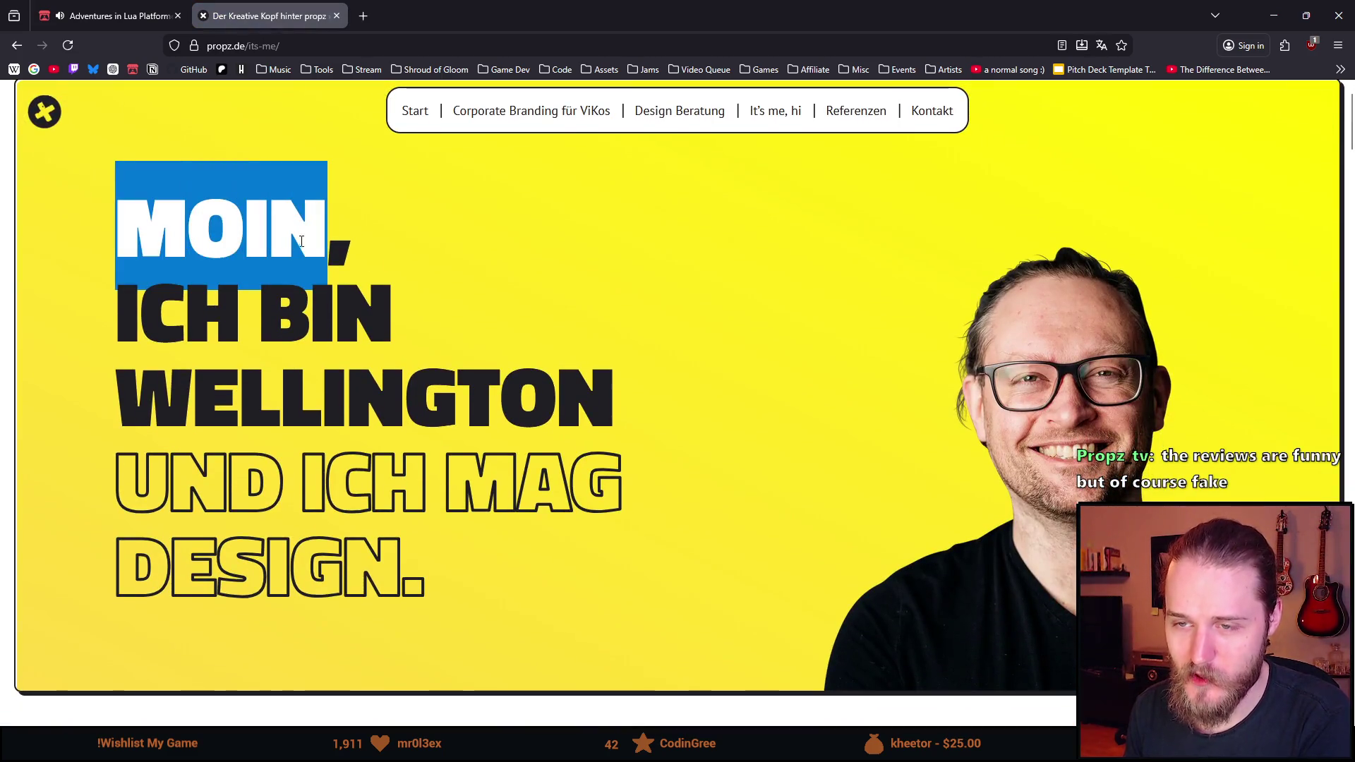
click(303, 242)
double_click(305, 242)
click(306, 240)
double_click(308, 240)
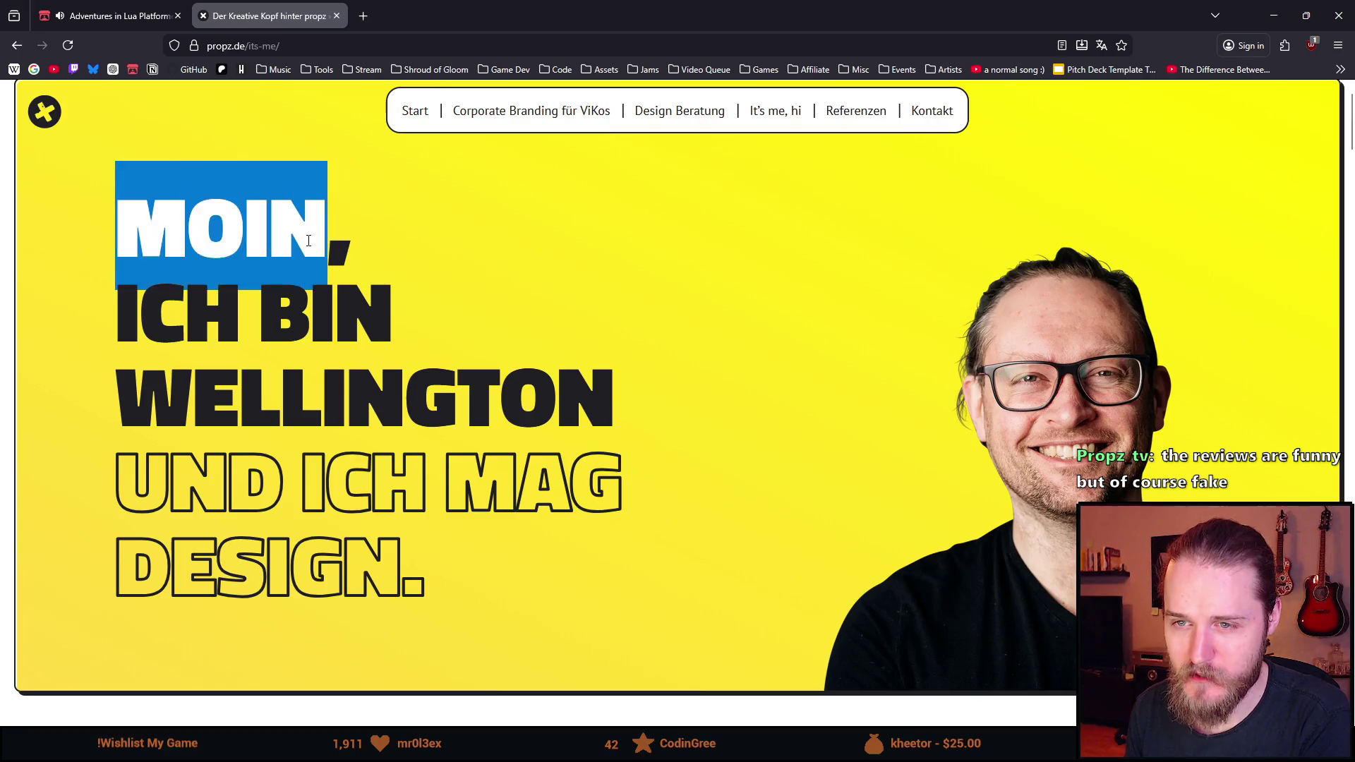
click(335, 244)
double_click(261, 231)
drag(114, 233, 305, 233)
click(347, 247)
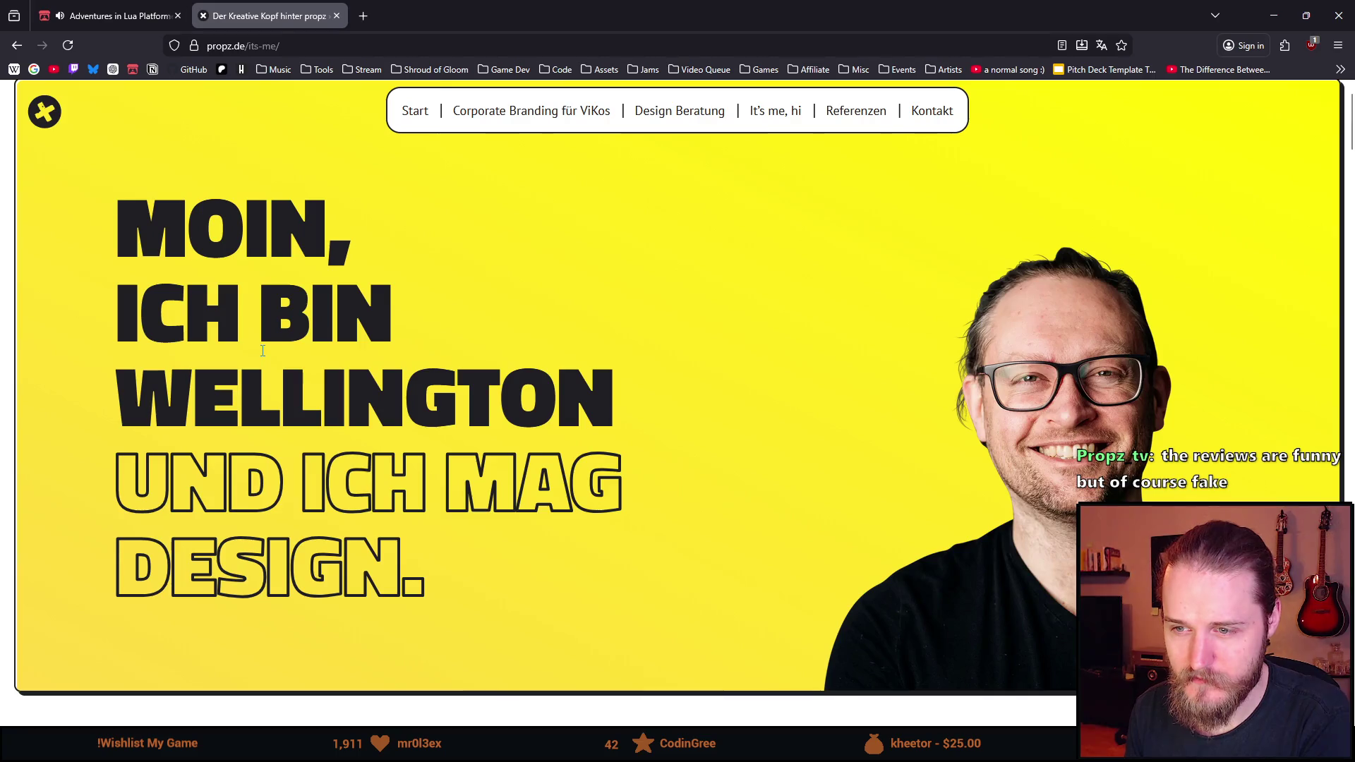
Select the text from WELLINGTON through UND ICH, then the word DESIGN
scroll(358, 337, down, 1)
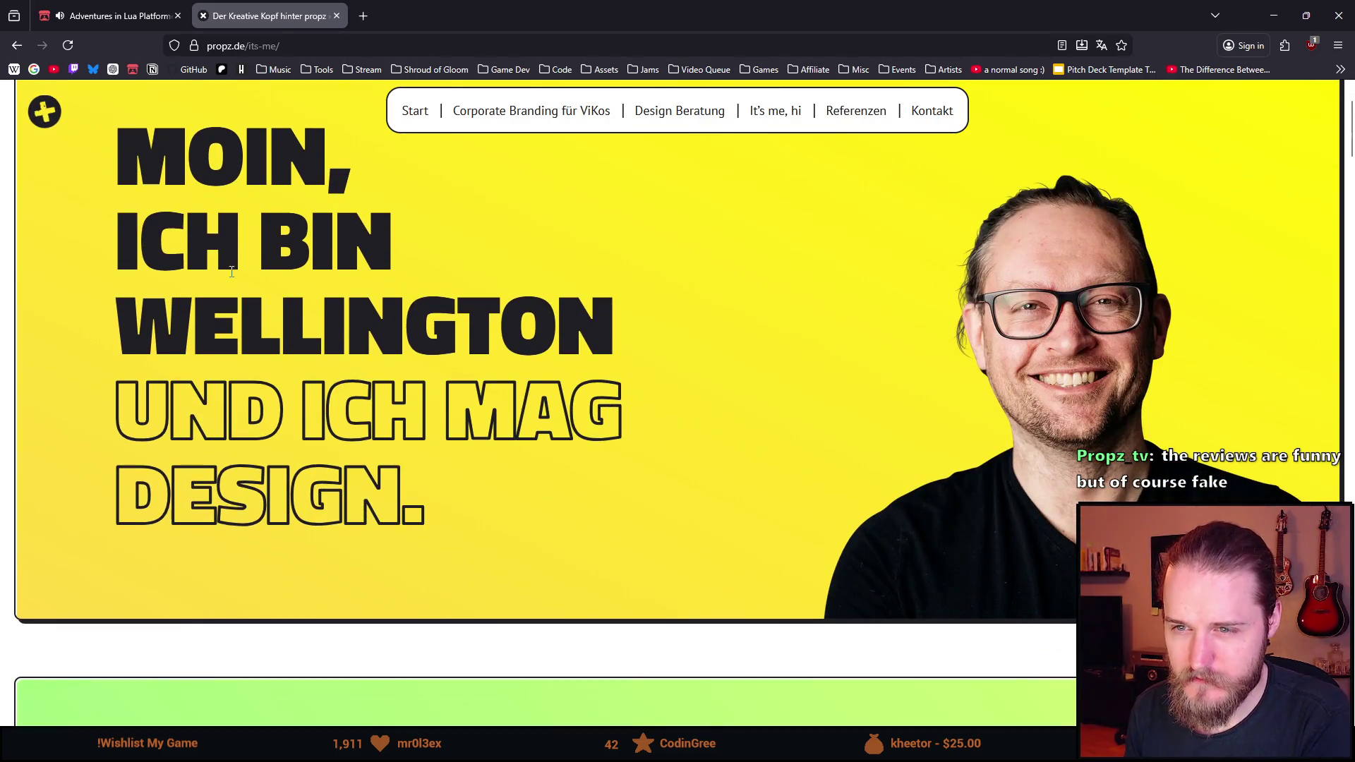
drag(223, 332, 437, 413)
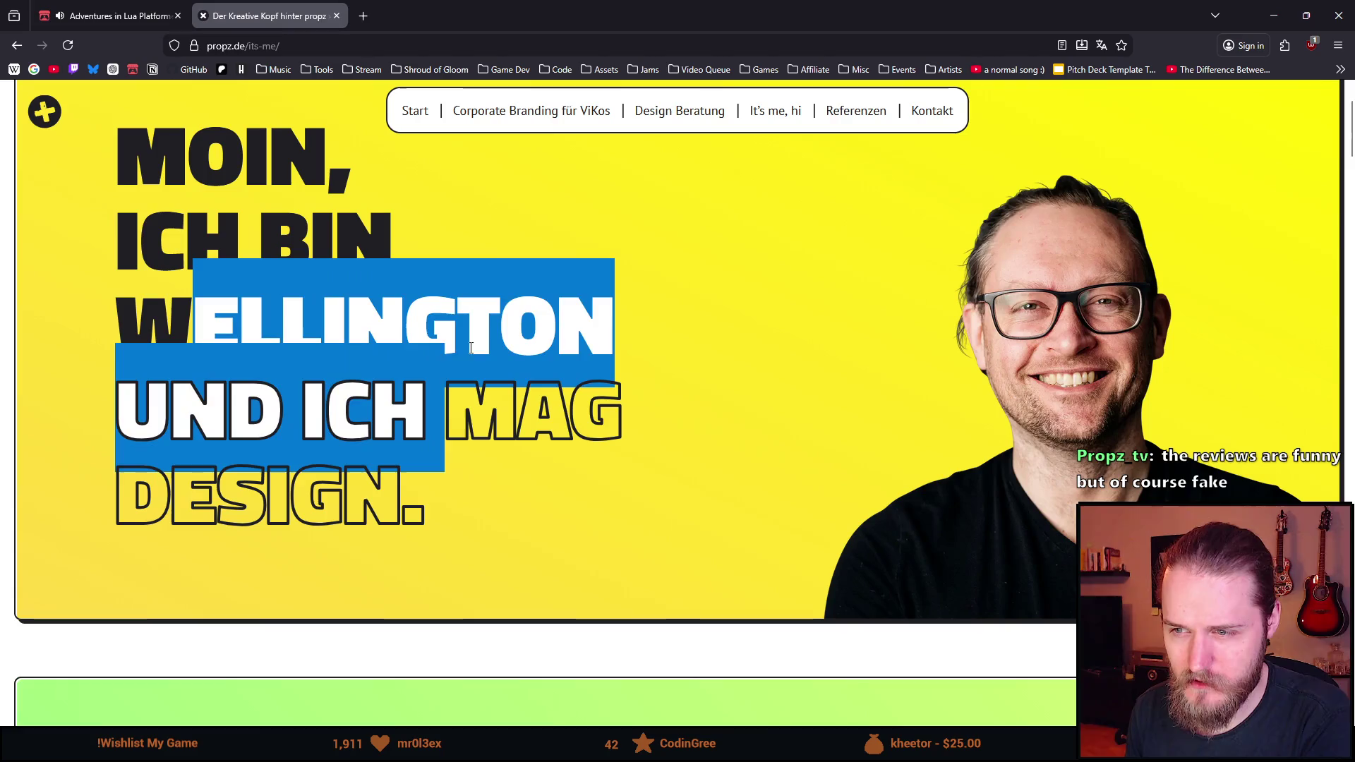
click(438, 413)
drag(228, 409, 271, 472)
double_click(271, 476)
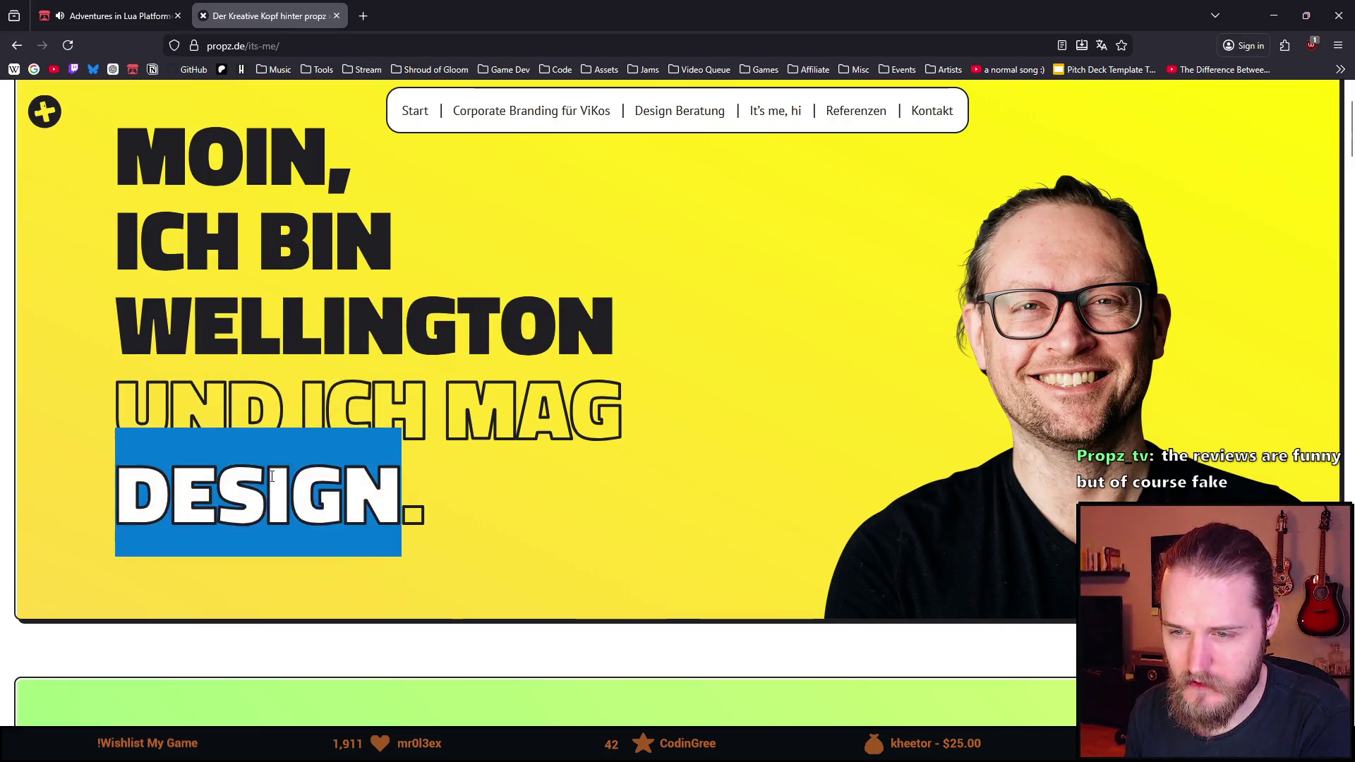
click(225, 282)
Scroll the about page, then go to the propz.de Kontakt page
scroll(225, 282, down, 3)
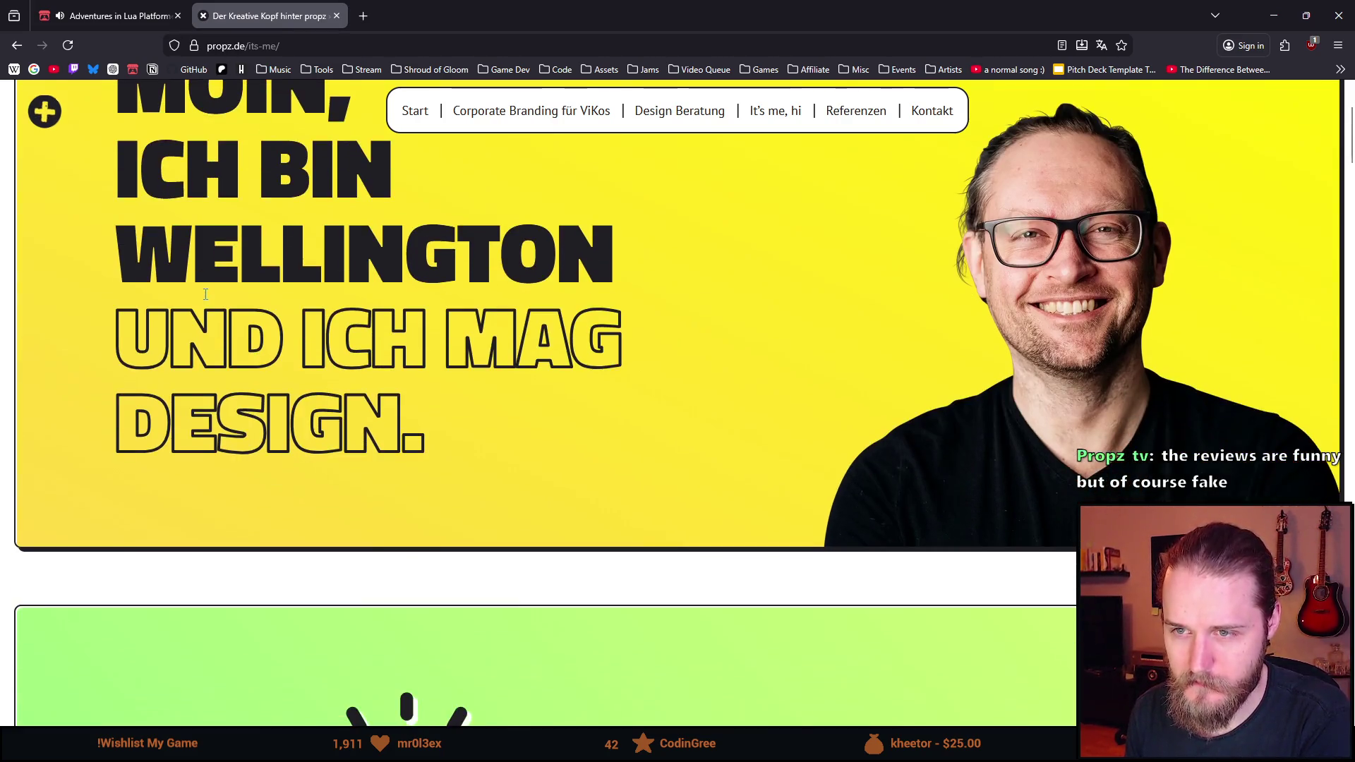
scroll(209, 298, down, 15)
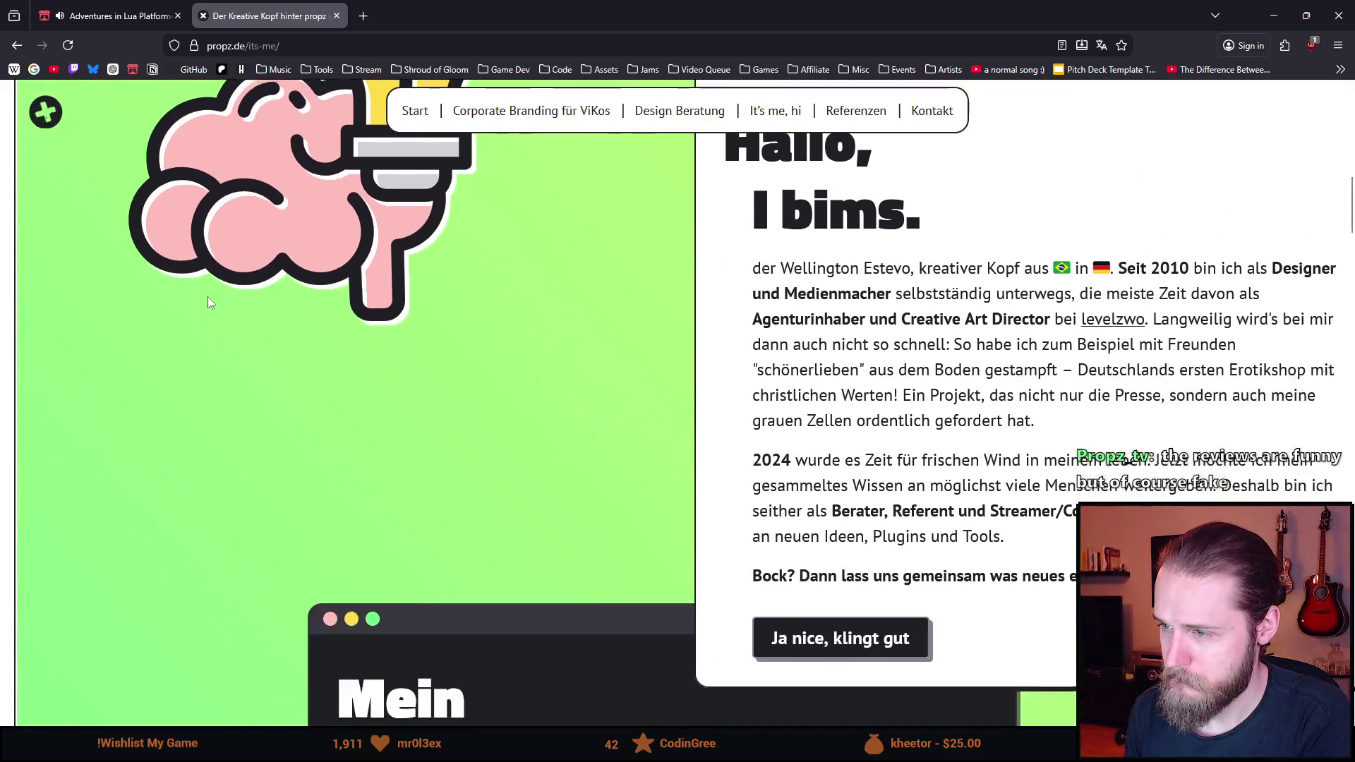
scroll(207, 296, up, 15)
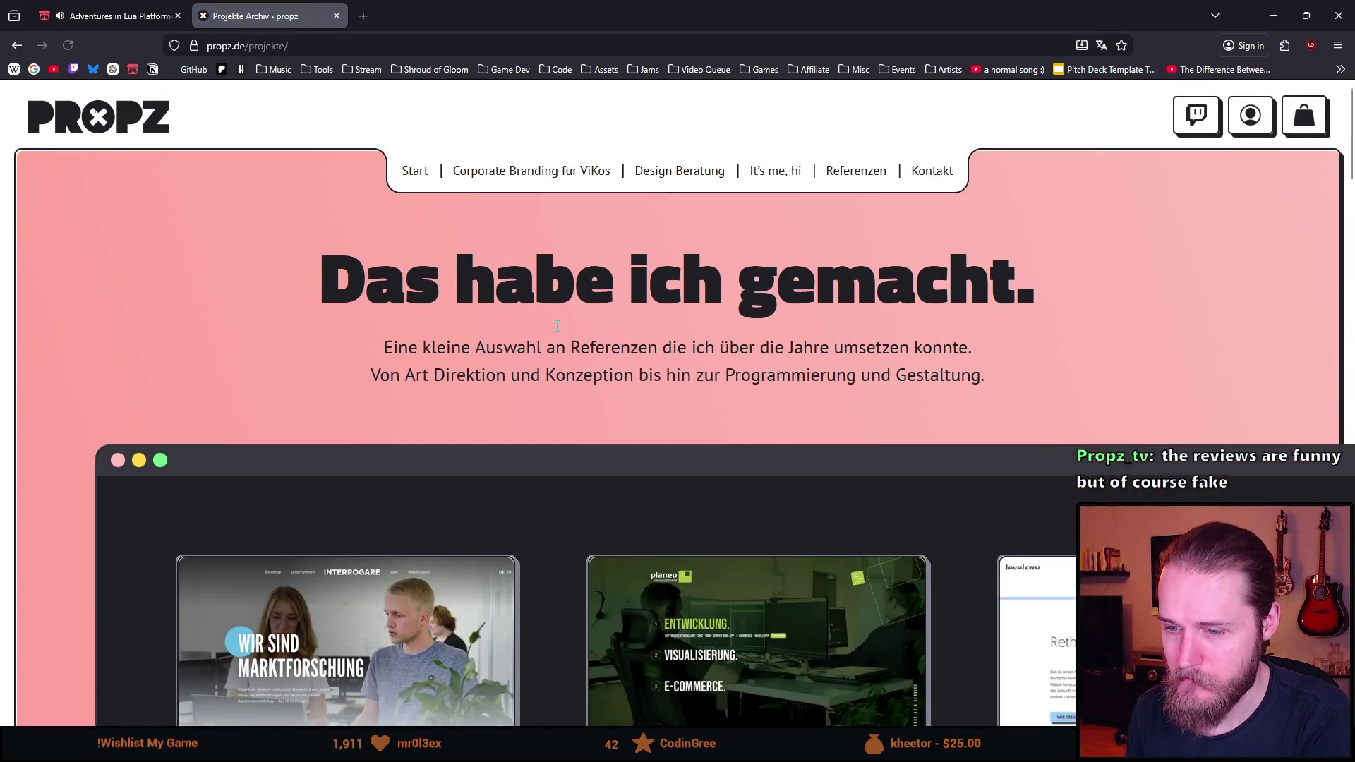
scroll(556, 324, down, 10)
scroll(589, 308, up, 10)
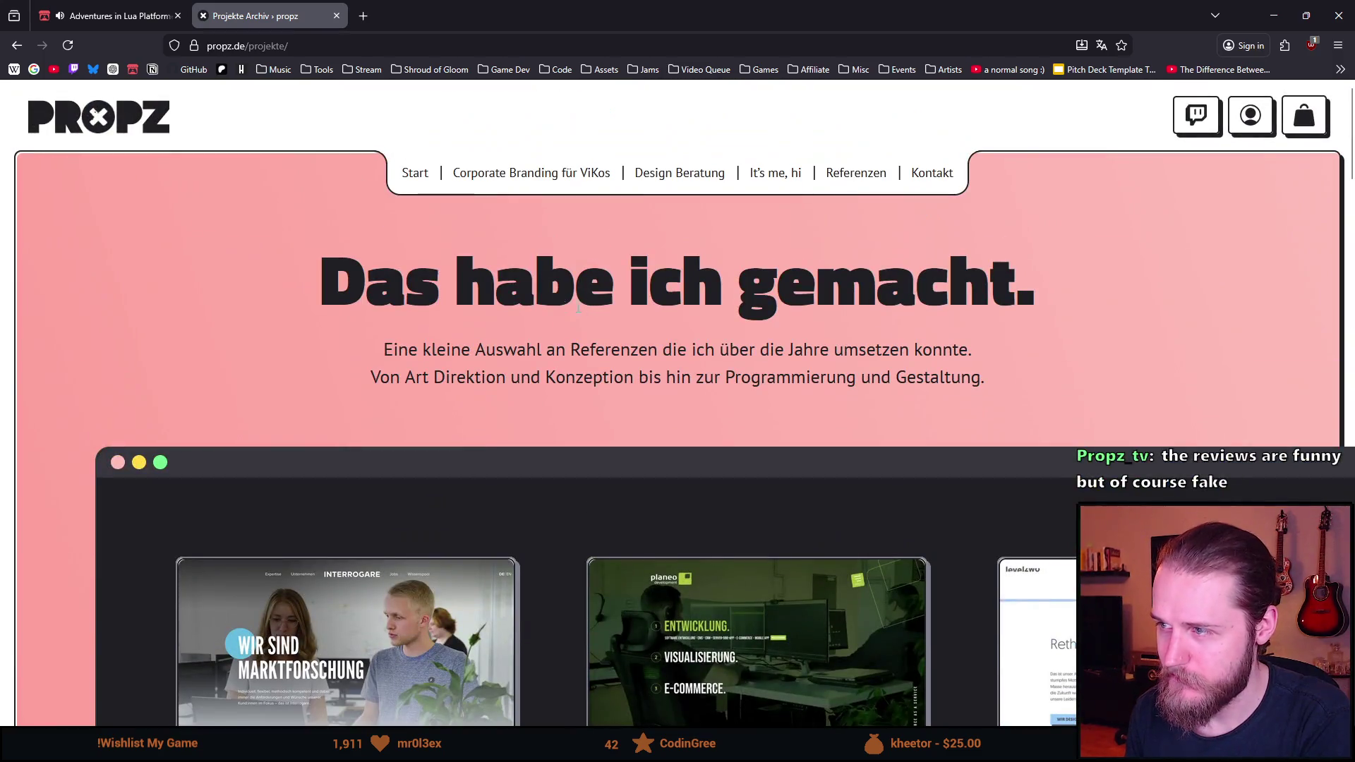
click(943, 175)
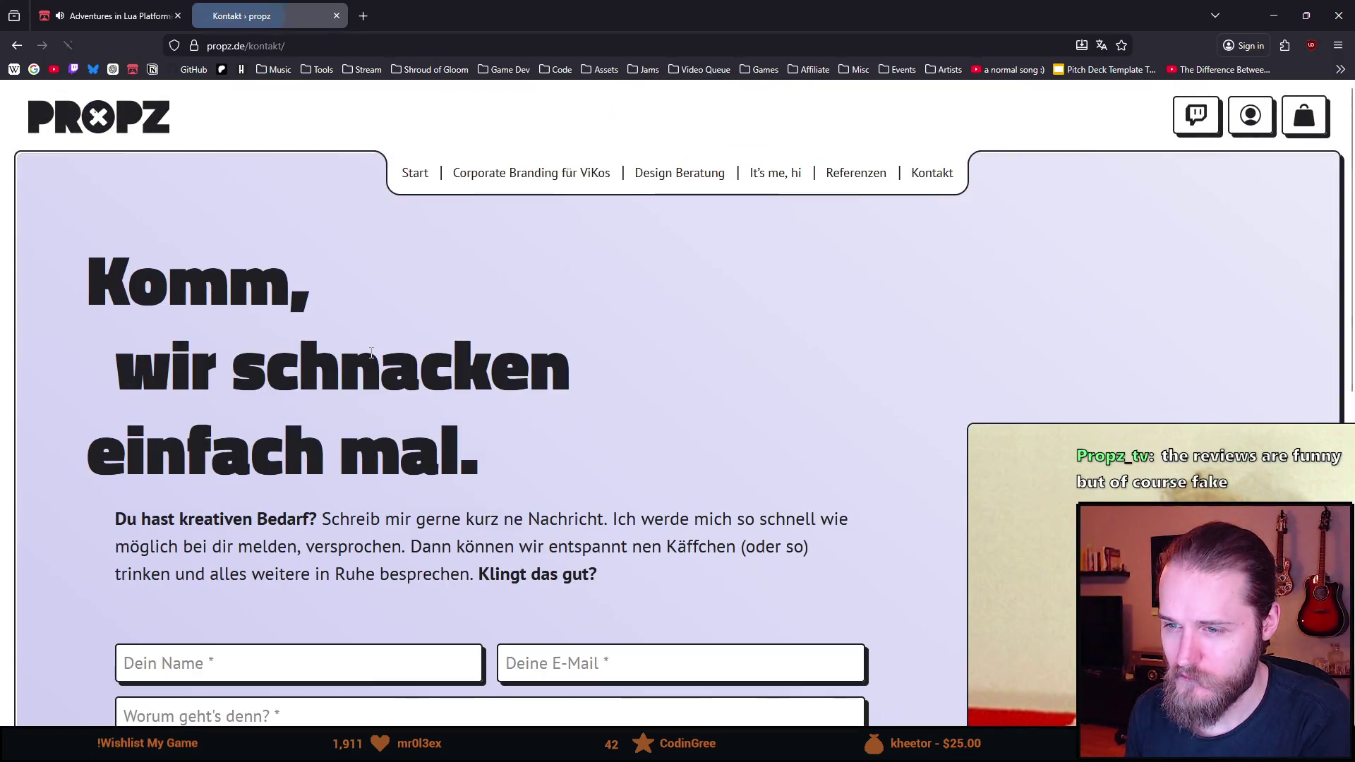
Scroll through the Kontakt form, then return to the propz.de home page
scroll(371, 357, down, 4)
scroll(372, 358, down, 5)
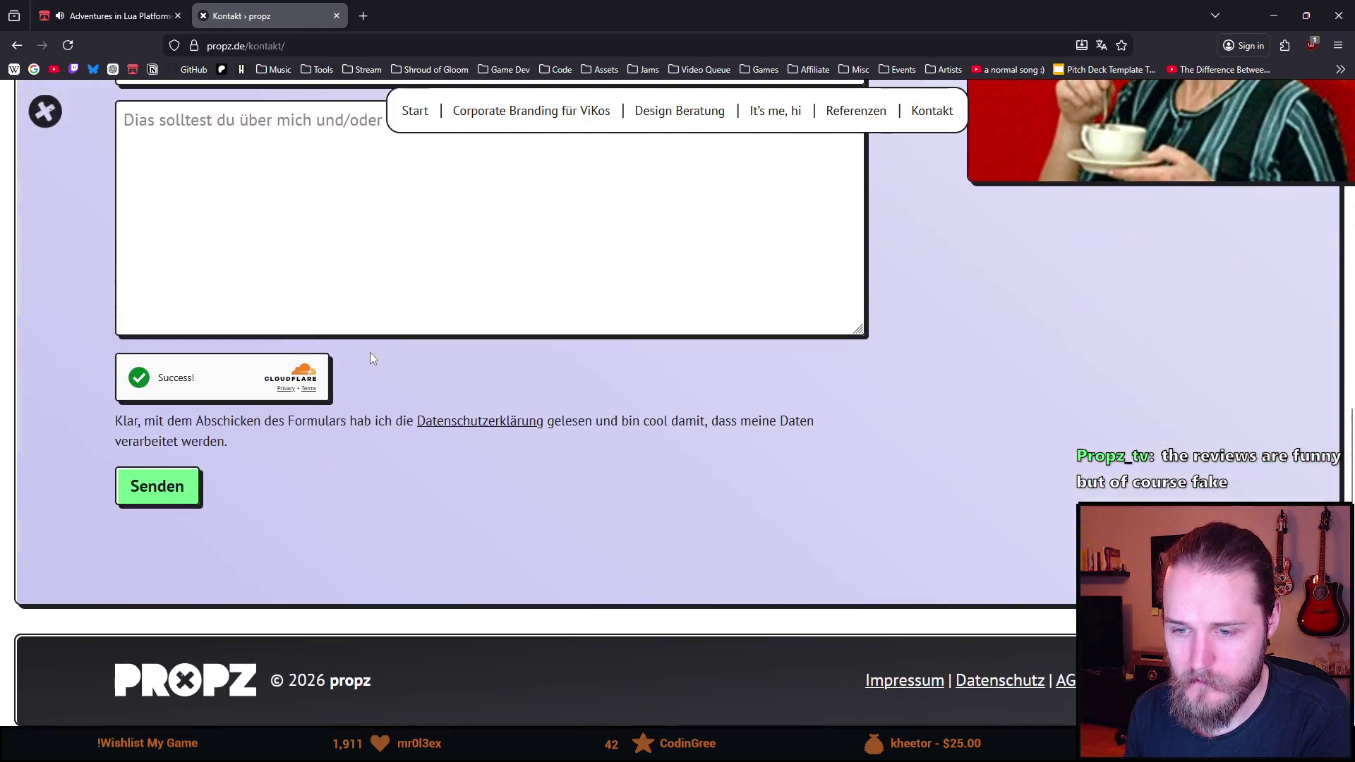
scroll(370, 353, up, 6)
scroll(372, 353, up, 3)
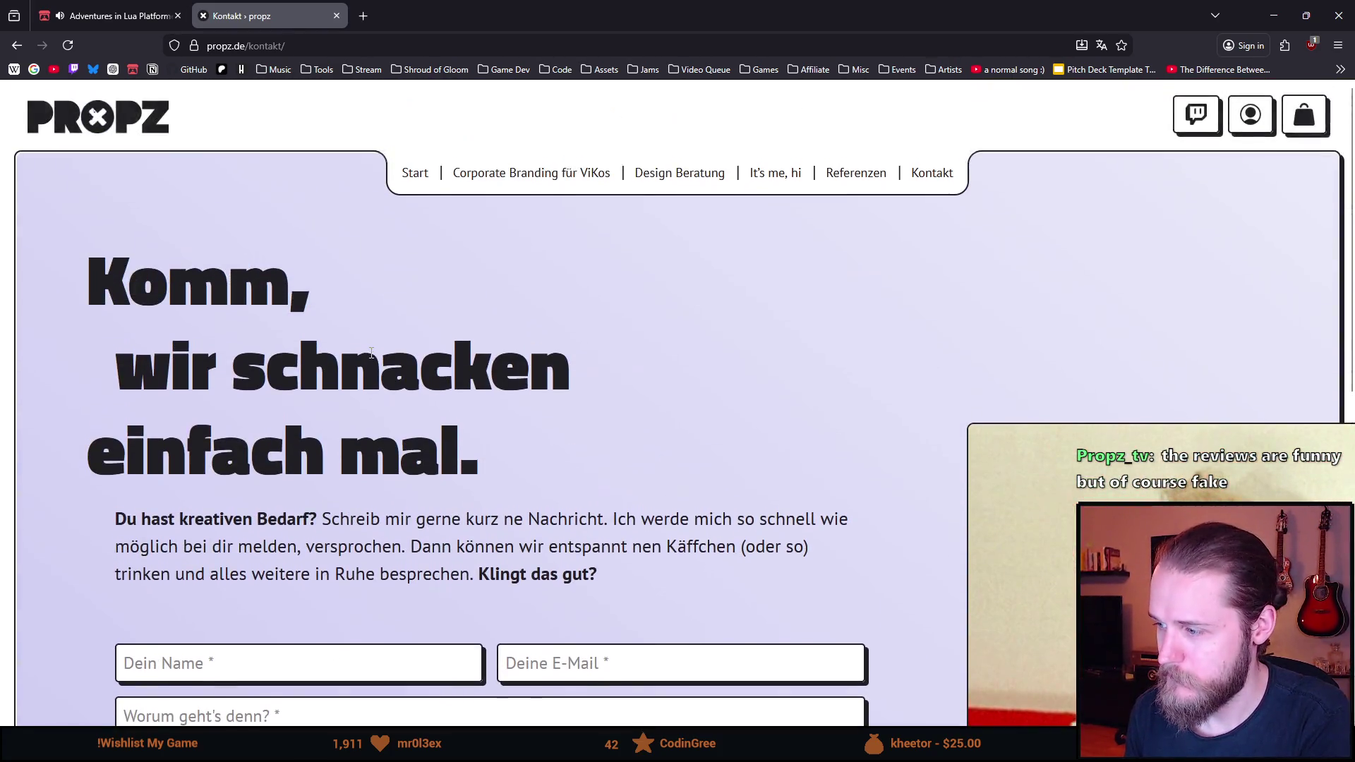
scroll(494, 349, down, 4)
scroll(614, 282, up, 4)
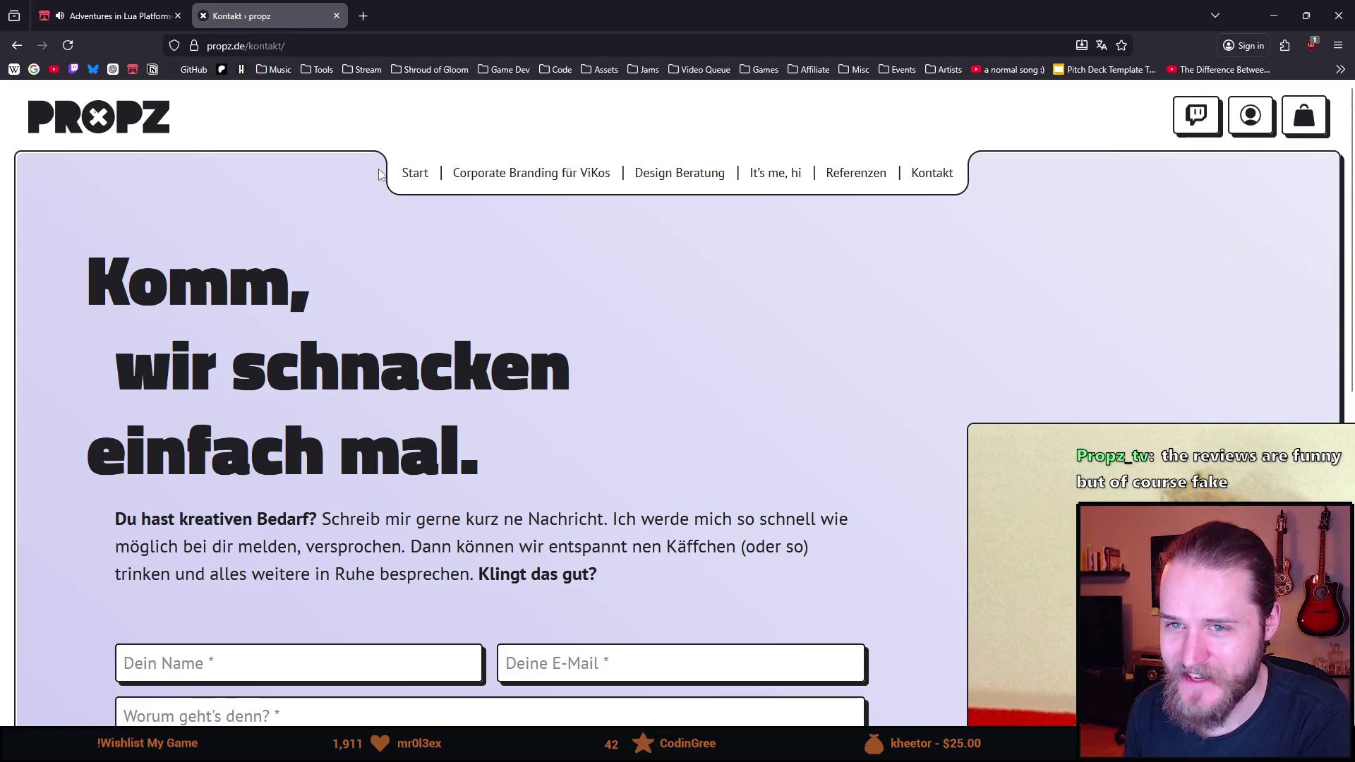
click(137, 139)
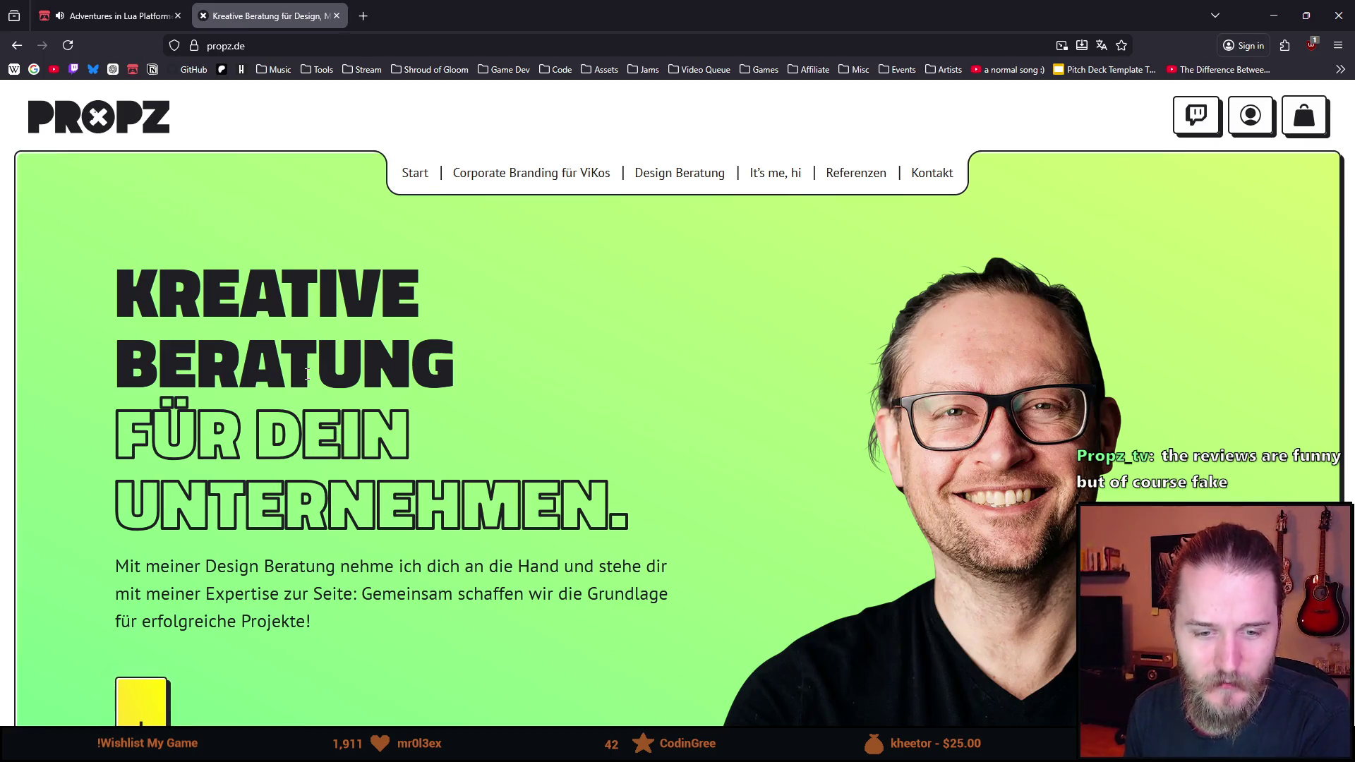
Scroll through the 'Kreative Beratung' home page and select the propz.de address
scroll(308, 364, down, 15)
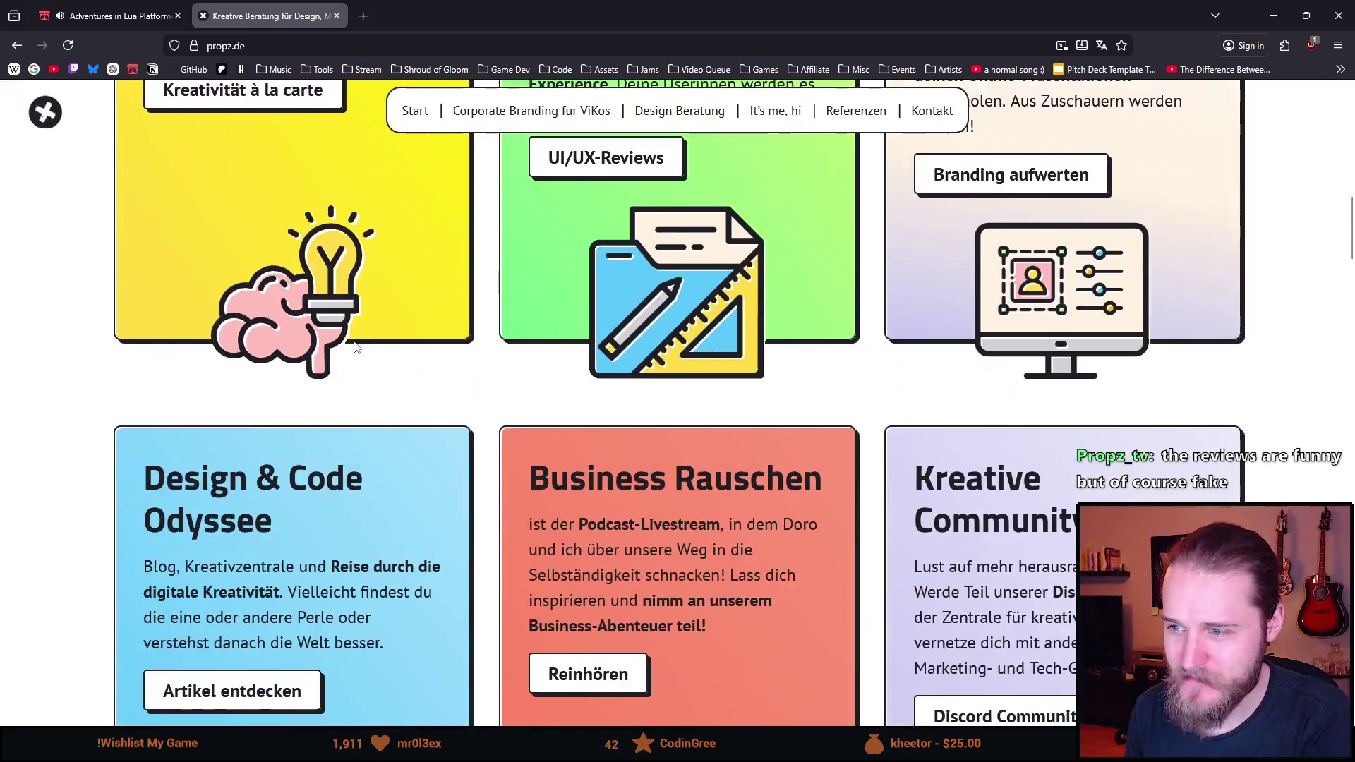
scroll(777, 378, up, 20)
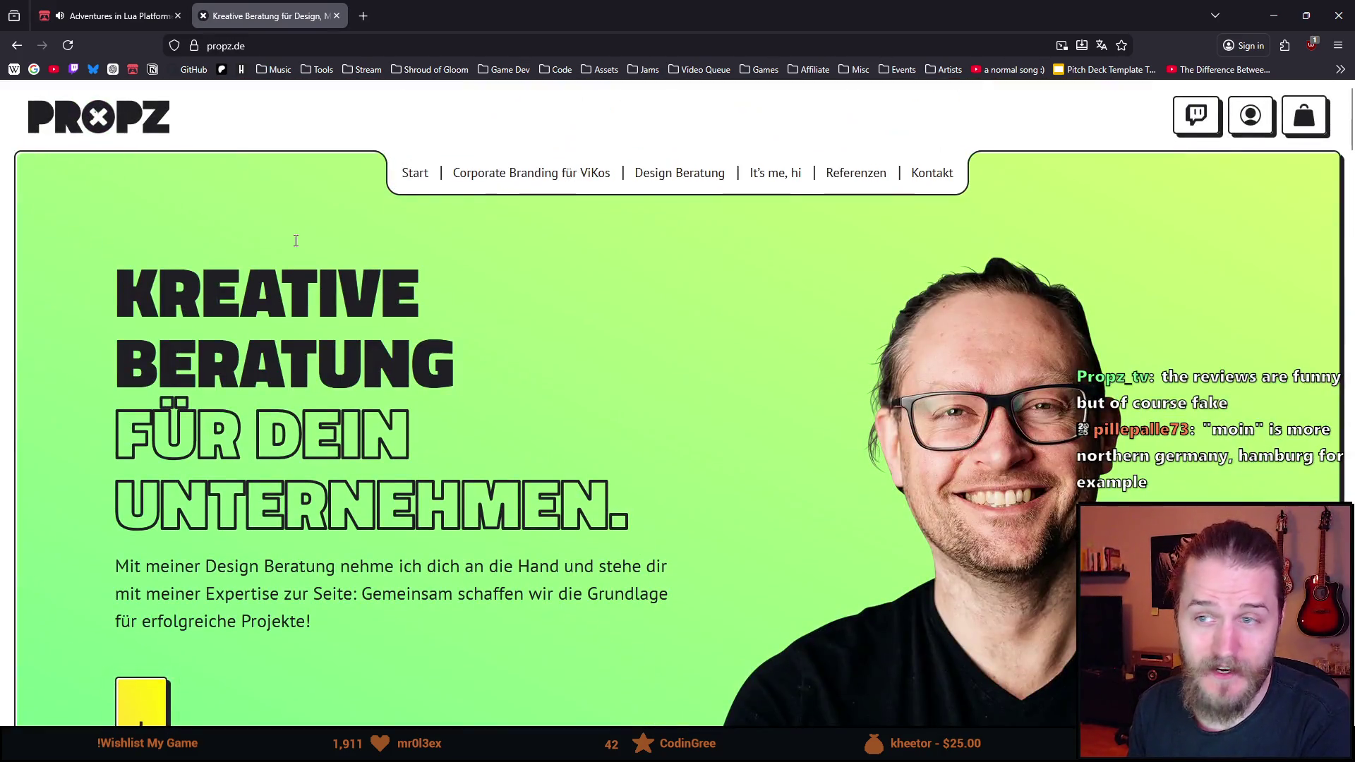
scroll(296, 282, down, 15)
scroll(303, 288, down, 15)
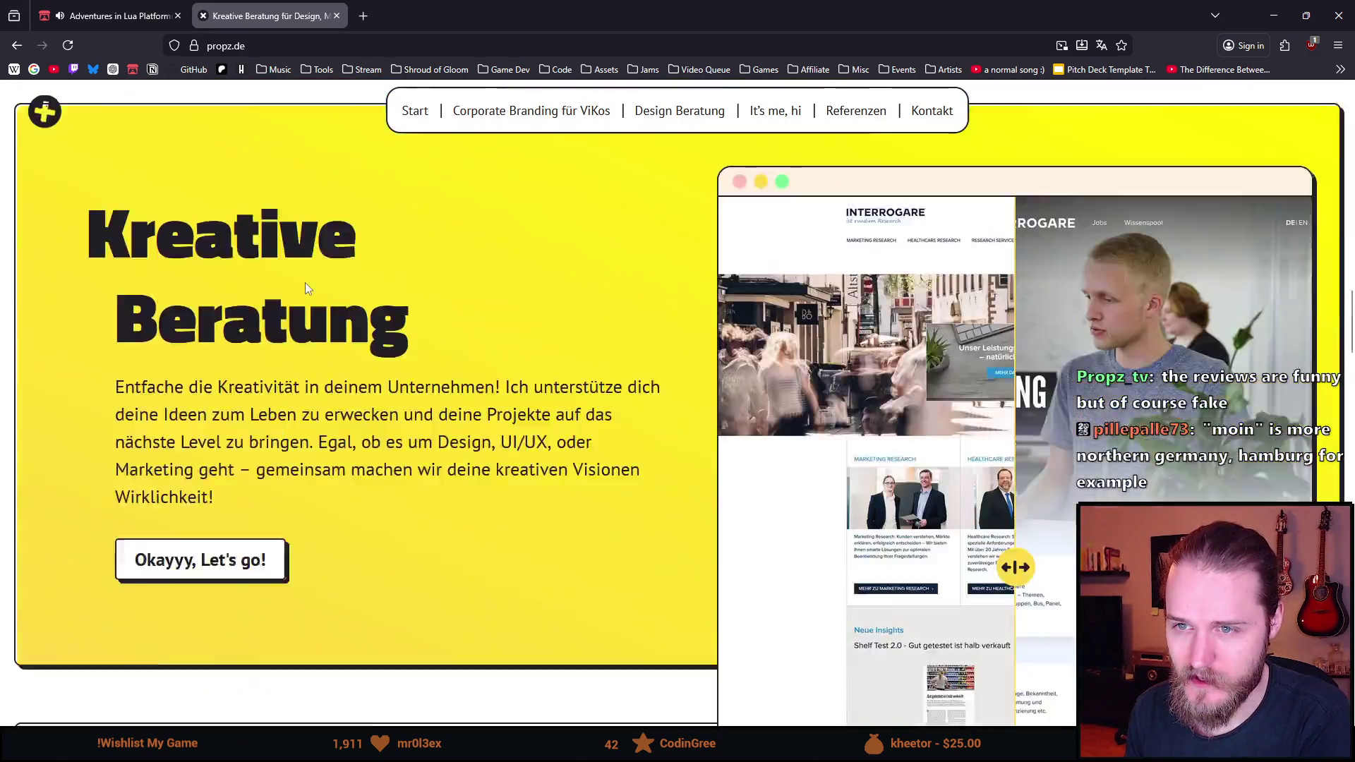
scroll(288, 296, down, 5)
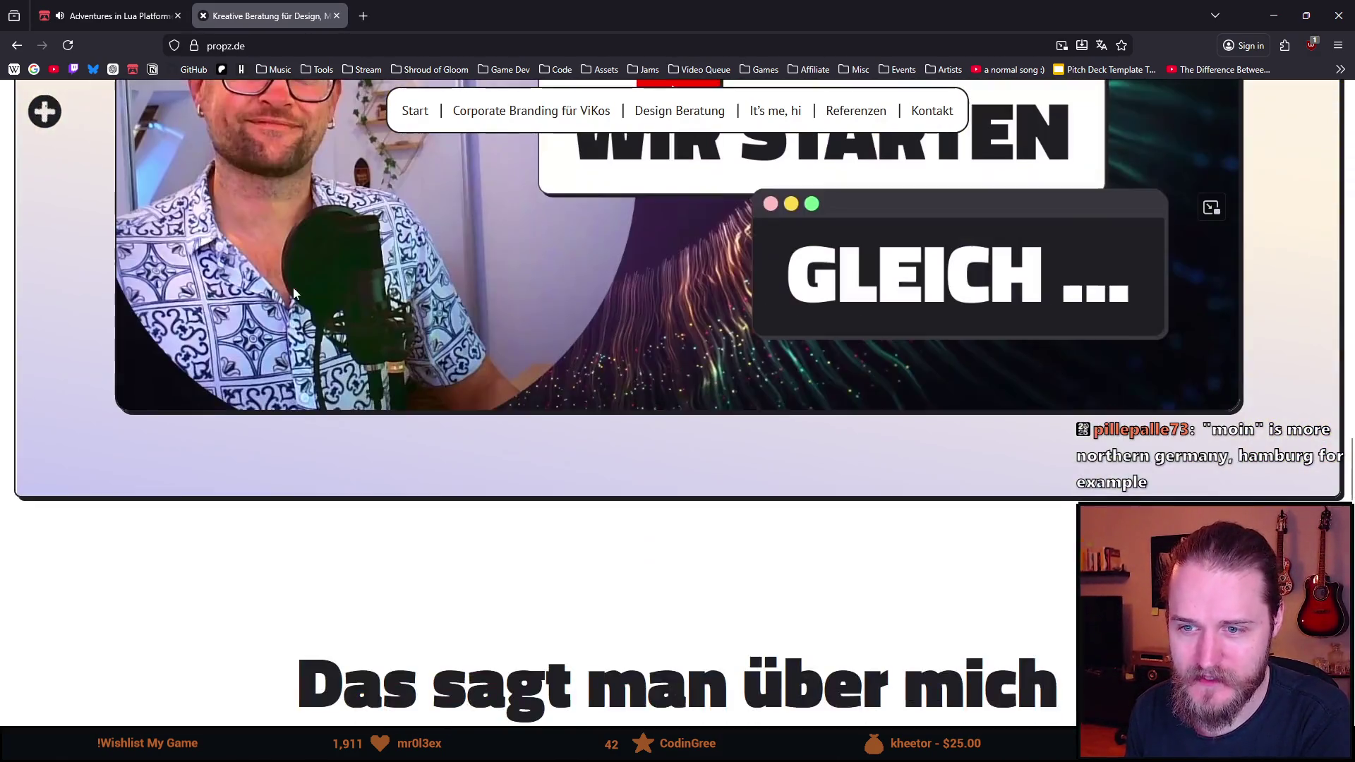
scroll(272, 422, down, 8)
scroll(272, 384, up, 8)
scroll(270, 382, up, 20)
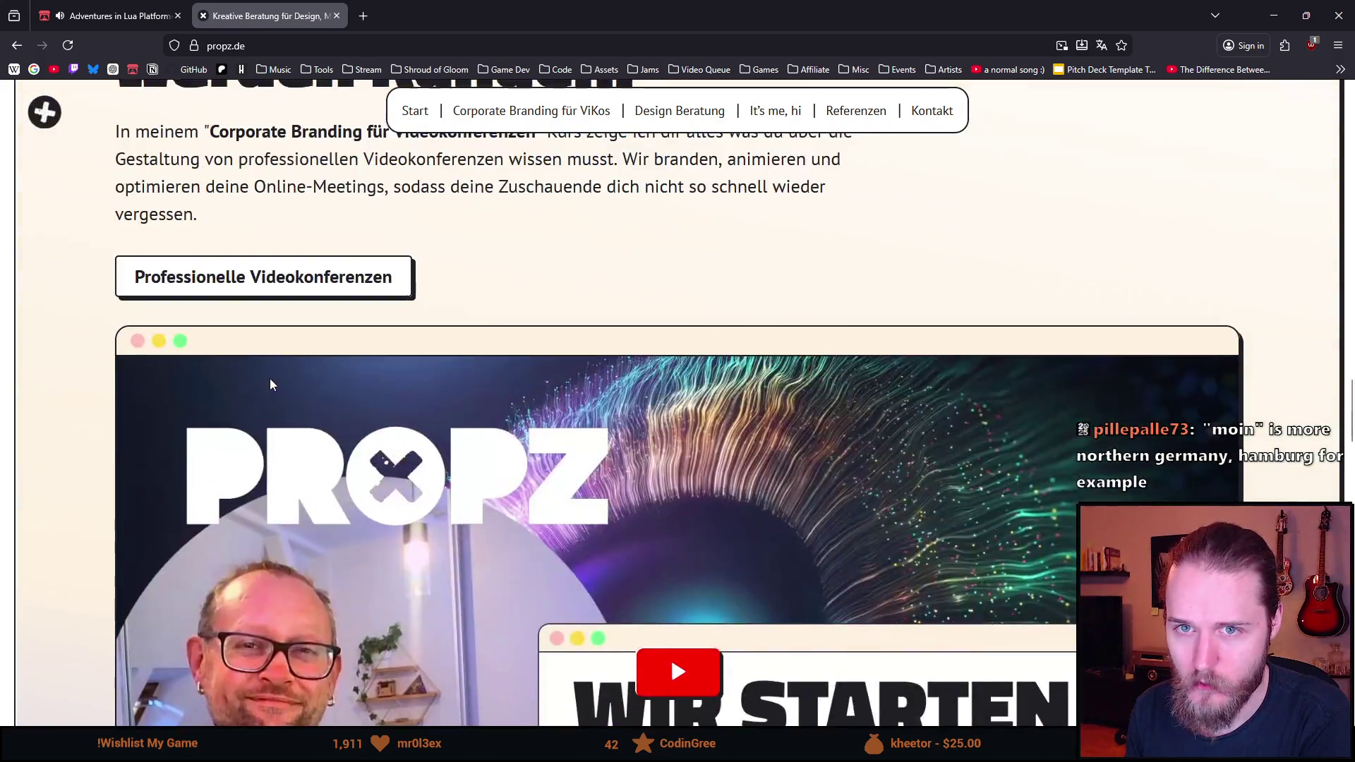
scroll(271, 379, up, 3)
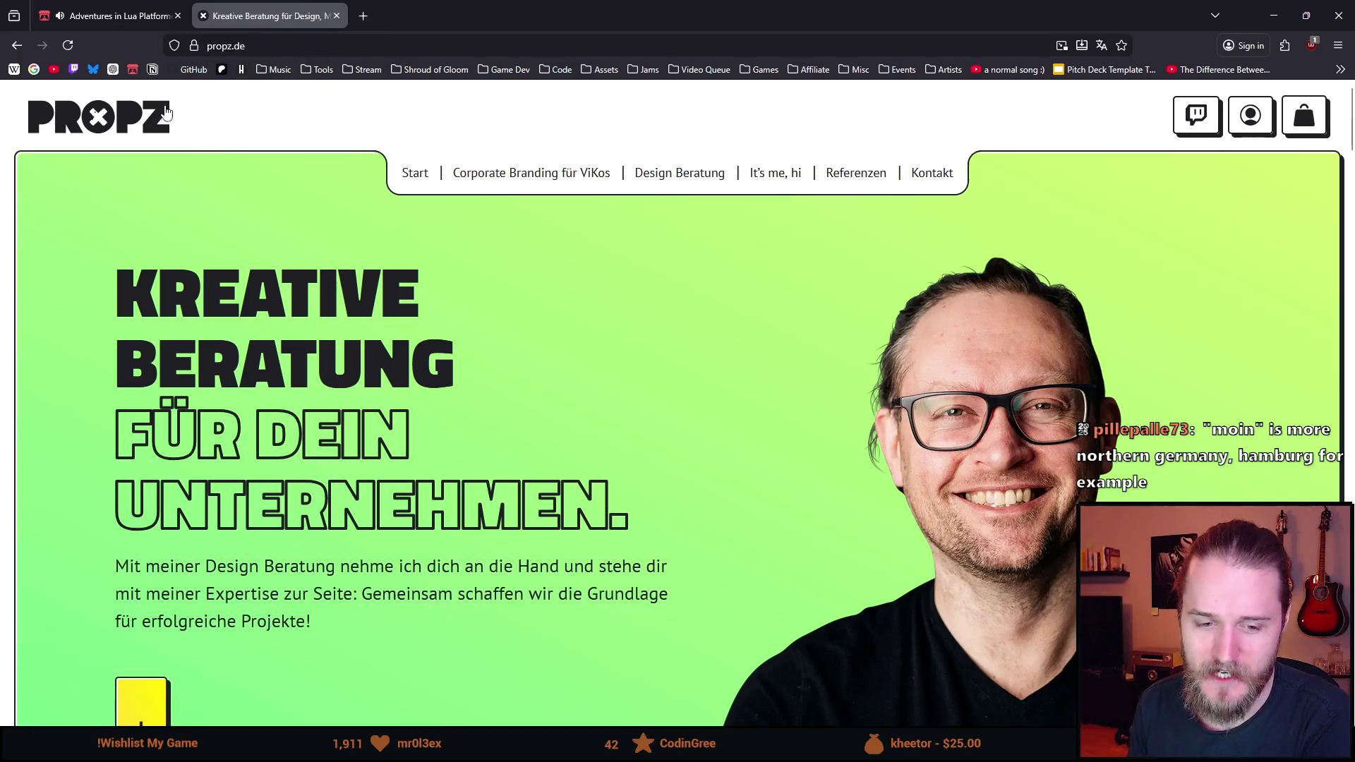
click(270, 46)
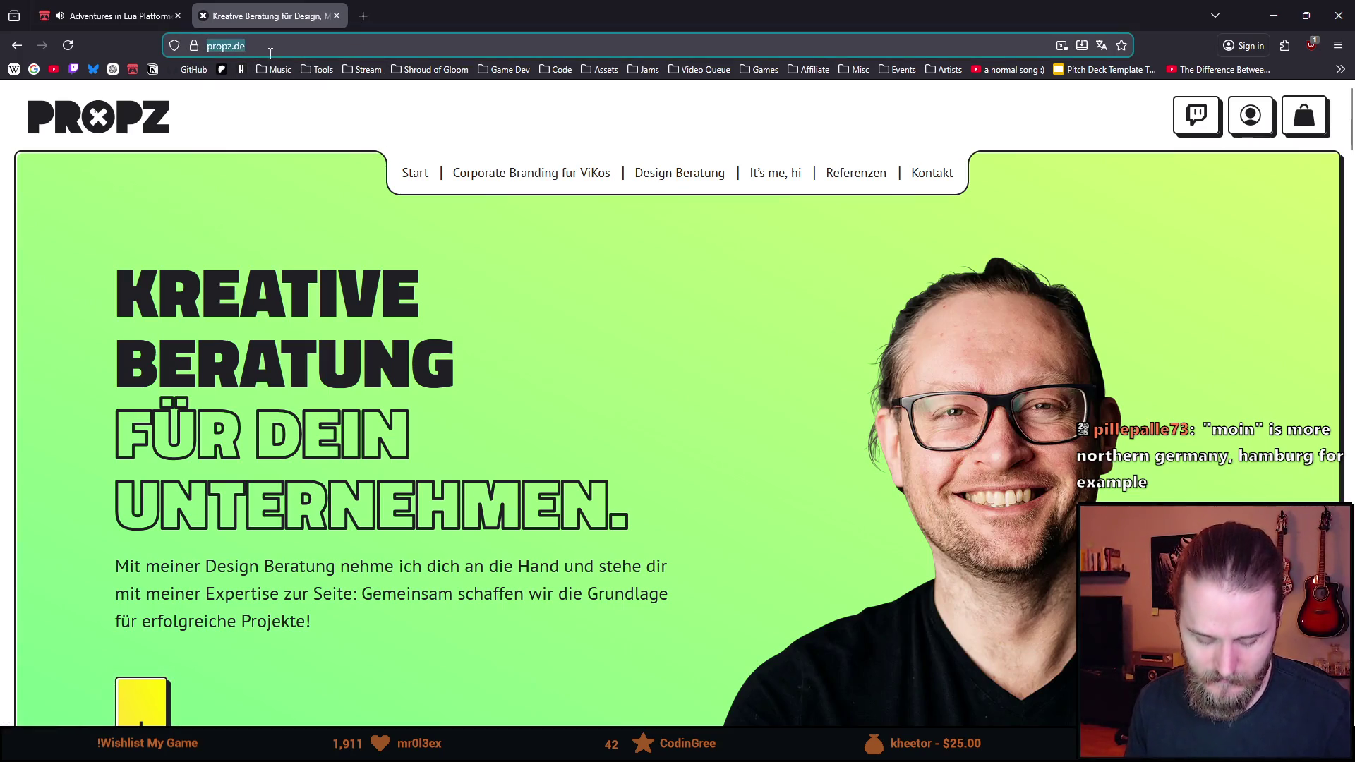
Close the propz.de tab and then the Firefox window
key(alt+Tab)
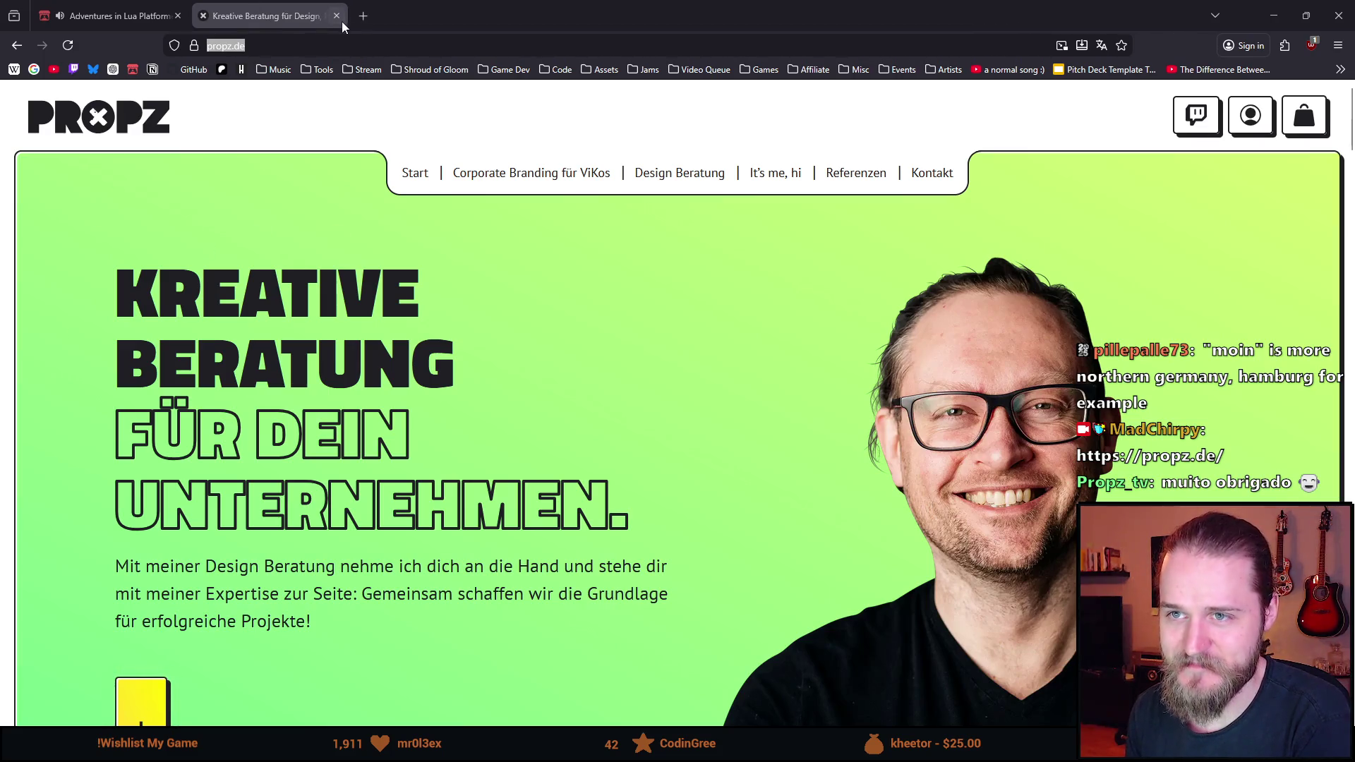
click(342, 21)
click(179, 15)
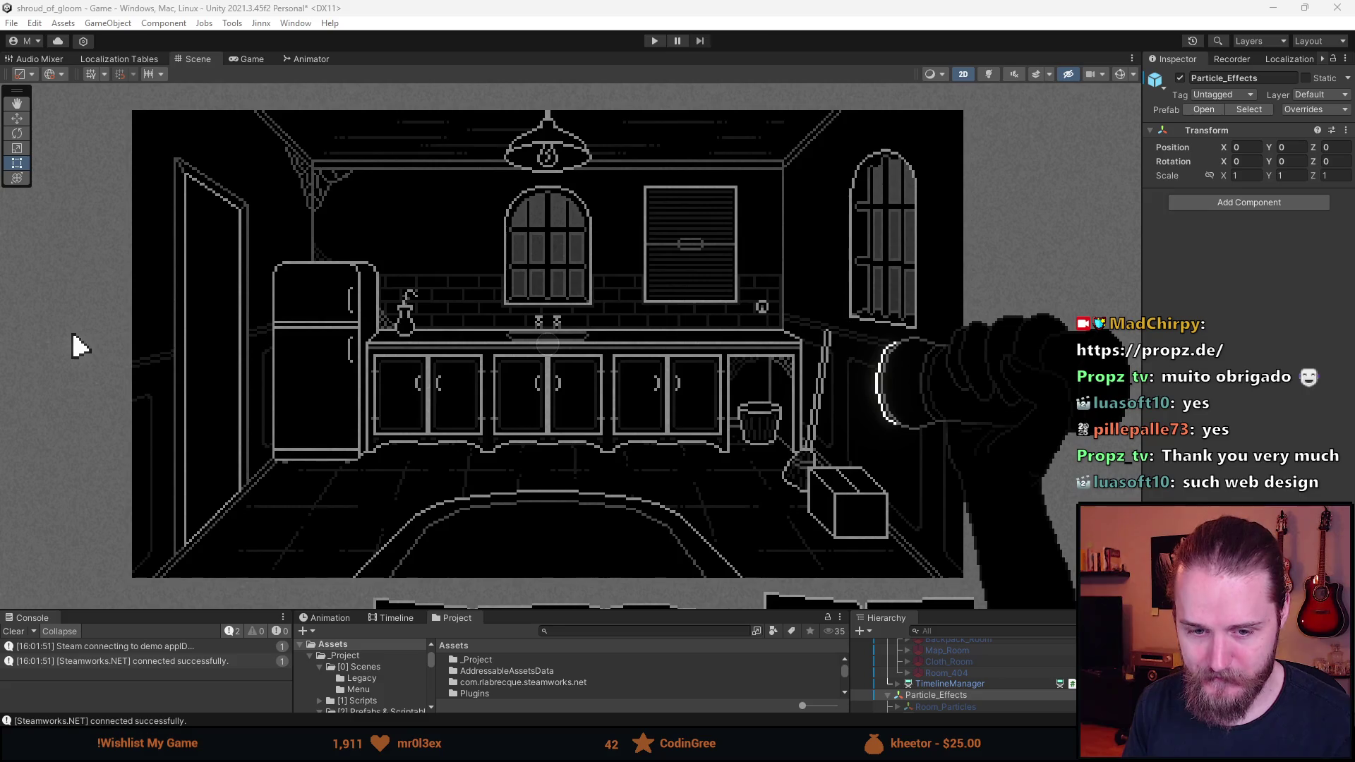
Zoom the Dumbwaiter.png canvas out and back in, then switch back to Unity
key(alt+Tab)
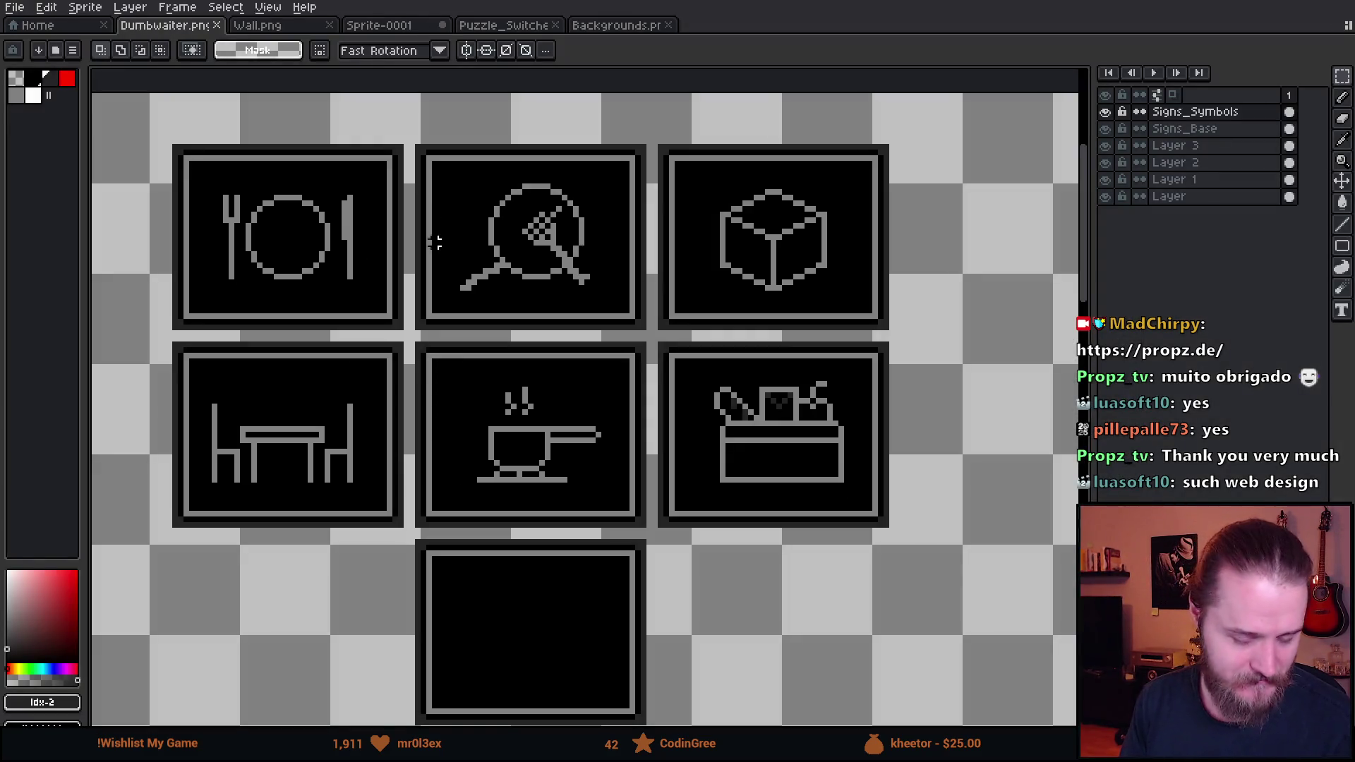
scroll(422, 332, down, 1)
scroll(438, 365, up, 1)
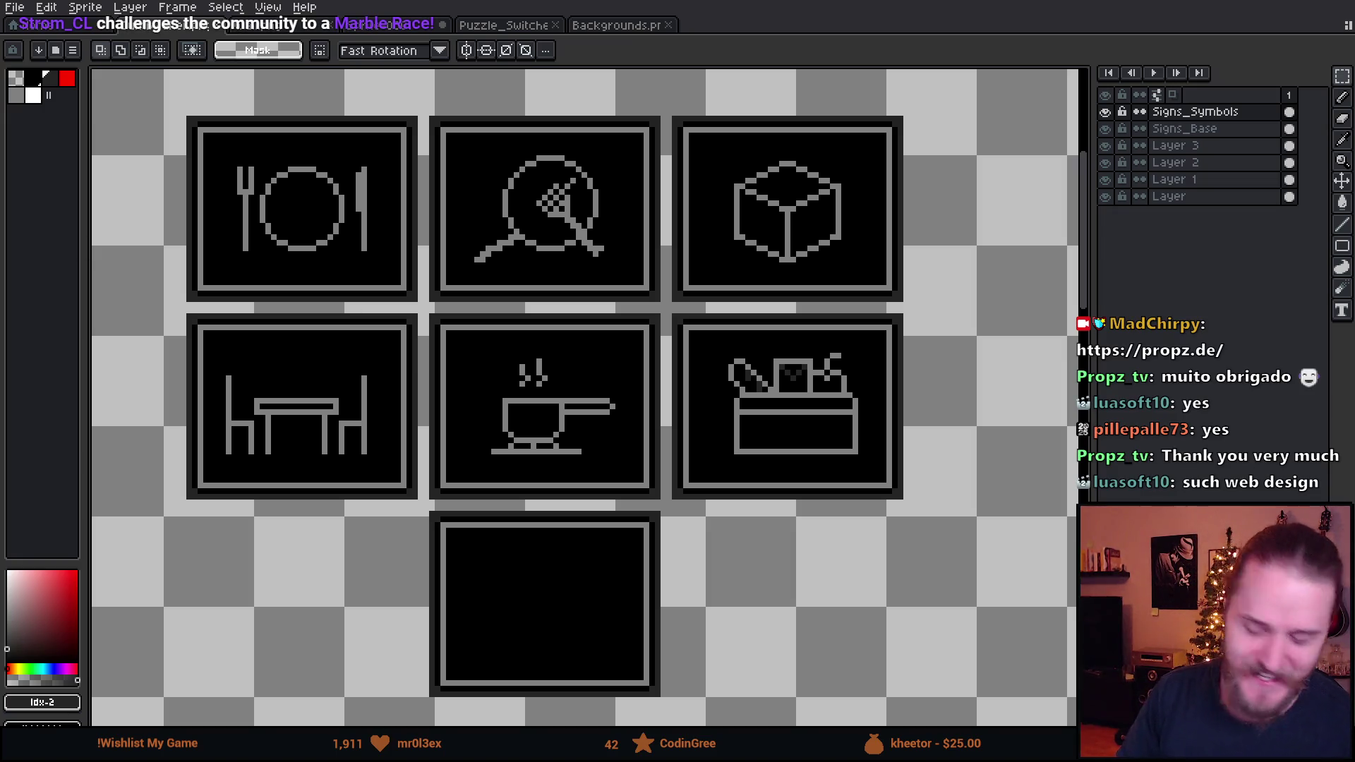
key(alt+Tab)
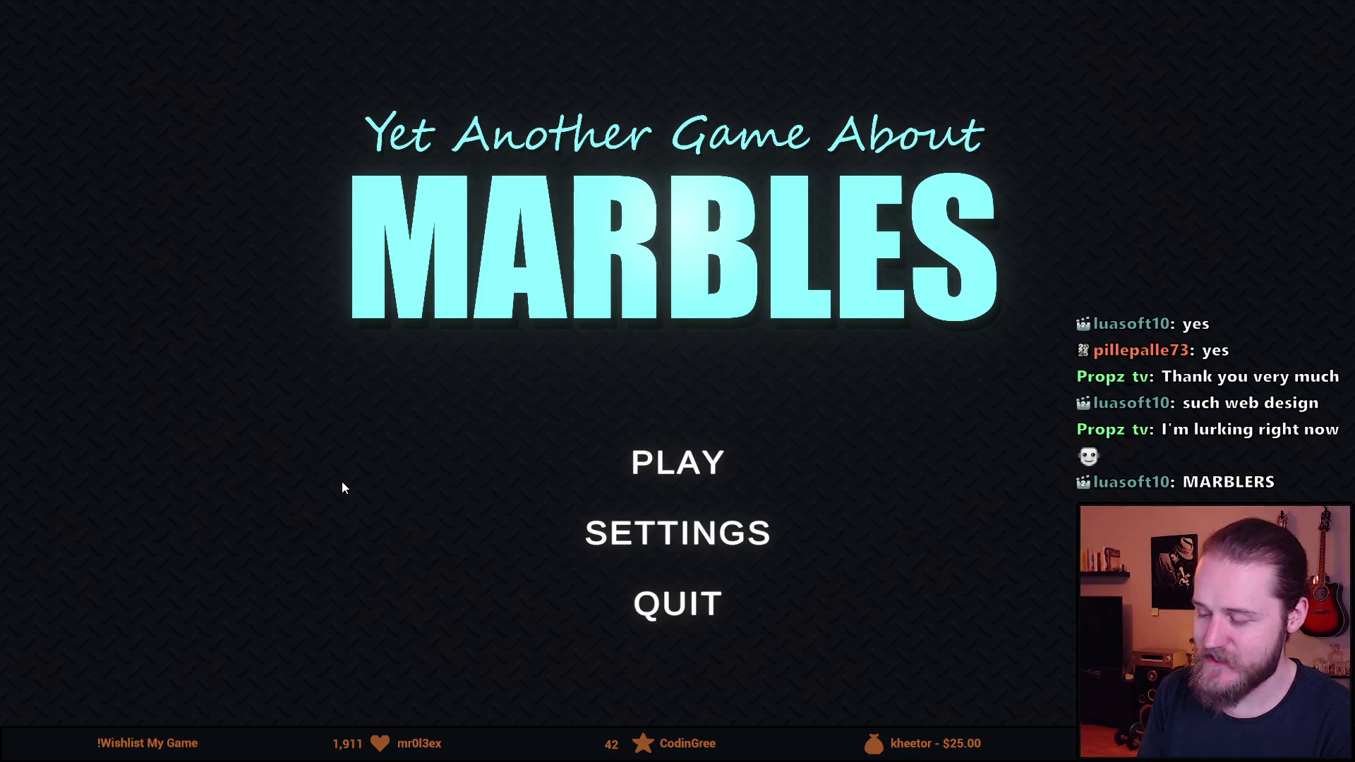
Start play and pick The Descent as the race track
click(669, 459)
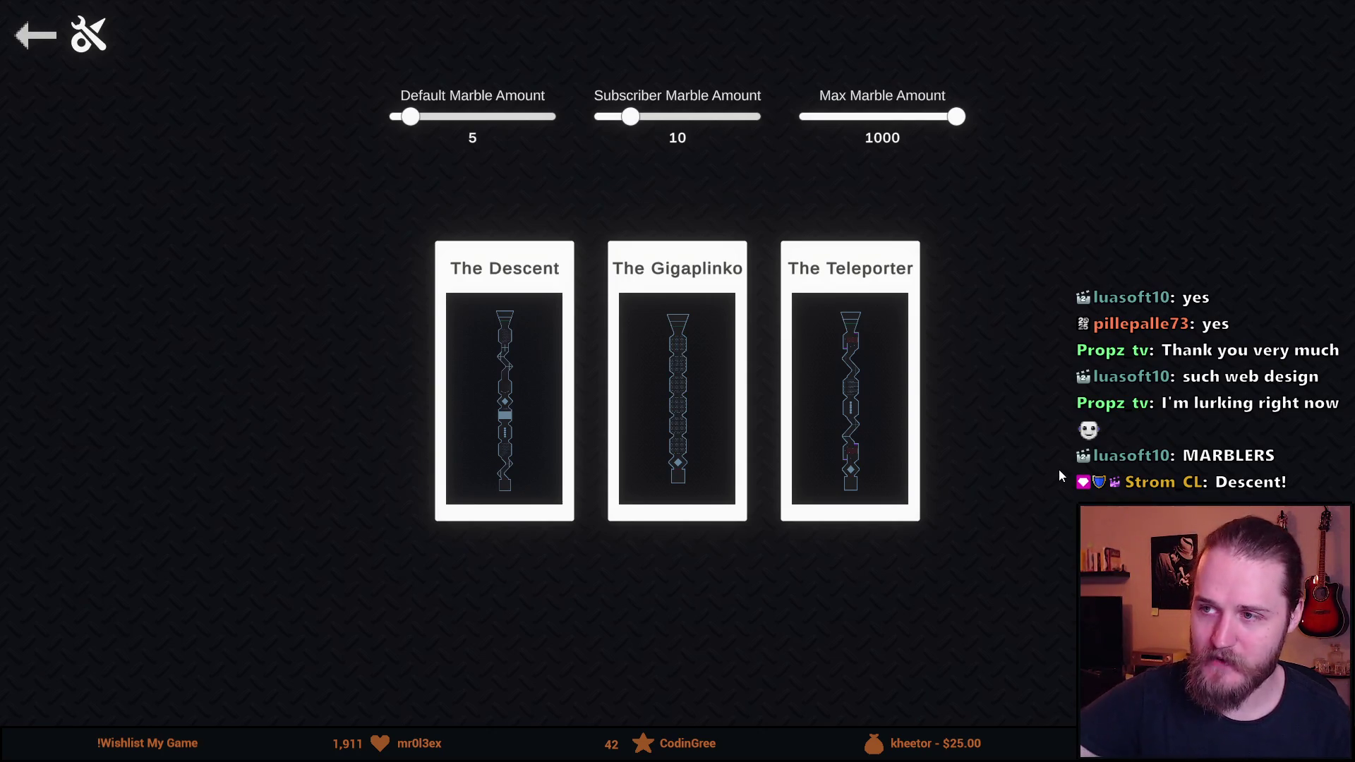
click(514, 379)
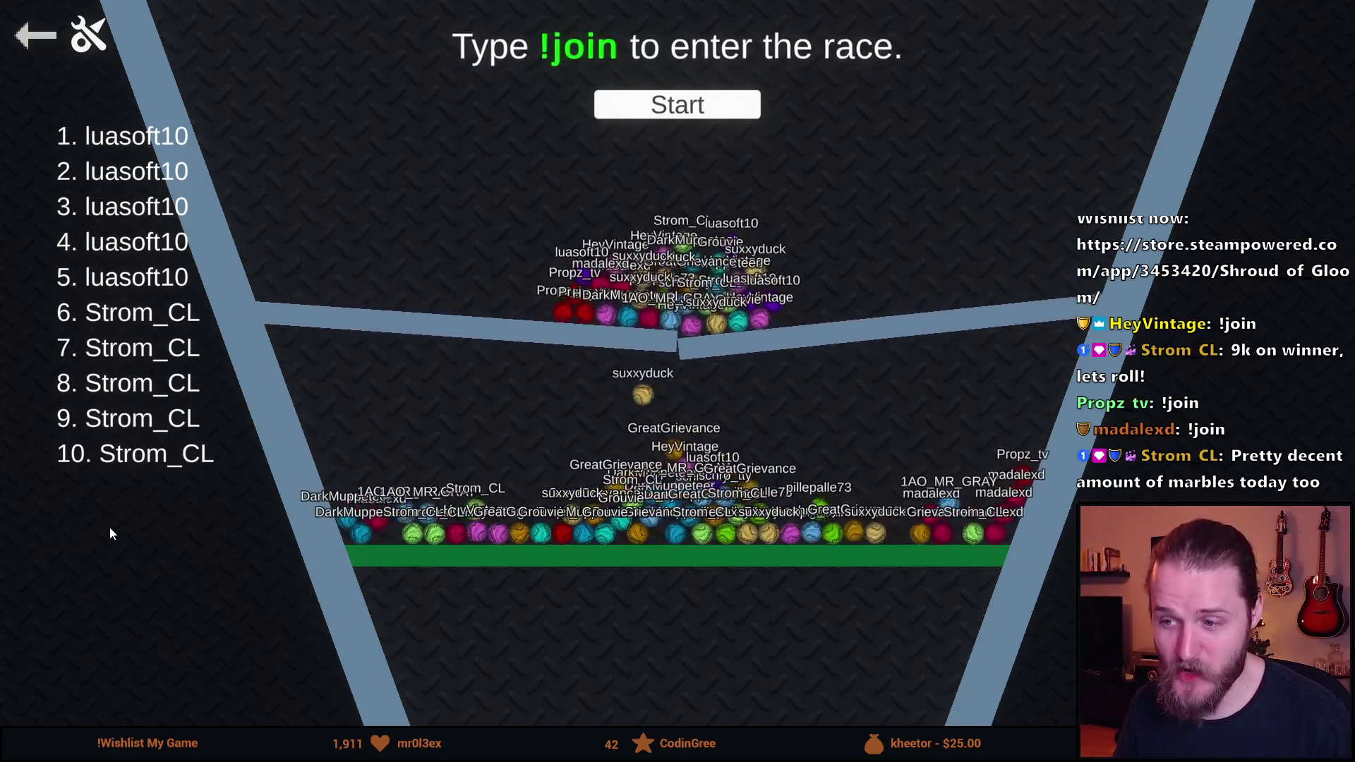
Wait in The Descent lobby while viewers join with !join
scroll(401, 627, down, 3)
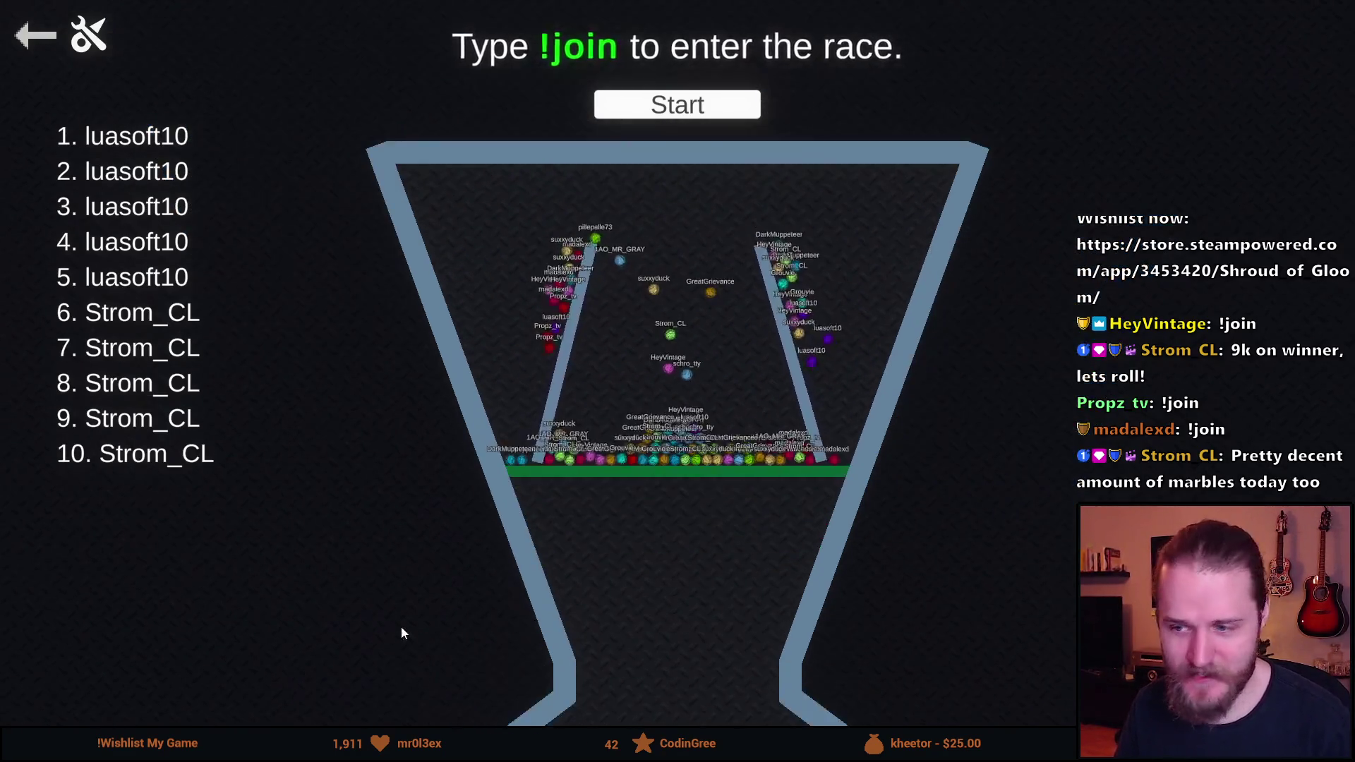
Zoom the view and start The Descent race countdown
scroll(429, 634, up, 5)
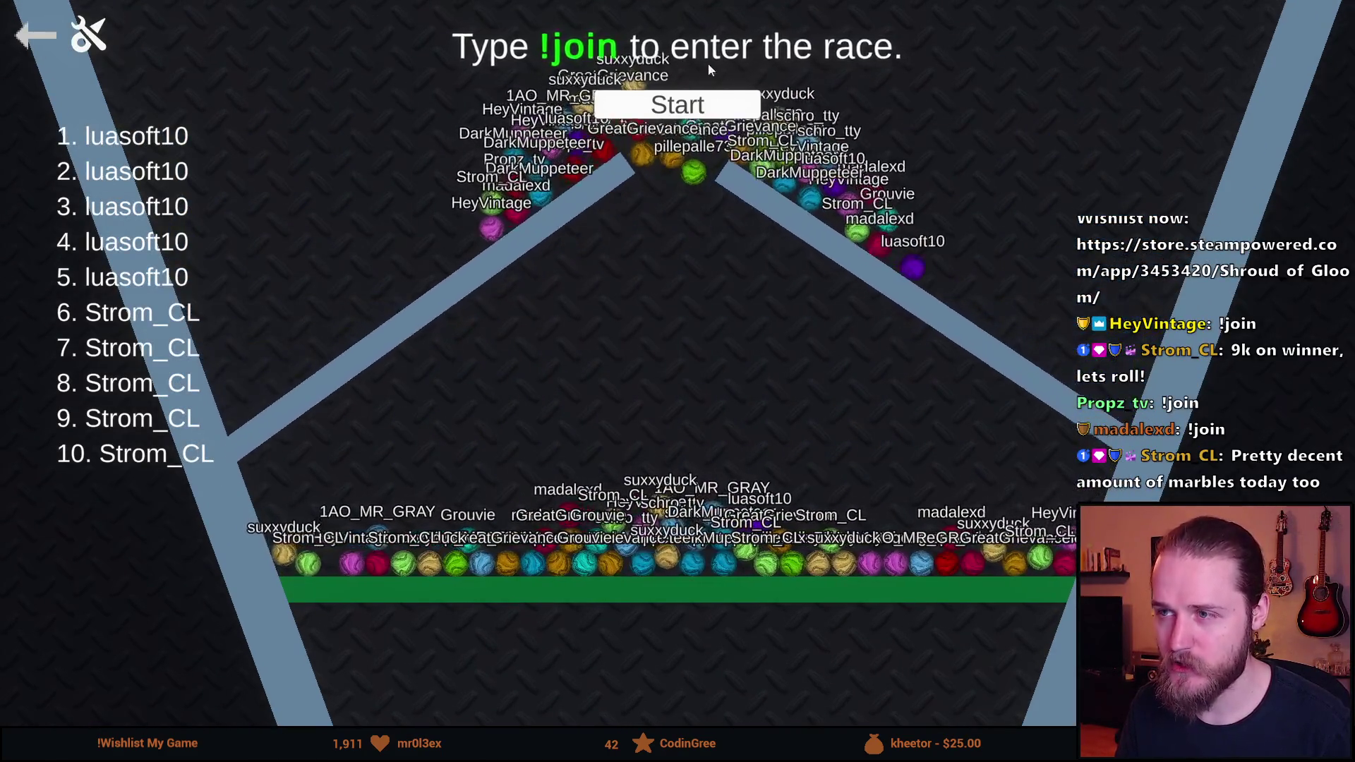
click(637, 104)
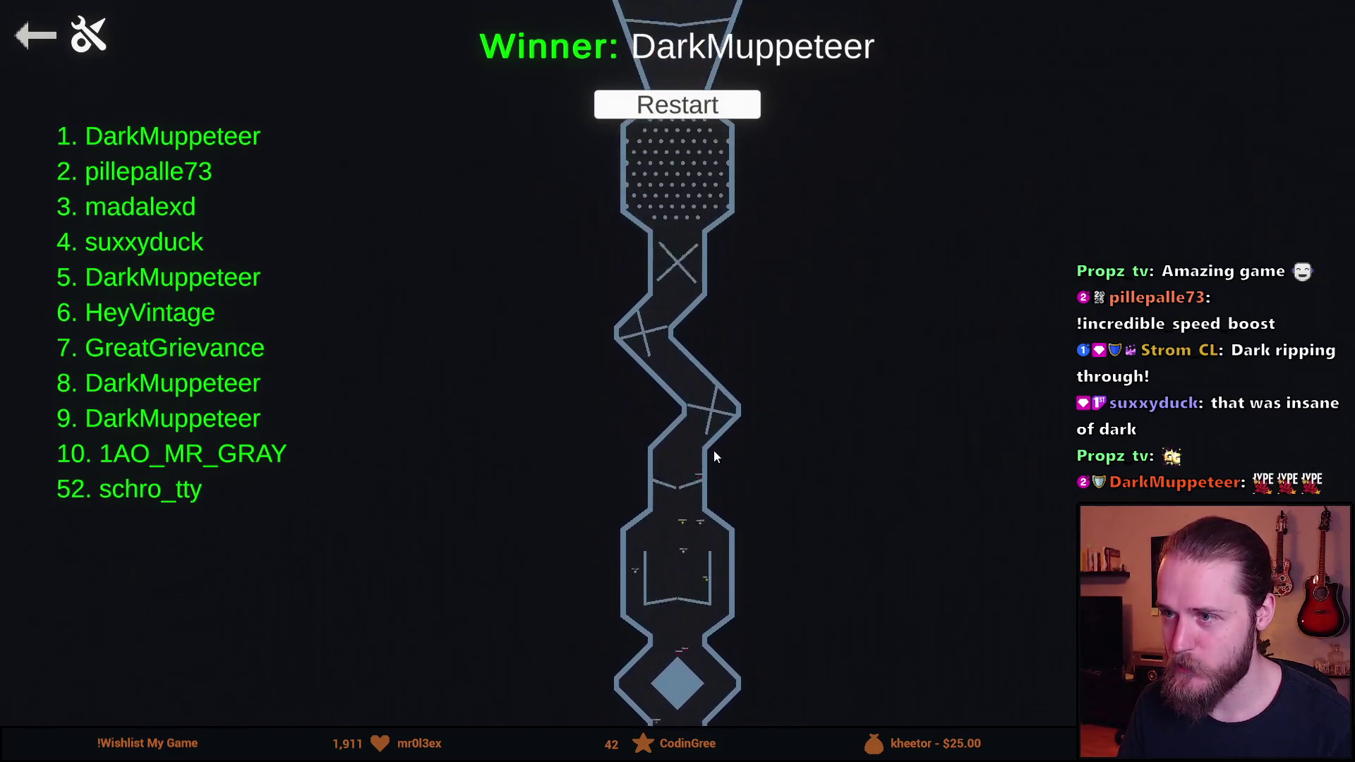
Review the race results, then leave the winner screen for track selection
scroll(713, 535, up, 5)
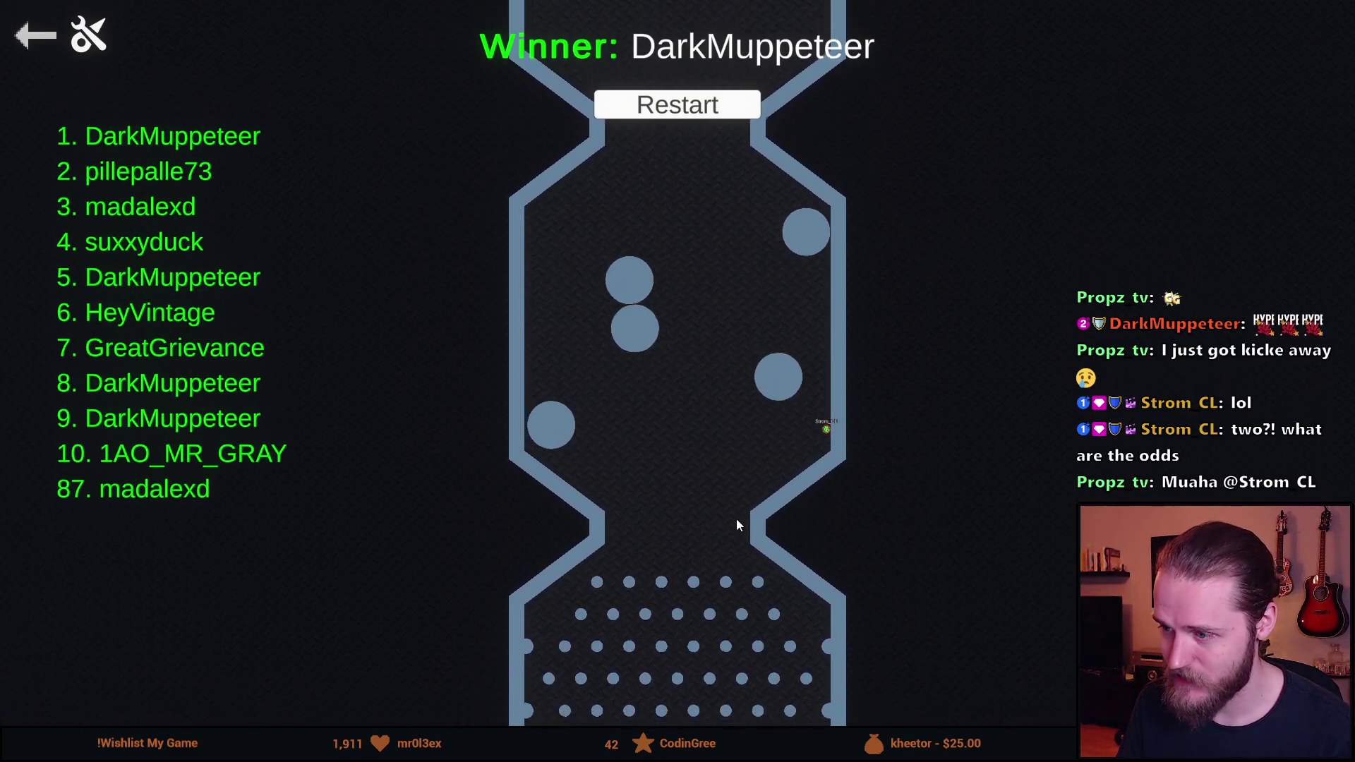
scroll(735, 519, down, 3)
scroll(719, 688, up, 3)
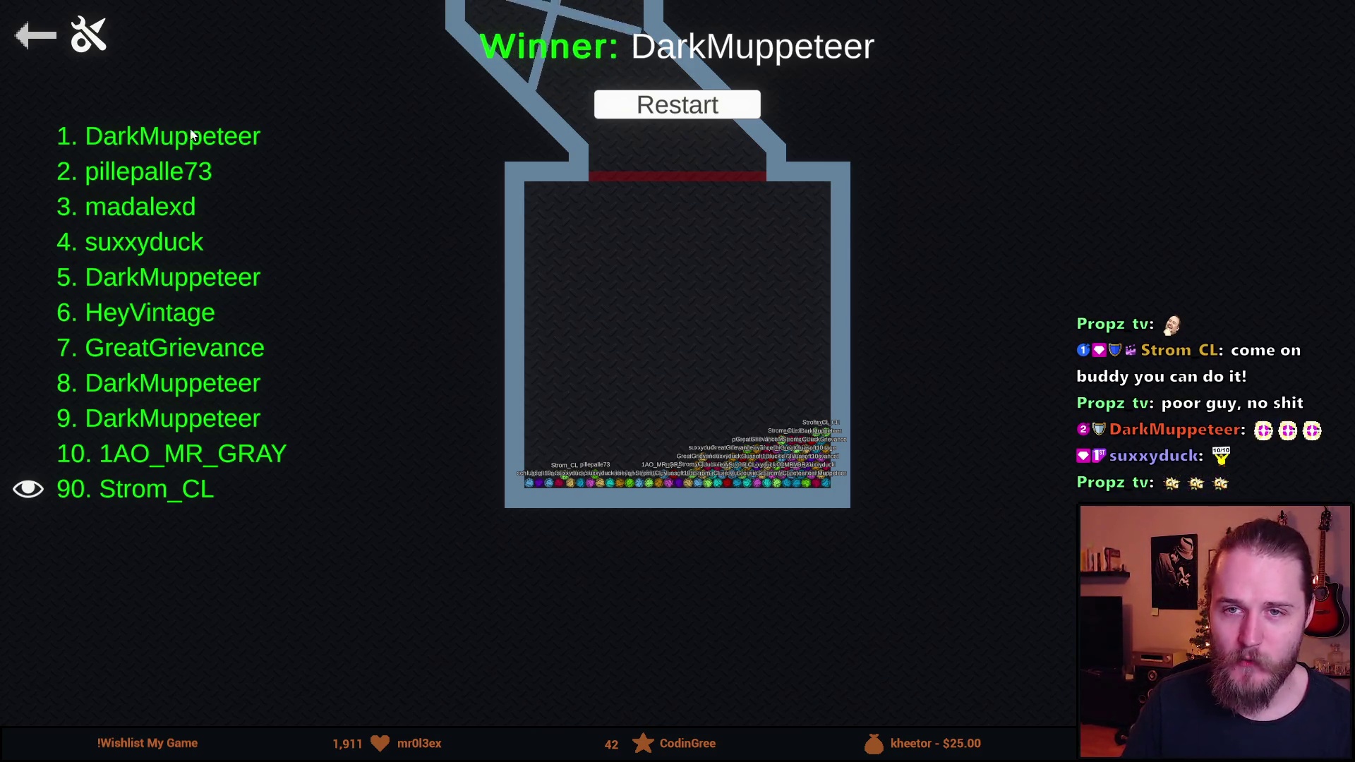
click(36, 37)
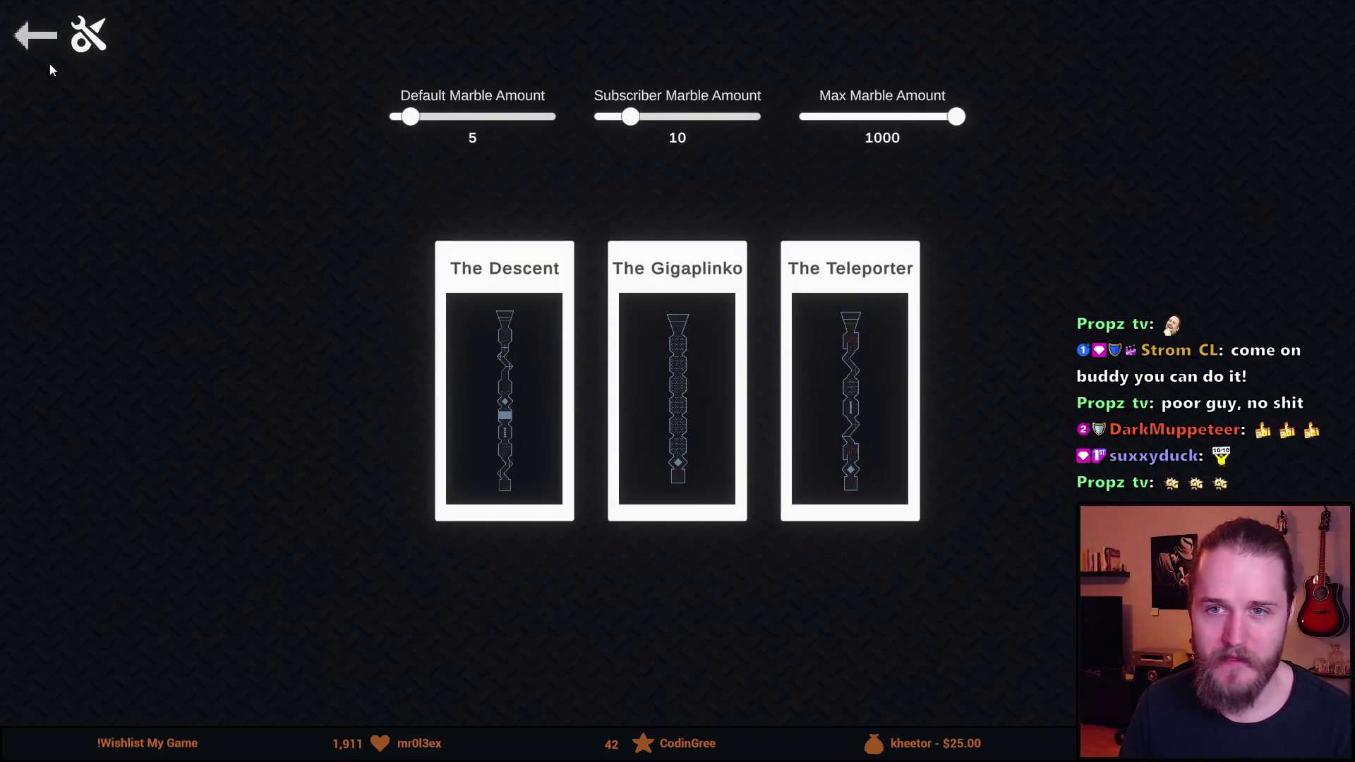
Return to the Marbles main menu and close the game
click(35, 49)
key(alt+Tab)
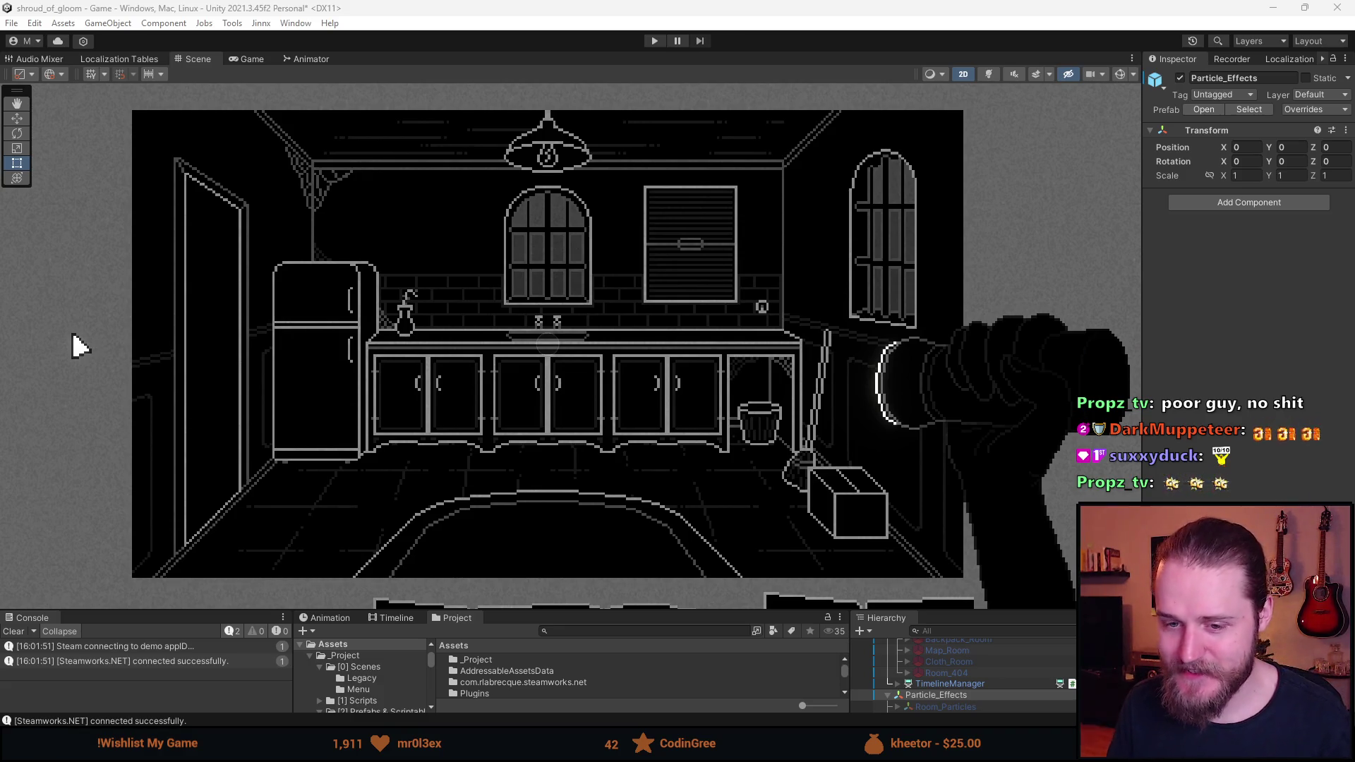
Clear the Steamworks messages from the Console and save with Ctrl+S
click(14, 631)
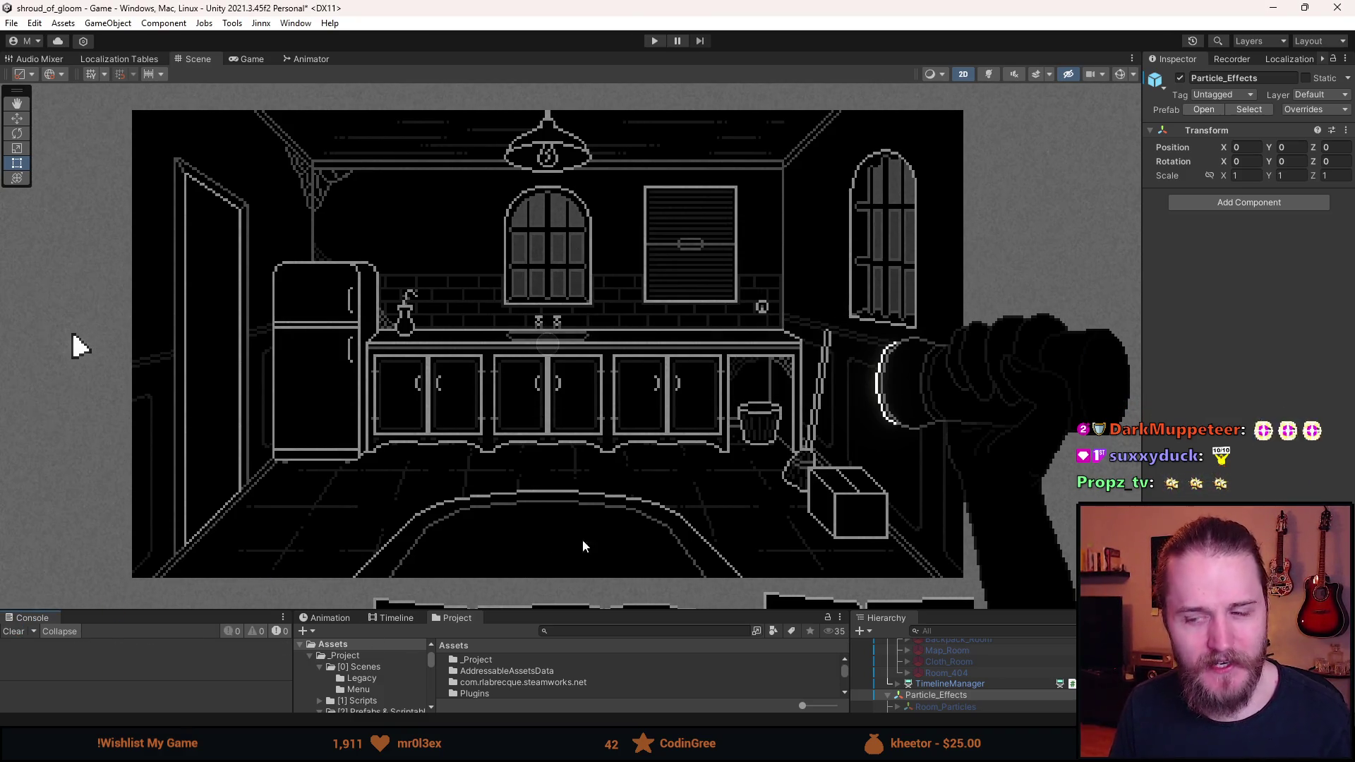
scroll(612, 349, down, 2)
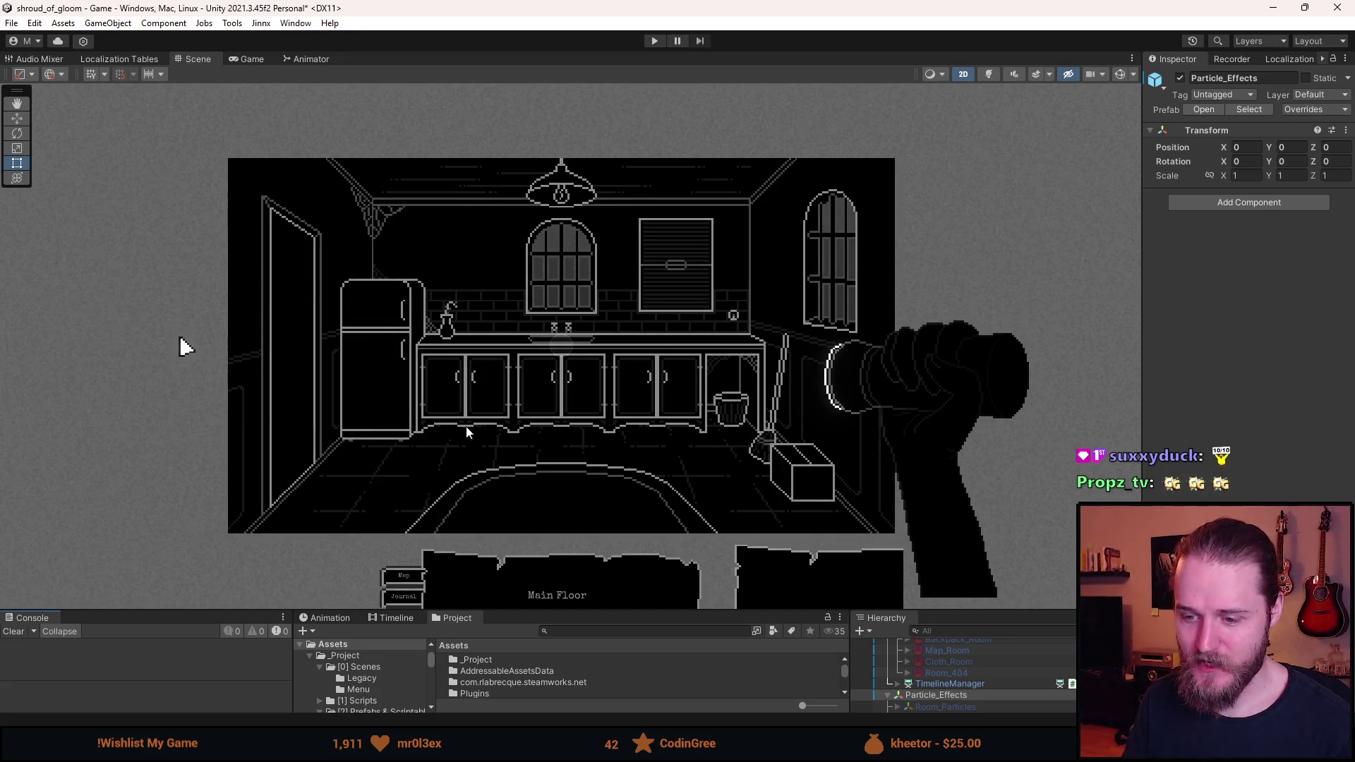
key(ctrl+s)
Return to the Dumbwaiter sheet, circle the plate, magnifier and toolbox signs in red, then remove the loops
key(alt+Tab)
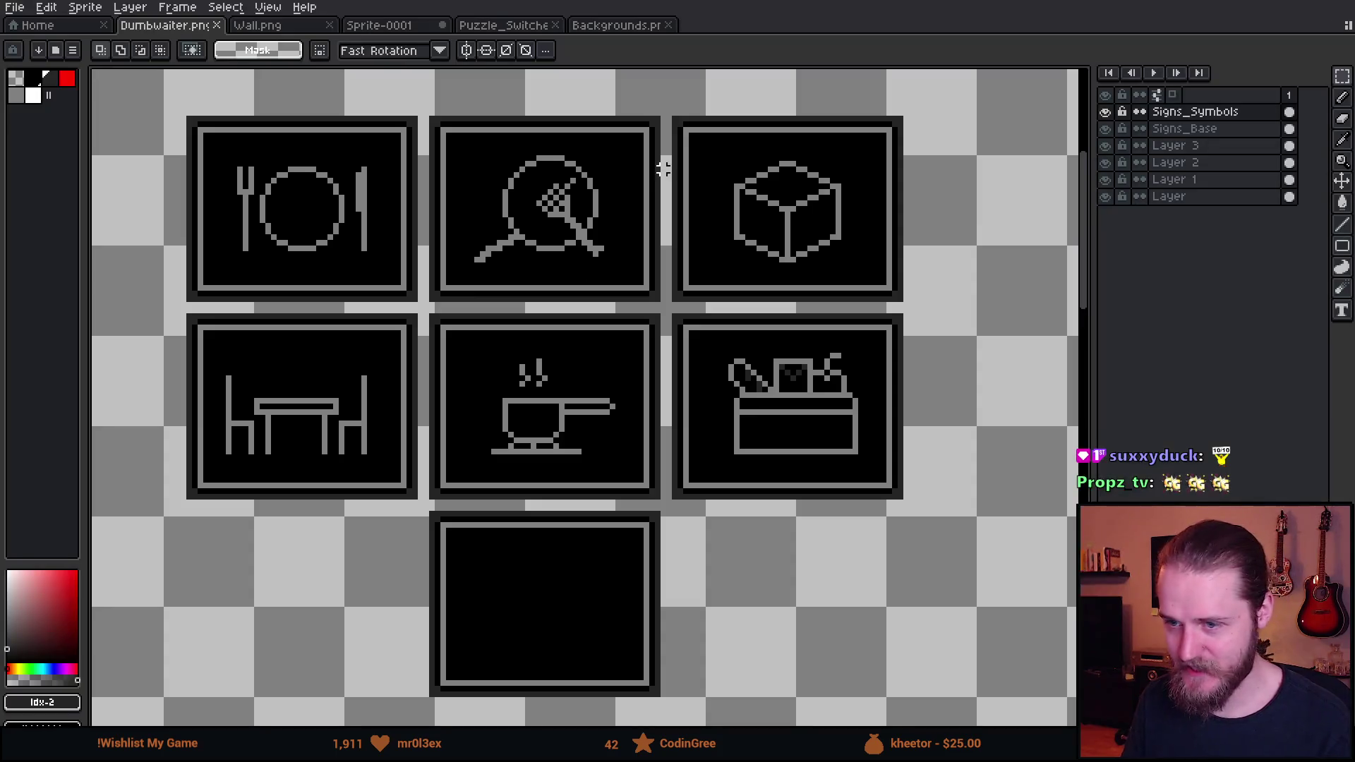
scroll(620, 348, down, 1)
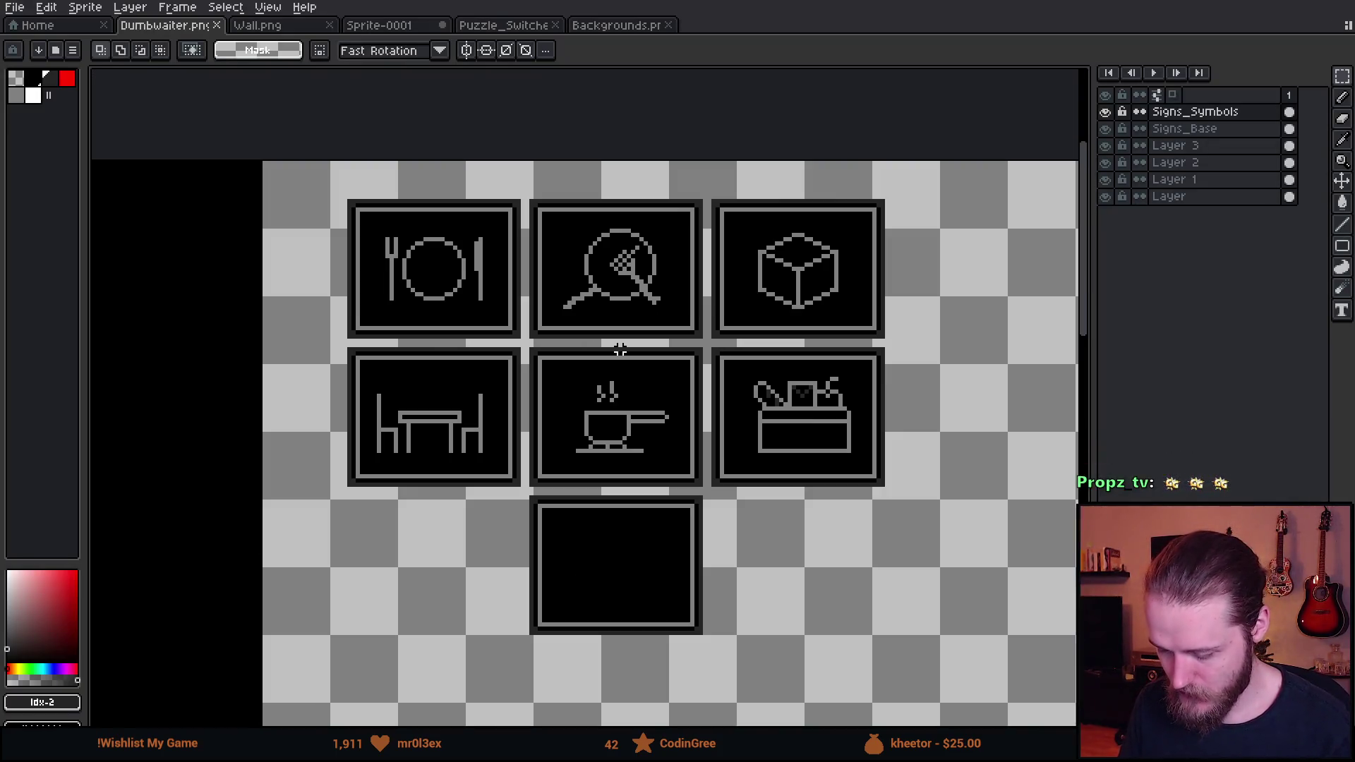
scroll(620, 349, up, 1)
click(67, 77)
key(b)
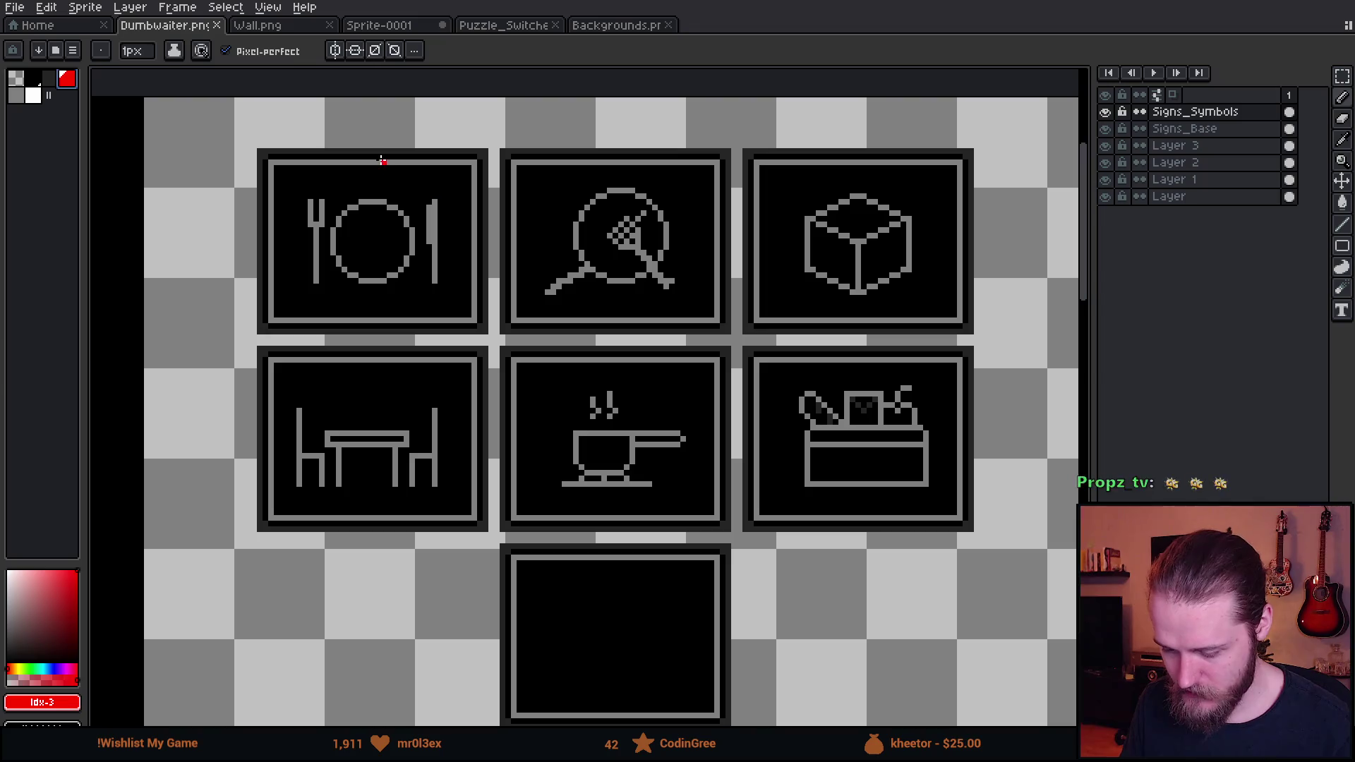
mouse_move(385, 145)
mouse_down()
mouse_move(537, 268)
mouse_move(709, 169)
mouse_up()
drag(451, 229, 635, 134)
mouse_move(945, 360)
mouse_down()
mouse_move(875, 522)
mouse_move(813, 489)
mouse_up()
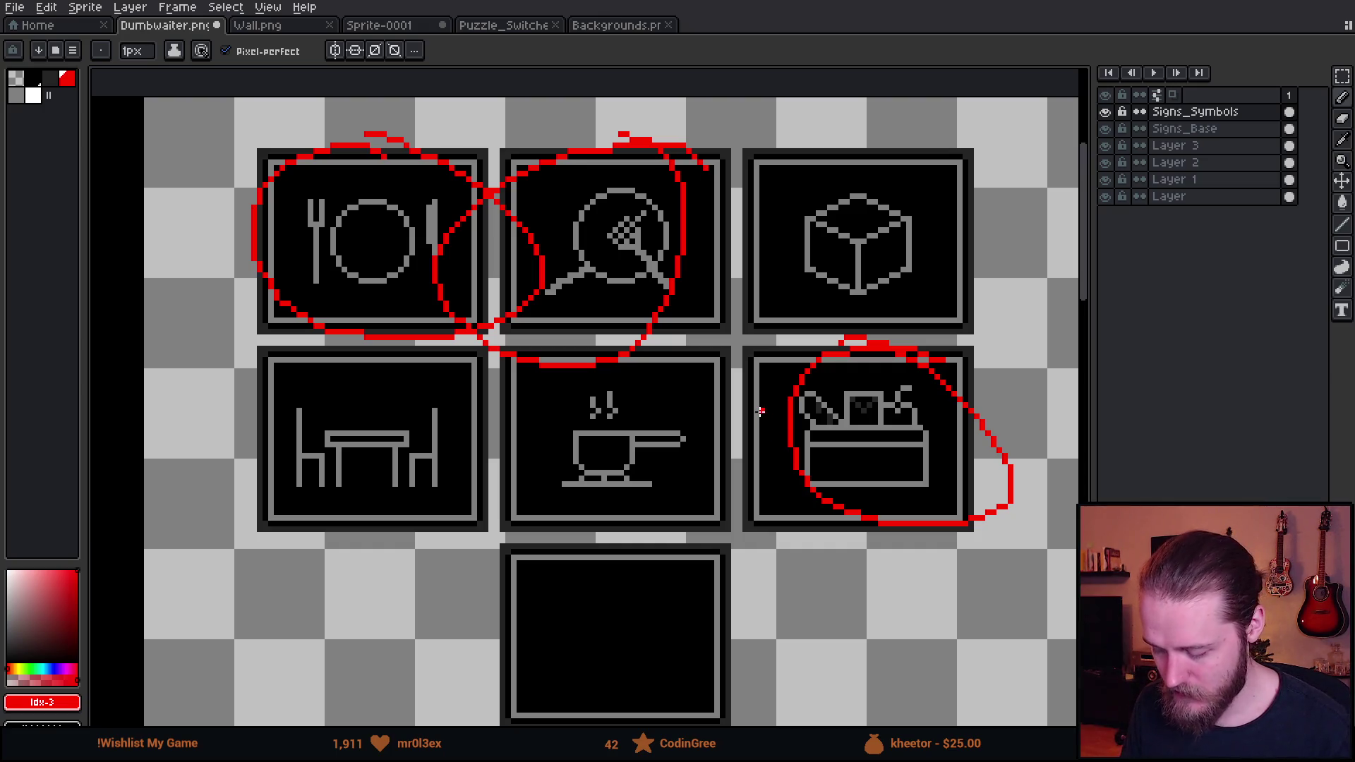
key(v)
key(ctrl+z)
key(ctrl+z)
key(ctrl+z)
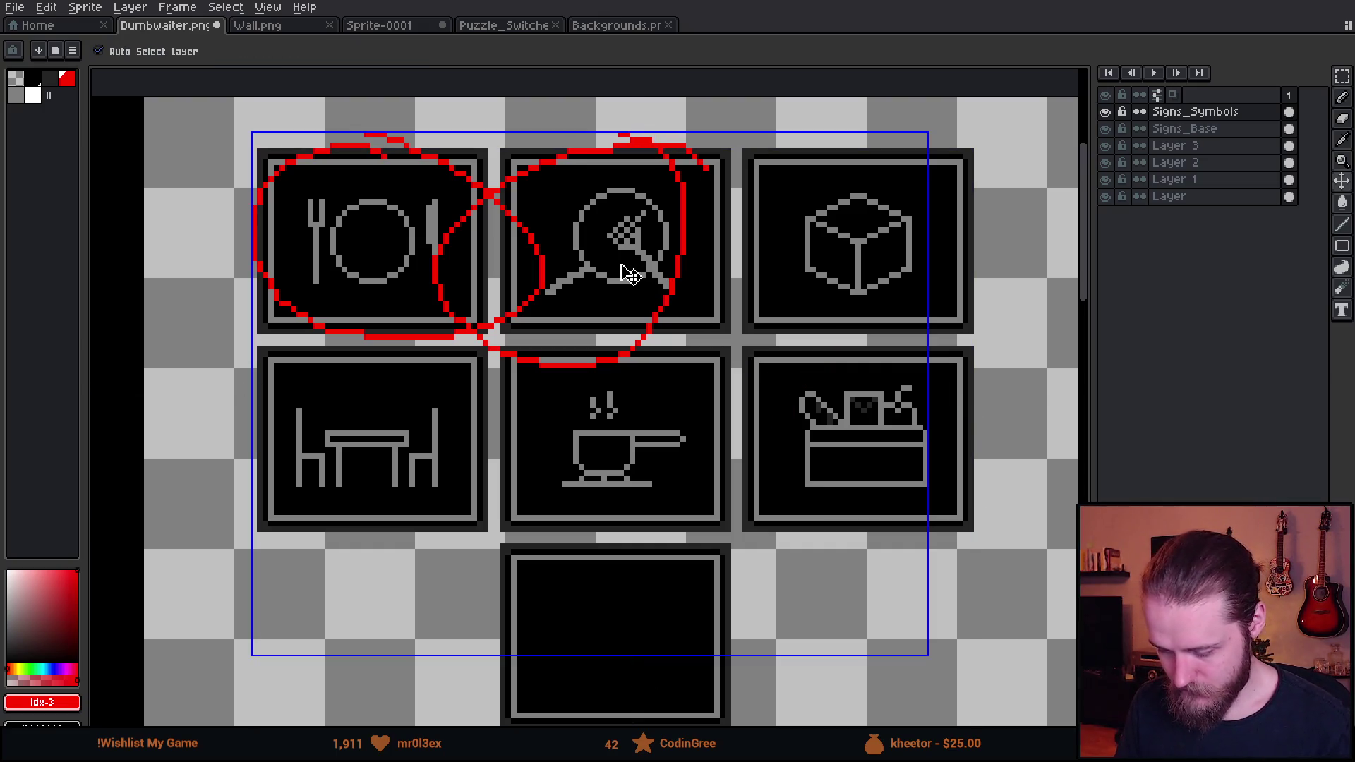
Circle the plate and magnifier icons in red again, then undo both loops
key(b)
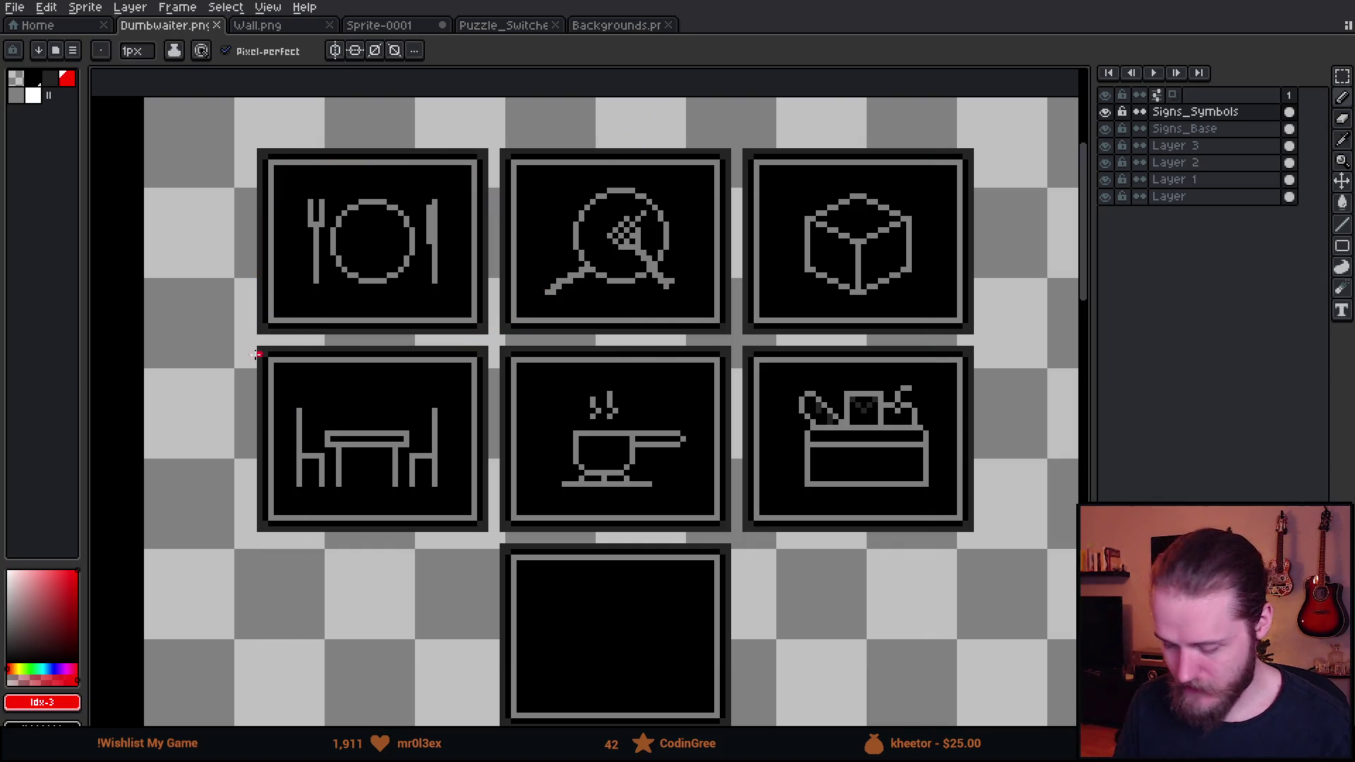
mouse_move(374, 204)
mouse_down()
mouse_move(423, 263)
mouse_move(341, 189)
mouse_up()
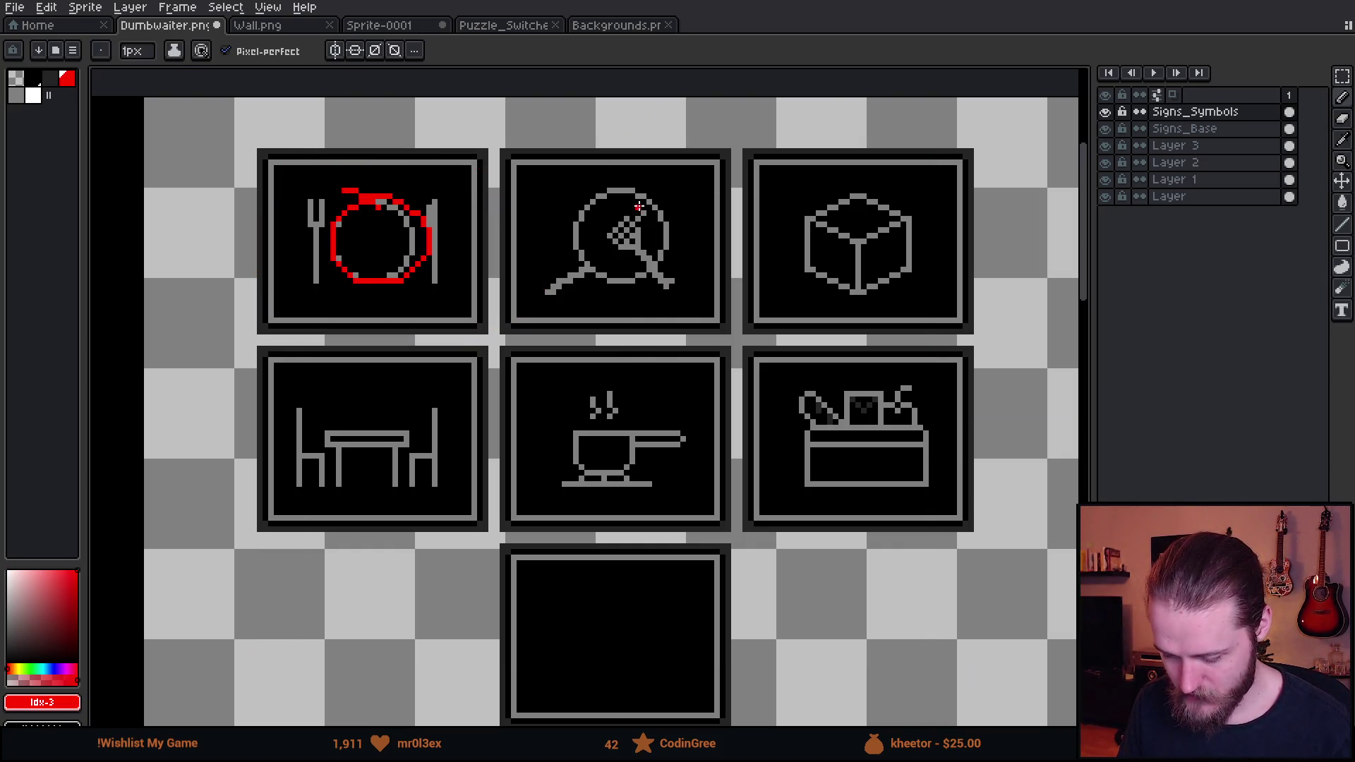
mouse_move(638, 204)
mouse_down()
mouse_move(580, 220)
mouse_move(635, 194)
mouse_up()
key(ctrl+z)
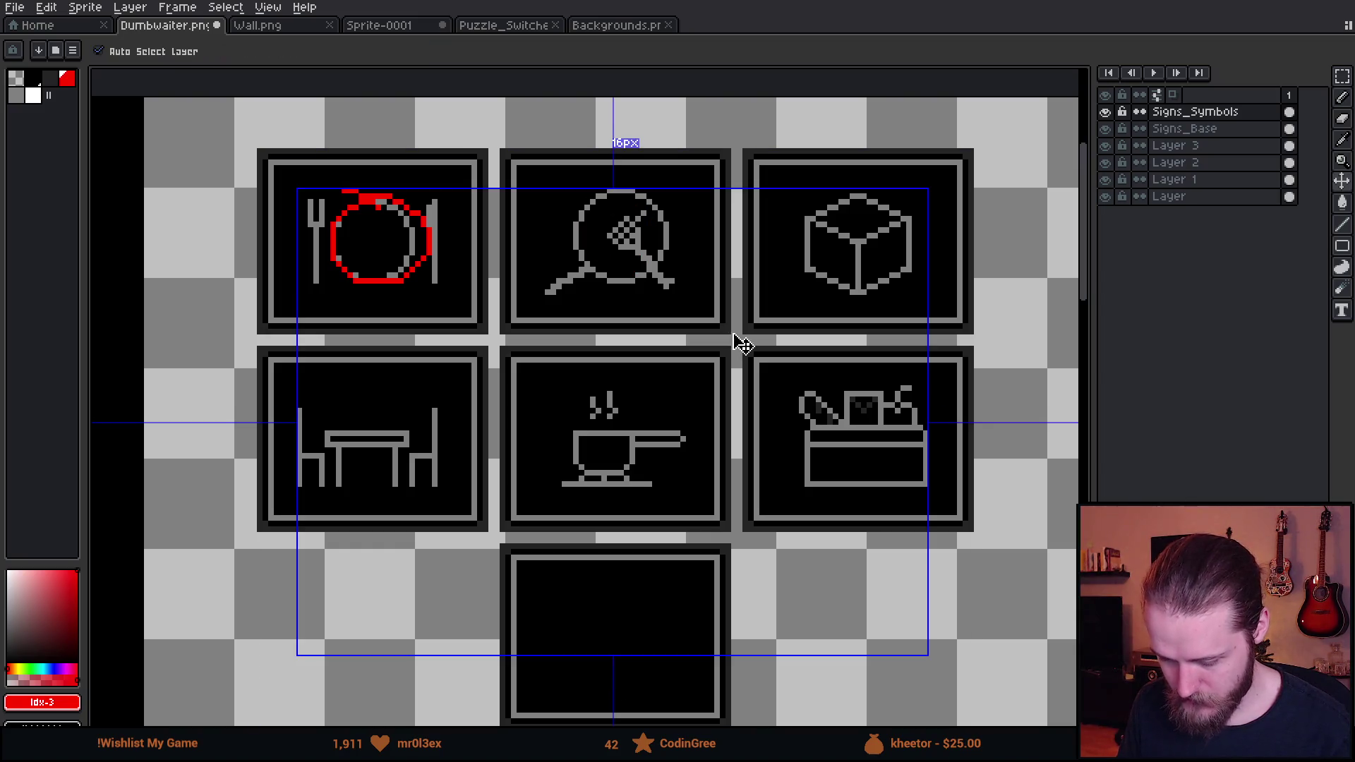
key(ctrl+z)
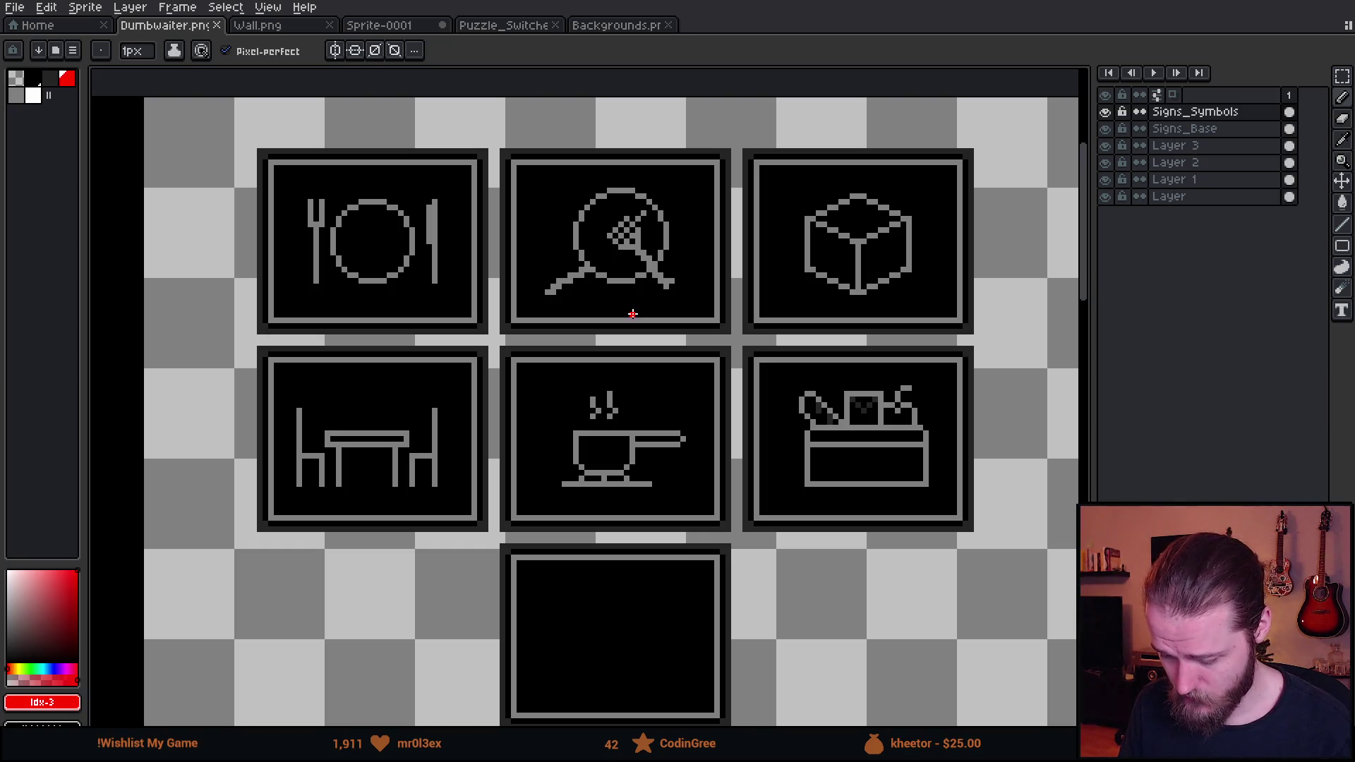
Shift the view left, re-circle the plate and magnifier icons, and undo the magnifier loop
scroll(643, 303, down, 1)
scroll(642, 303, up, 1)
drag(712, 367, 633, 357)
mouse_move(311, 203)
mouse_down()
mouse_move(283, 208)
mouse_move(300, 172)
mouse_up()
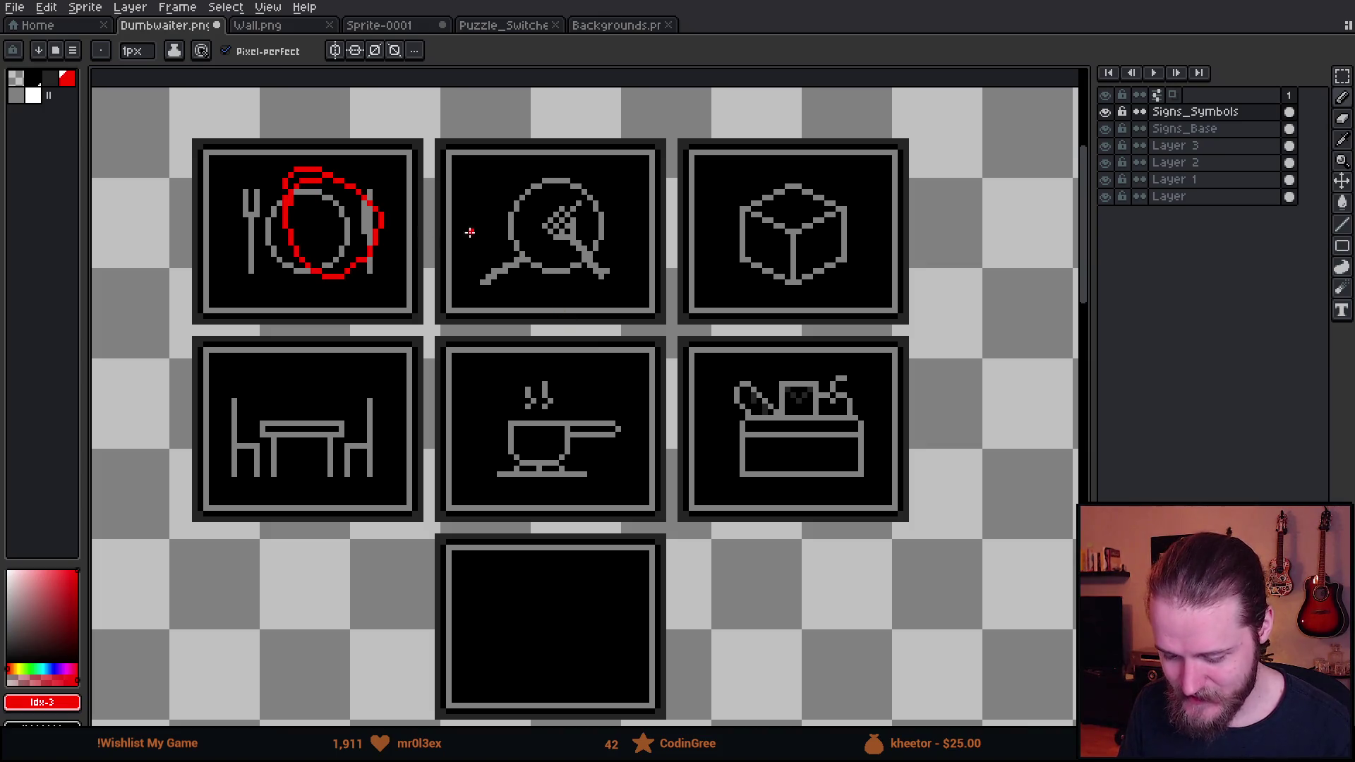
mouse_move(558, 185)
mouse_down()
mouse_move(596, 275)
mouse_move(533, 177)
mouse_up()
key(ctrl+z)
key(ctrl+z)
key(b)
Circle the toolbox icon and sketch a red drawer shape on it, then undo the marks
mouse_move(831, 412)
mouse_down()
mouse_move(804, 473)
mouse_move(804, 387)
mouse_up()
scroll(901, 446, up, 1)
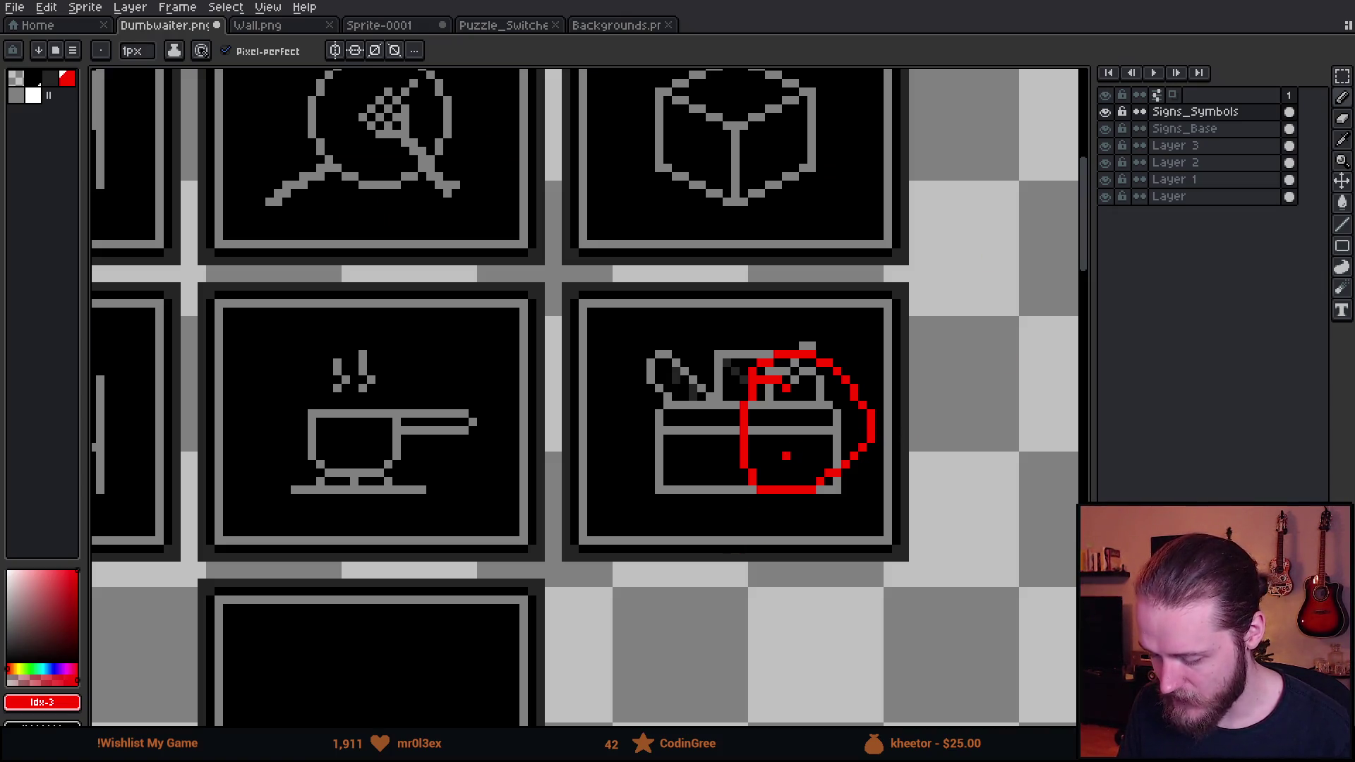
drag(814, 419, 820, 432)
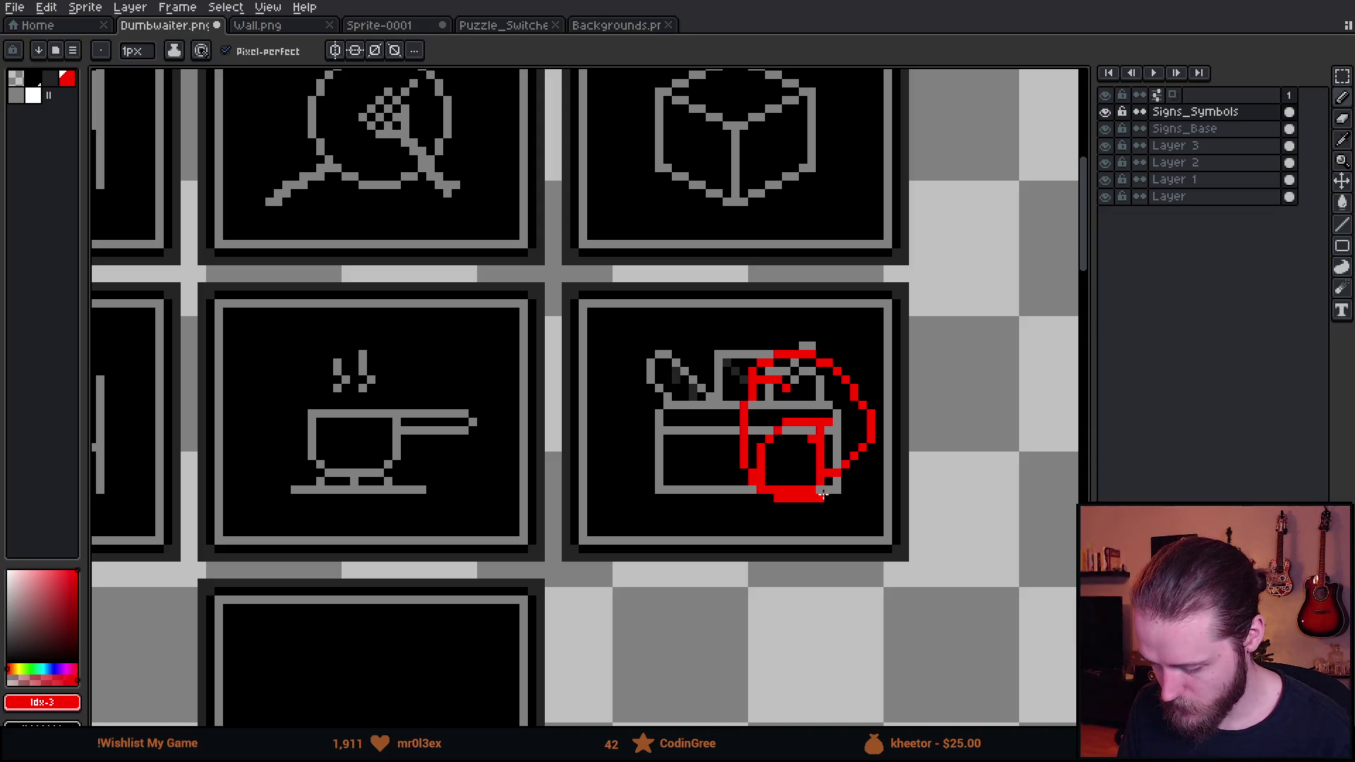
key(ctrl+z)
key(ctrl+z)
Bring the upper signs into view, circle the coffee cup sign in red, and undo it
scroll(705, 328, down, 2)
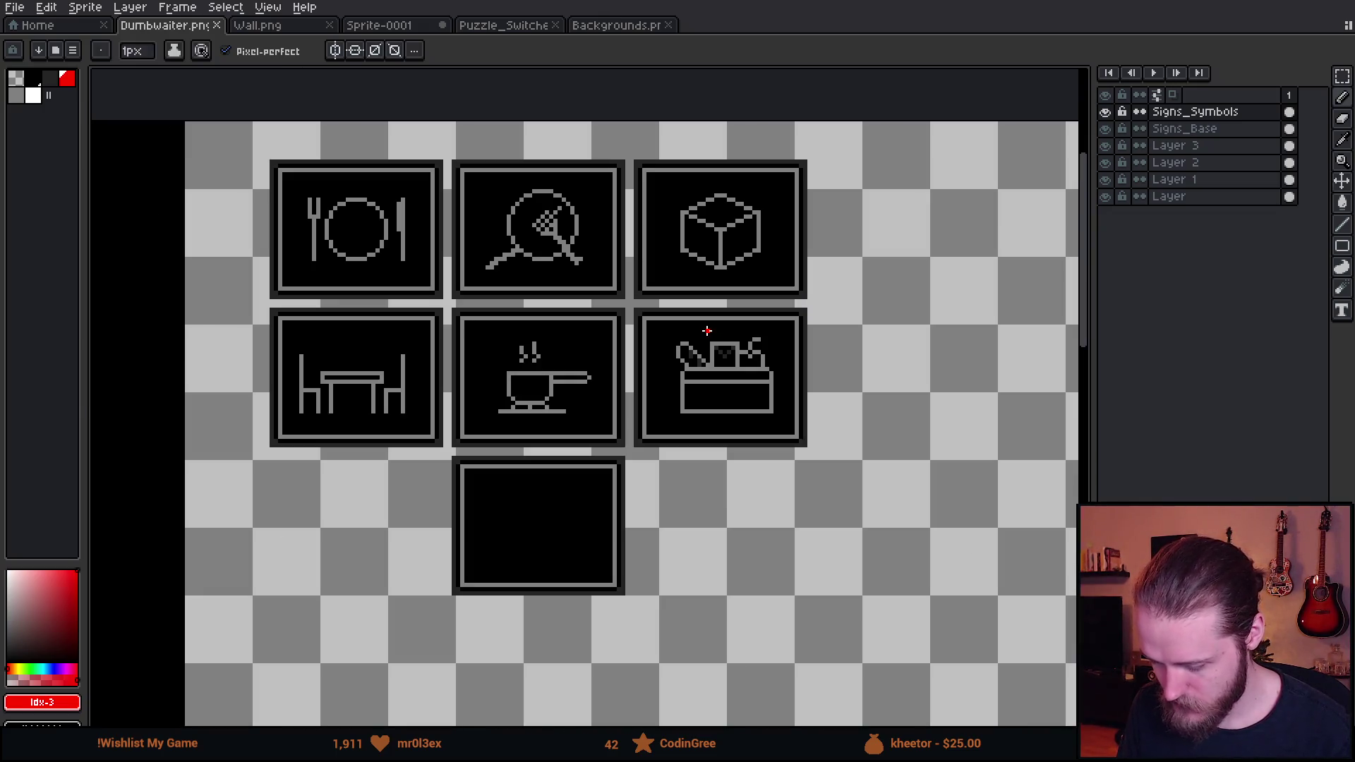
scroll(467, 319, up, 1)
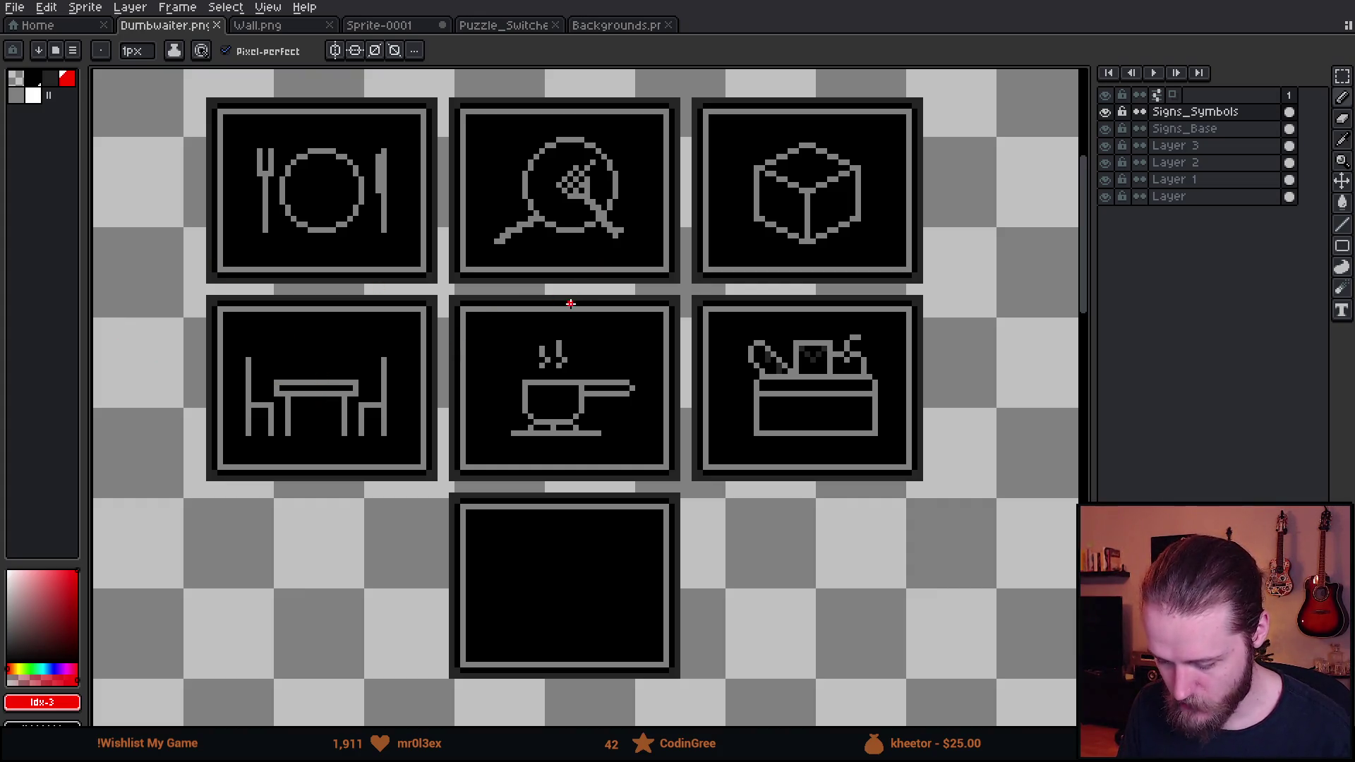
drag(643, 411, 616, 342)
mouse_move(546, 250)
mouse_down()
mouse_move(561, 366)
mouse_move(491, 248)
mouse_up()
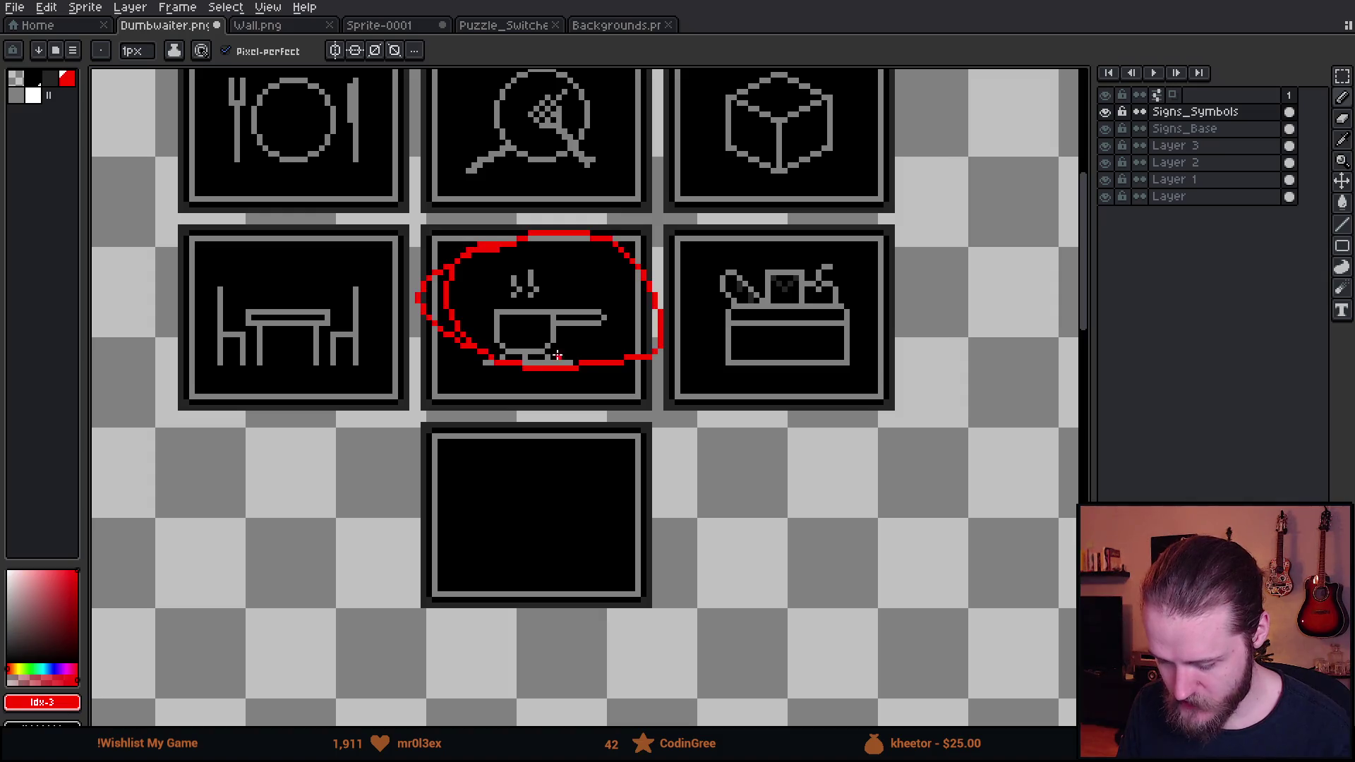
key(ctrl+z)
scroll(502, 553, up, 3)
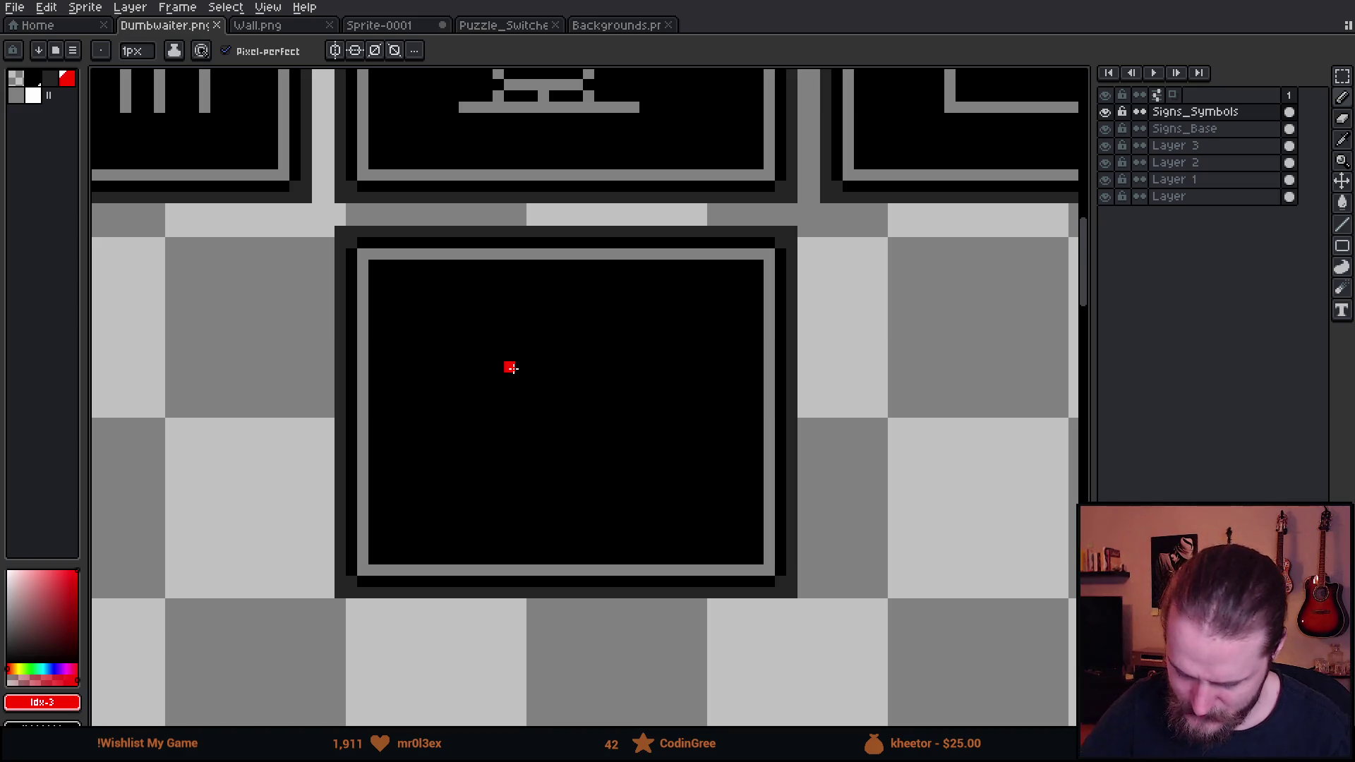
Draw a white chef-hat outline with a U-shaped base and puffy top in the blank sign
key(bracketright)
key(bracketright)
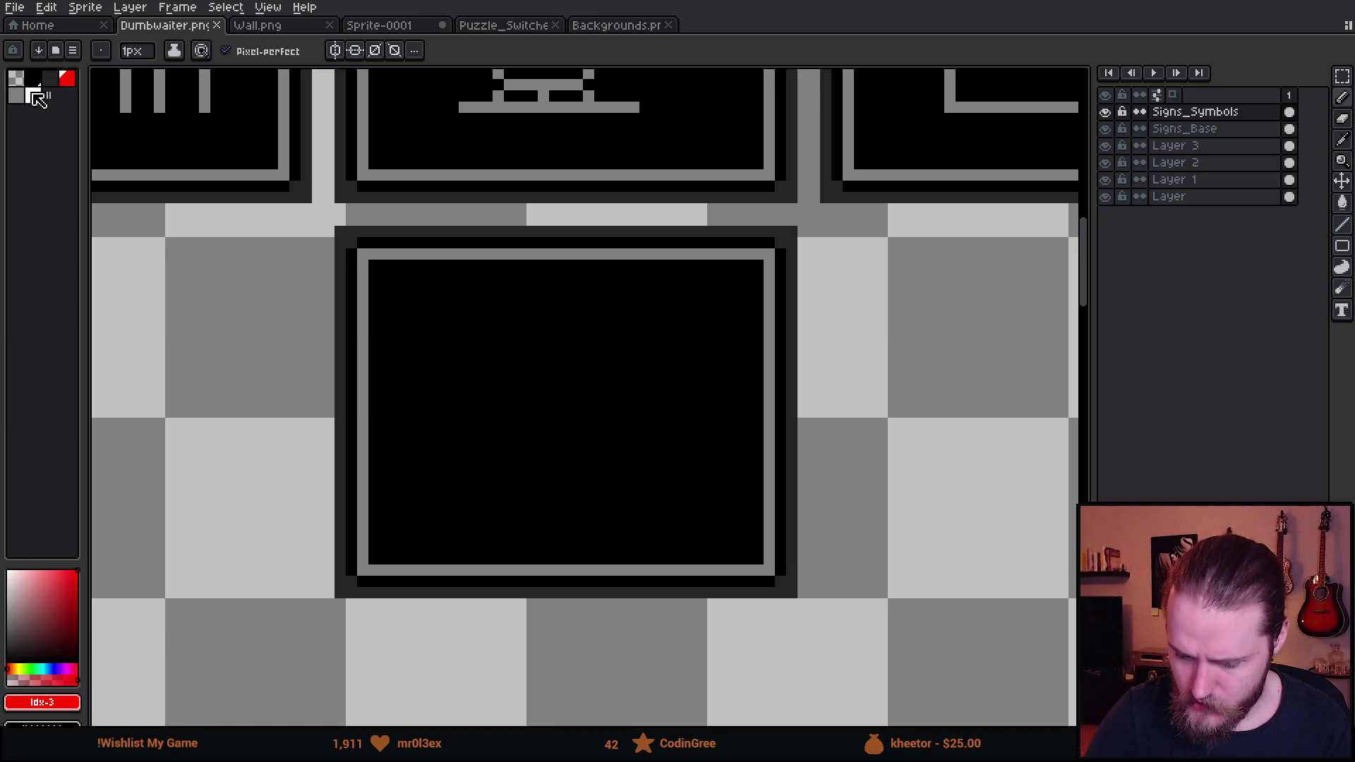
mouse_move(509, 400)
mouse_down()
mouse_move(510, 494)
mouse_move(628, 526)
mouse_up()
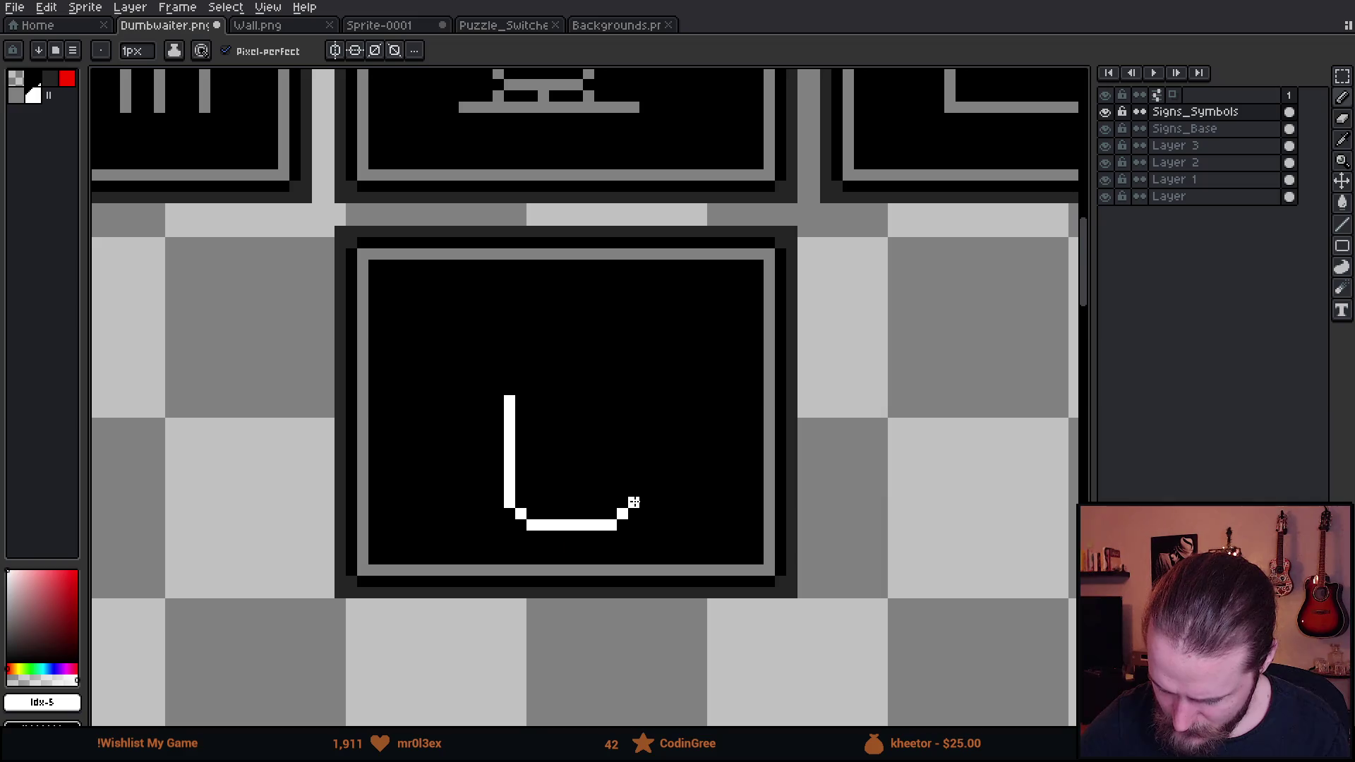
mouse_move(634, 503)
mouse_down()
mouse_move(634, 413)
mouse_move(657, 385)
mouse_move(573, 346)
mouse_move(541, 389)
mouse_move(474, 390)
mouse_move(606, 319)
mouse_move(622, 412)
mouse_up()
key(ctrl+z)
key(ctrl+z)
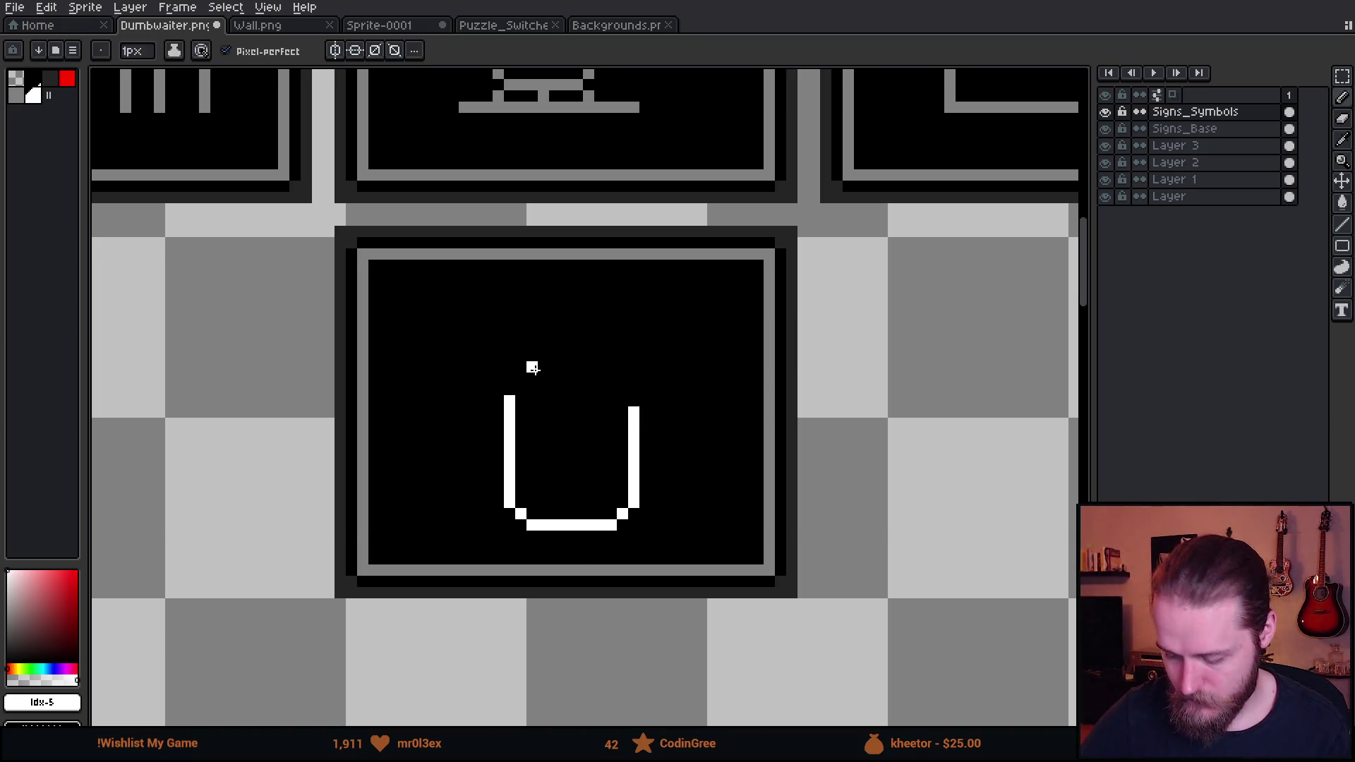
mouse_move(532, 368)
mouse_down()
mouse_move(526, 388)
mouse_move(565, 326)
mouse_move(653, 406)
mouse_move(634, 424)
mouse_up()
Add dark shading and three vertical dark fold lines inside the chef hat
drag(763, 465, 766, 359)
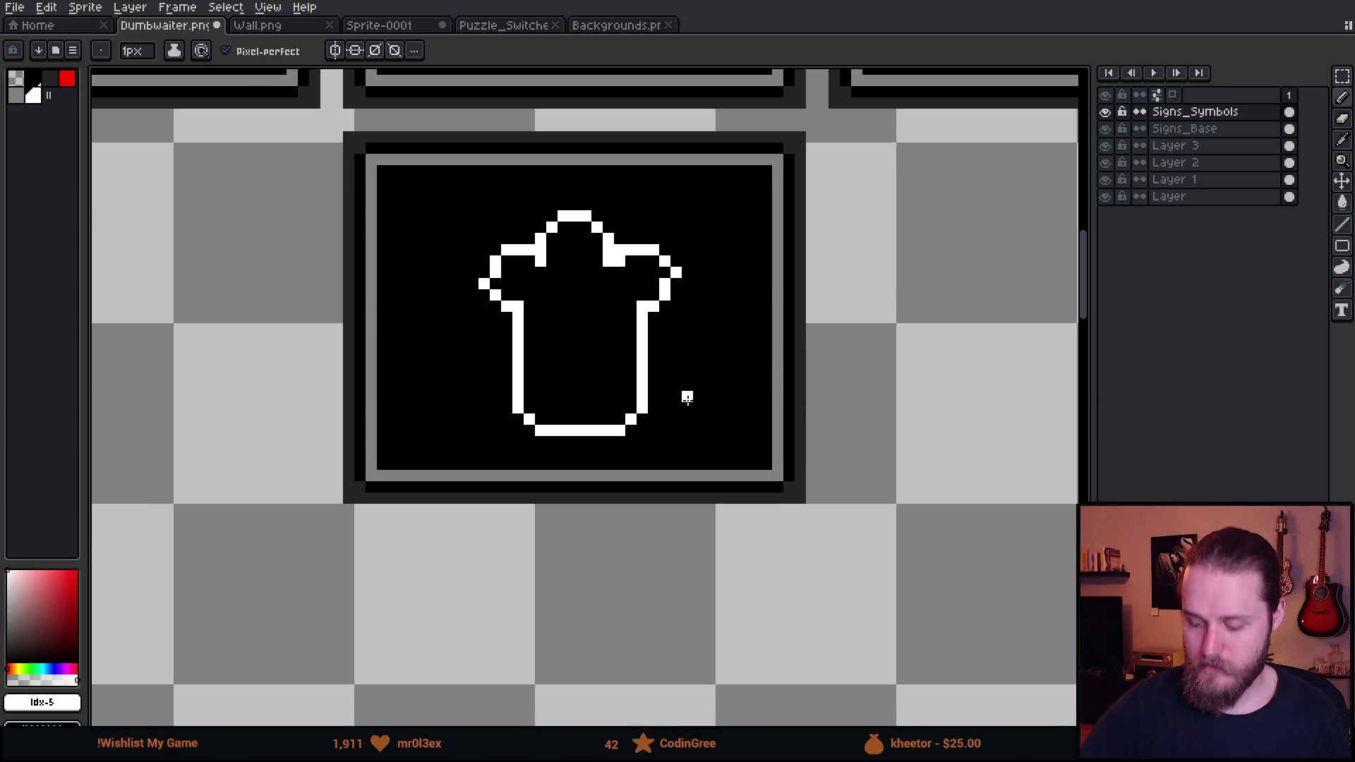
click(47, 75)
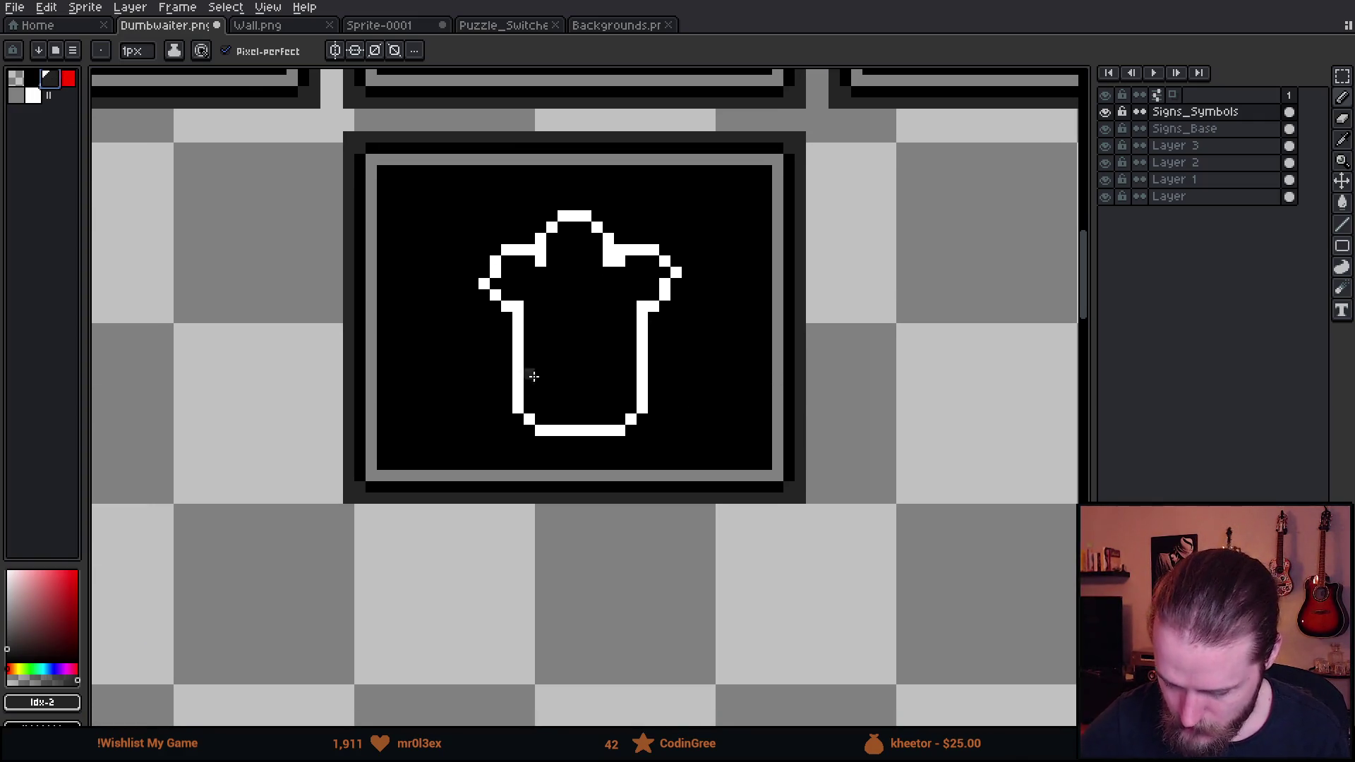
click(541, 397)
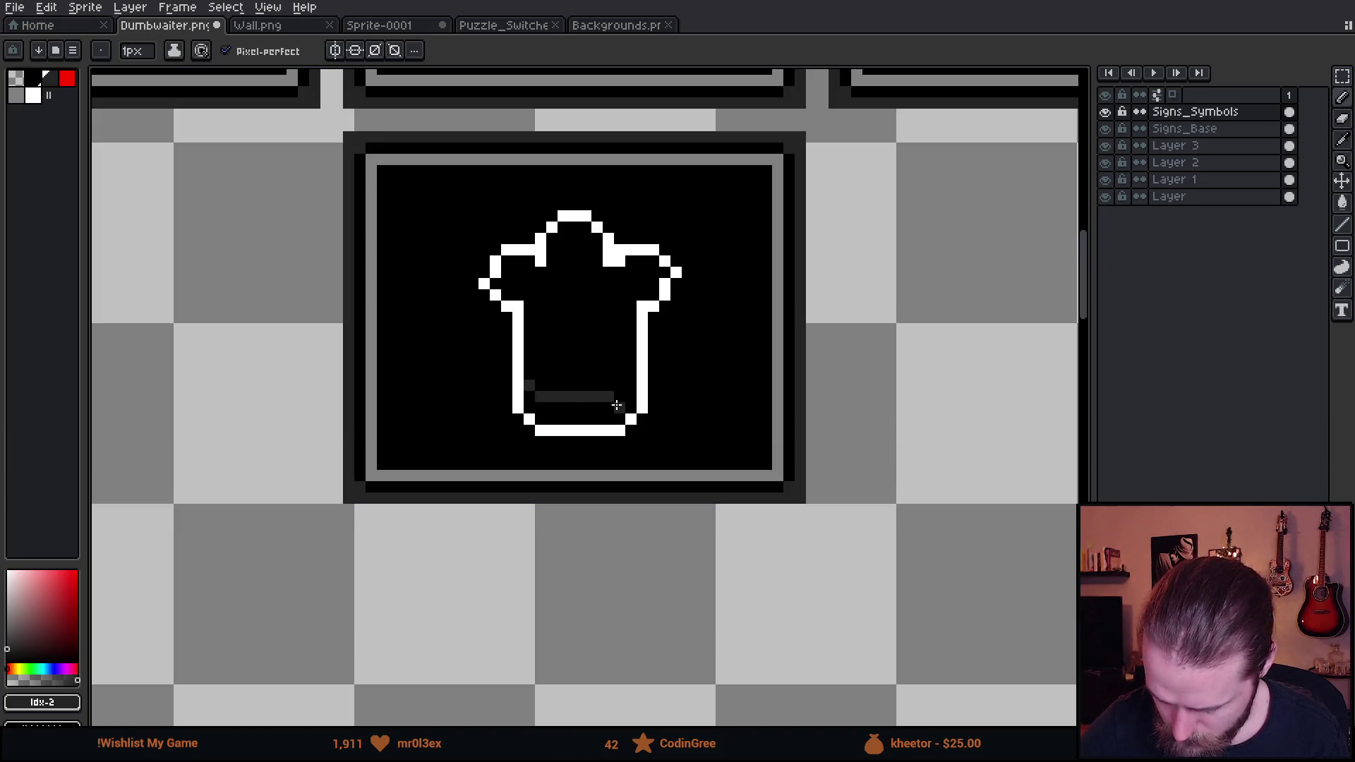
mouse_move(667, 417)
mouse_down()
mouse_move(777, 417)
mouse_move(781, 402)
mouse_up()
drag(604, 418, 605, 356)
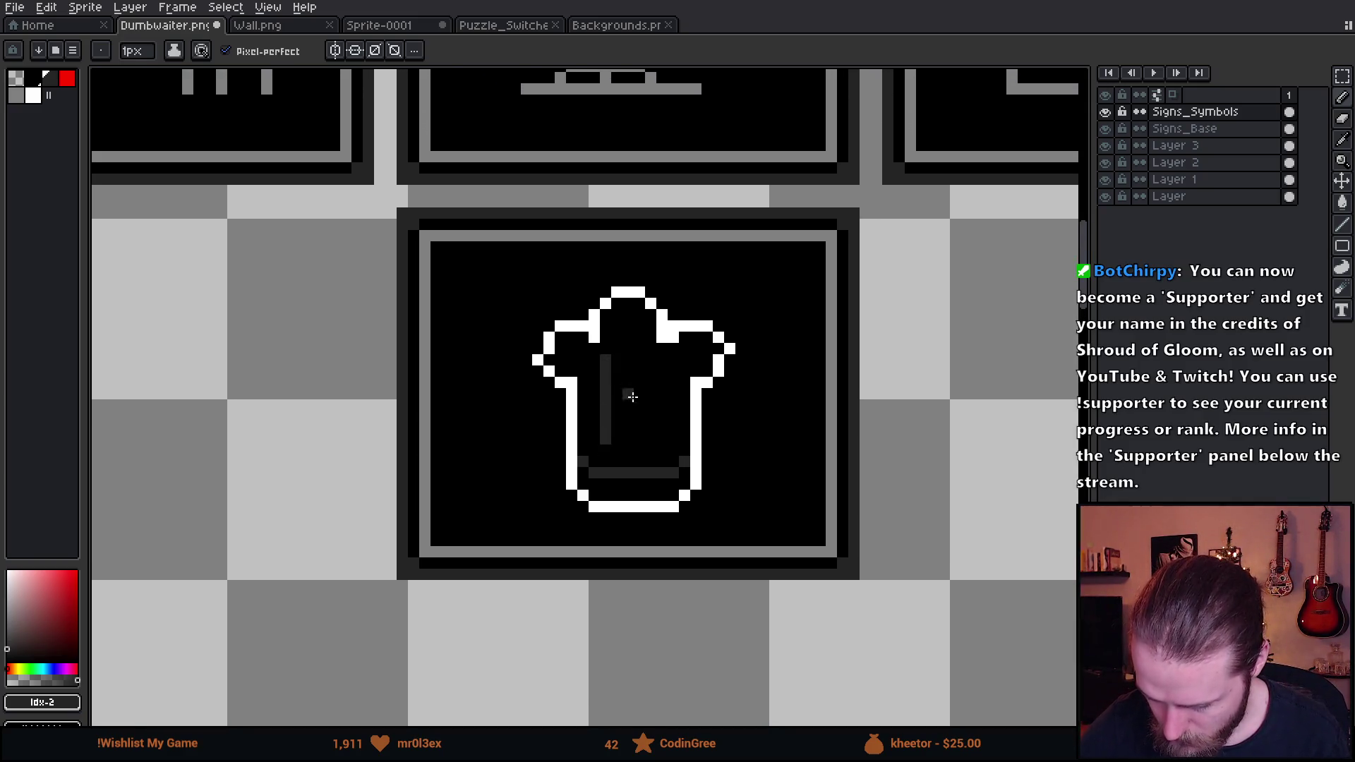
drag(637, 429, 636, 326)
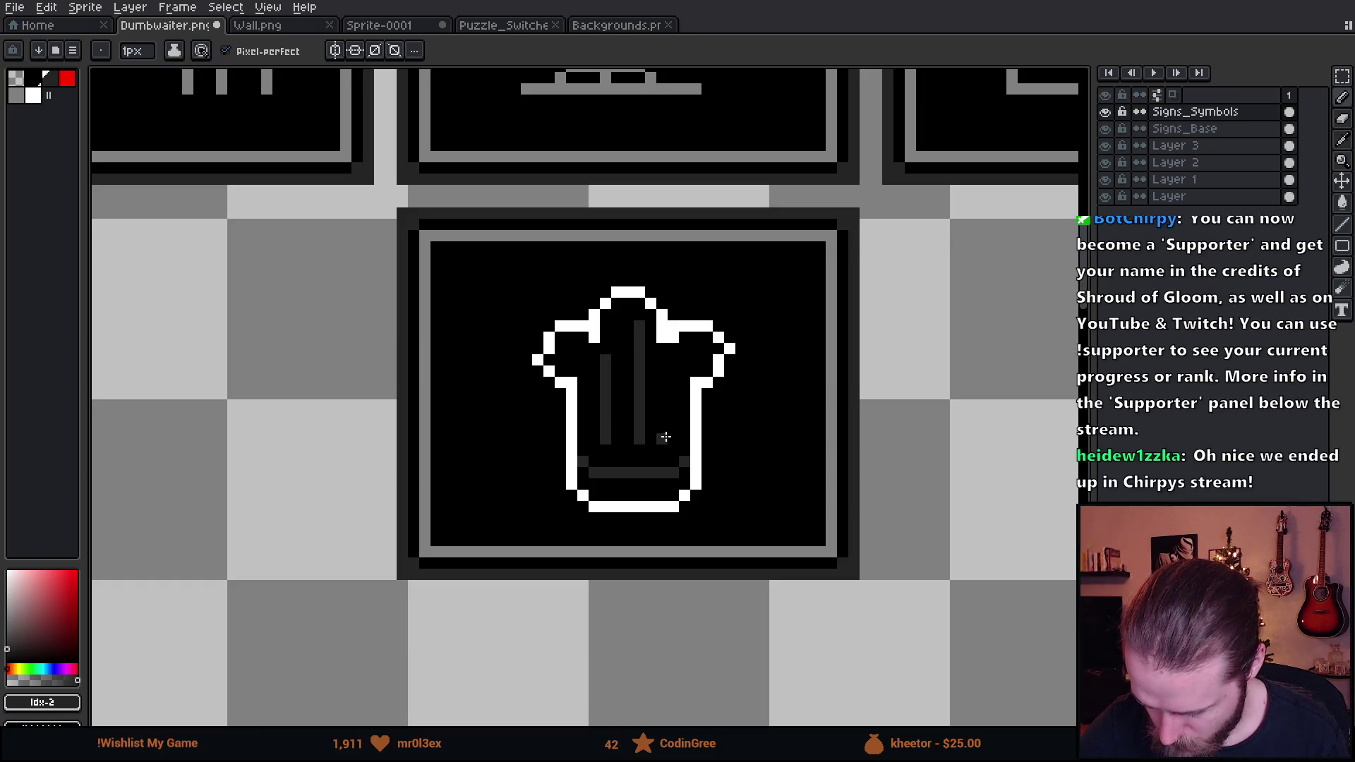
drag(668, 438, 670, 376)
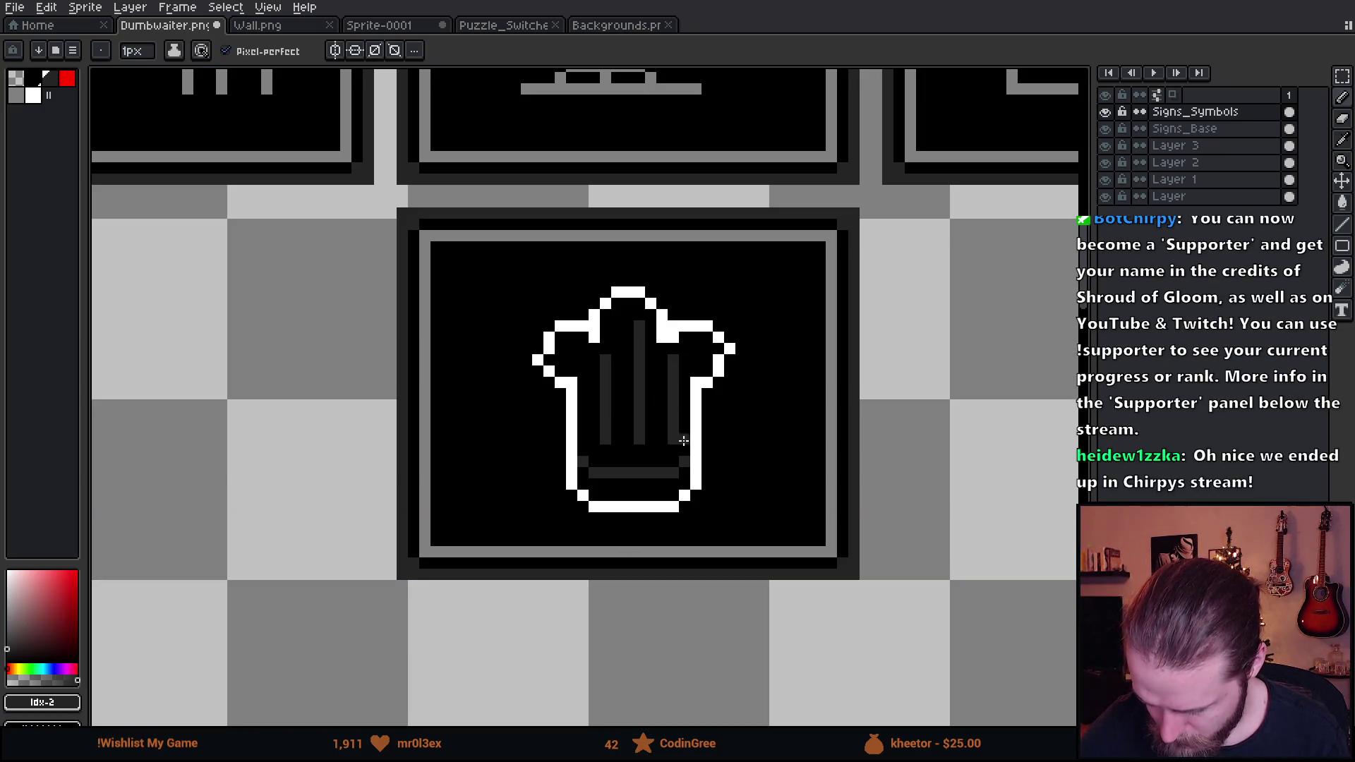
Fill the chef hat's white outline grey with the Paint Bucket
scroll(823, 514, down, 4)
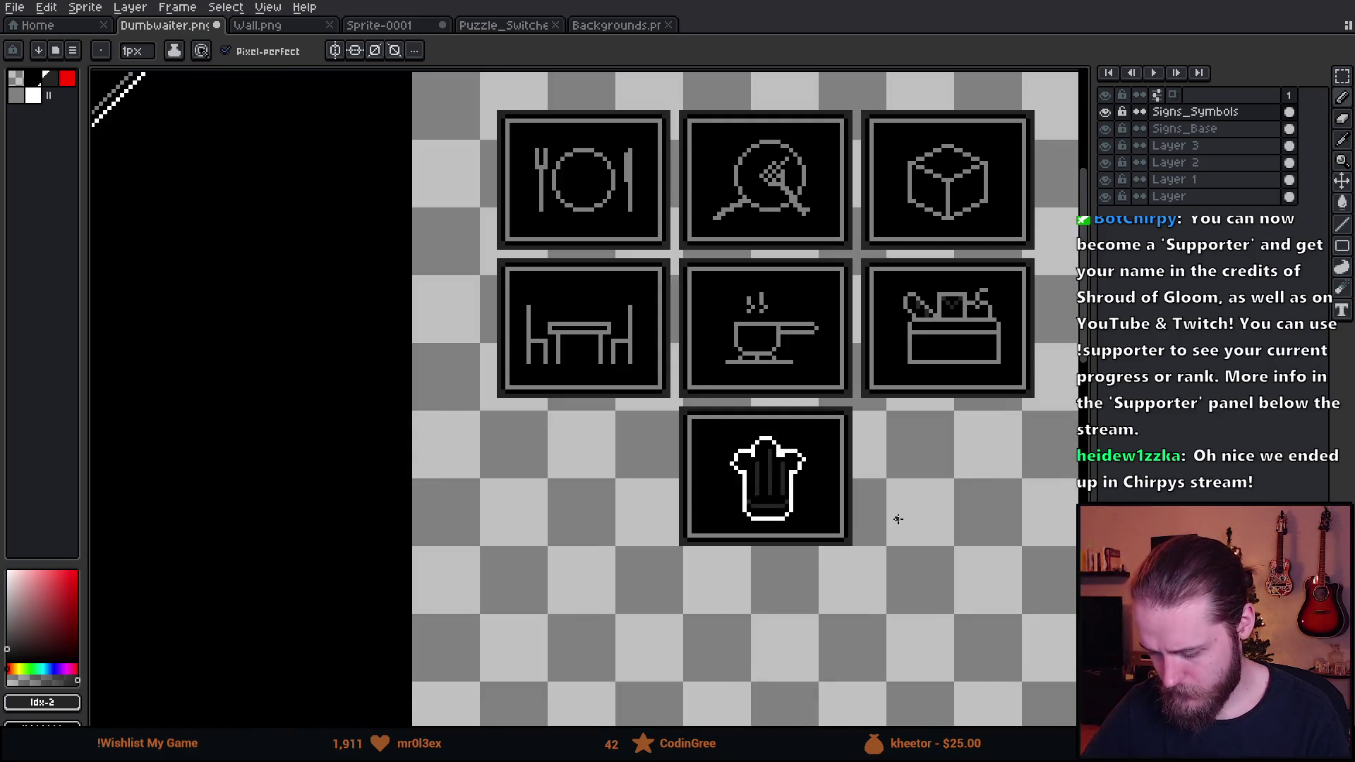
scroll(912, 510, up, 2)
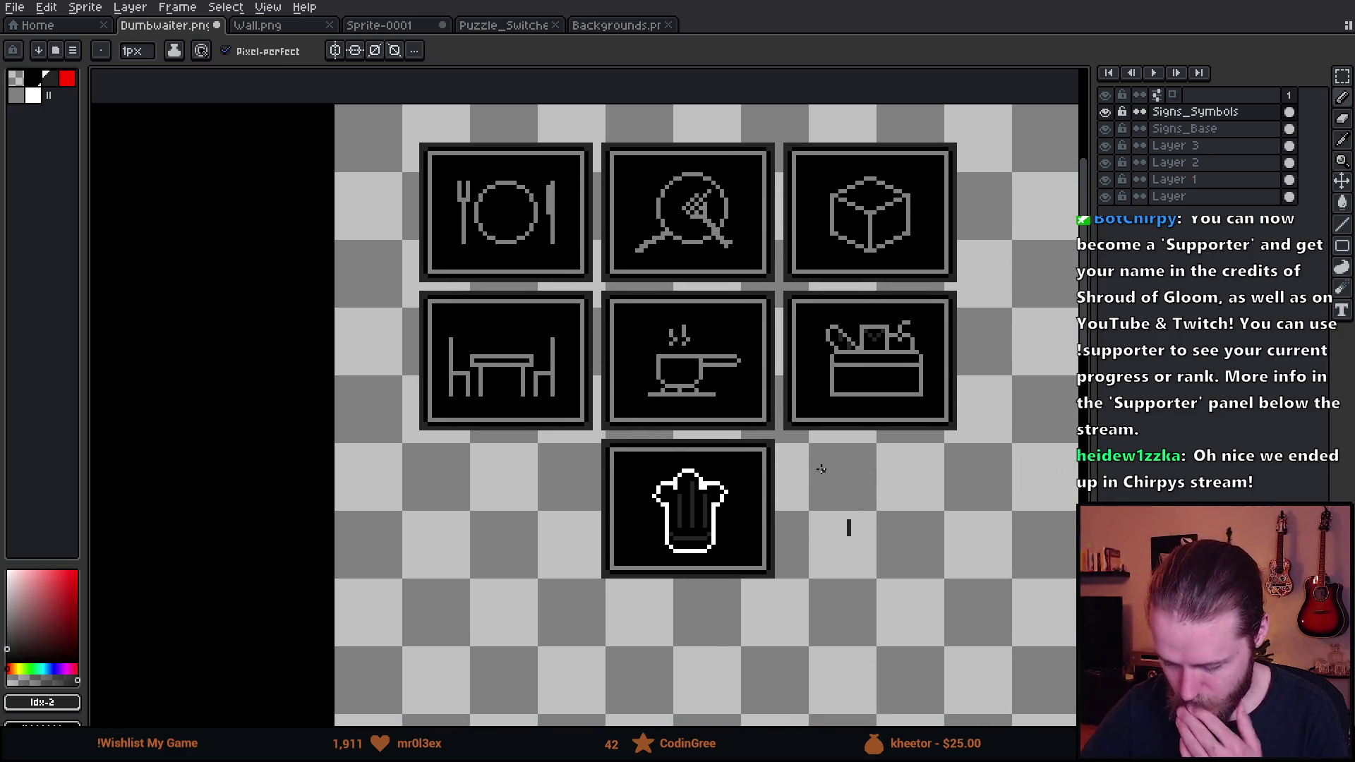
key(g)
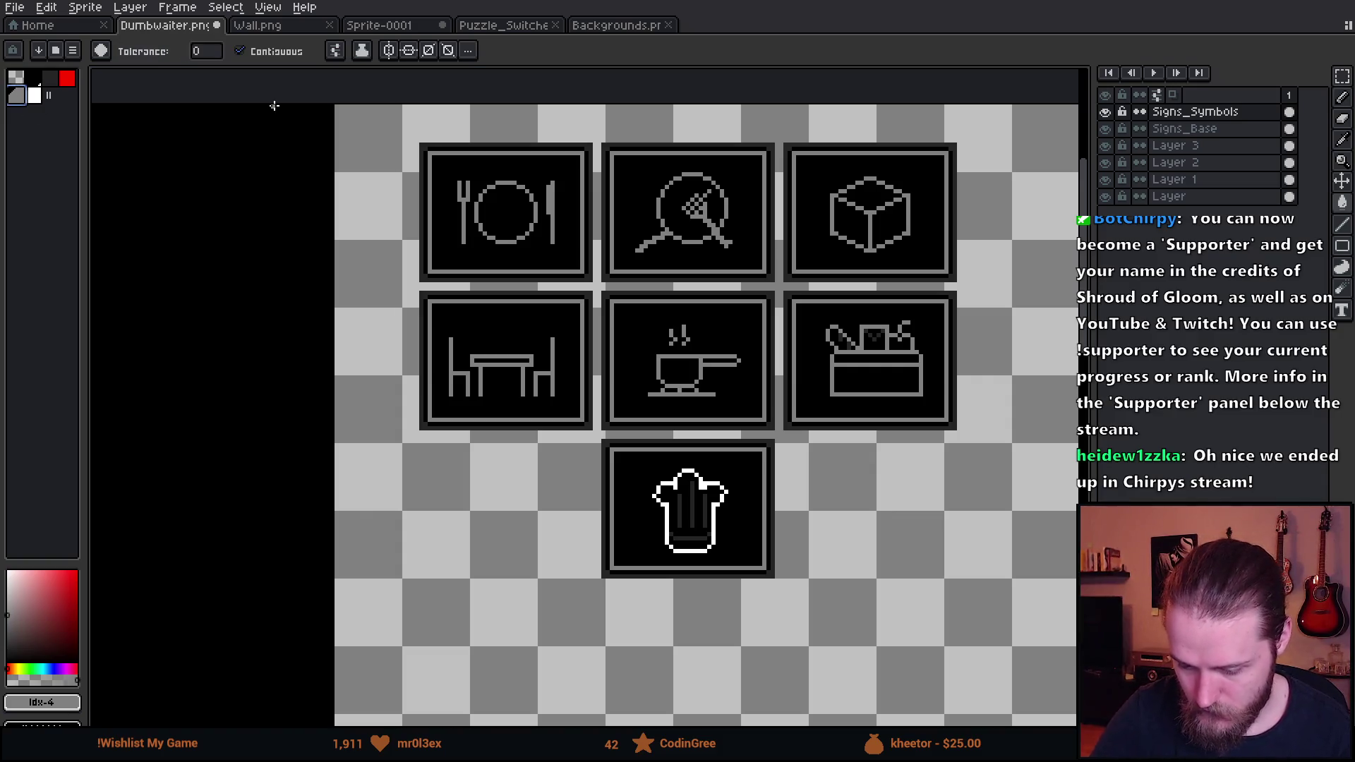
click(697, 477)
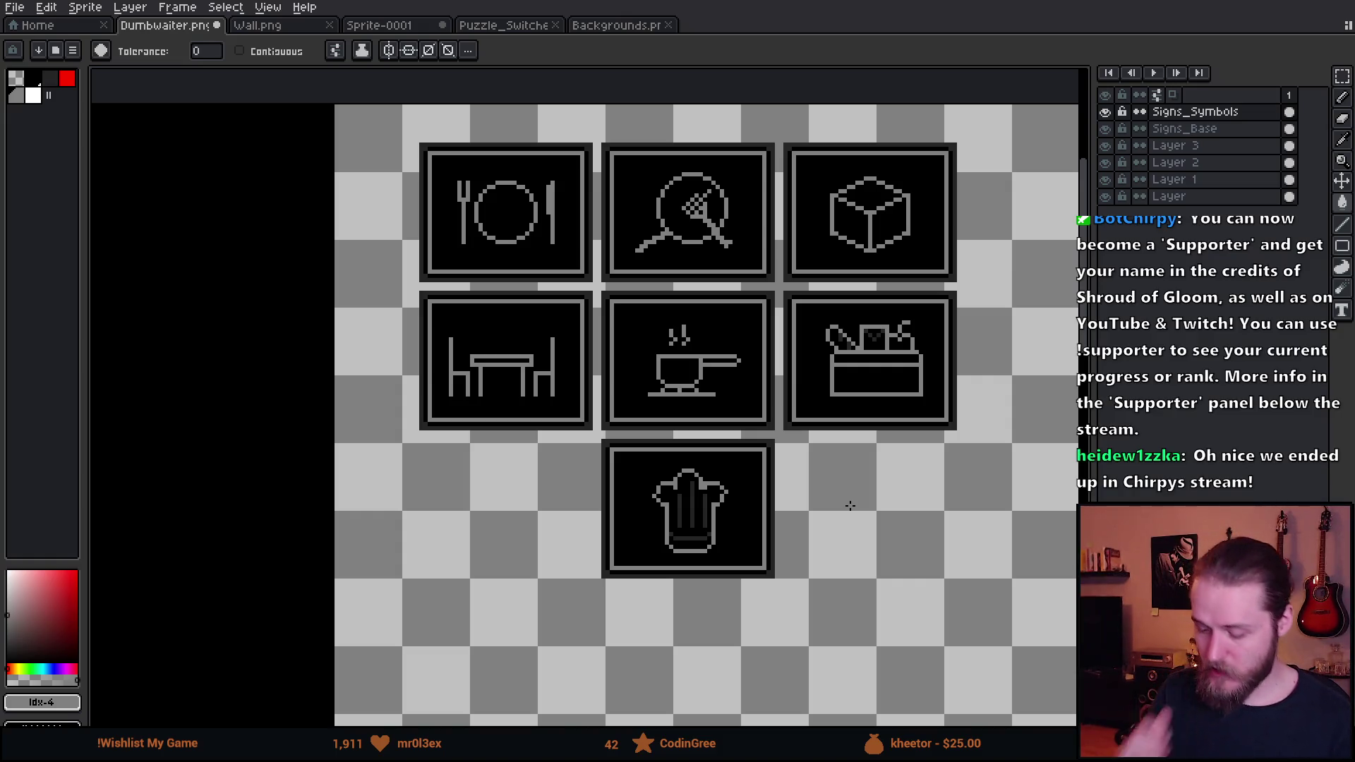
scroll(884, 513, up, 3)
scroll(884, 513, right, 3)
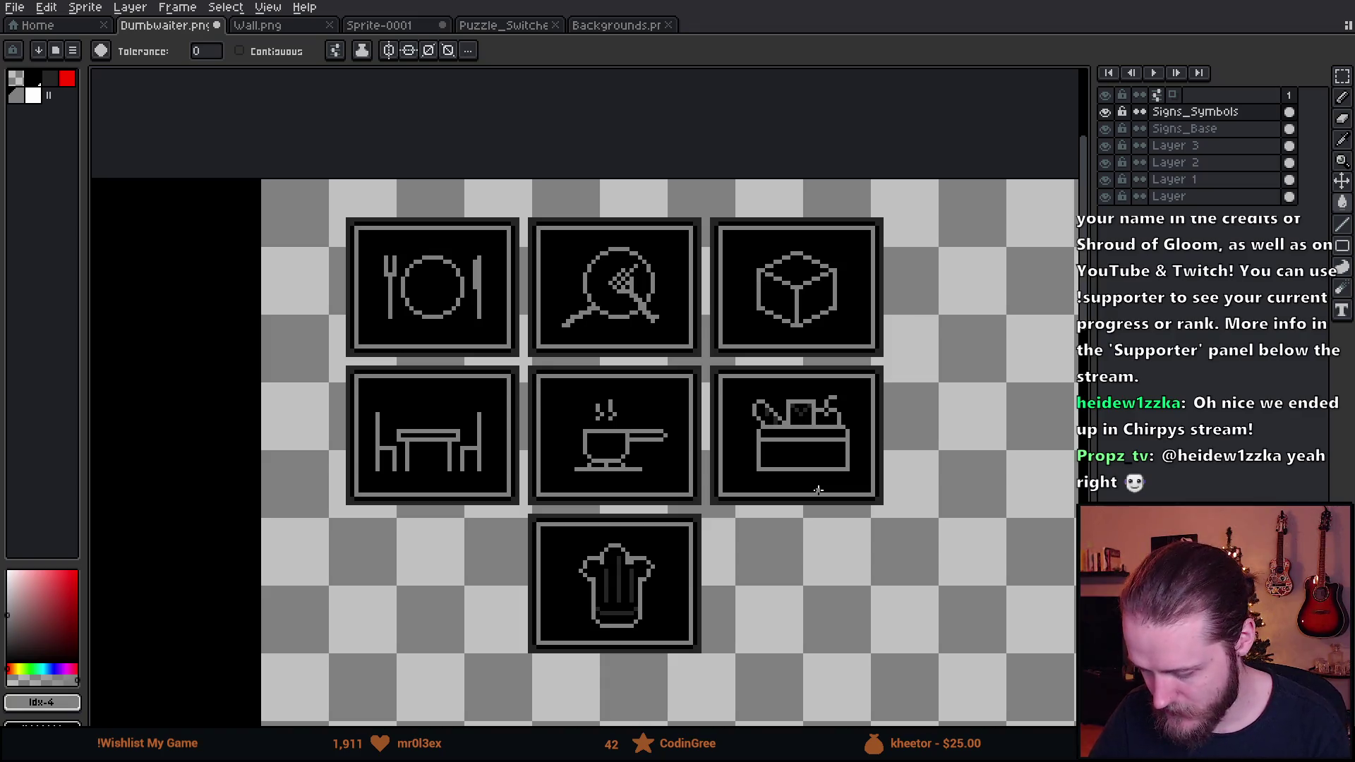
Pick dark grey #242424 and pencil a column filling the fork's middle gap
scroll(818, 489, up, 5)
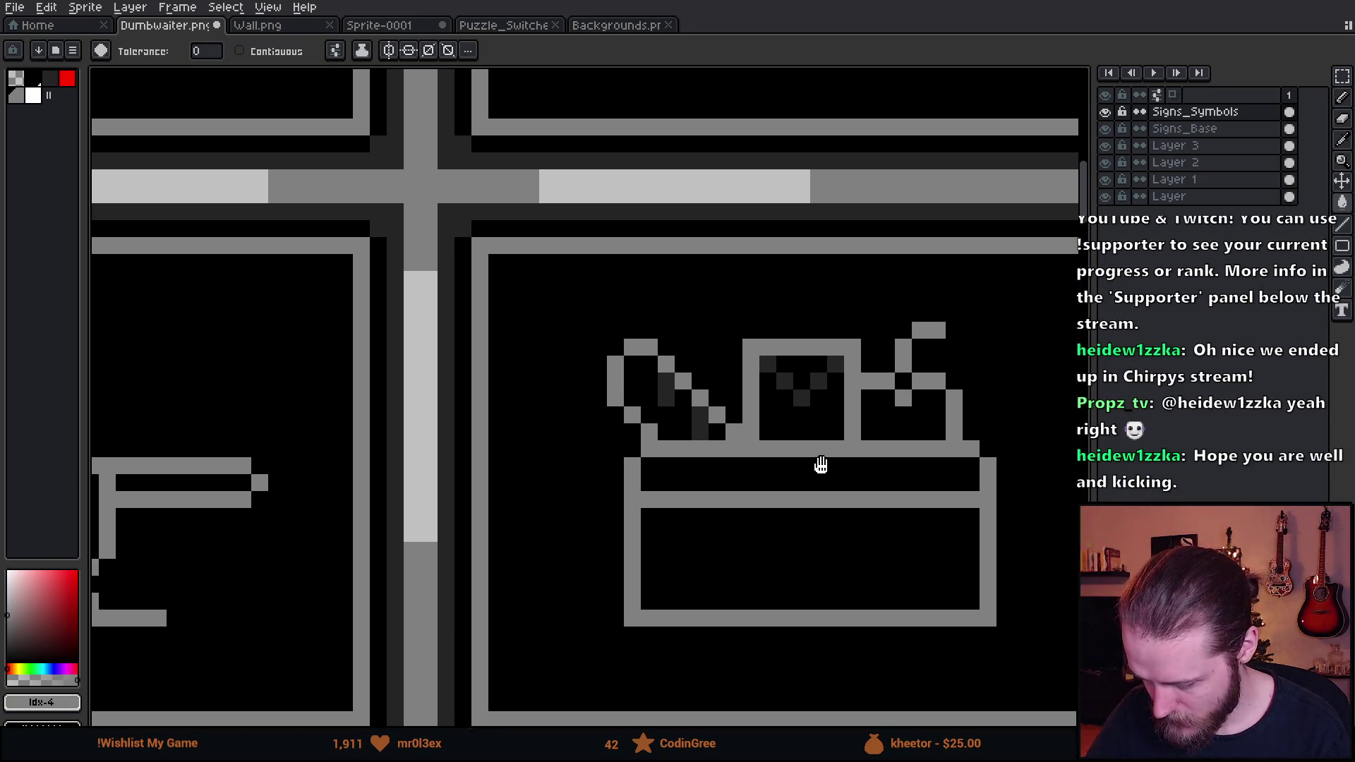
drag(820, 464, 832, 465)
alt+click(808, 386)
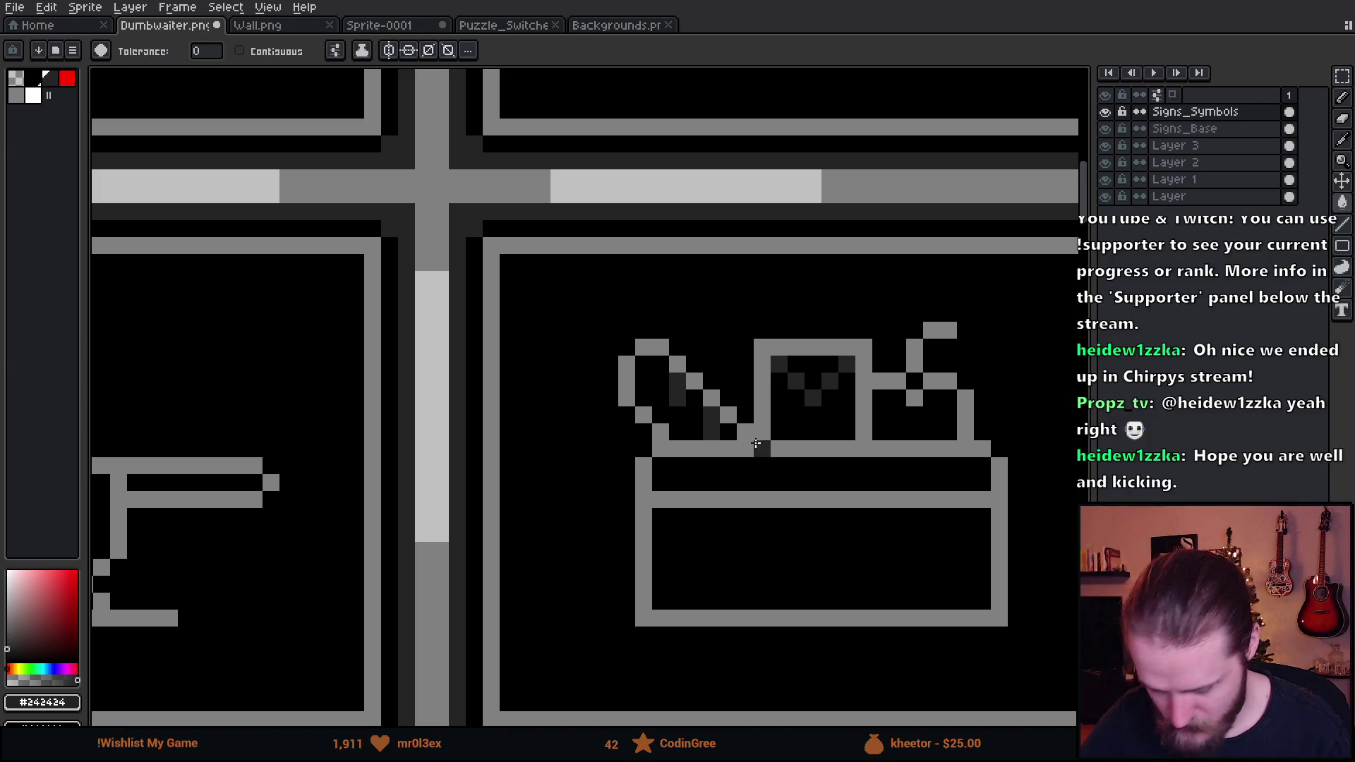
scroll(773, 480, down, 5)
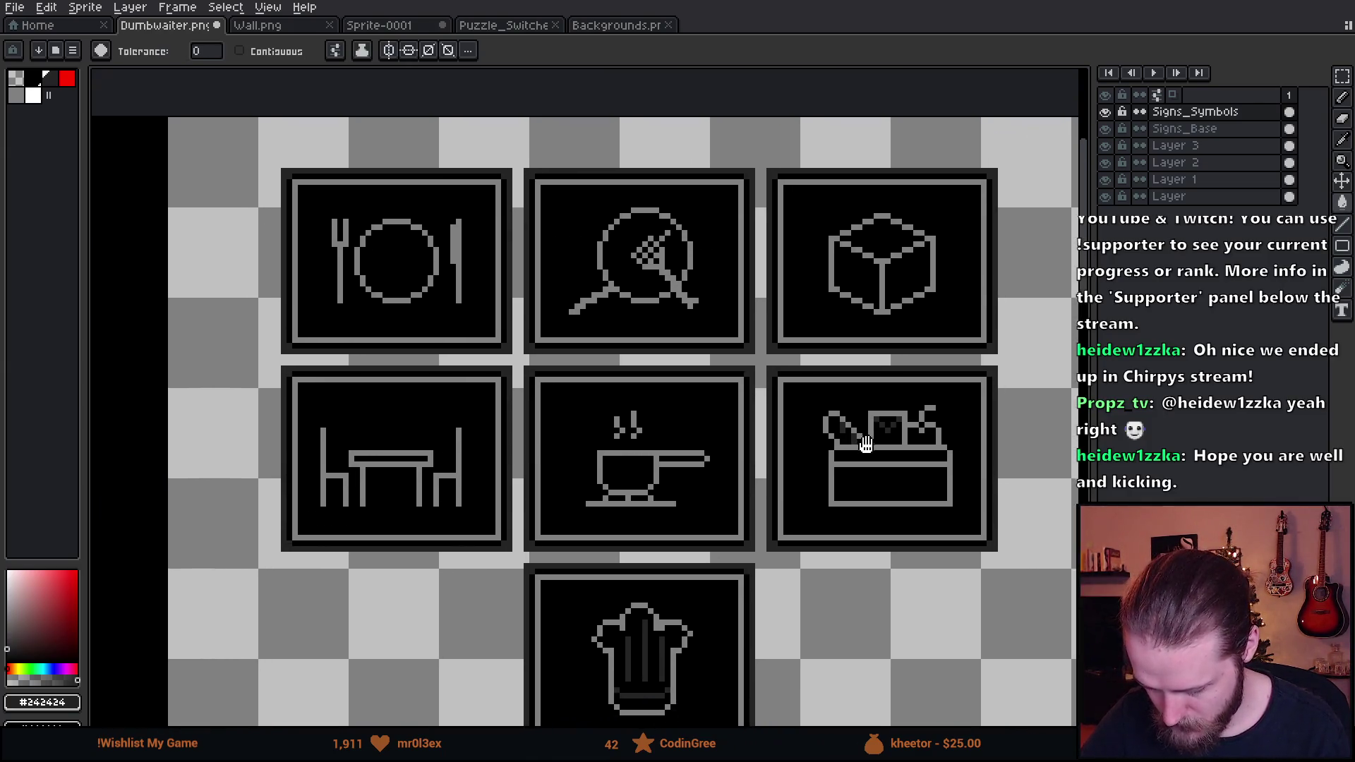
scroll(565, 334, up, 5)
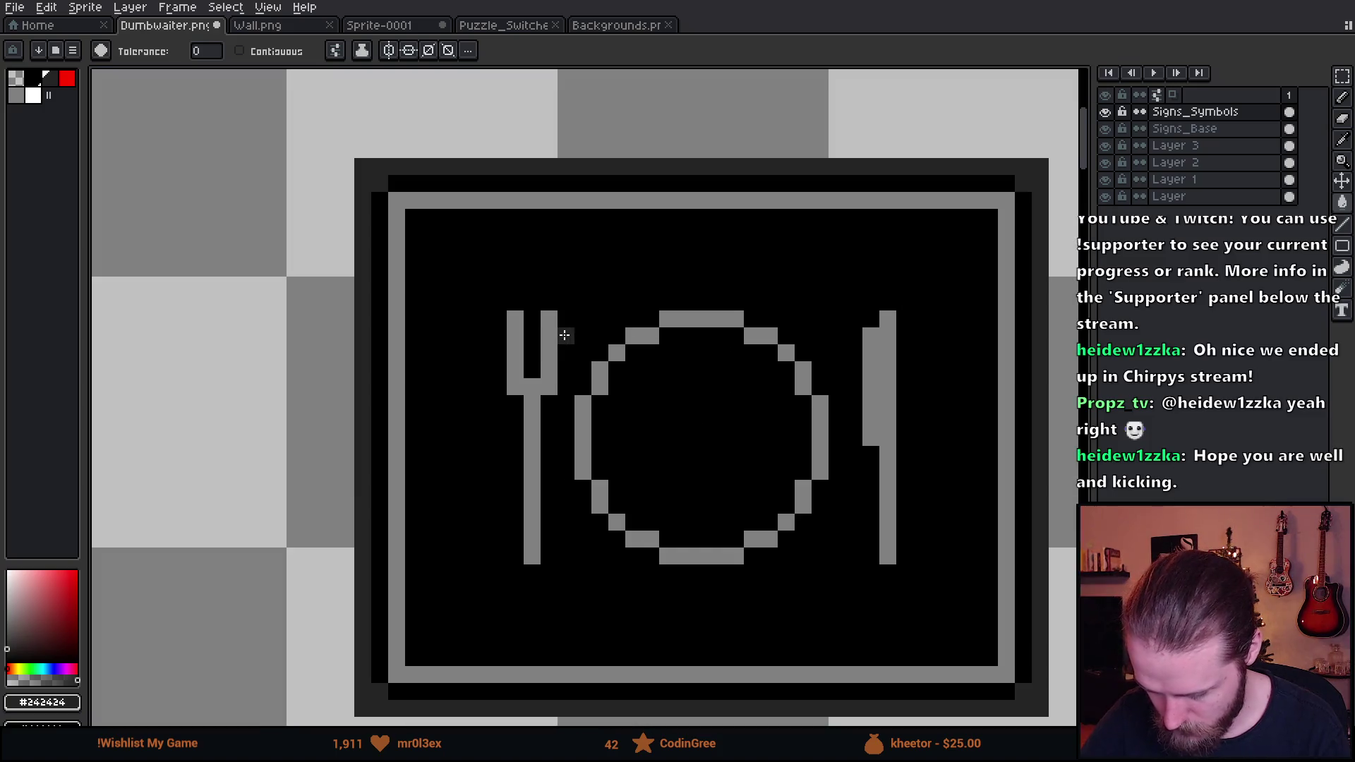
click(531, 371)
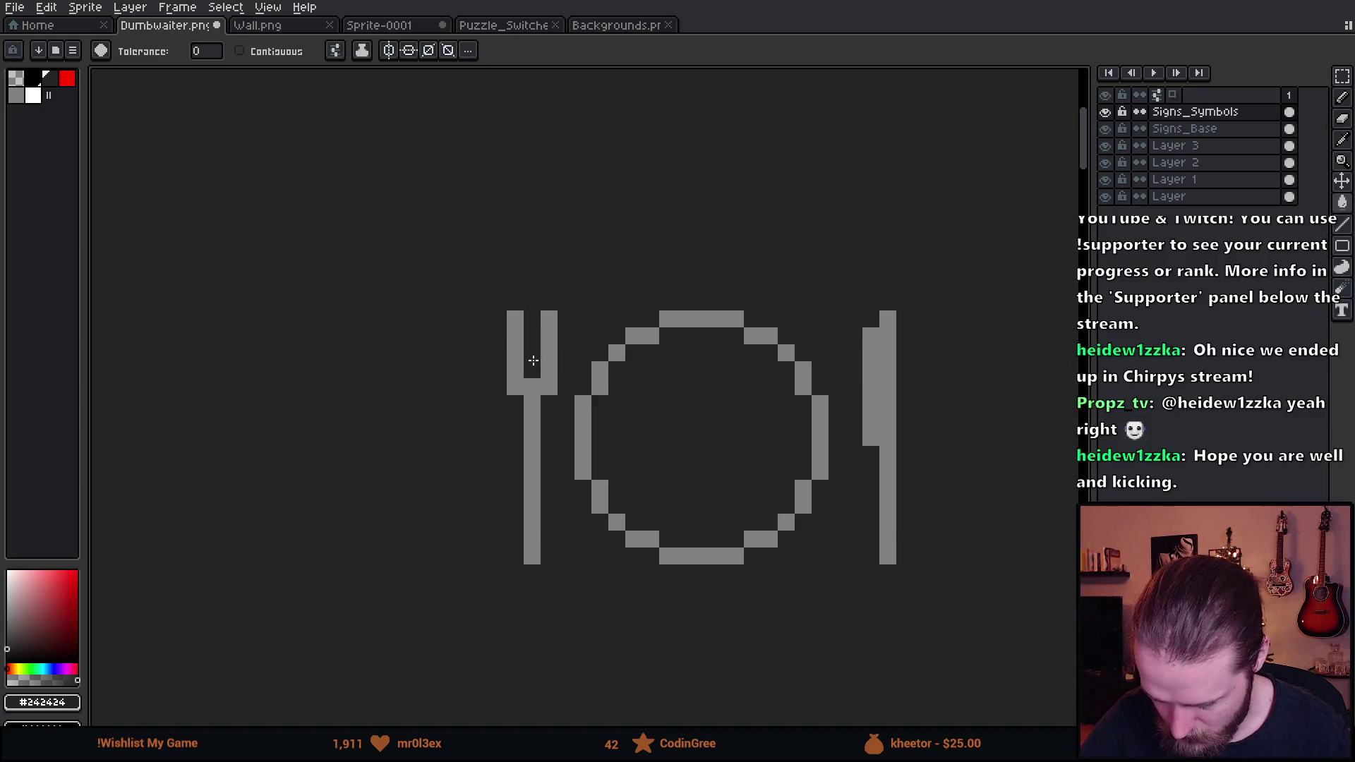
key(ctrl+z)
key(b)
click(535, 365)
drag(535, 365, 531, 318)
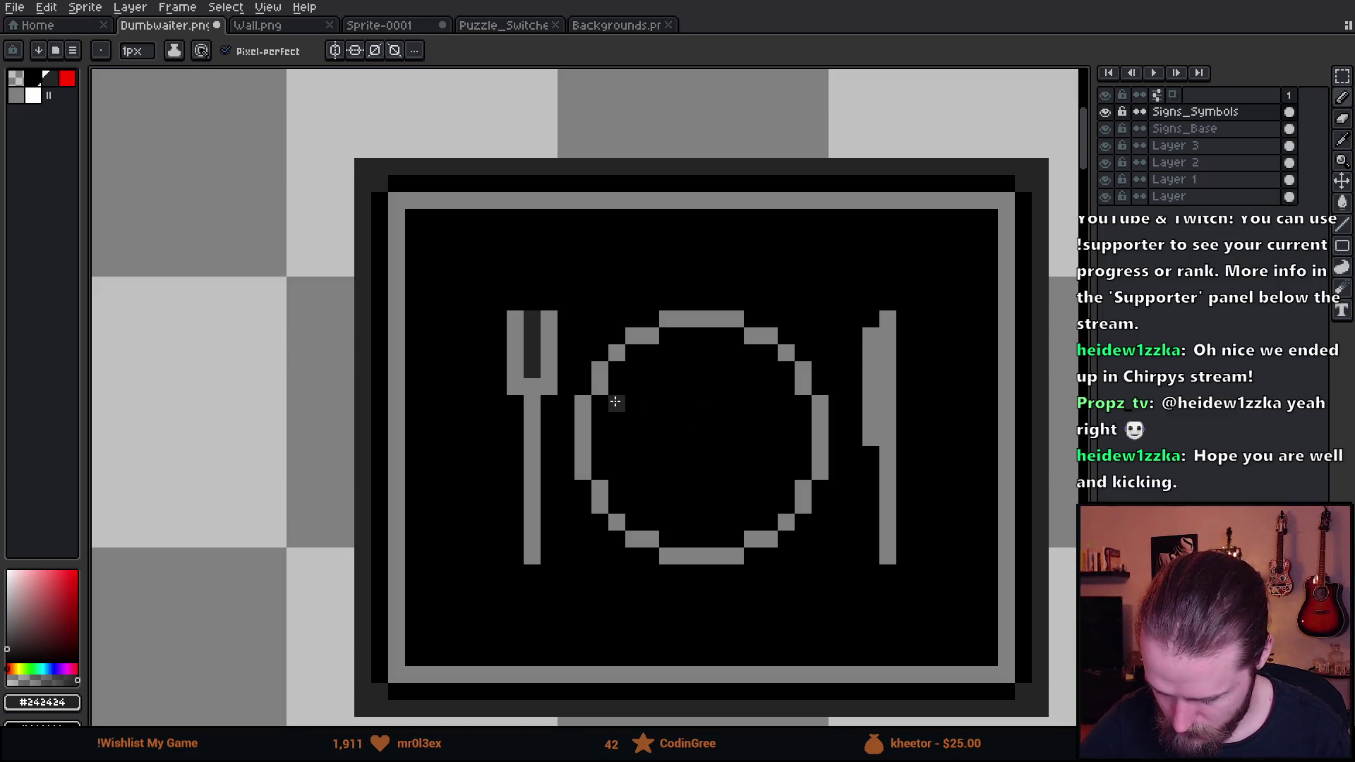
Stamp an 11px dark grey disc on the plate, then repaint its centre black at 8px
key(plus)
key(plus)
key(plus)
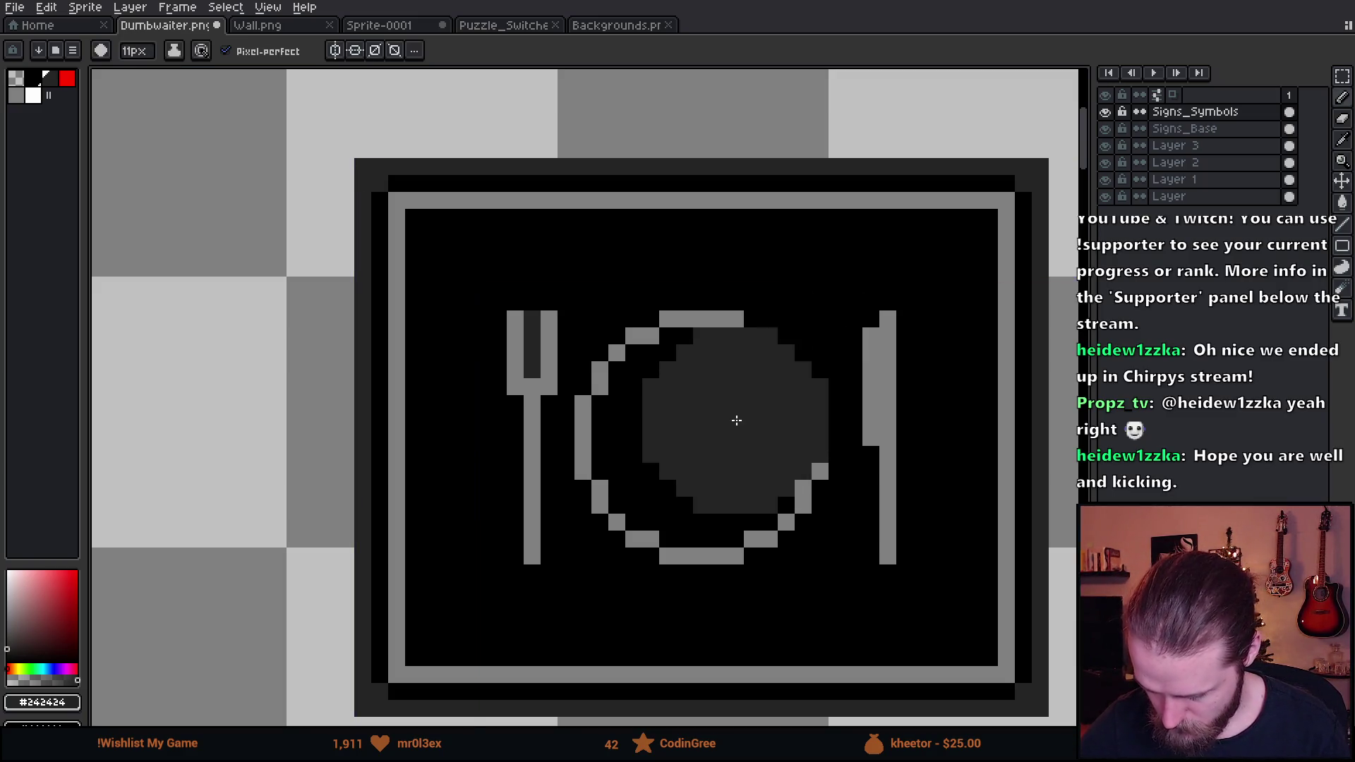
click(699, 436)
alt+click(774, 359)
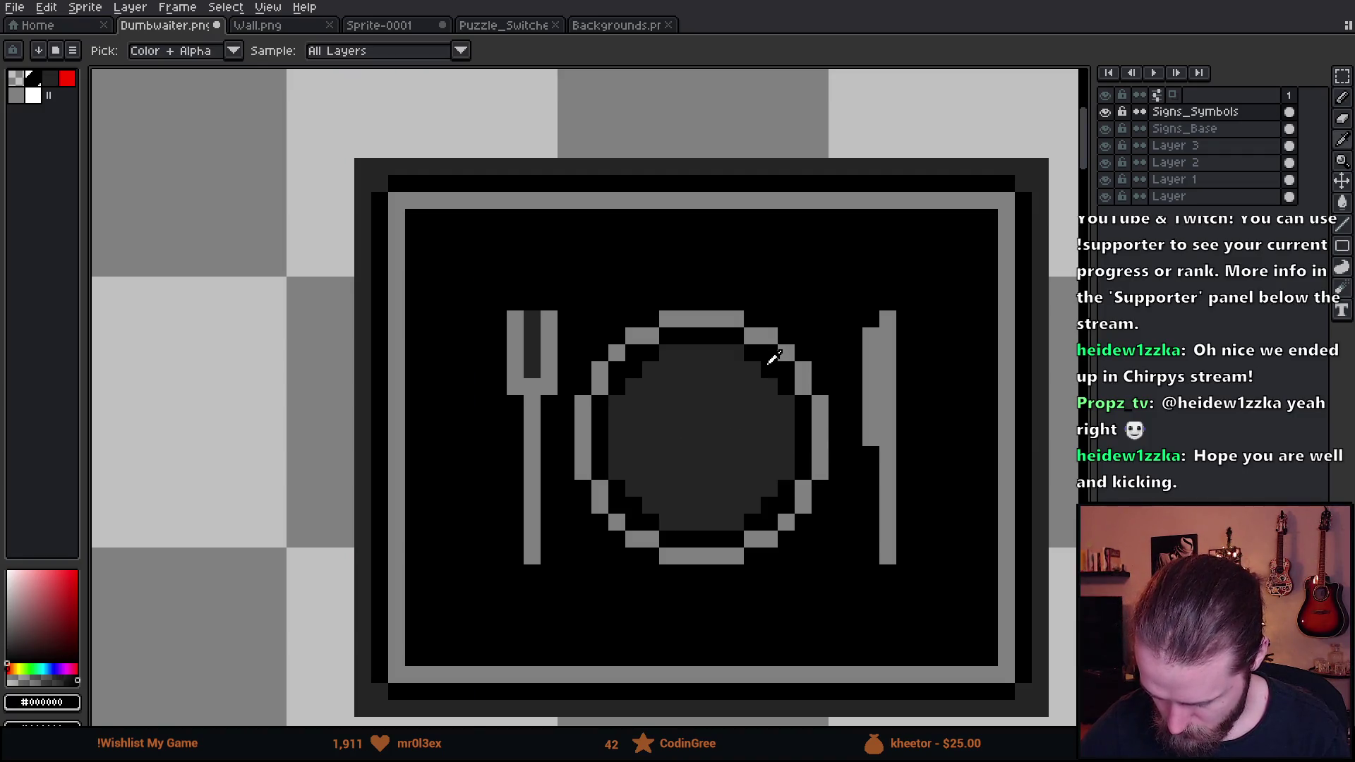
key(minus)
key(minus)
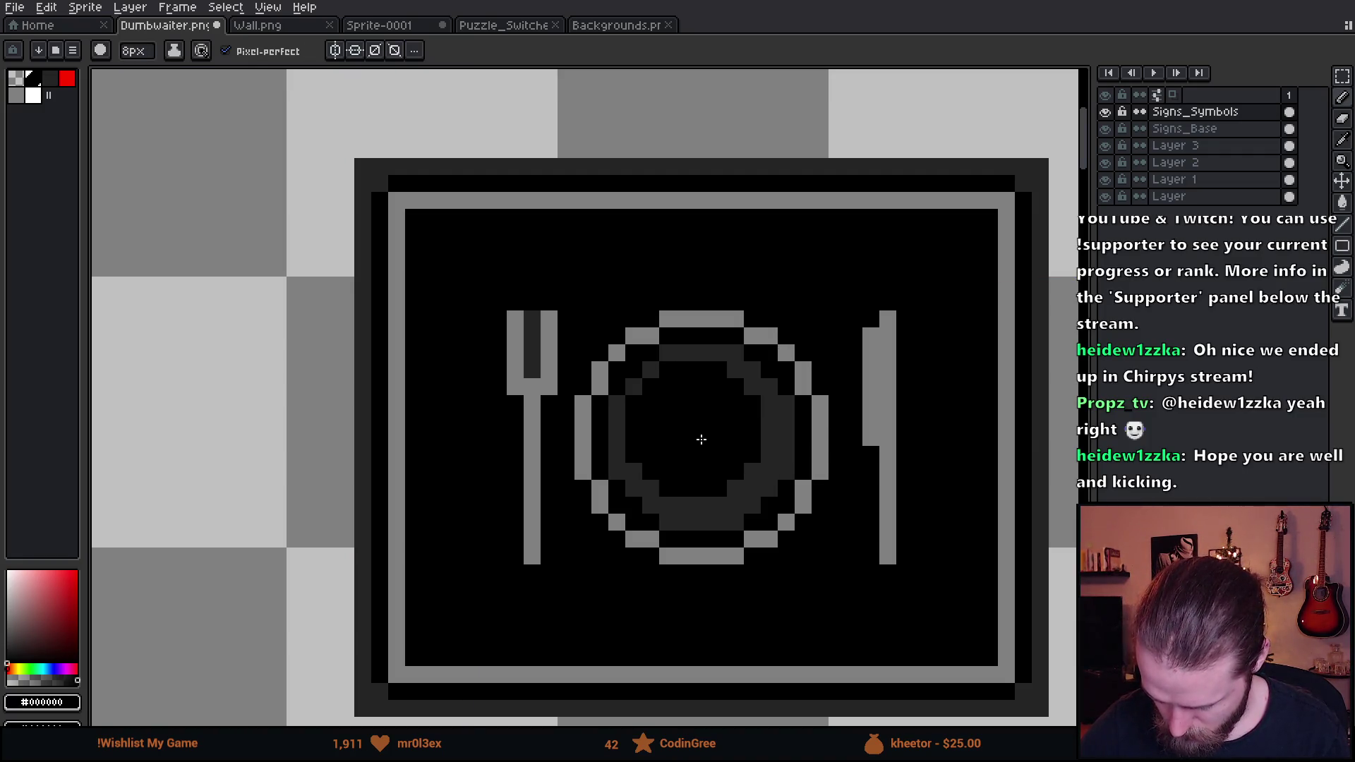
key(minus)
click(709, 450)
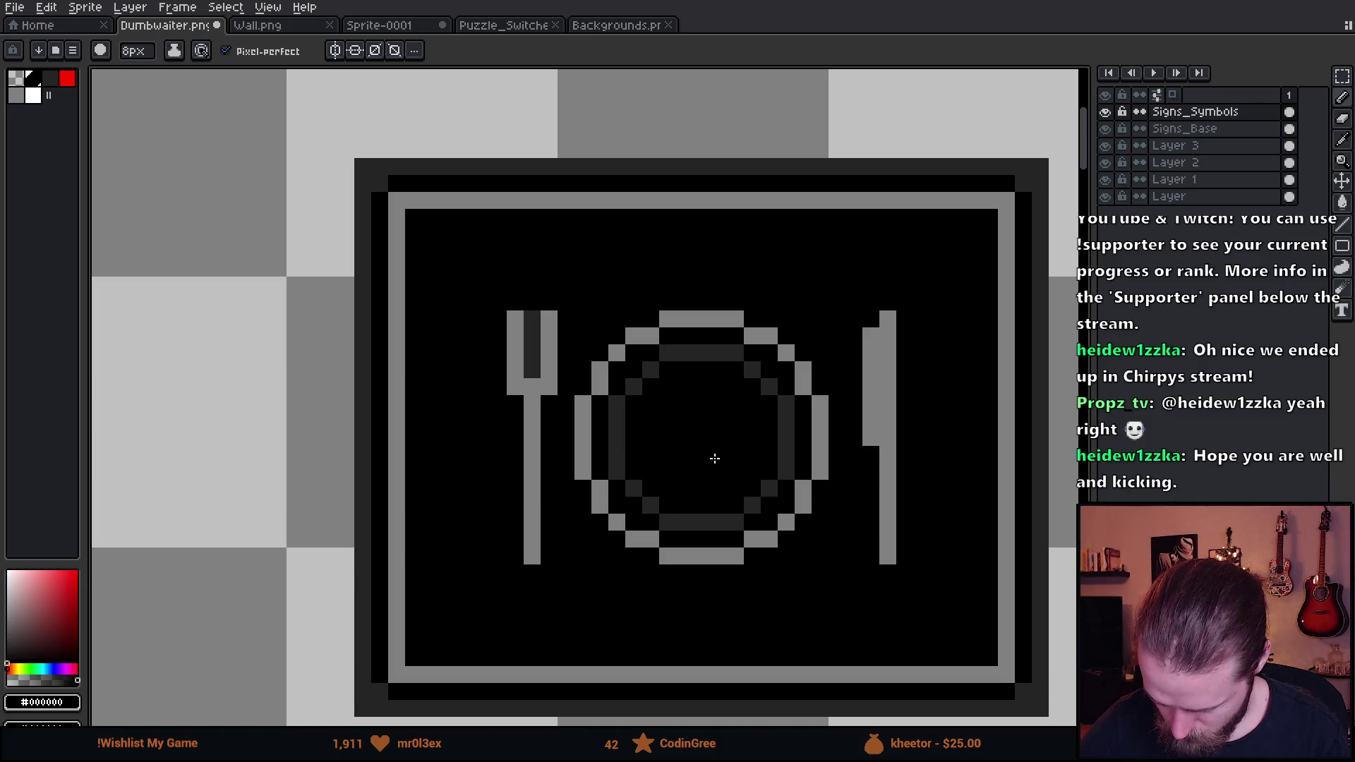
scroll(916, 526, down, 4)
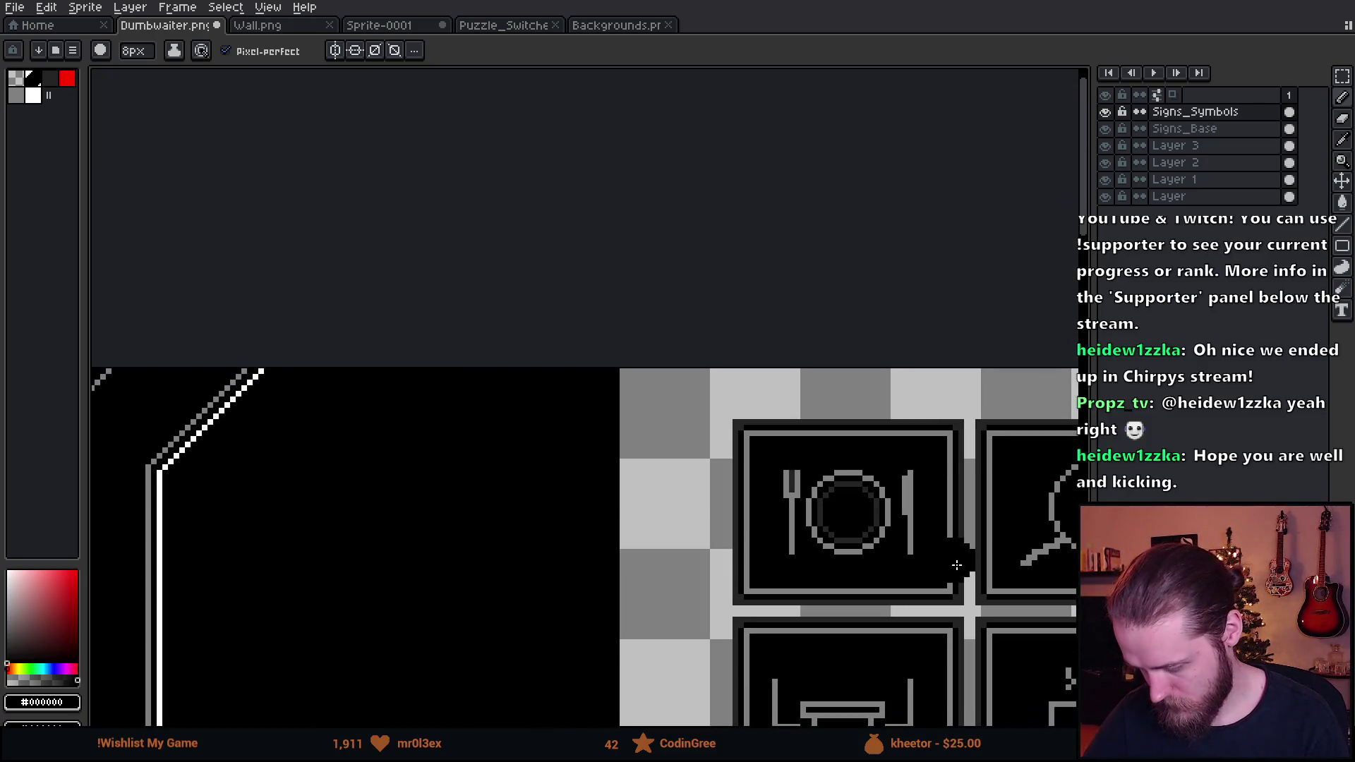
scroll(770, 454, up, 3)
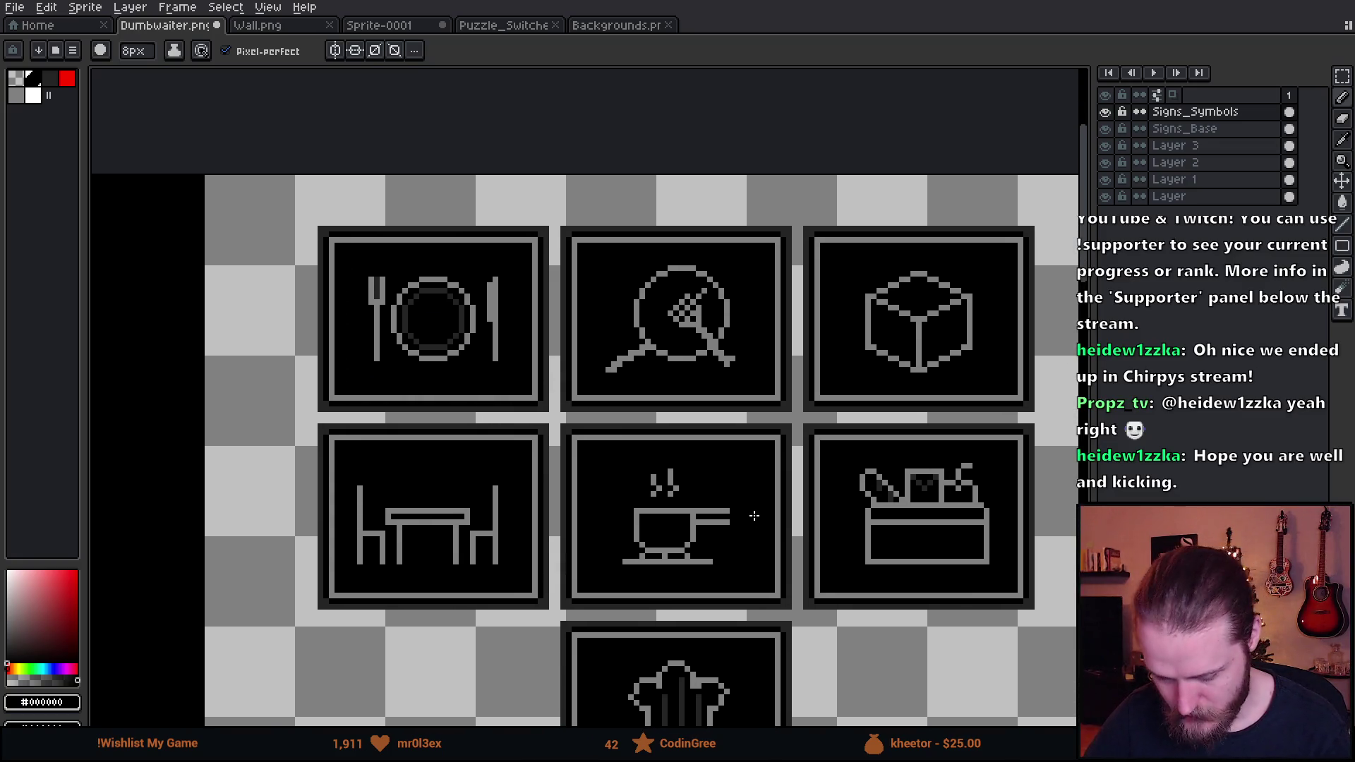
scroll(769, 423, down, 4)
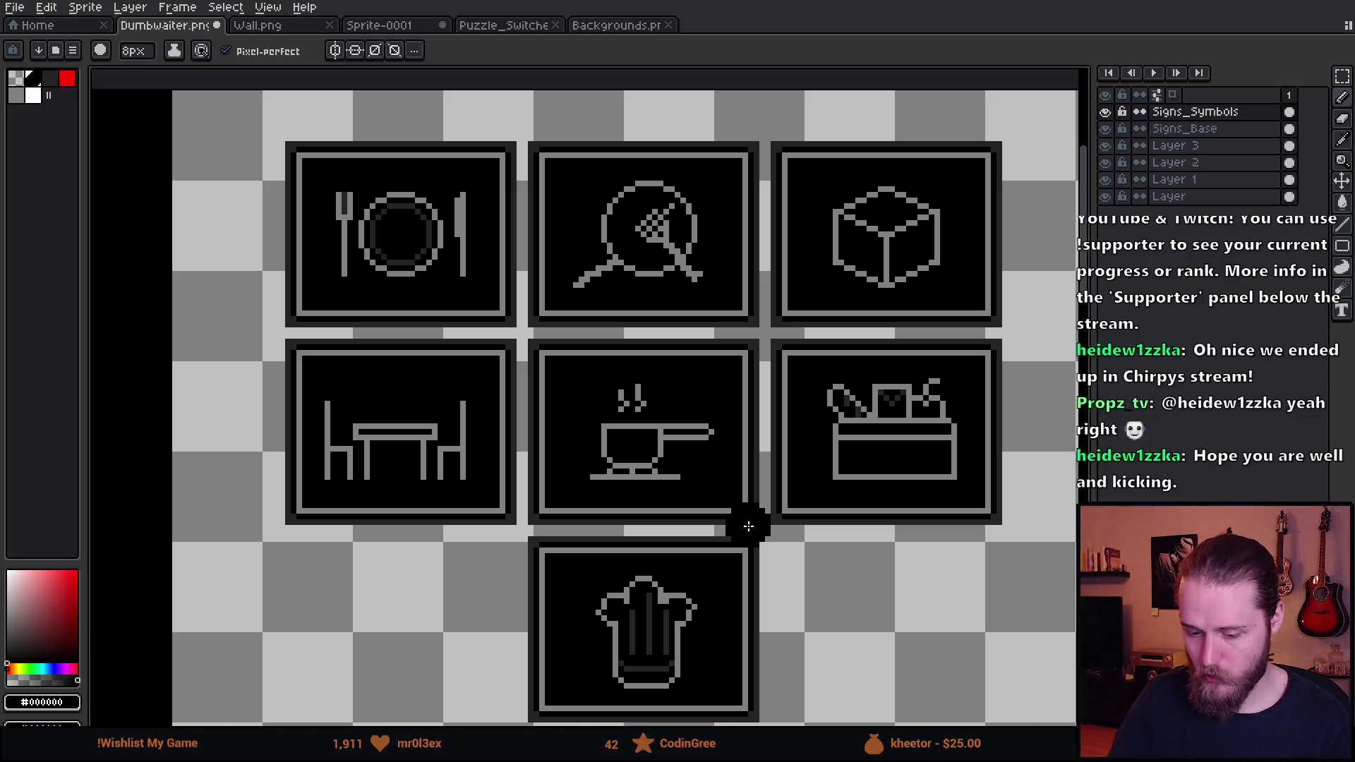
Mark the cup sign with a 1px red circle, then undo it
click(67, 78)
key(minus)
key(minus)
key(minus)
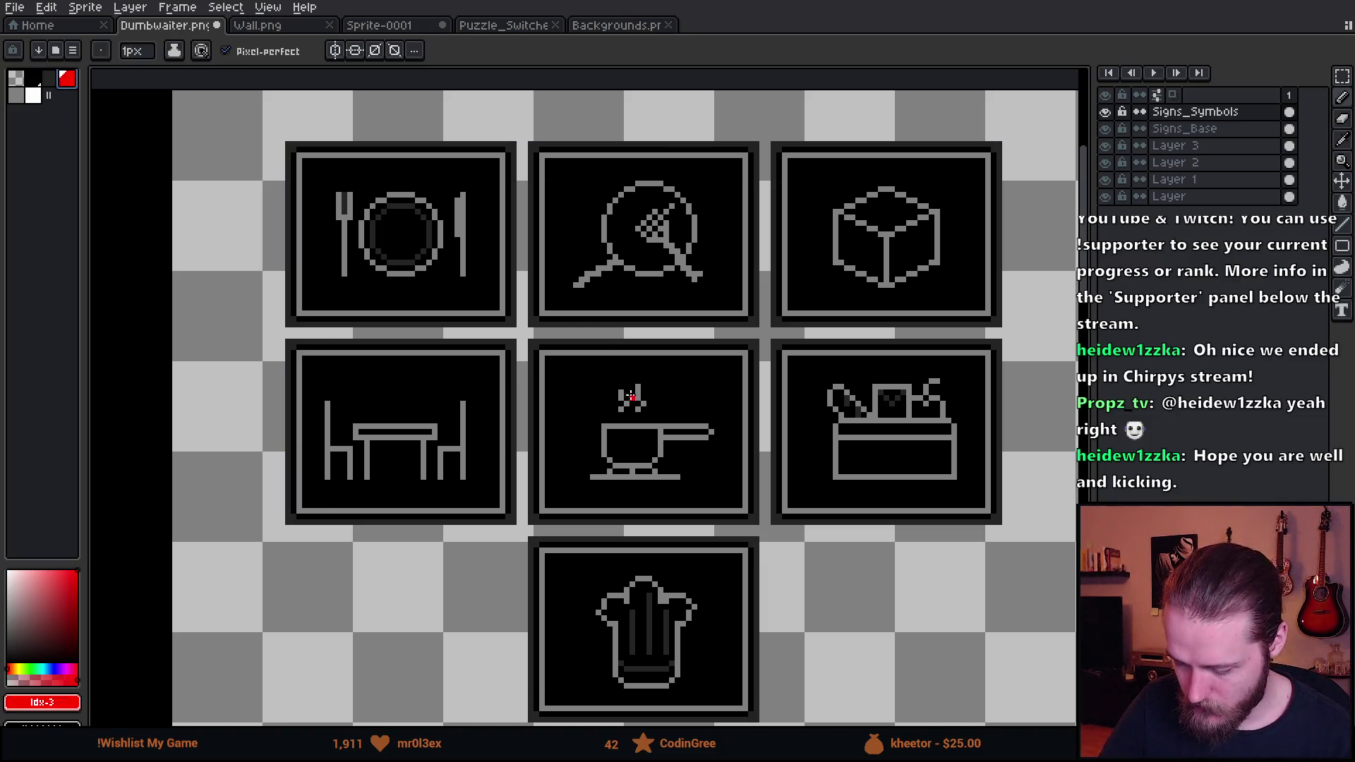
mouse_move(721, 368)
mouse_down()
mouse_move(611, 358)
mouse_move(723, 368)
mouse_up()
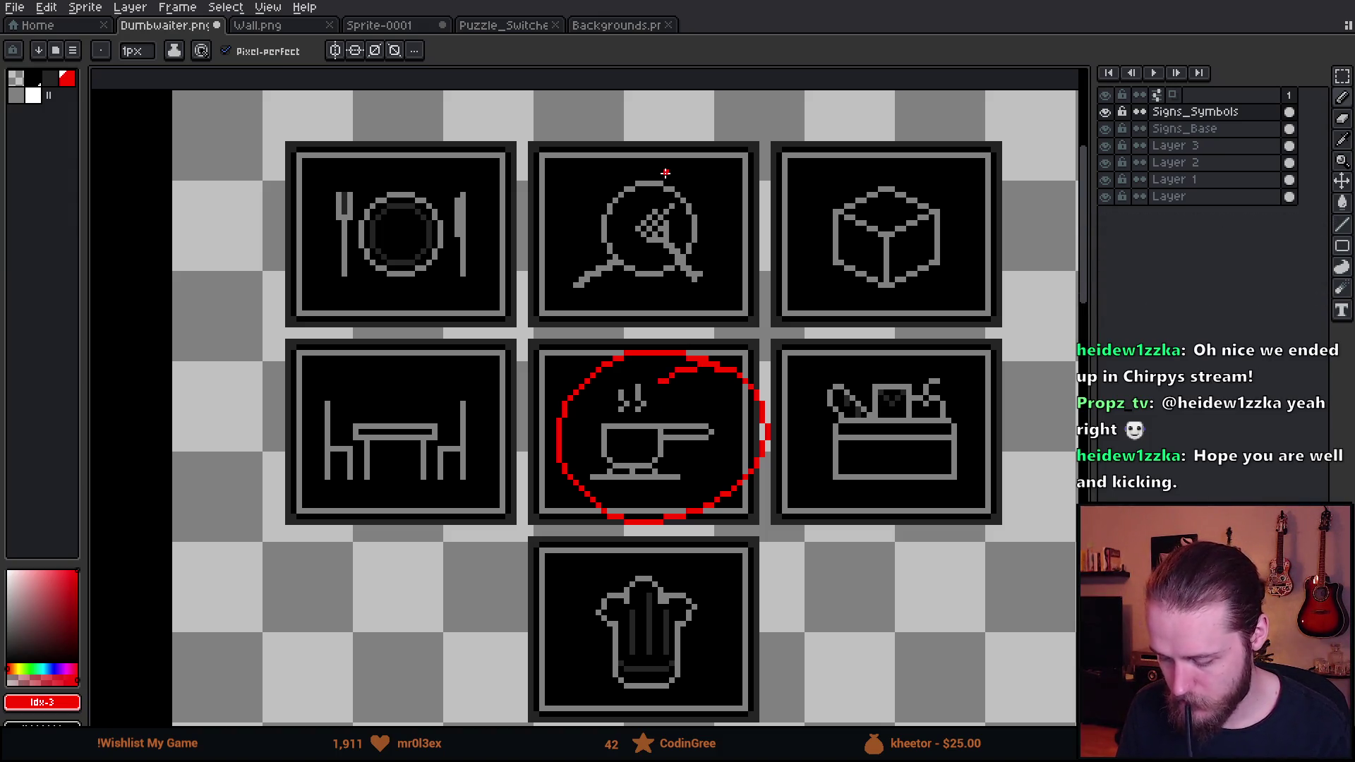
key(ctrl+z)
Marquee-select the cup with its steam and handle, erase it, then restore it
key(m)
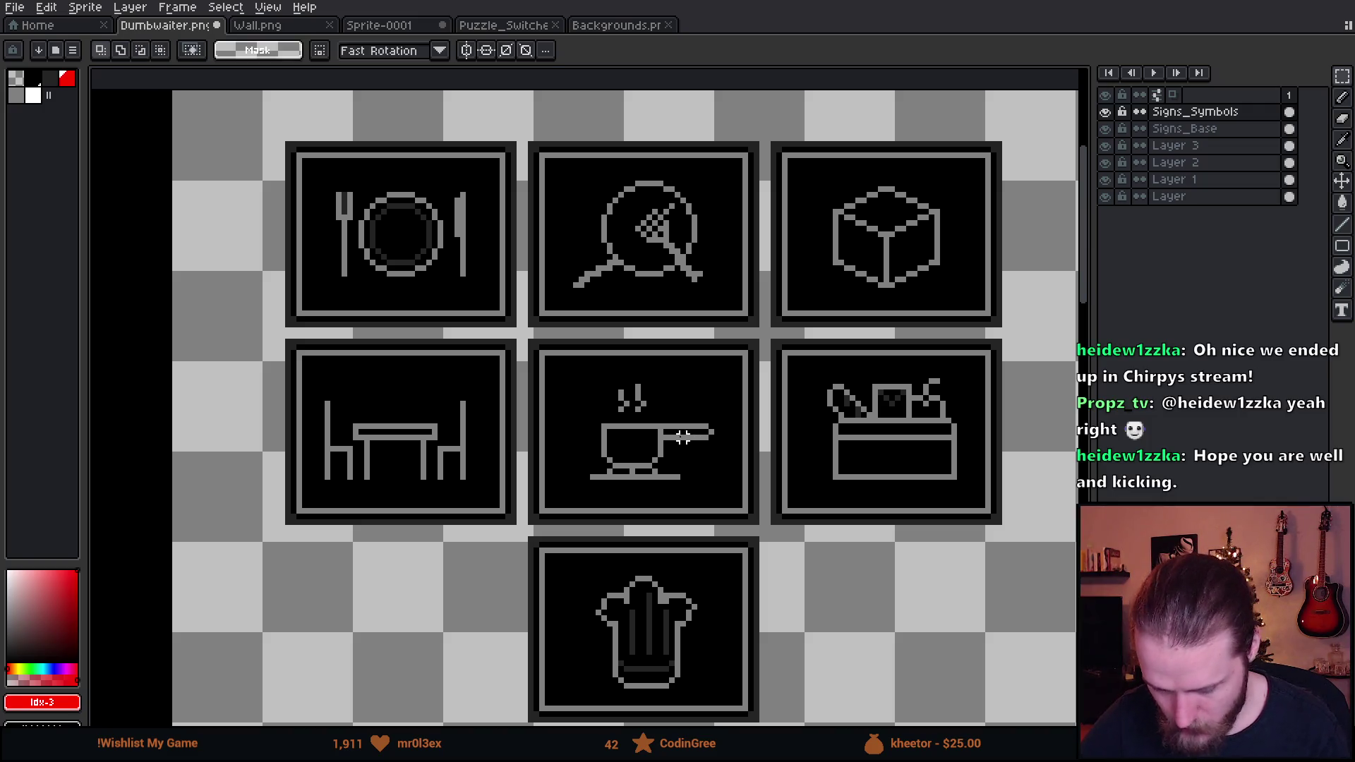
scroll(699, 444, up, 6)
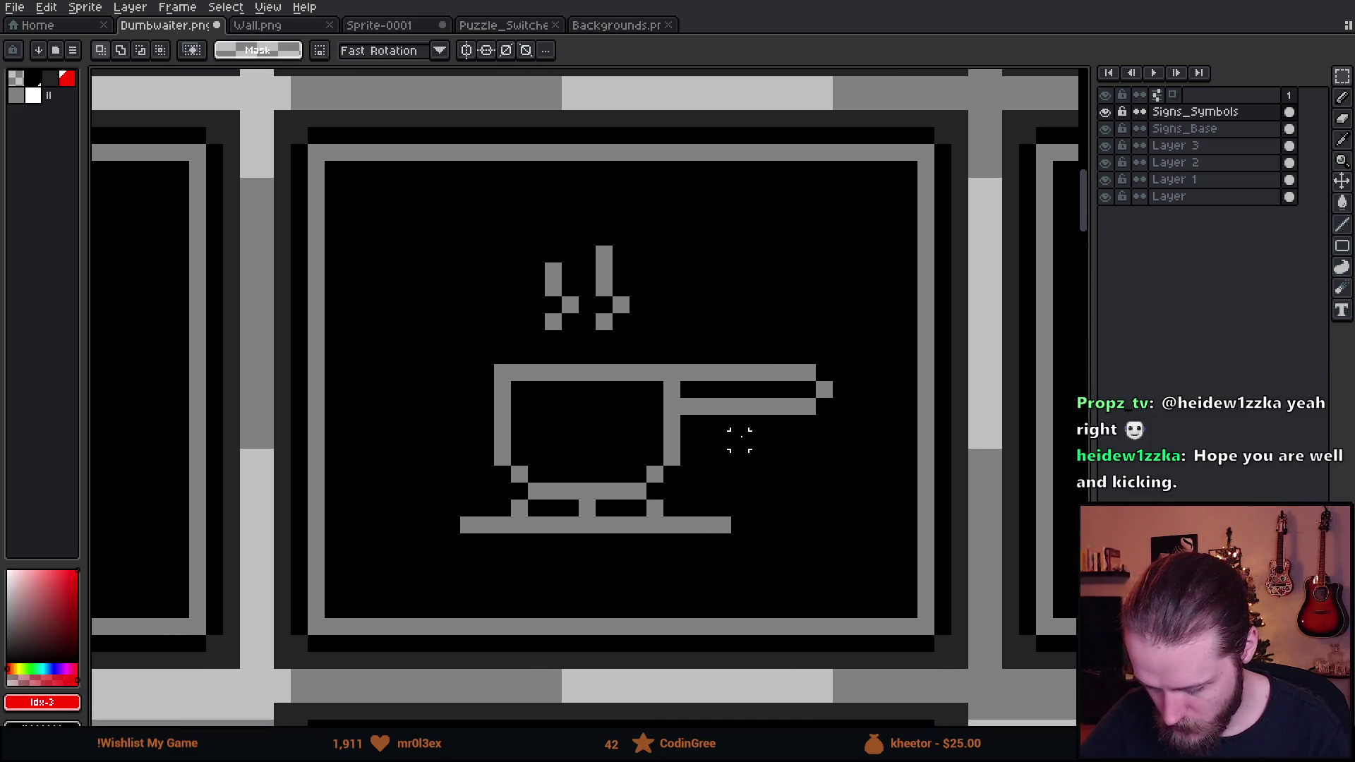
drag(375, 212, 817, 553)
mouse_move(816, 296)
mouse_down()
mouse_move(869, 400)
mouse_move(868, 517)
mouse_up()
key(Delete)
key(ctrl+z)
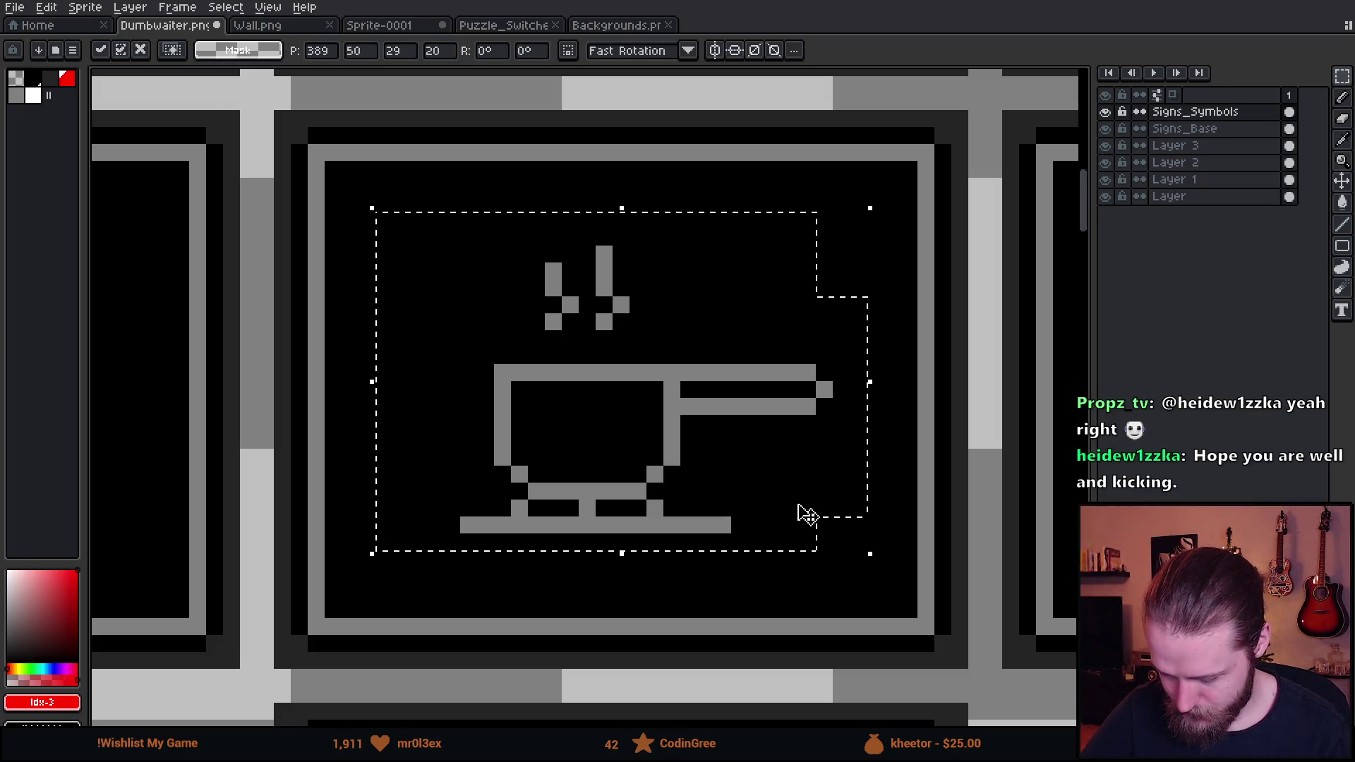
Clear the selection, then select and delete the chef hat in the bottom sign
scroll(815, 508, down, 3)
drag(849, 557, 780, 289)
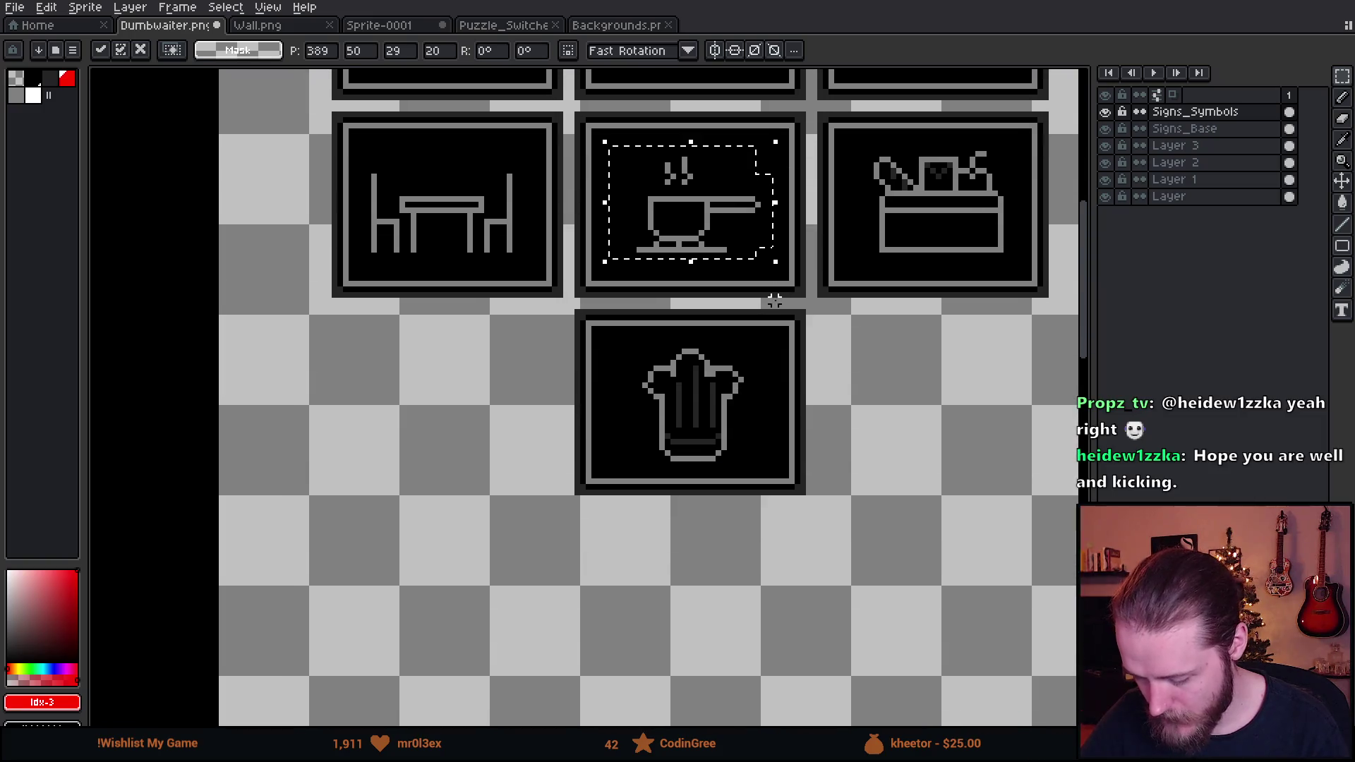
key(ctrl+d)
mouse_move(581, 327)
mouse_down()
mouse_move(793, 475)
mouse_move(804, 498)
mouse_up()
key(Delete)
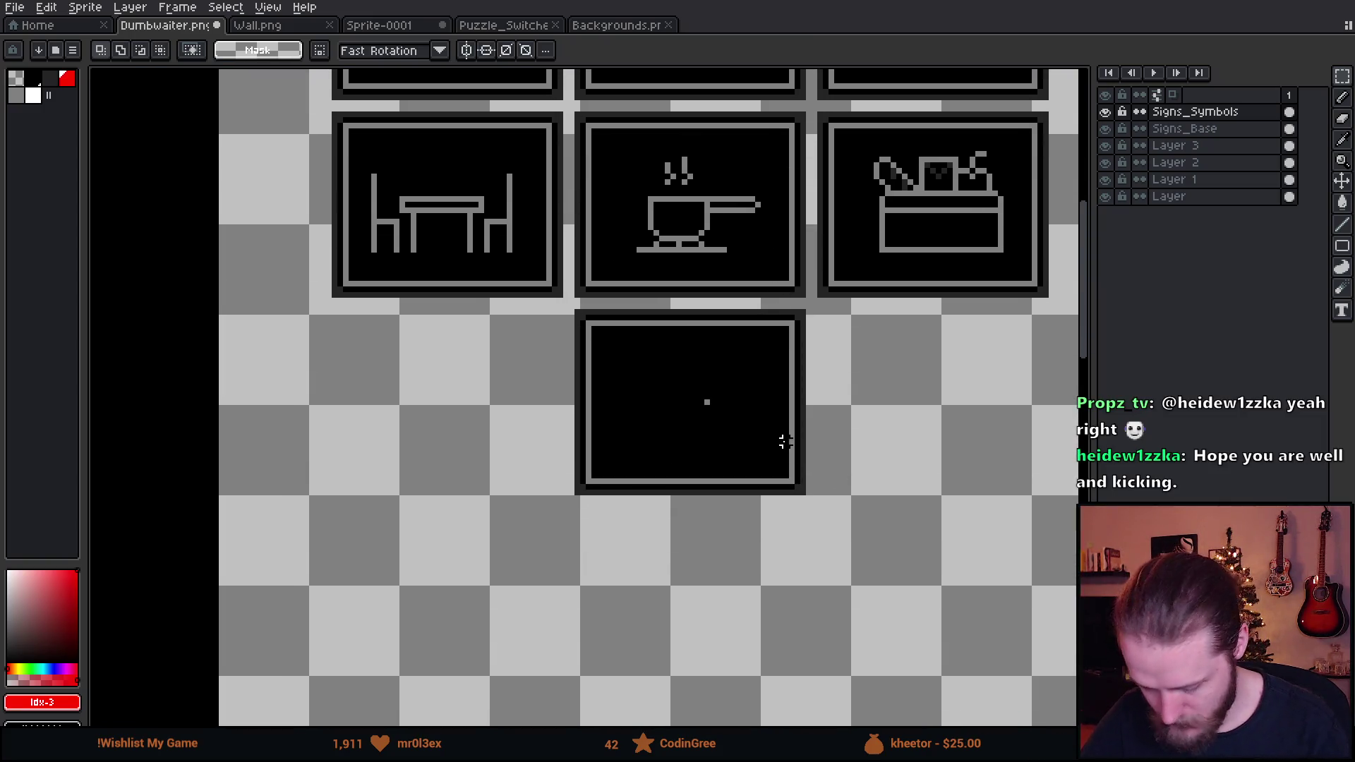
Paint over the stray dot in the empty sign black on the Signs_Base layer
click(1105, 129)
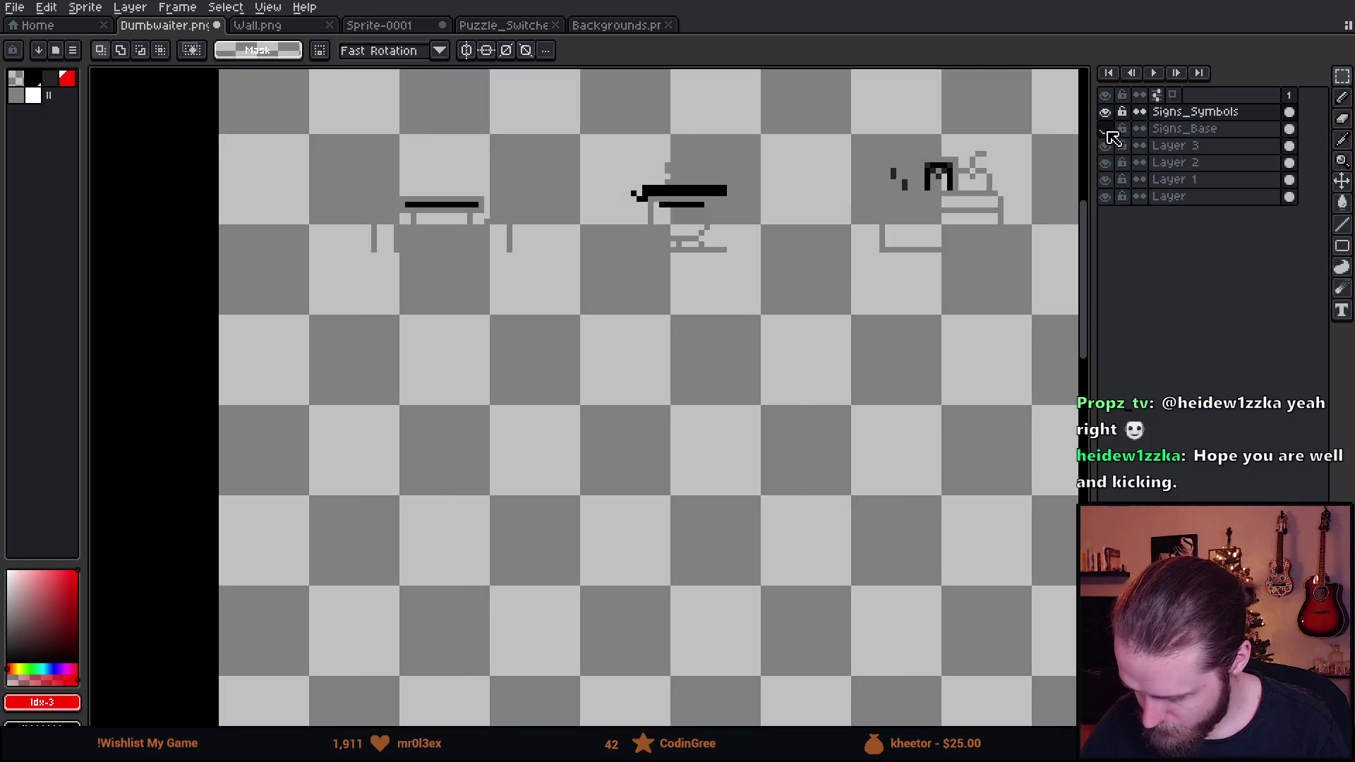
click(1105, 129)
click(1171, 128)
alt+click(762, 367)
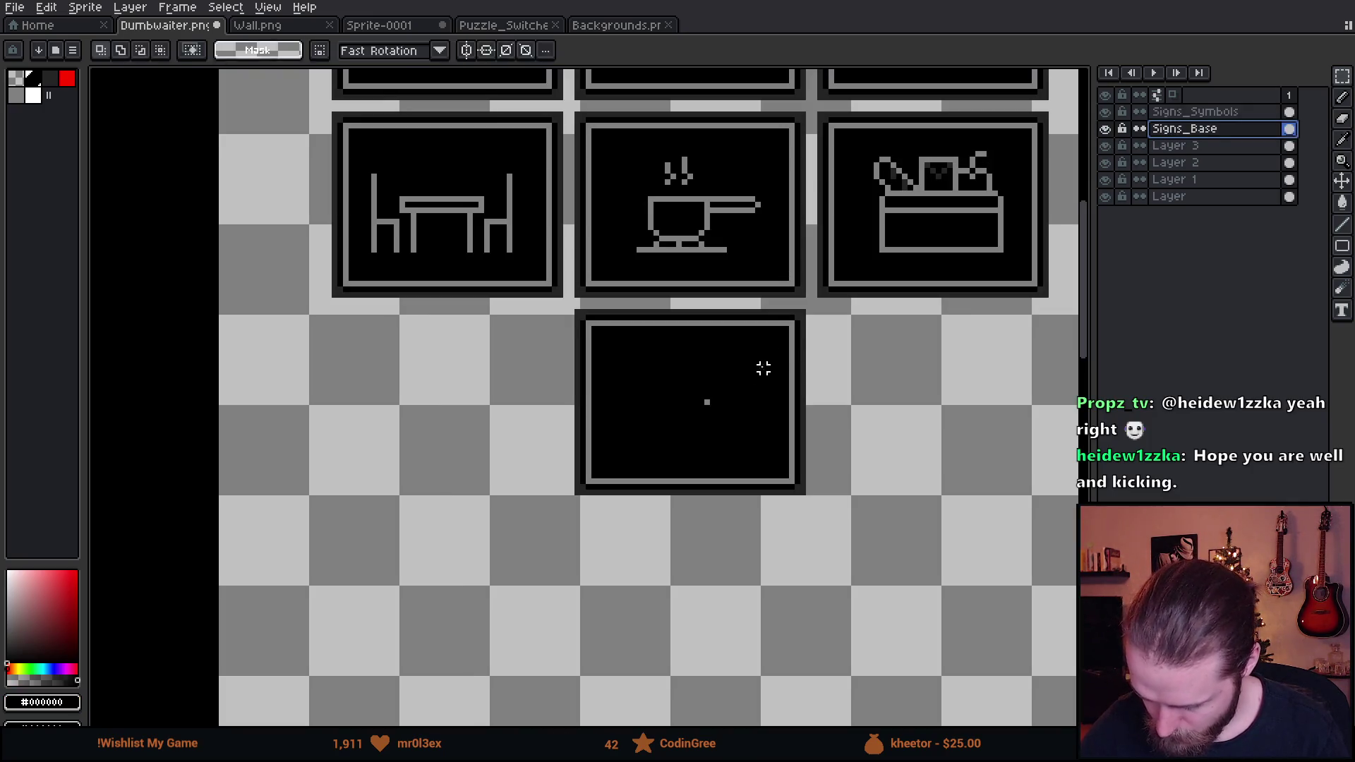
key(b)
click(707, 402)
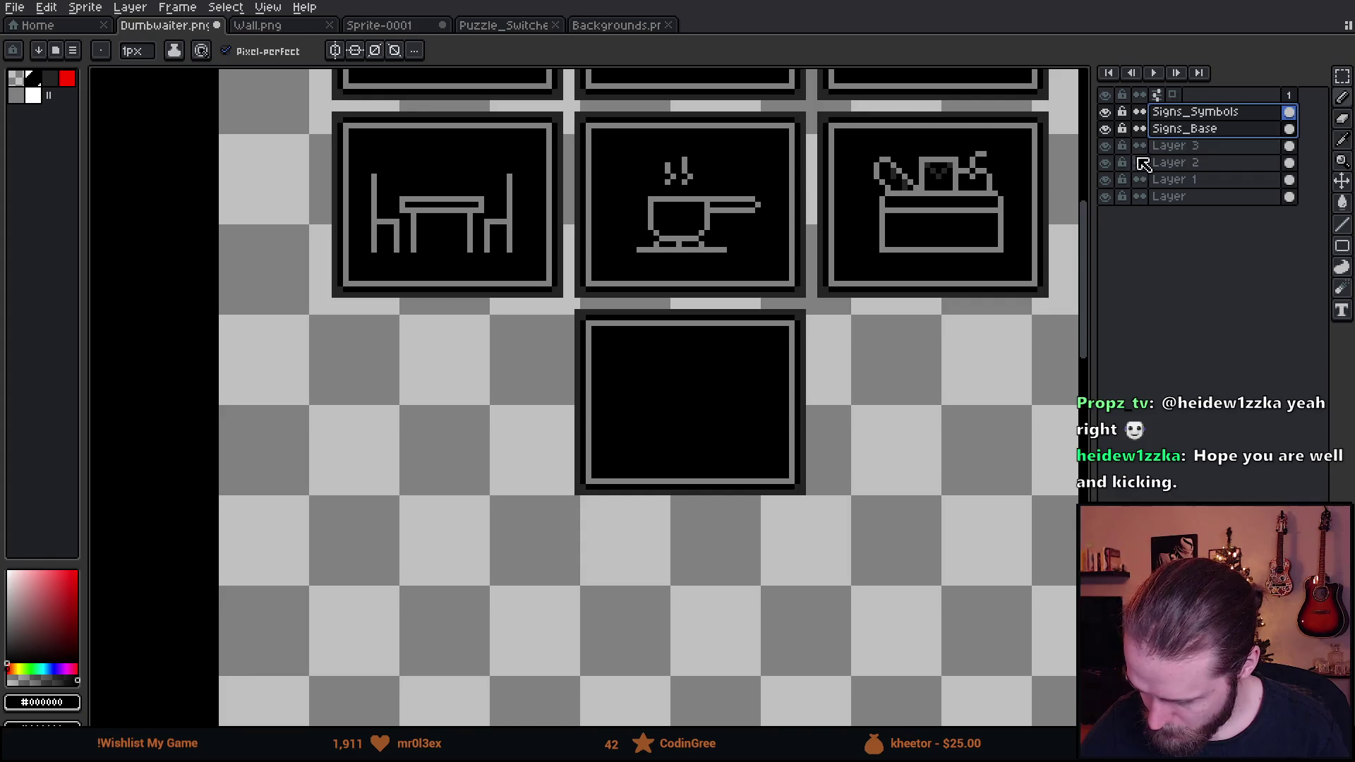
Paste the steaming cup on Signs_Symbols and drag it into the empty bottom sign
click(1200, 112)
key(v)
key(ctrl+v)
drag(698, 204, 706, 406)
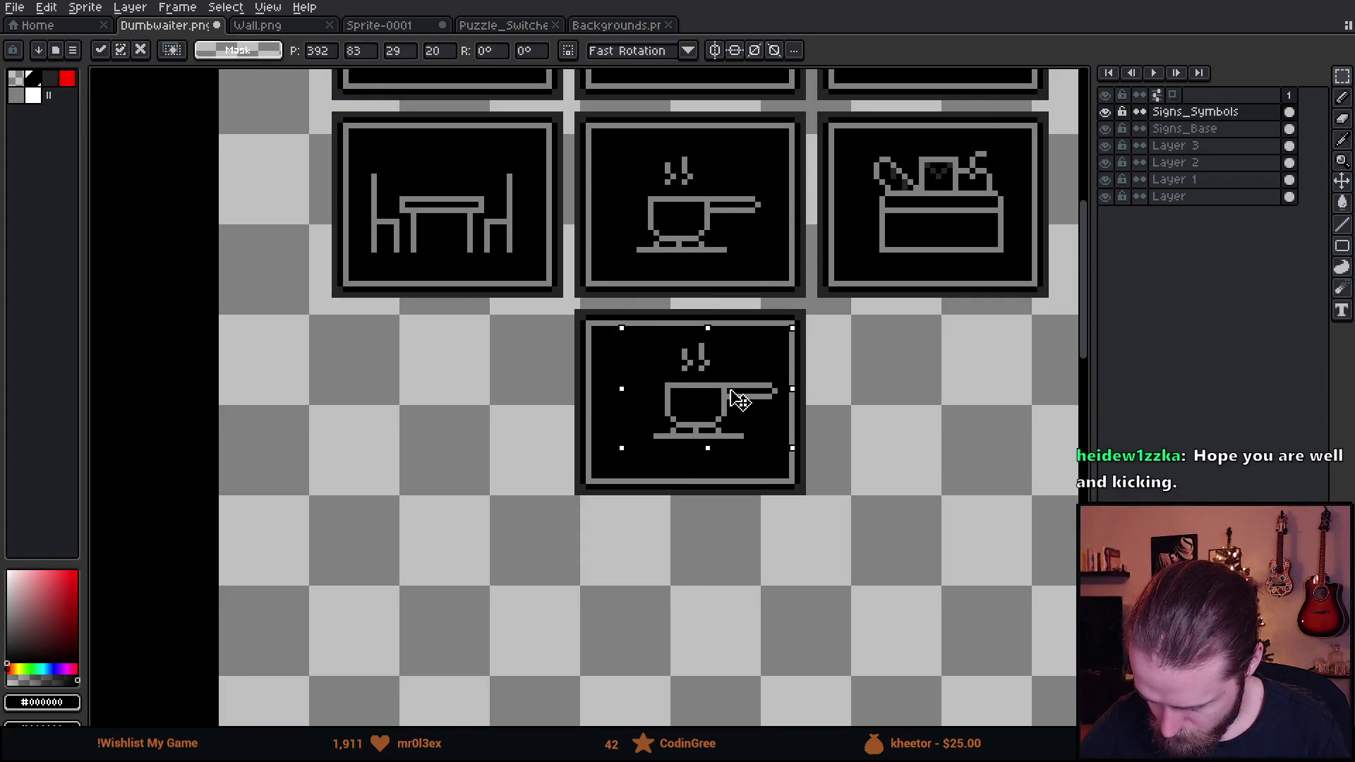
Commit the pasted cup and move the pan's rim and handle down a pixel
key(Return)
scroll(828, 444, up, 3)
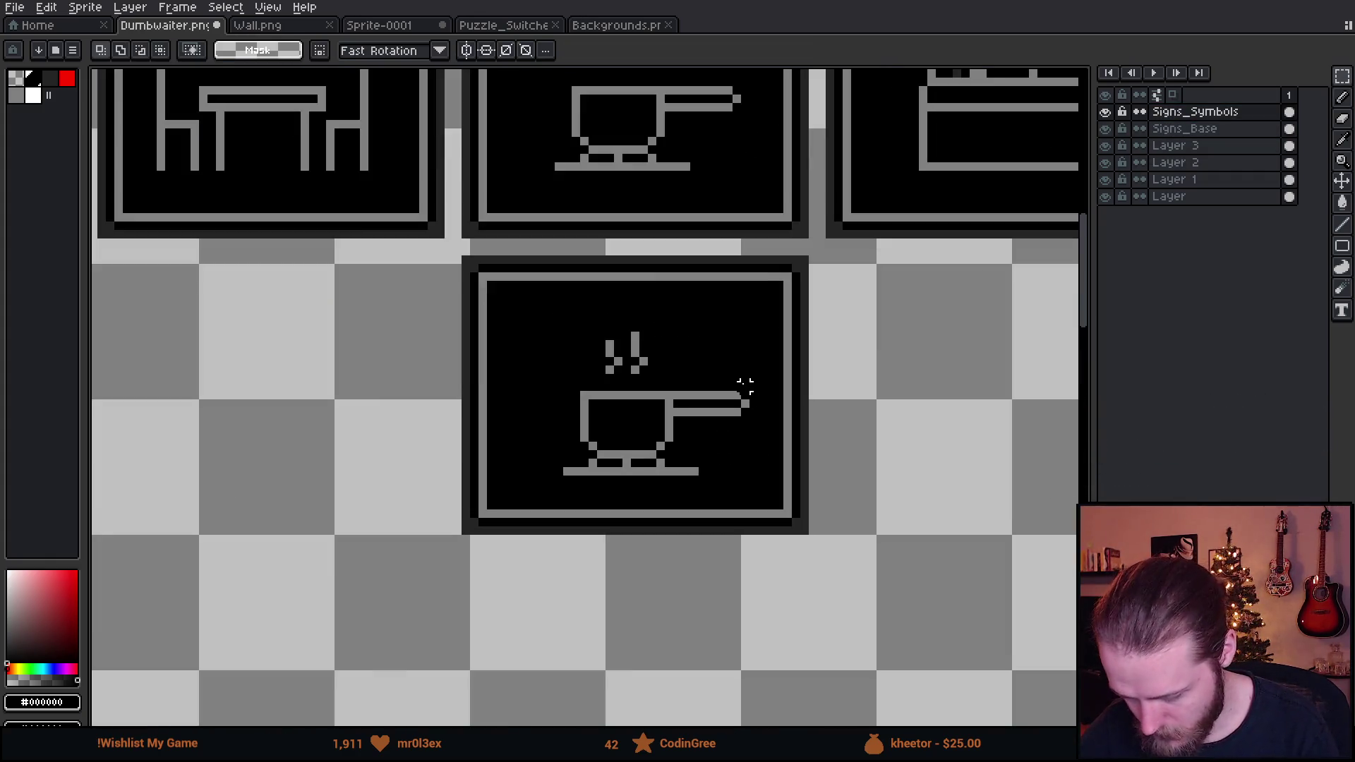
scroll(661, 455, left, 2)
mouse_move(452, 369)
mouse_down()
mouse_move(792, 463)
mouse_move(864, 460)
mouse_up()
drag(761, 436, 759, 469)
click(783, 328)
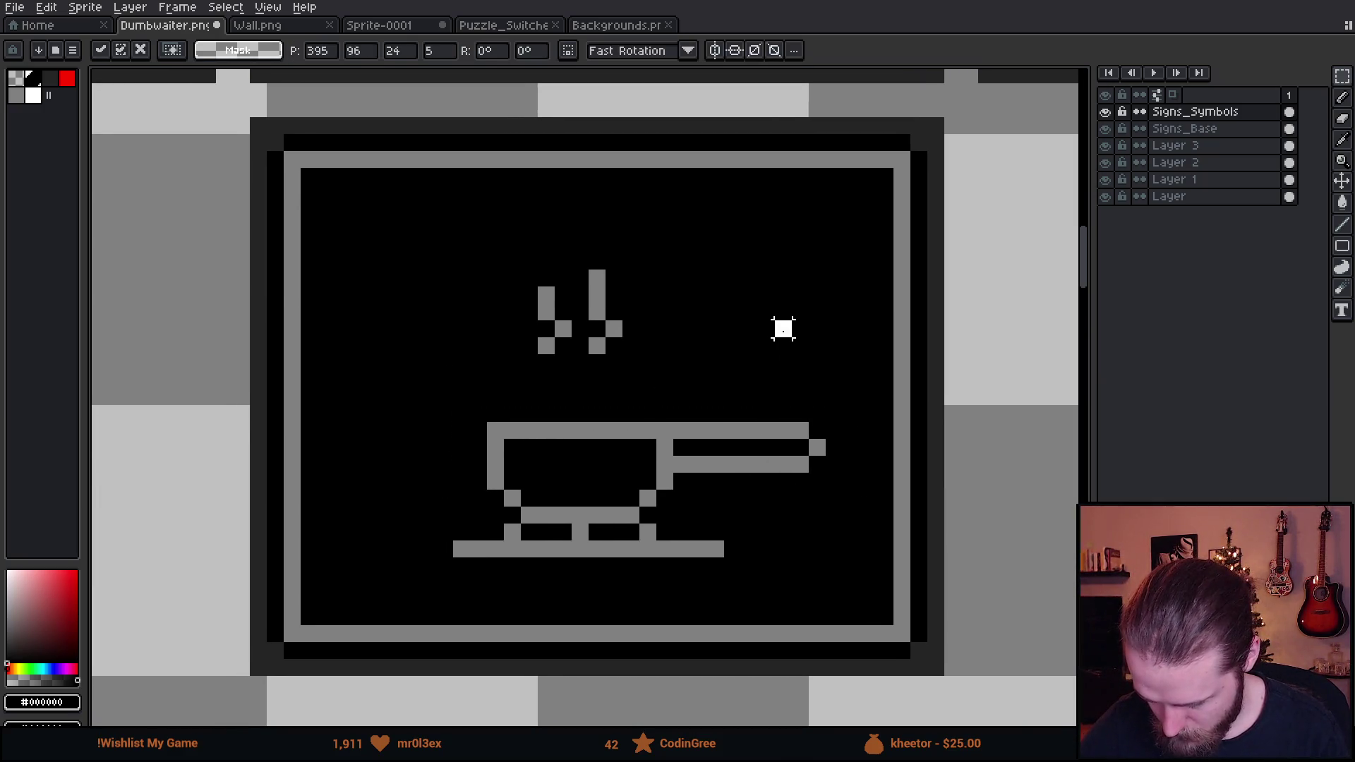
key(u)
drag(444, 395, 824, 455)
key(ctrl+z)
key(Down)
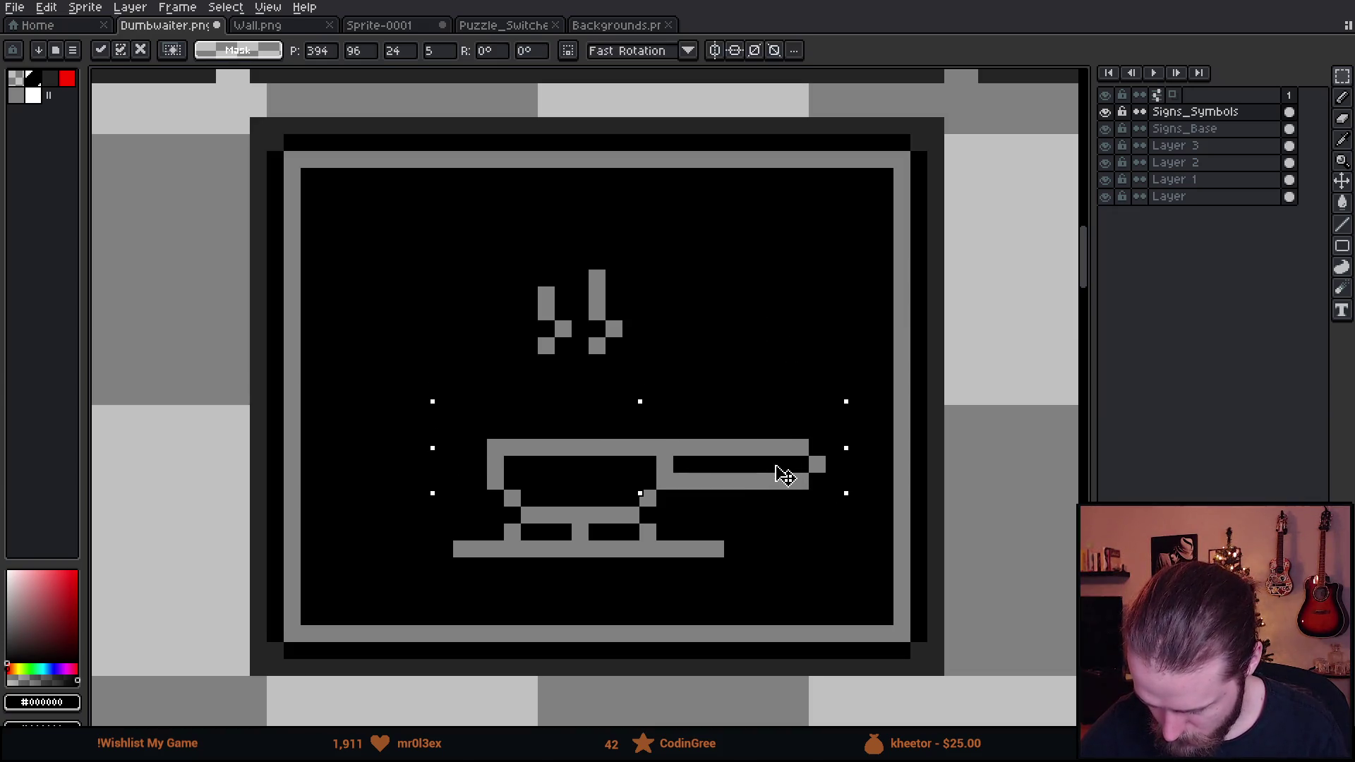
key(ctrl+d)
Stretch the pan body wider and shallower, then shift the handle two pixels left
mouse_move(445, 413)
mouse_down()
mouse_move(593, 523)
mouse_move(474, 501)
mouse_up()
drag(314, 457, 633, 464)
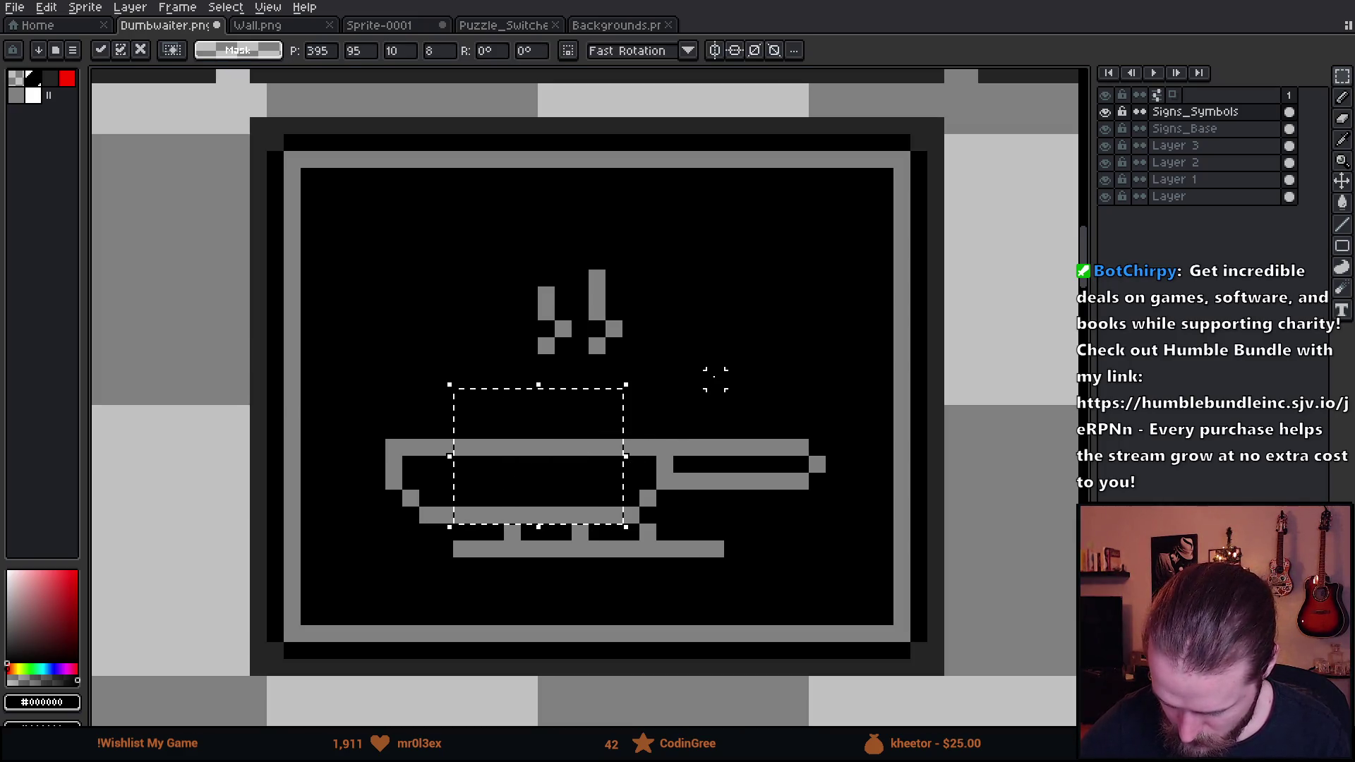
key(Return)
mouse_move(334, 387)
mouse_down()
mouse_move(712, 451)
mouse_move(833, 502)
mouse_move(789, 480)
mouse_up()
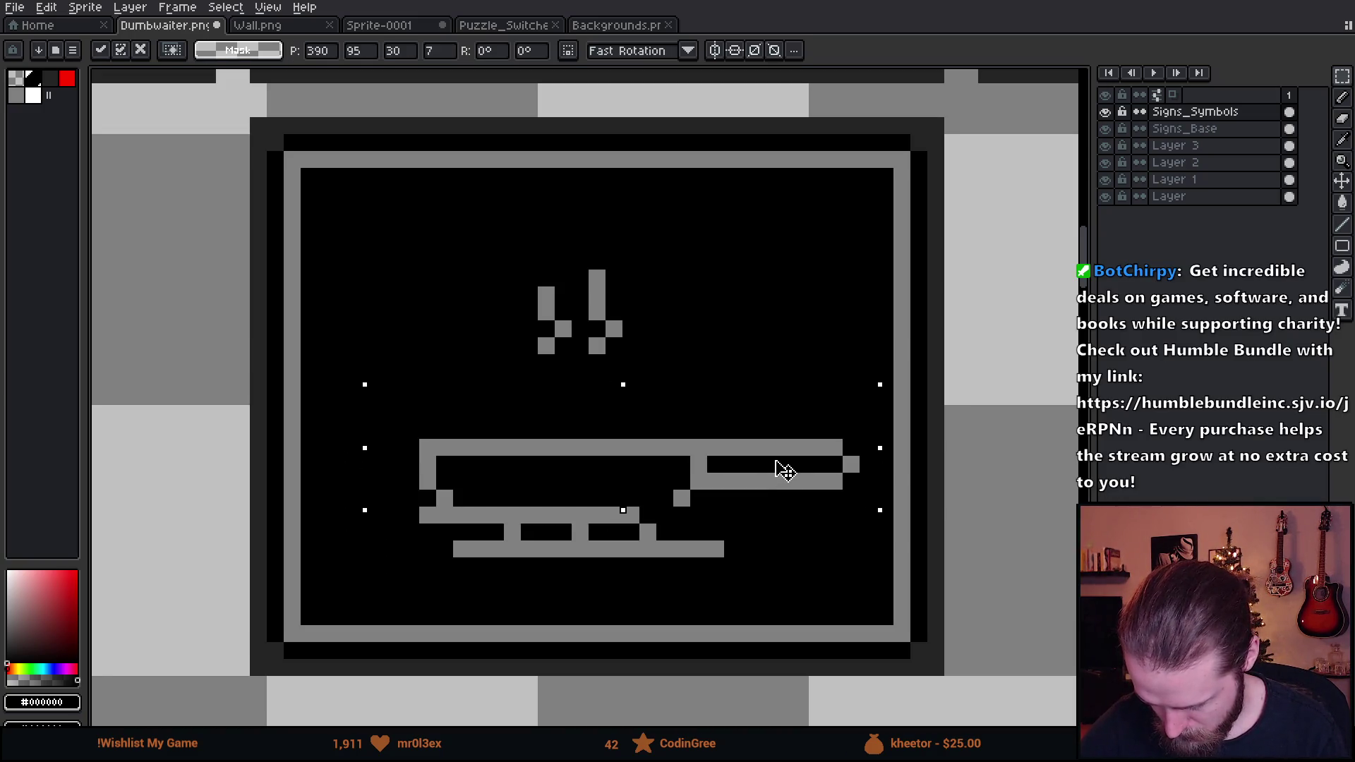
key(Escape)
mouse_move(421, 487)
mouse_down()
mouse_move(665, 500)
mouse_move(711, 455)
mouse_up()
key(ctrl+z)
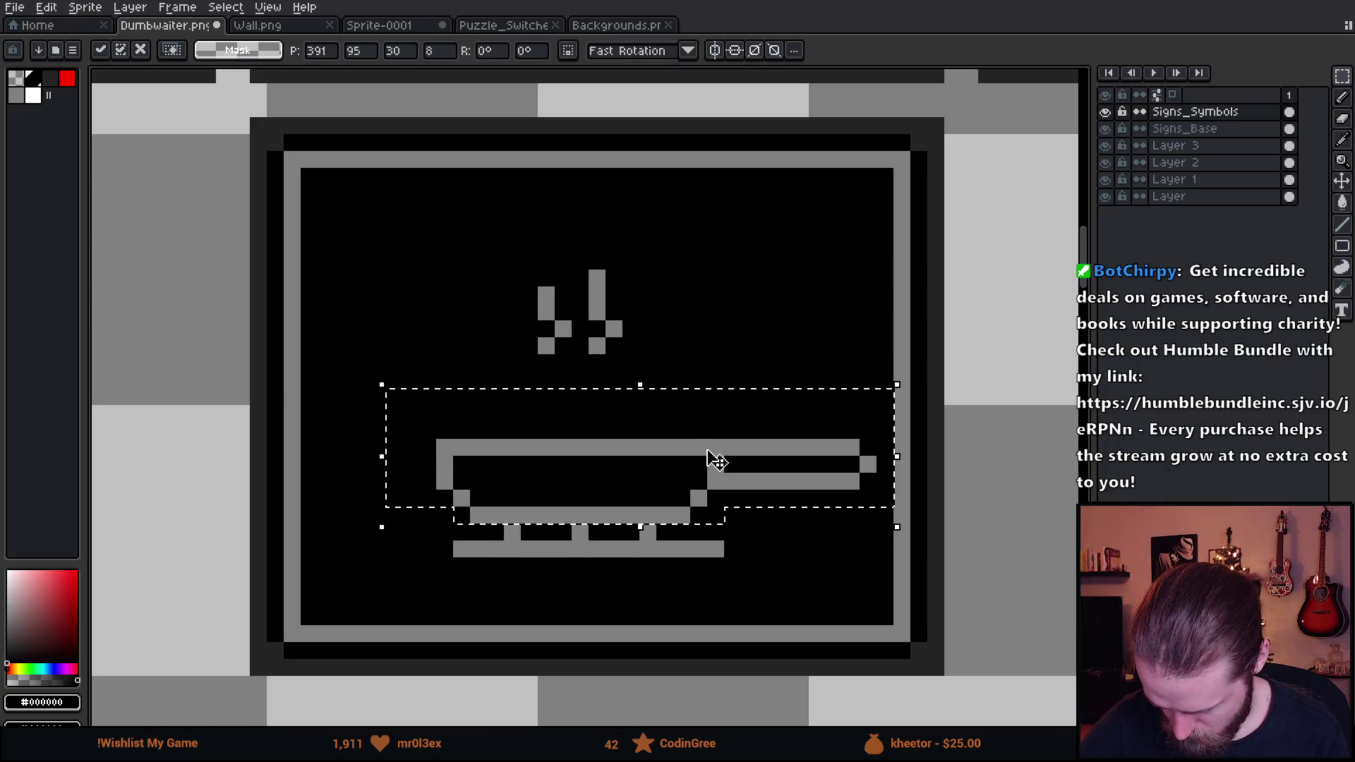
click(726, 342)
mouse_move(755, 404)
mouse_down()
mouse_move(880, 508)
mouse_move(811, 484)
mouse_up()
key(Return)
click(799, 315)
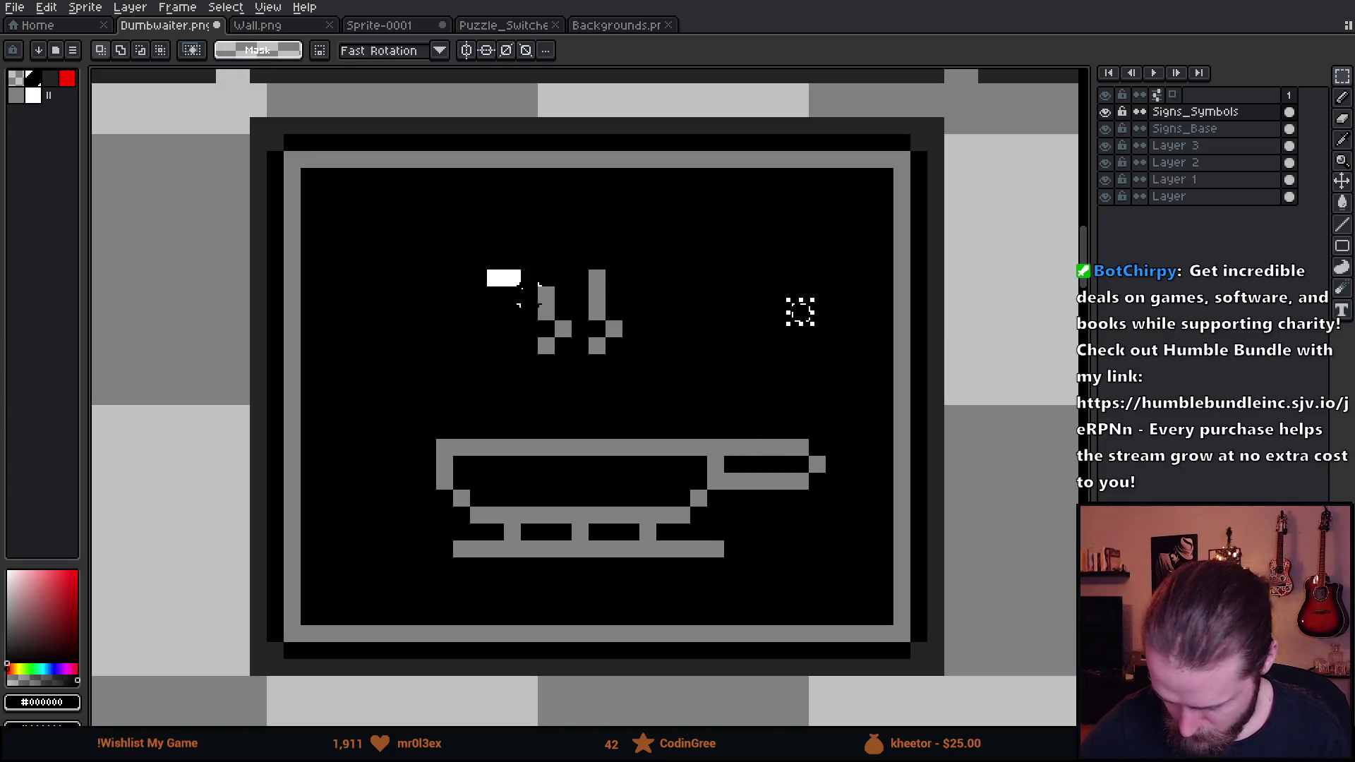
Move the steam wisps down closer to the pan
mouse_move(663, 367)
mouse_down()
mouse_move(626, 396)
mouse_move(635, 424)
mouse_move(665, 388)
mouse_move(619, 372)
mouse_up()
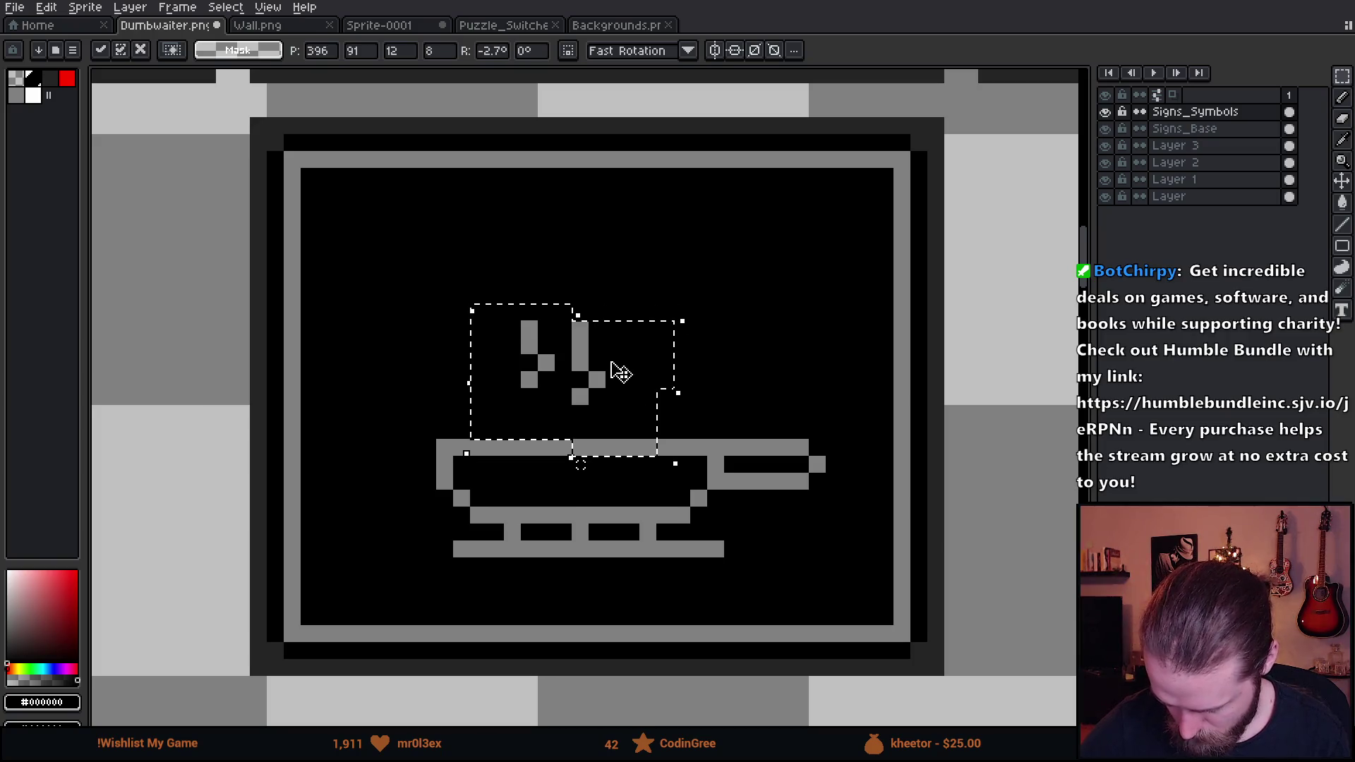
key(Escape)
key(ctrl+d)
drag(486, 235, 697, 381)
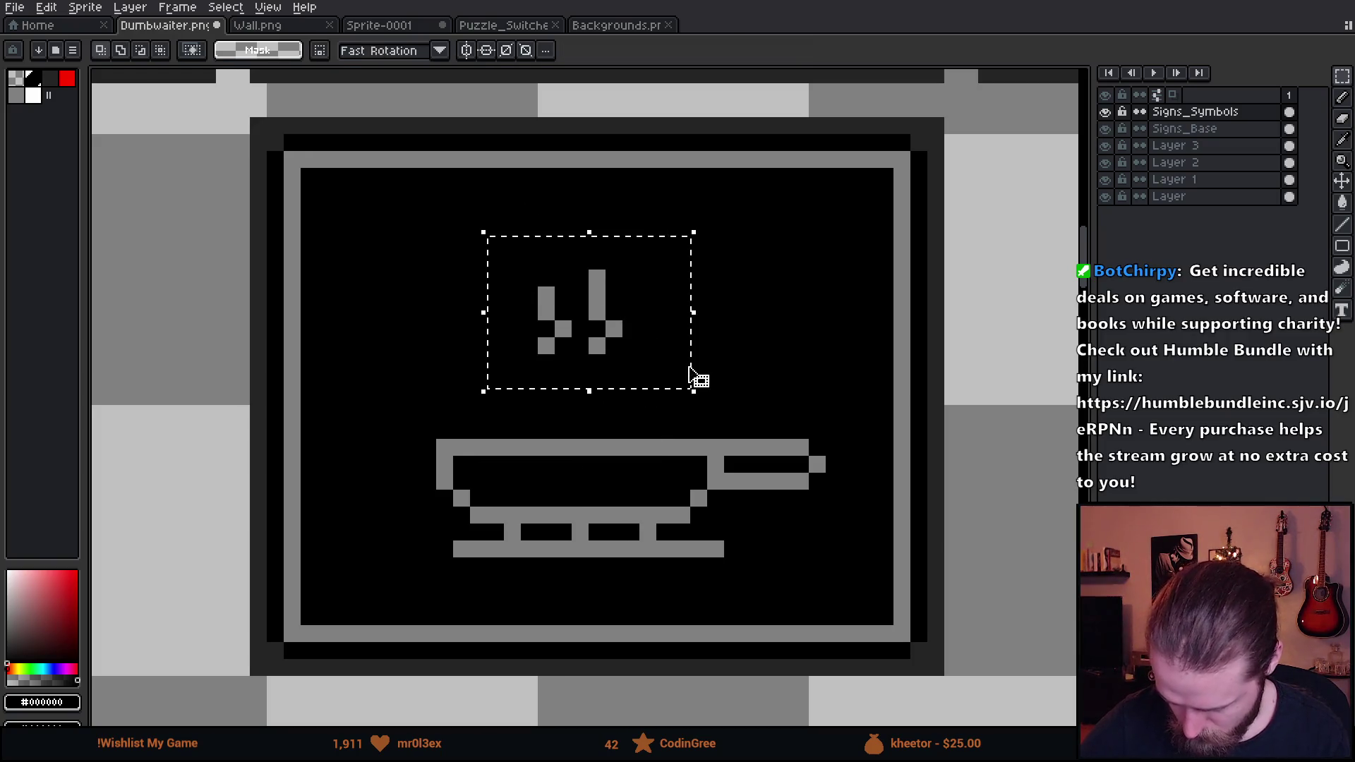
drag(631, 328, 613, 380)
click(734, 240)
Cut and paste a steam wisp to make three wisps, then settle their positions
mouse_move(470, 271)
mouse_down()
mouse_move(558, 410)
mouse_move(629, 414)
mouse_move(664, 390)
mouse_move(648, 385)
mouse_up()
key(Delete)
key(ctrl+v)
click(715, 328)
mouse_move(436, 281)
mouse_down()
mouse_move(558, 425)
mouse_move(526, 401)
mouse_move(529, 384)
mouse_up()
click(682, 328)
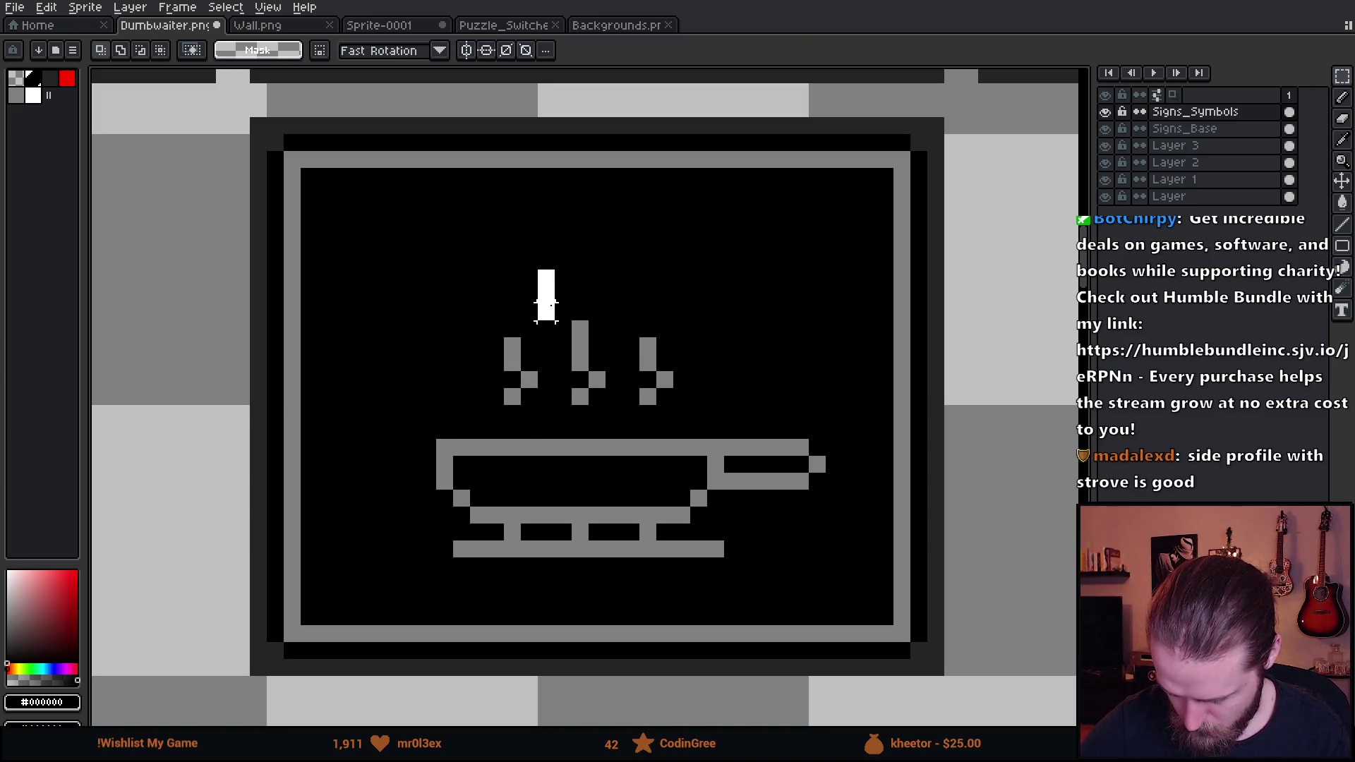
mouse_move(535, 270)
mouse_down()
mouse_move(614, 402)
mouse_move(599, 387)
mouse_up()
click(664, 261)
Add grey pixels atop the middle steam wisp and at the handle's tip
key(b)
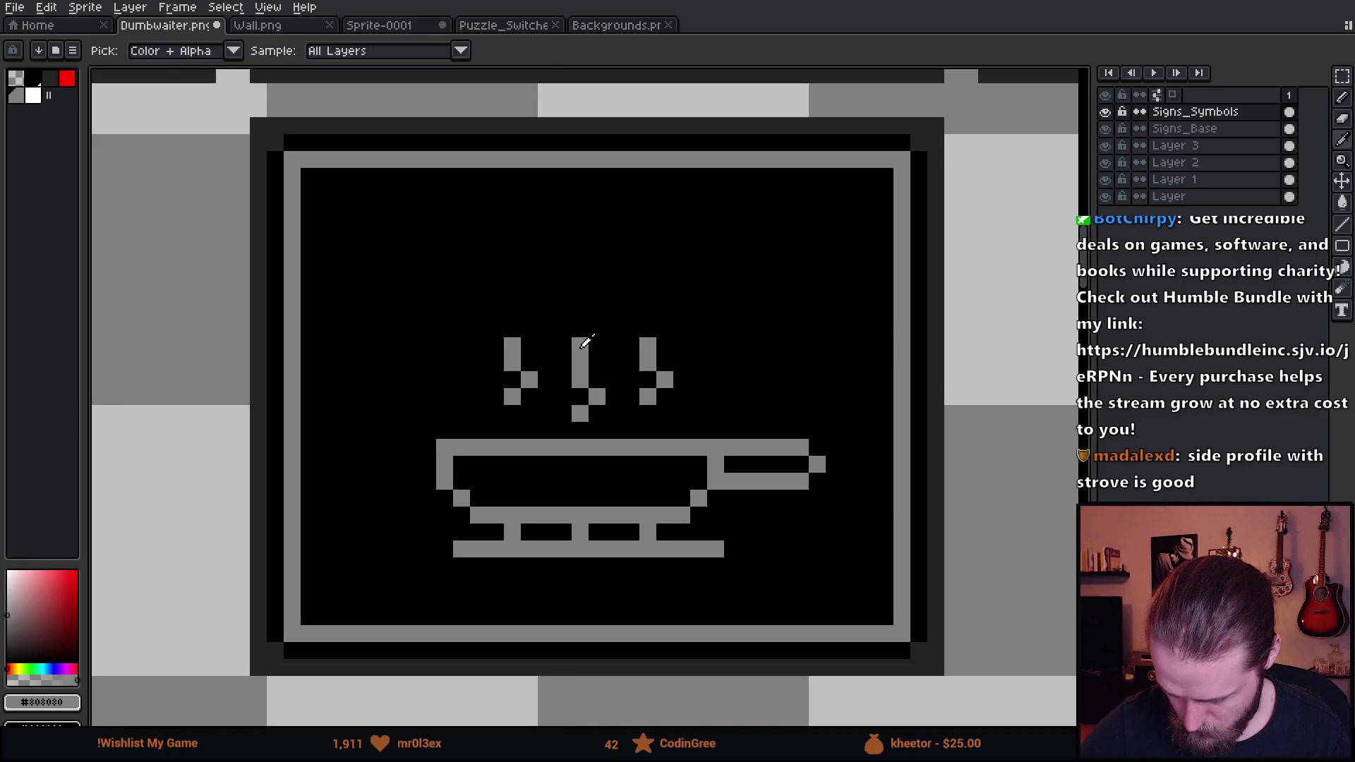
alt+click(580, 353)
click(578, 323)
click(802, 429)
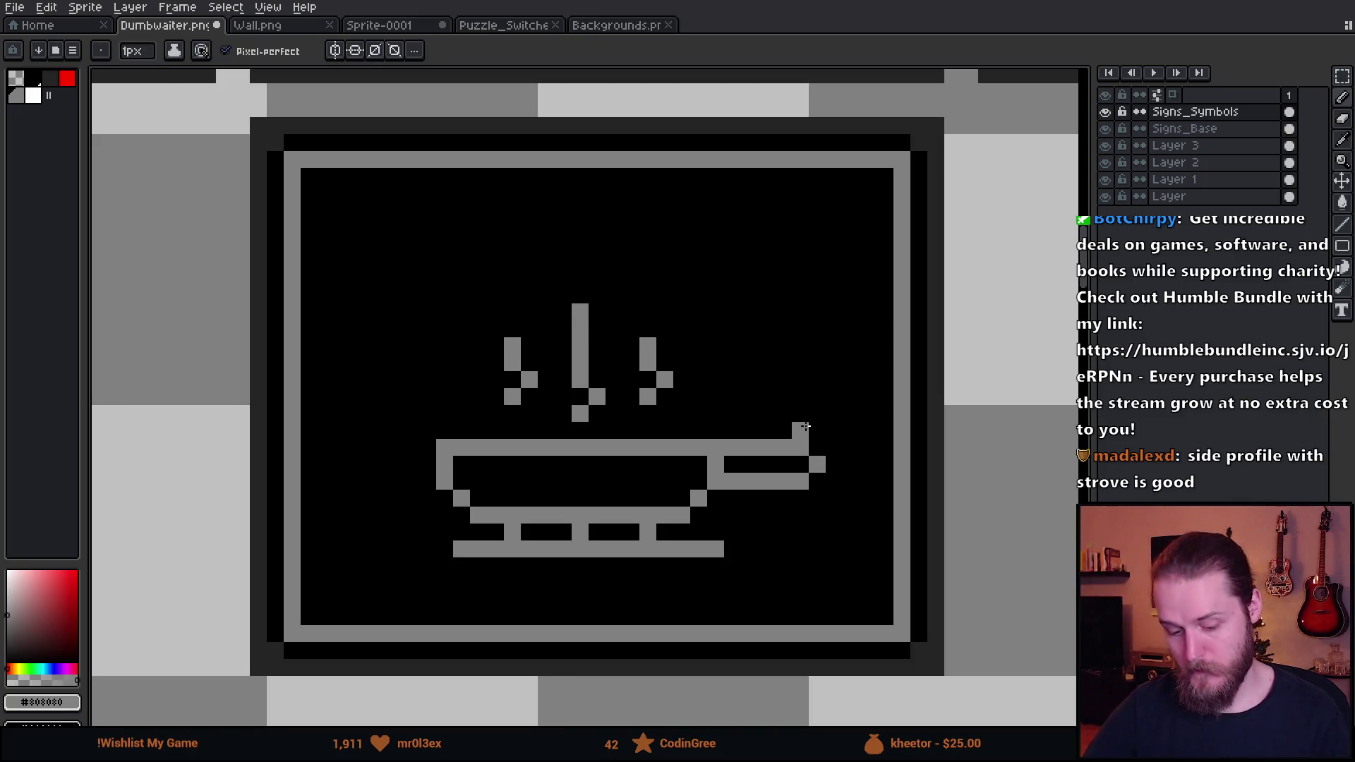
scroll(805, 427, down, 4)
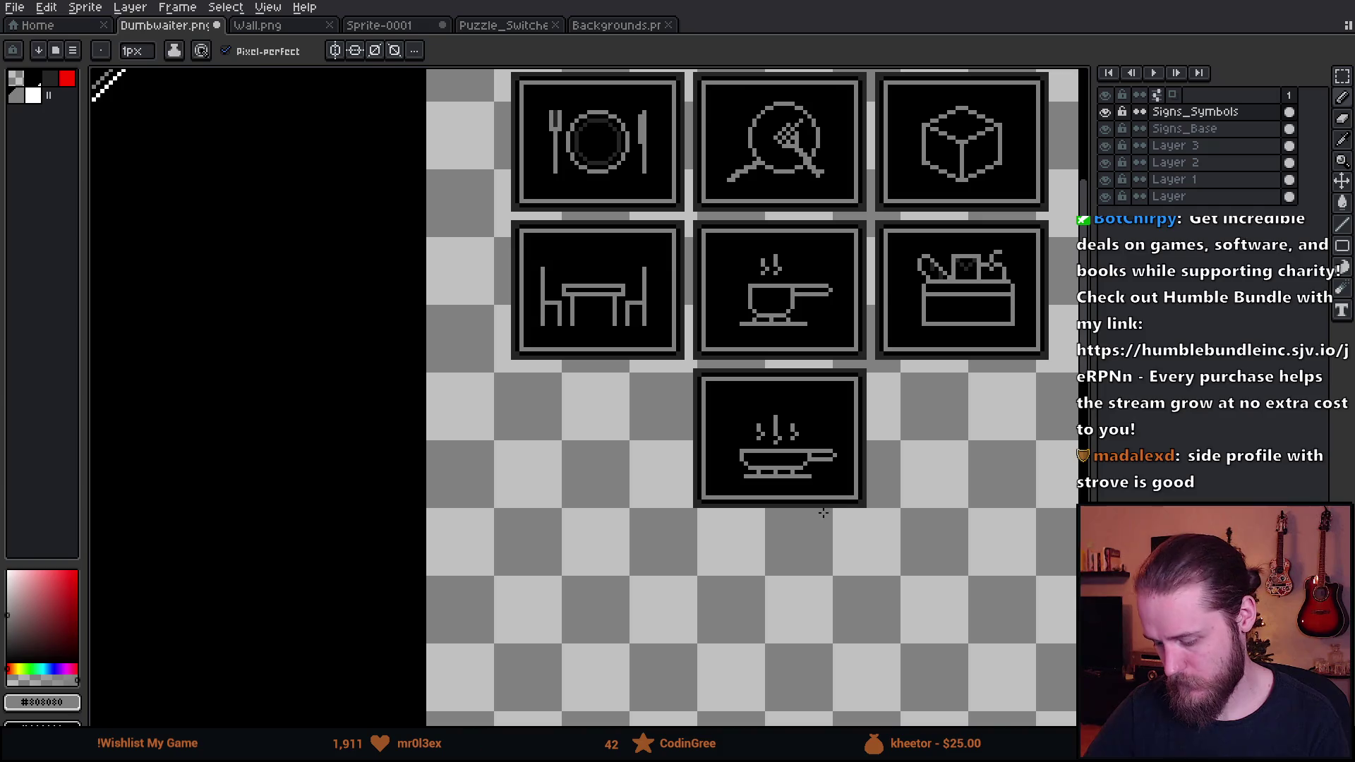
scroll(819, 508, up, 3)
scroll(819, 508, right, 3)
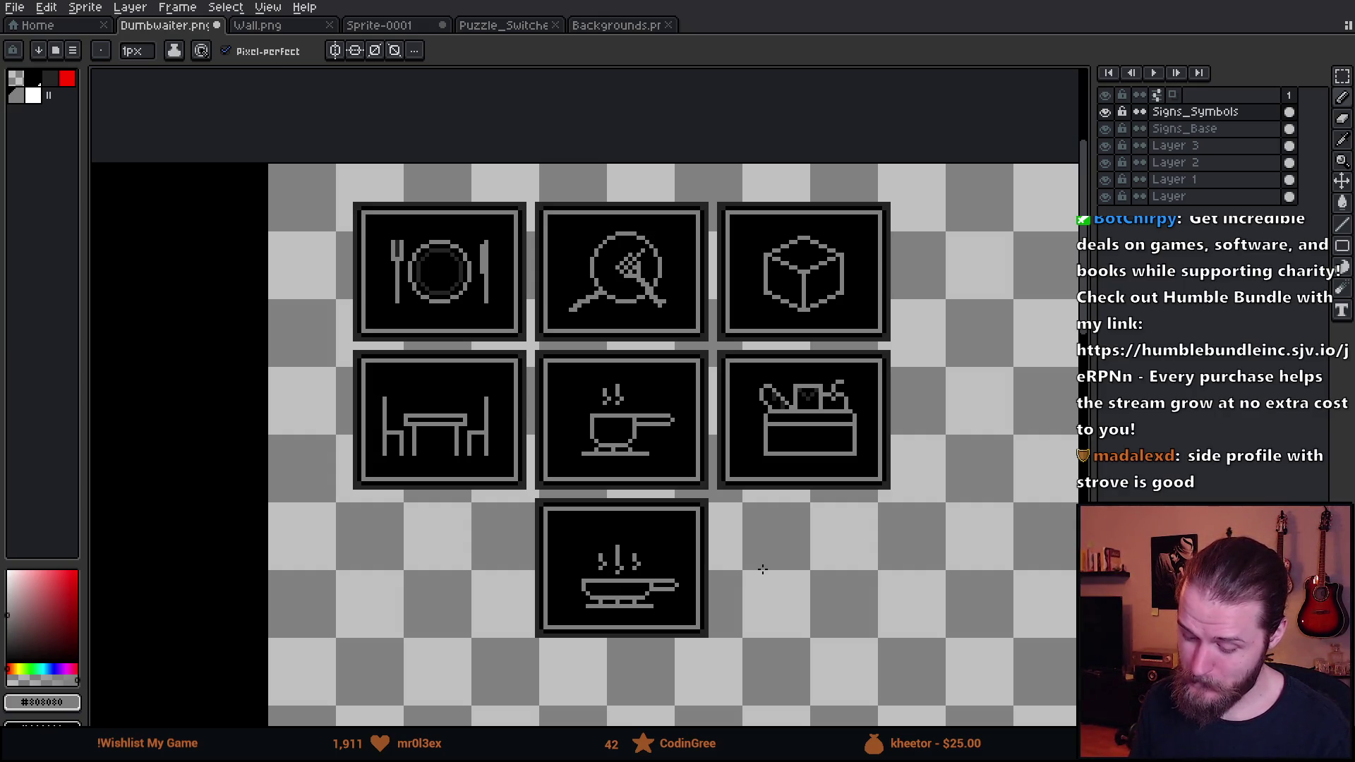
scroll(772, 432, down, 1)
scroll(772, 432, left, 1)
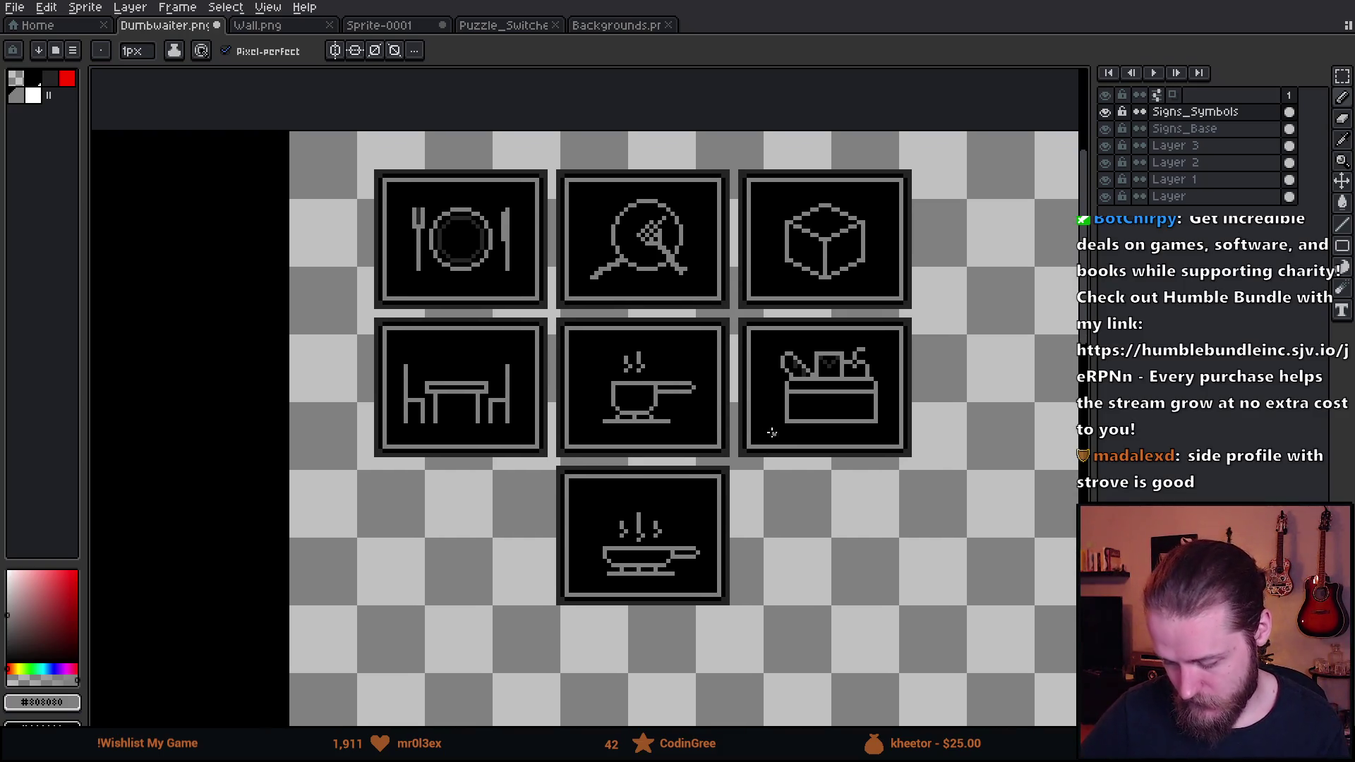
key(m)
mouse_move(666, 356)
mouse_down()
mouse_move(713, 420)
mouse_move(700, 411)
mouse_up()
click(706, 438)
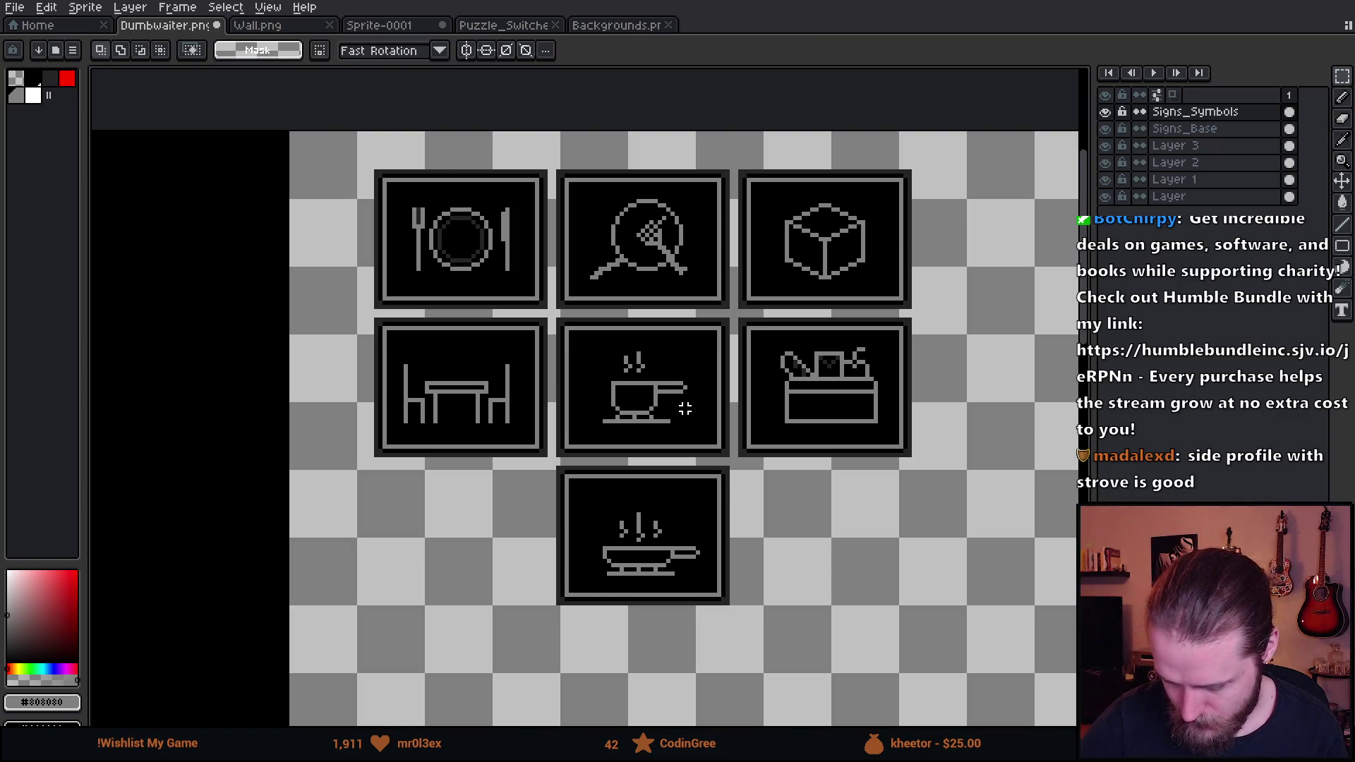
click(66, 83)
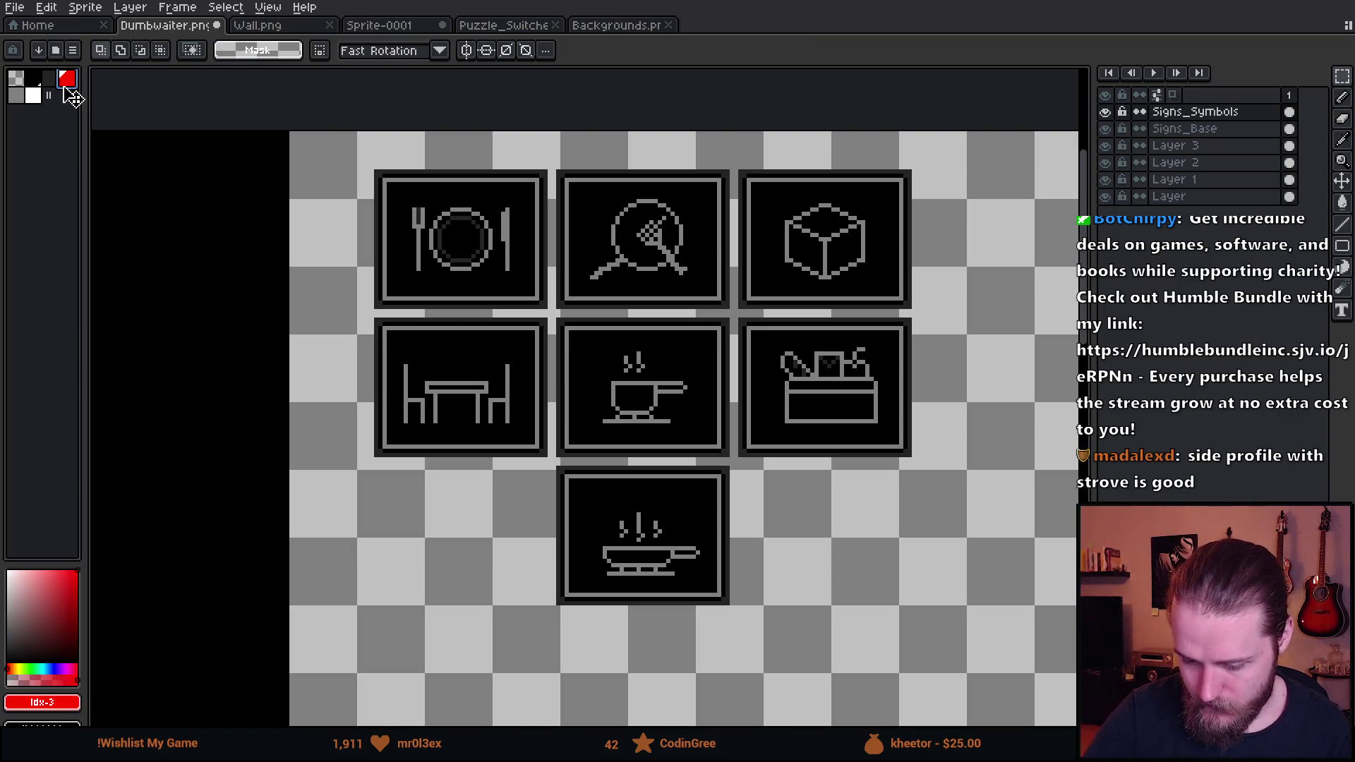
key(b)
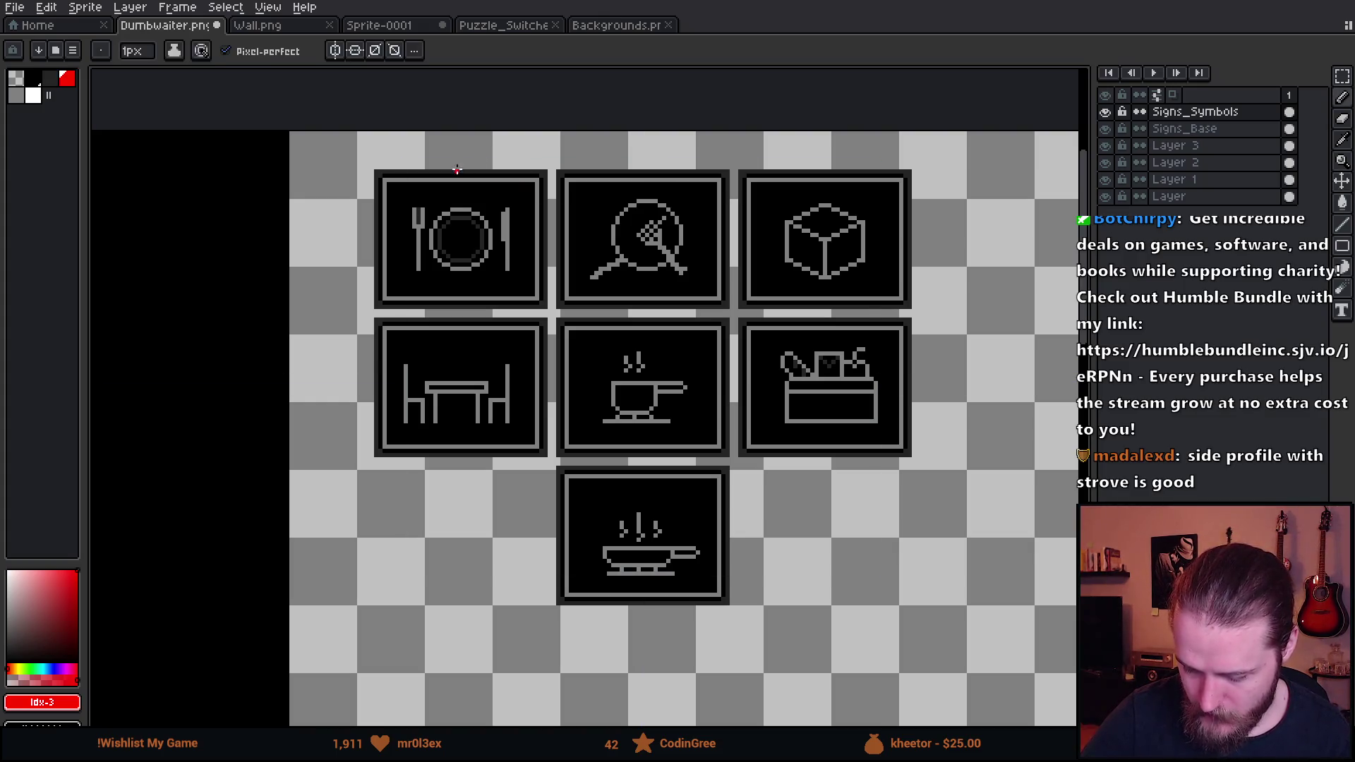
mouse_move(400, 167)
mouse_down()
mouse_move(513, 310)
mouse_move(440, 160)
mouse_up()
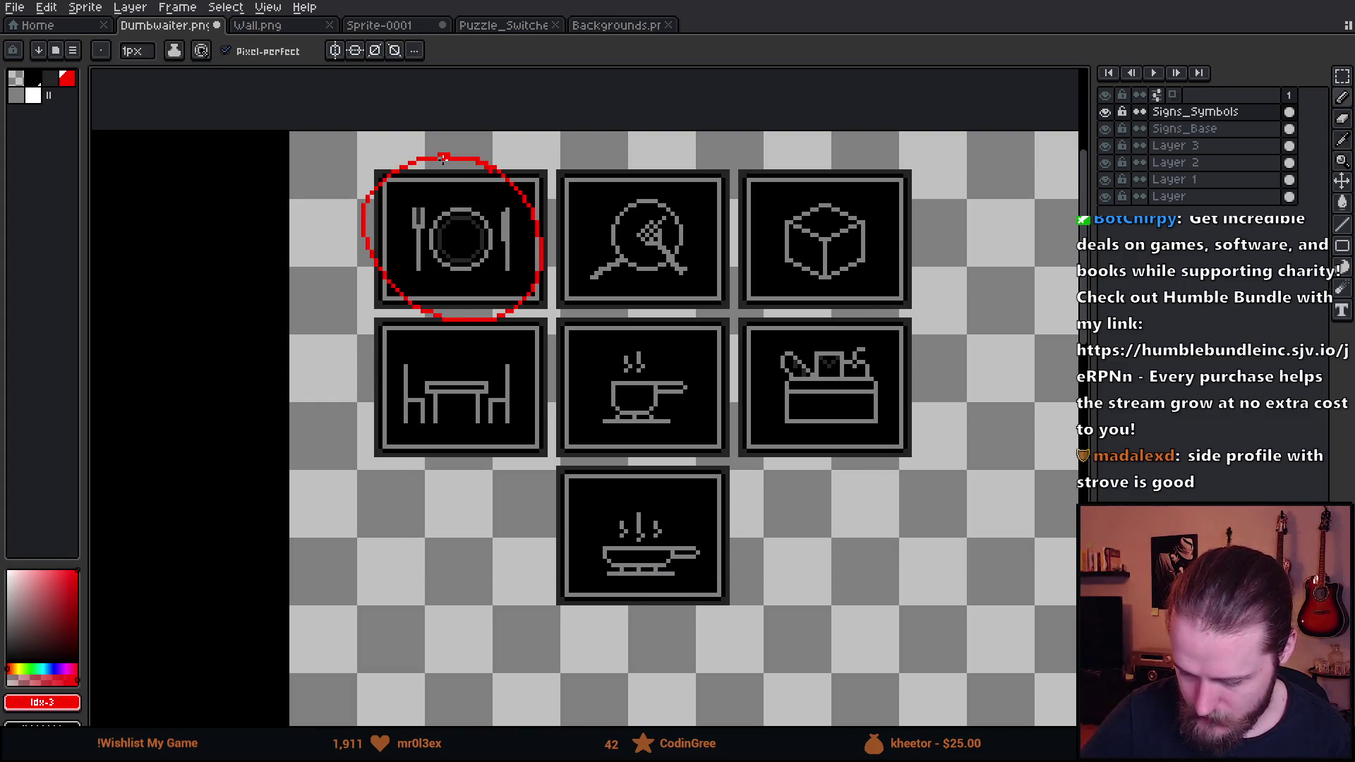
mouse_move(914, 329)
mouse_down()
mouse_move(776, 457)
mouse_move(912, 321)
mouse_up()
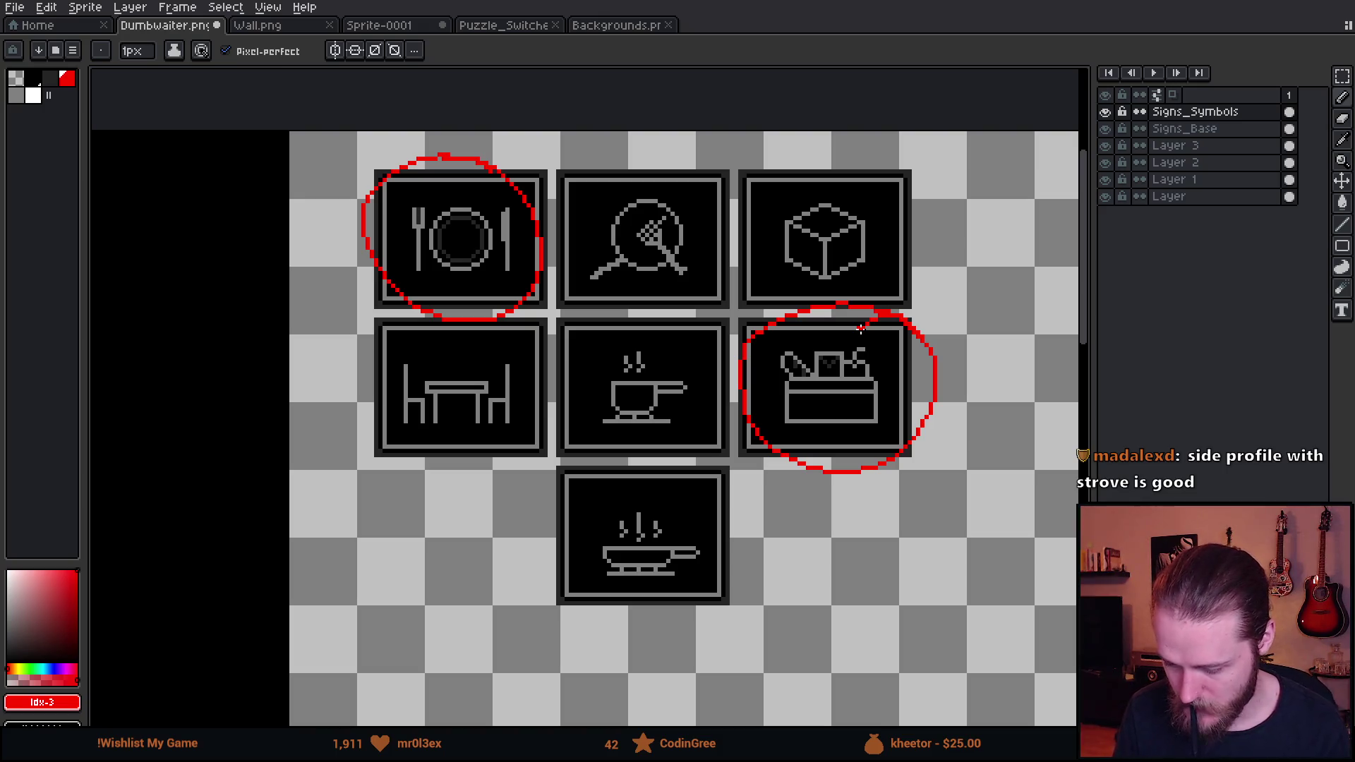
key(ctrl+z)
key(ctrl+z)
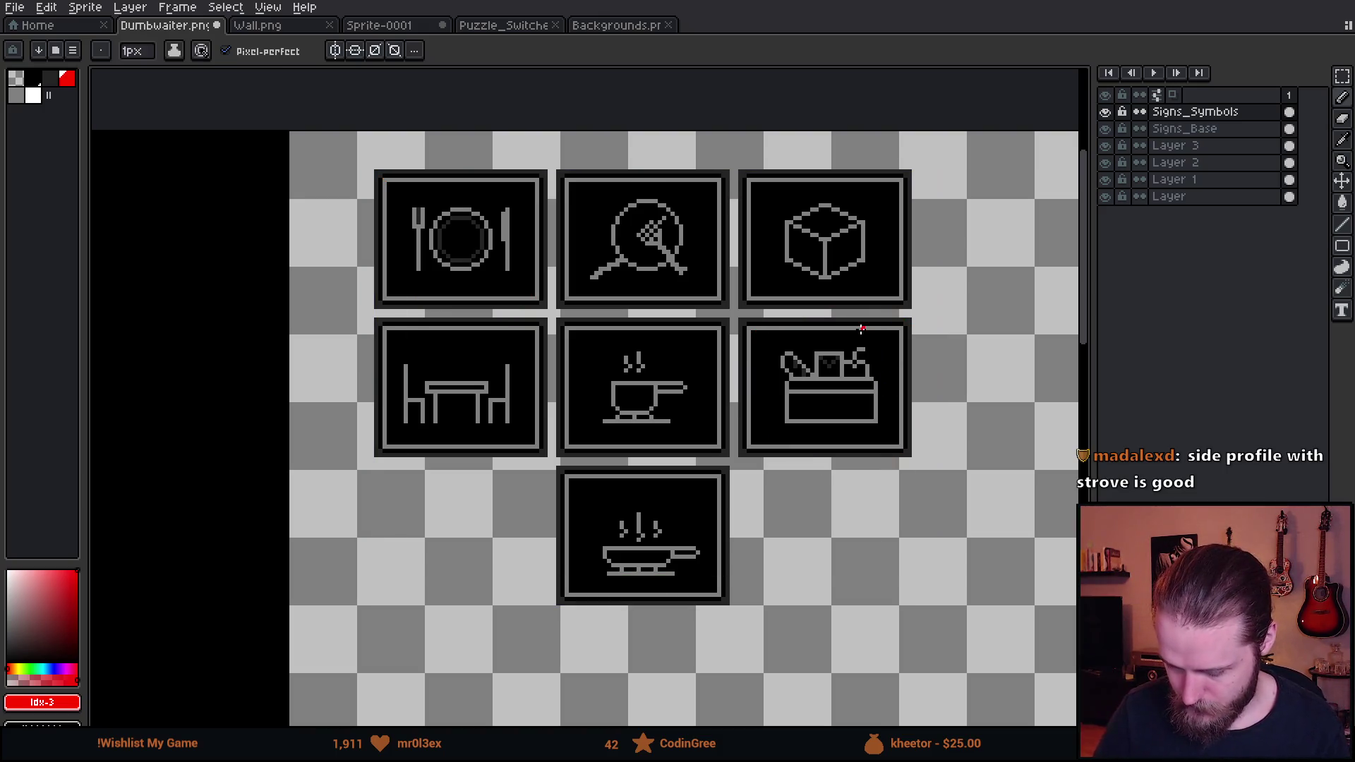
mouse_move(691, 470)
mouse_down()
mouse_move(757, 438)
mouse_move(757, 456)
mouse_up()
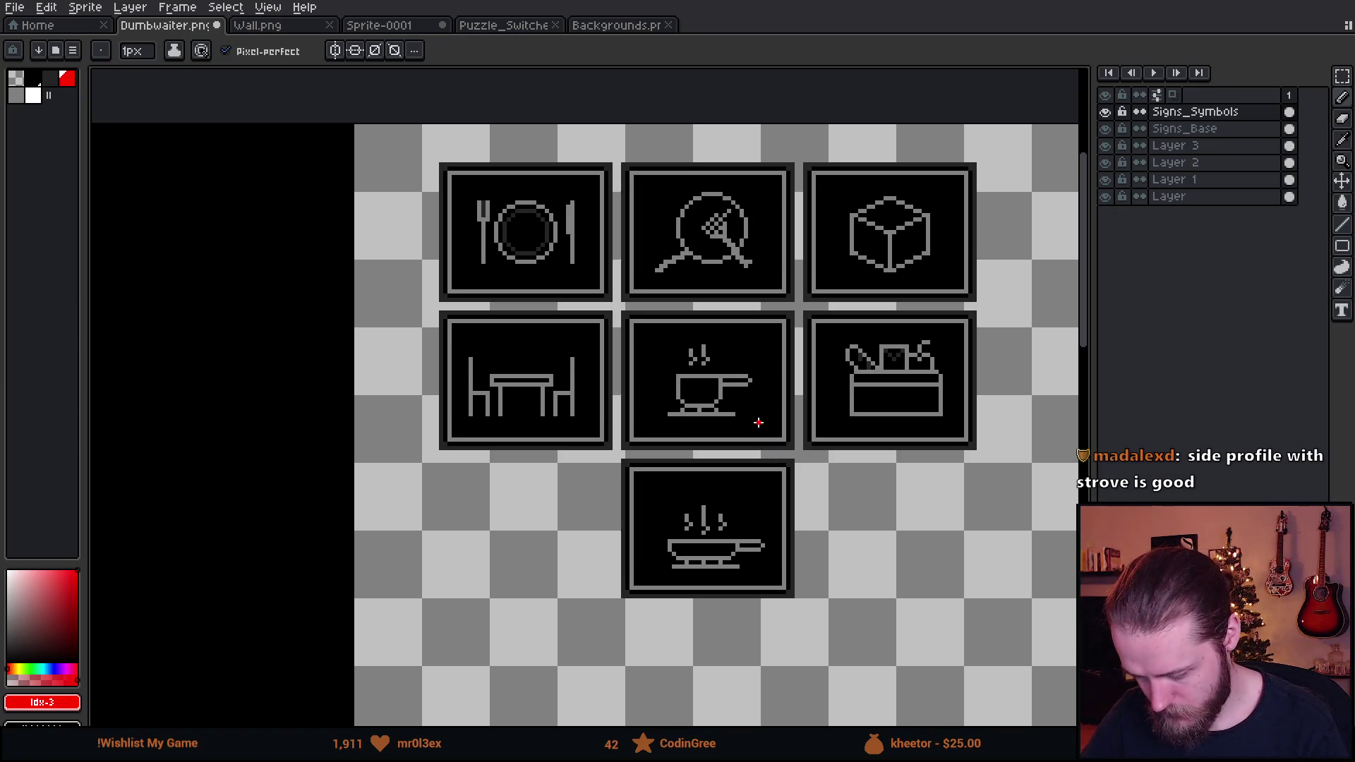
scroll(813, 431, up, 3)
scroll(812, 431, right, 2)
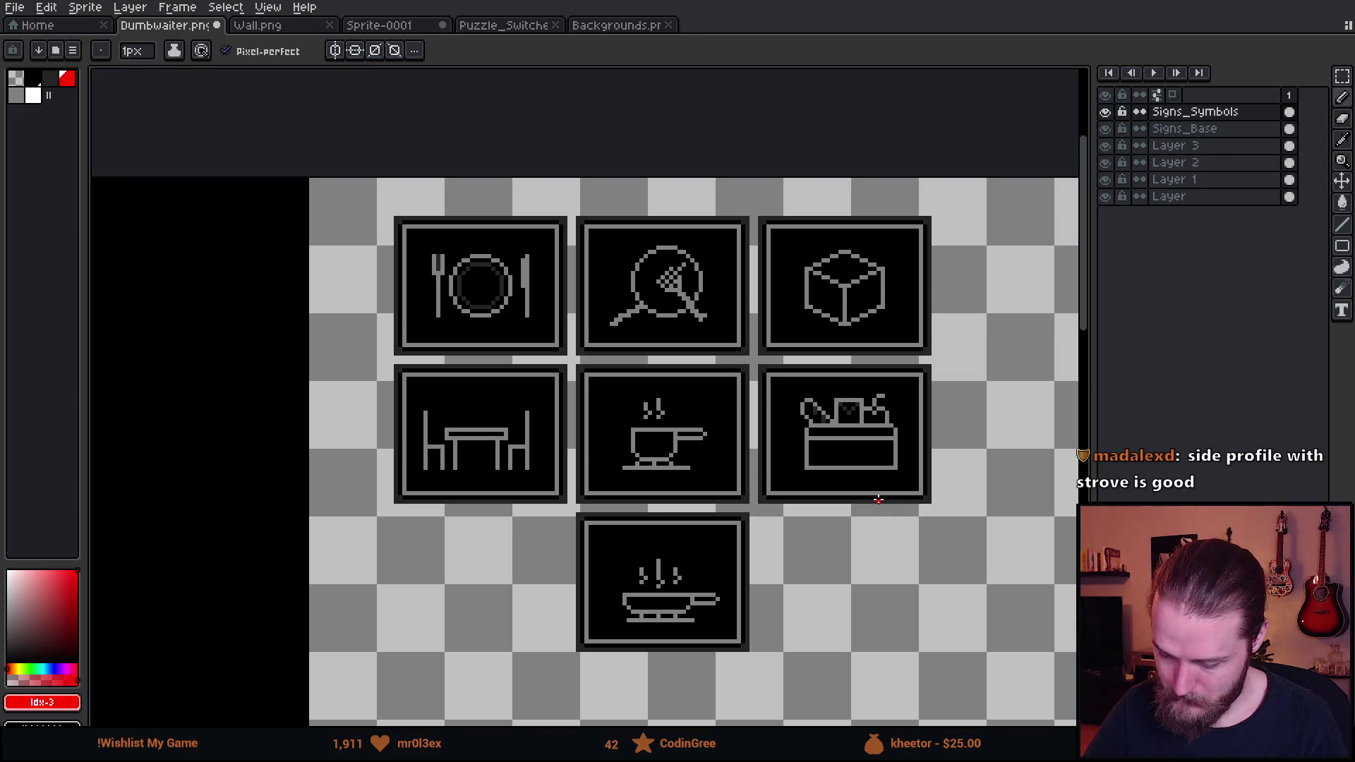
scroll(878, 500, up, 3)
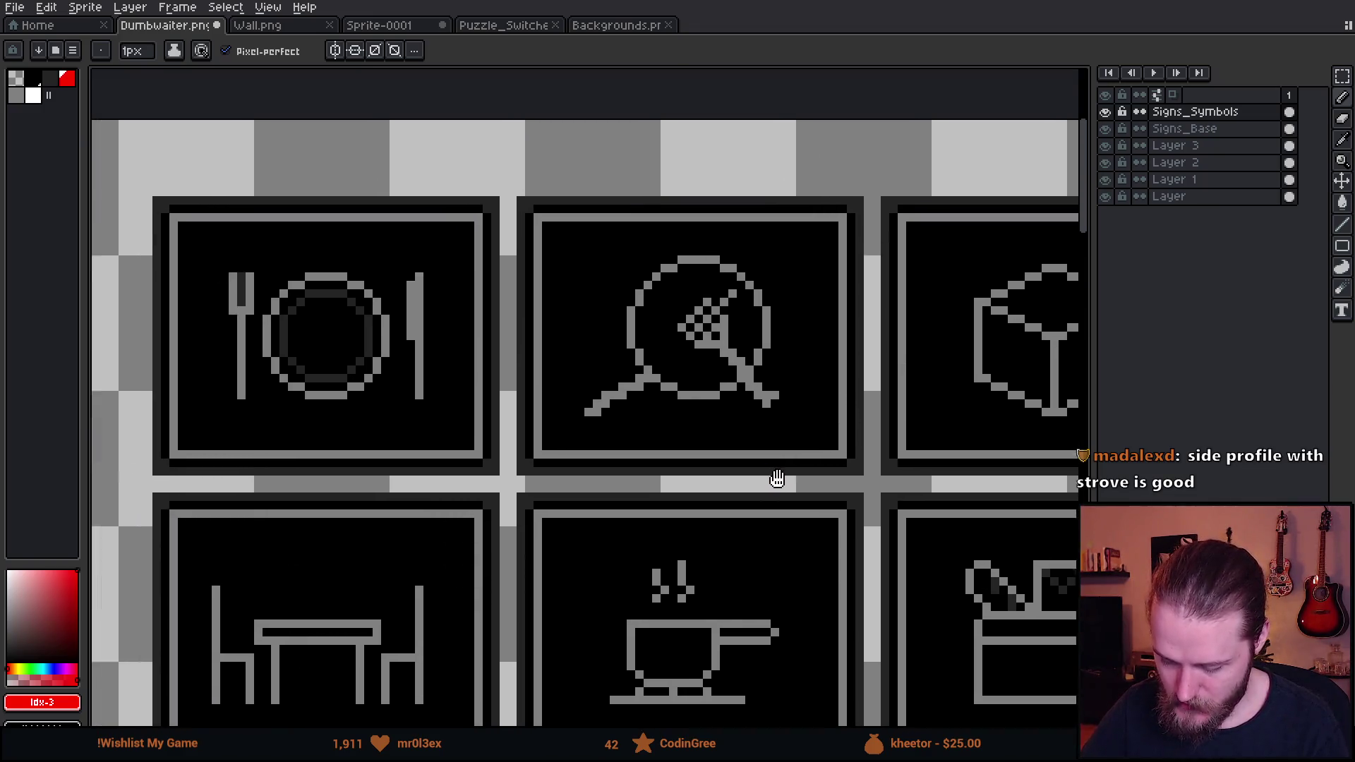
Erase the magnifier's old handle and draw a new two-pixel diagonal grey handle
scroll(777, 478, up, 2)
scroll(720, 450, up, 1)
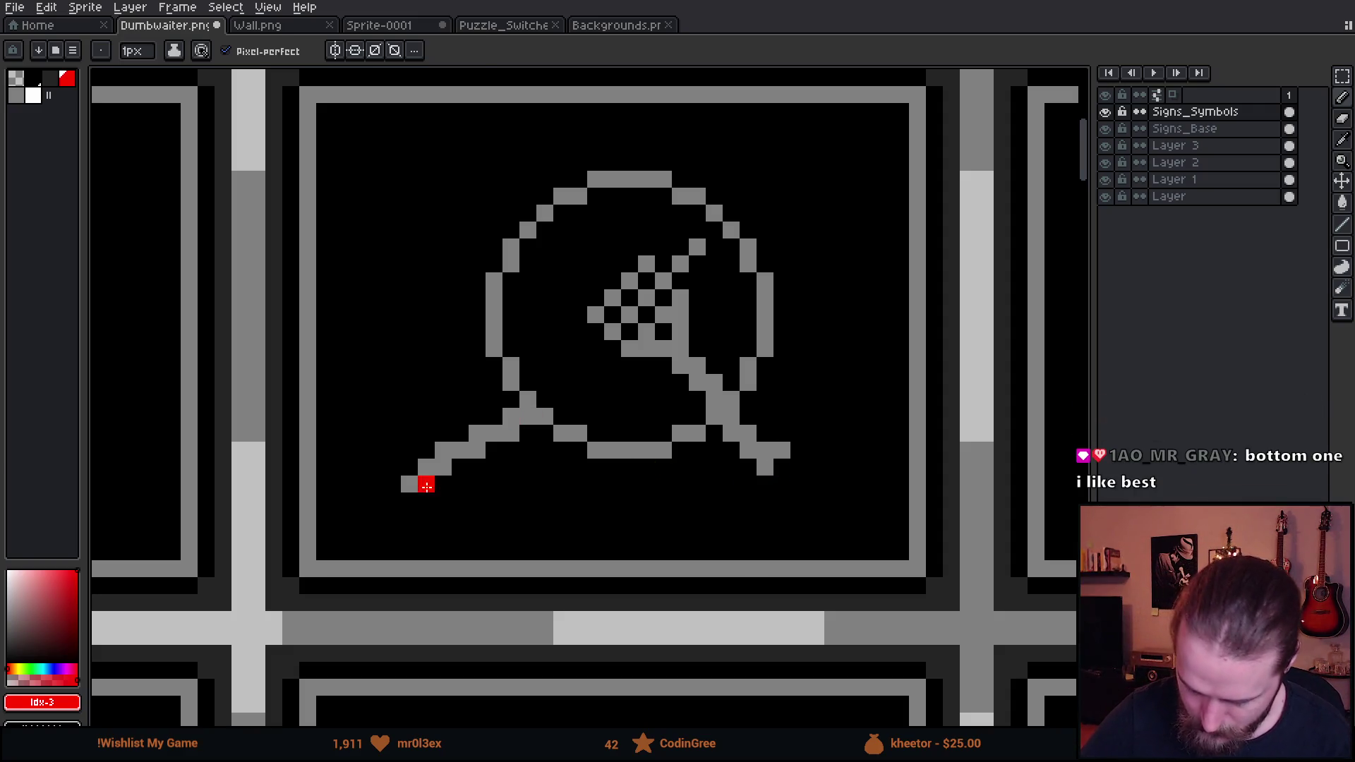
key(e)
mouse_move(400, 442)
mouse_down()
mouse_move(451, 459)
mouse_move(520, 438)
mouse_move(520, 423)
mouse_move(557, 424)
mouse_up()
key(i)
click(564, 426)
key(b)
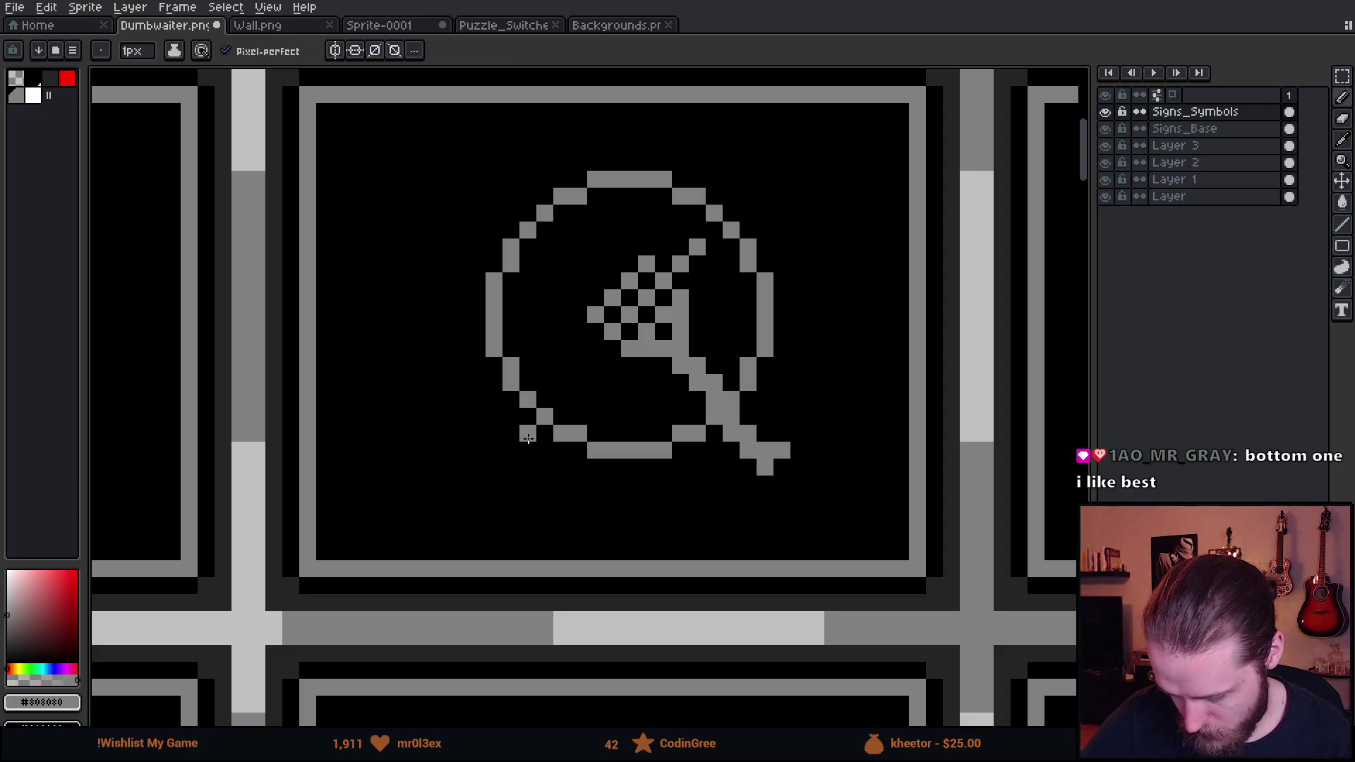
shift+click(474, 484)
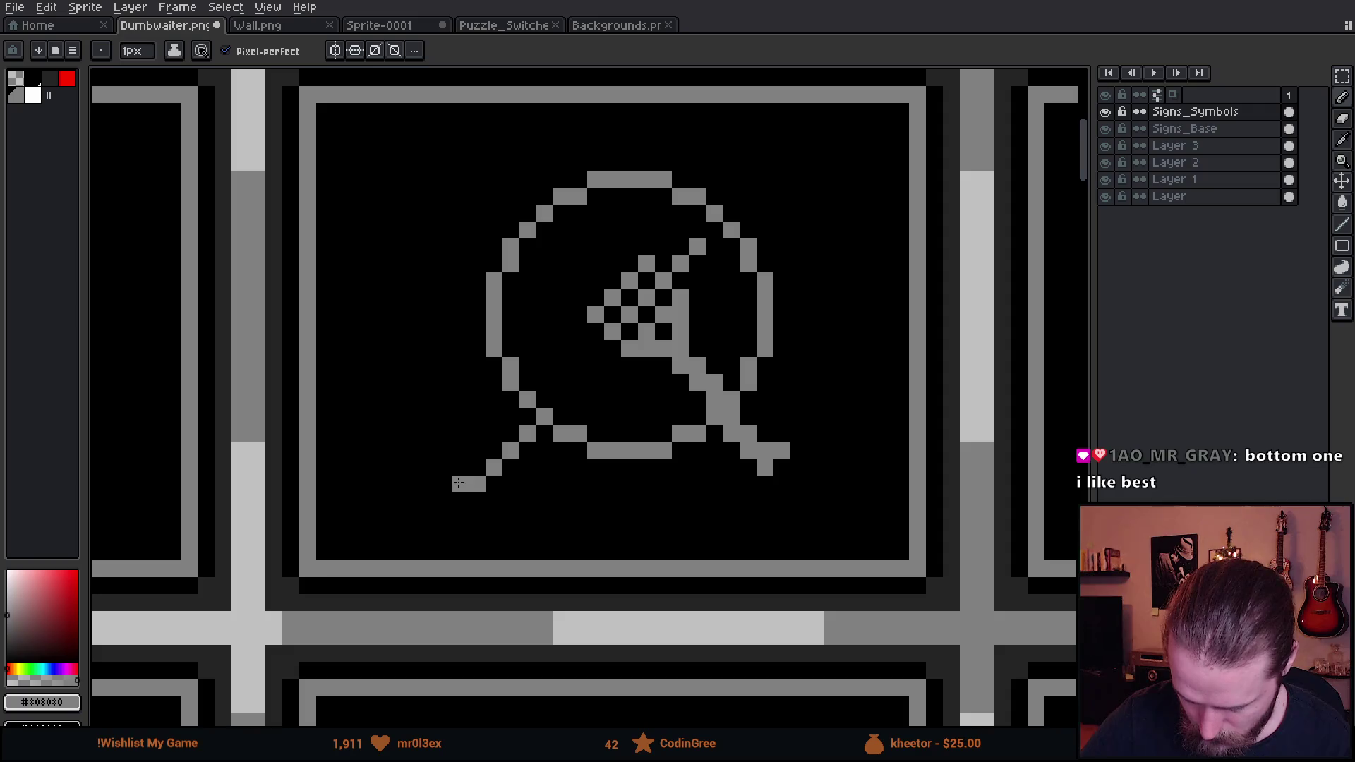
drag(475, 448, 508, 415)
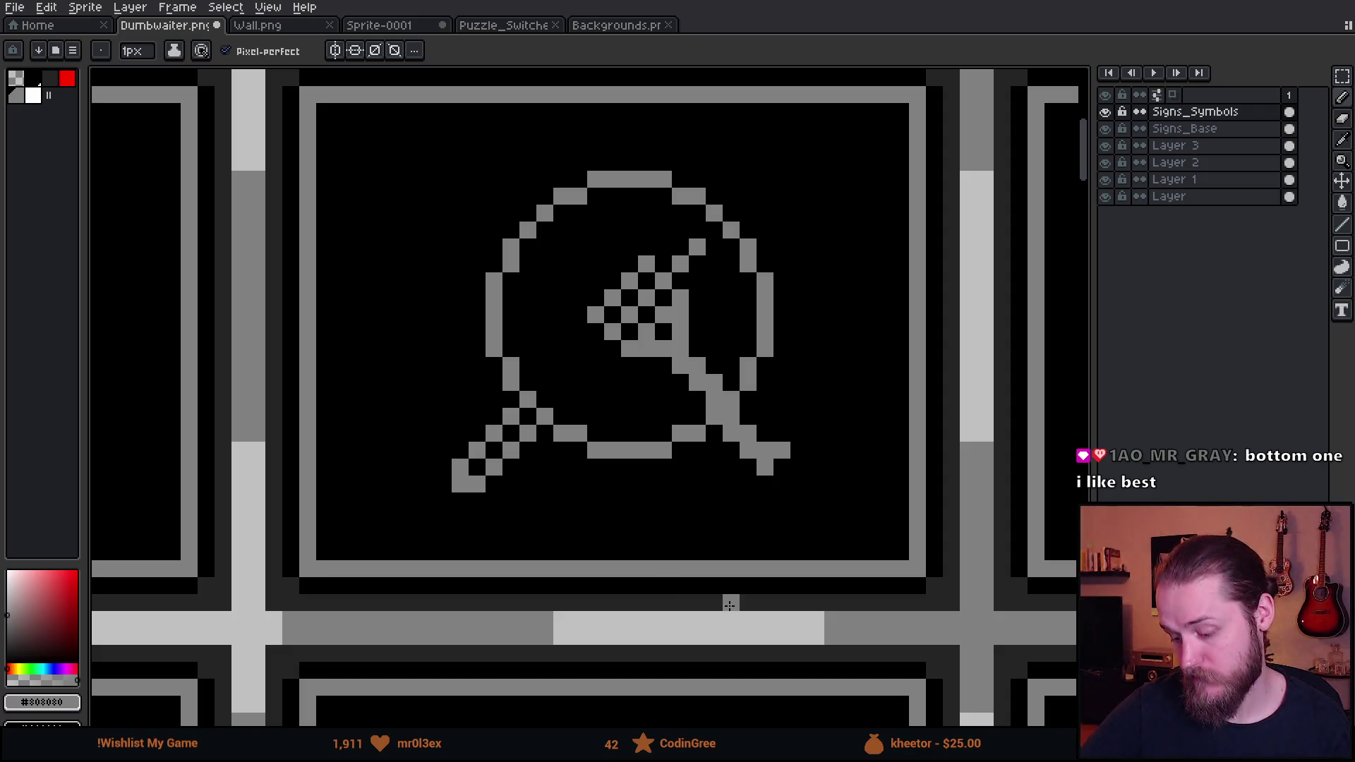
click(440, 483)
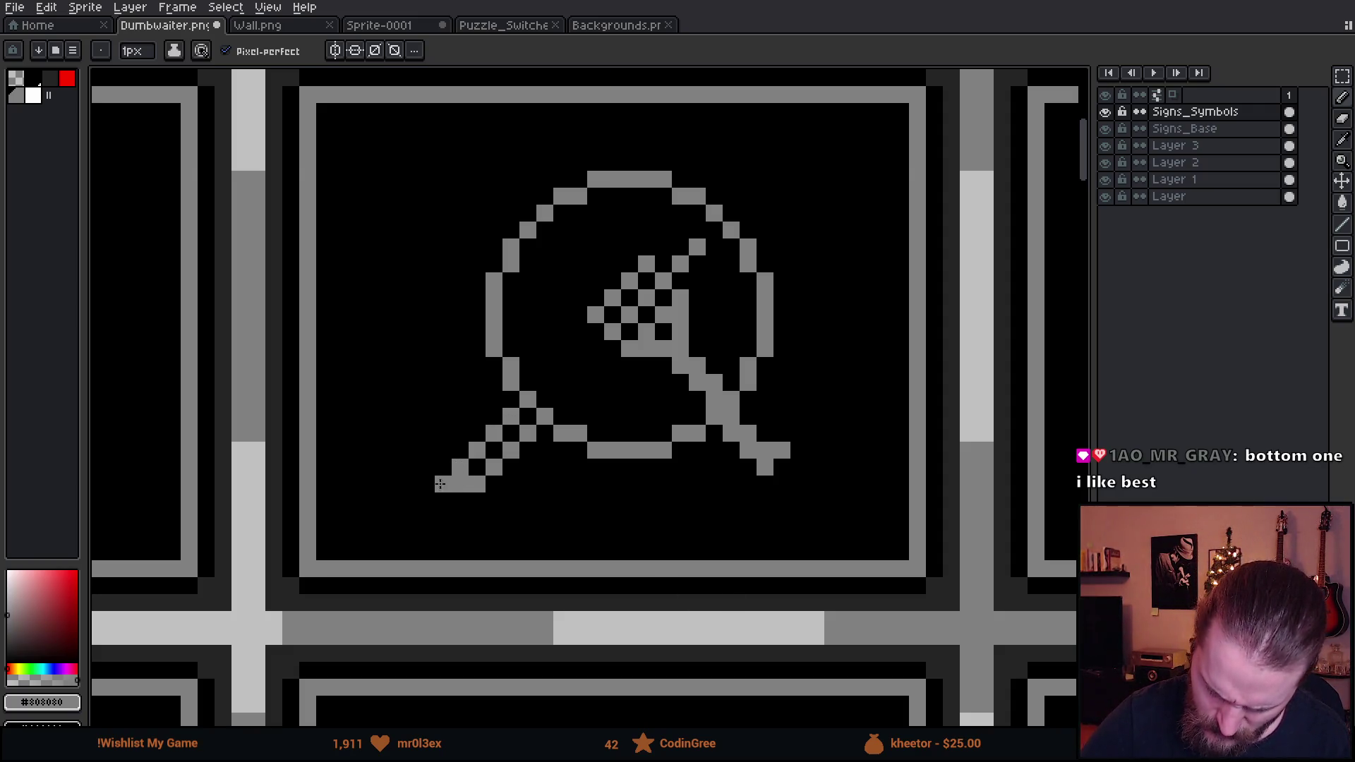
Fix the circle at the handle joint and erase the checkered pixels inside the lens
alt+click(475, 475)
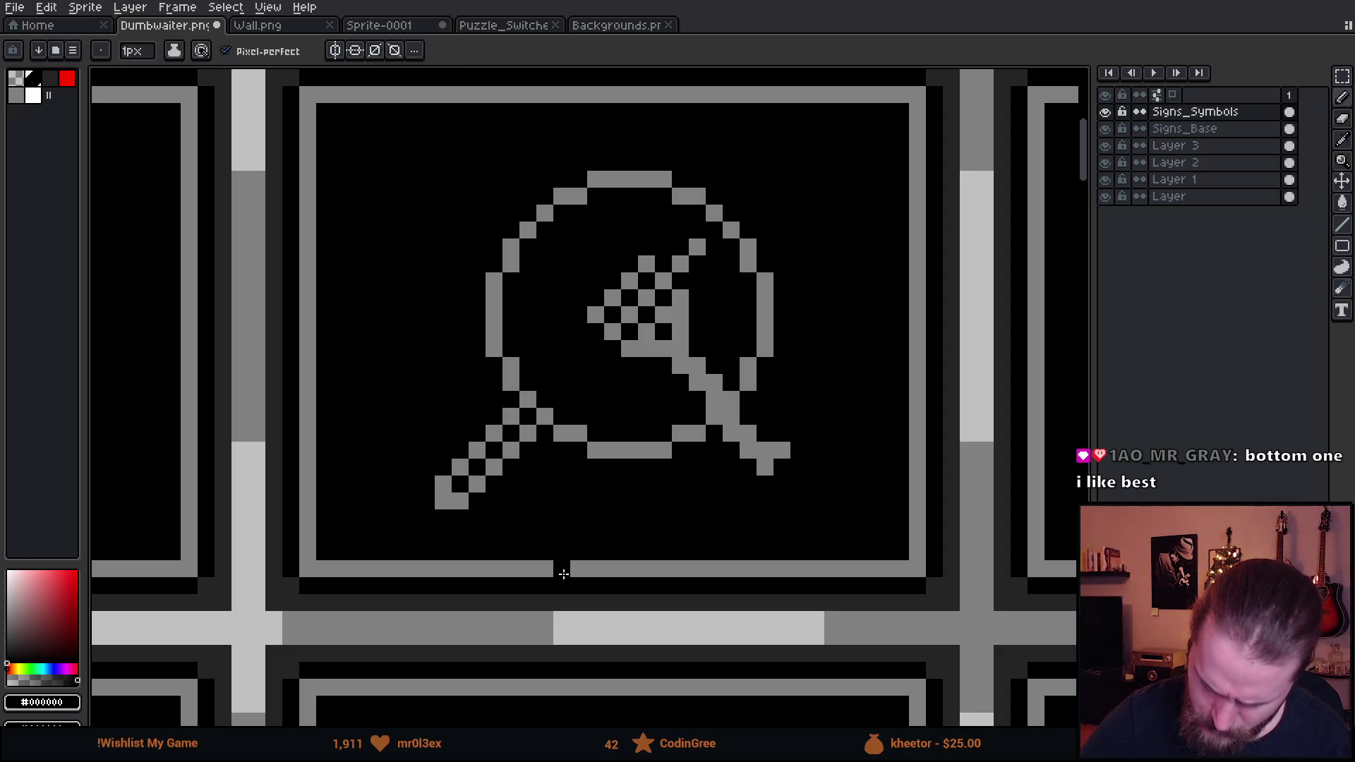
alt+click(510, 417)
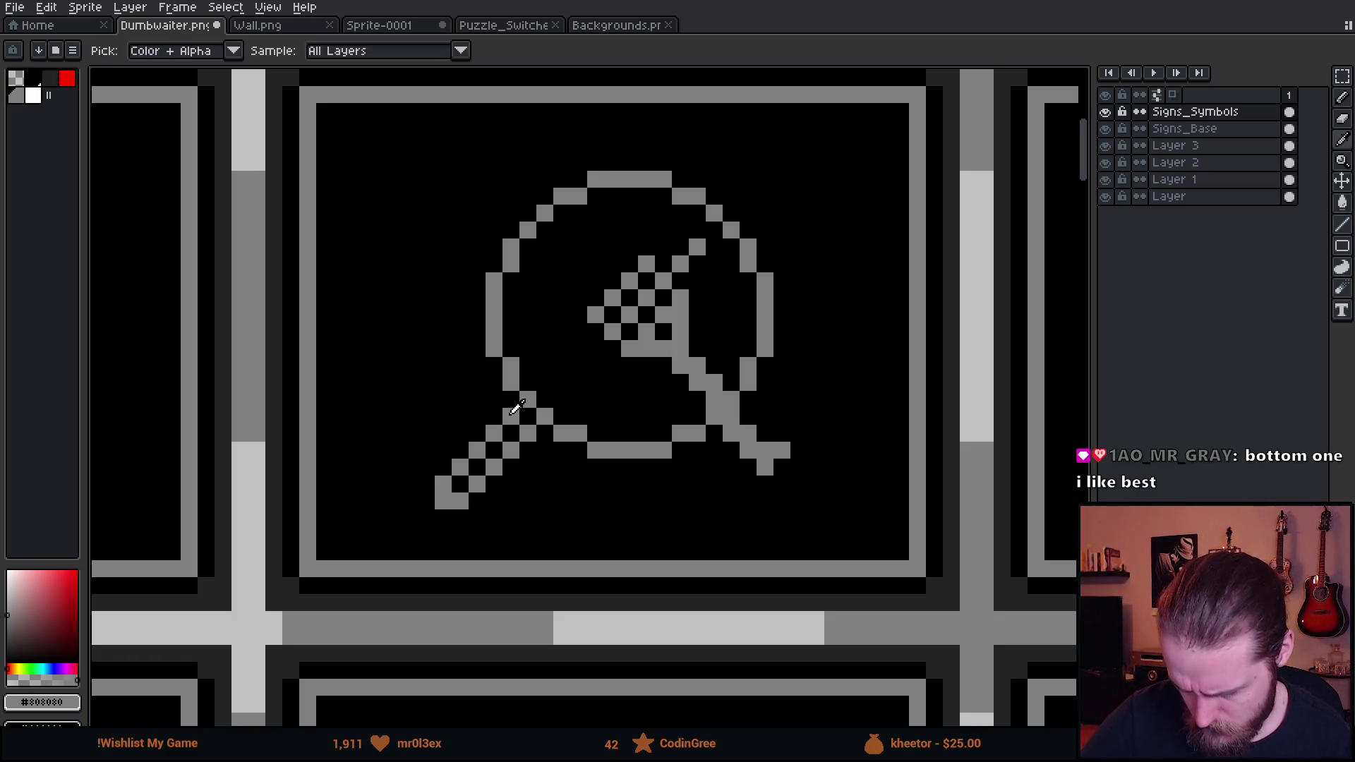
drag(527, 416, 561, 450)
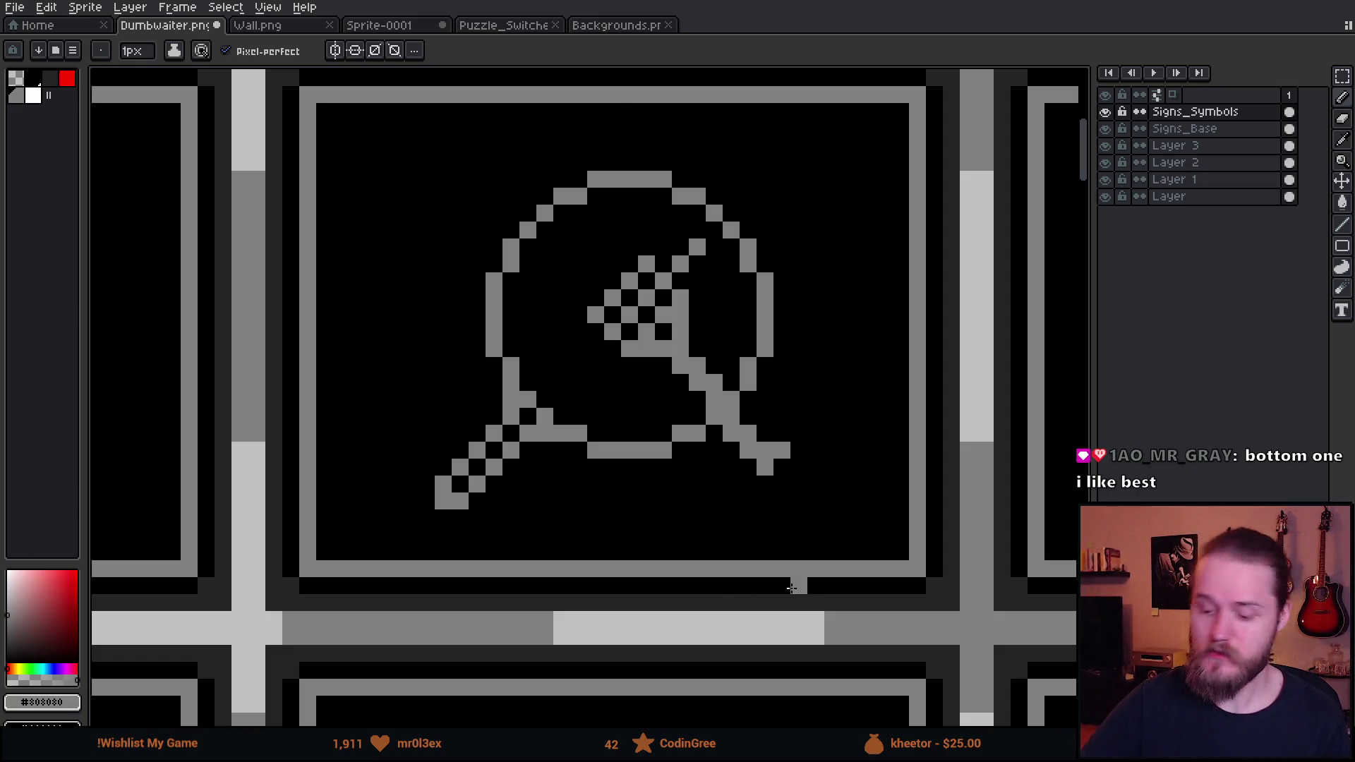
key(ctrl+z)
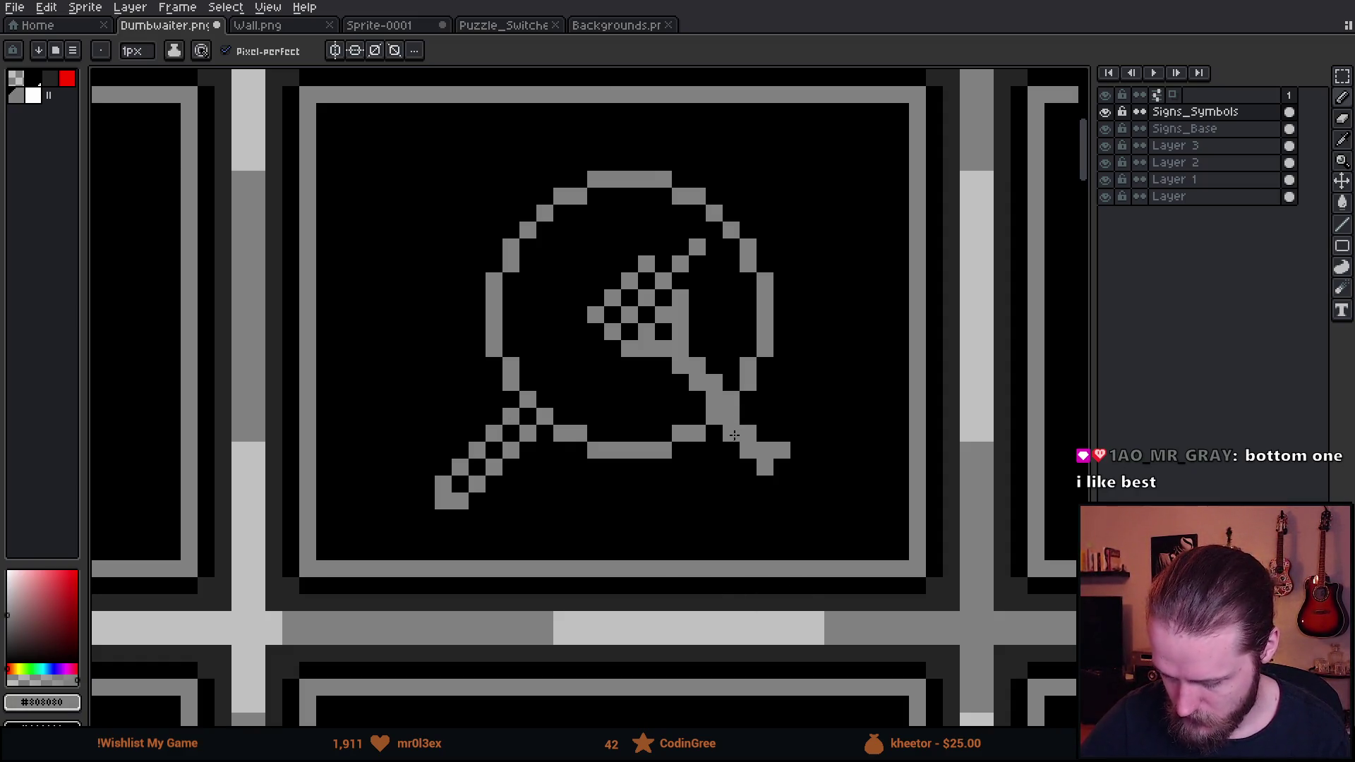
click(732, 433)
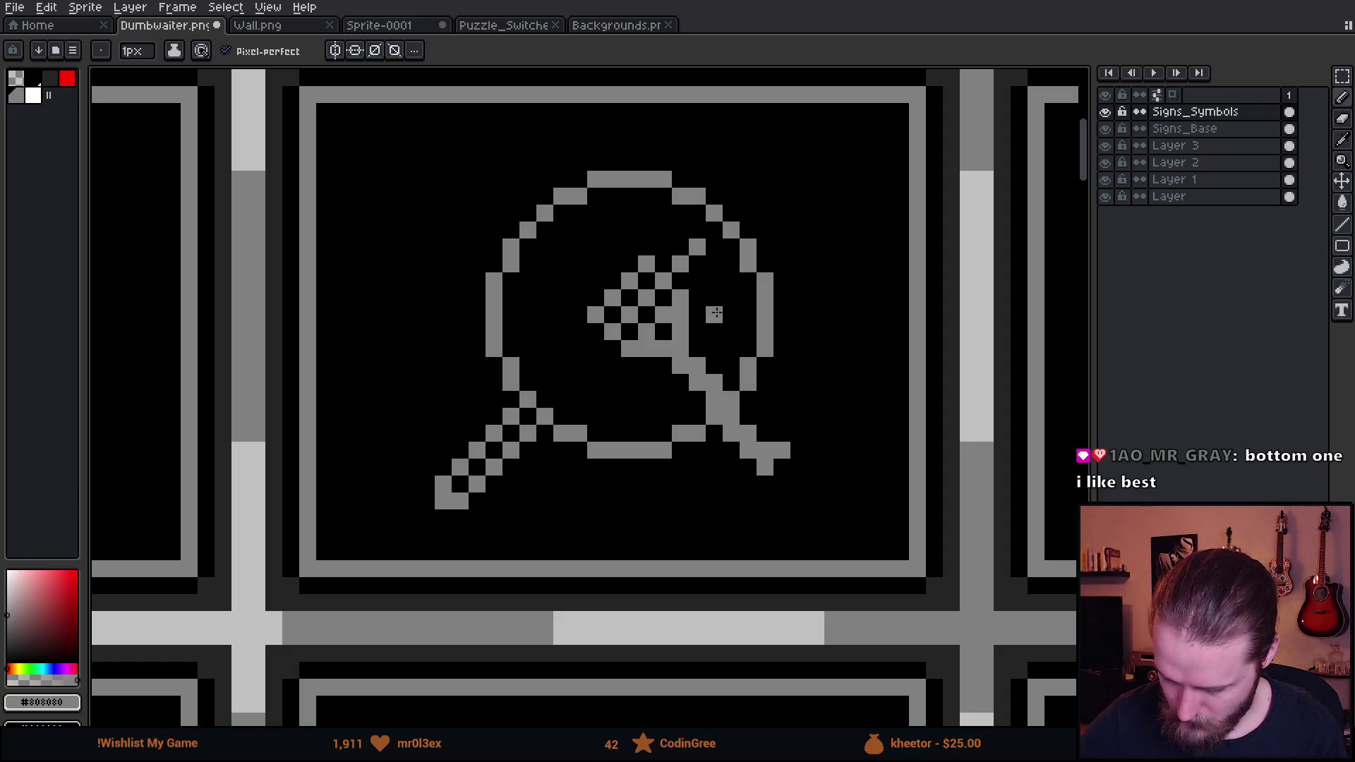
key(e)
mouse_move(663, 290)
mouse_down()
mouse_move(620, 272)
mouse_move(655, 324)
mouse_move(689, 272)
mouse_move(690, 357)
mouse_move(705, 339)
mouse_move(706, 375)
mouse_move(756, 438)
mouse_move(739, 443)
mouse_move(782, 449)
mouse_move(765, 483)
mouse_up()
Redraw the diagonal utensil handle with a parallel line and short bar inside the lens
key(b)
click(731, 450)
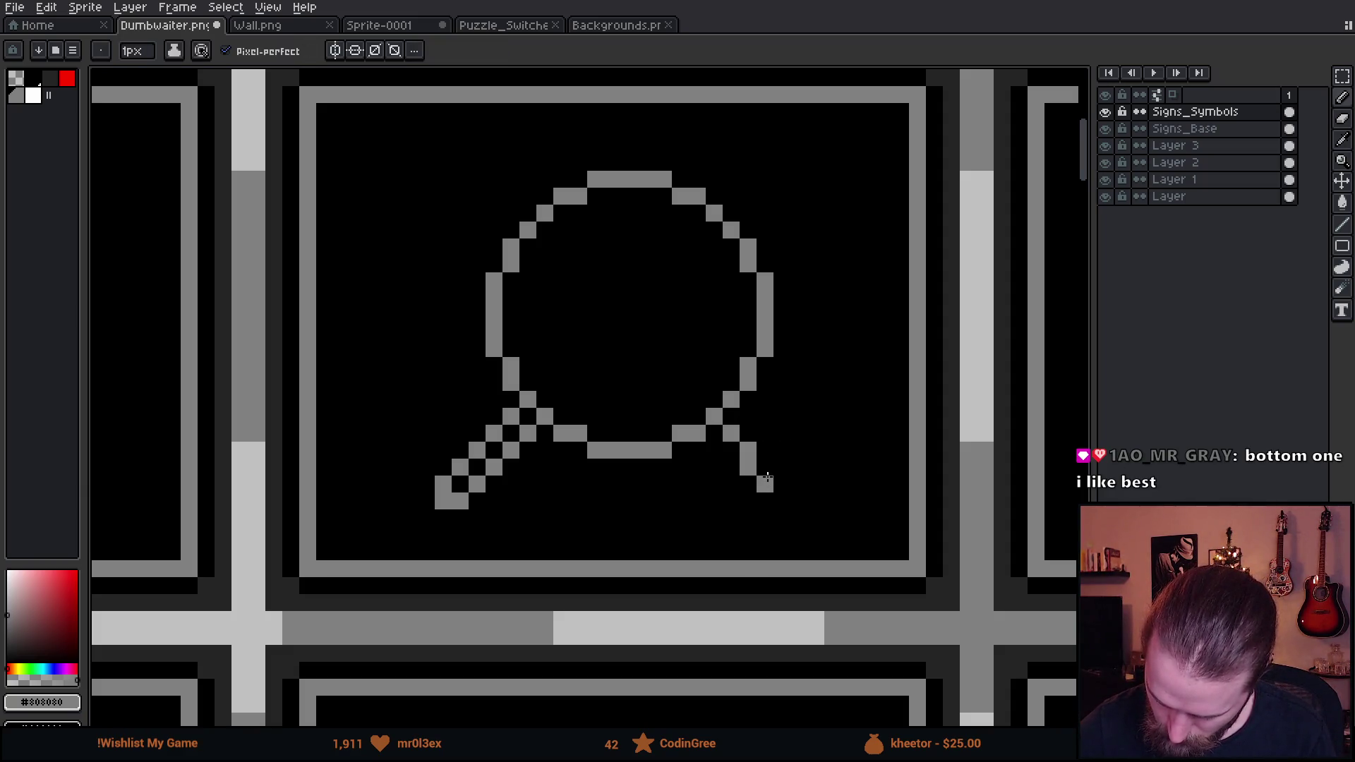
key(ctrl+z)
click(765, 468)
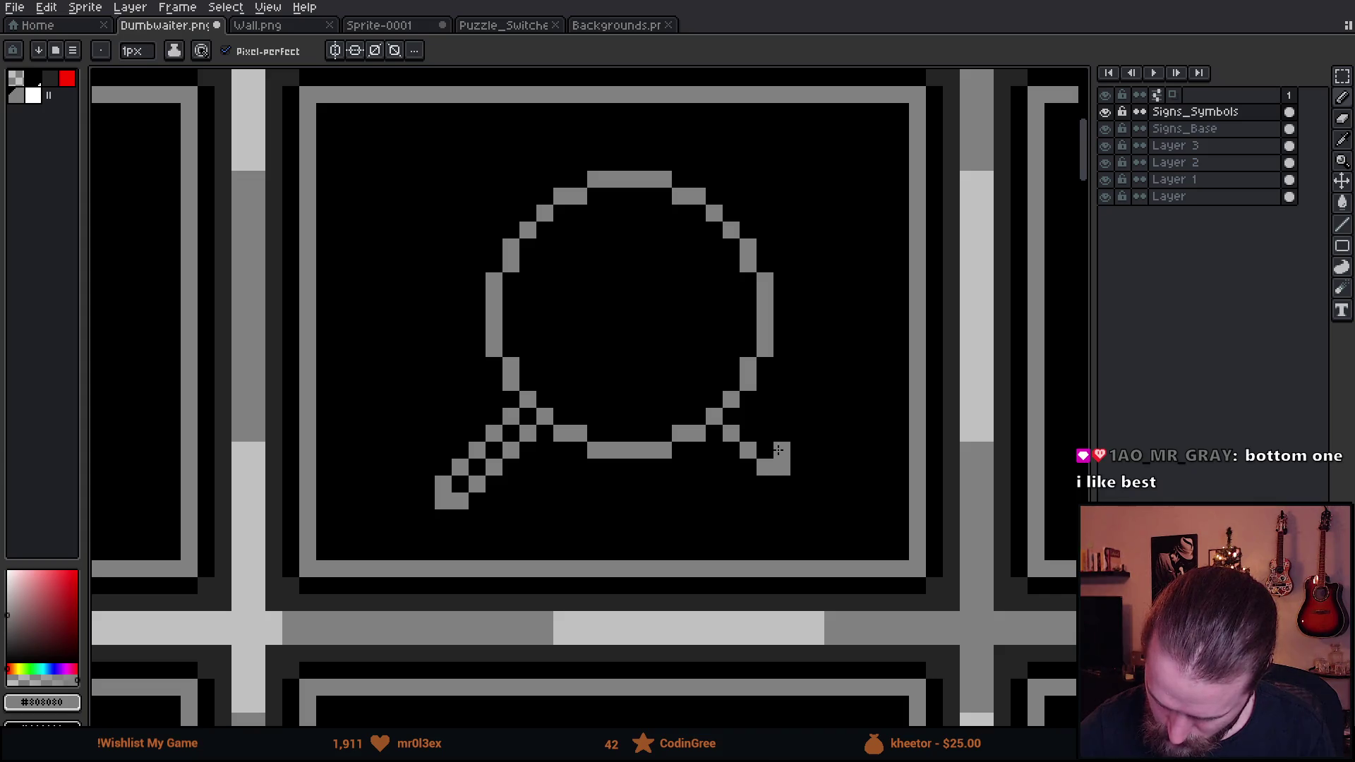
drag(777, 451, 653, 349)
drag(714, 384, 663, 331)
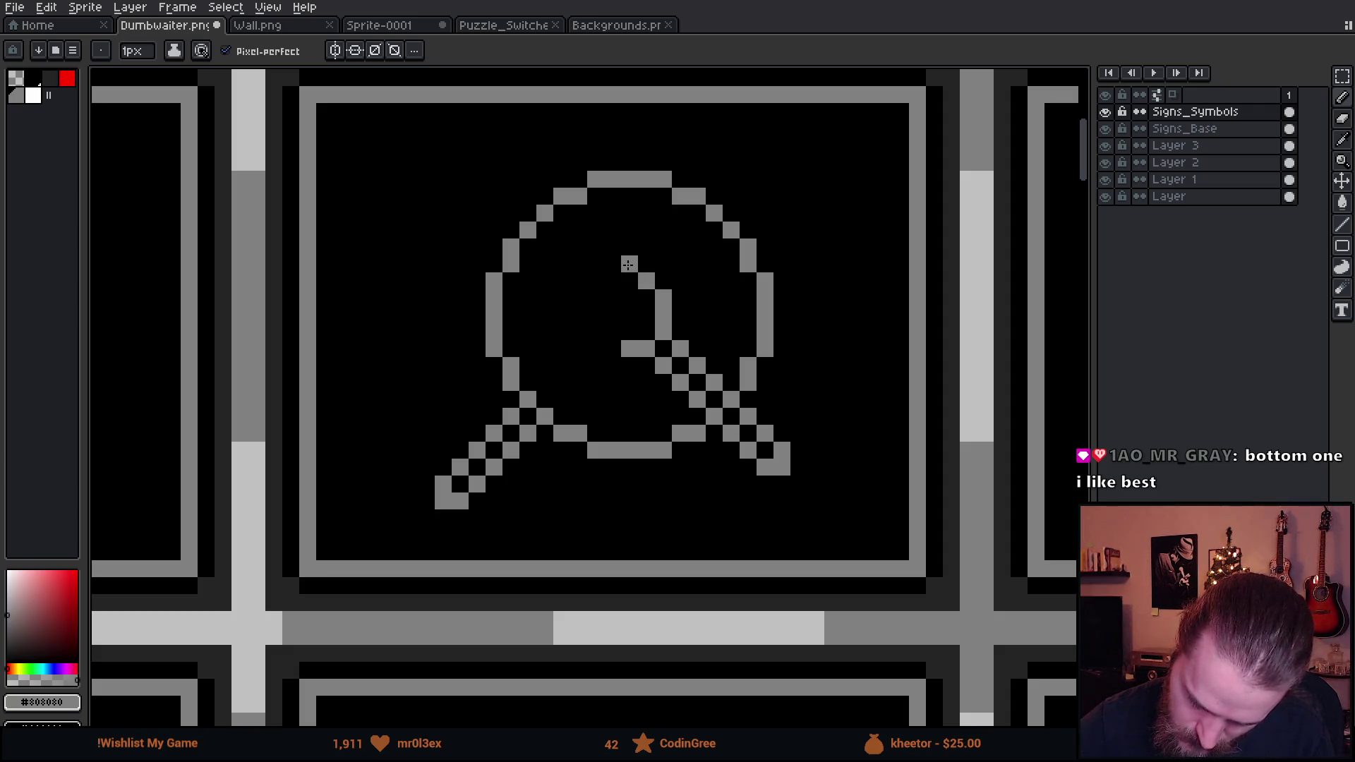
drag(628, 264, 613, 264)
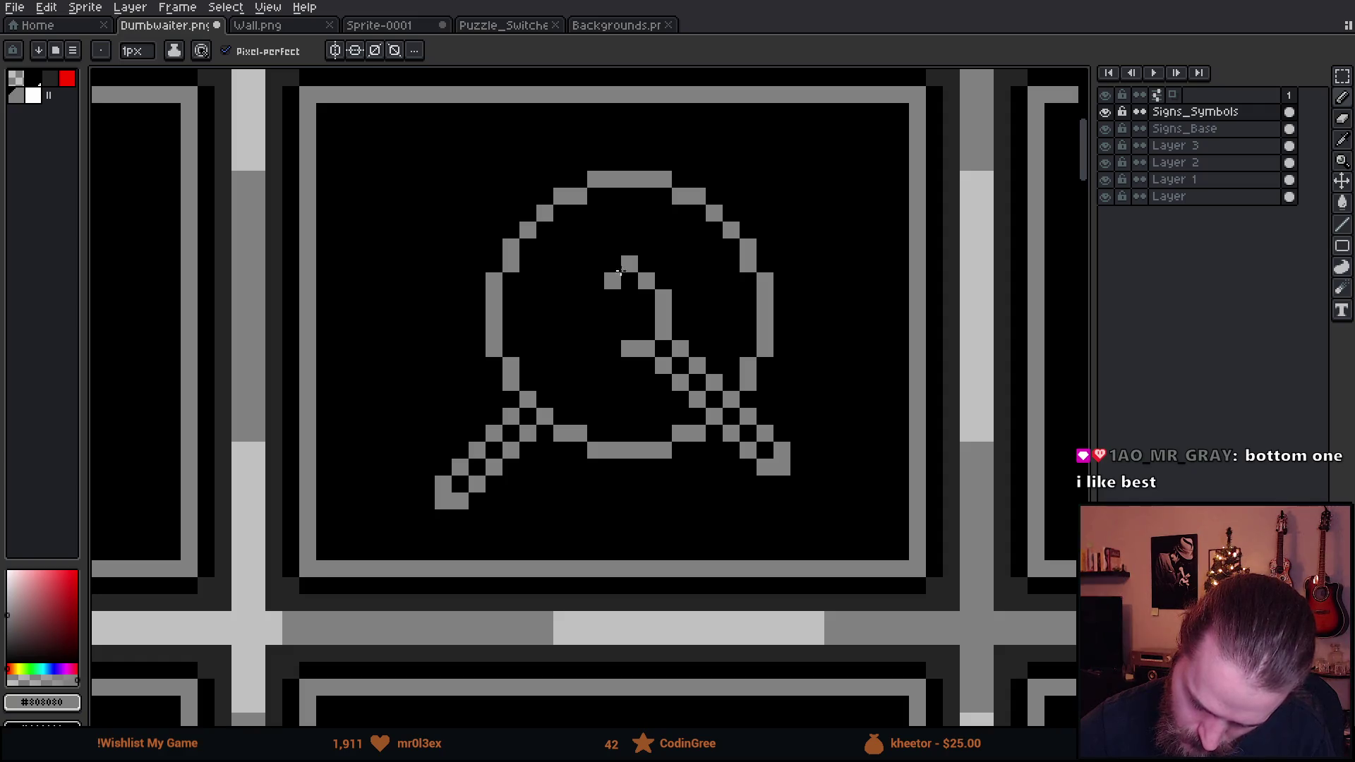
Outline the utensil's diamond-shaped head with pencil pixels
click(612, 246)
click(599, 266)
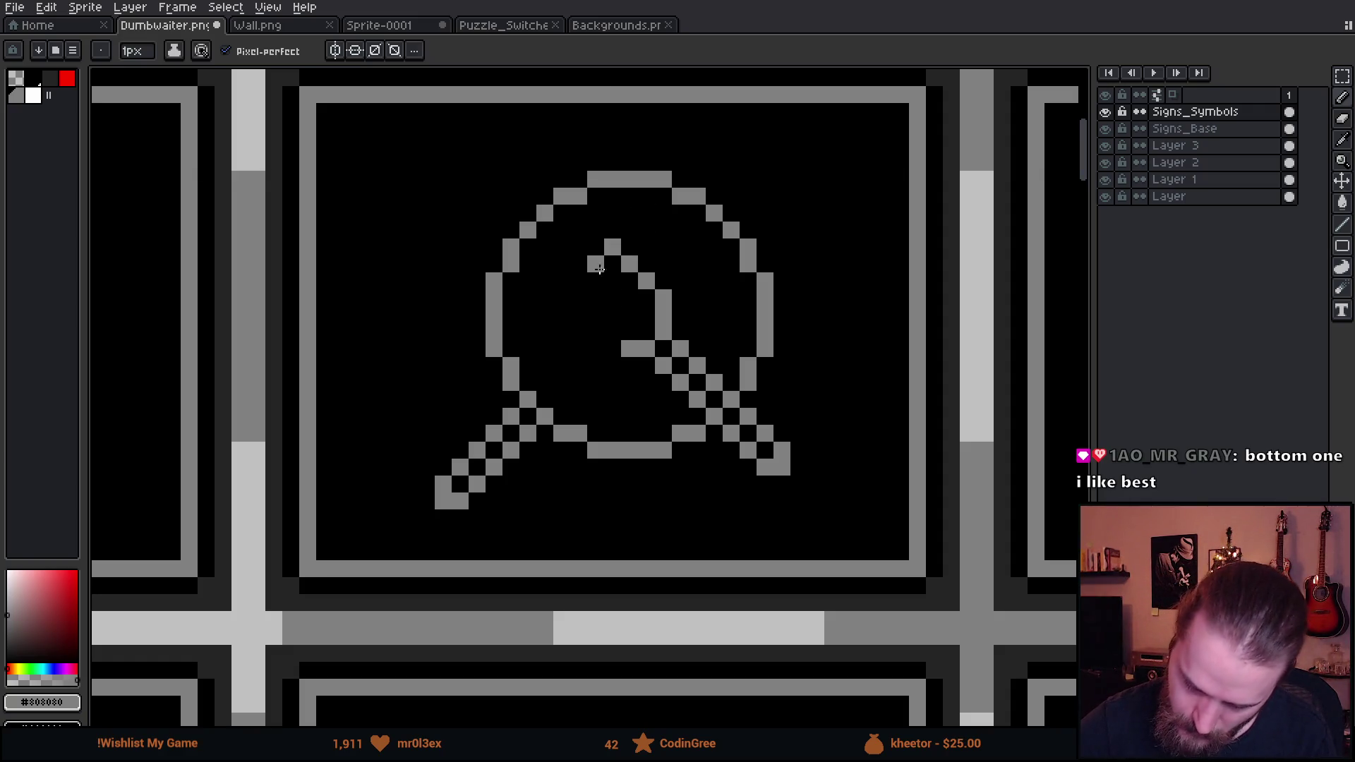
click(579, 280)
click(562, 297)
click(608, 333)
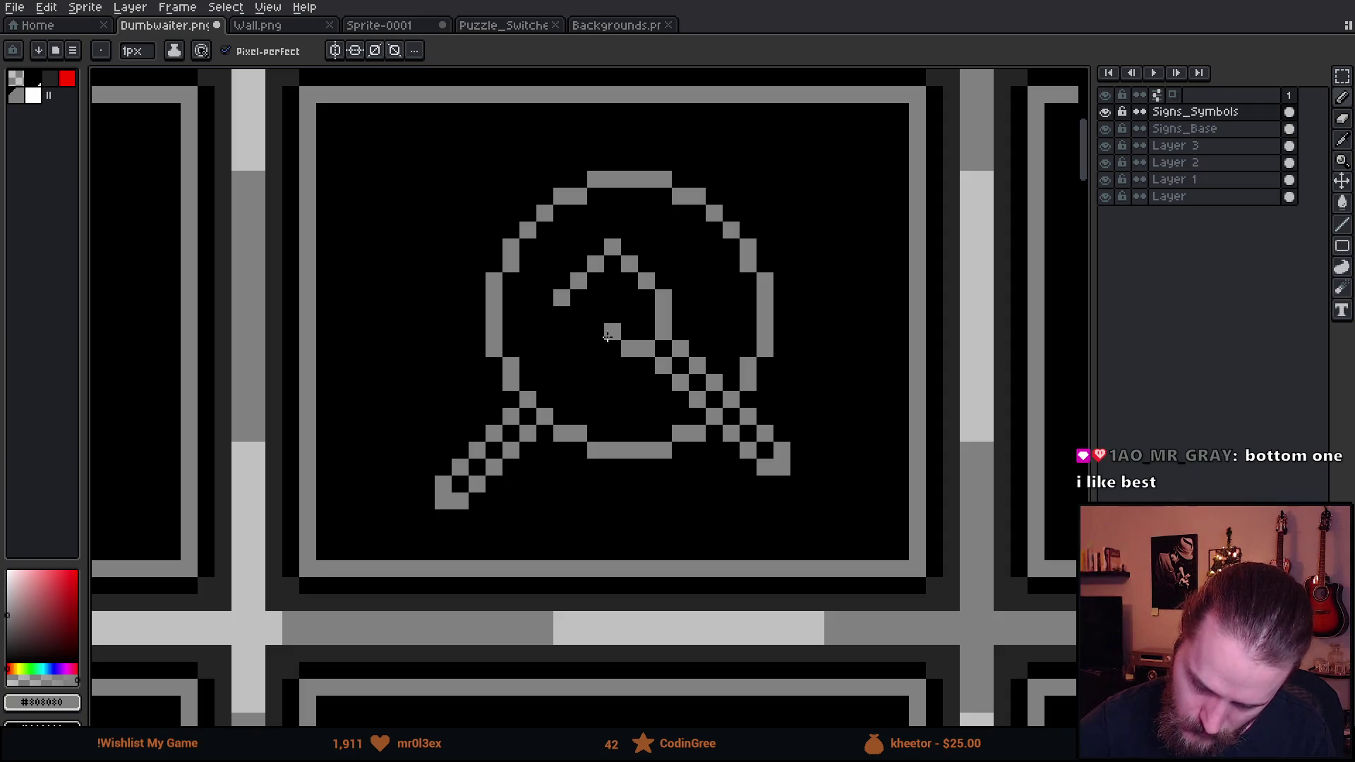
key(ctrl+z)
shift+click(610, 346)
click(646, 314)
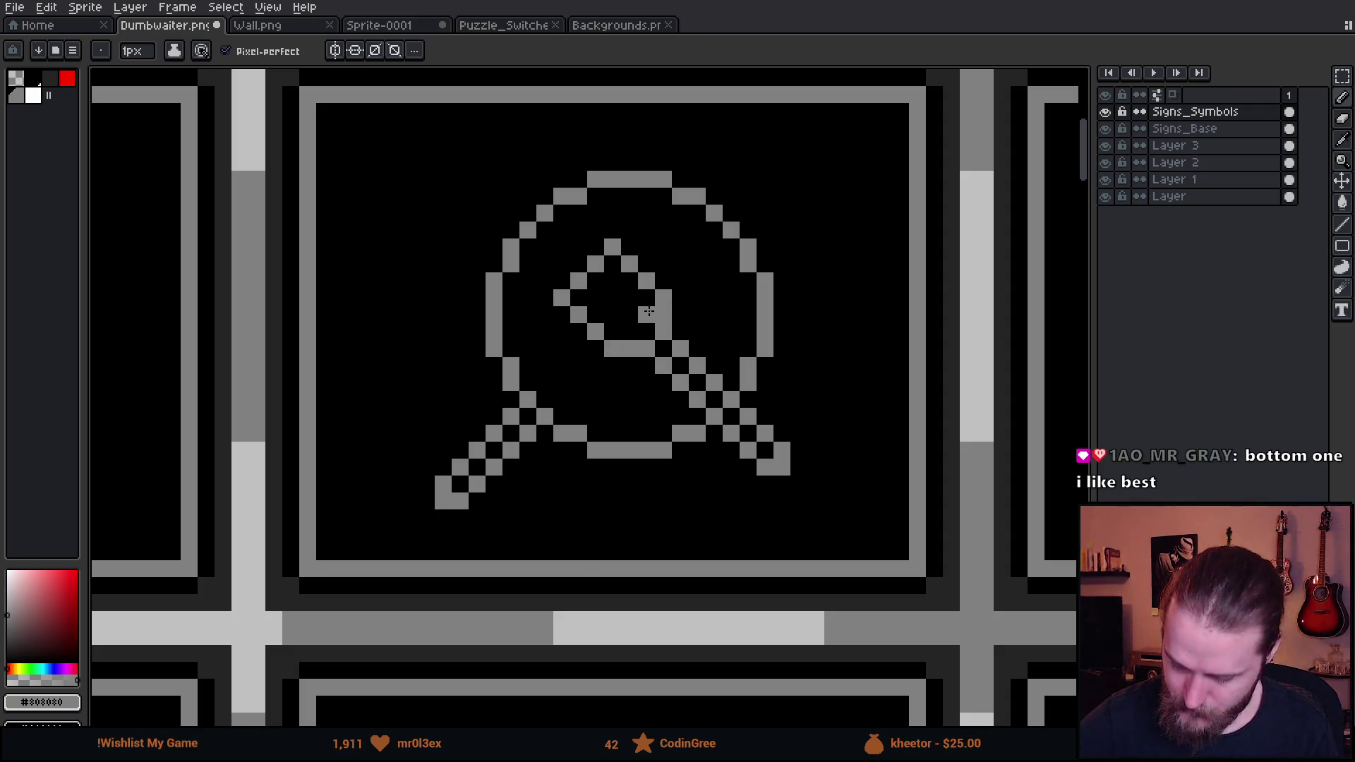
key(ctrl+z)
Pick palette colour Idx-2 and dot a dark checker pattern inside the diamond head
click(48, 78)
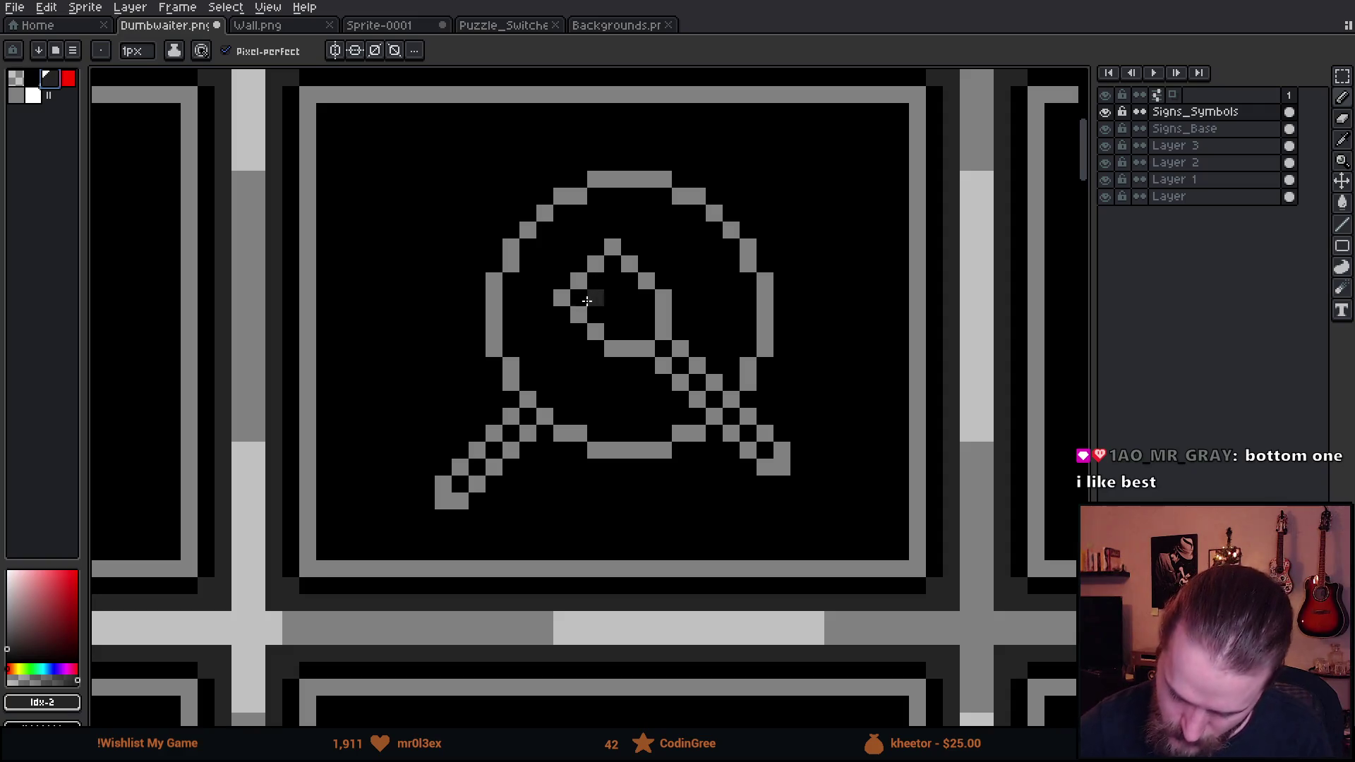
click(595, 297)
click(613, 314)
click(629, 331)
click(613, 280)
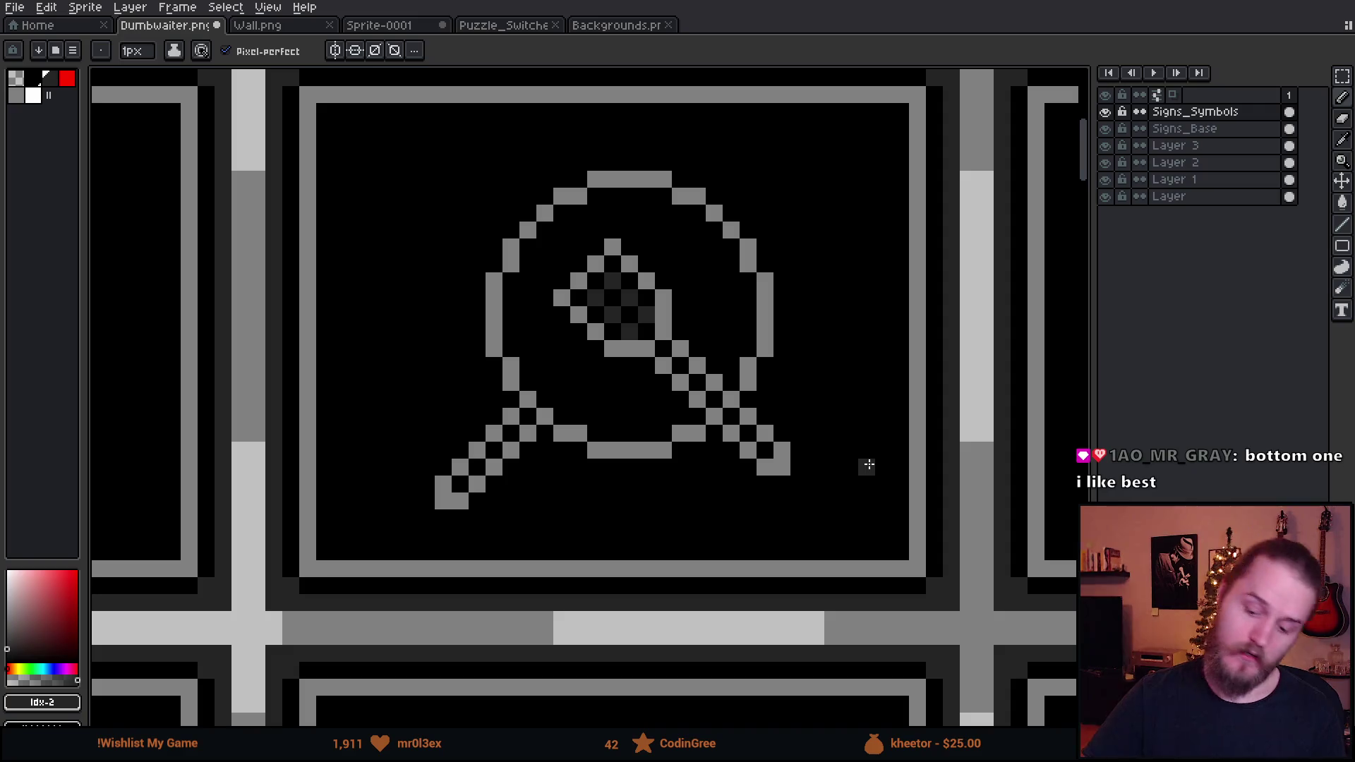
click(528, 281)
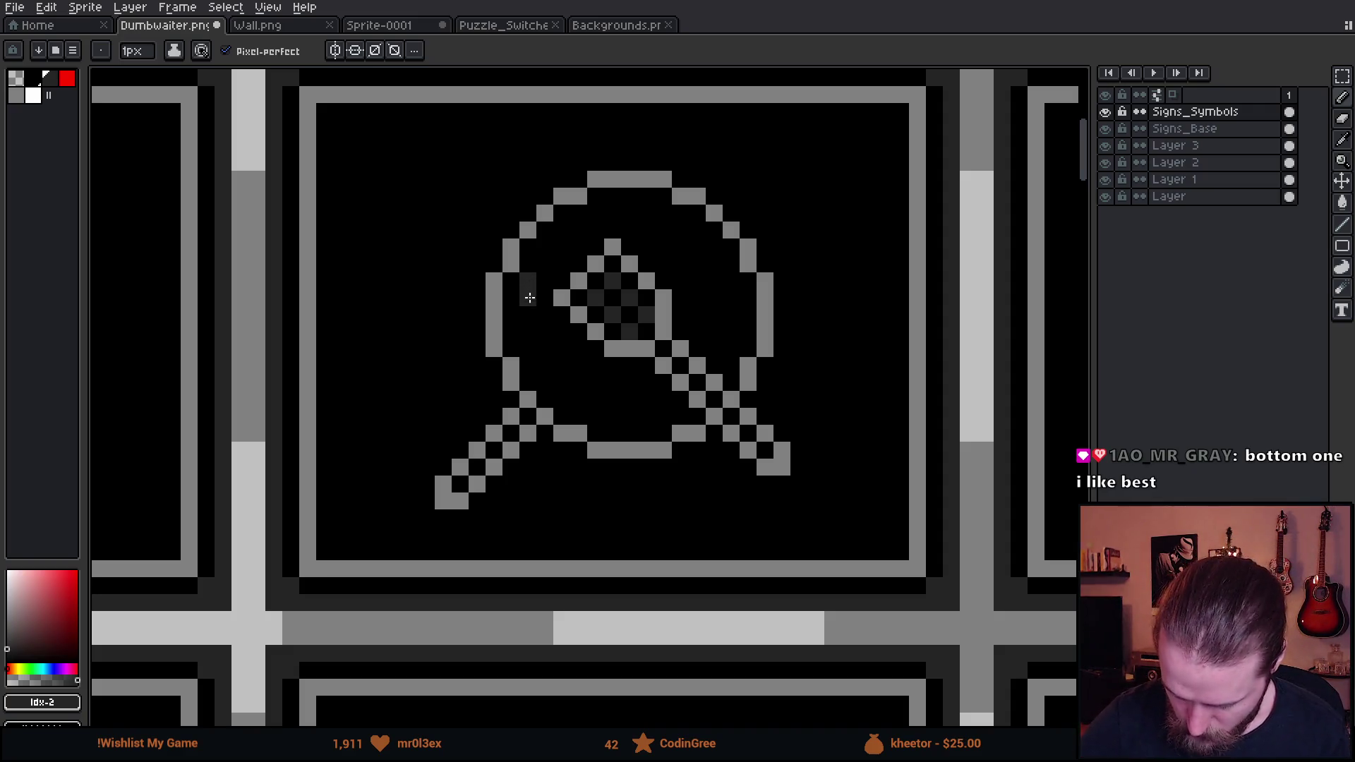
Trace Idx-2 dark grey pixels along the lens's inner left, upper, right and bottom edges
drag(529, 298, 529, 331)
scroll(543, 339, down, 3)
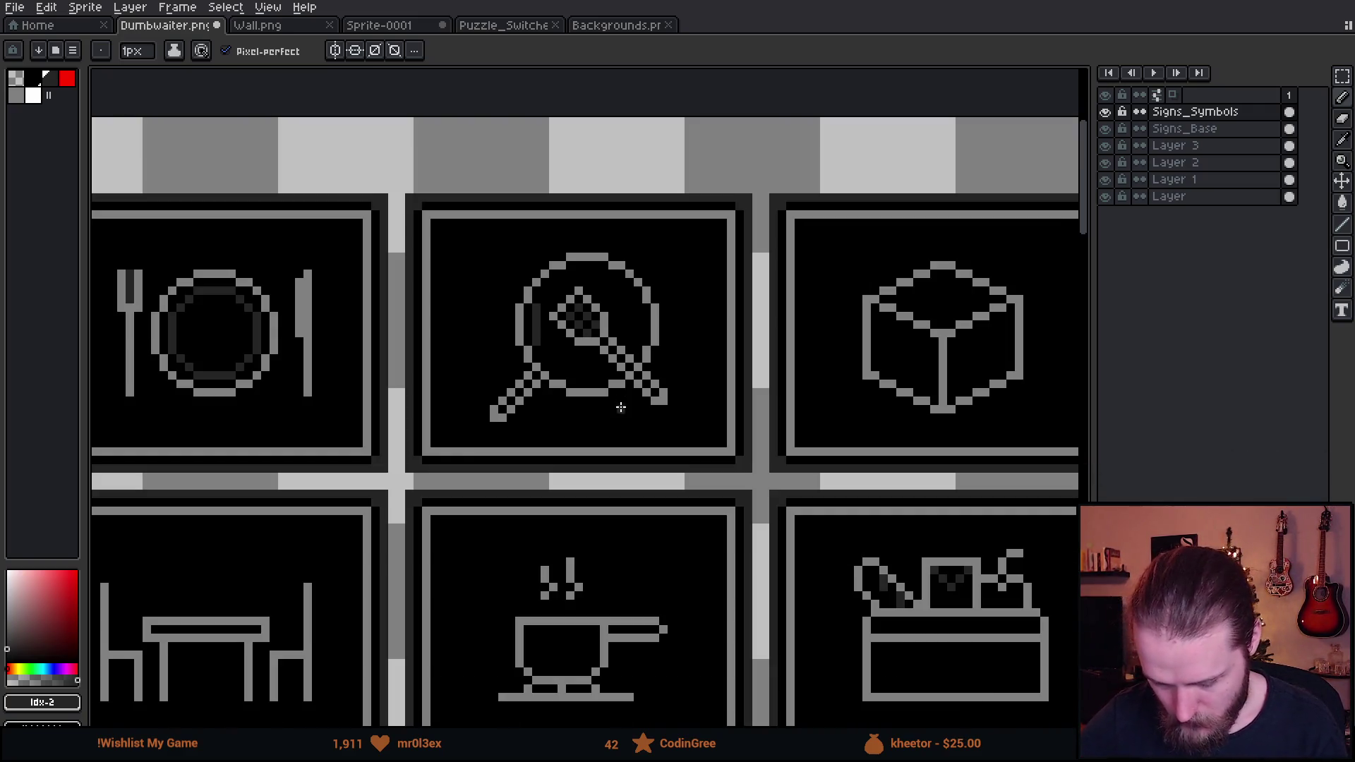
scroll(620, 407, up, 2)
scroll(581, 321, down, 1)
scroll(483, 343, up, 1)
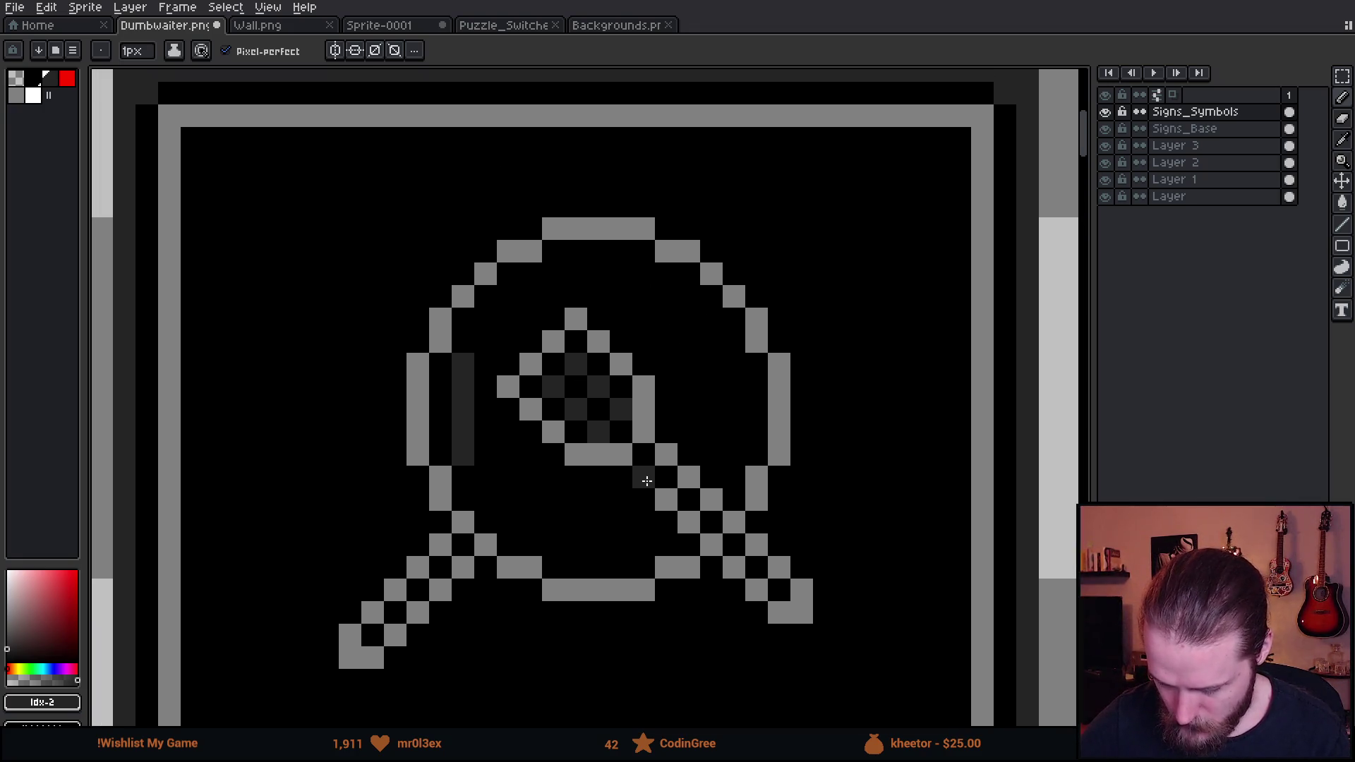
click(481, 341)
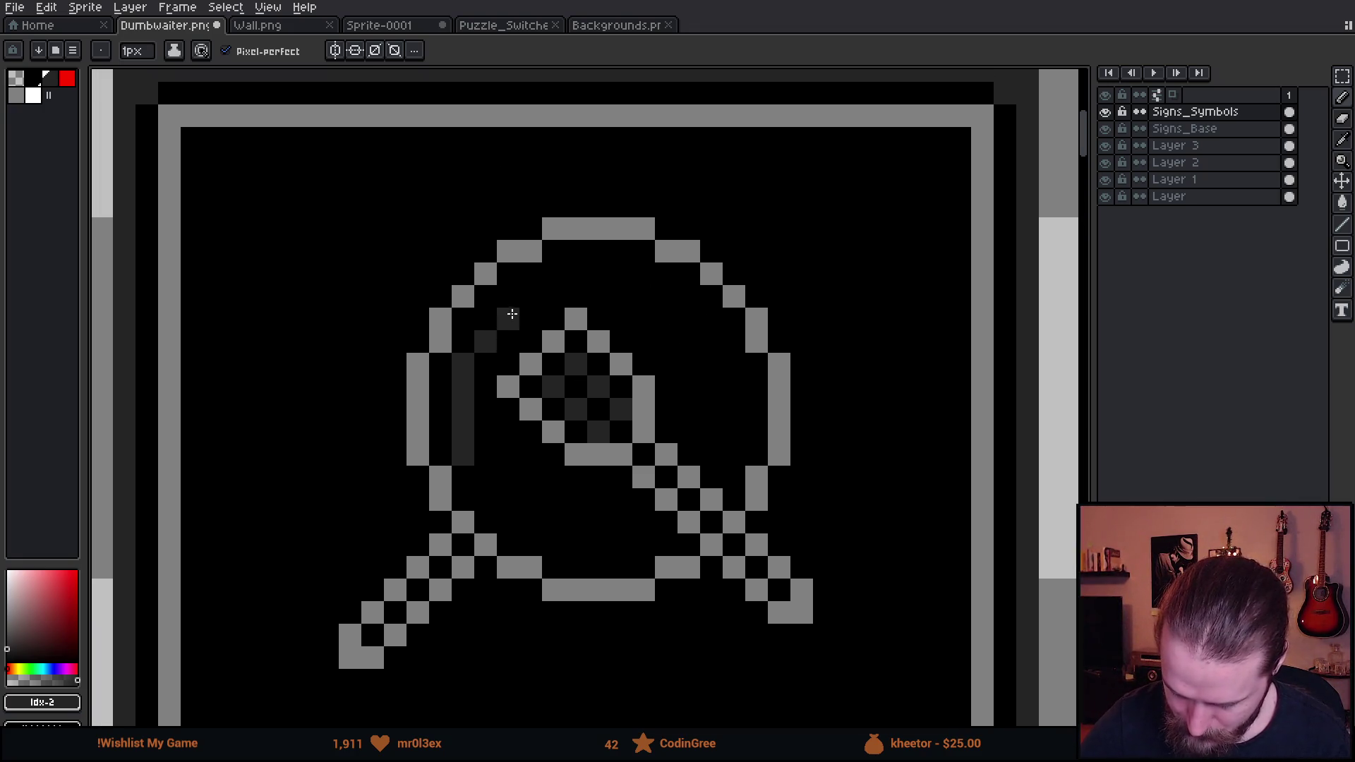
mouse_move(499, 319)
mouse_down()
mouse_move(582, 274)
mouse_move(690, 296)
mouse_move(734, 367)
mouse_move(738, 454)
mouse_move(713, 477)
mouse_up()
click(667, 522)
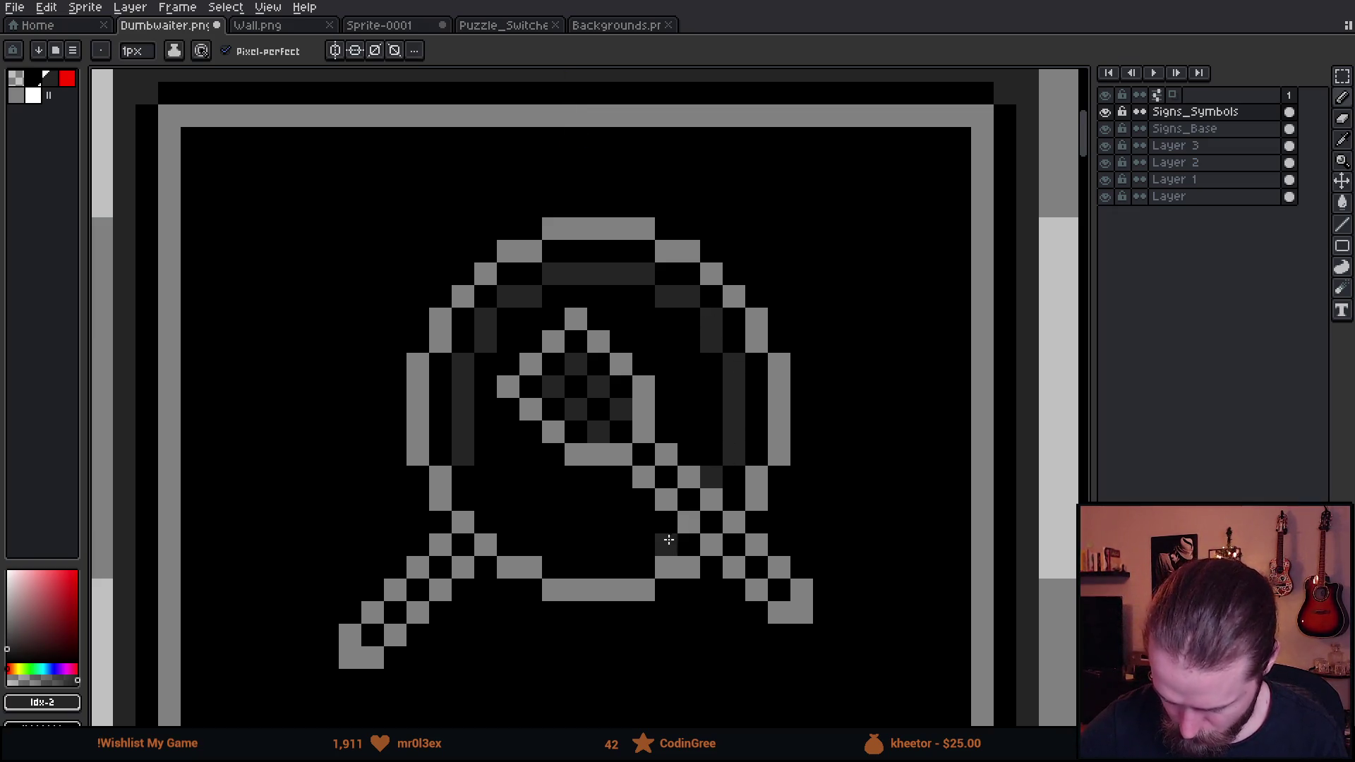
mouse_move(644, 538)
mouse_down()
mouse_move(553, 539)
mouse_move(513, 520)
mouse_move(479, 478)
mouse_up()
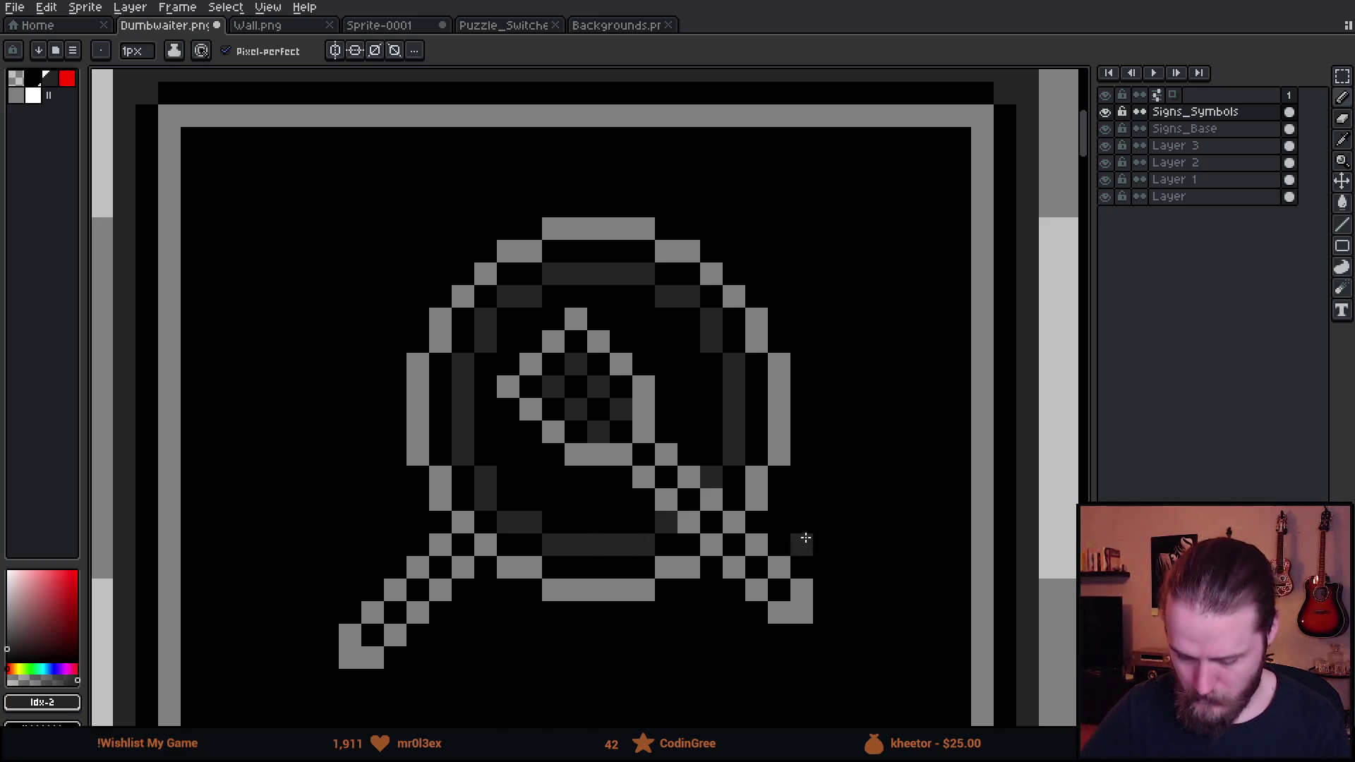
scroll(815, 516, down, 5)
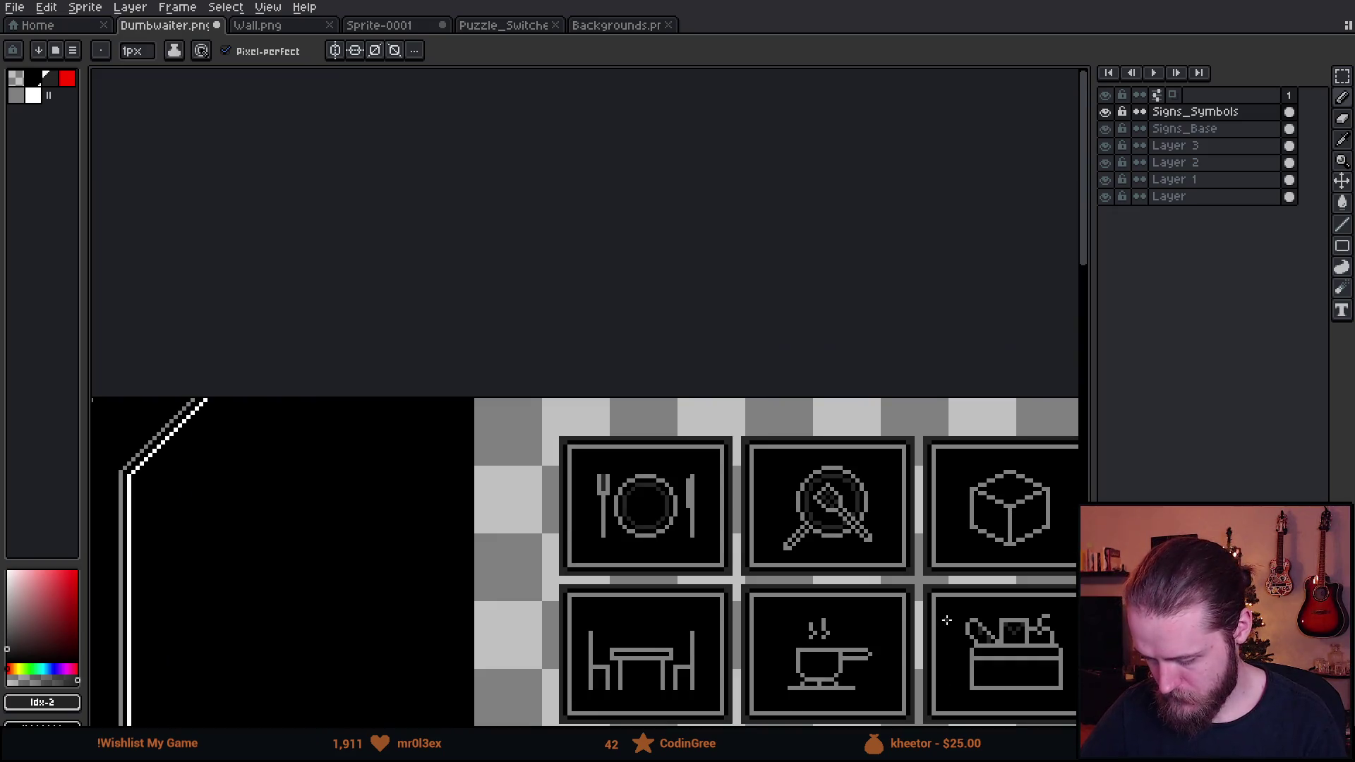
Lasso the diamond utensil head, drag it toward the lens centre, and review the sign grid
drag(943, 611, 747, 460)
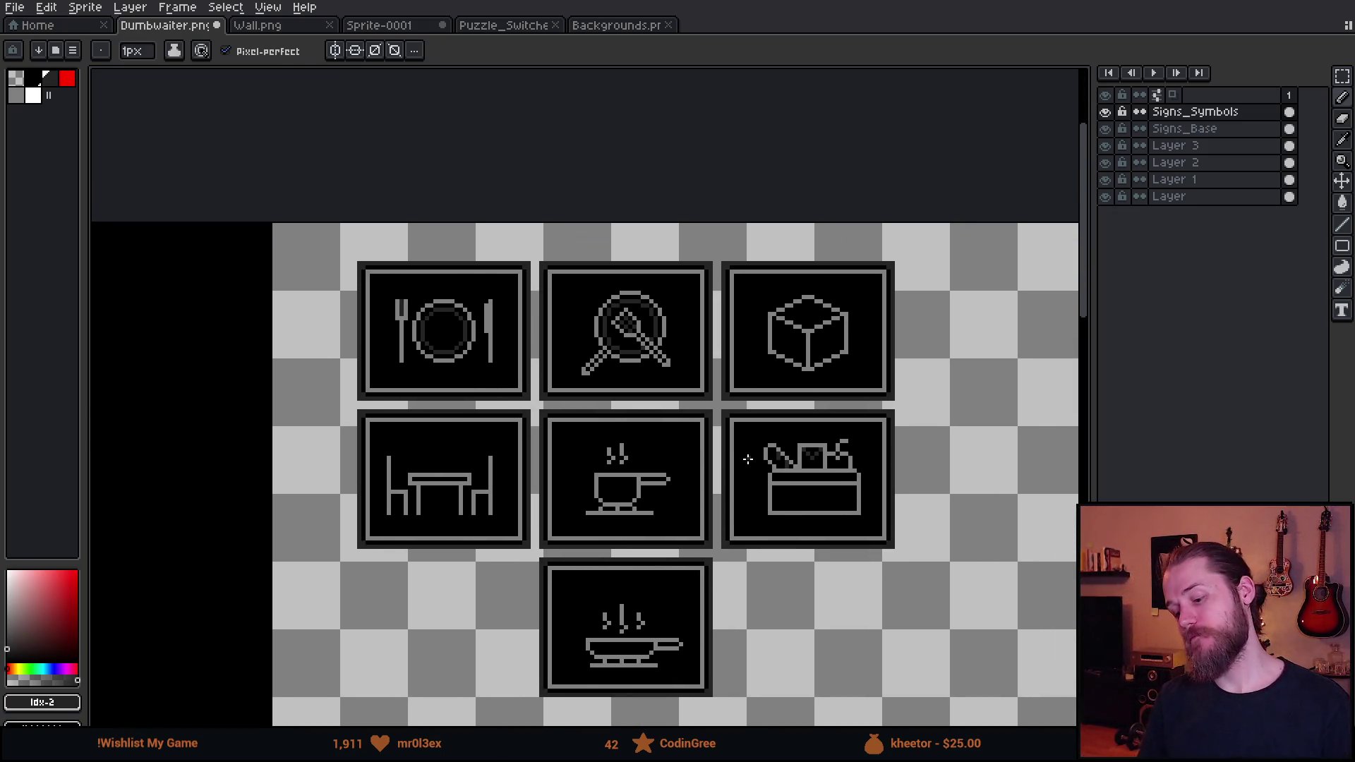
scroll(747, 460, up, 3)
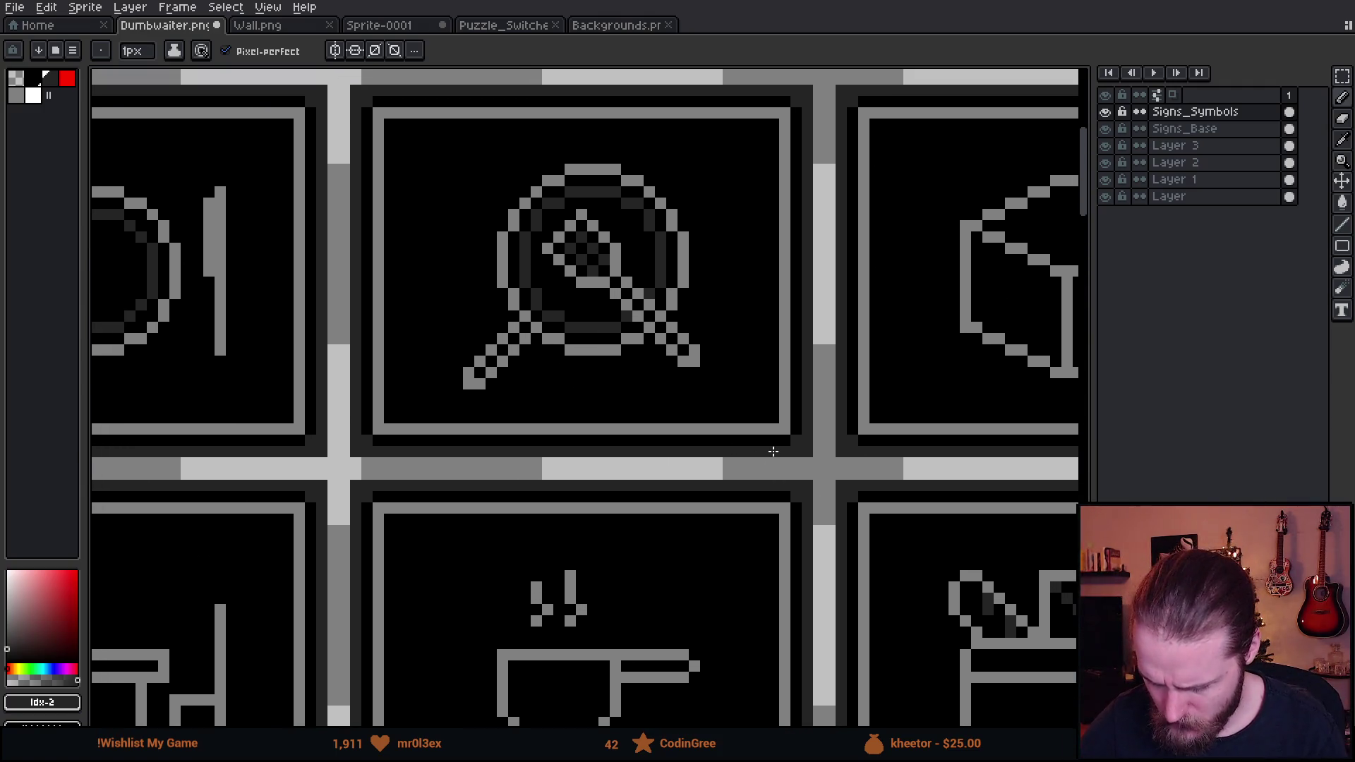
mouse_move(773, 451)
mouse_down()
mouse_move(605, 278)
mouse_move(650, 347)
mouse_move(823, 494)
mouse_up()
key(q)
mouse_move(670, 244)
mouse_down()
mouse_move(635, 246)
mouse_move(617, 285)
mouse_move(660, 324)
mouse_move(690, 293)
mouse_move(704, 321)
mouse_up()
click(766, 274)
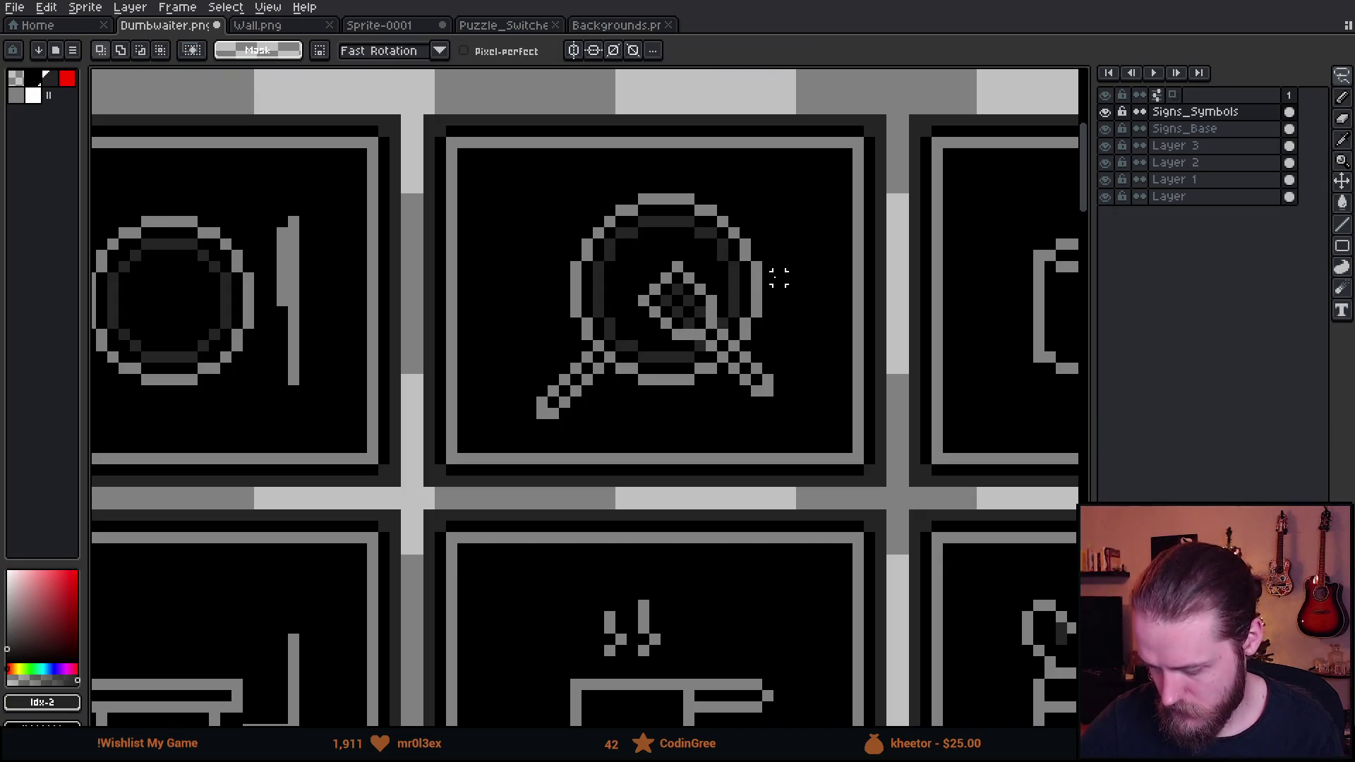
scroll(845, 438, down, 4)
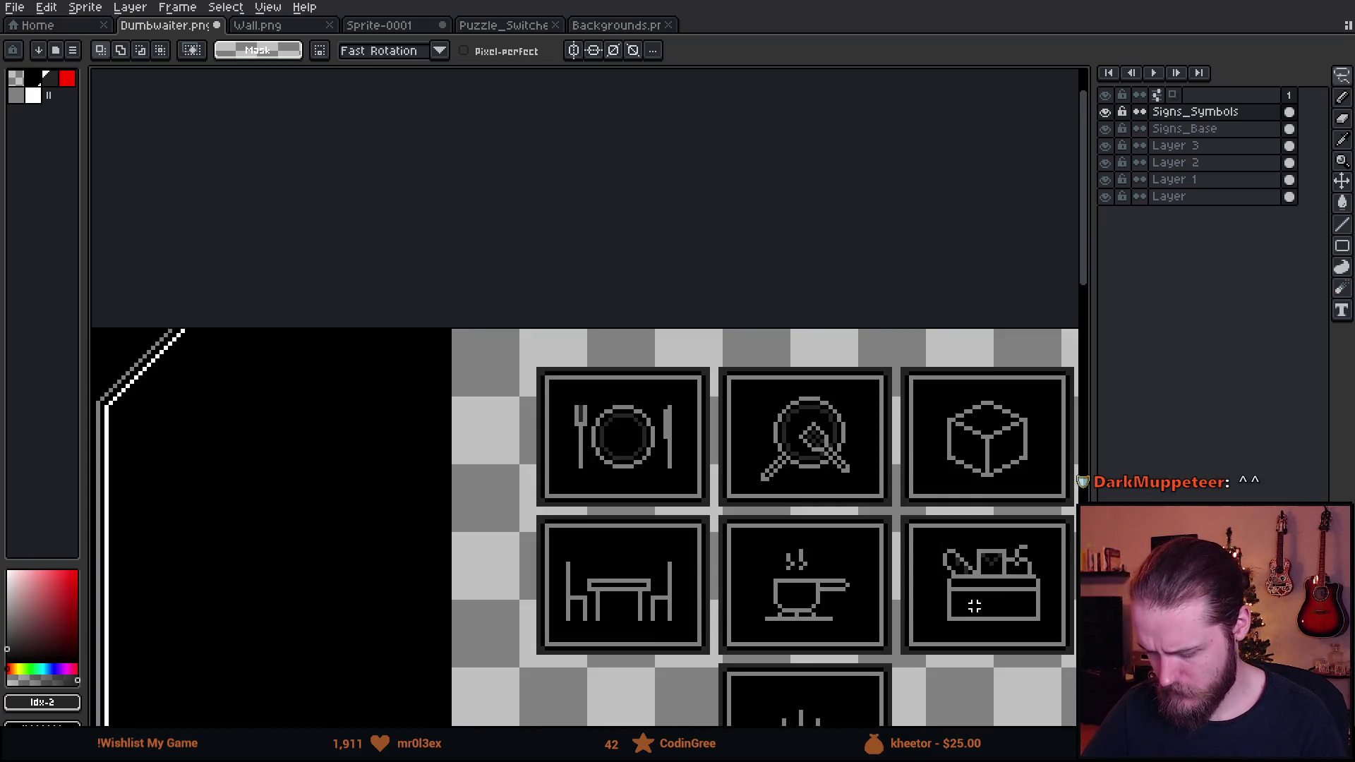
mouse_move(979, 609)
mouse_down()
mouse_move(919, 577)
mouse_move(842, 463)
mouse_up()
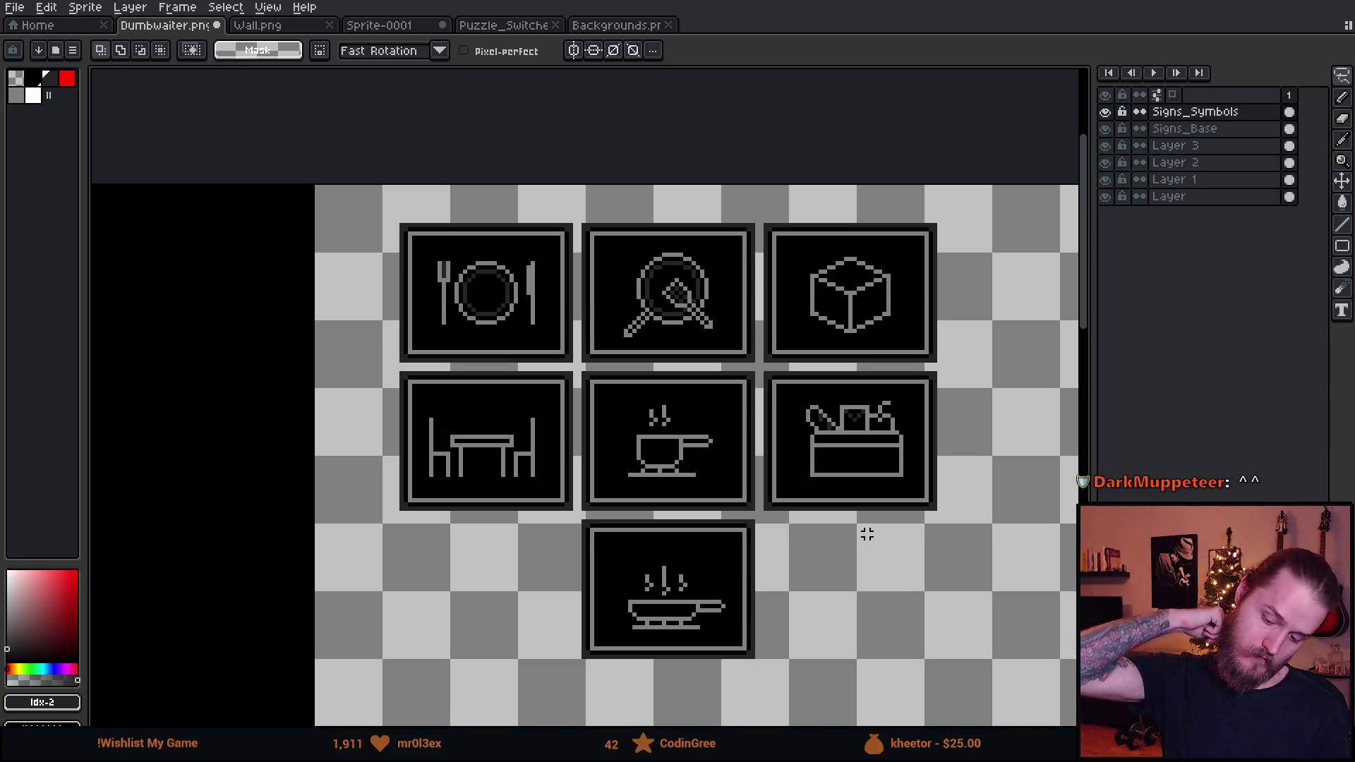
scroll(868, 534, up, 2)
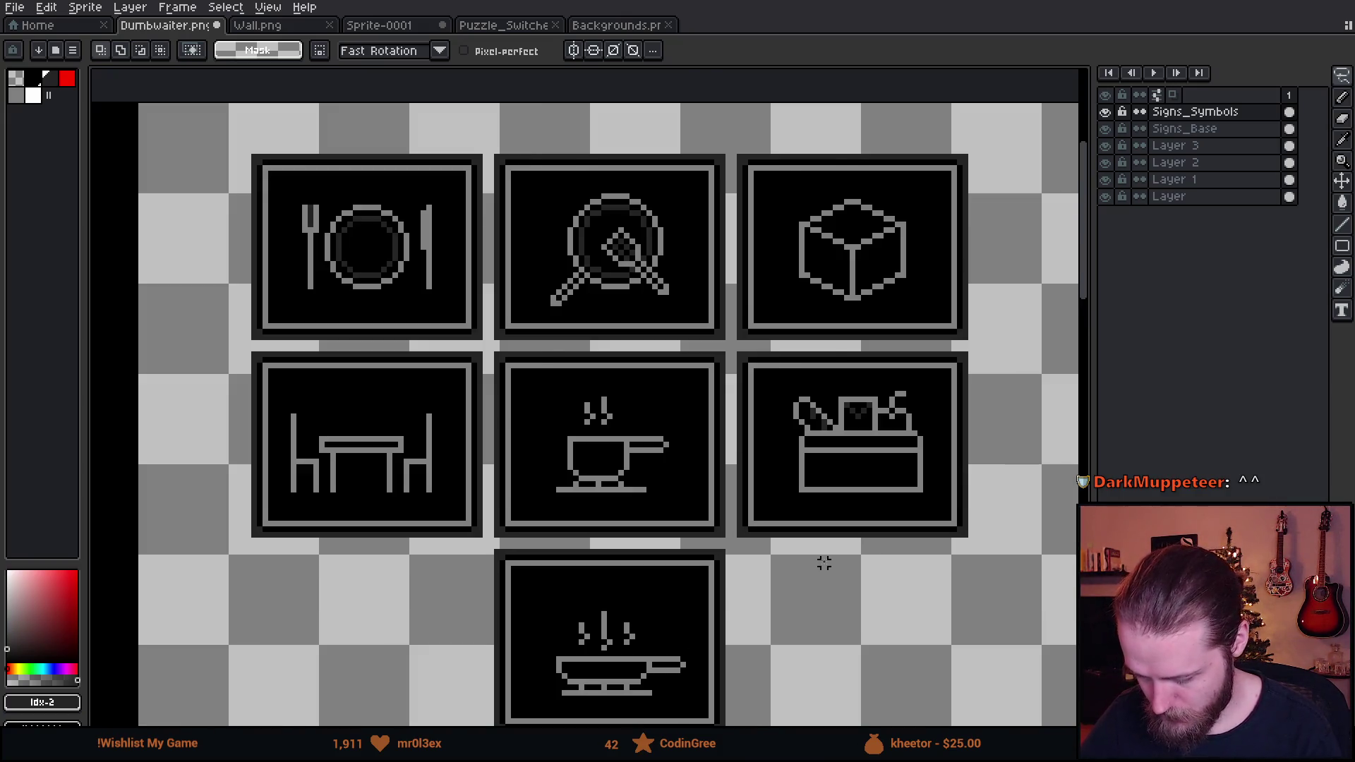
Move a small pixel block near the toolbox handle and add a grey pixel at its top
scroll(821, 561, up, 2)
scroll(880, 345, up, 3)
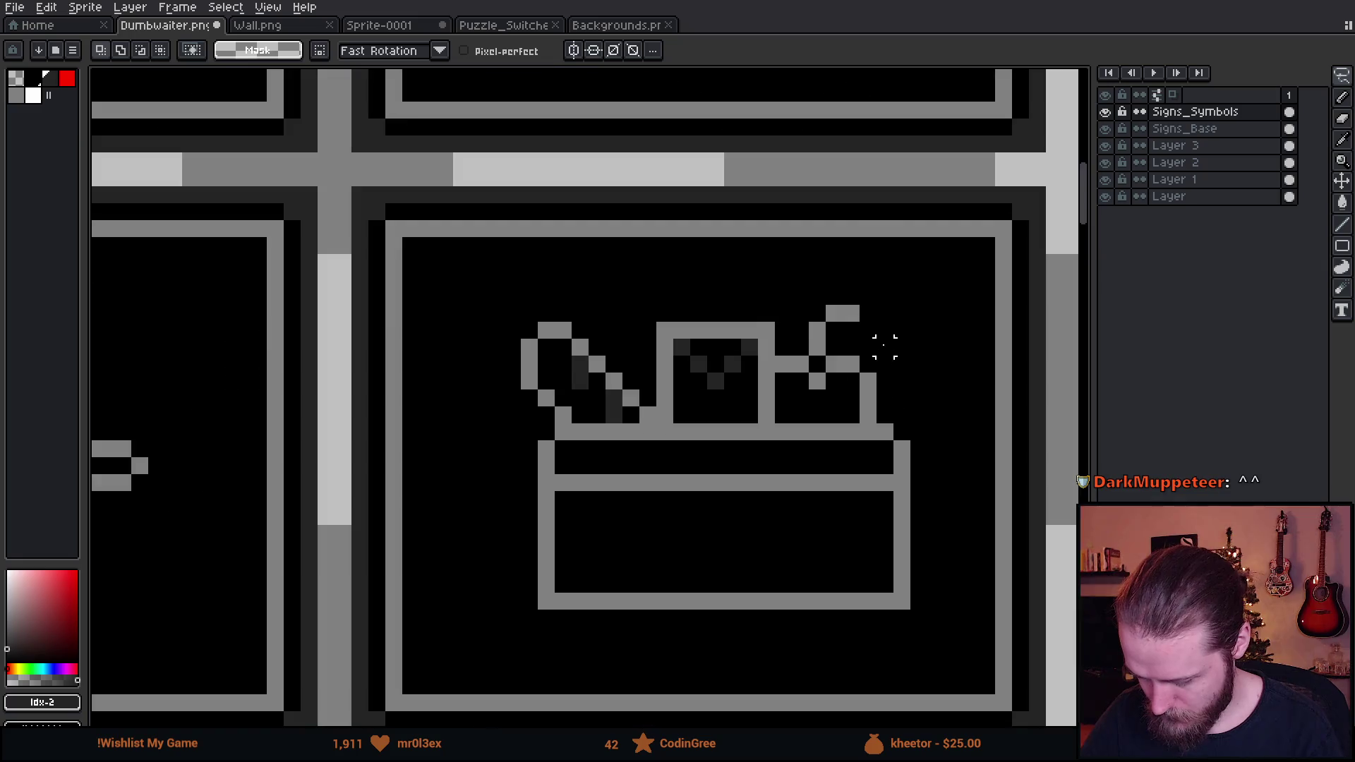
mouse_move(844, 329)
mouse_down()
mouse_move(794, 318)
mouse_move(810, 317)
mouse_up()
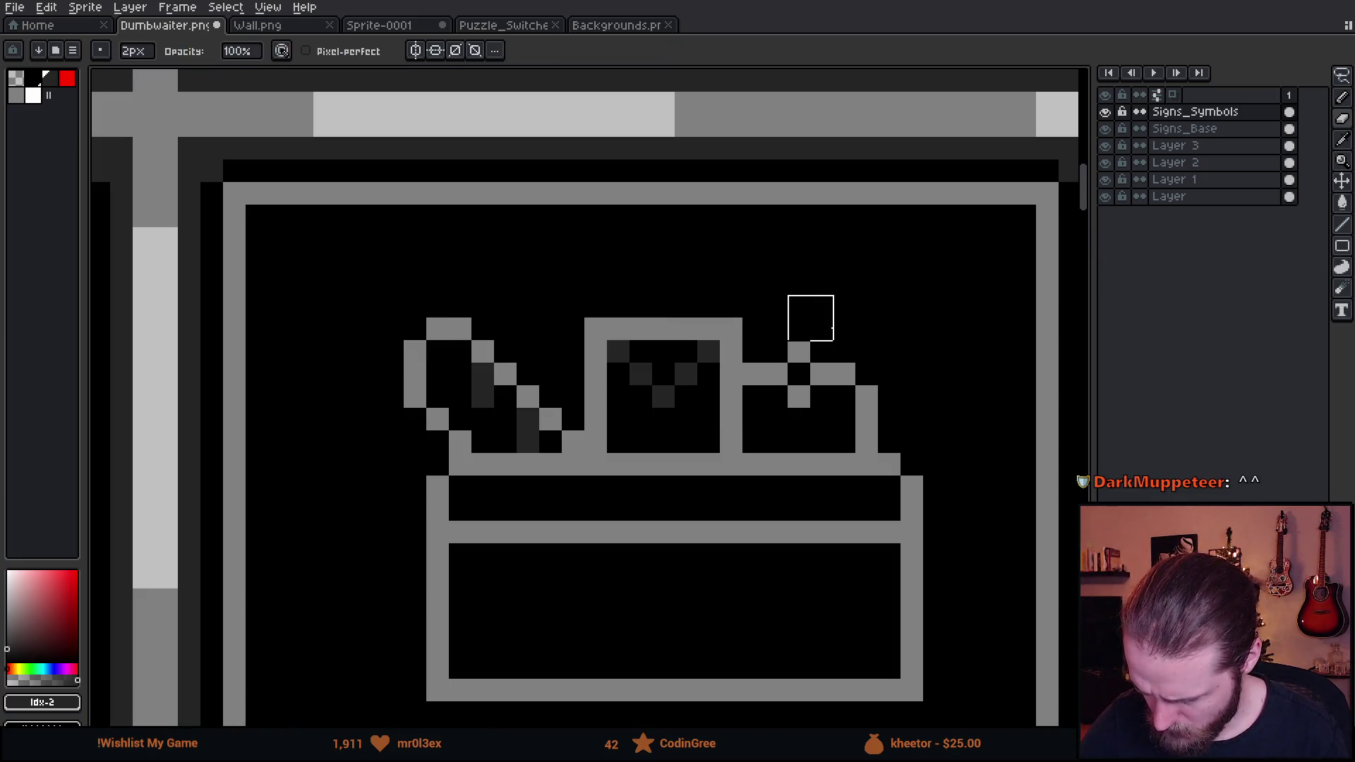
key(b)
click(844, 330)
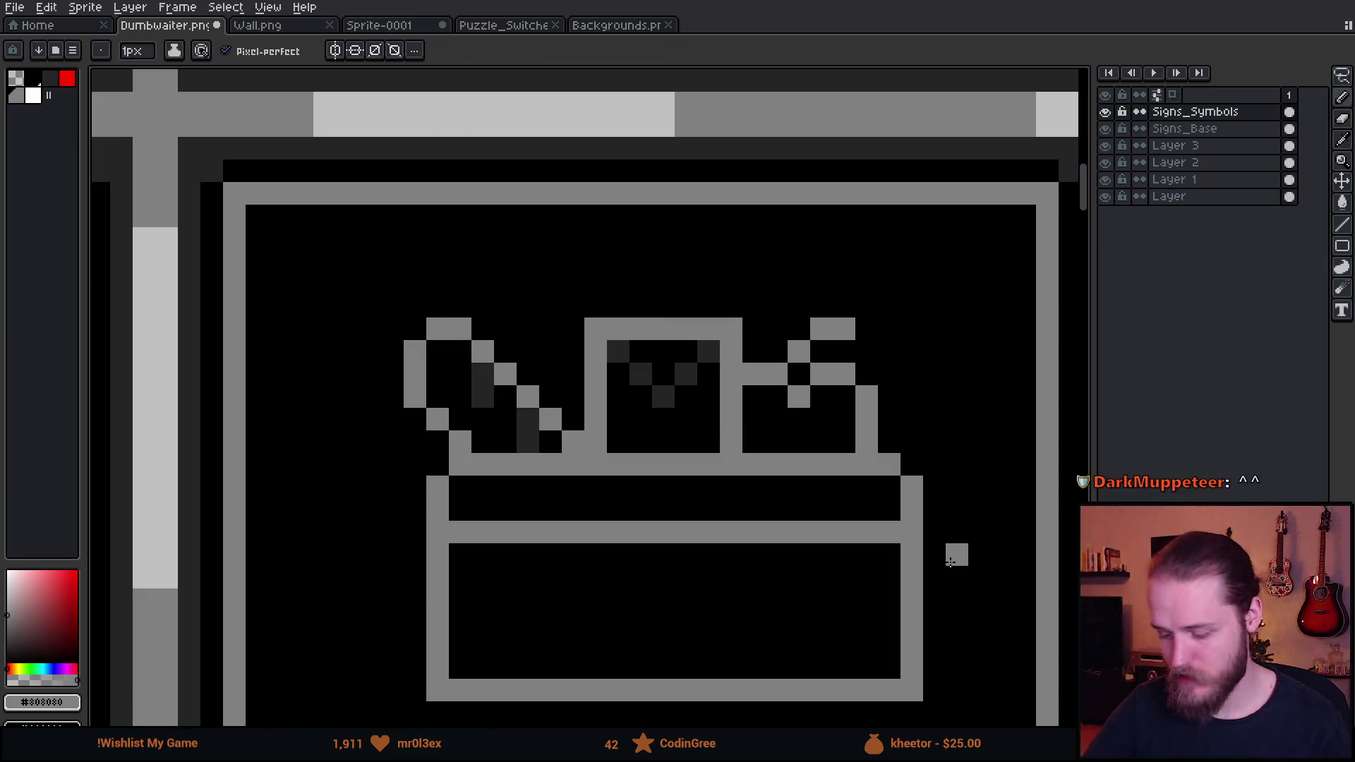
scroll(894, 518, down, 1)
scroll(916, 463, down, 4)
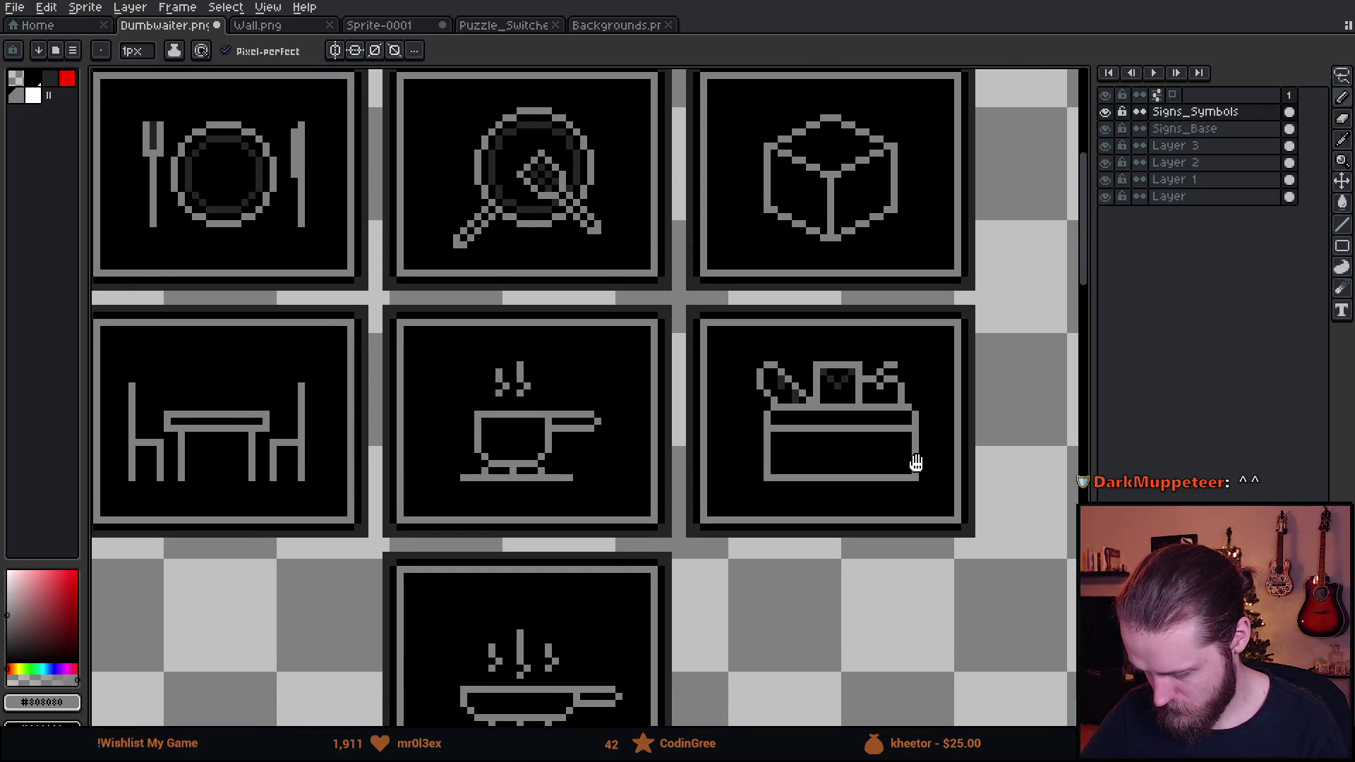
mouse_move(915, 462)
mouse_down()
mouse_move(928, 475)
mouse_move(903, 484)
mouse_up()
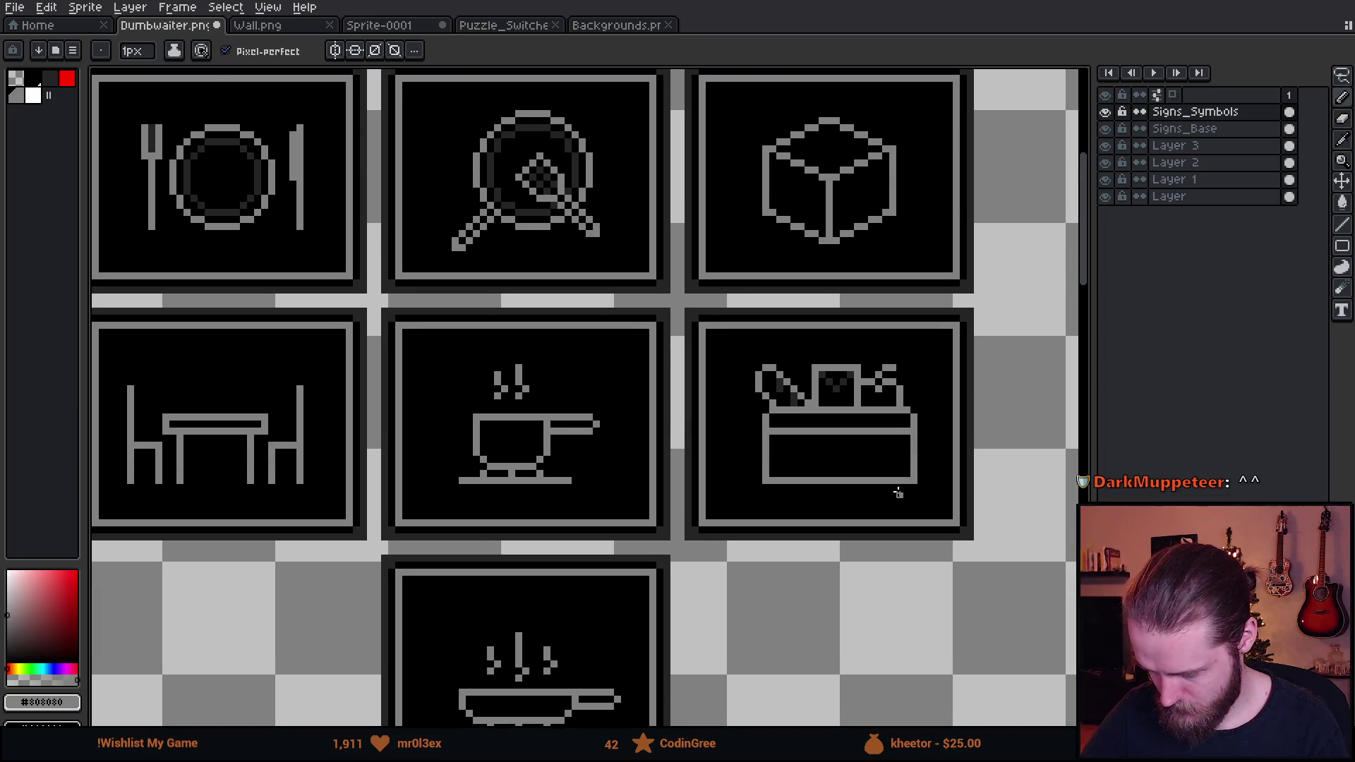
scroll(864, 387, up, 4)
Draw a short dark grey vertical stroke and line across the toolbox front
alt+click(794, 235)
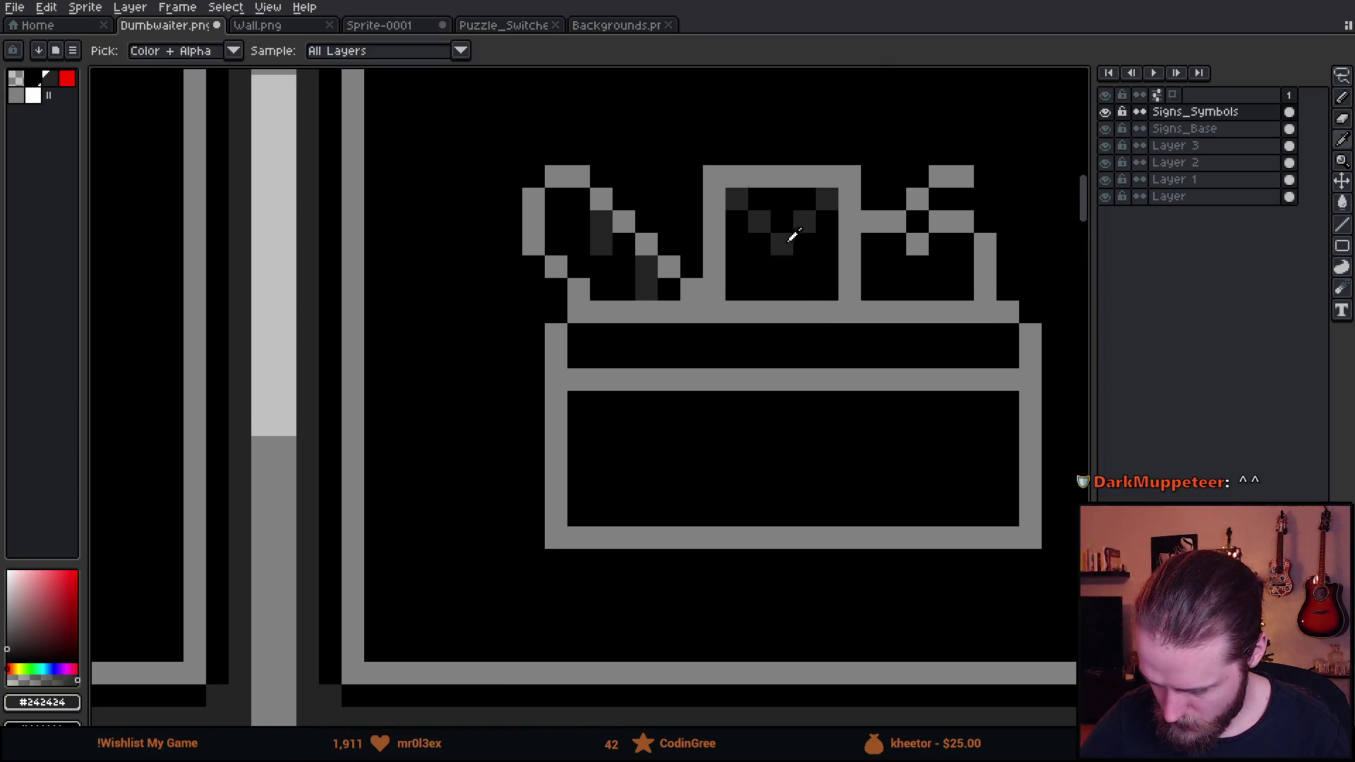
drag(667, 446, 667, 494)
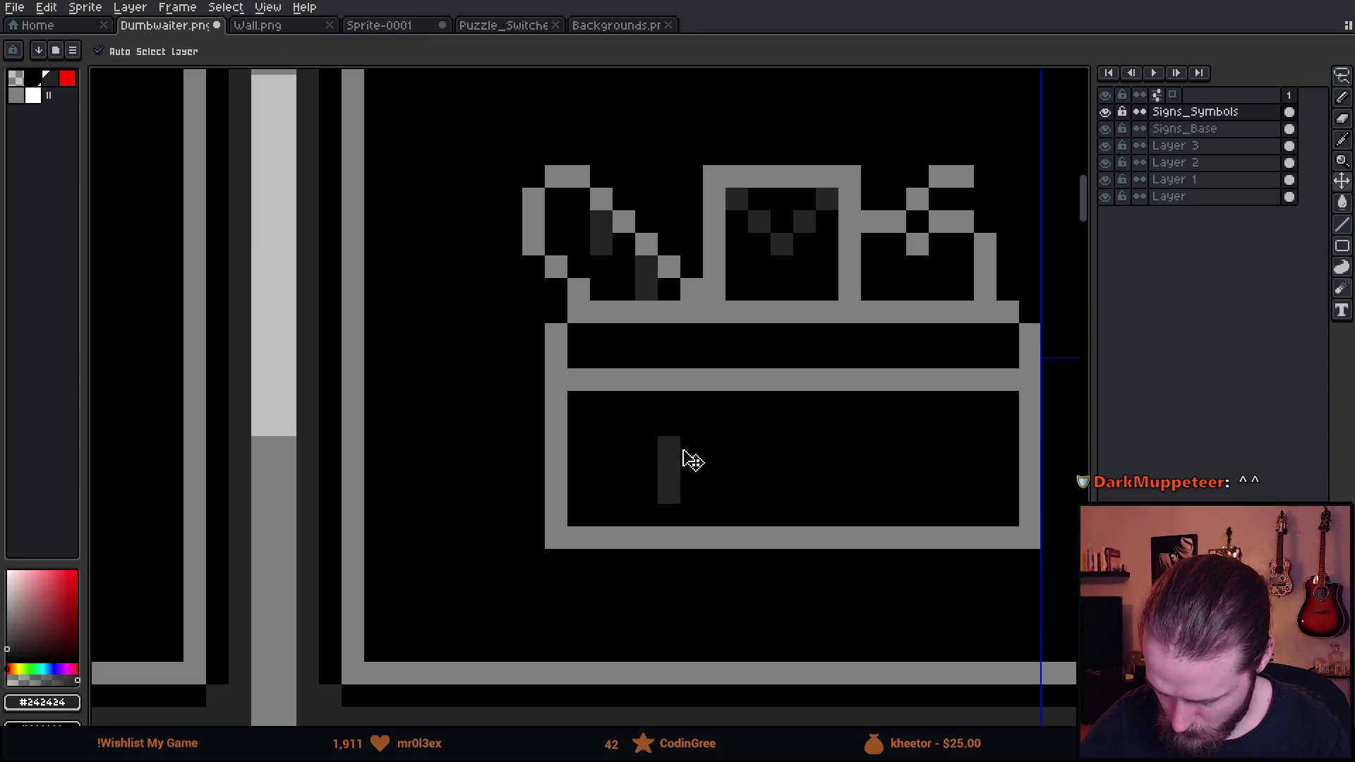
key(ctrl+z)
mouse_move(668, 423)
mouse_down()
mouse_move(669, 487)
mouse_move(689, 469)
mouse_move(692, 492)
mouse_move(783, 426)
mouse_move(913, 426)
mouse_move(908, 489)
mouse_move(706, 484)
mouse_up()
click(918, 446)
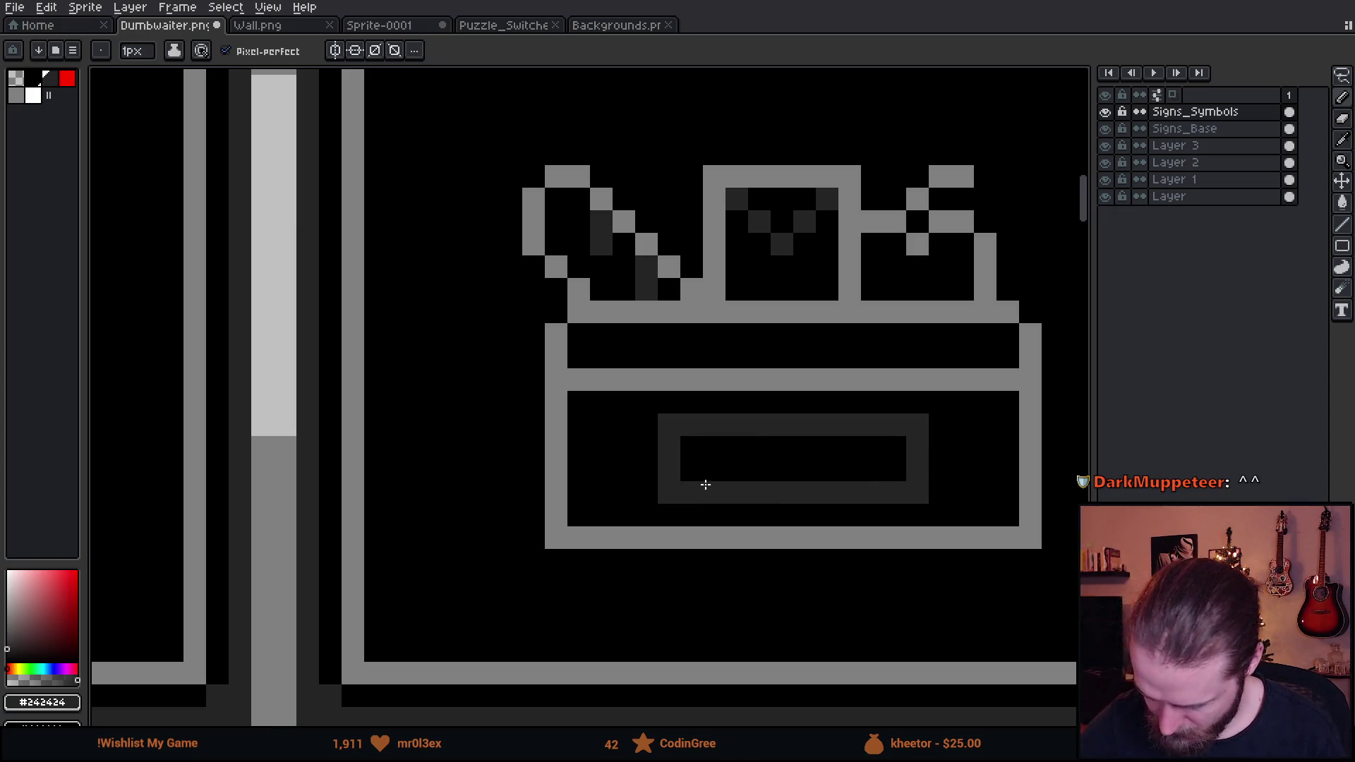
scroll(718, 487, down, 5)
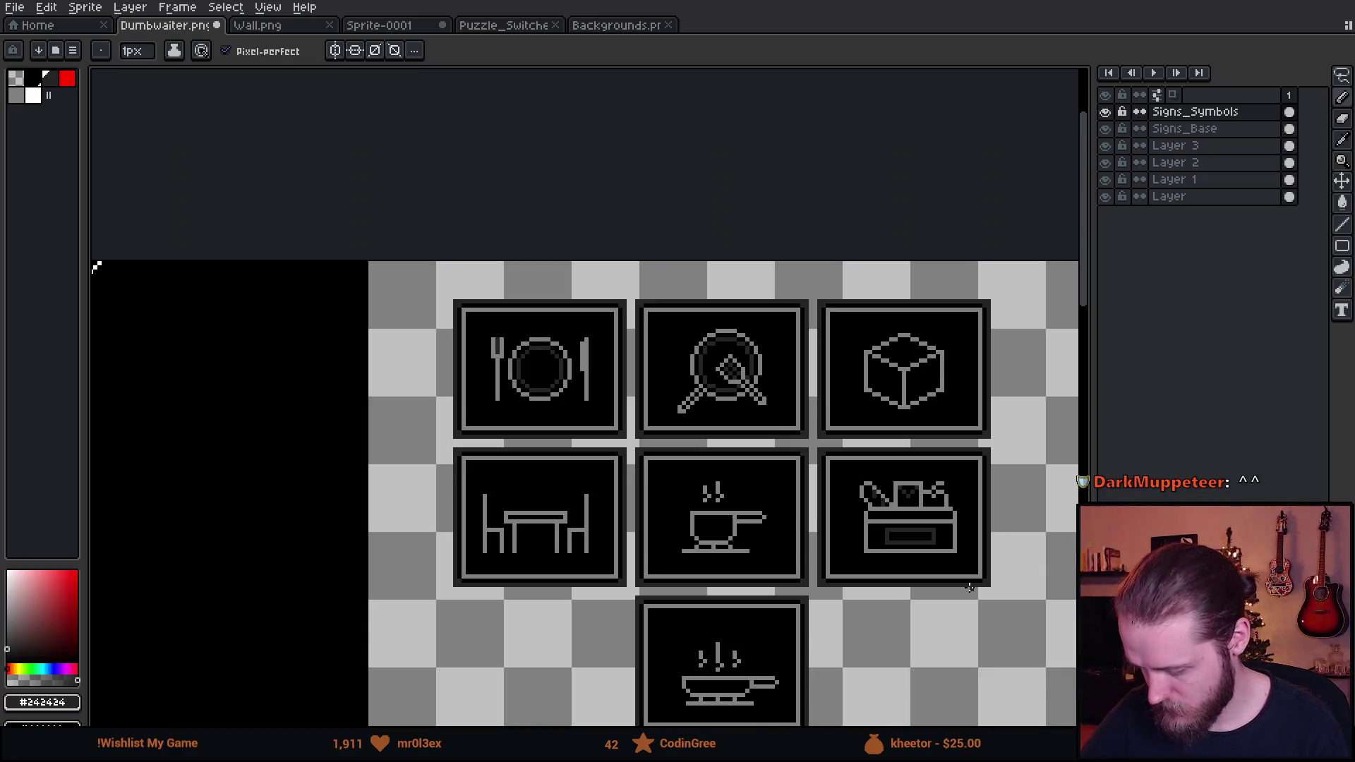
scroll(857, 465, up, 5)
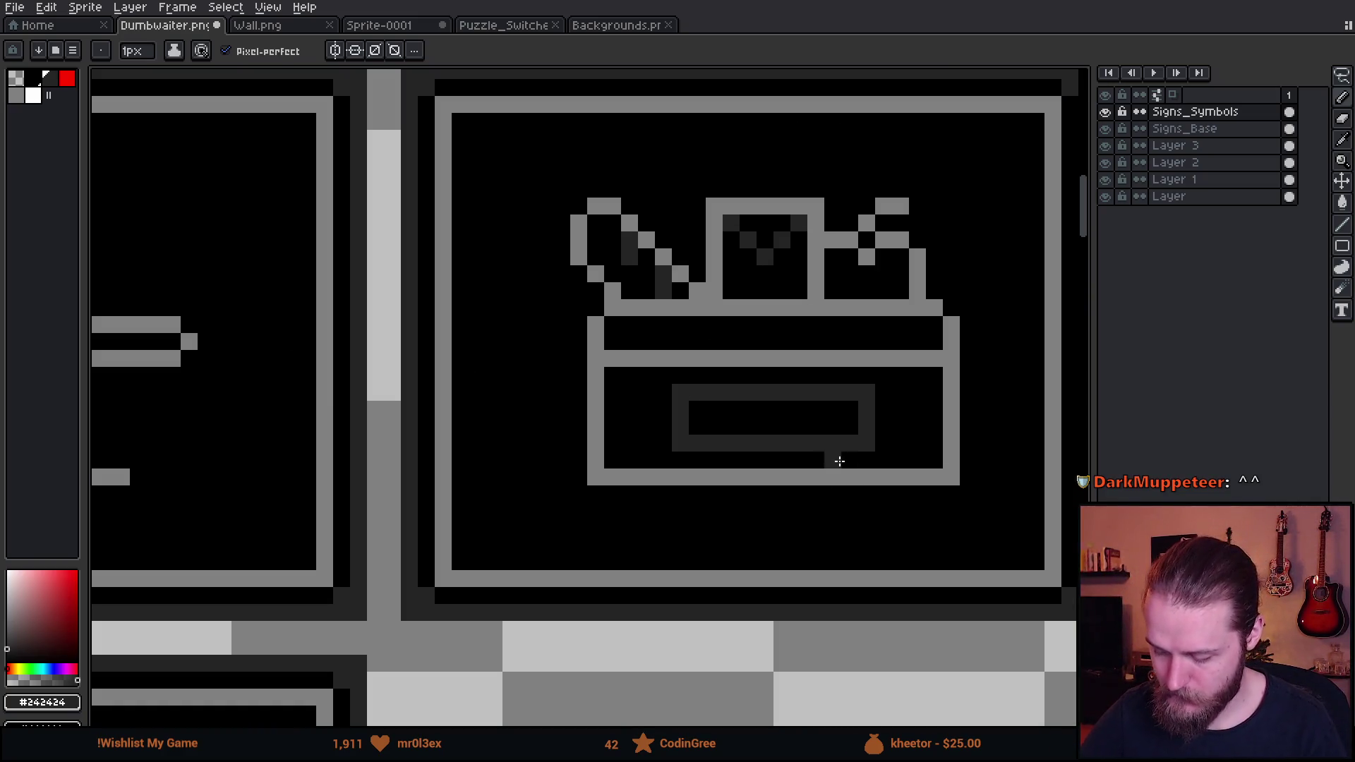
scroll(857, 465, down, 4)
scroll(819, 437, up, 5)
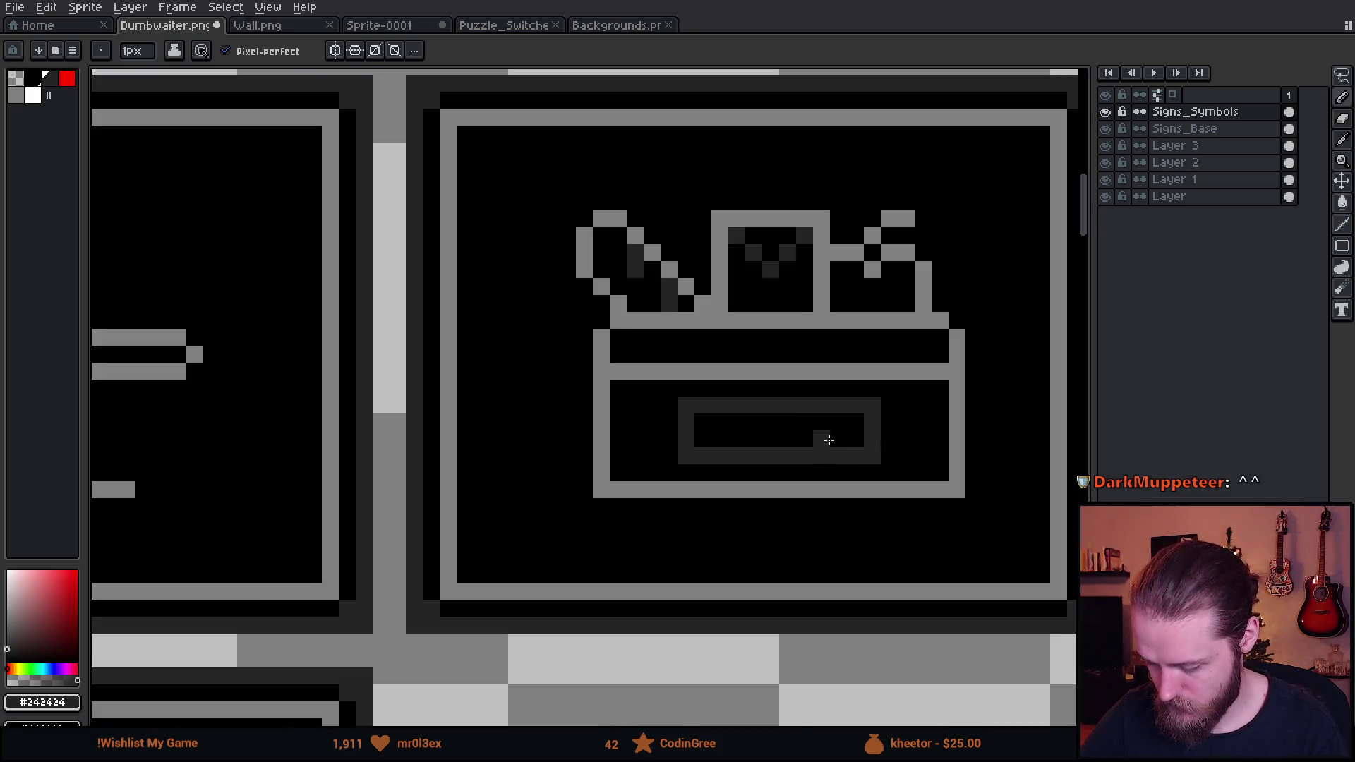
Blacken the drawer handle's bottom row to close its outline
click(663, 437)
mouse_move(664, 437)
mouse_down()
mouse_move(862, 451)
mouse_move(632, 468)
mouse_up()
alt+click(929, 456)
scroll(908, 570, down, 4)
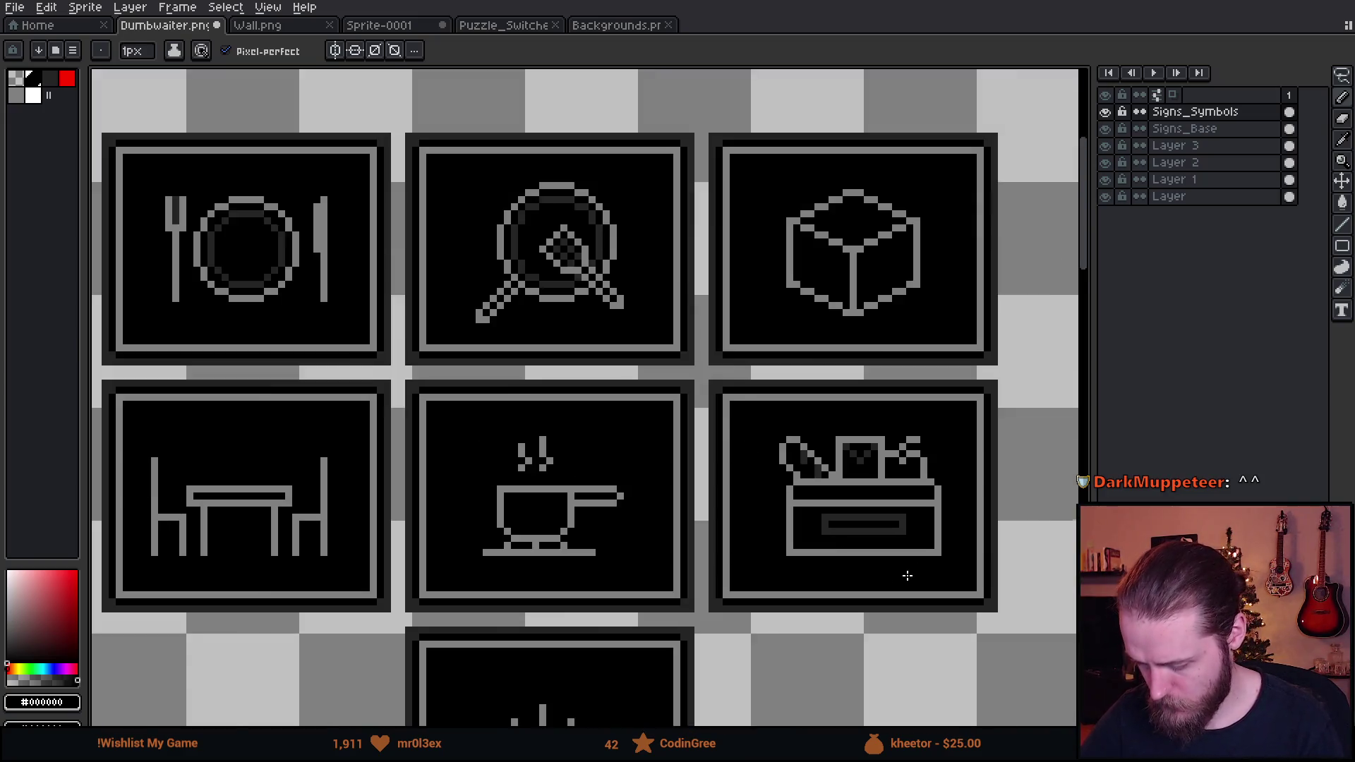
scroll(875, 439, up, 1)
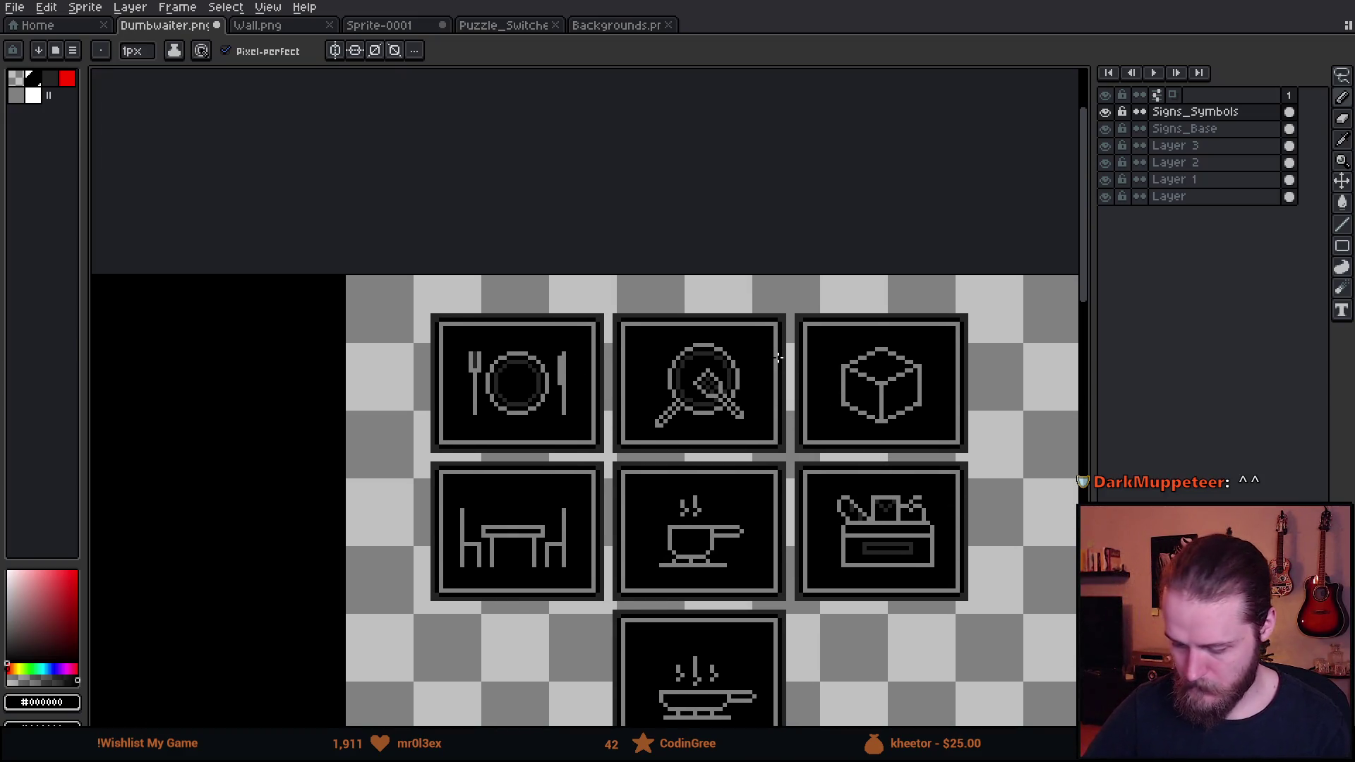
scroll(938, 459, down, 3)
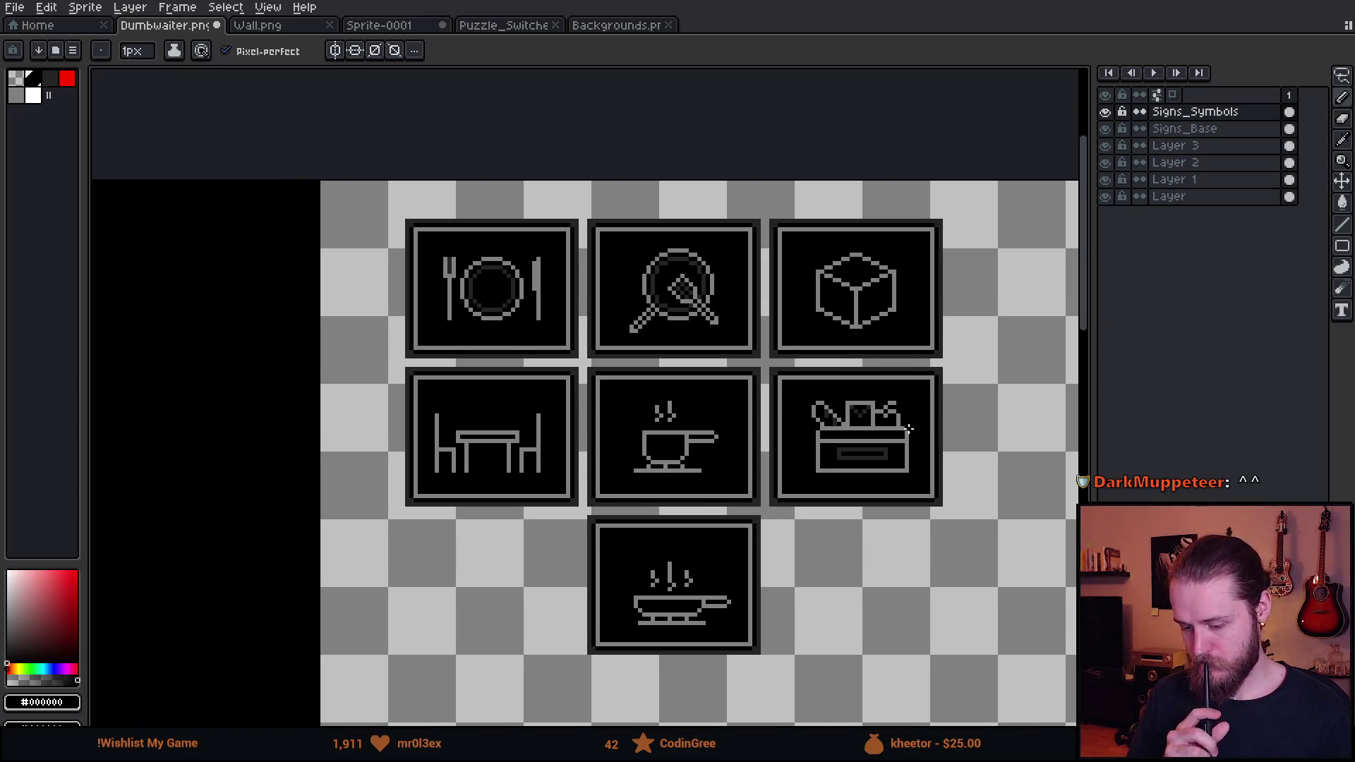
scroll(909, 428, up, 5)
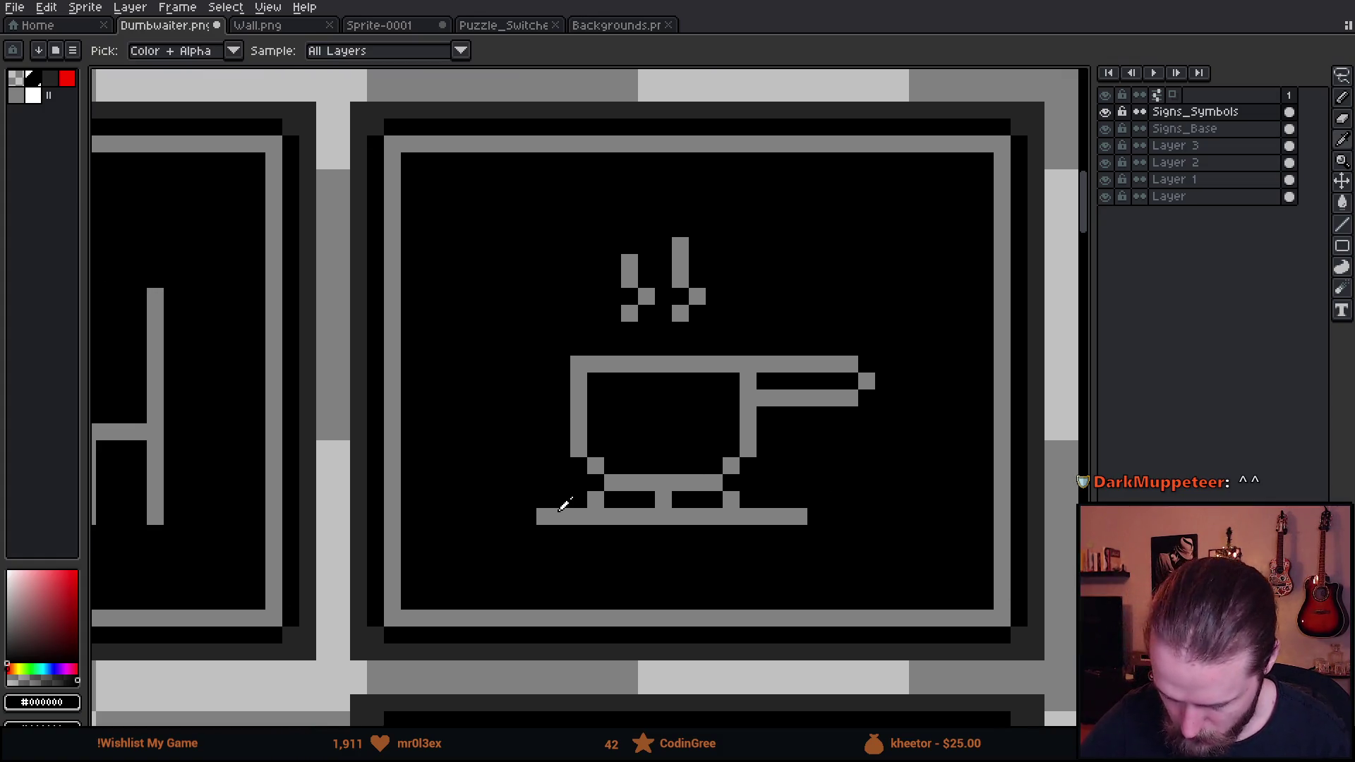
Pick up the light grey and draw the saucer's legs and bottom edge
alt+click(527, 514)
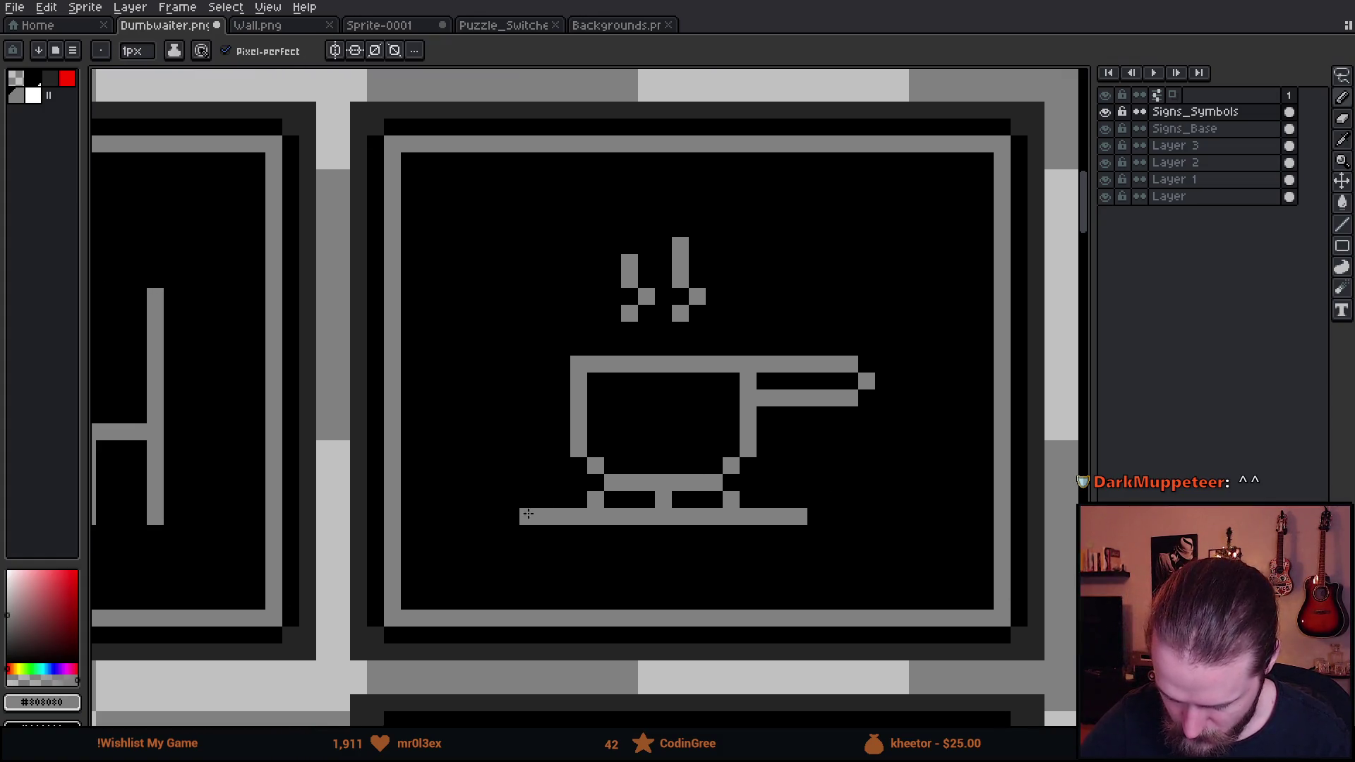
click(528, 534)
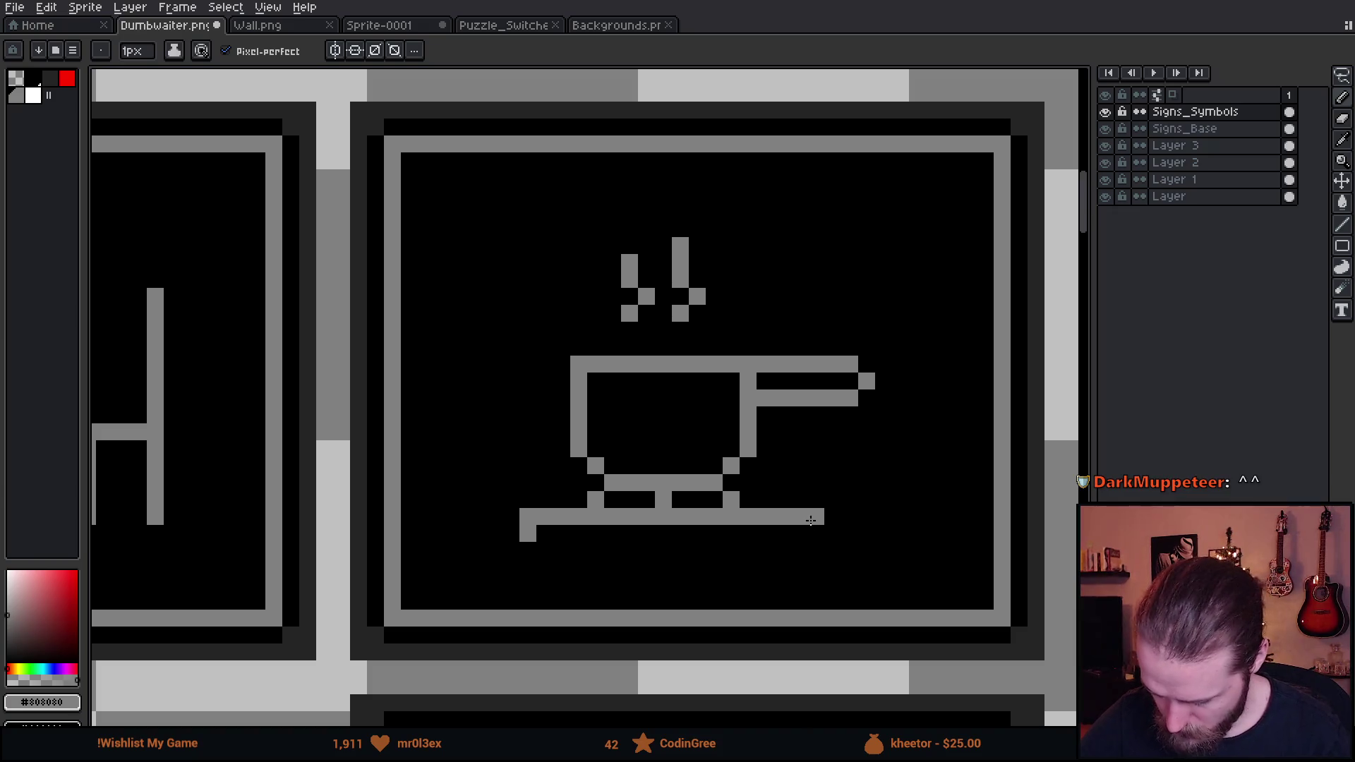
drag(815, 517, 816, 544)
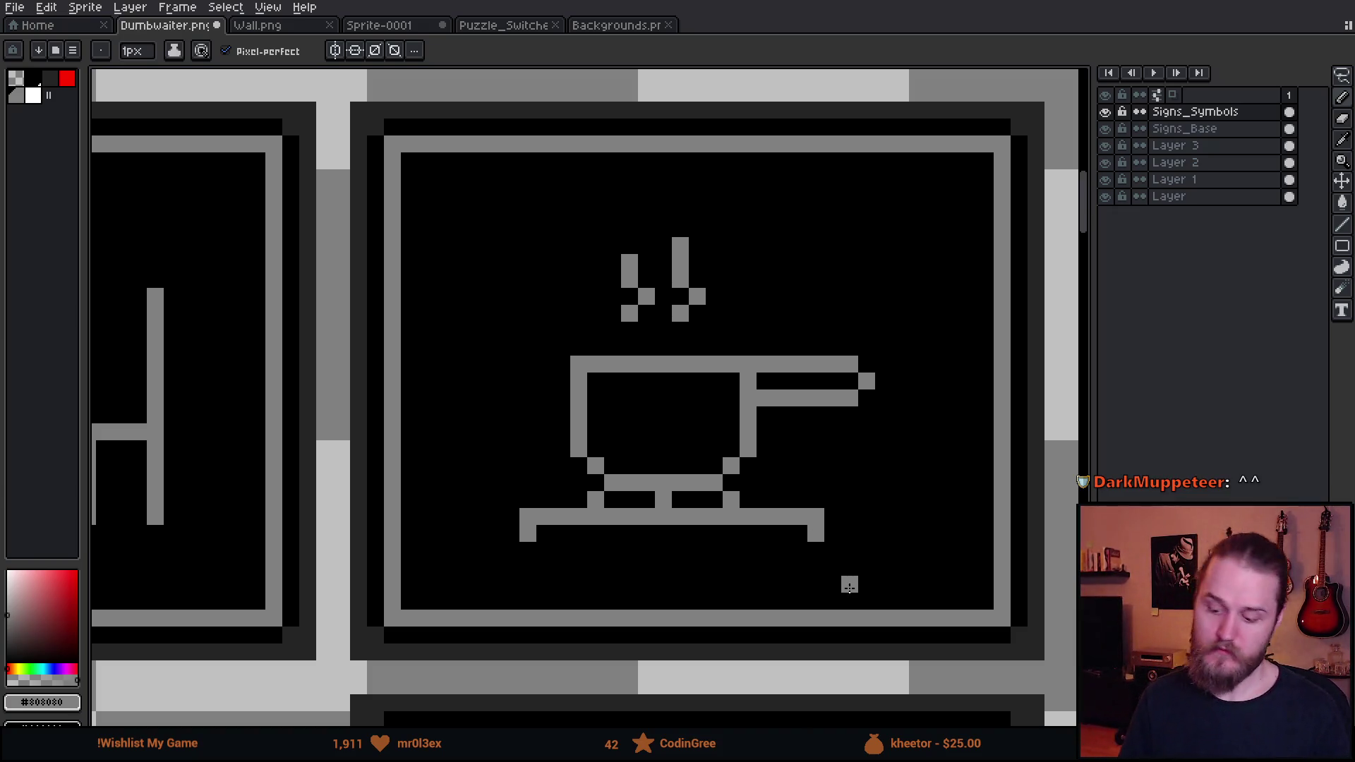
click(527, 551)
shift+click(812, 552)
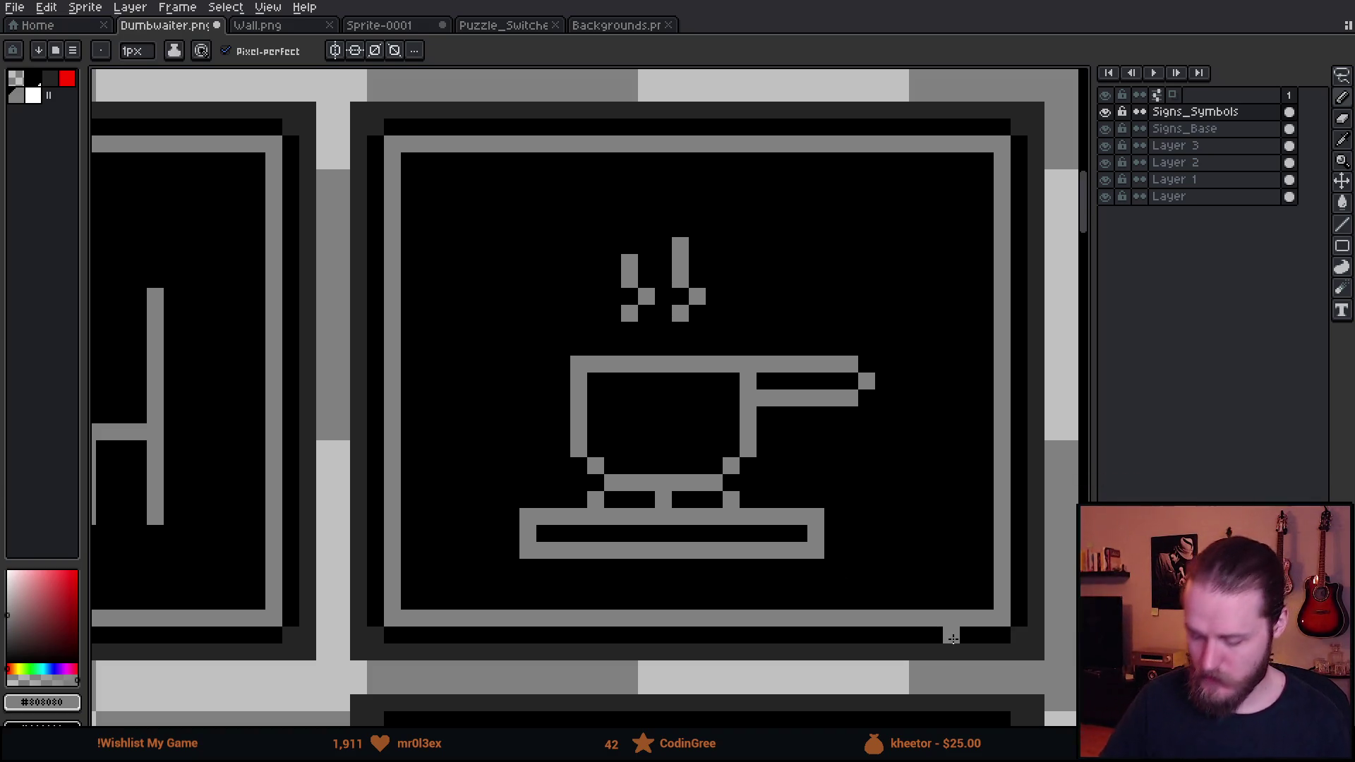
Switch to the darker grey and try darkening the cup's three foot pixels, then undo them
key(bracketleft)
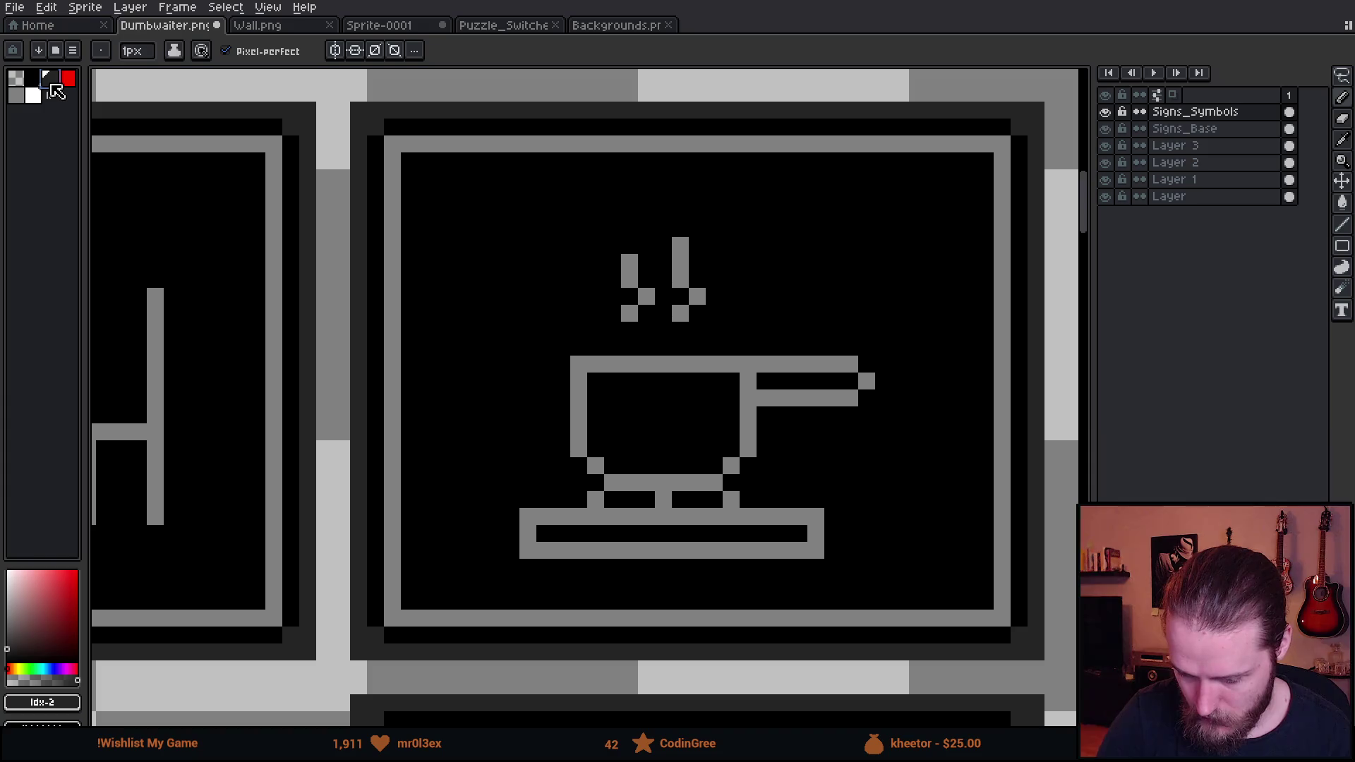
click(595, 499)
click(663, 499)
click(731, 499)
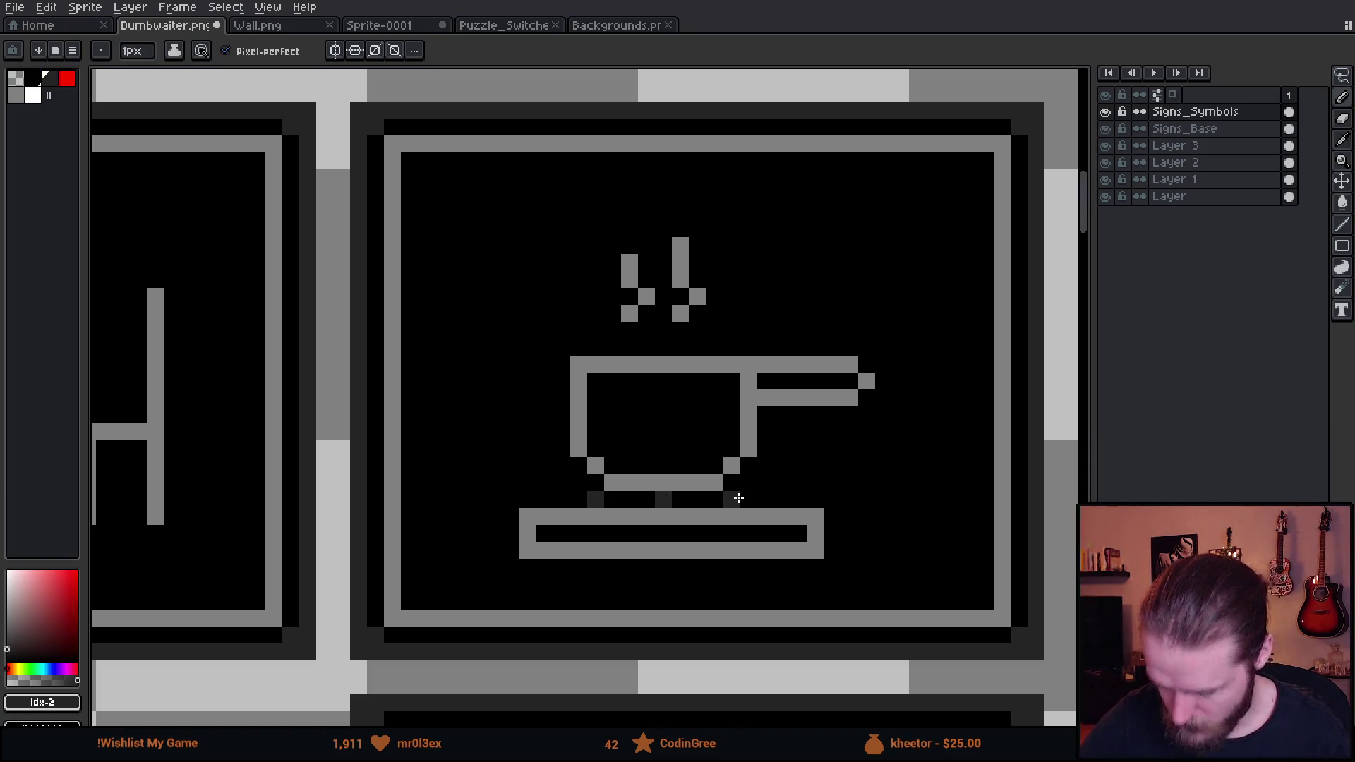
key(v)
key(ctrl+z)
key(ctrl+z)
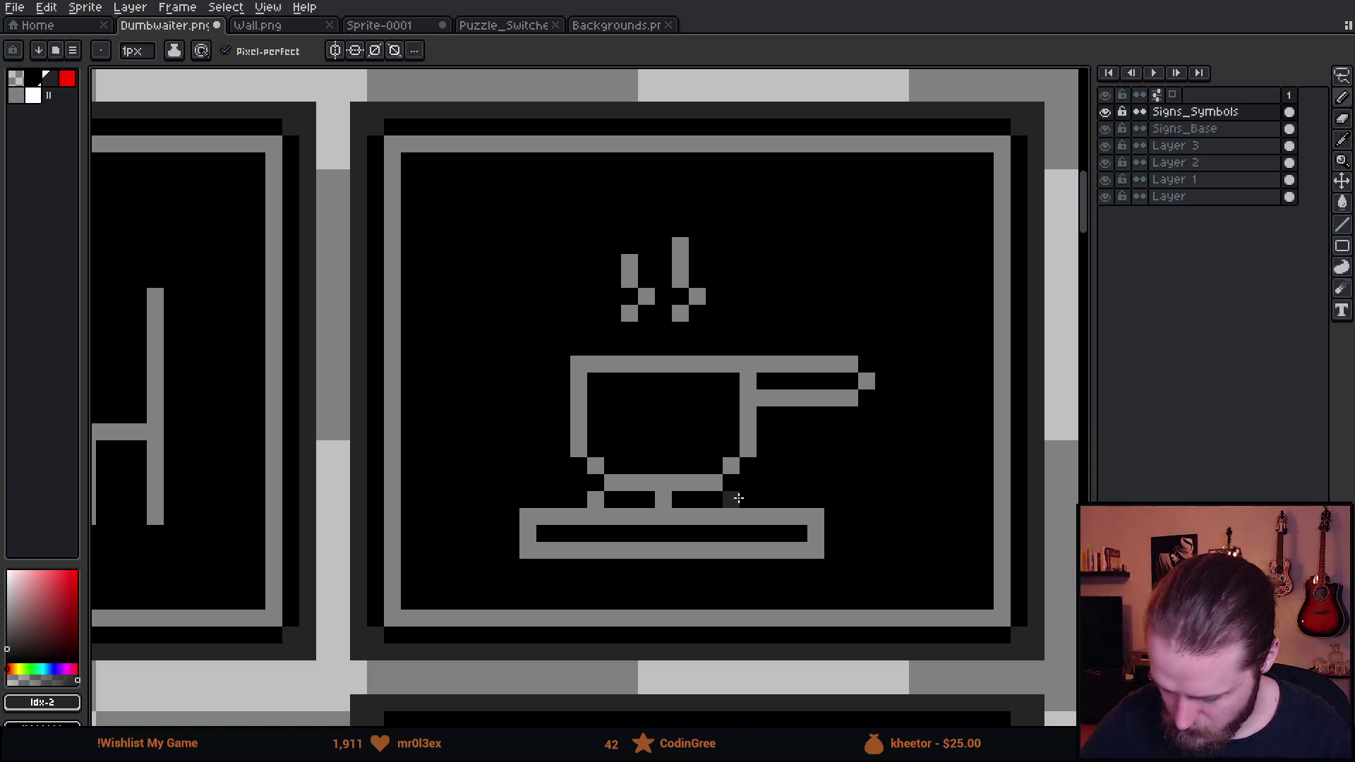
key(ctrl+z)
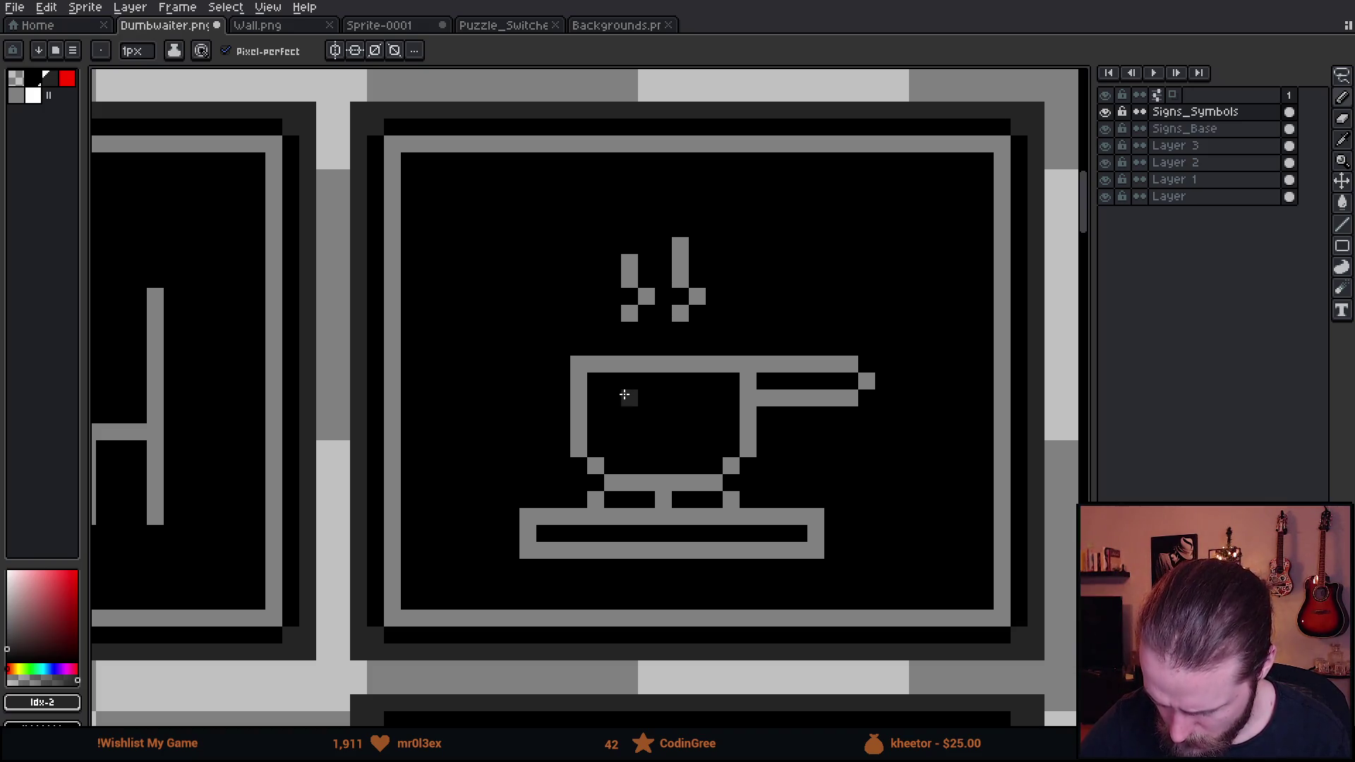
Draw a dark grey shading stroke inside the cup, ending above the base, plus an inner-bottom pixel
drag(628, 397, 628, 467)
key(ctrl+z)
drag(626, 394, 629, 456)
click(645, 467)
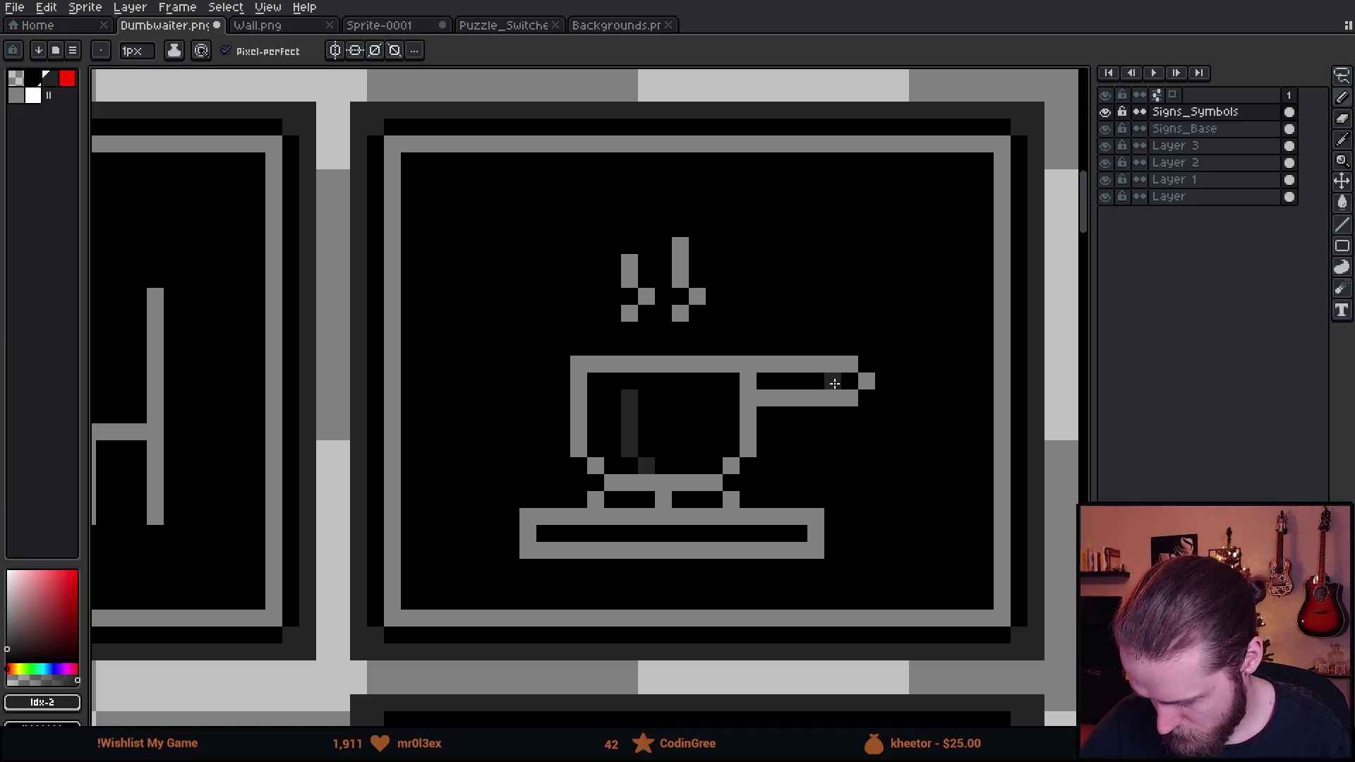
Add two dark grey dots along the cup's handle
click(834, 383)
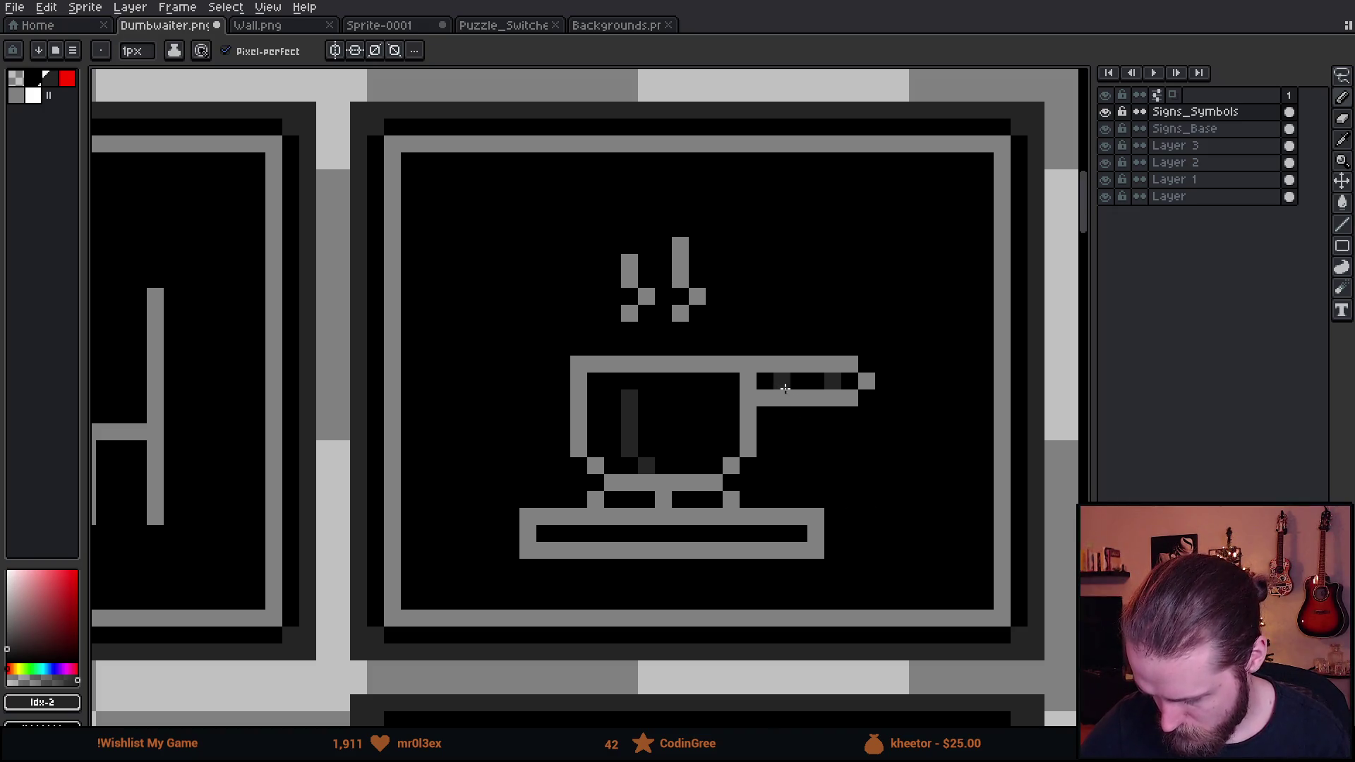
key(ctrl+z)
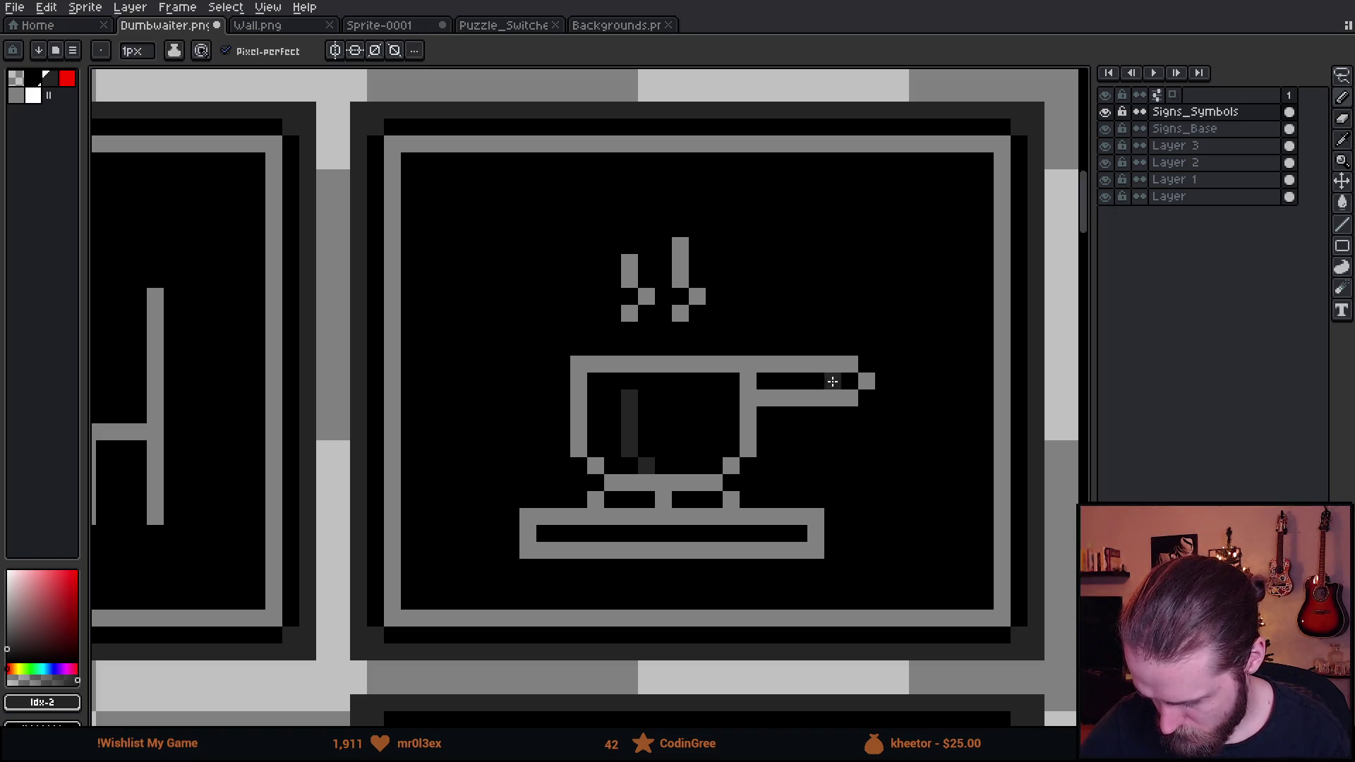
click(798, 381)
click(764, 381)
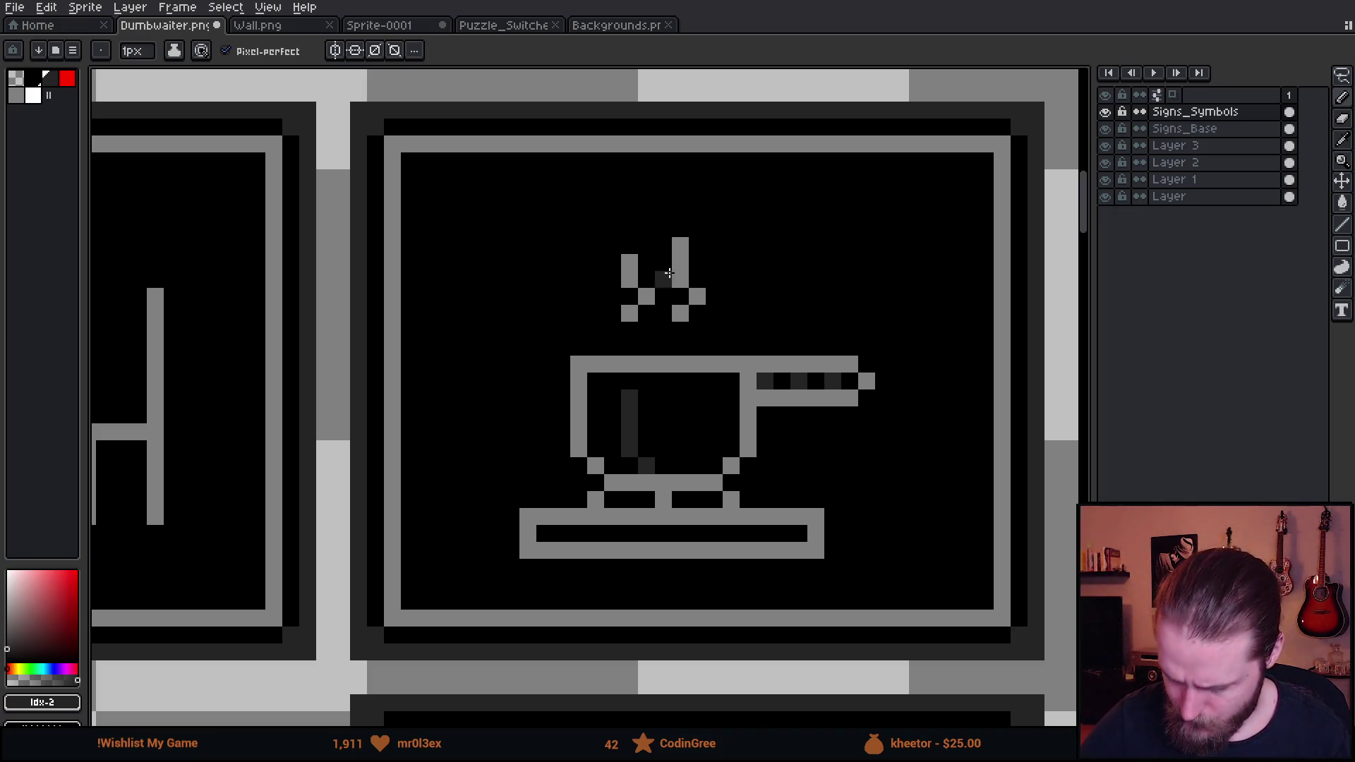
Delete the left steam wisp and move the remaining wisp to the cup's centre
key(m)
drag(604, 221, 655, 338)
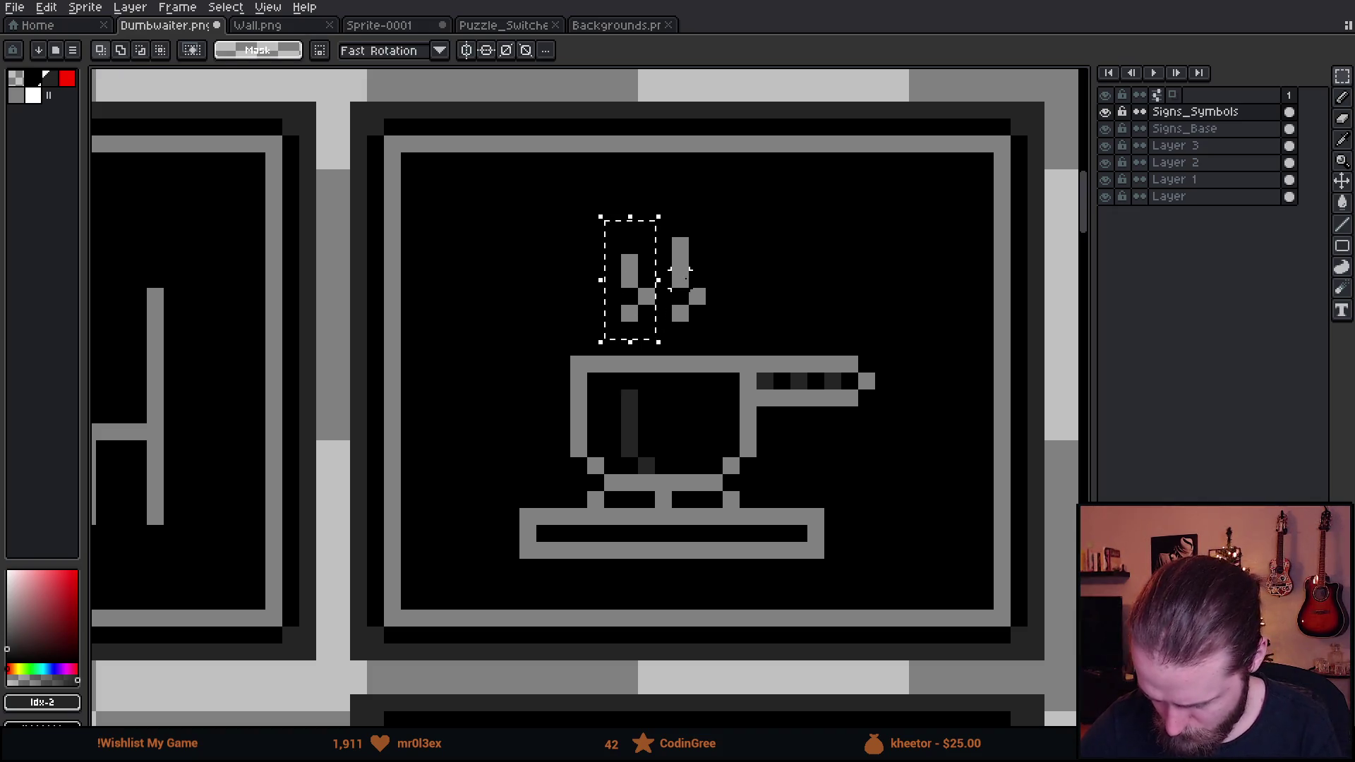
key(Delete)
mouse_move(638, 204)
mouse_down()
mouse_move(737, 322)
mouse_move(695, 309)
mouse_up()
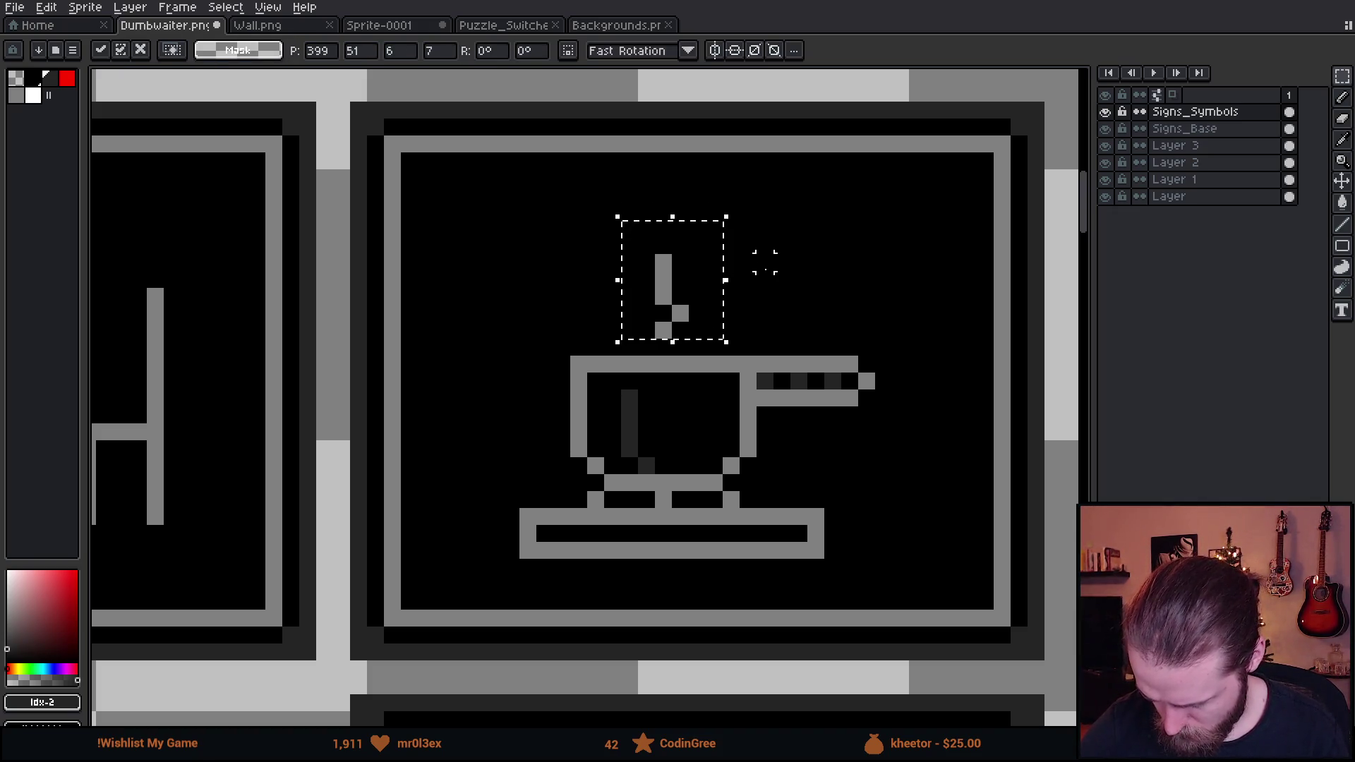
key(ctrl+d)
Eyedrop the handle's dark grey and pencil faint dark wisps on both sides of the steam
key(i)
click(801, 378)
key(b)
click(714, 331)
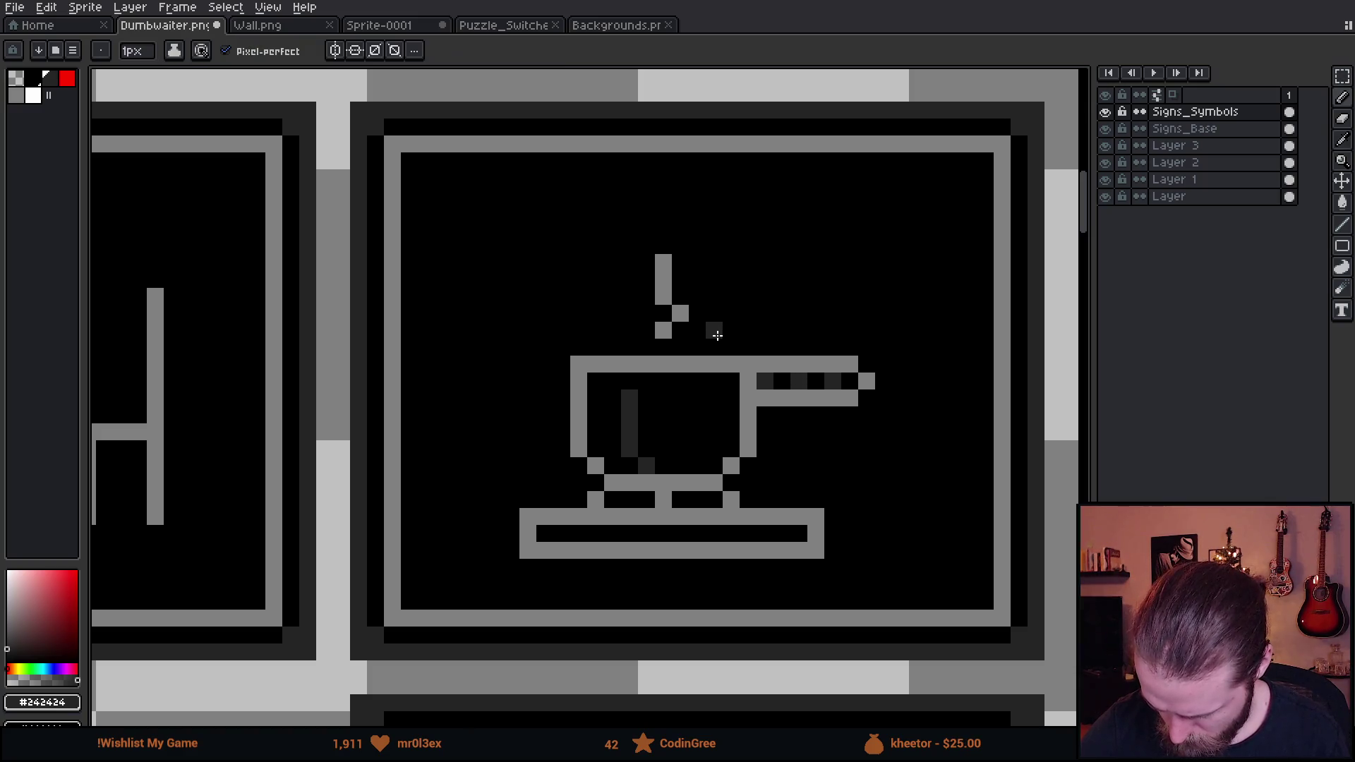
click(732, 313)
drag(714, 296, 714, 279)
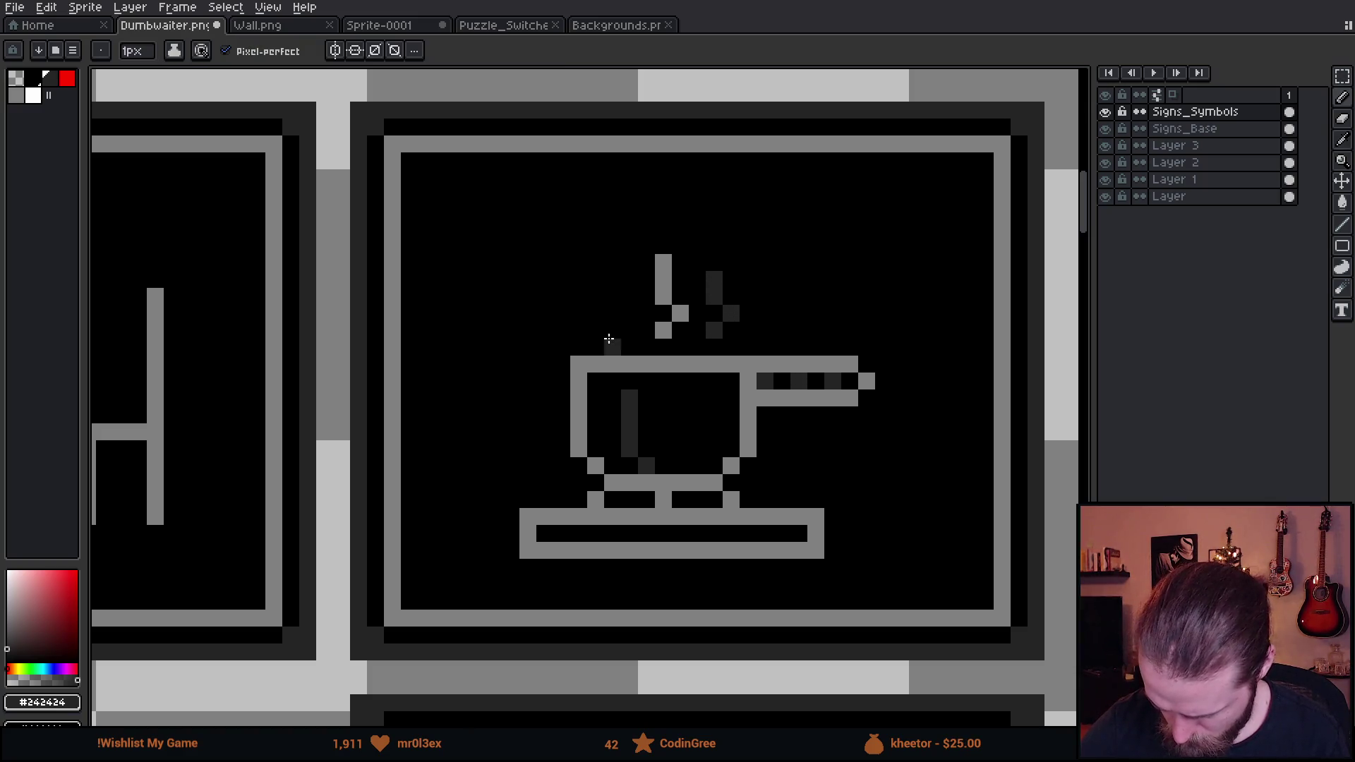
click(623, 316)
click(613, 331)
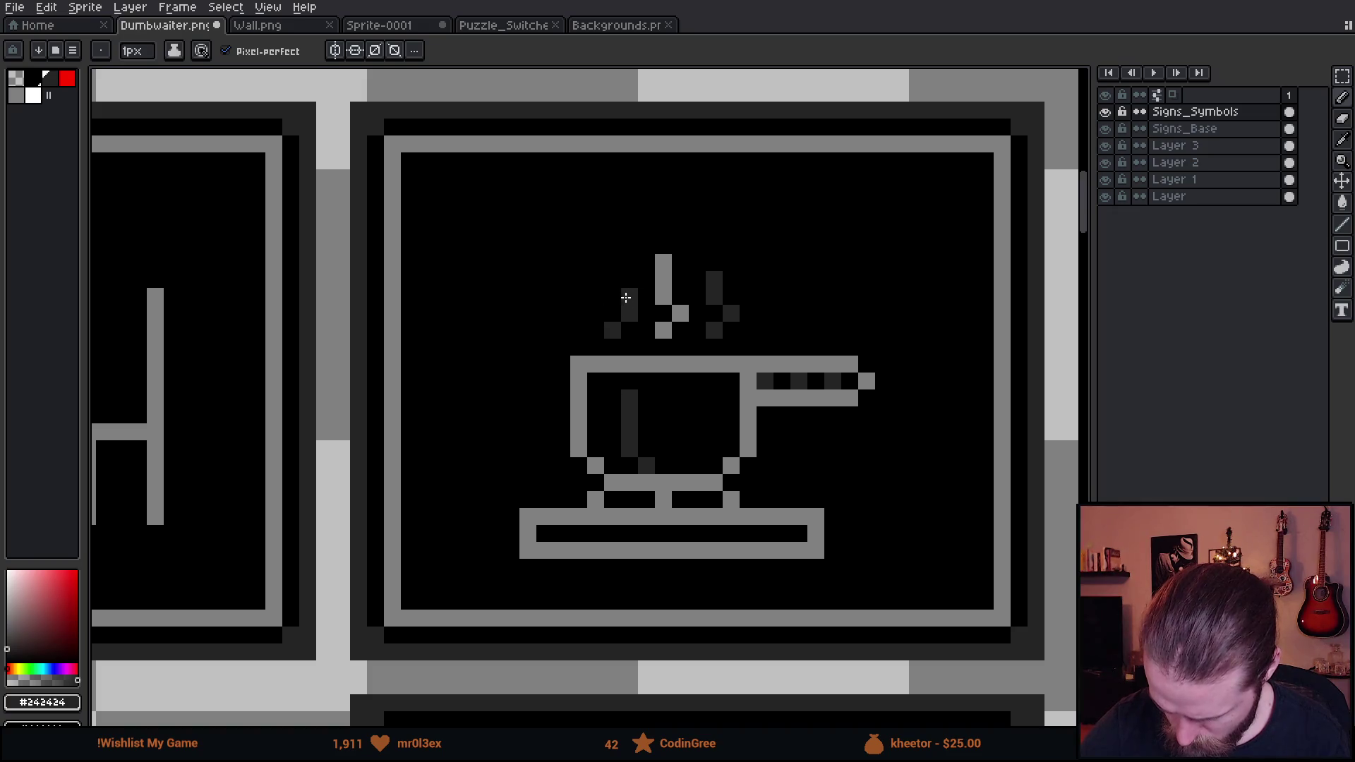
click(613, 279)
scroll(892, 537, down, 4)
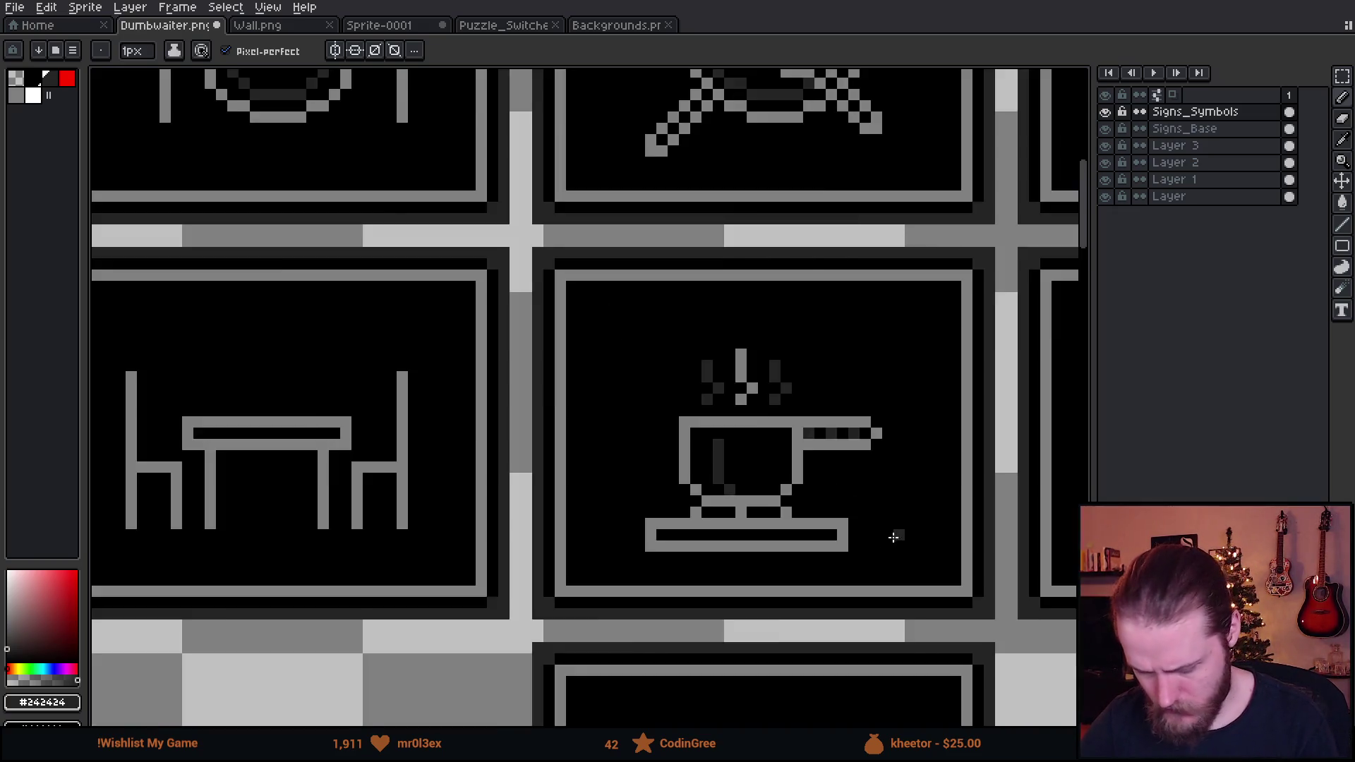
scroll(961, 584, down, 5)
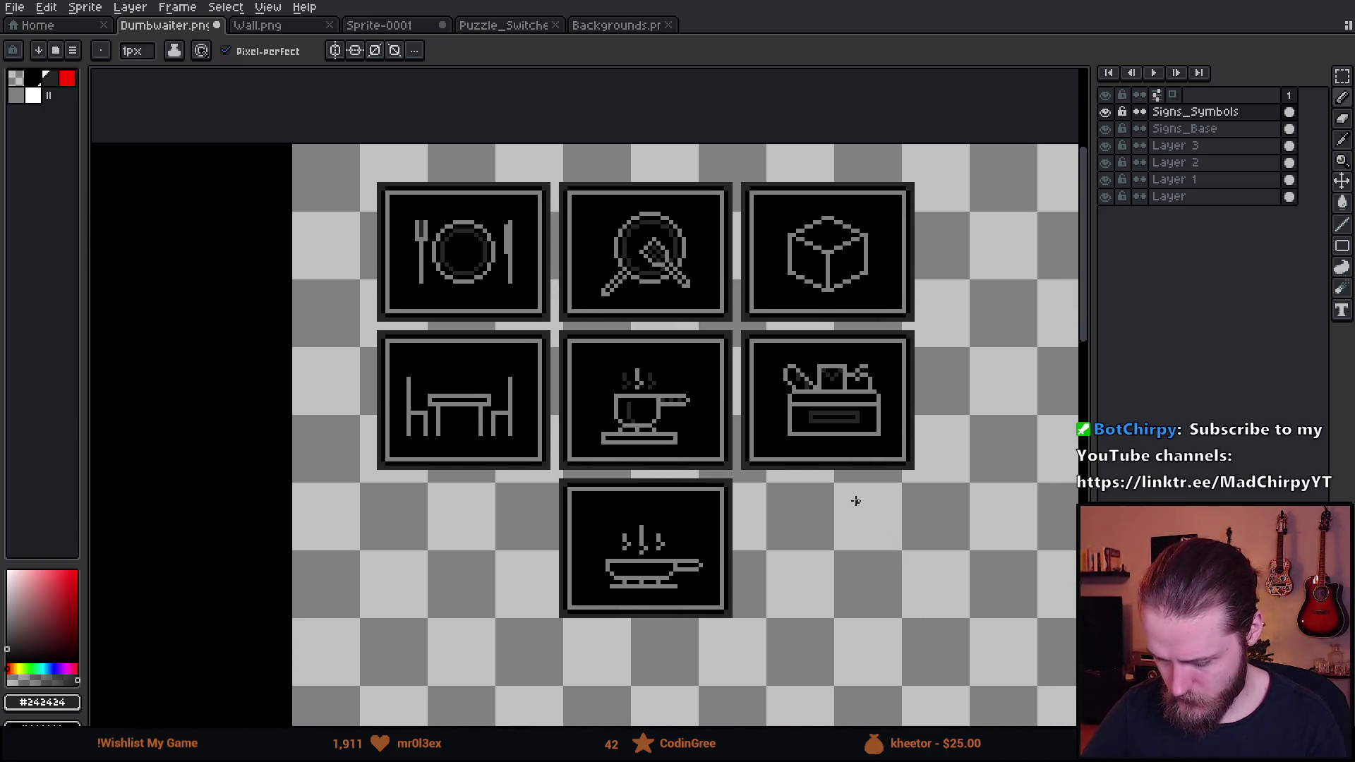
scroll(855, 501, up, 2)
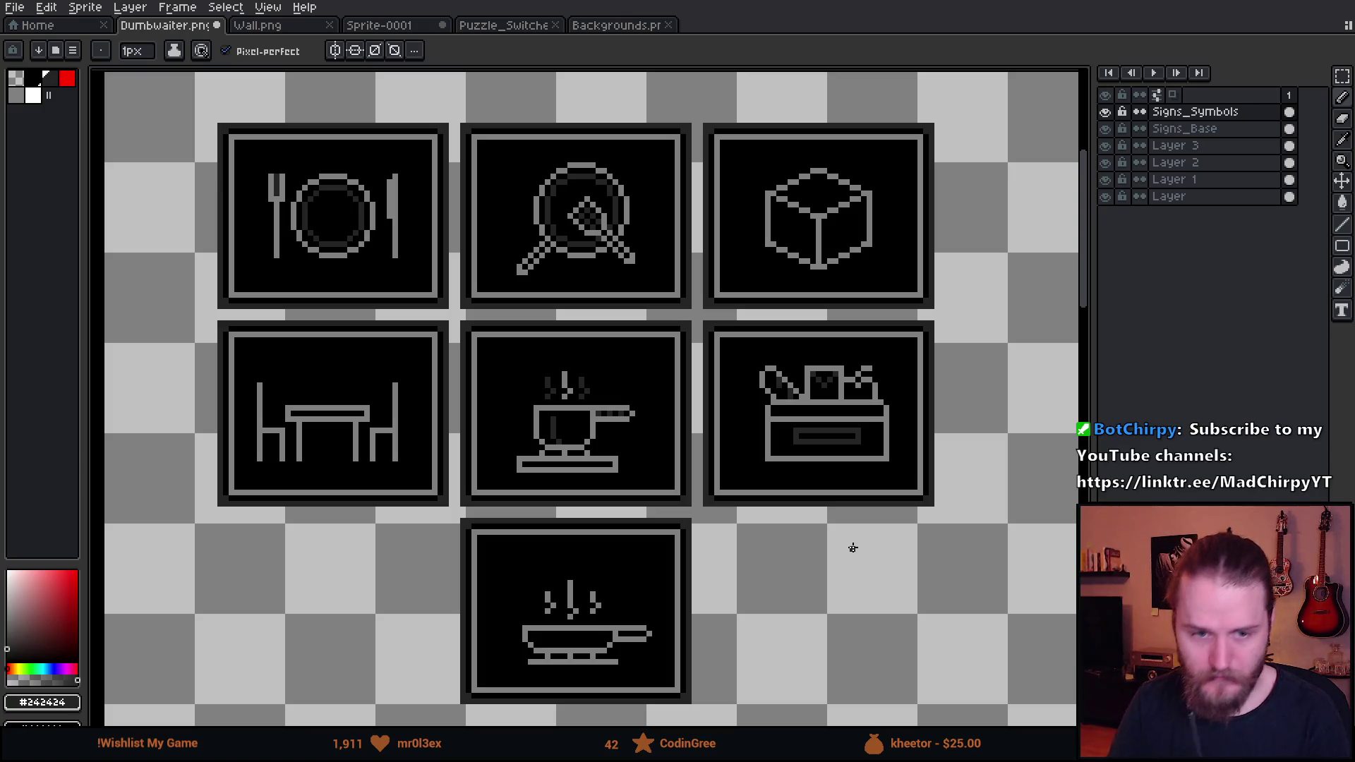
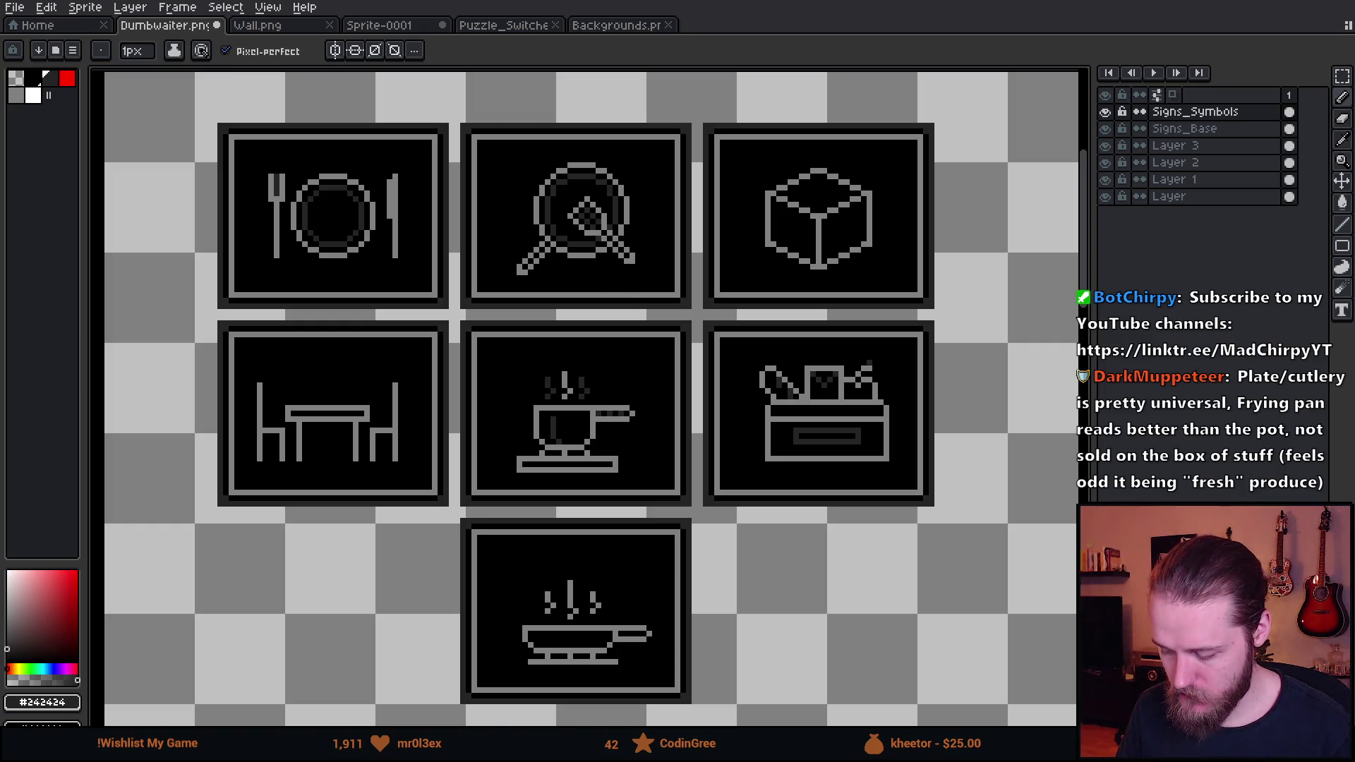
Shift the whole toolbox icon one pixel left within its sign
scroll(932, 408, up, 3)
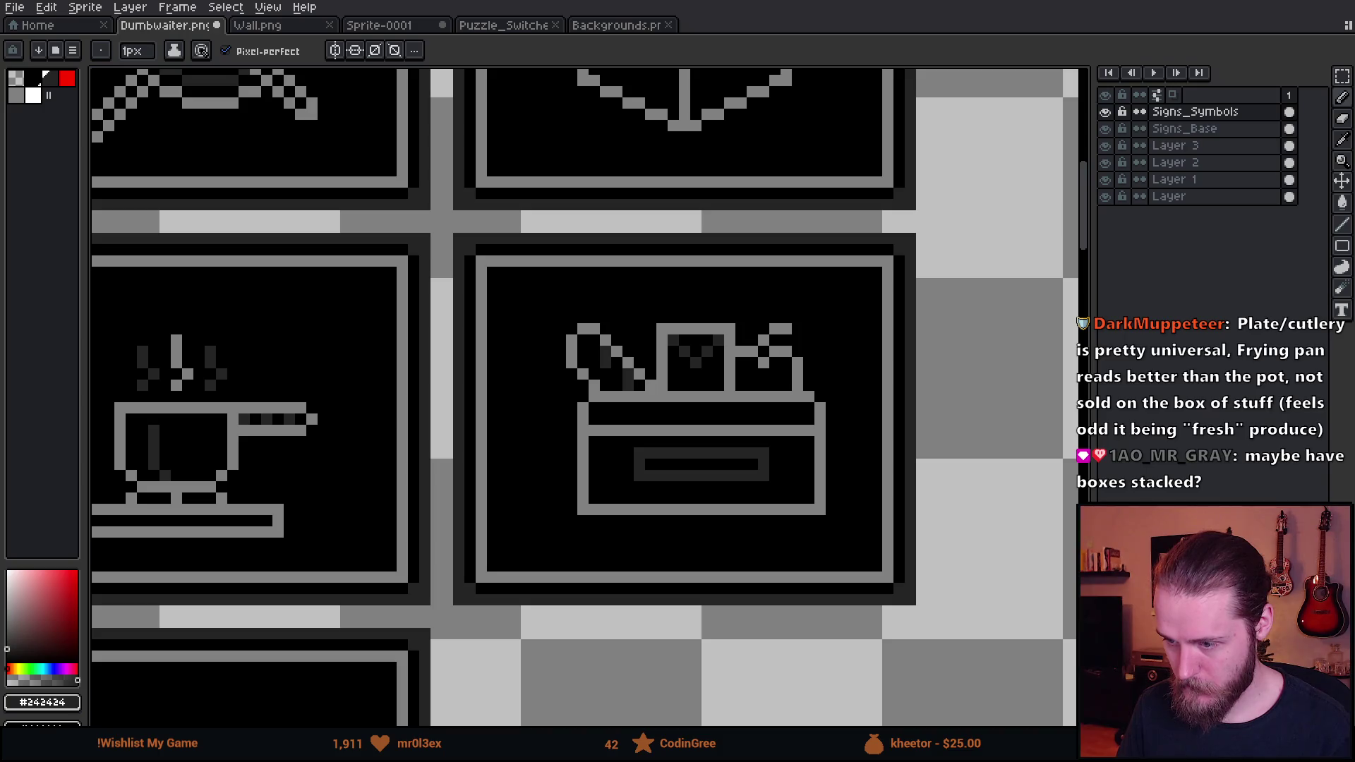
scroll(570, 475, down, 2)
scroll(595, 350, up, 4)
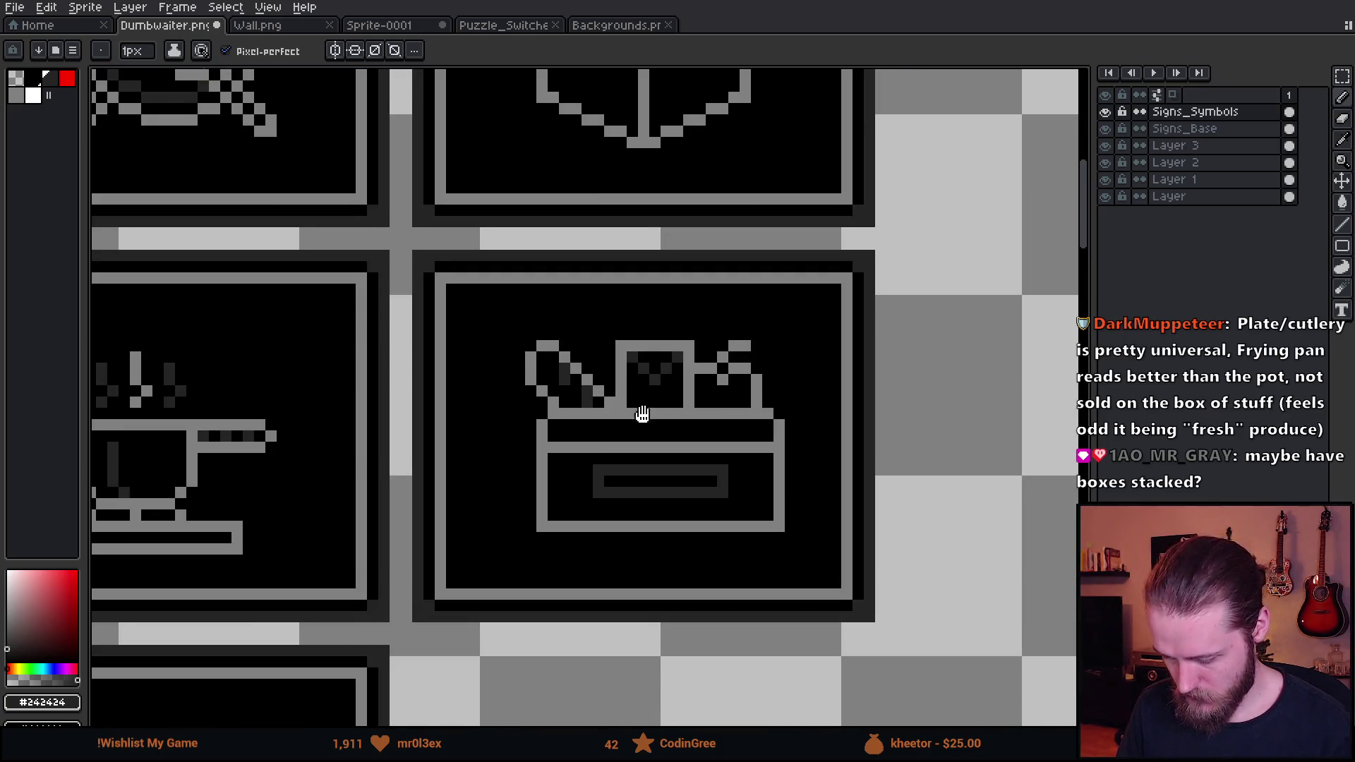
key(m)
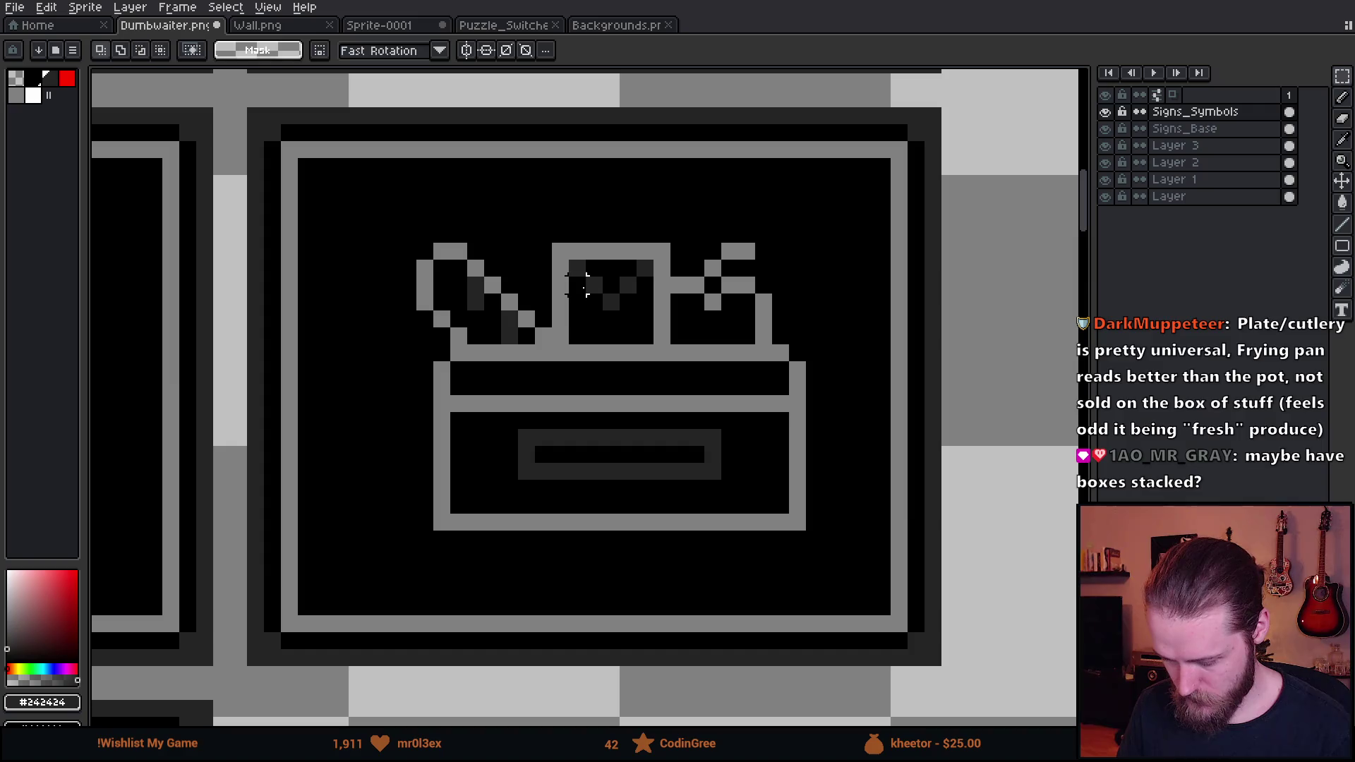
mouse_move(364, 190)
mouse_down()
mouse_move(650, 544)
mouse_move(849, 623)
mouse_move(842, 600)
mouse_up()
drag(772, 509, 752, 506)
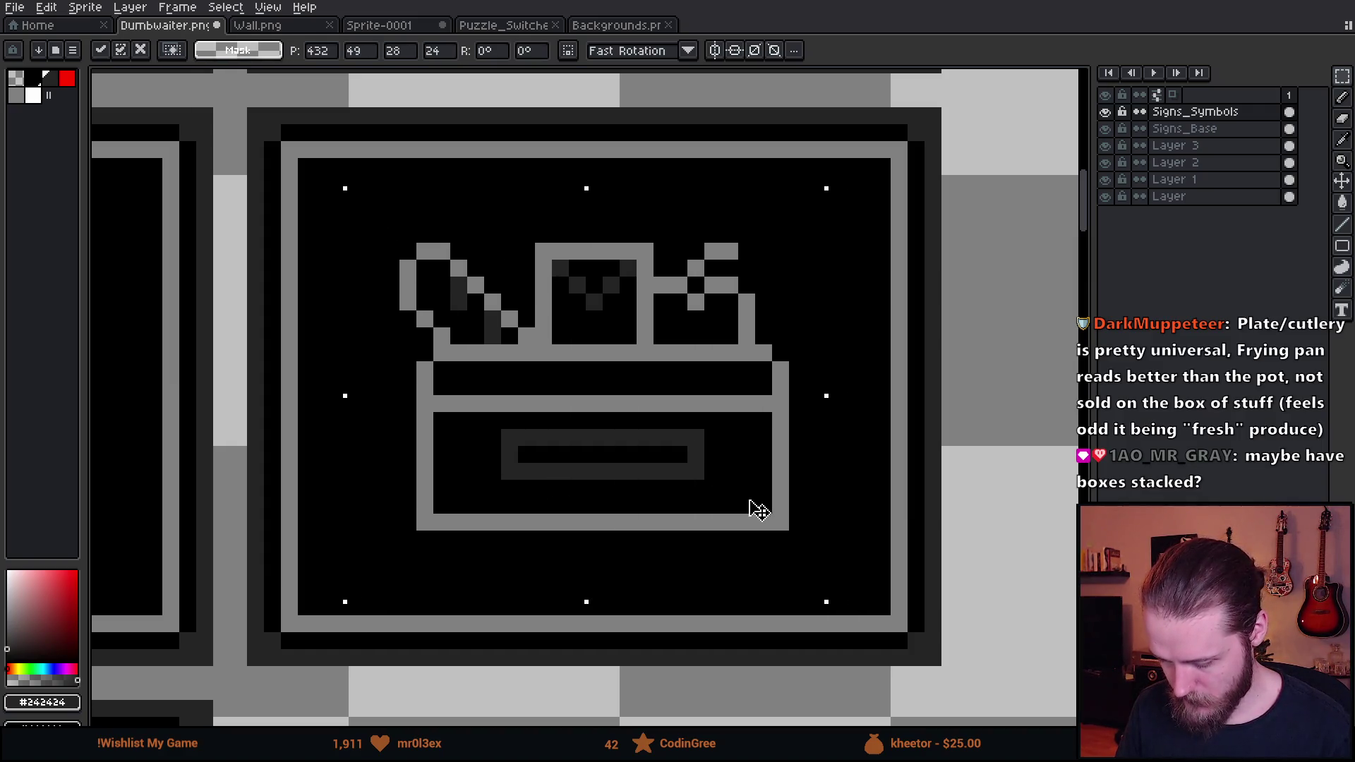
key(ctrl+d)
Pick the light grey outline colour and enlarge the pencil brush two steps
scroll(847, 424, down, 2)
scroll(832, 402, up, 1)
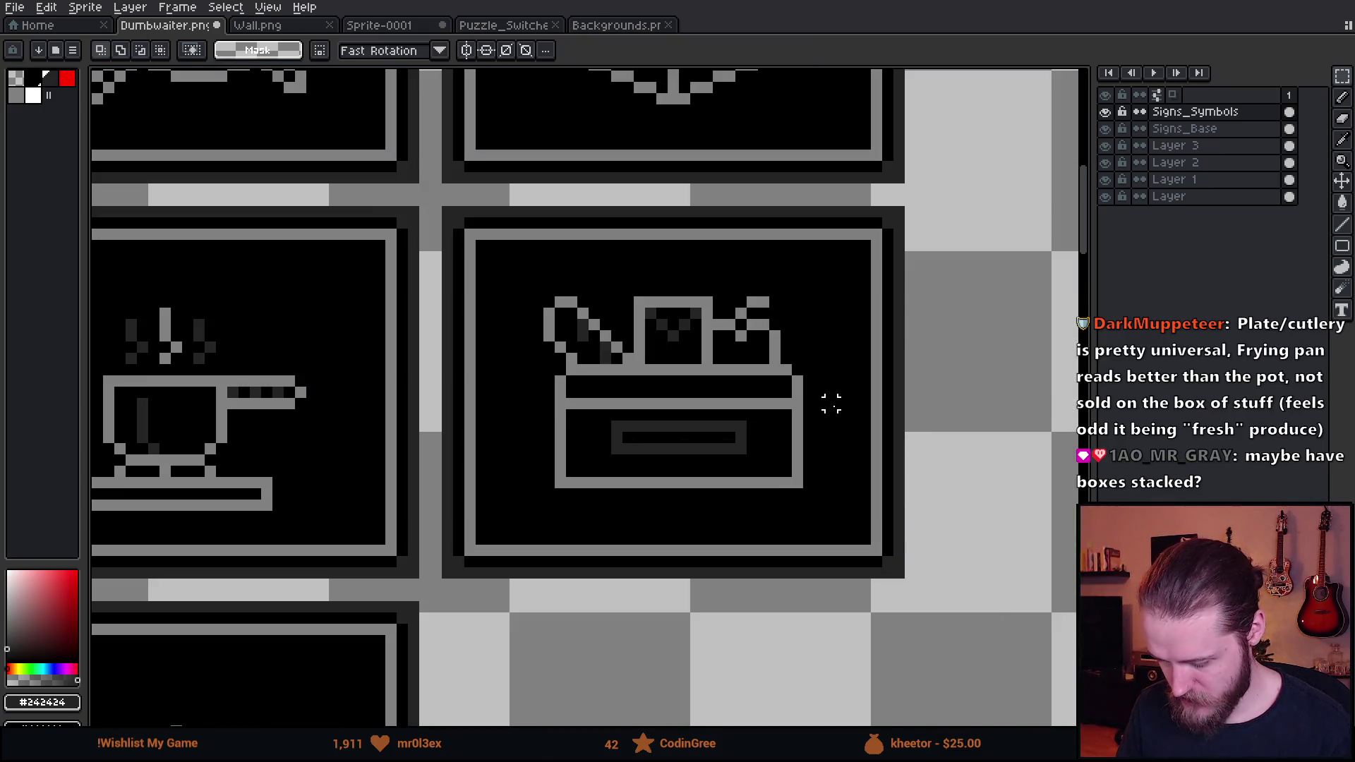
key(b)
alt+click(797, 417)
key(plus)
key(plus)
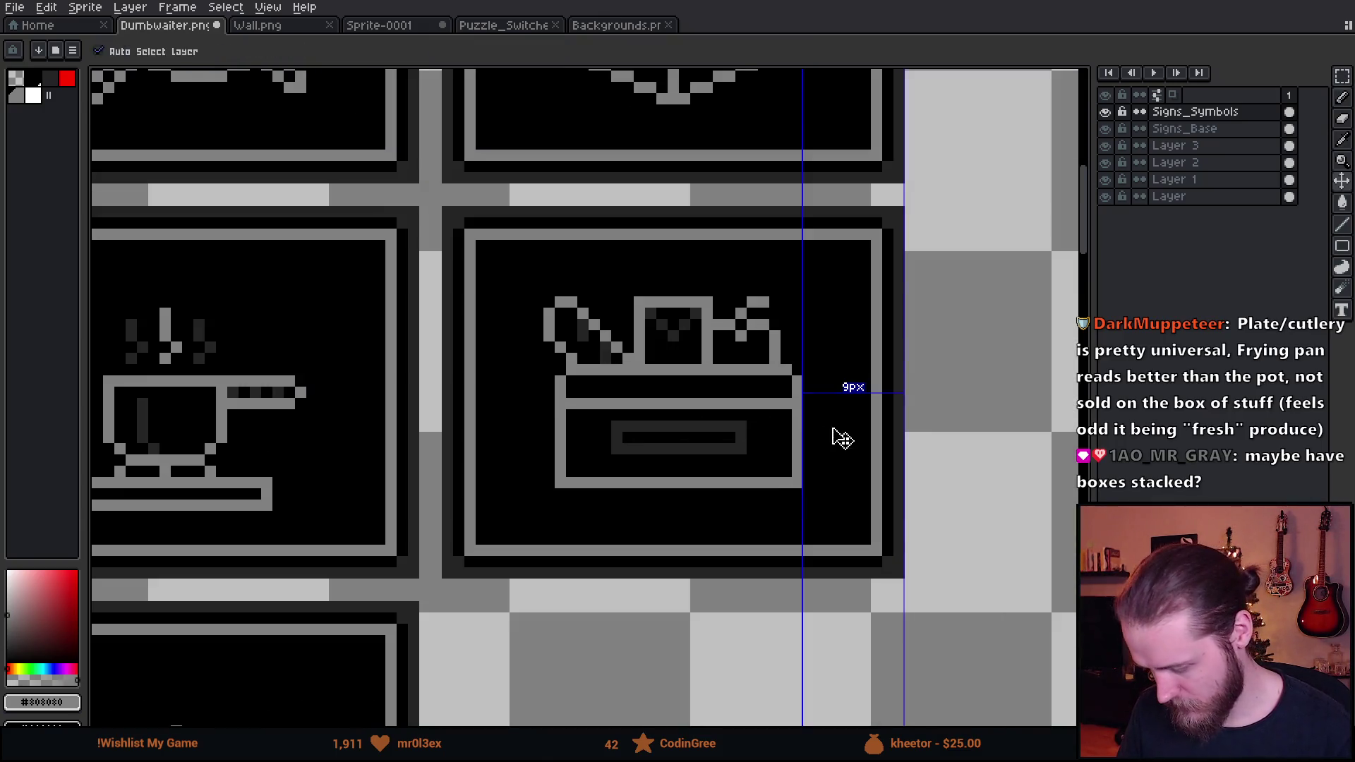
key(plus)
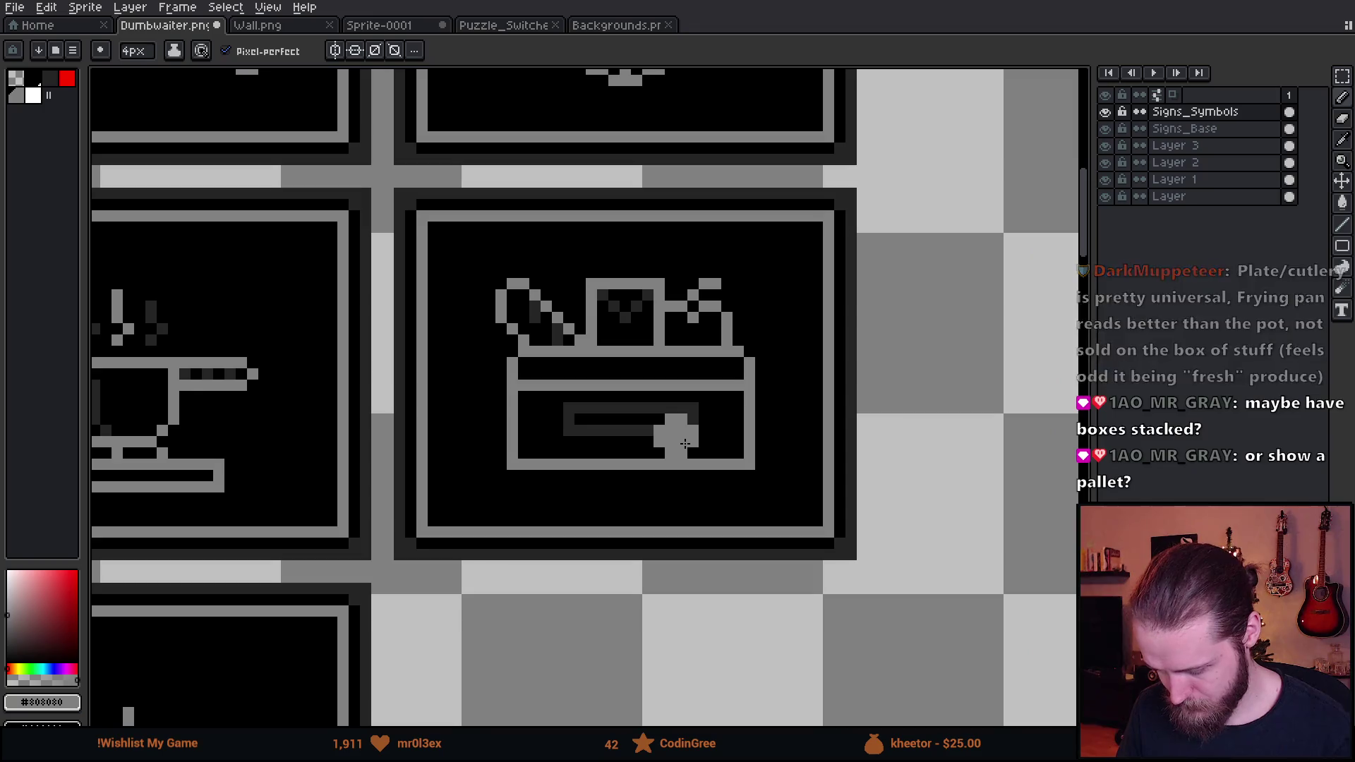
Nudge the box's left half one pixel left and move a column right to close the gap
key(m)
scroll(477, 341, up, 3)
mouse_move(455, 316)
mouse_down()
mouse_move(508, 493)
mouse_move(620, 597)
mouse_up()
key(Left)
key(Return)
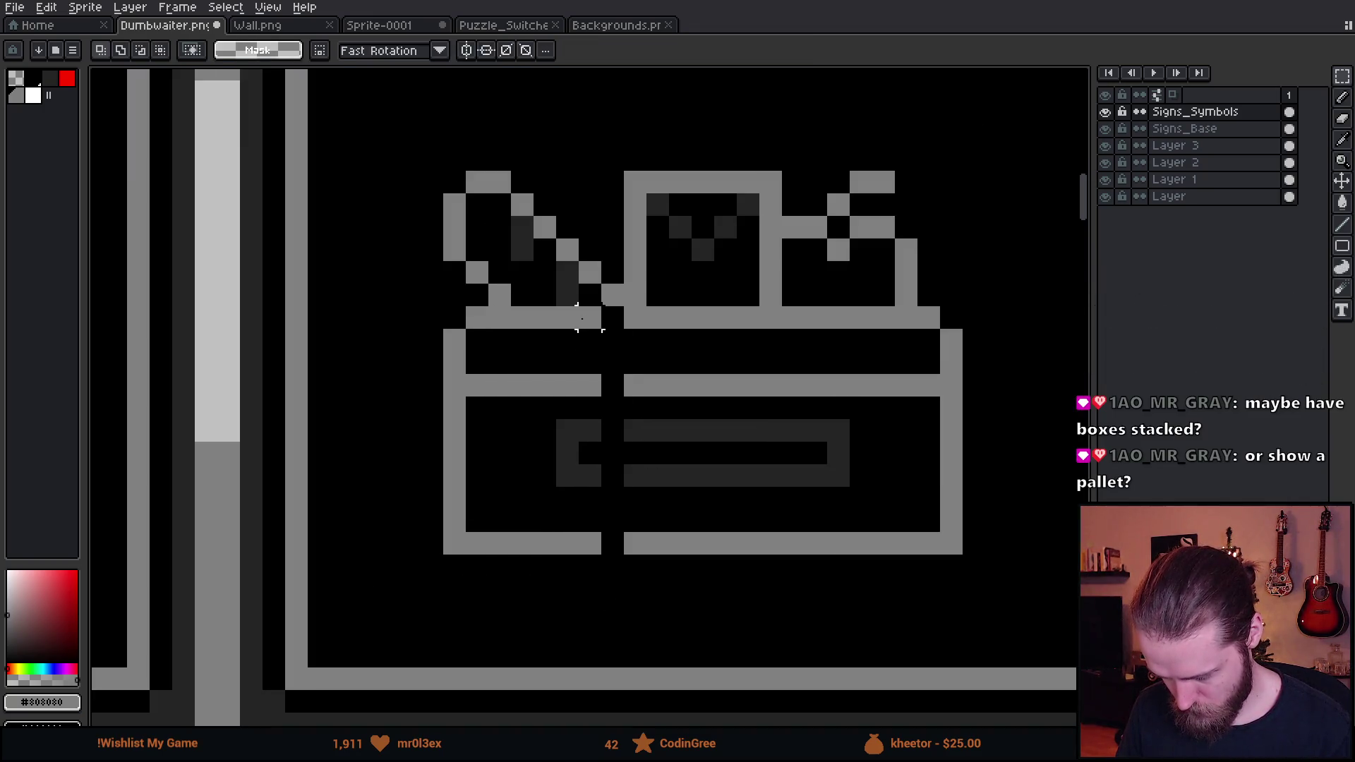
drag(580, 306, 600, 601)
drag(598, 462, 621, 462)
Select the box's middle section, then clear the selection
scroll(841, 474, down, 1)
scroll(841, 475, down, 3)
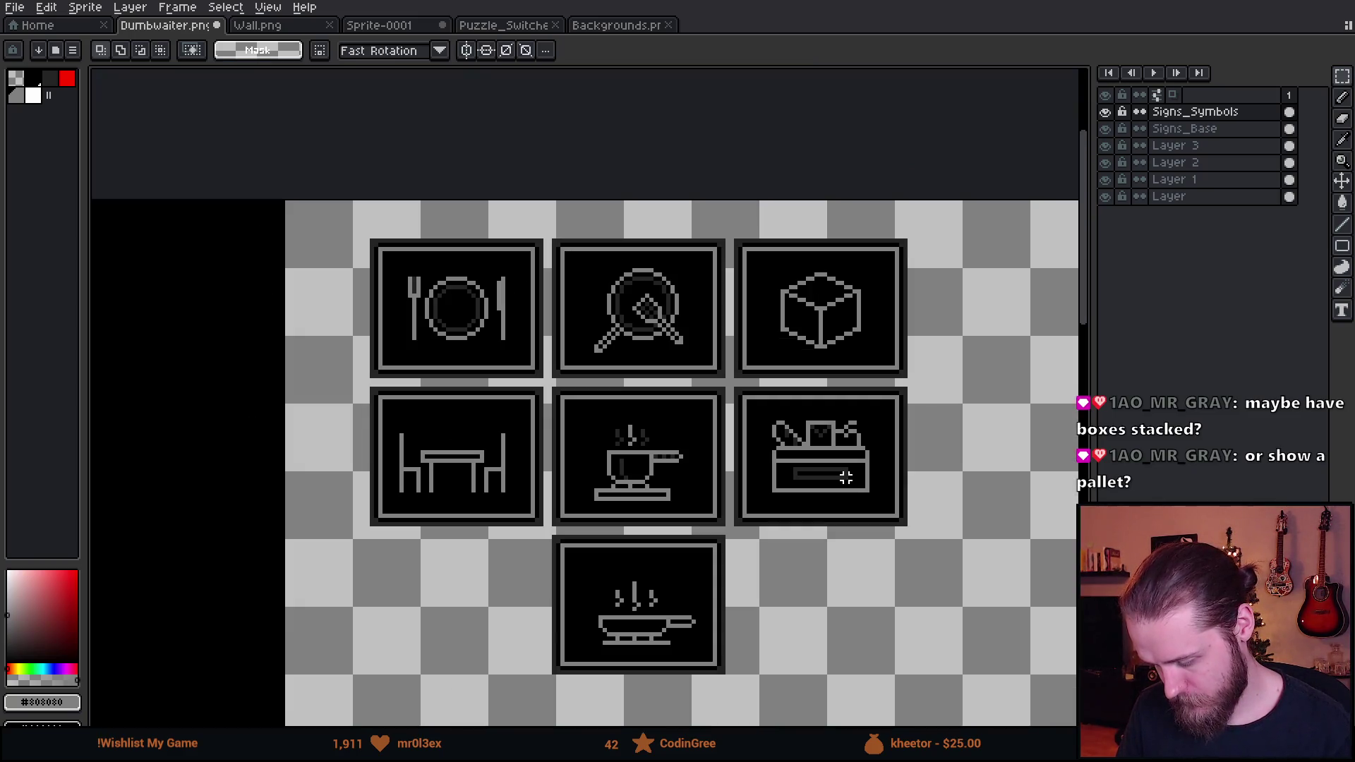
scroll(845, 477, up, 2)
drag(831, 358, 887, 442)
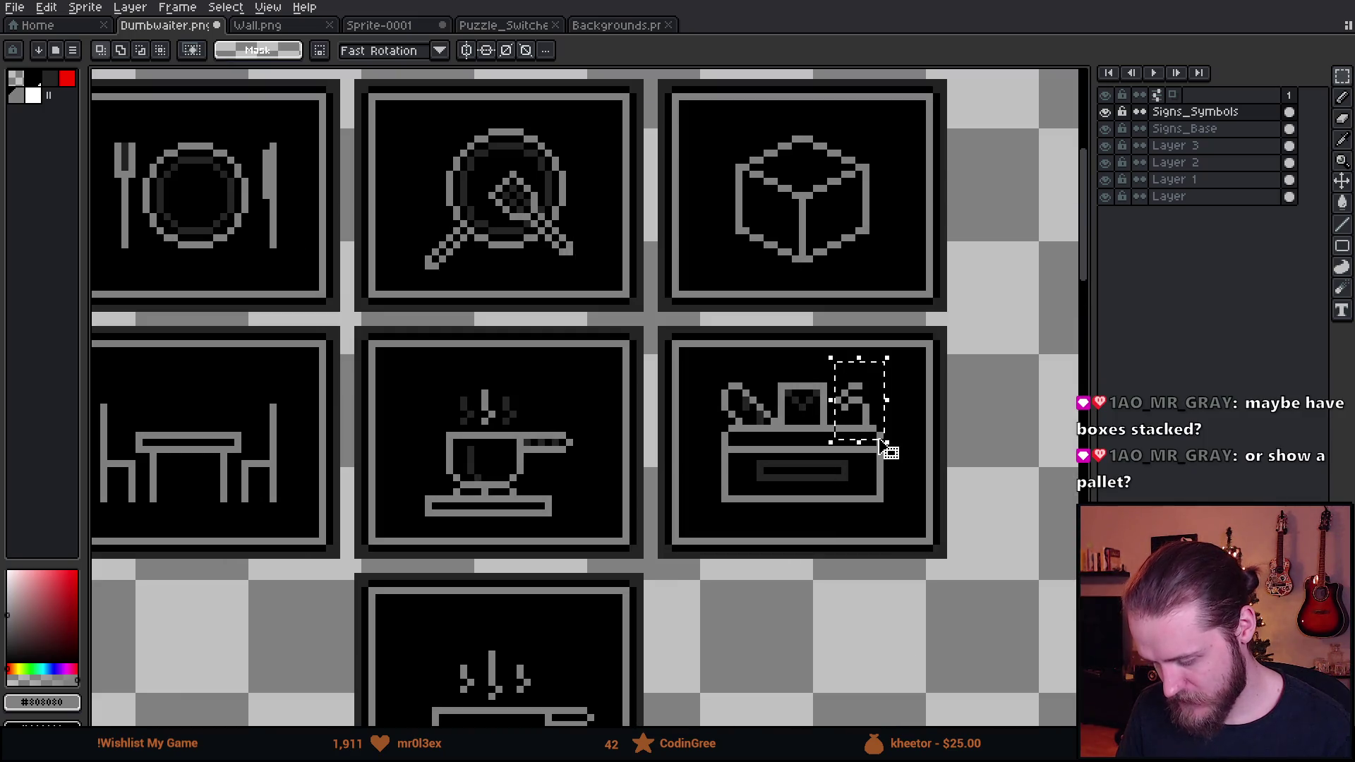
drag(689, 357, 766, 470)
click(774, 379)
drag(773, 379, 831, 441)
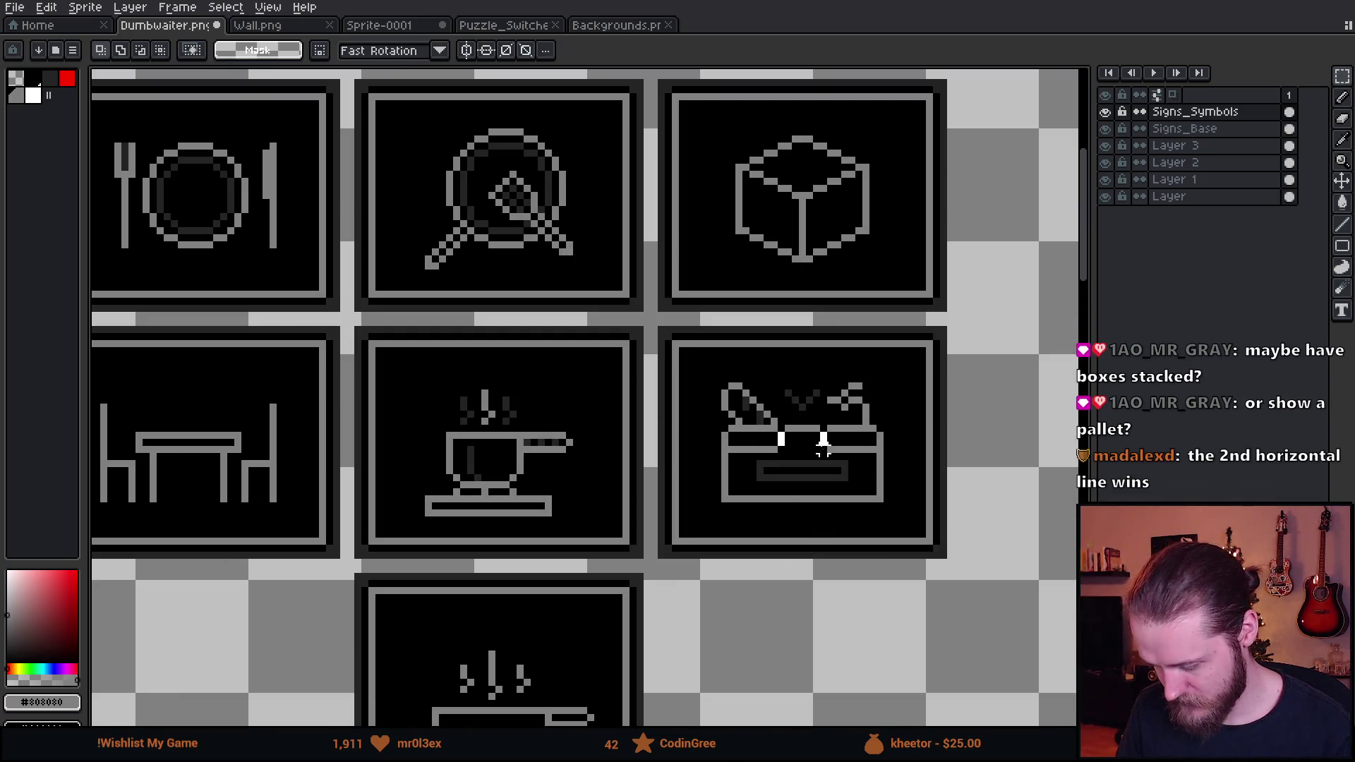
key(ctrl+d)
Pan across the sign sheet and pick the dark grey shading colour
scroll(773, 445, down, 2)
scroll(770, 436, up, 1)
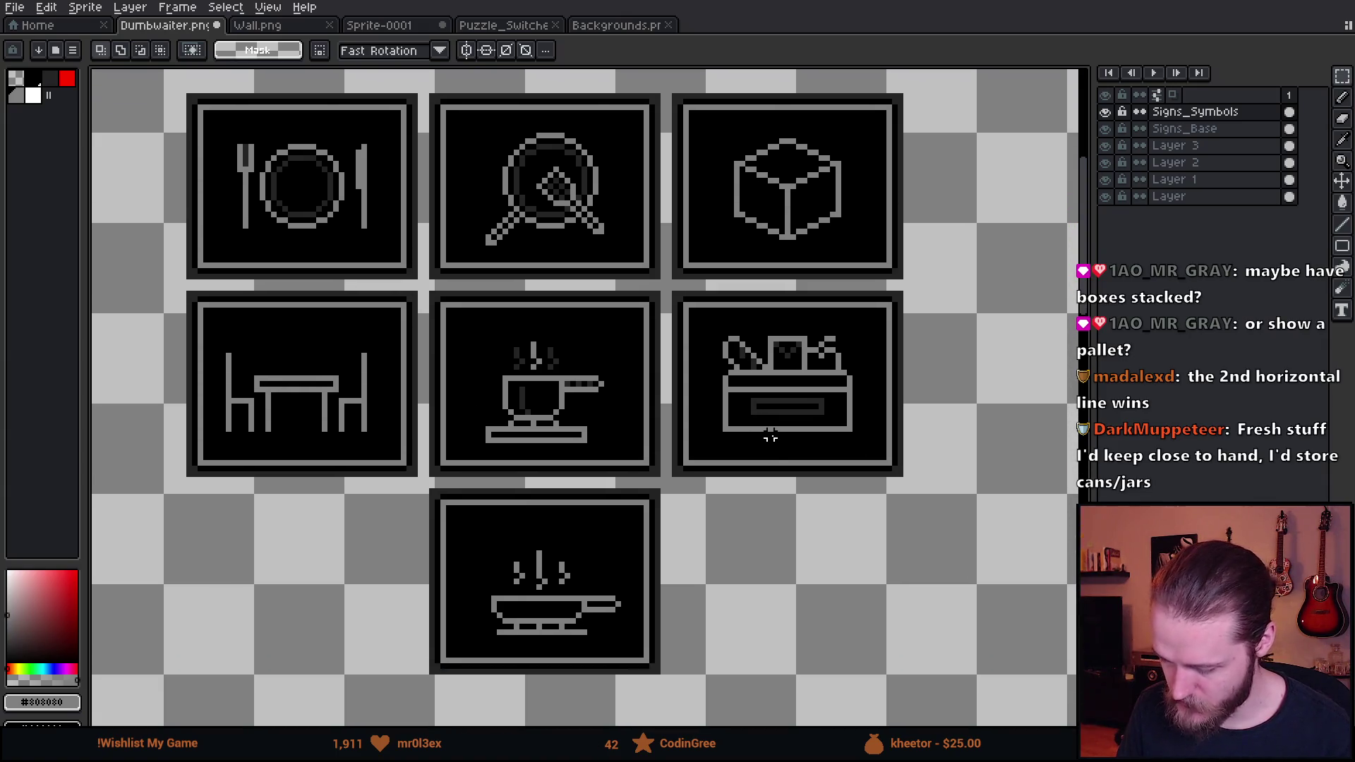
drag(521, 287, 555, 335)
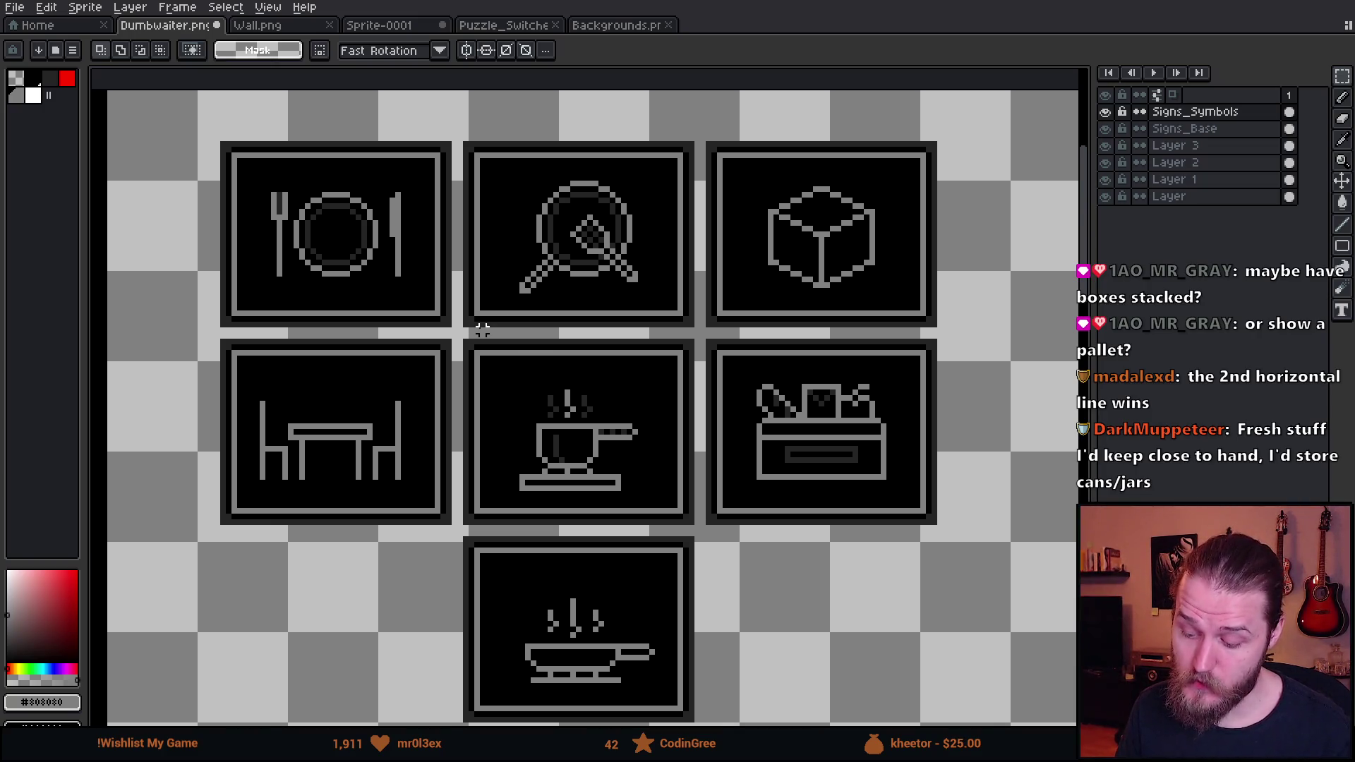
scroll(482, 330, down, 1)
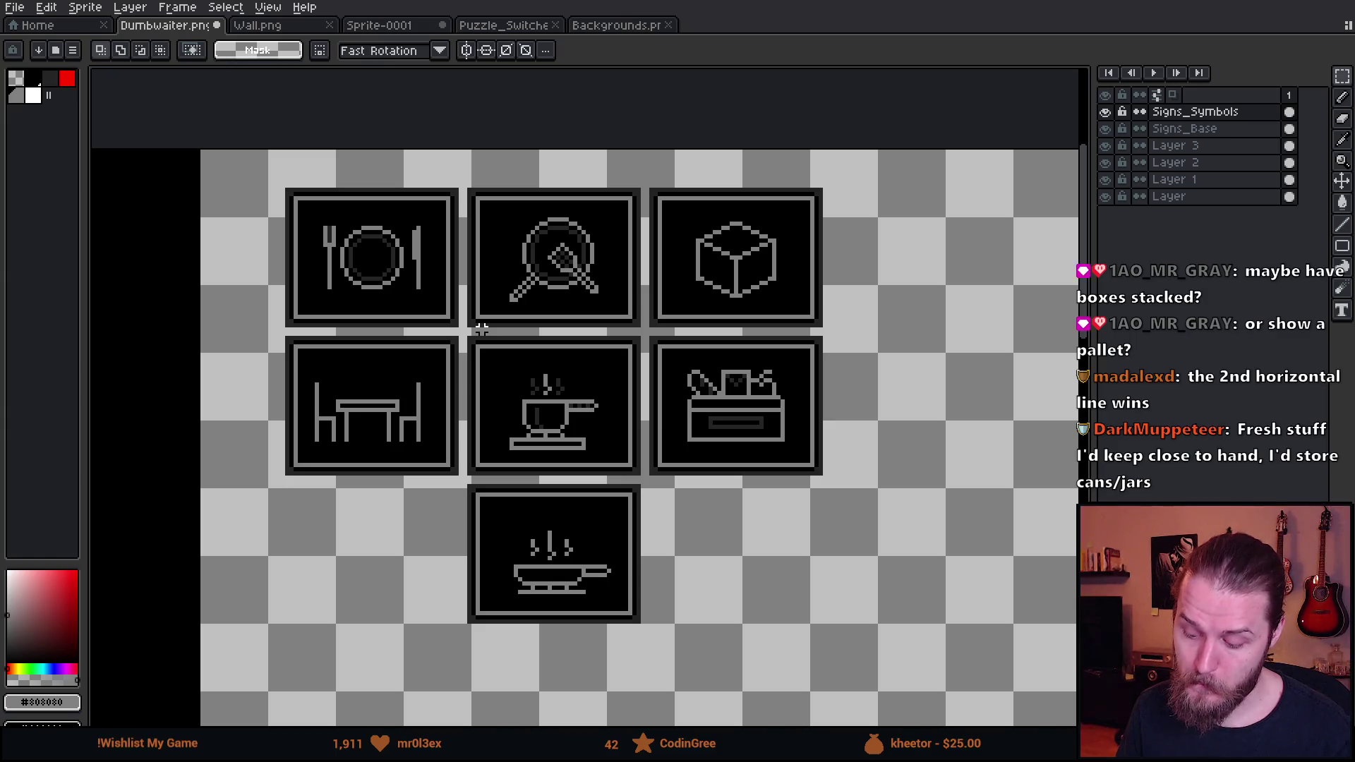
drag(482, 330, 370, 232)
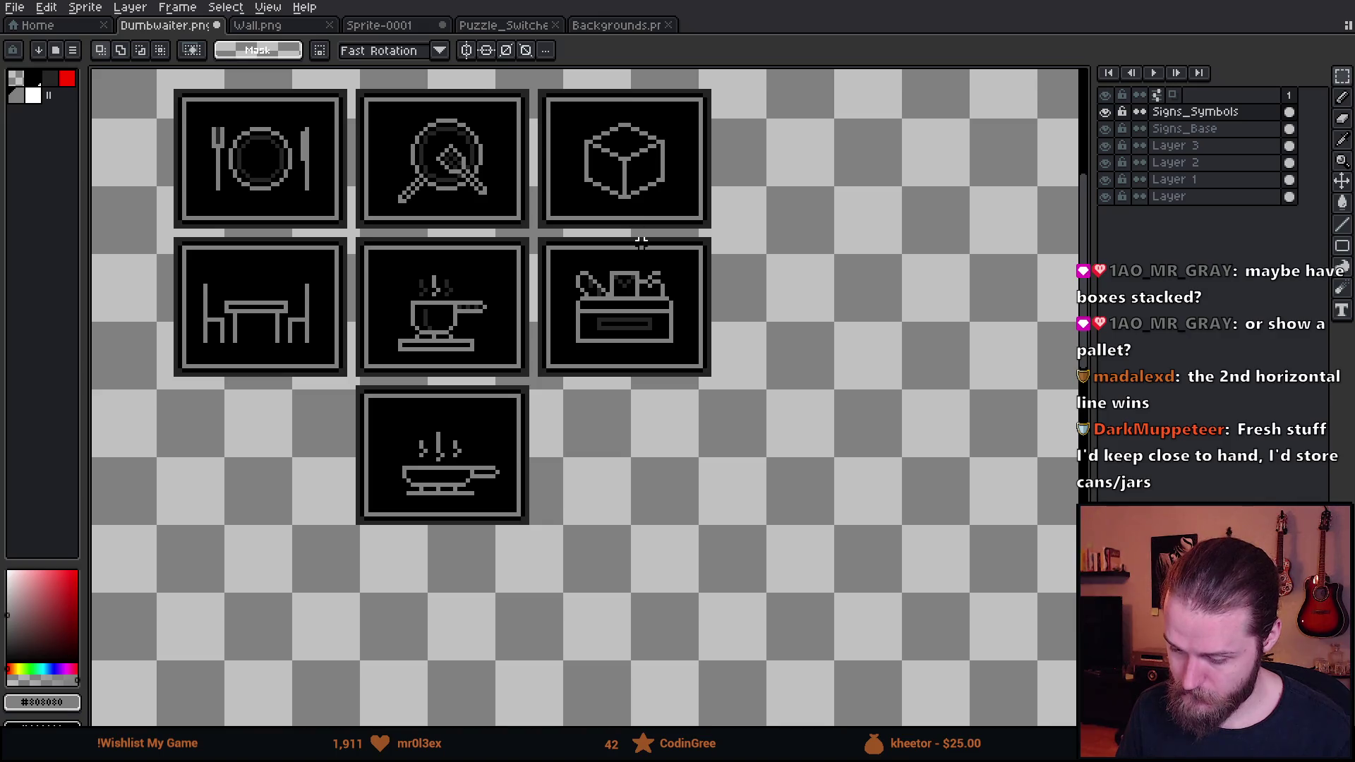
scroll(638, 300, up, 2)
alt+click(627, 364)
With a 1px pencil, shade the cube's left inner edge and a top diagonal dark grey
drag(627, 364, 680, 584)
scroll(564, 263, up, 1)
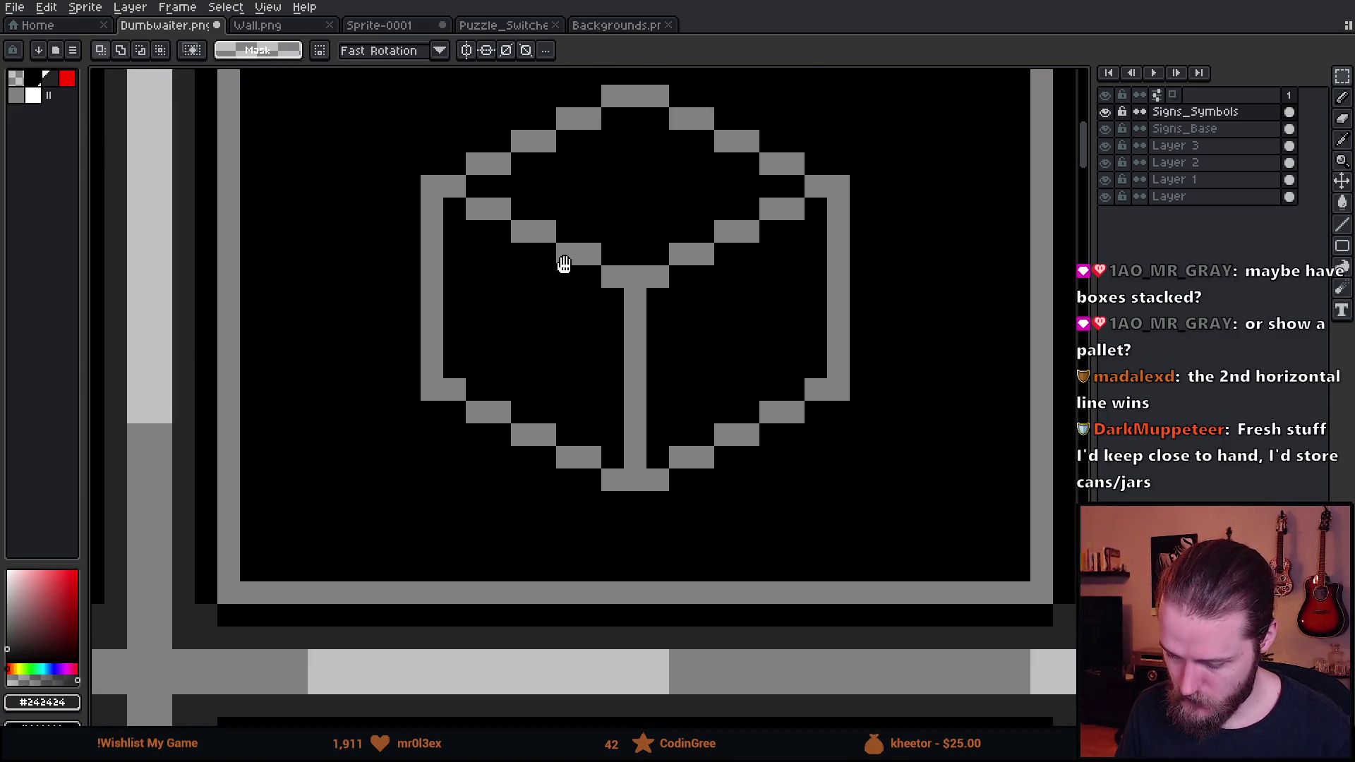
scroll(564, 264, up, 1)
key(b)
key(minus)
key(minus)
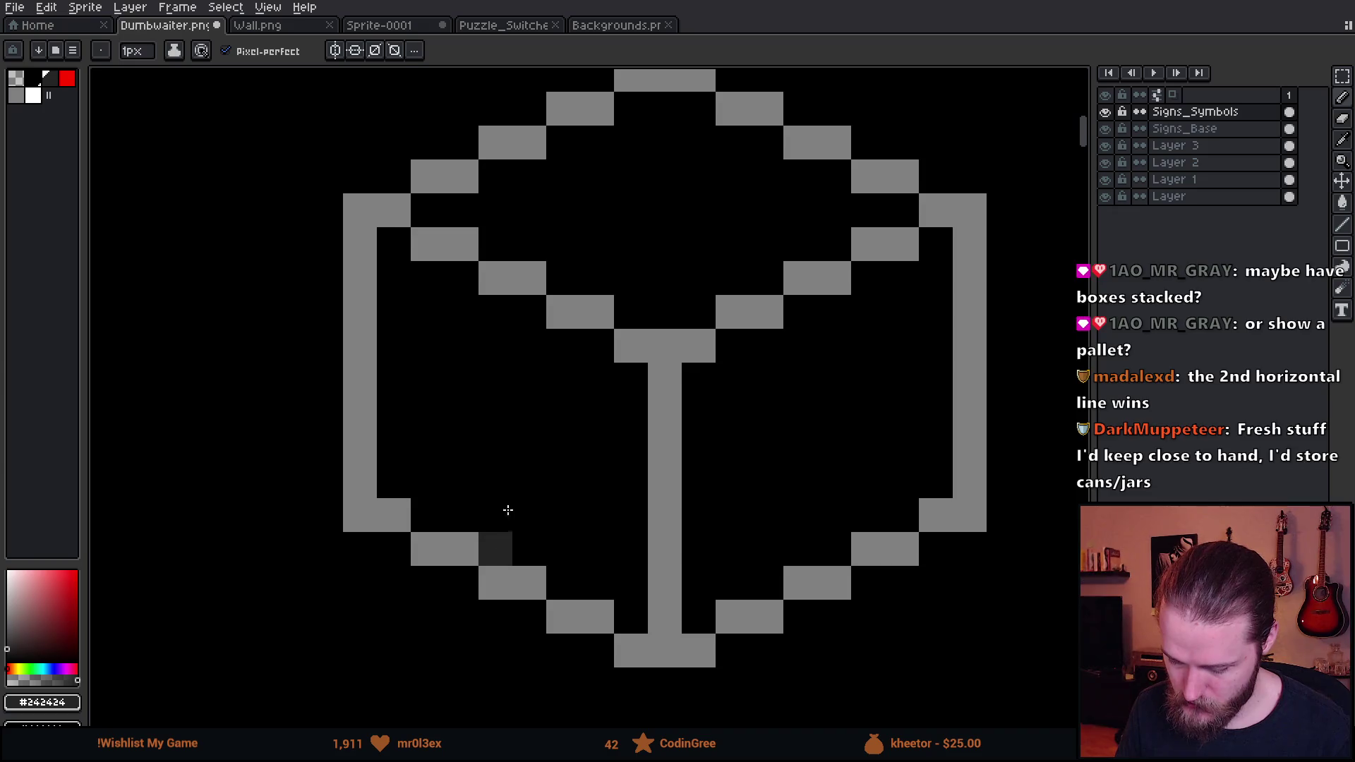
drag(508, 510, 501, 303)
drag(558, 247, 702, 210)
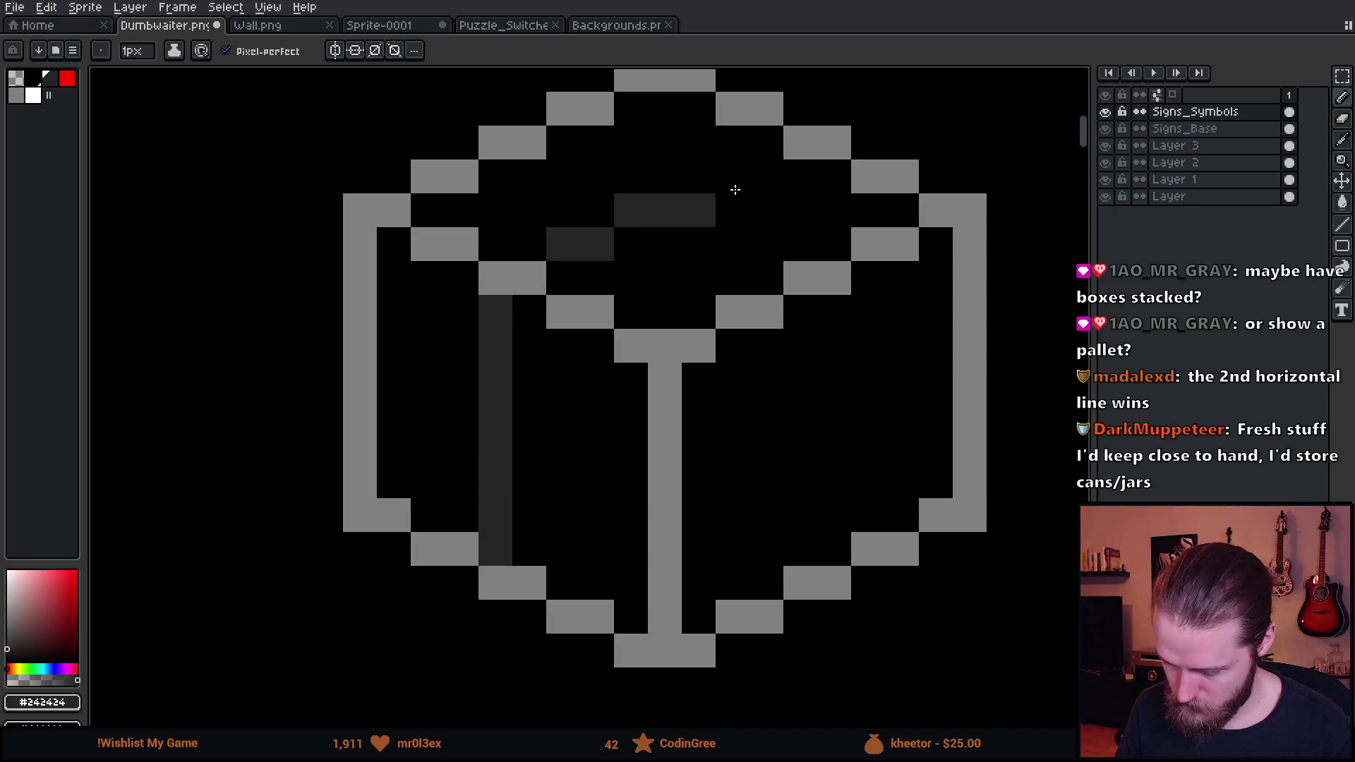
click(764, 182)
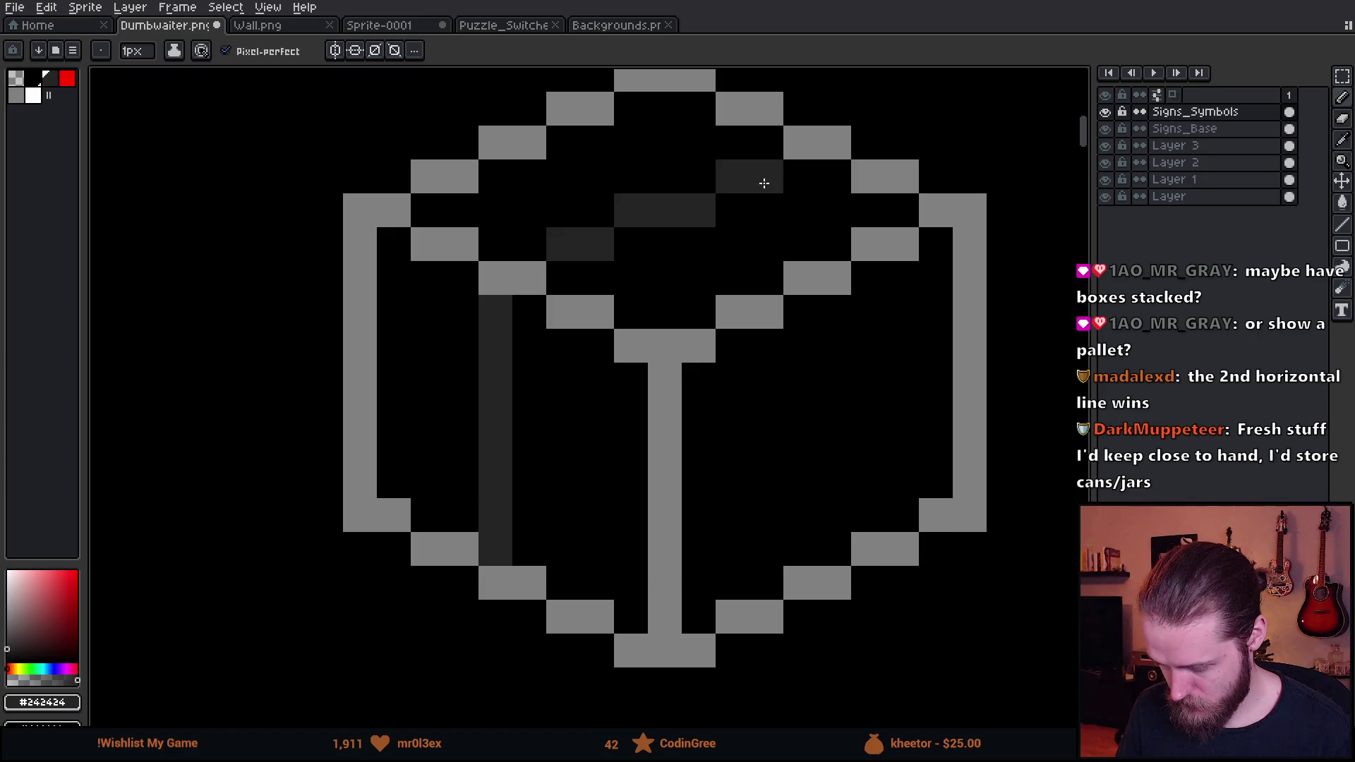
Add dark grey pixels across the cube's top face and shade its right inner edge
click(565, 173)
click(596, 177)
click(731, 243)
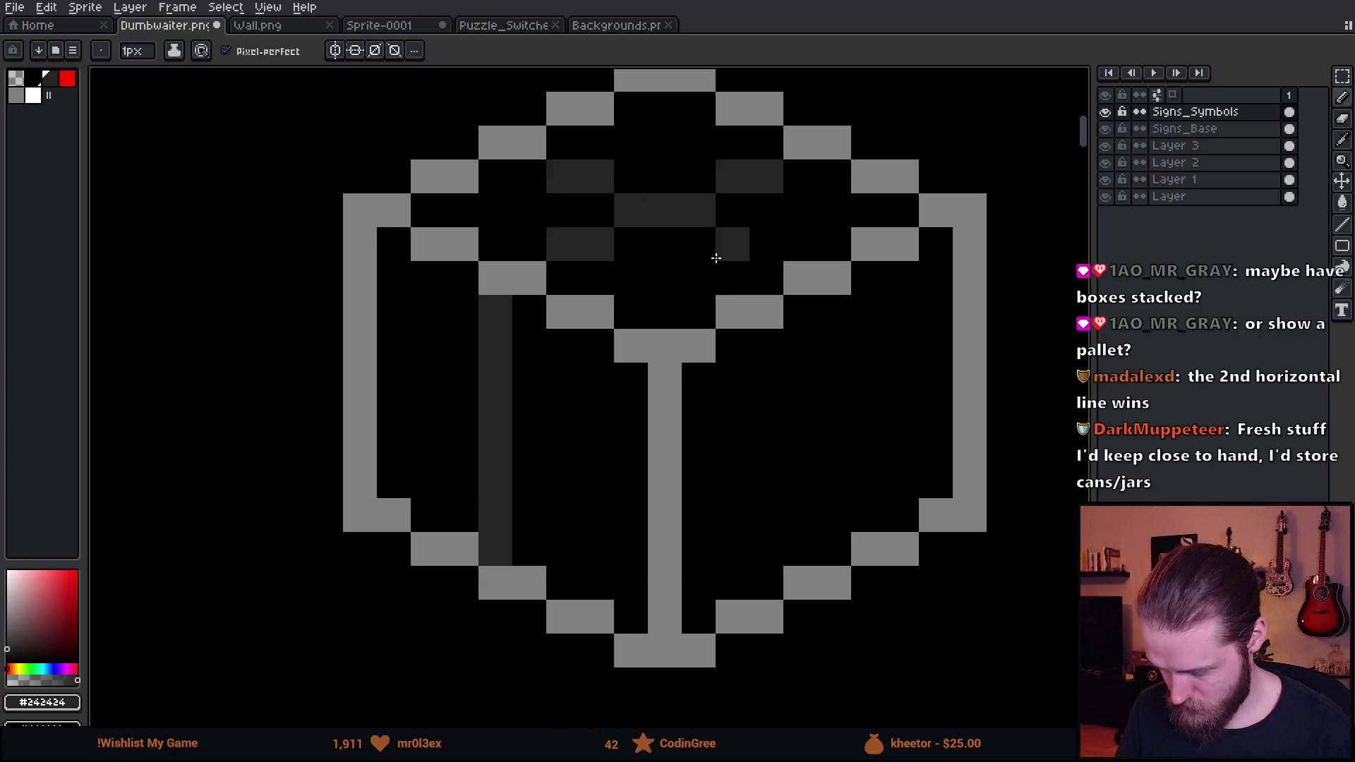
click(764, 247)
click(837, 322)
drag(836, 332, 832, 544)
Paint the stray dark pixels inside the cube back to black
scroll(830, 534, down, 3)
scroll(781, 417, down, 2)
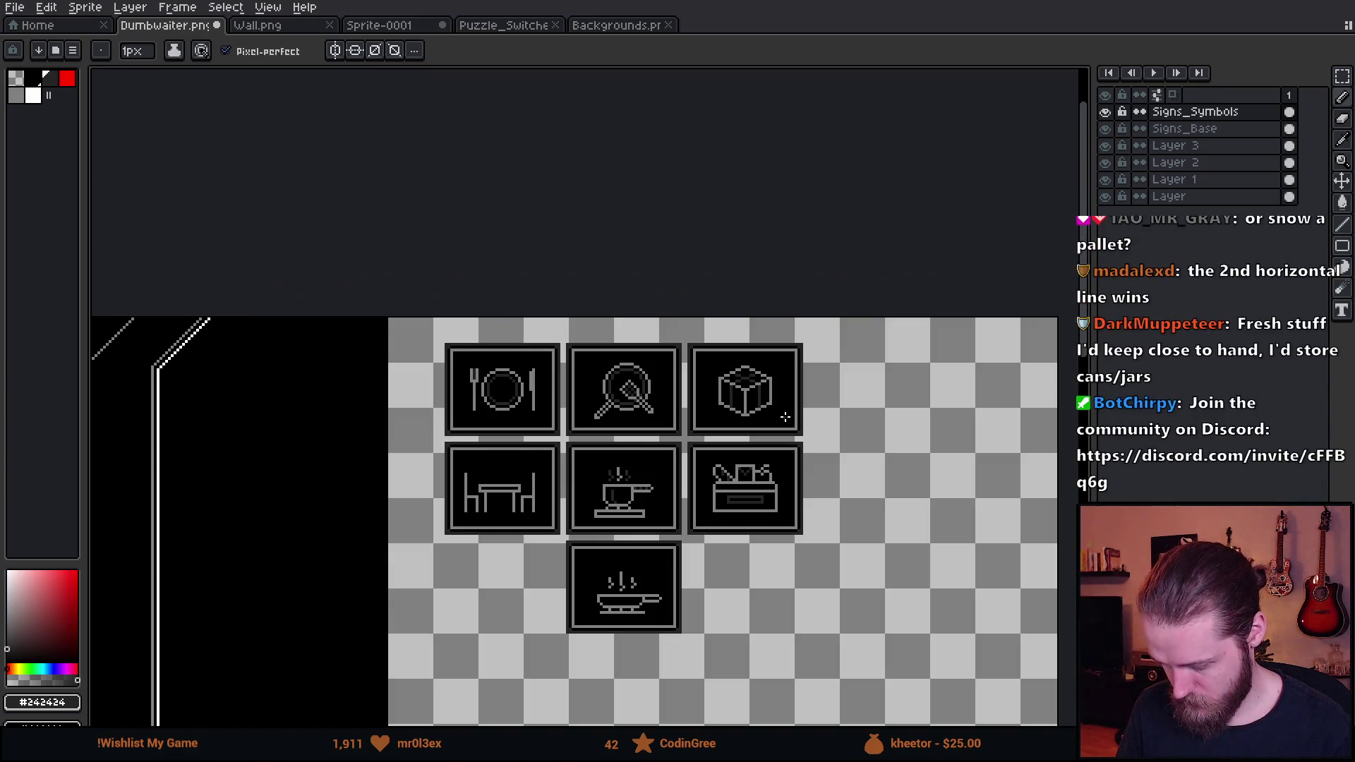
scroll(784, 415, up, 3)
scroll(749, 402, up, 2)
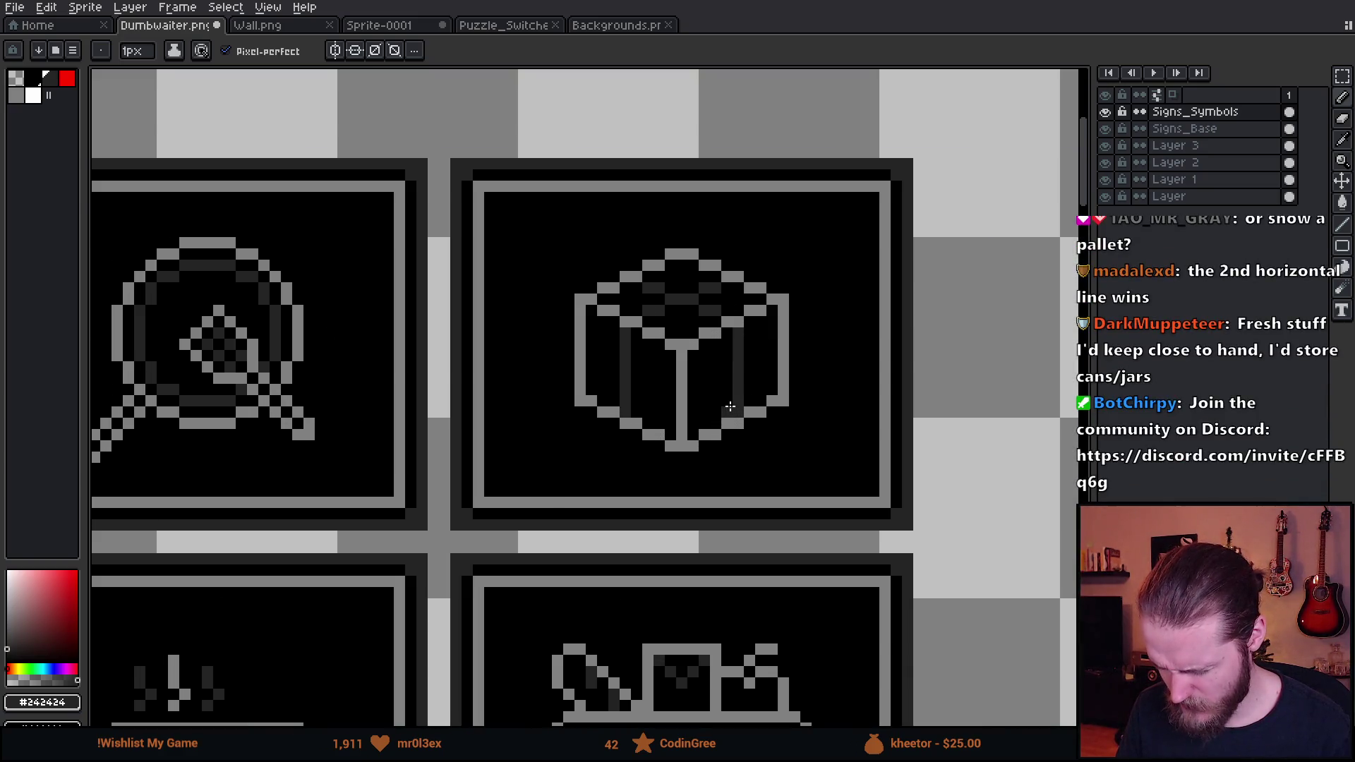
scroll(714, 299, up, 4)
scroll(702, 290, down, 1)
alt+click(584, 281)
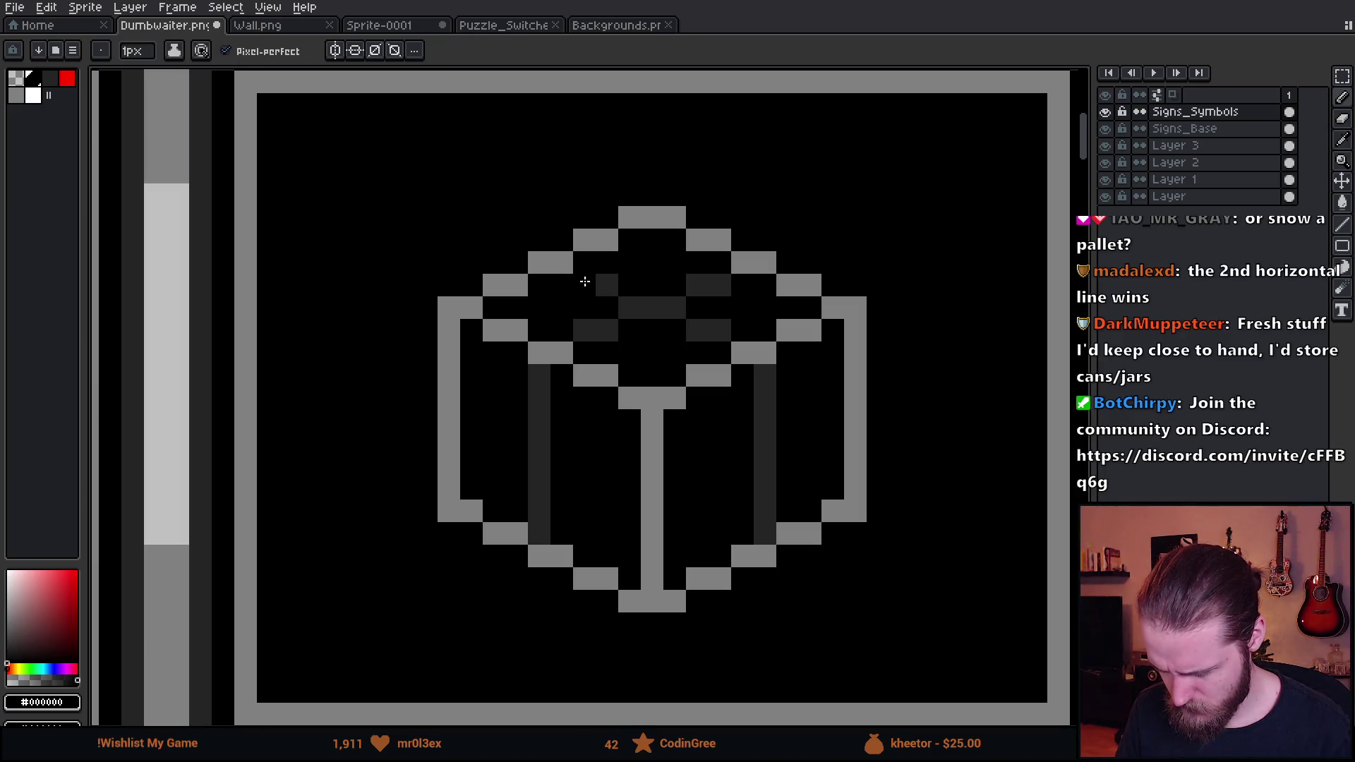
mouse_move(585, 281)
mouse_down()
mouse_move(717, 323)
mouse_move(762, 466)
mouse_up()
Switch to the Signs_Base layer
scroll(761, 357, down, 5)
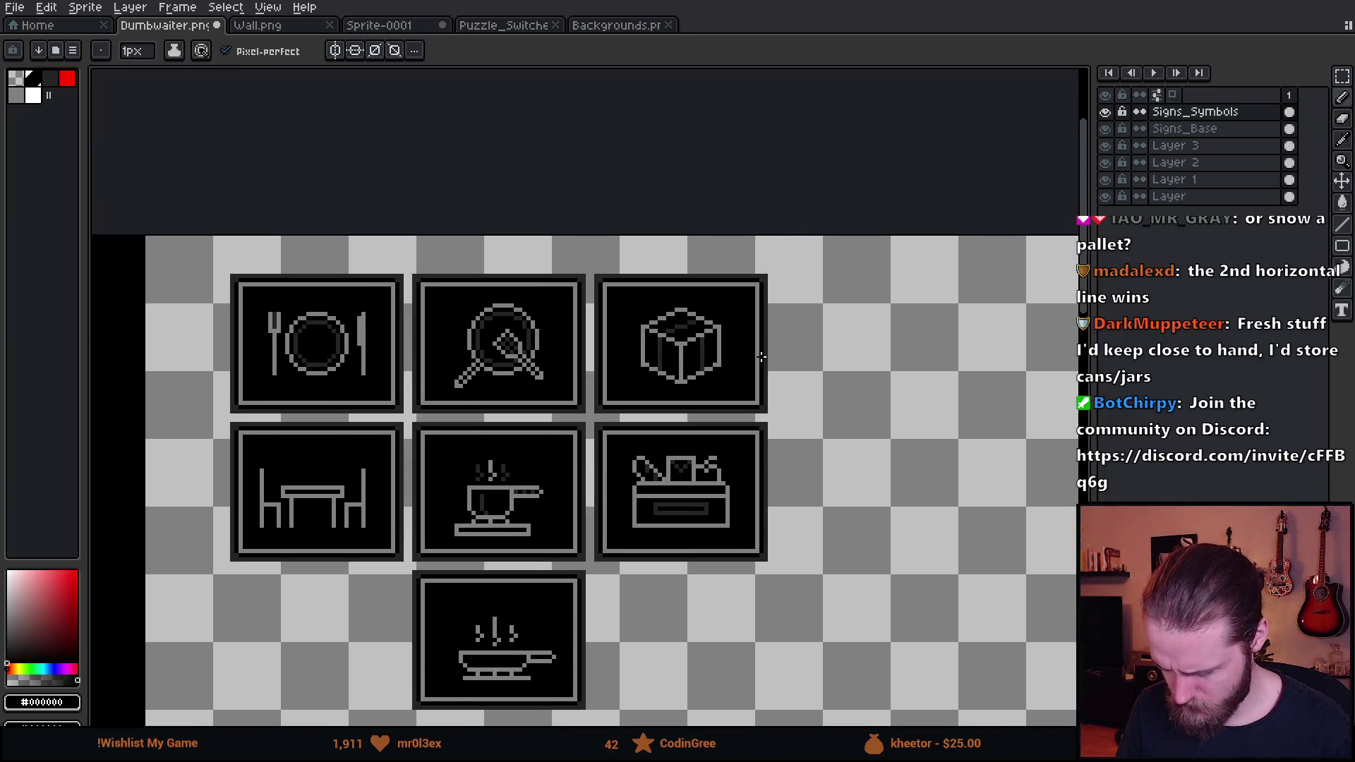
scroll(736, 339, up, 1)
scroll(671, 418, down, 1)
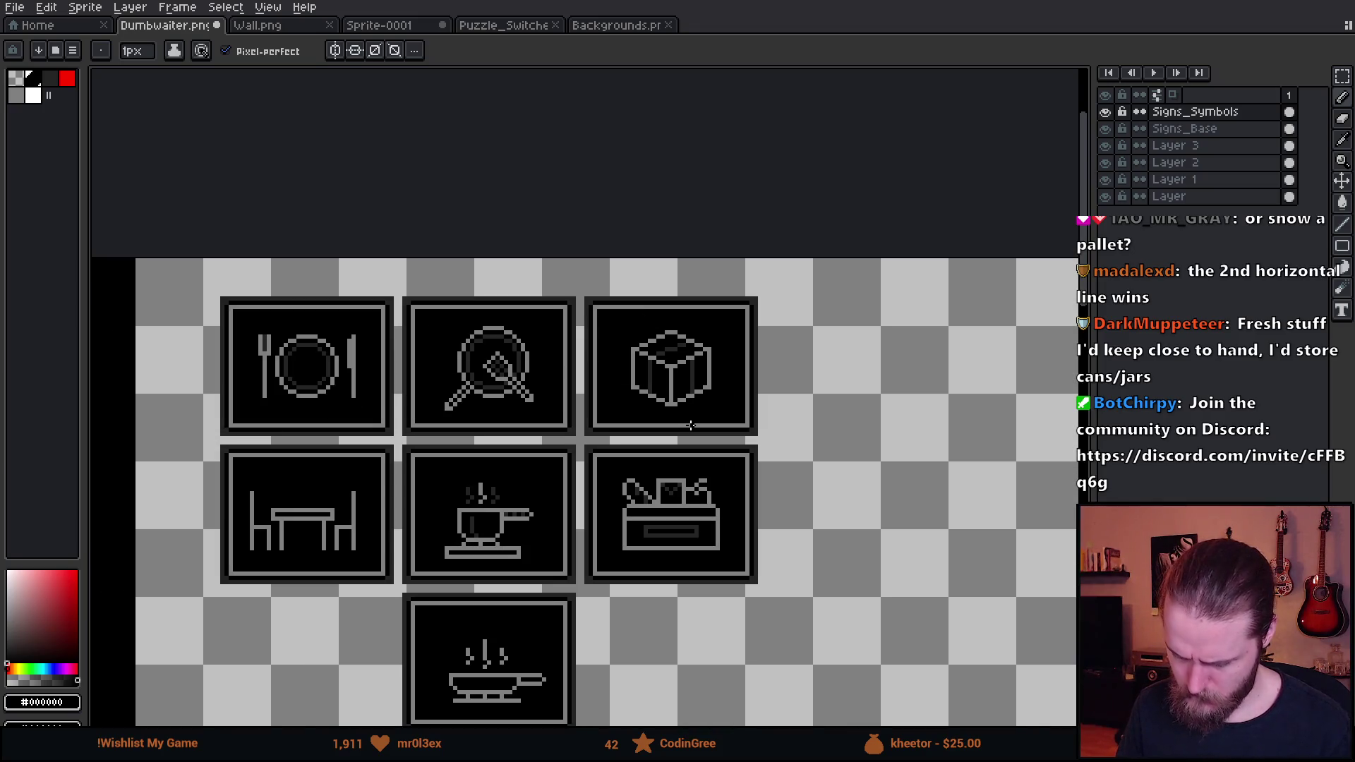
key(alt+Down)
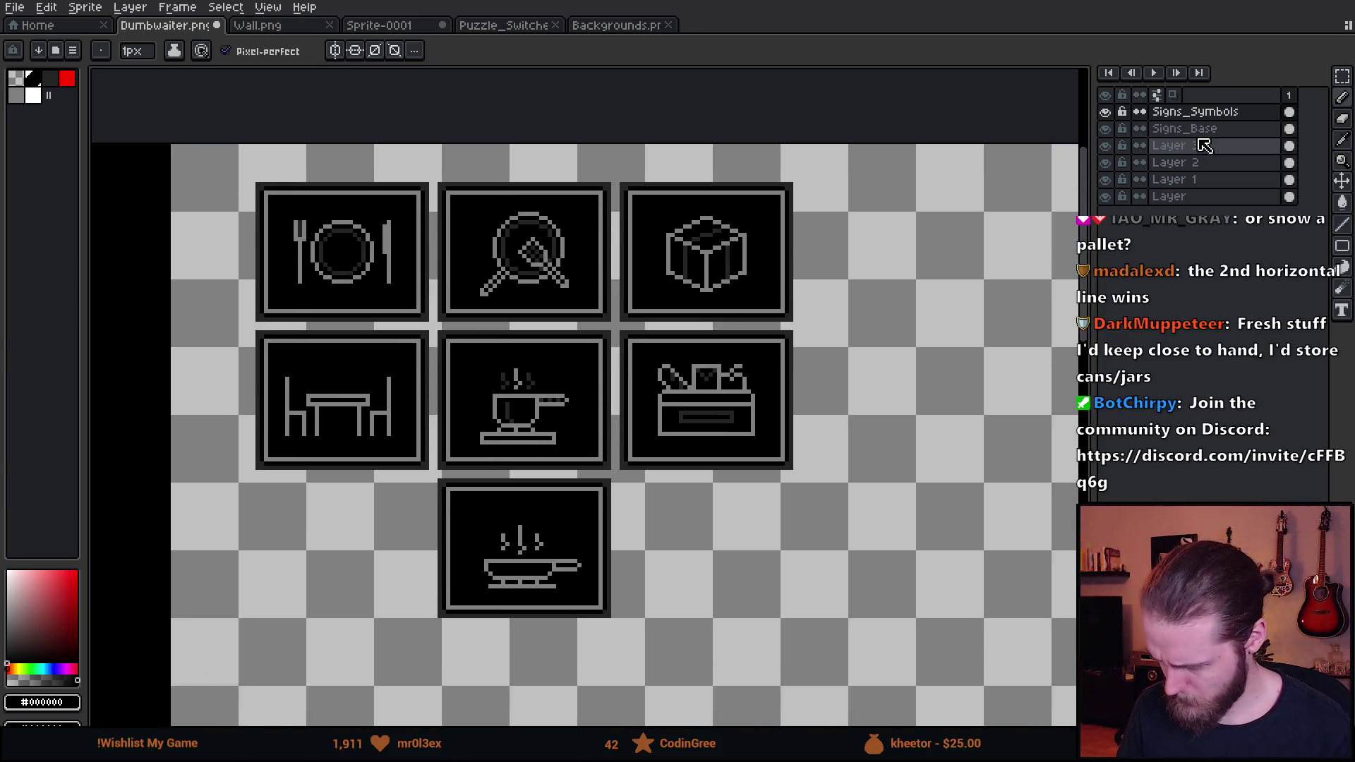
Duplicate an empty sign frame into the empty slot beside the frying pan
key(m)
drag(621, 327, 949, 477)
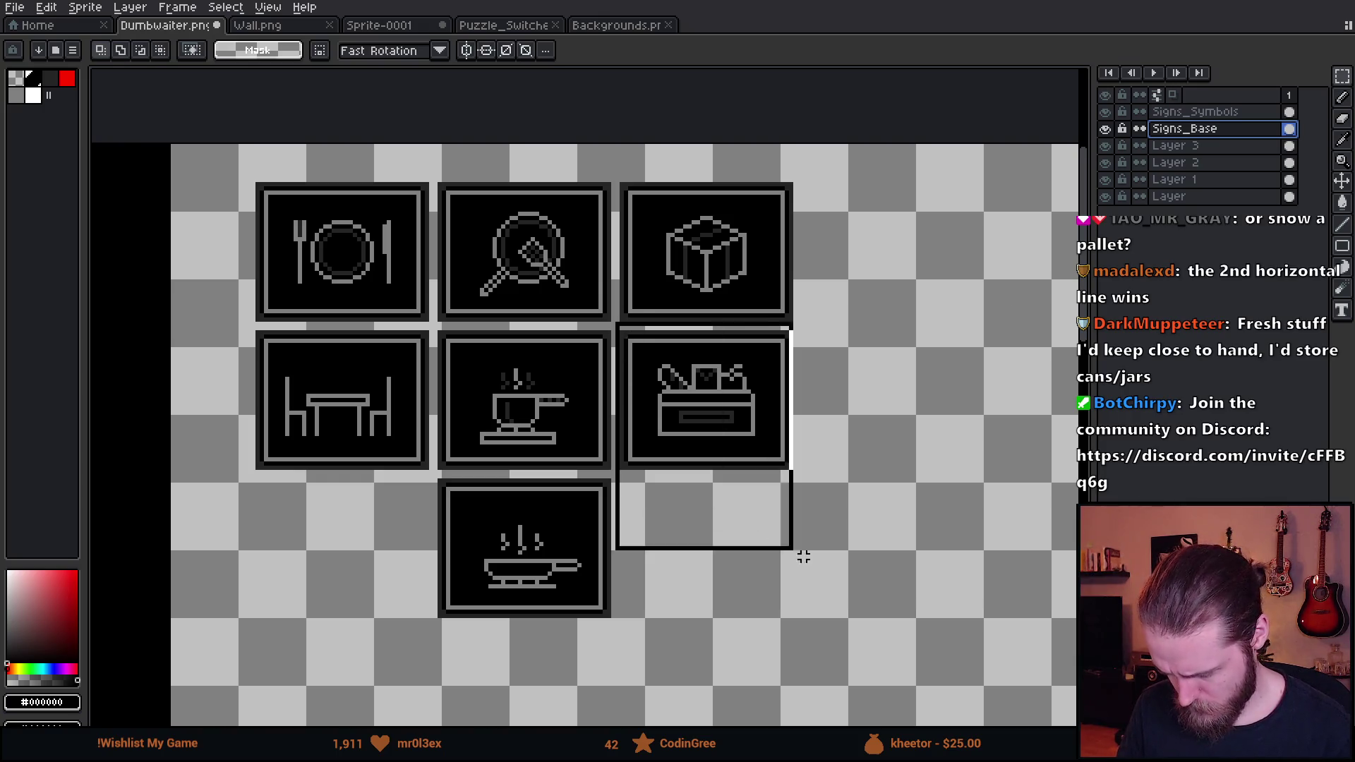
mouse_move(780, 460)
mouse_down()
mouse_move(792, 617)
mouse_move(787, 604)
mouse_up()
key(Return)
key(b)
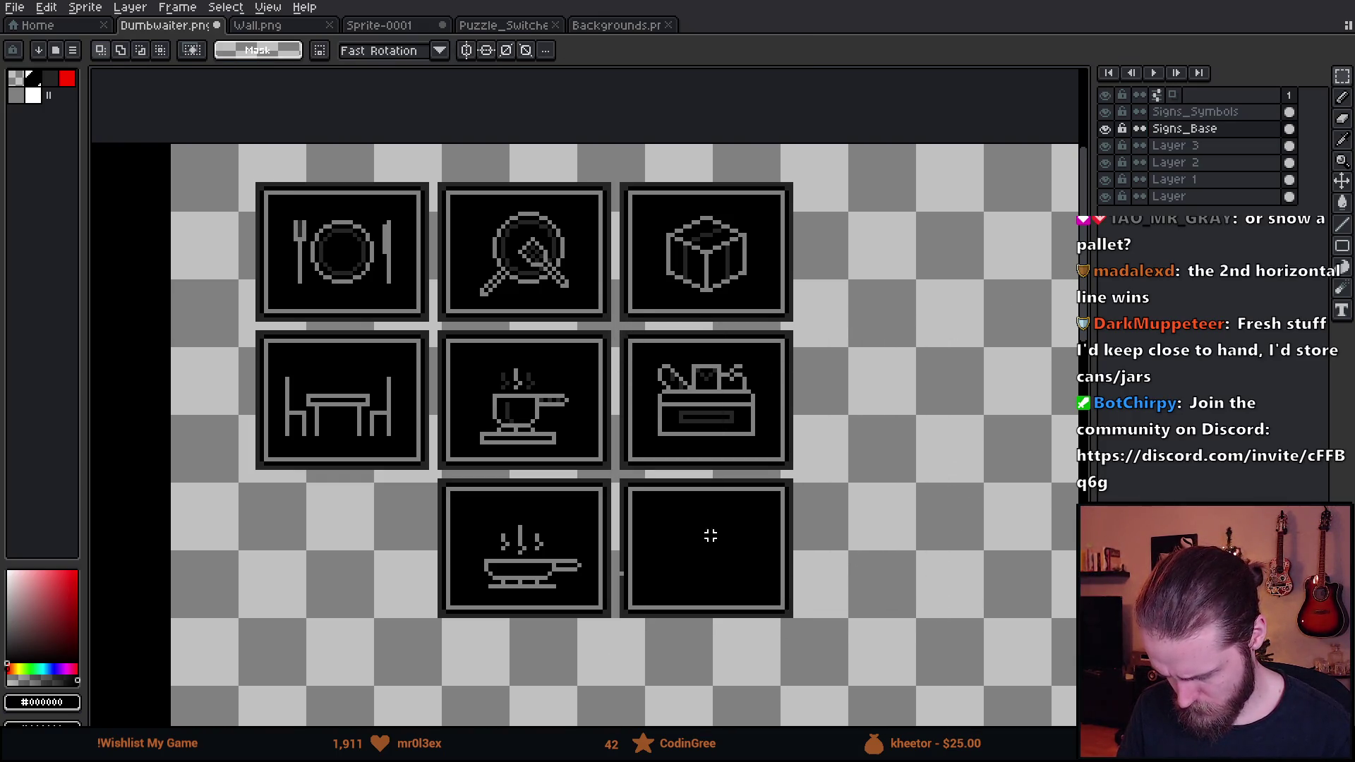
Eyedrop the frame's grey and draw a grey square outline inside the new frame
scroll(702, 538, up, 1)
scroll(672, 366, up, 1)
scroll(694, 198, up, 1)
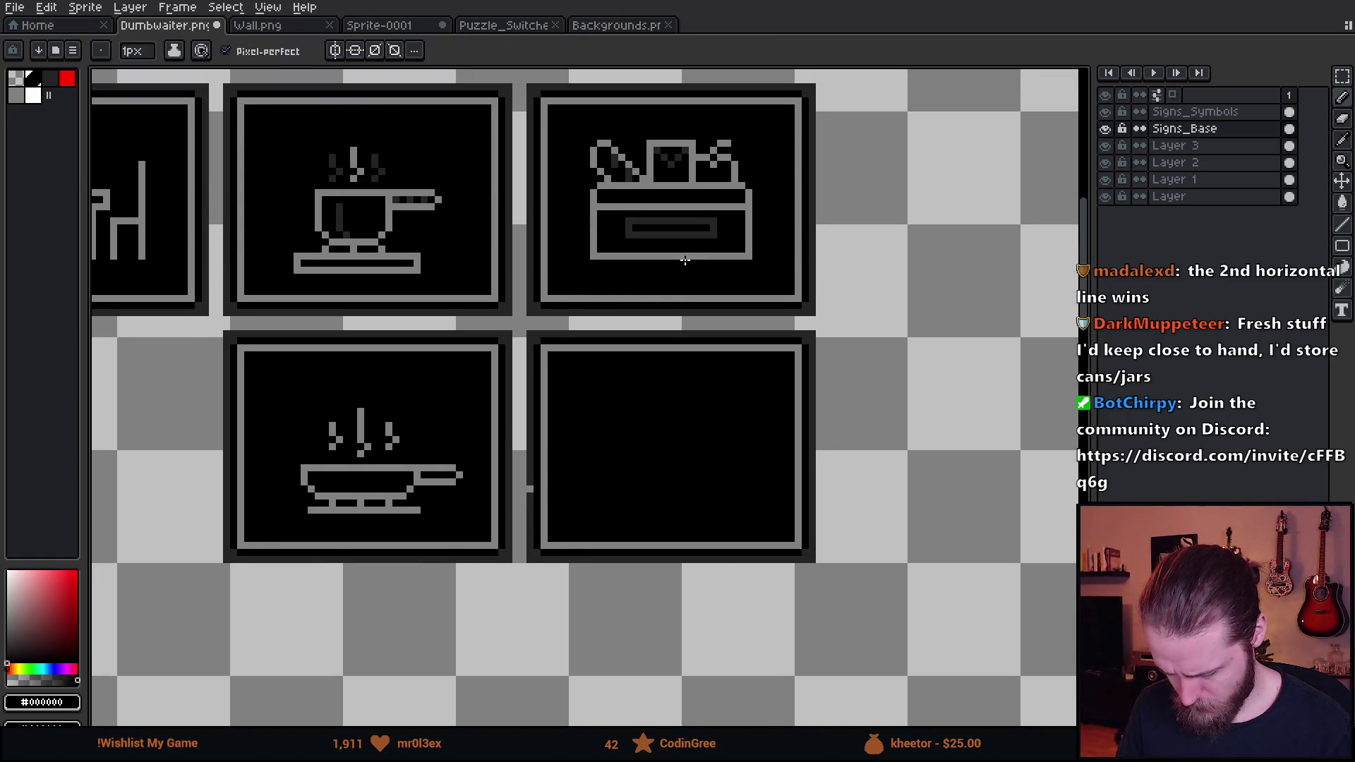
scroll(660, 442, down, 2)
scroll(633, 381, up, 2)
key(alt)
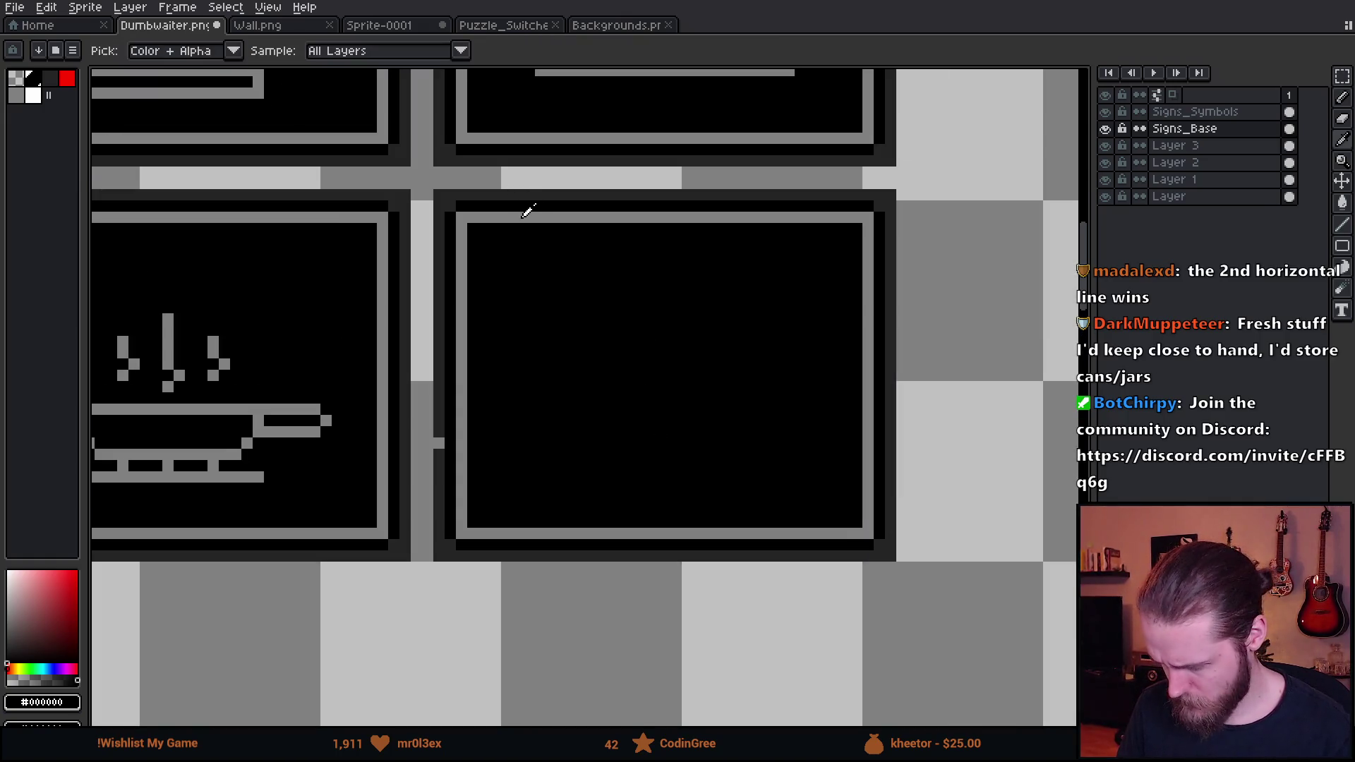
alt+click(522, 218)
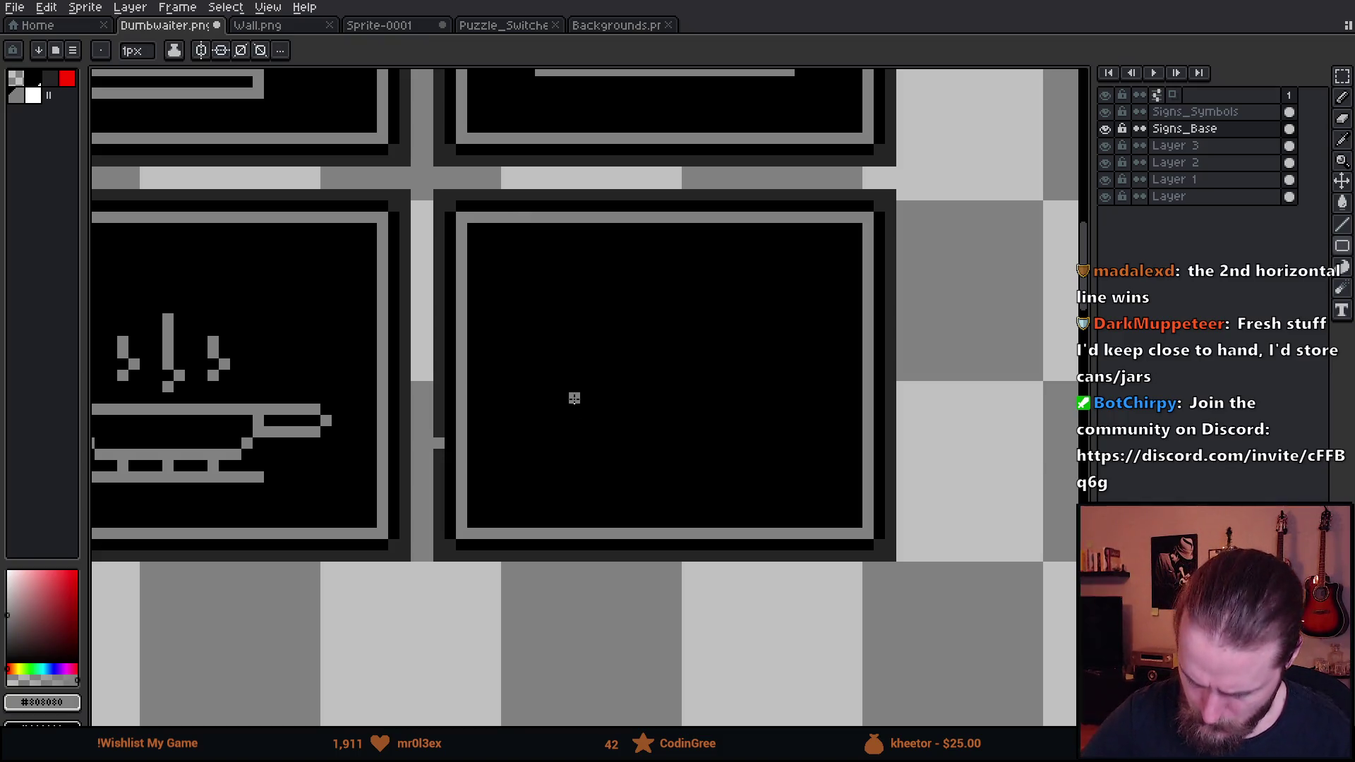
mouse_move(558, 359)
mouse_down()
mouse_move(624, 434)
mouse_move(676, 463)
mouse_up()
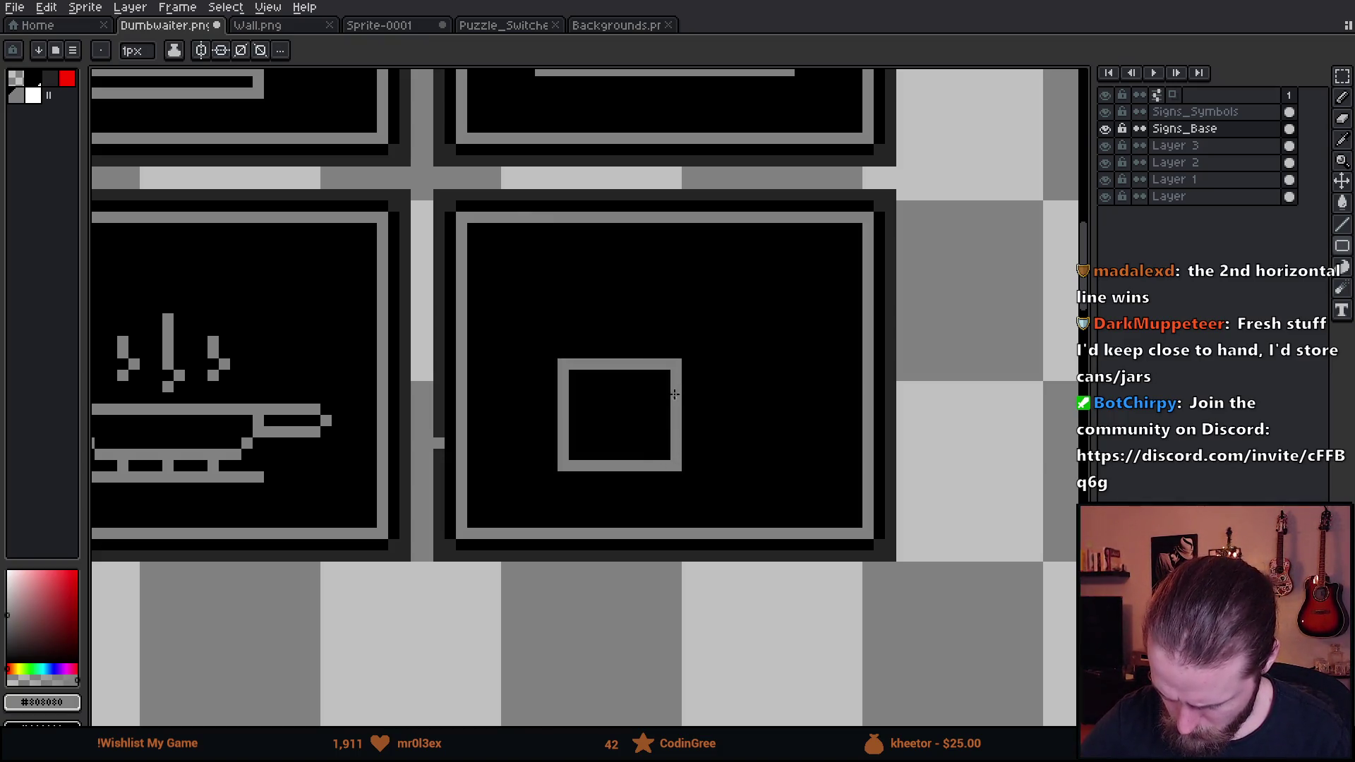
Undo the square's move and remove the square from the Signs_Base layer
key(m)
drag(538, 344, 734, 487)
mouse_move(692, 432)
mouse_down()
mouse_move(726, 463)
mouse_move(783, 441)
mouse_up()
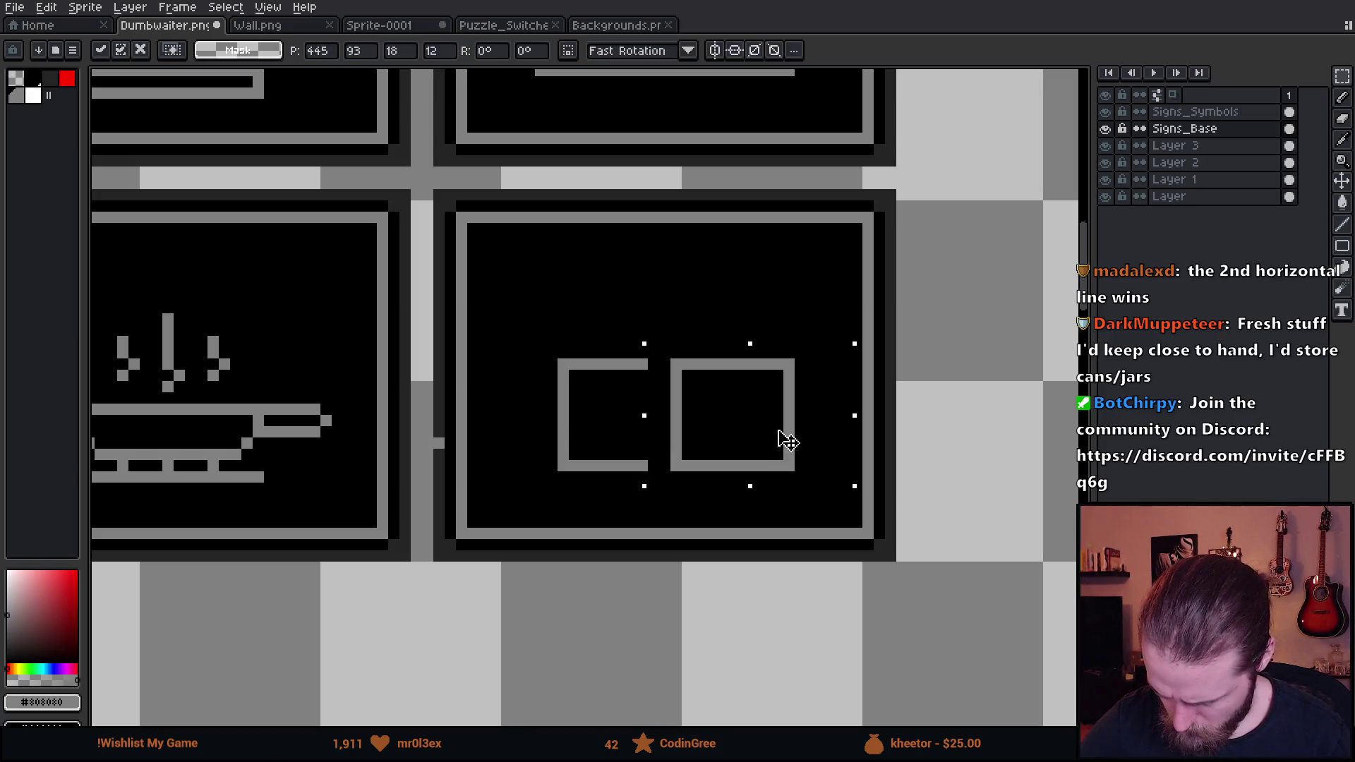
key(ctrl+z)
key(ctrl+d)
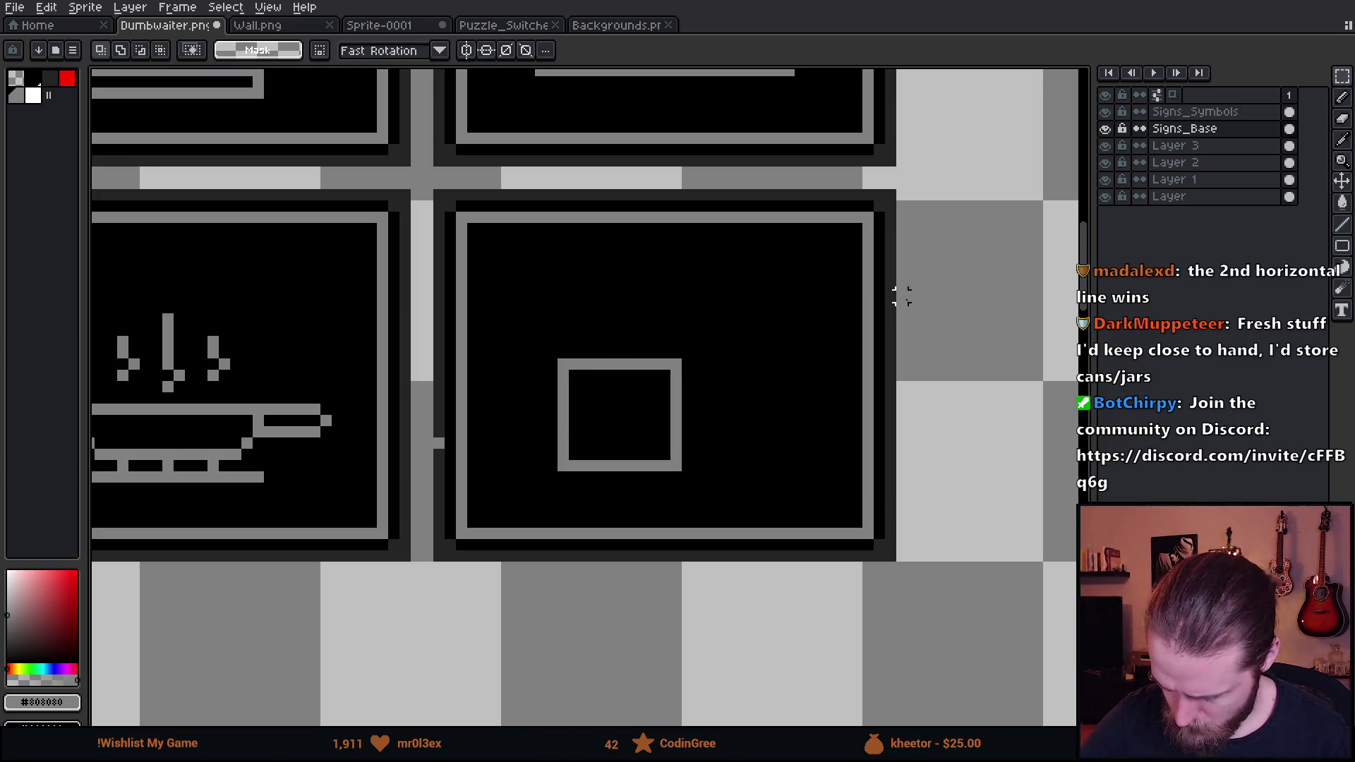
key(ctrl+z)
Make Signs_Symbols the active layer and bring the square outline back there
click(1208, 117)
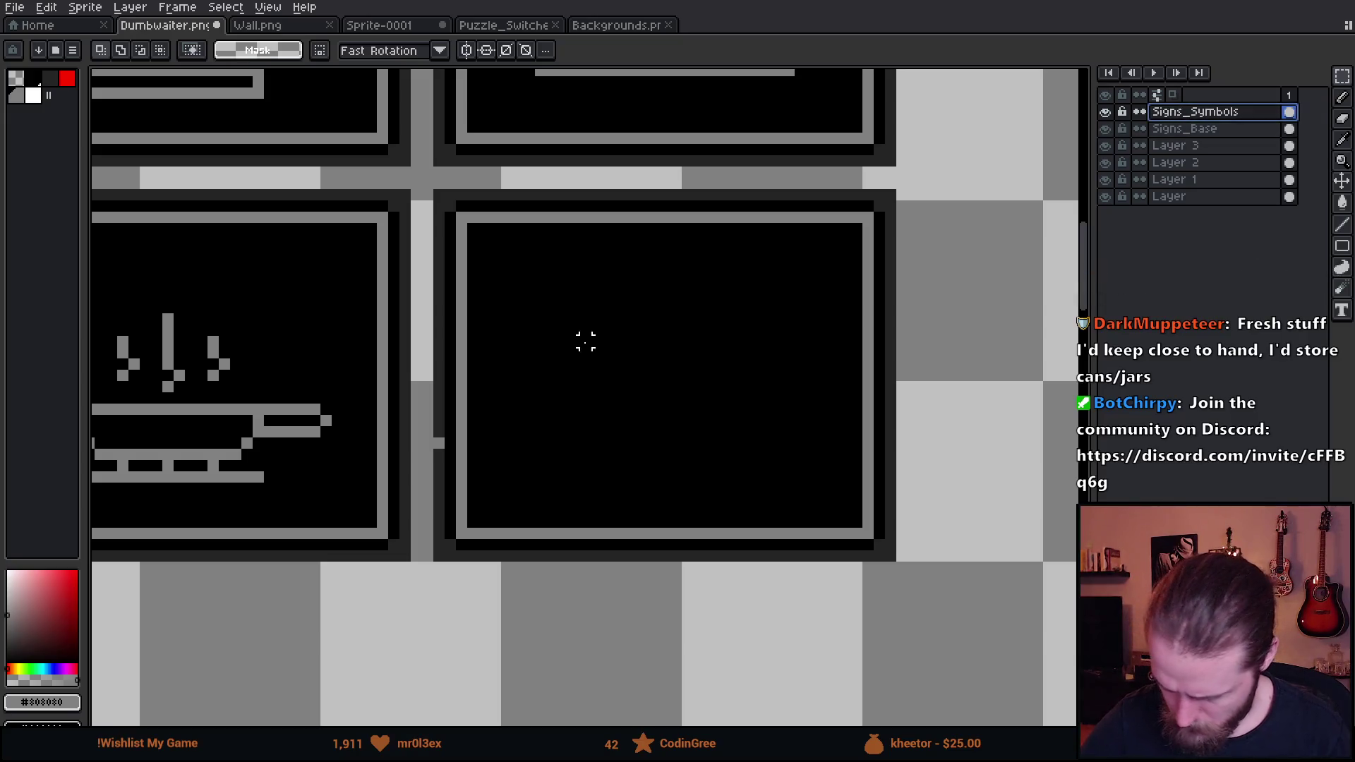
key(b)
drag(551, 329, 567, 356)
key(ctrl+z)
key(ctrl+z)
key(ctrl+z)
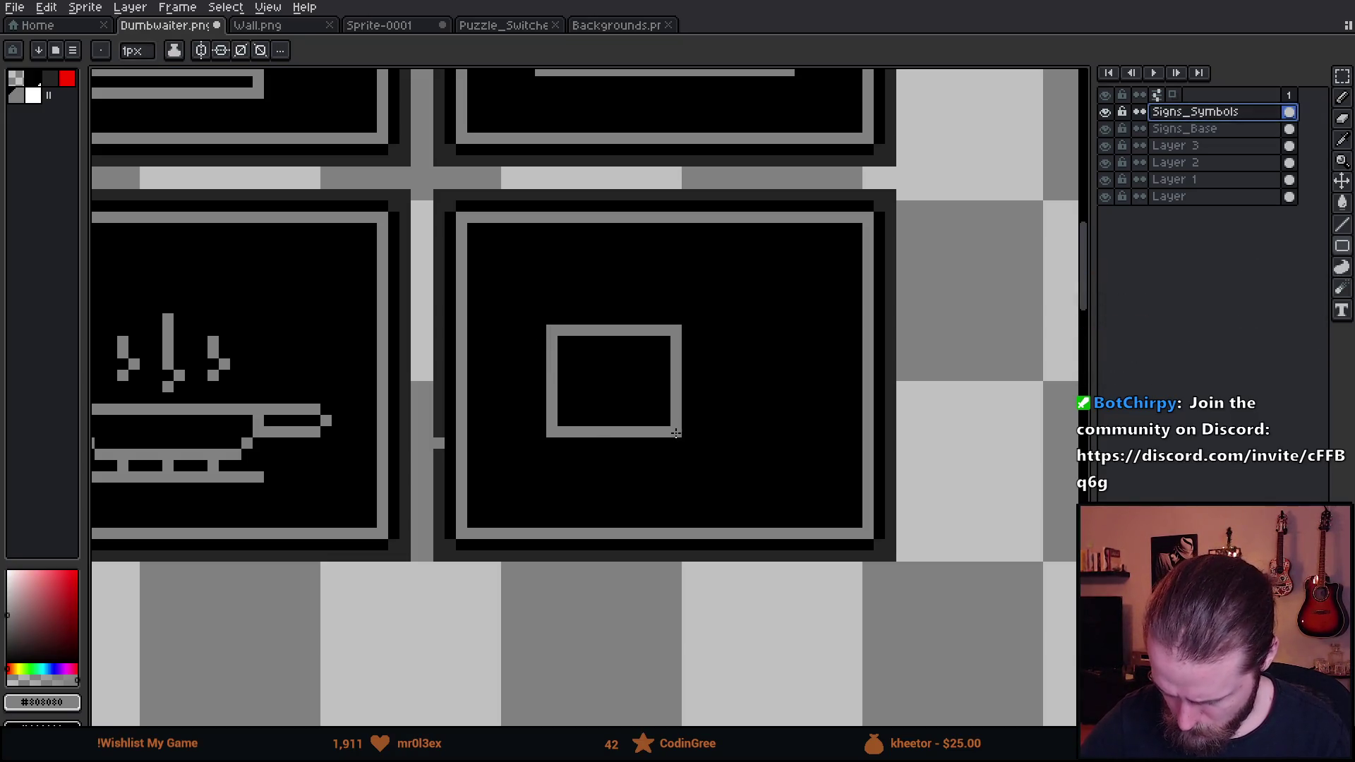
Copy the square to make a second box beside the first
key(m)
drag(522, 300, 718, 474)
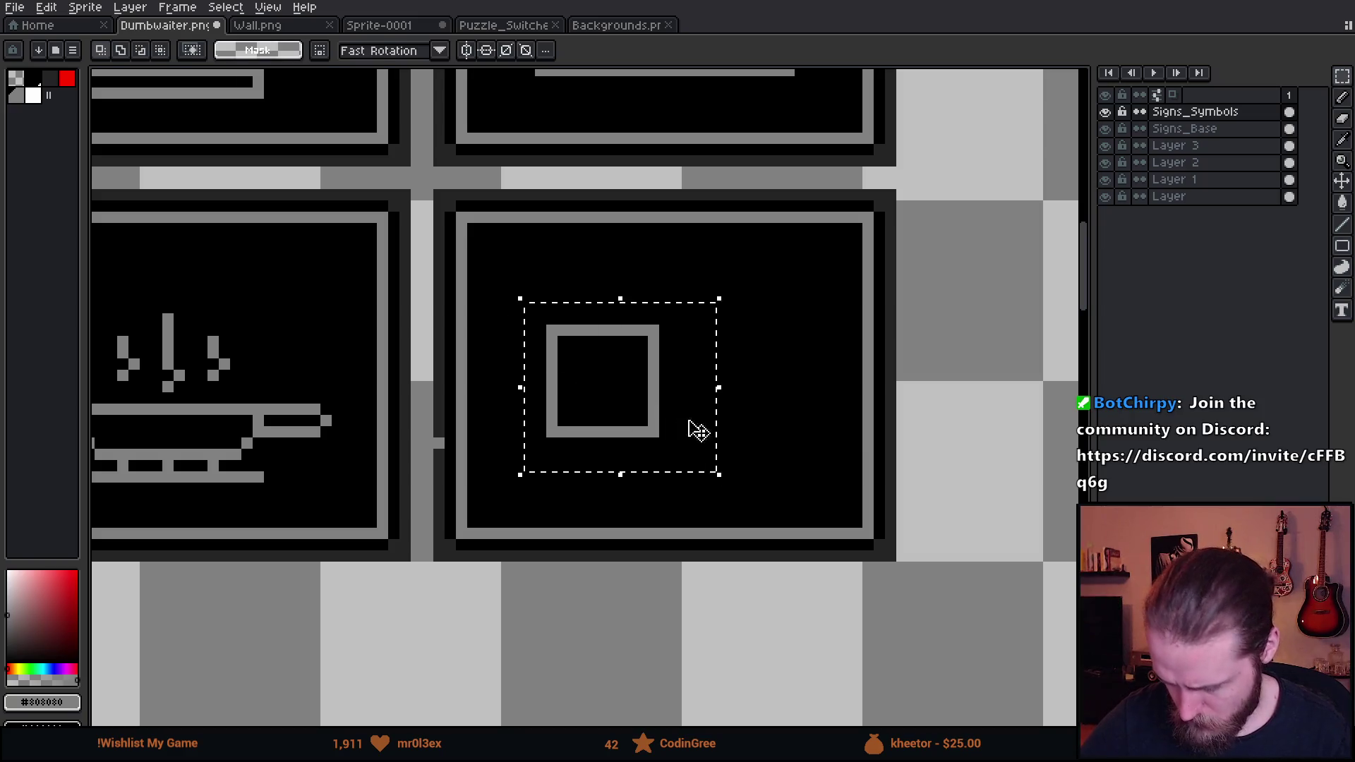
key(Down)
key(Down)
key(Down)
mouse_move(682, 427)
ctrl+mouse_down()
mouse_move(754, 455)
mouse_move(752, 435)
mouse_move(781, 435)
mouse_move(678, 454)
mouse_move(734, 338)
mouse_move(751, 351)
ctrl+mouse_up()
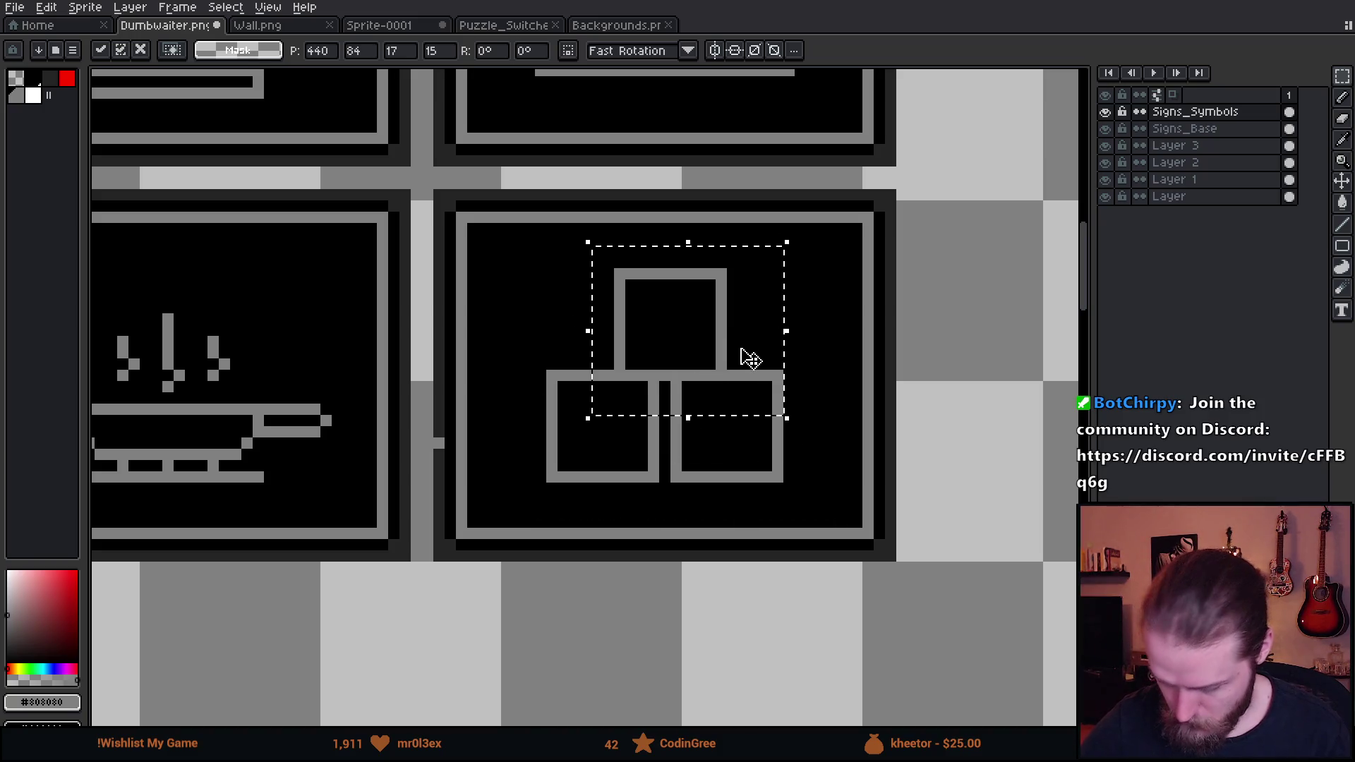
click(791, 455)
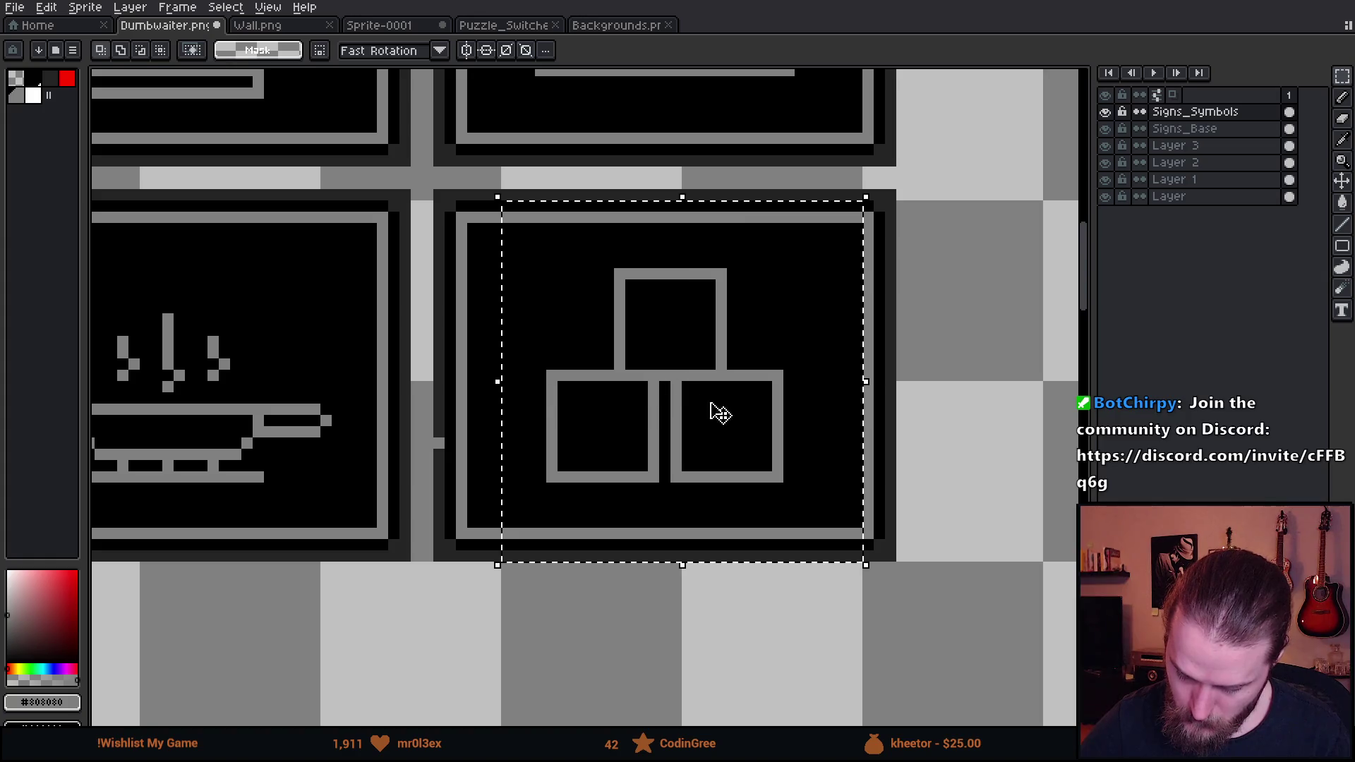
Arrange the three boxes into a stack, pushing the right box against the left
mouse_move(710, 387)
mouse_down()
mouse_move(710, 455)
mouse_move(764, 448)
mouse_up()
key(ctrl+z)
key(ctrl+d)
mouse_move(565, 243)
mouse_down()
mouse_move(776, 352)
mouse_move(775, 373)
mouse_move(720, 351)
mouse_up()
key(Return)
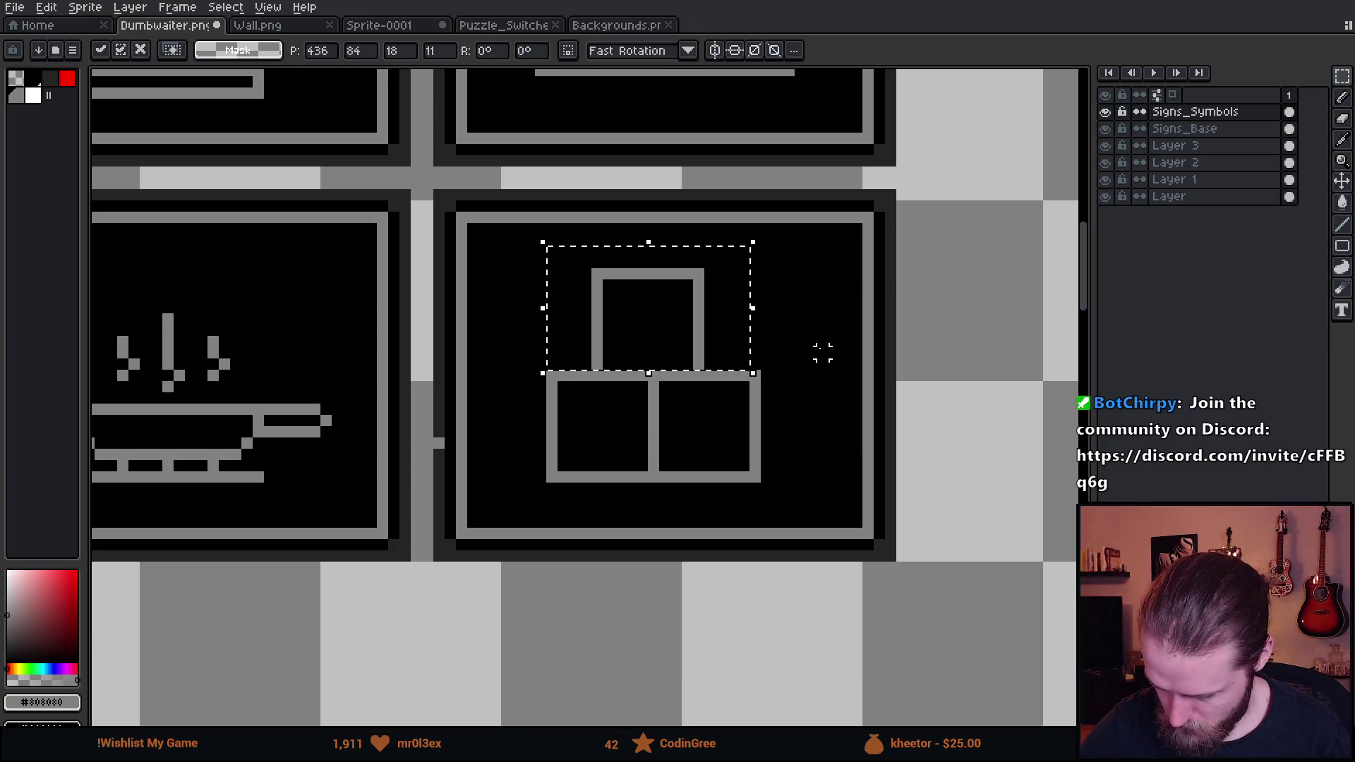
key(ctrl+d)
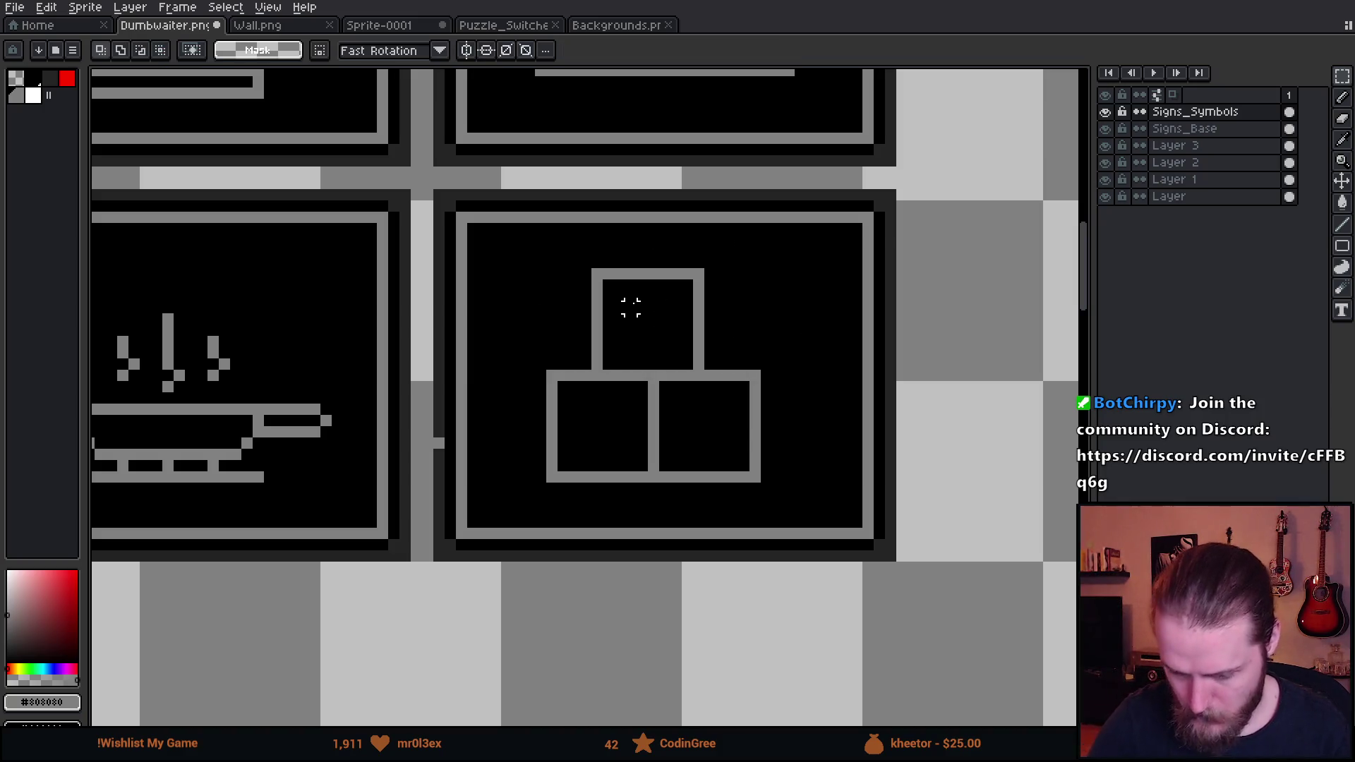
Draw dark lid lines across the top, lower-left and lower-right boxes
key(b)
click(608, 296)
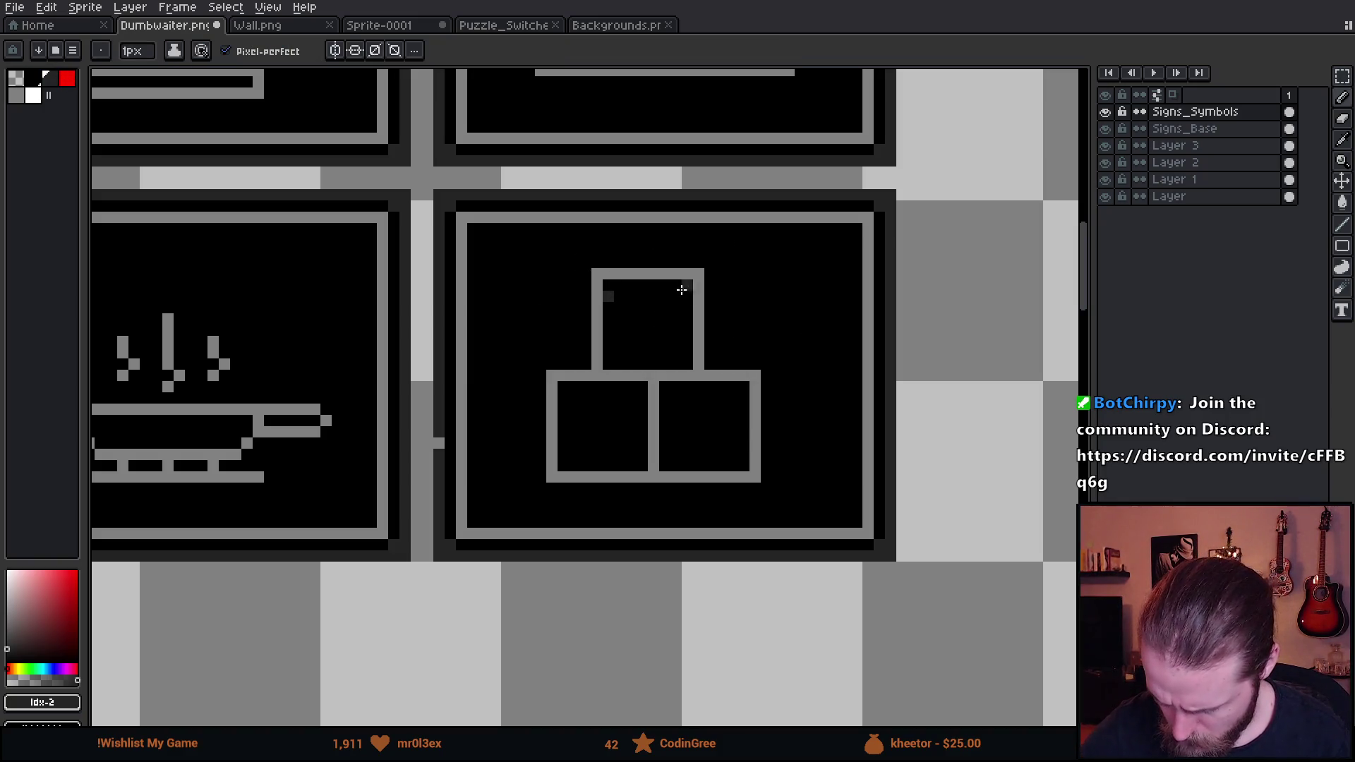
shift+click(688, 295)
click(563, 397)
shift+click(641, 403)
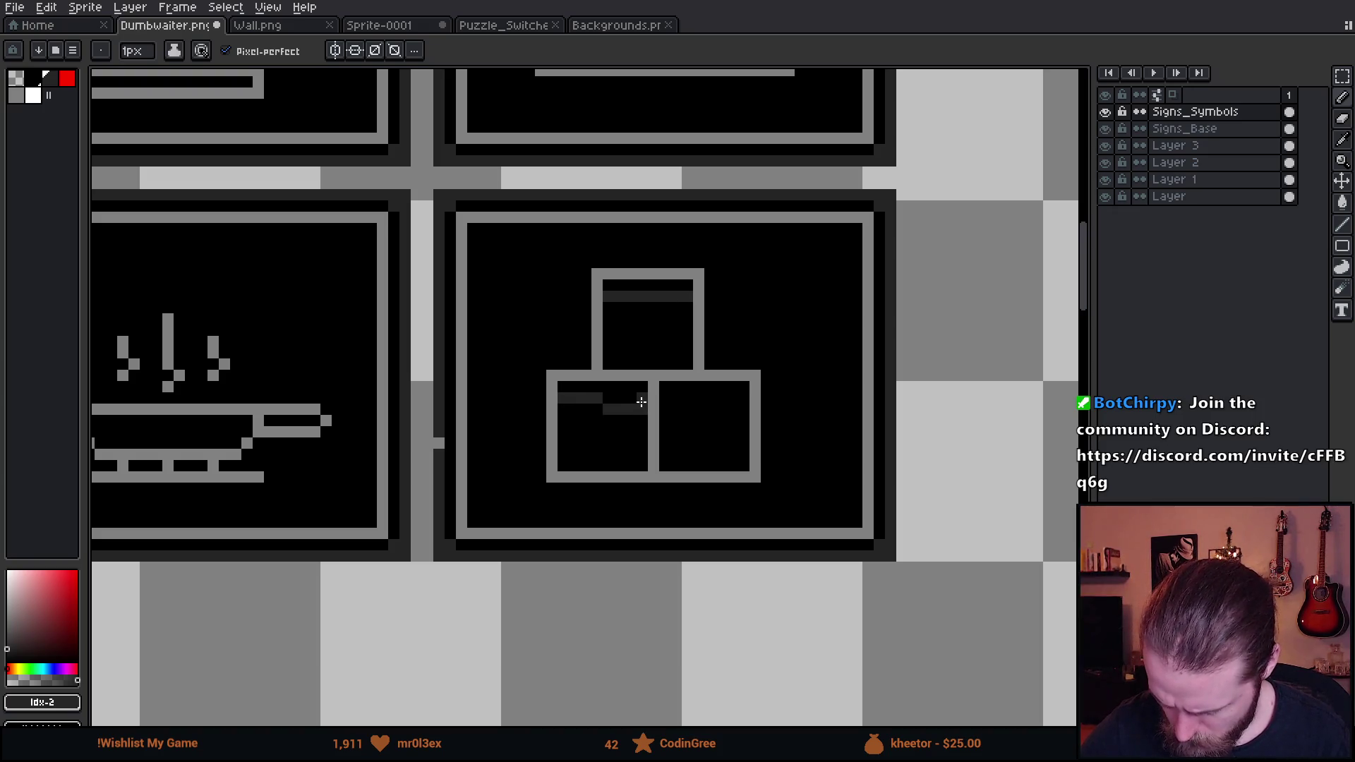
key(ctrl+z)
shift+click(646, 397)
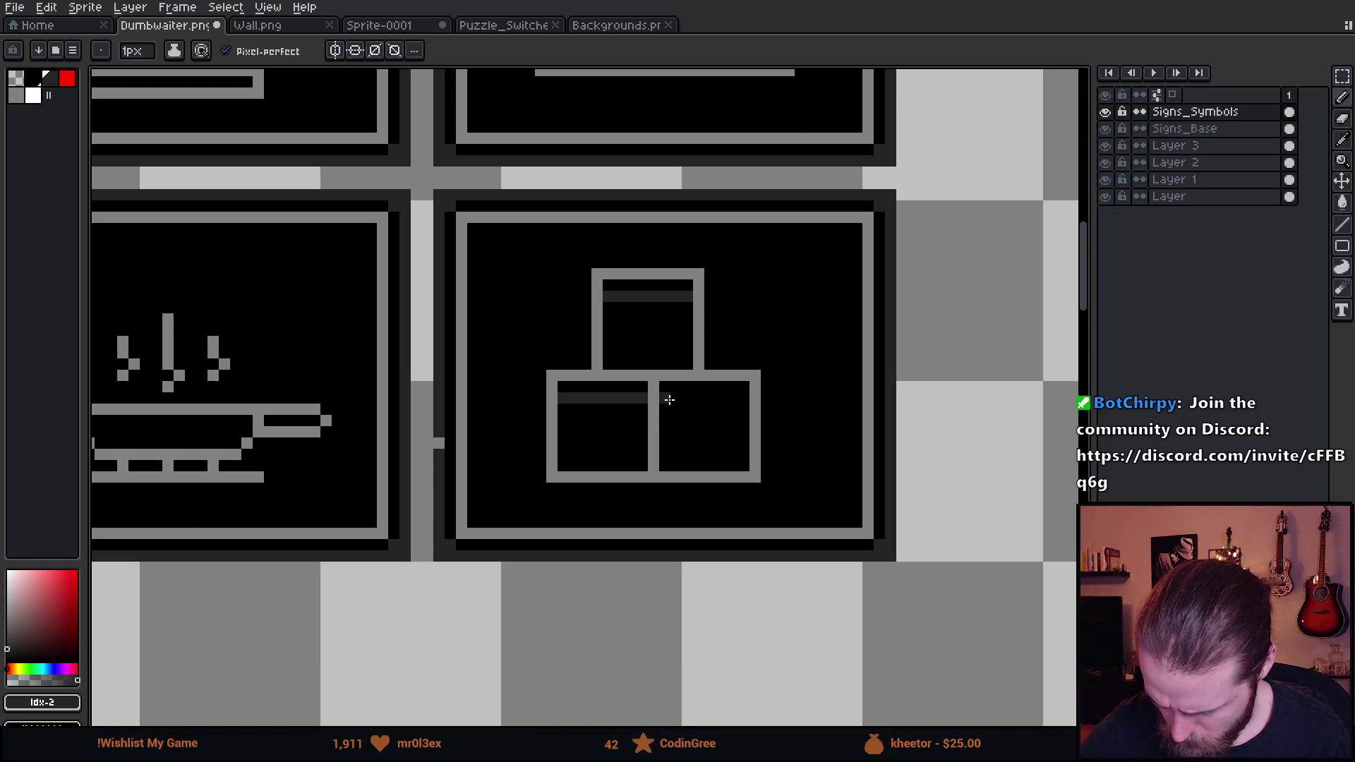
shift+click(740, 400)
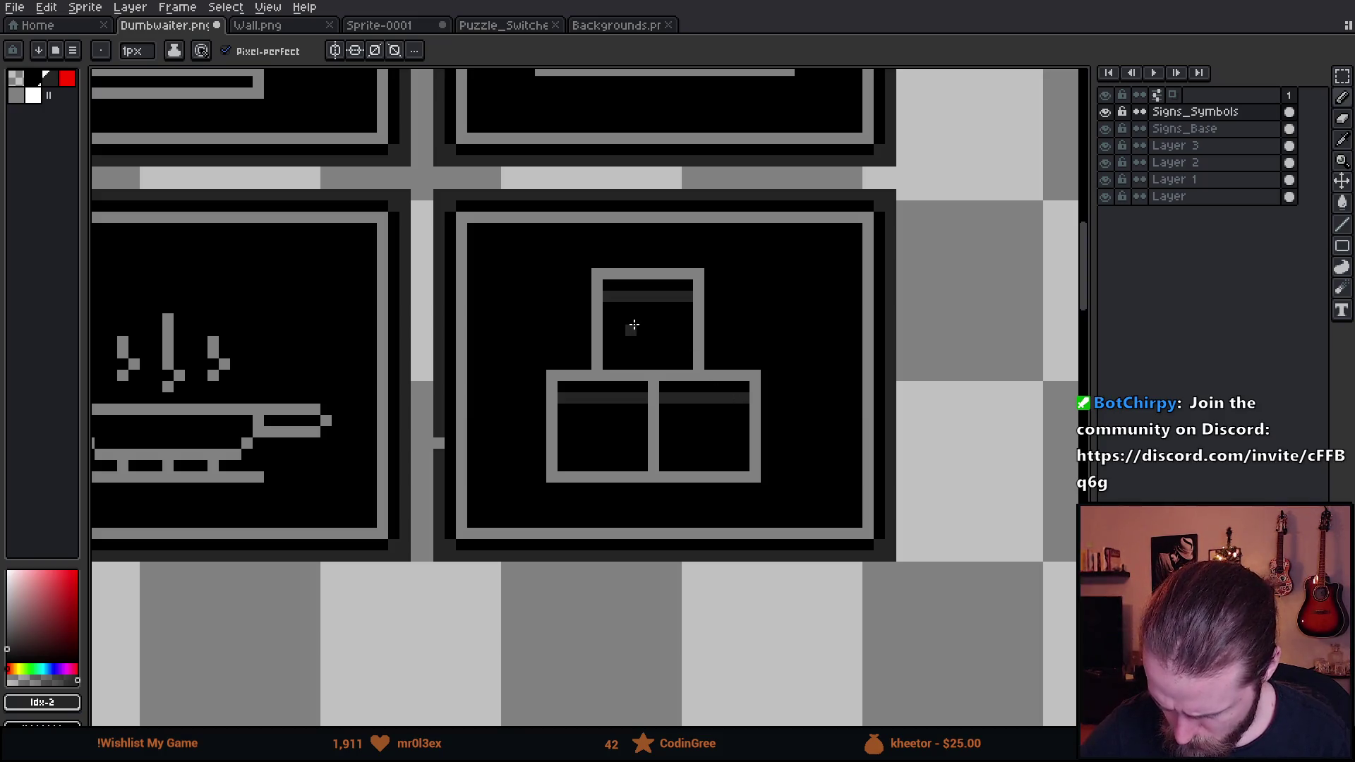
Draw small dark labels on each of the three boxes
shift+click(660, 341)
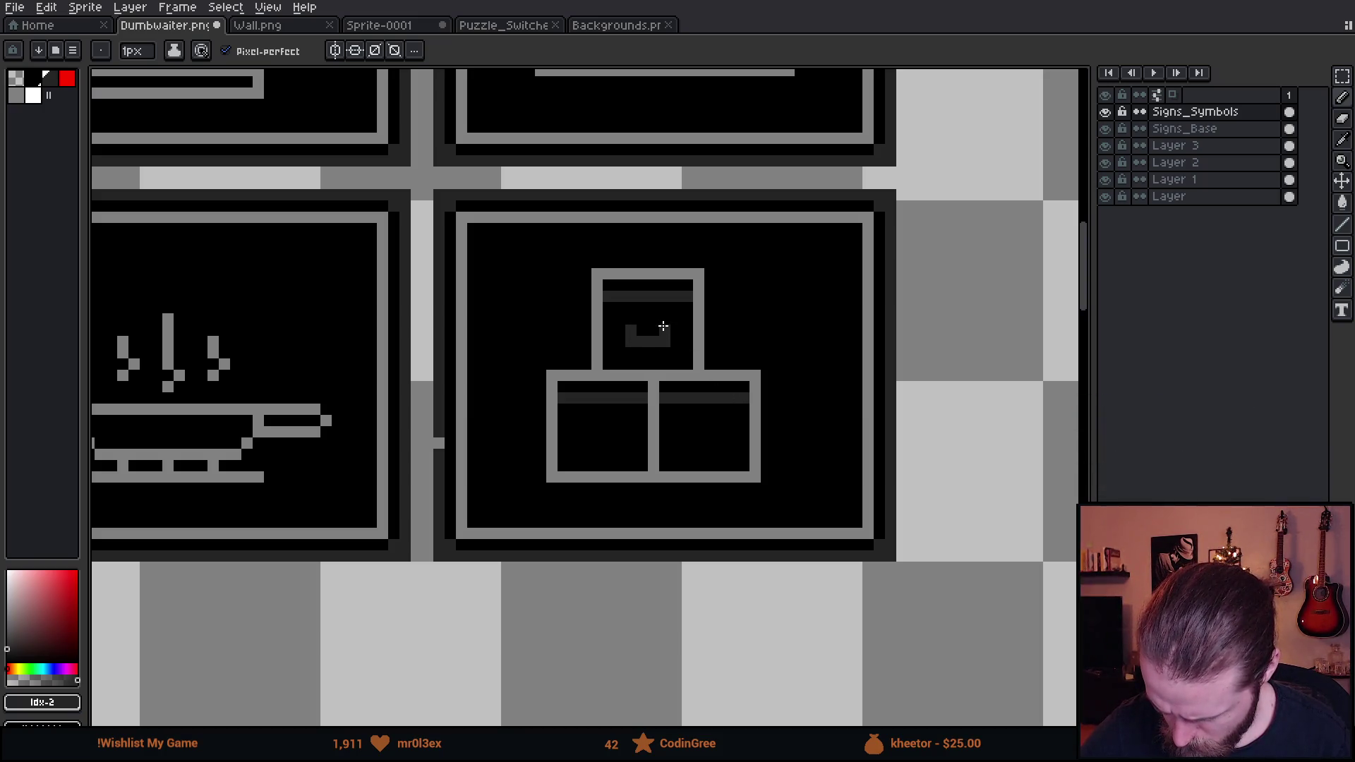
drag(660, 322, 630, 321)
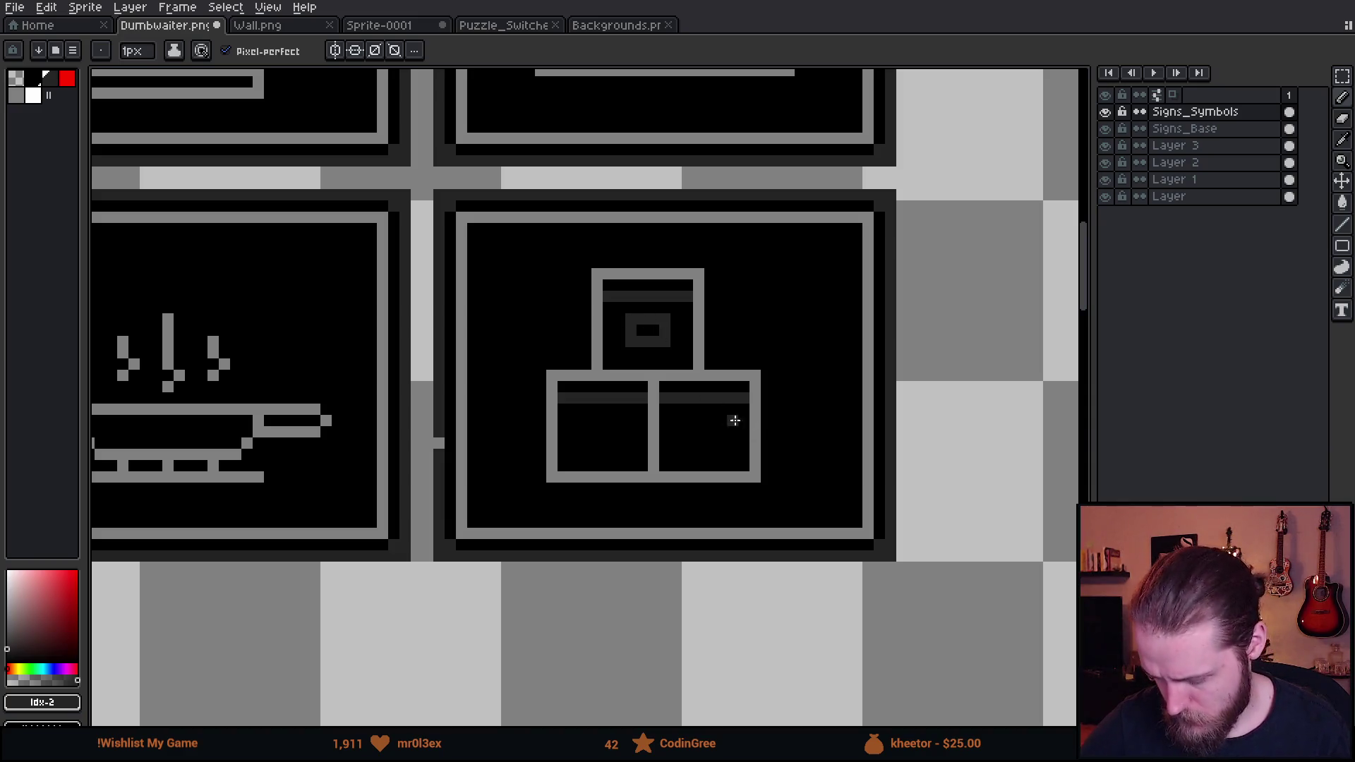
mouse_move(687, 422)
mouse_down()
mouse_move(709, 444)
mouse_move(701, 419)
mouse_up()
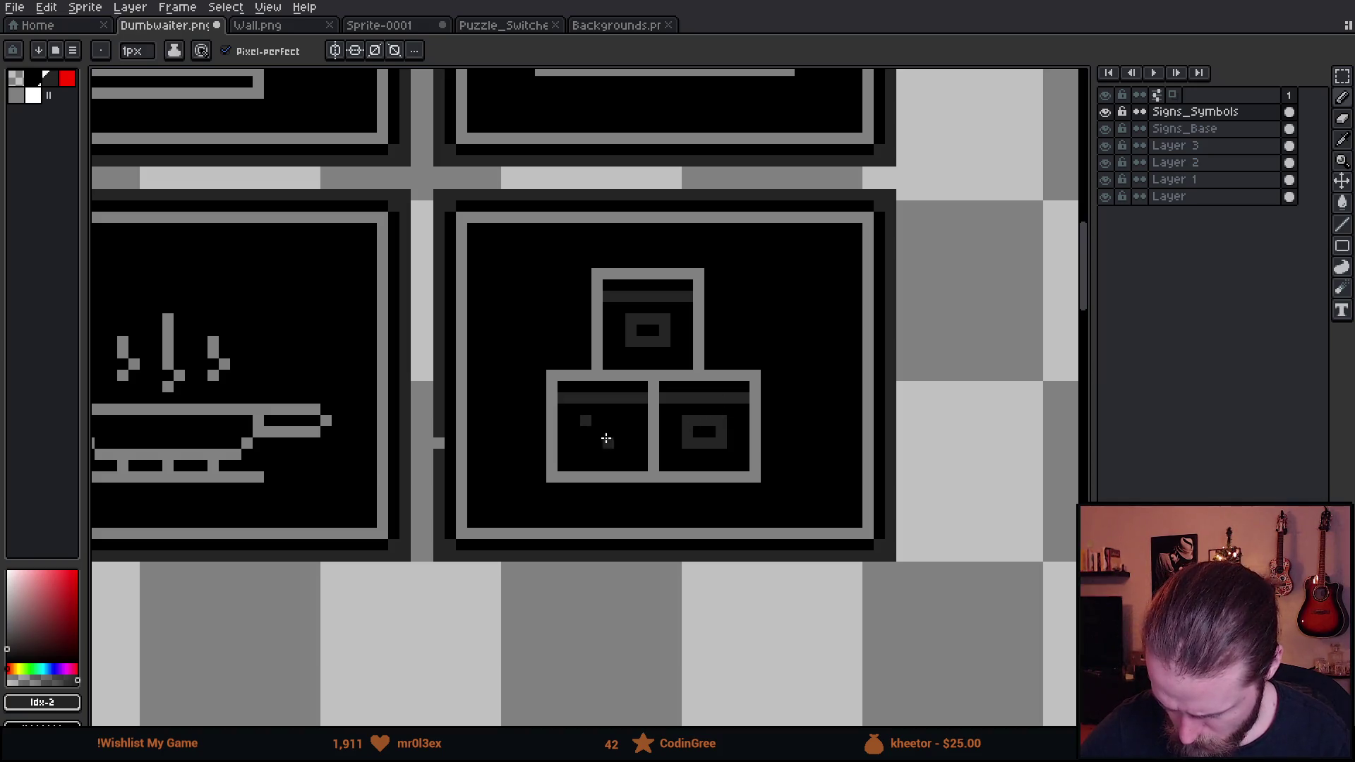
mouse_move(585, 445)
mouse_down()
mouse_move(619, 446)
mouse_move(591, 419)
mouse_up()
scroll(881, 437, down, 2)
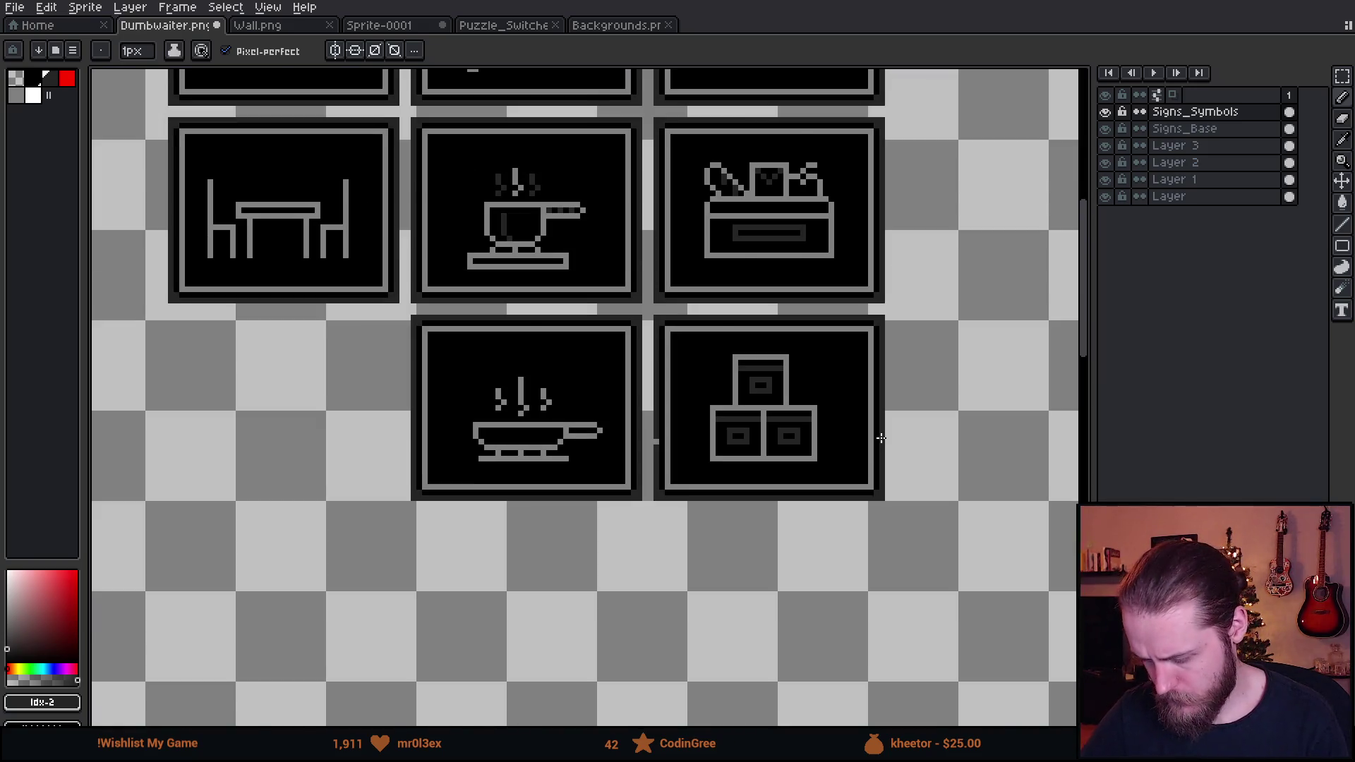
scroll(881, 438, down, 2)
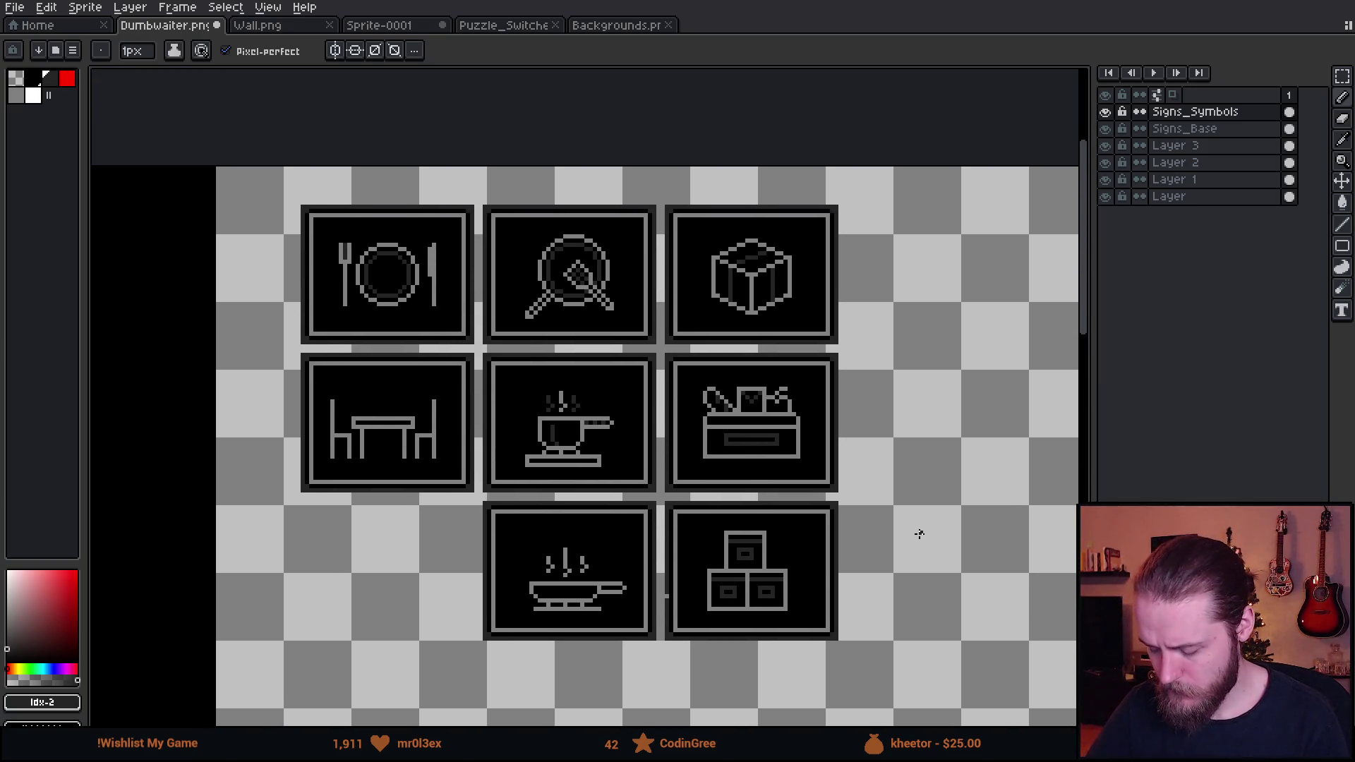
drag(888, 477, 853, 454)
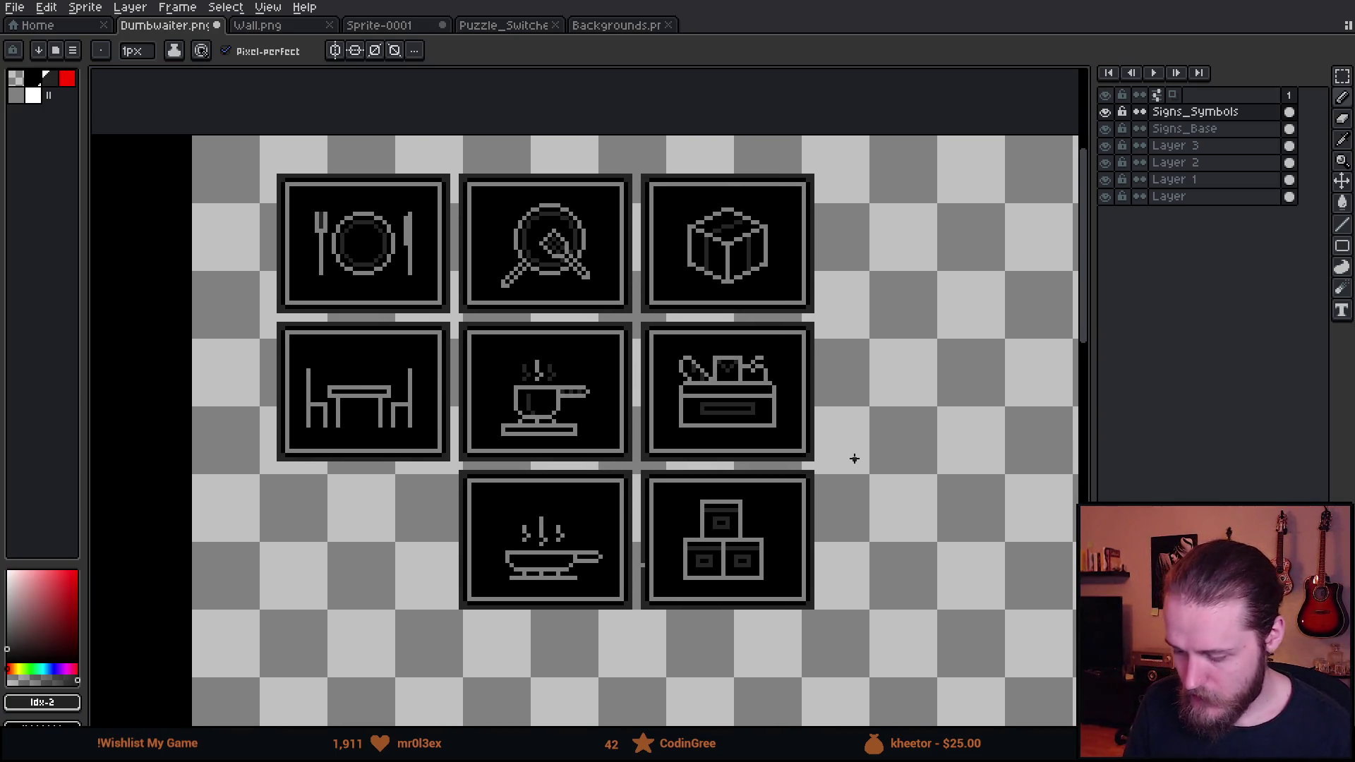
click(68, 77)
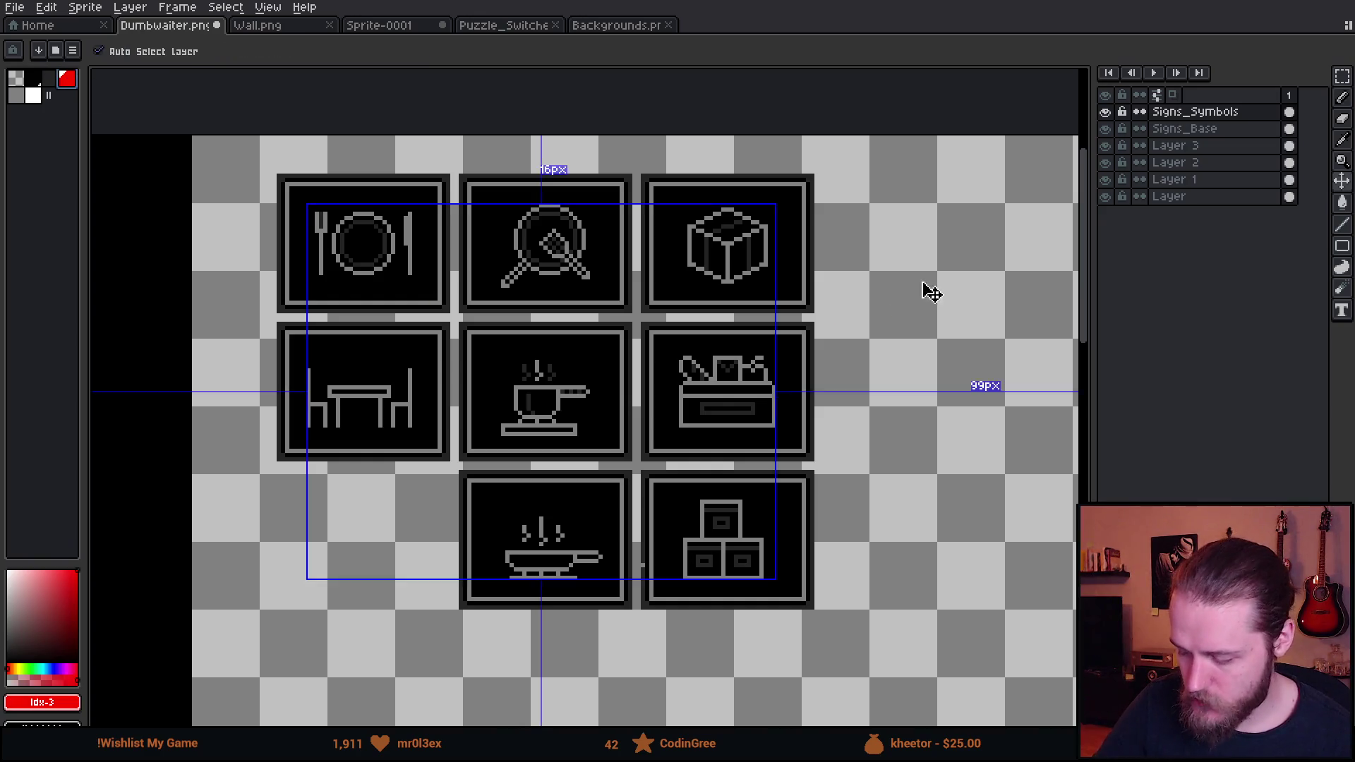
drag(1036, 182, 904, 381)
mouse_move(918, 275)
mouse_down()
mouse_move(830, 416)
mouse_move(965, 464)
mouse_up()
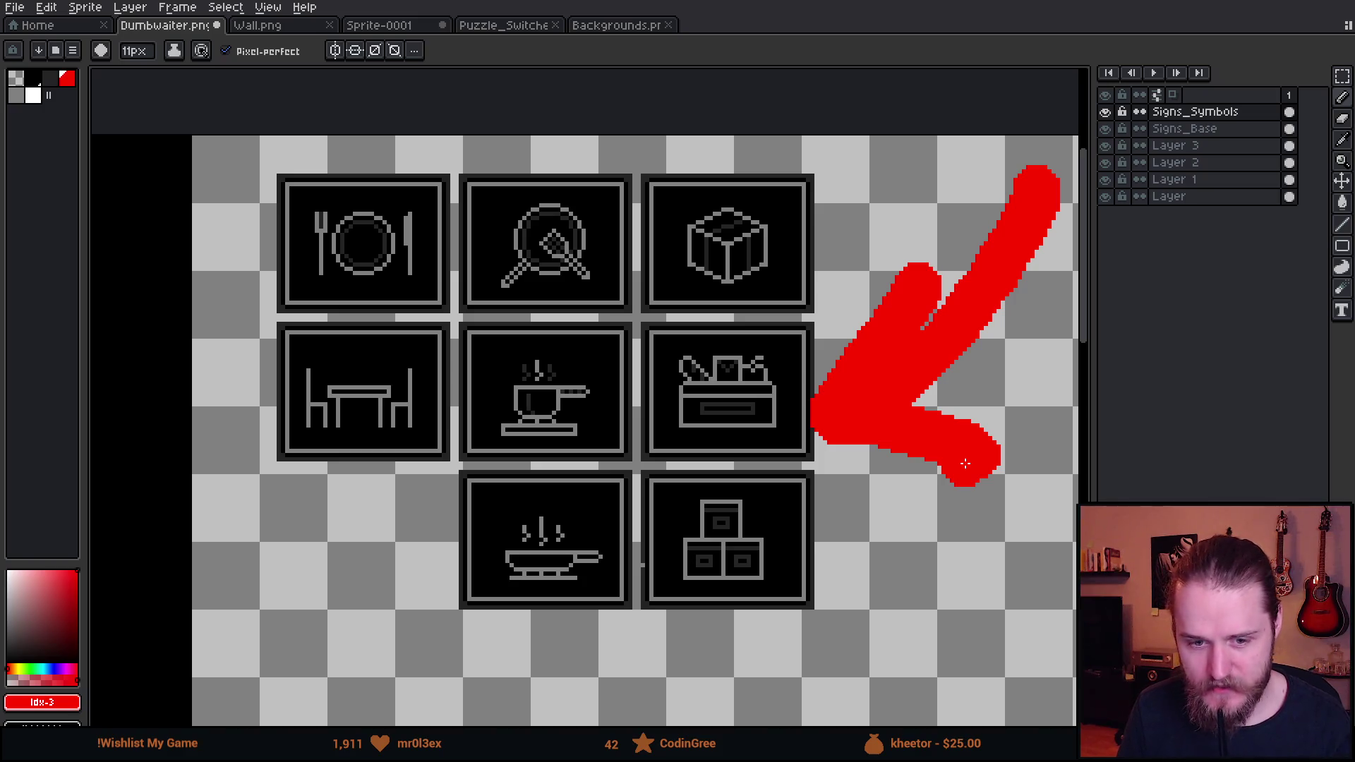
key(ctrl+z)
key(ctrl+z)
key(ctrl+z)
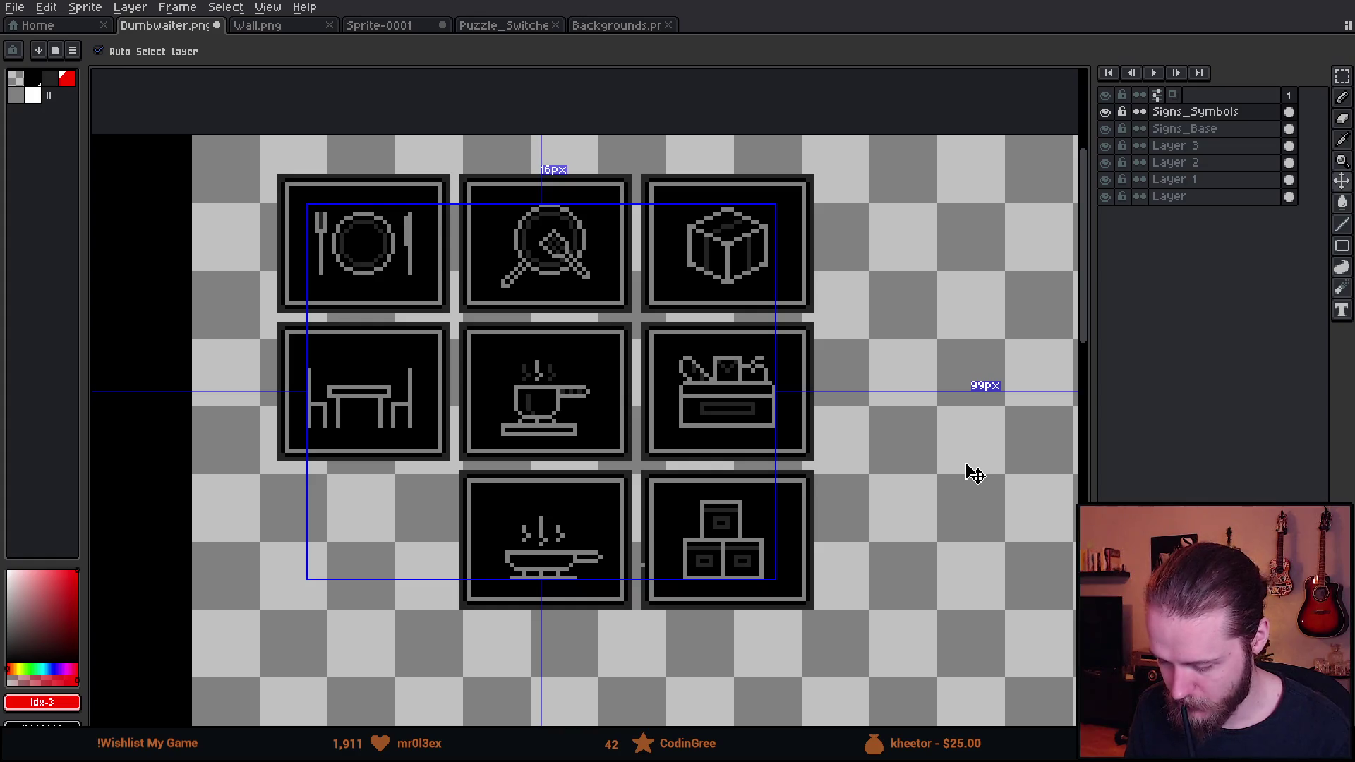
key(minus)
key(minus)
key(minus)
mouse_move(811, 497)
mouse_down()
mouse_move(770, 469)
mouse_move(804, 508)
mouse_move(699, 568)
mouse_up()
key(ctrl+z)
key(ctrl+z)
key(ctrl+z)
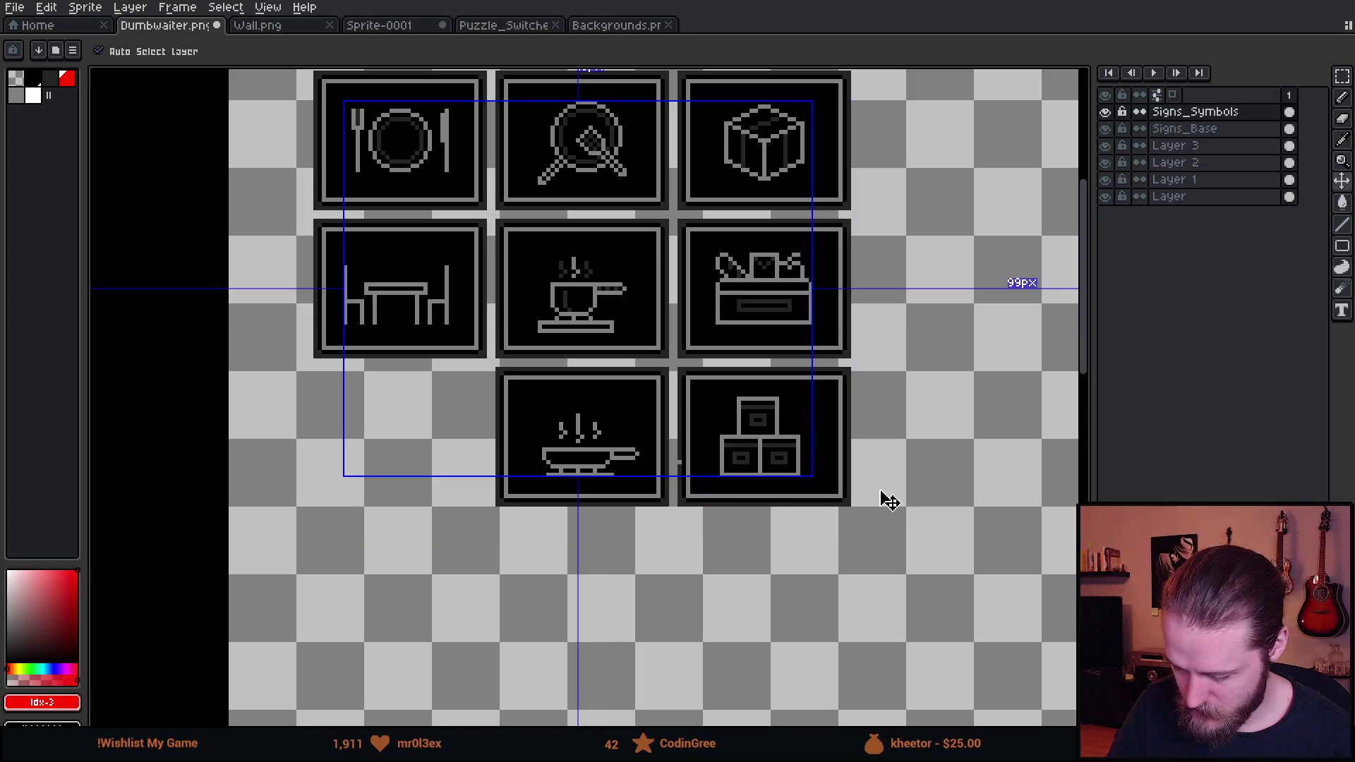
key(e)
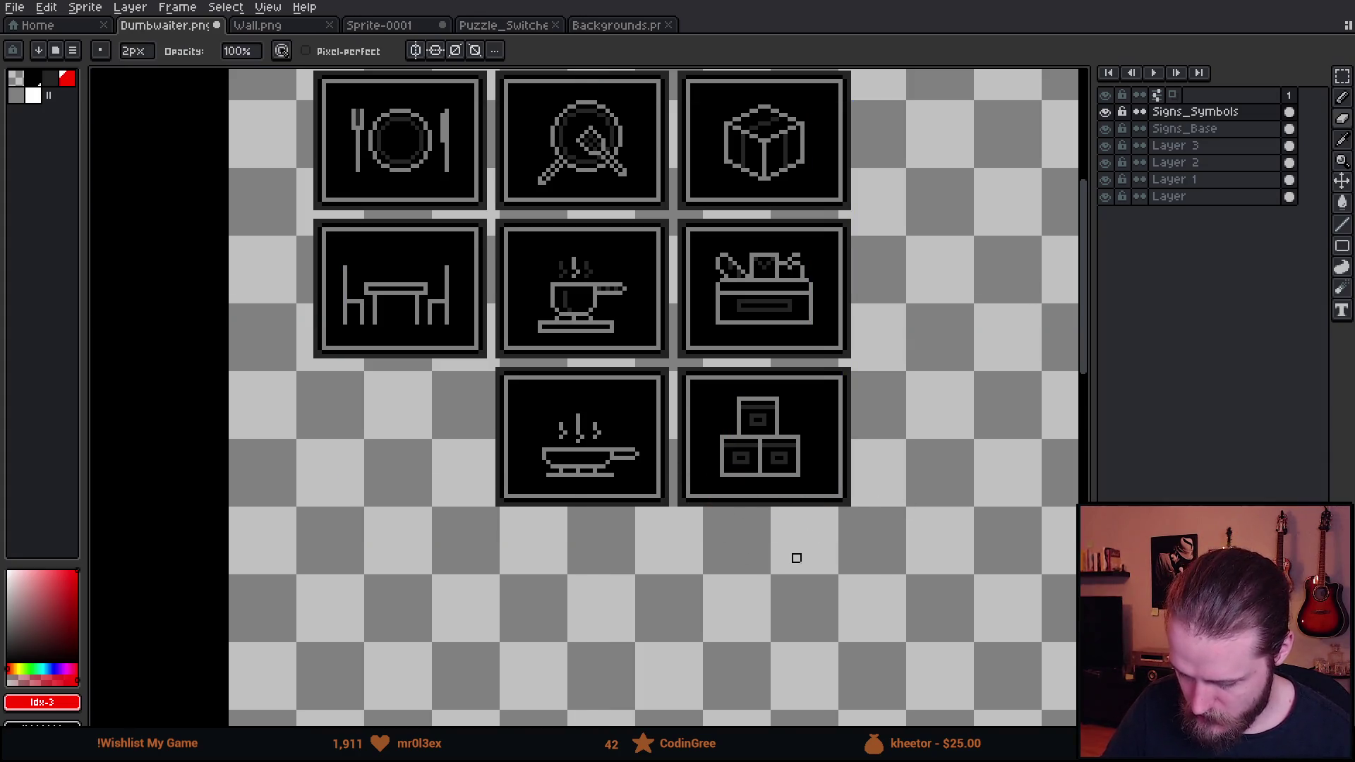
scroll(915, 410, up, 3)
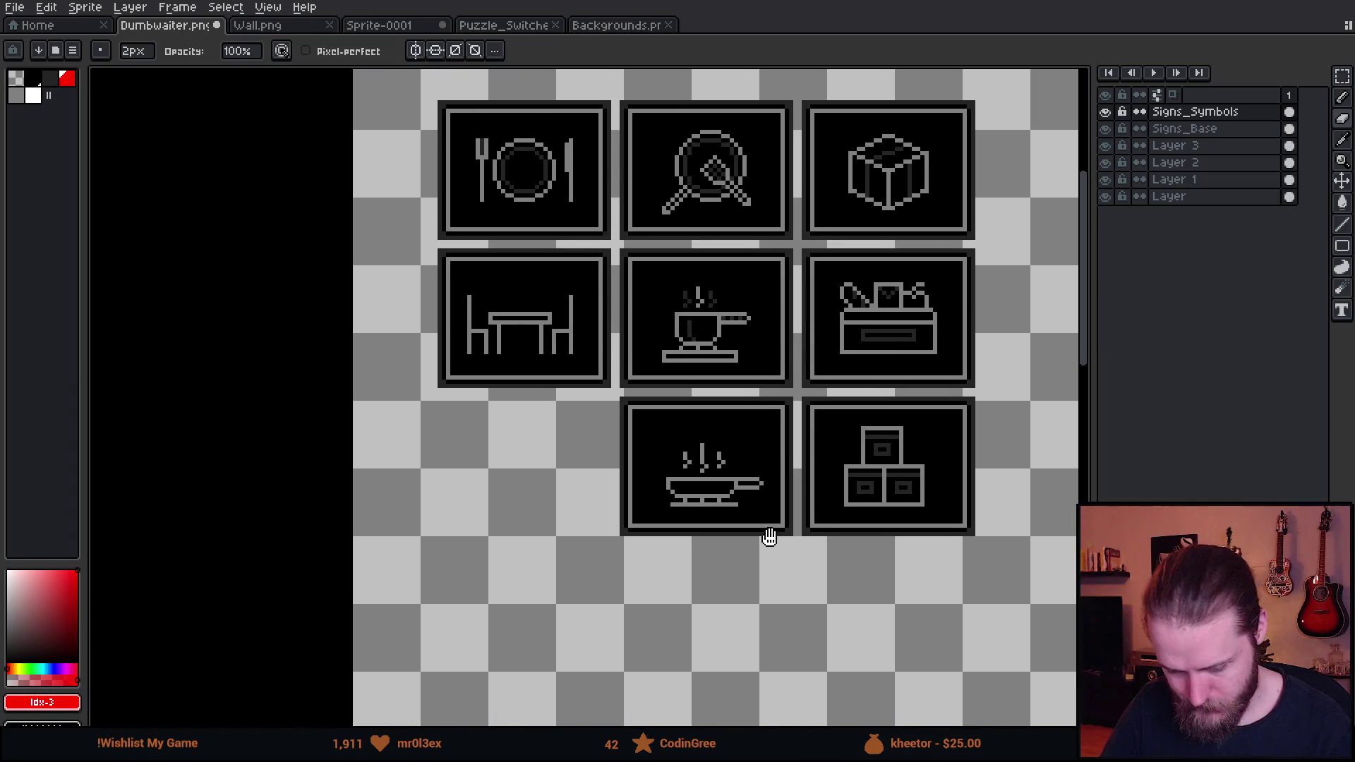
scroll(769, 536, up, 2)
scroll(768, 528, up, 2)
drag(754, 463, 756, 584)
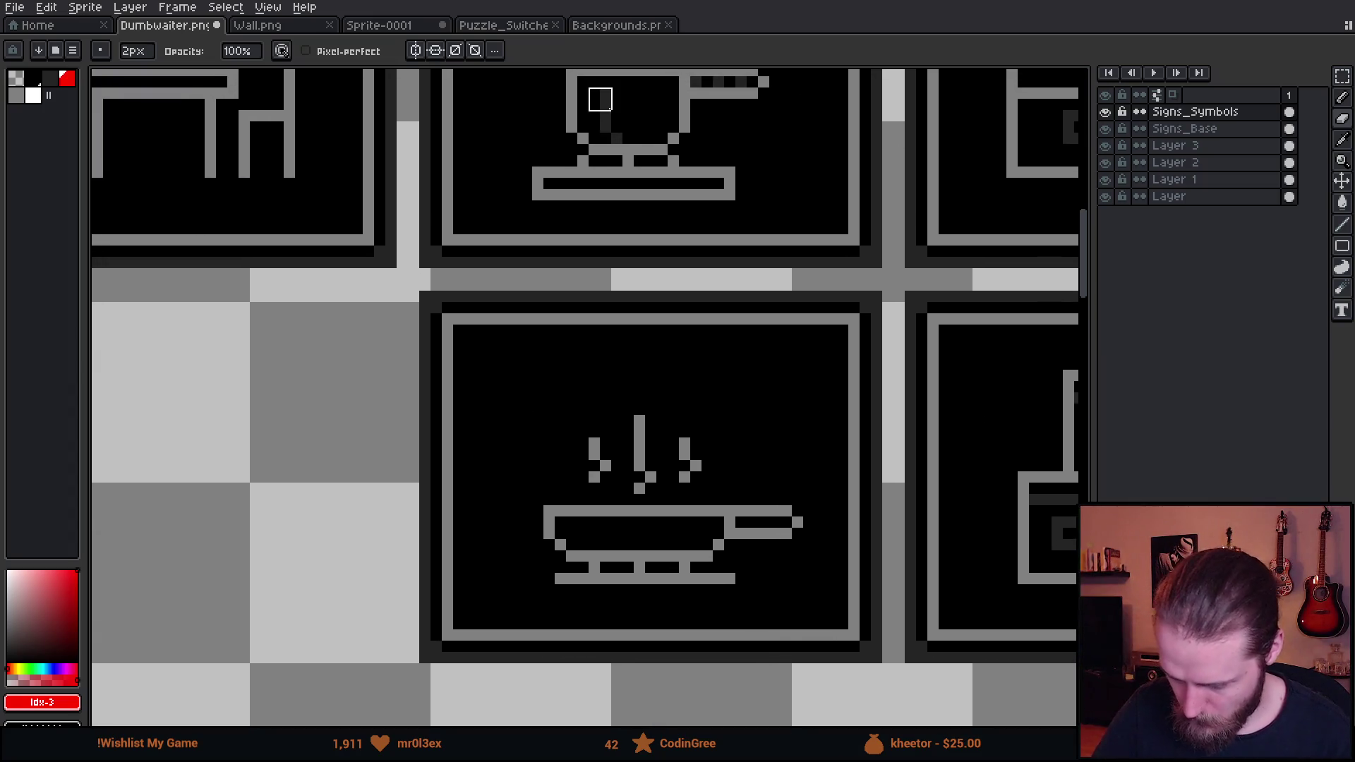
Darken the left steam wisp's bottom pixel and draw a wider two-line grey stand under the pan
alt+click(611, 98)
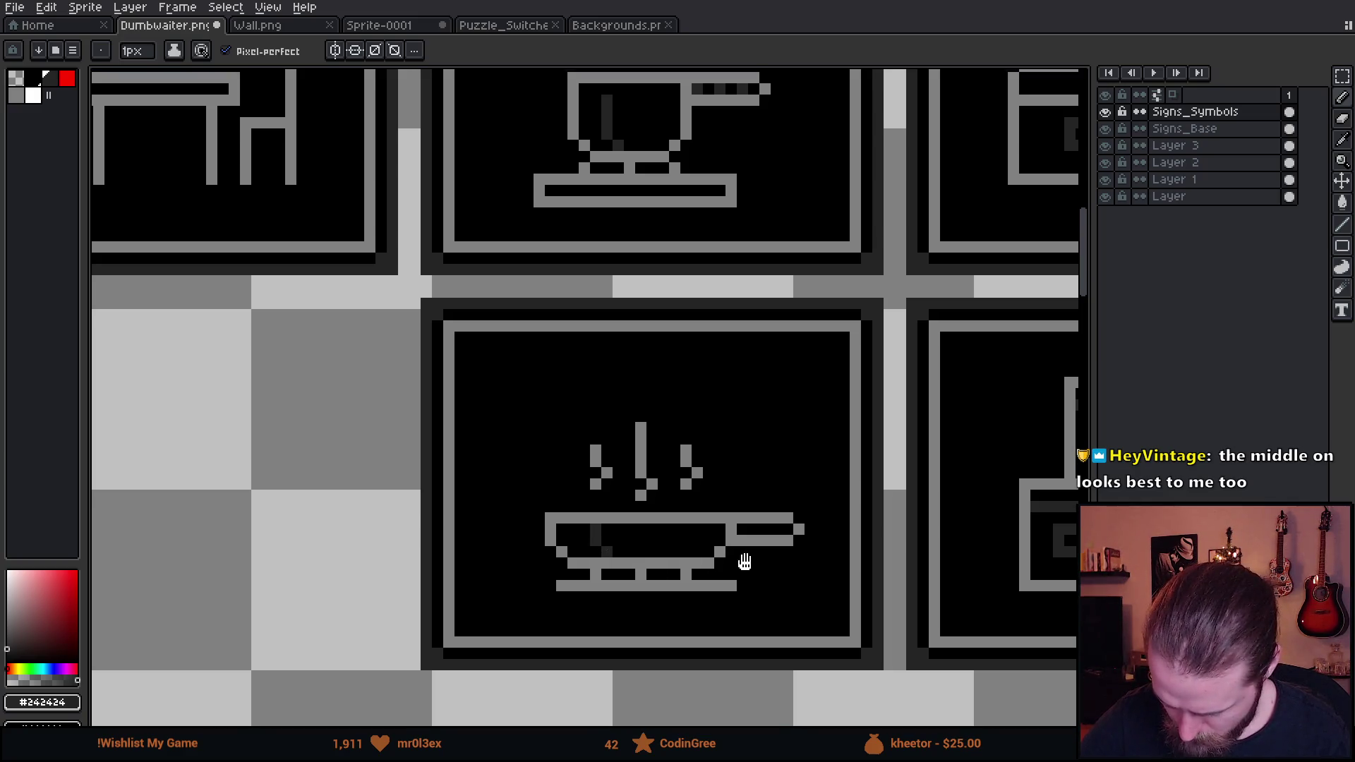
scroll(730, 509, down, 1)
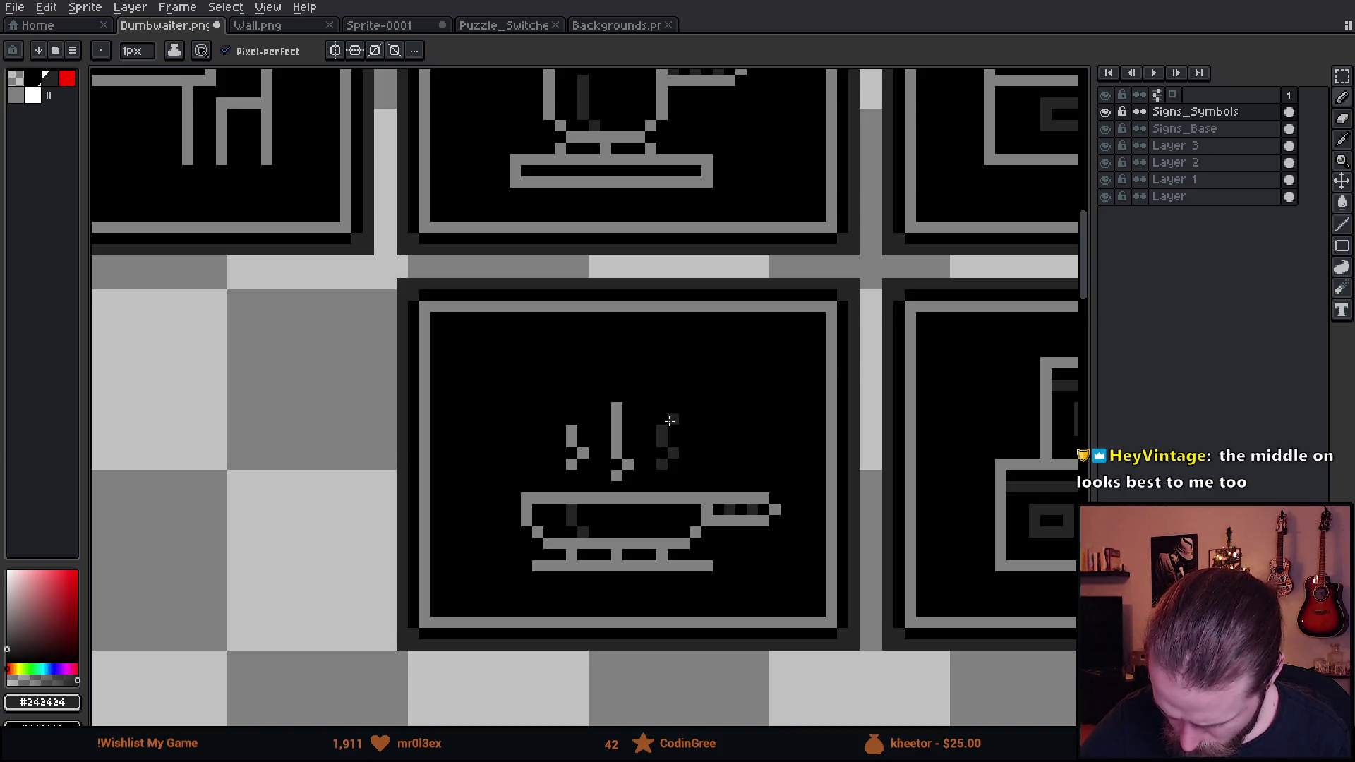
click(568, 463)
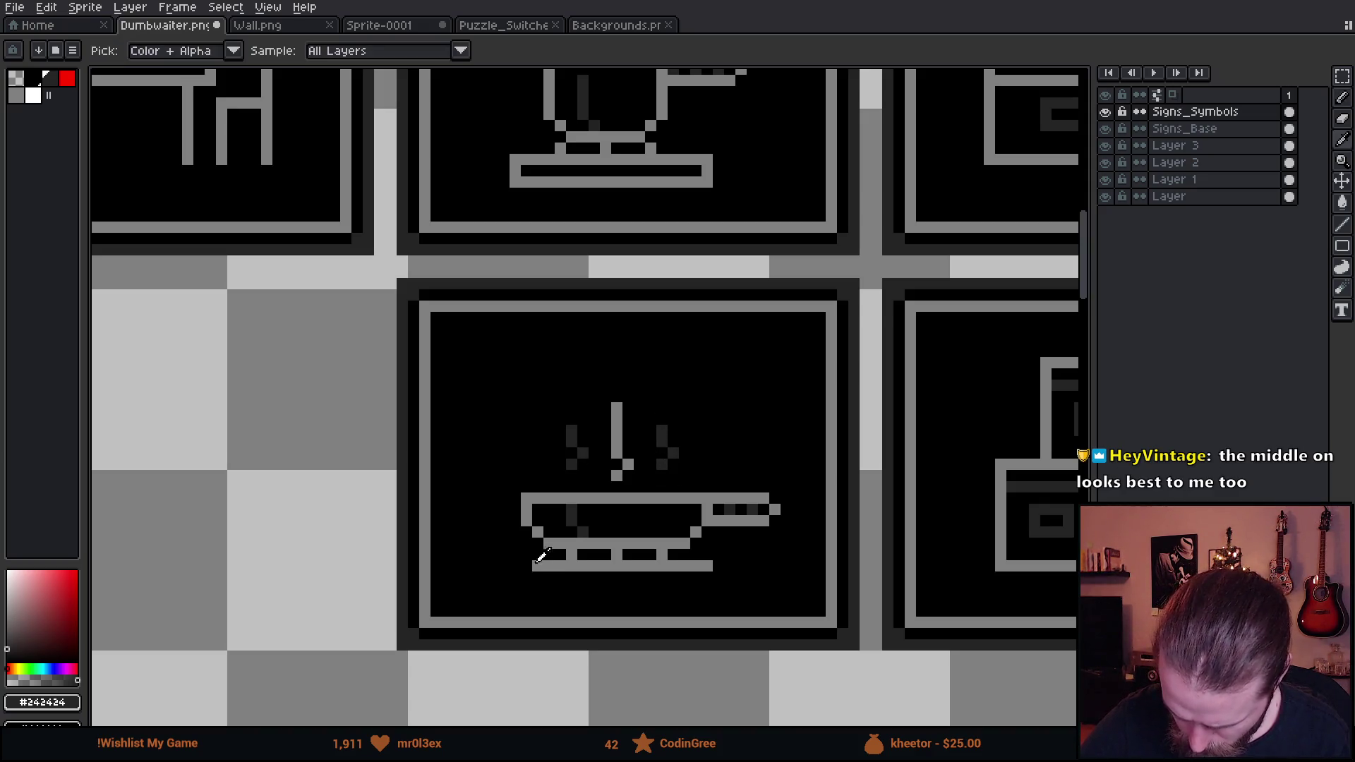
alt+click(533, 566)
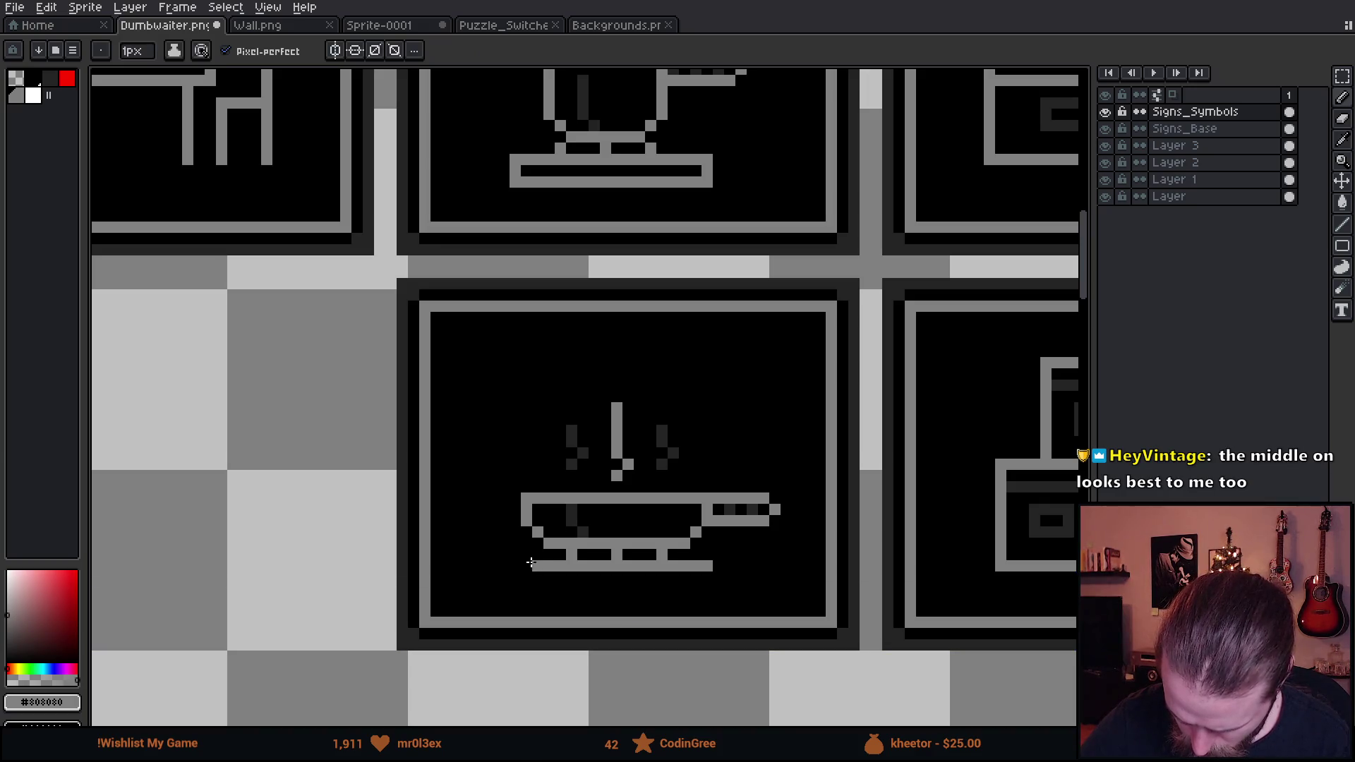
click(514, 566)
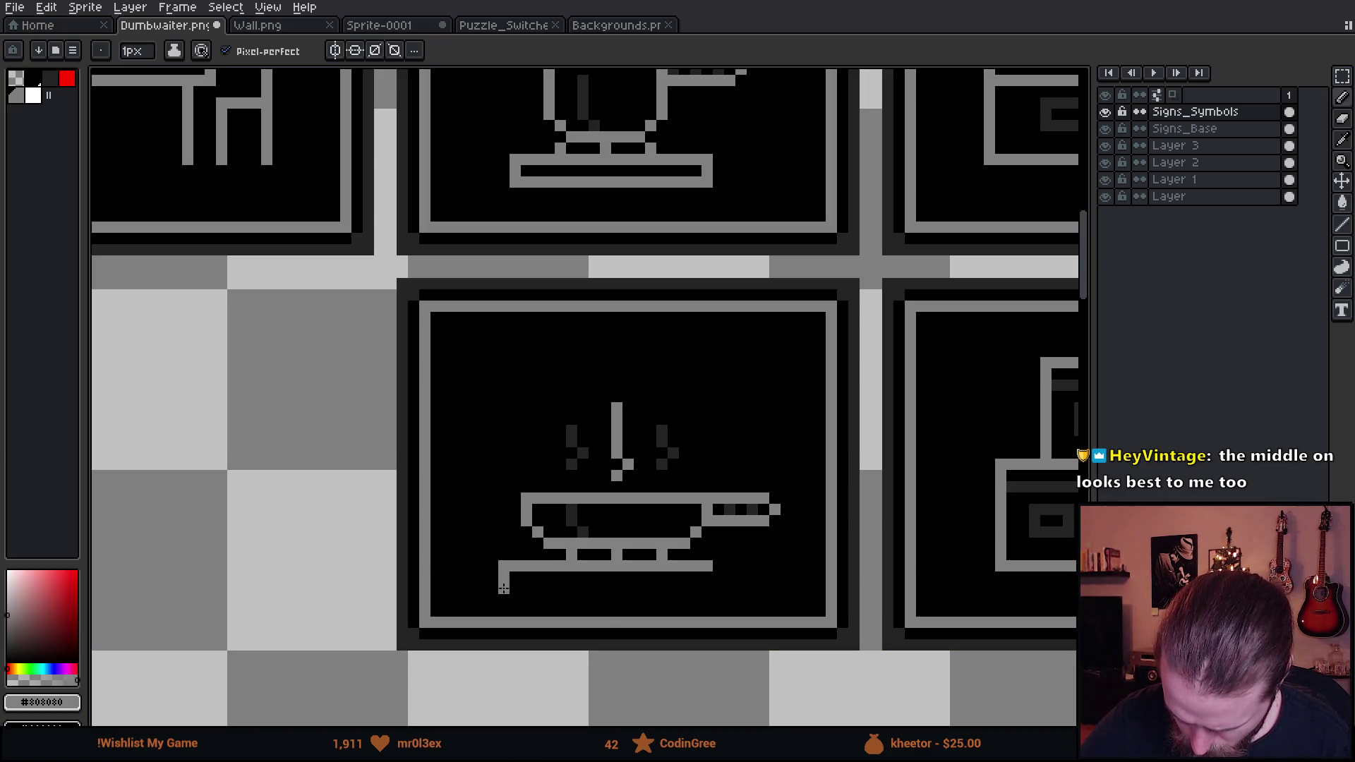
drag(503, 587, 706, 586)
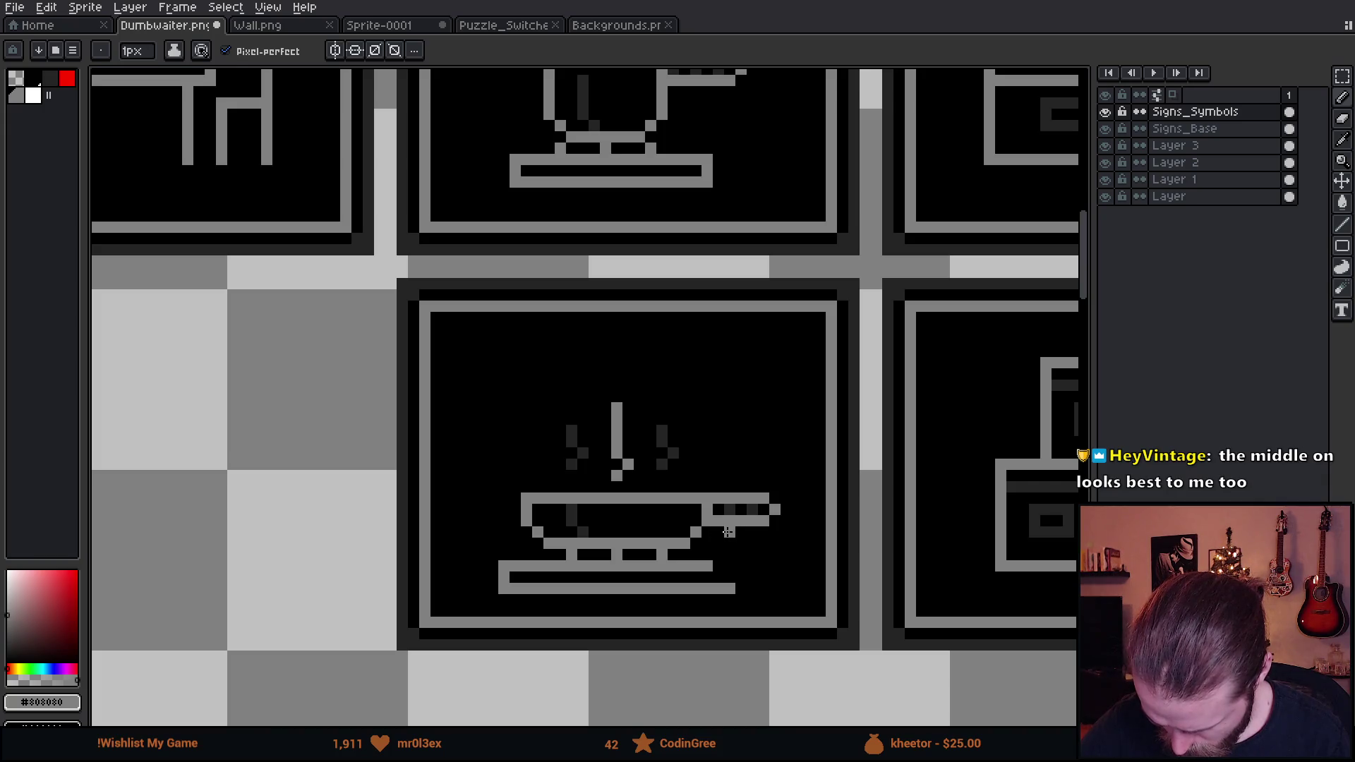
drag(730, 566, 732, 581)
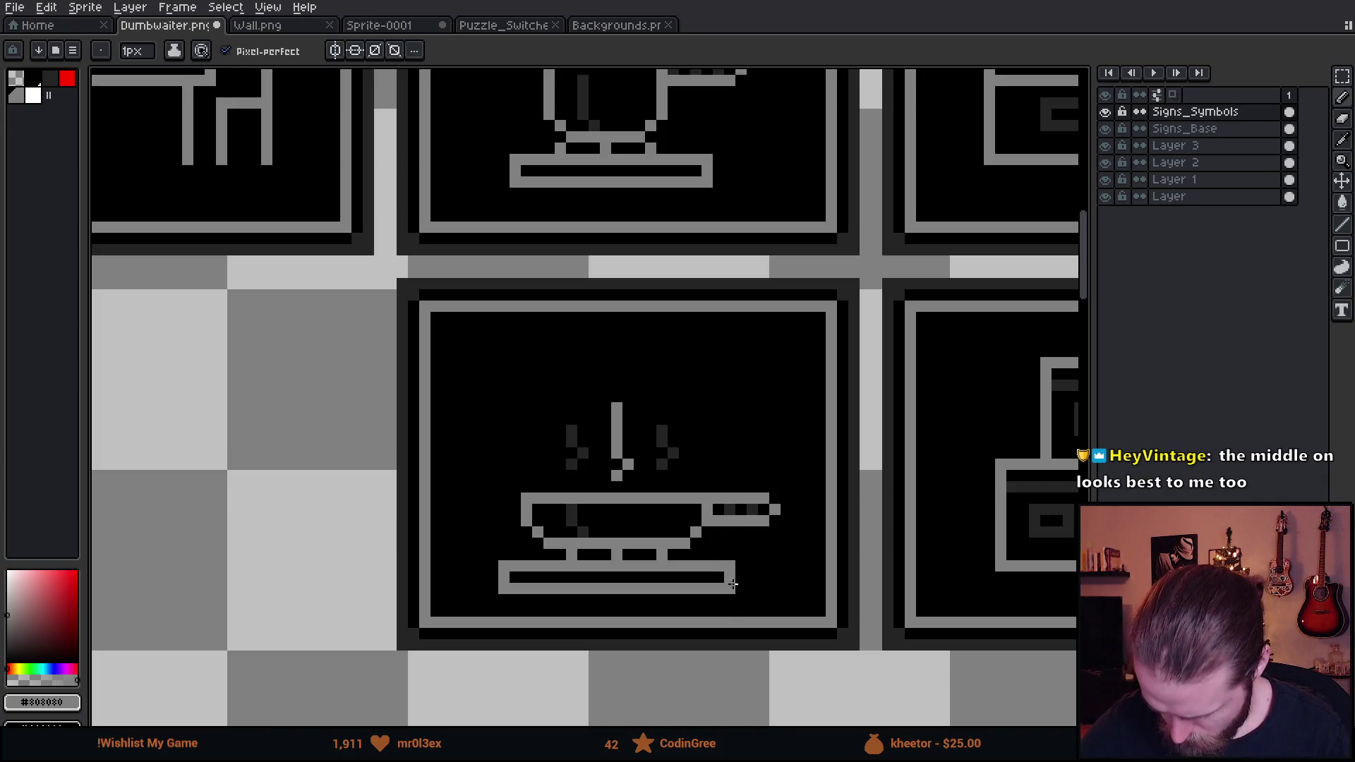
Shift the frying-pan icon up and left within its tile
key(m)
drag(483, 376, 807, 609)
drag(772, 563, 757, 527)
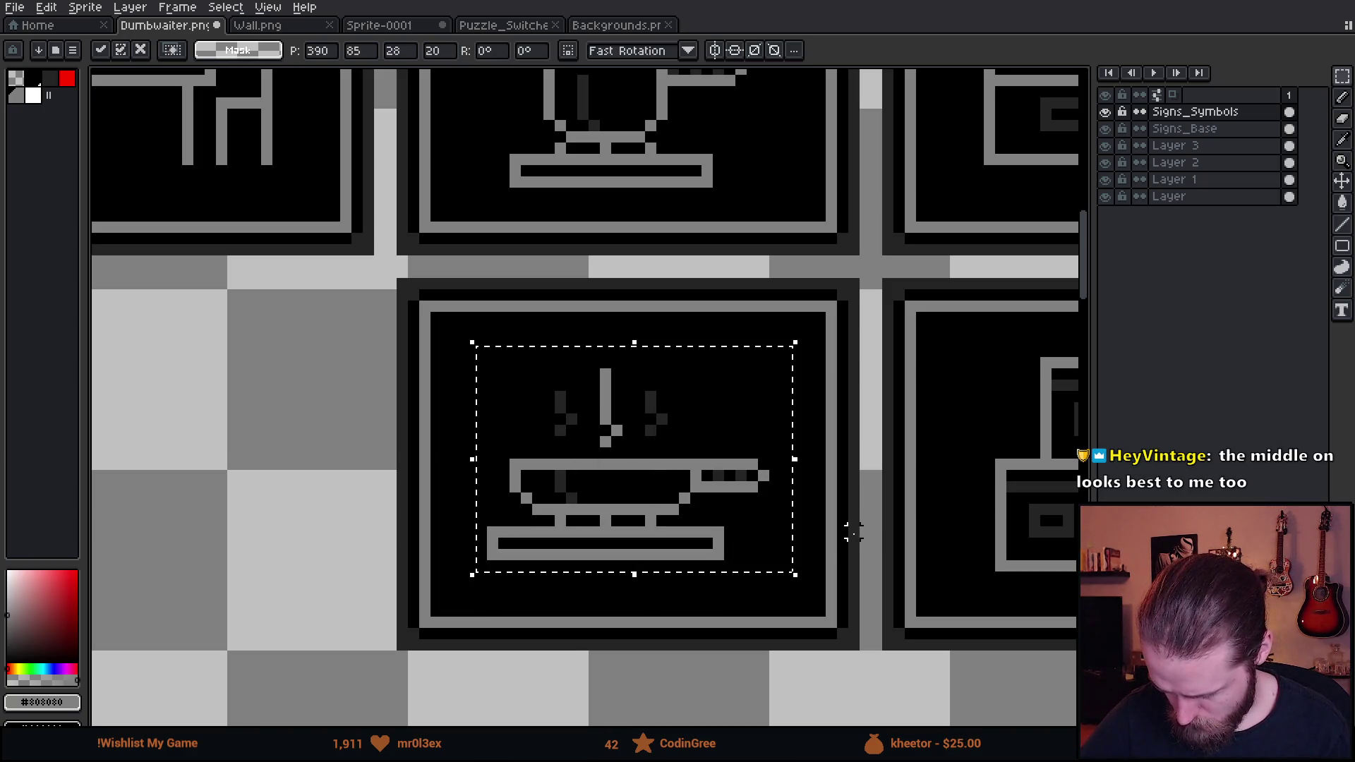
key(ctrl+d)
scroll(831, 567, down, 4)
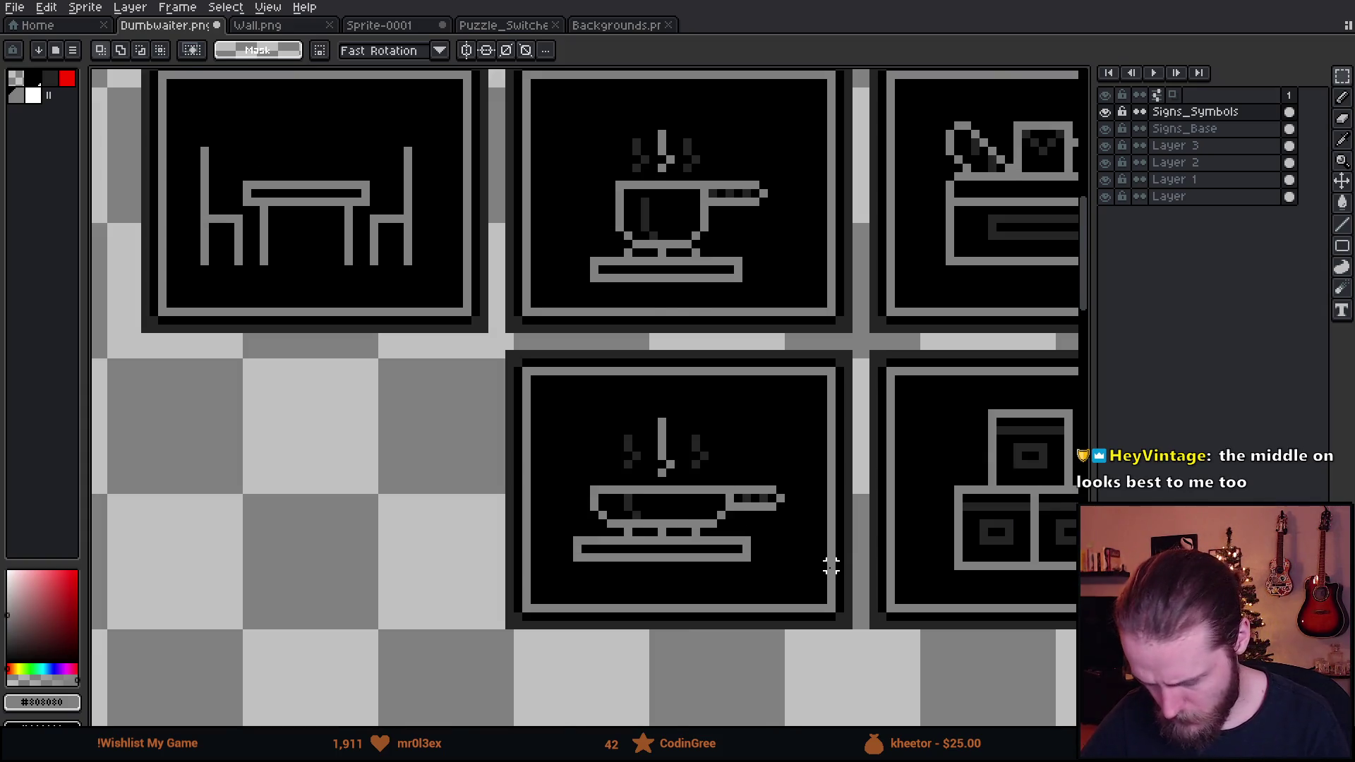
scroll(875, 549, up, 2)
scroll(875, 549, up, 1)
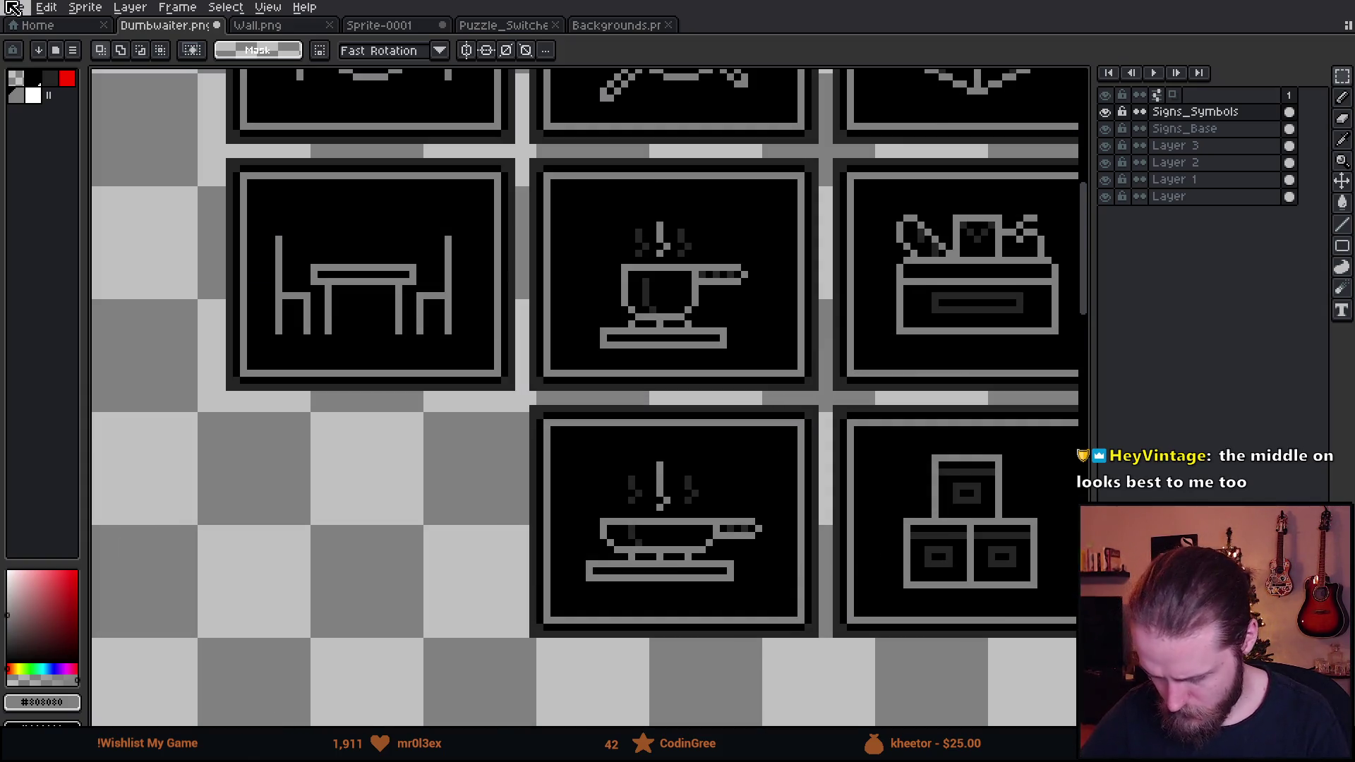
Move all three steam wisps down slightly so they sit over the pan
key(b)
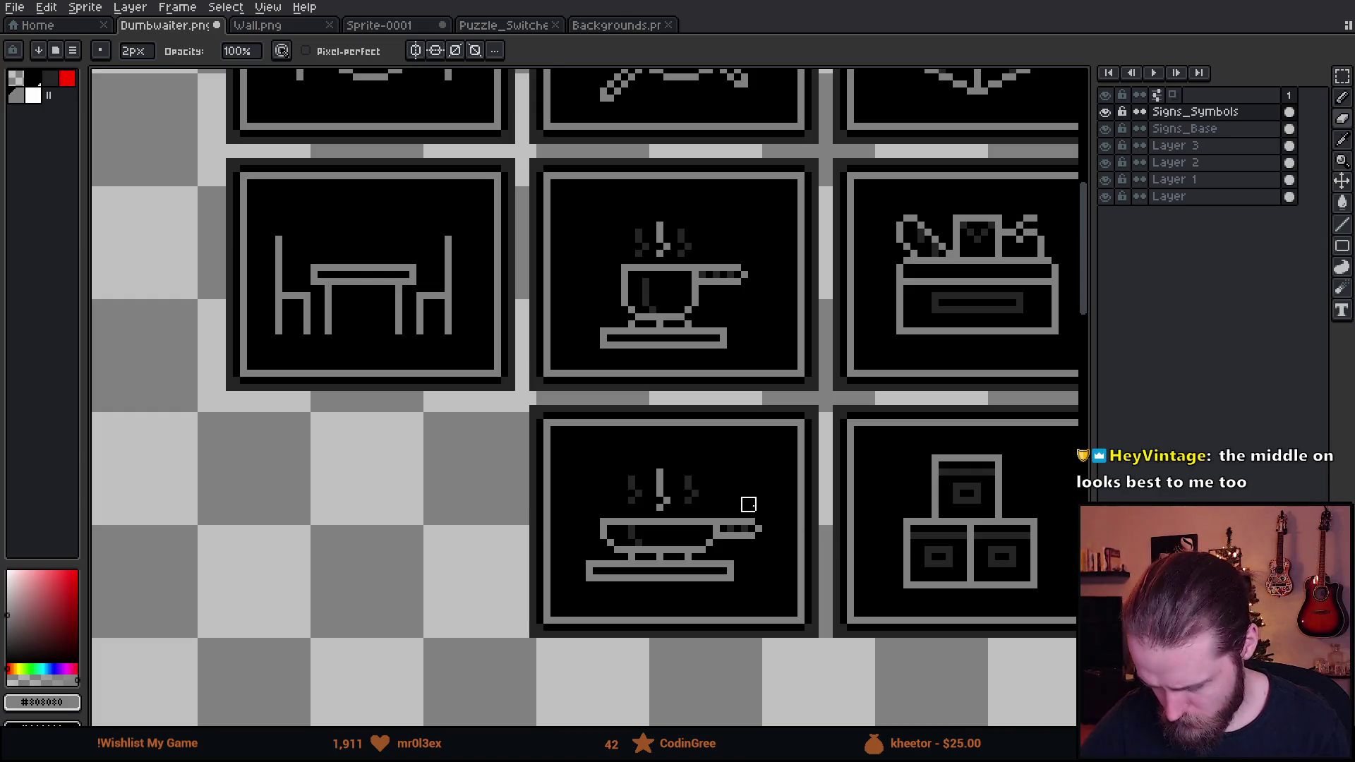
key(m)
mouse_move(674, 451)
mouse_down()
mouse_move(733, 522)
mouse_move(718, 506)
mouse_up()
drag(607, 455, 638, 499)
drag(706, 494, 695, 489)
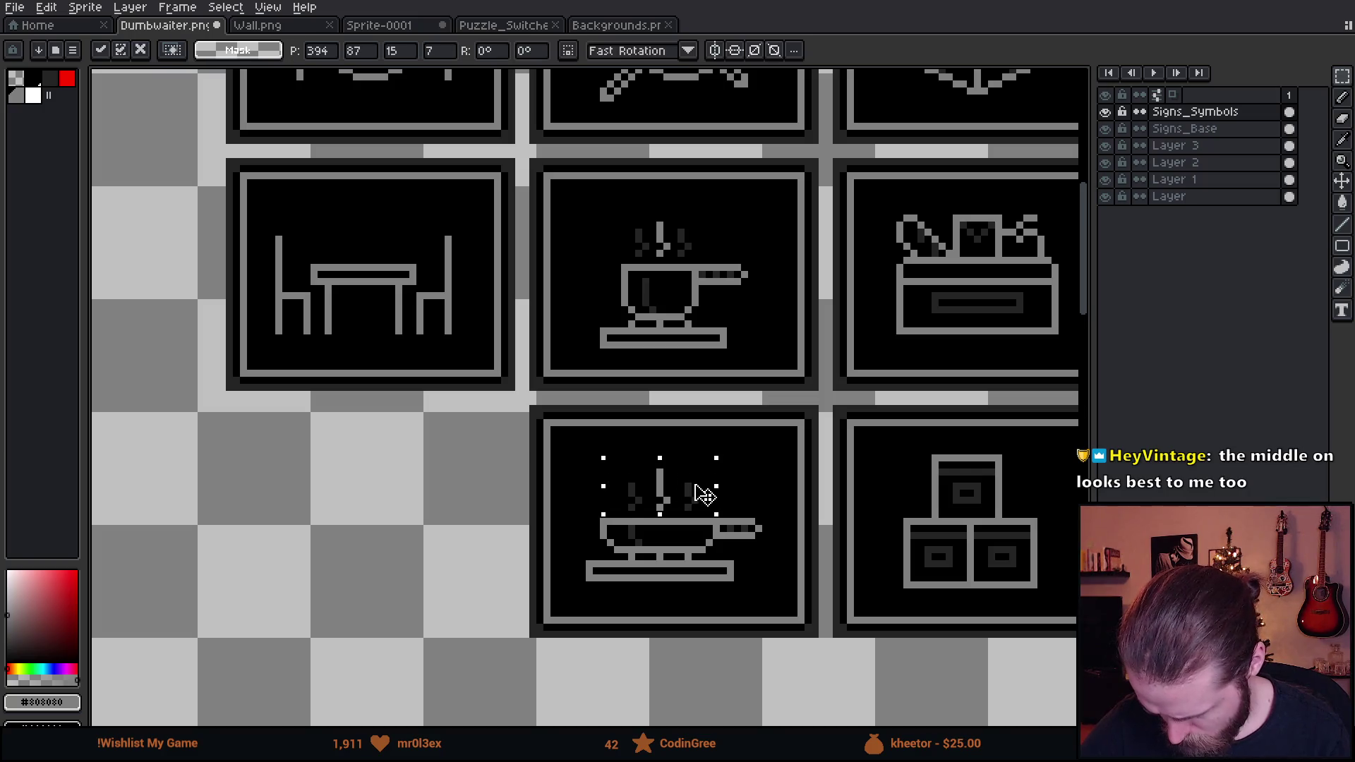
click(758, 472)
scroll(786, 570, down, 3)
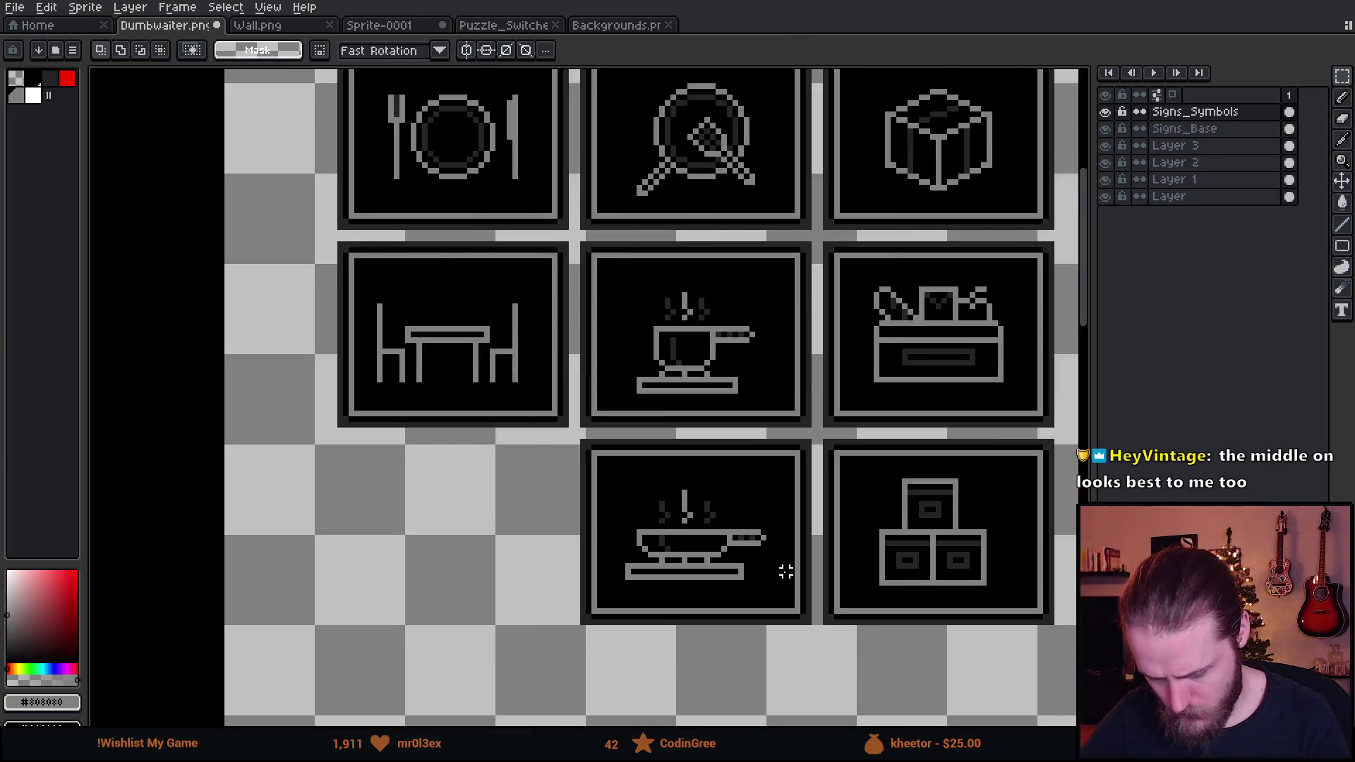
scroll(923, 537, up, 1)
drag(923, 538, 857, 575)
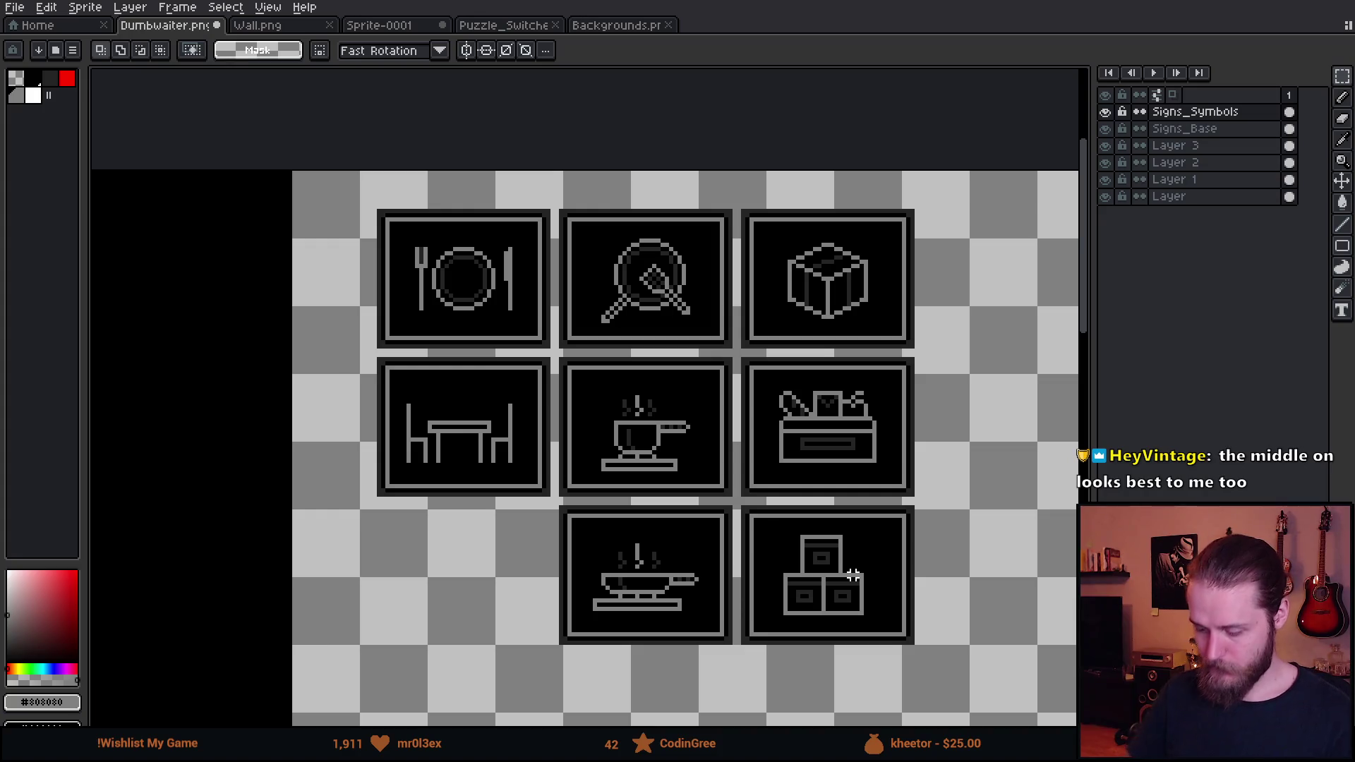
Draw a pencil line down the right side of the stacked-boxes sign
scroll(854, 575, up, 3)
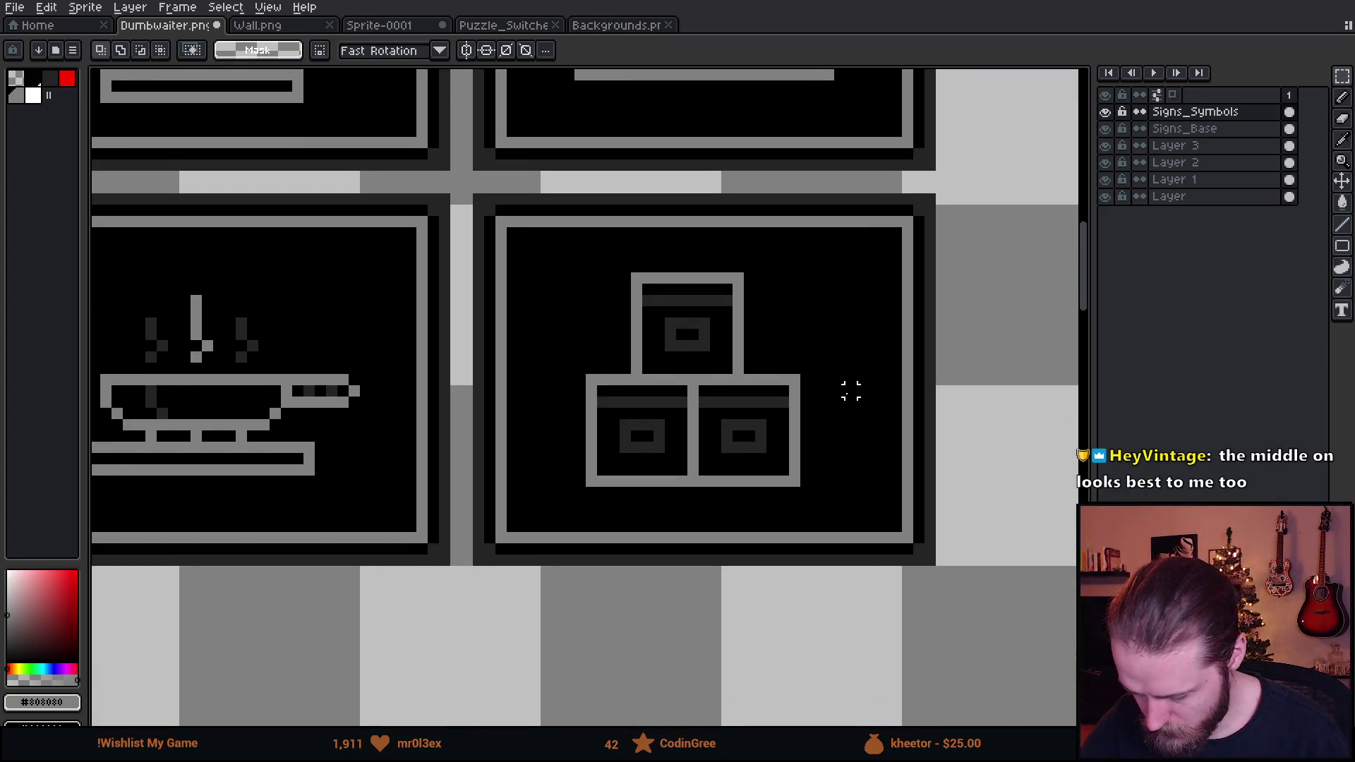
key(i)
key(b)
mouse_move(741, 277)
mouse_down()
mouse_move(762, 278)
mouse_move(761, 369)
mouse_move(817, 381)
mouse_move(816, 483)
mouse_move(803, 482)
mouse_up()
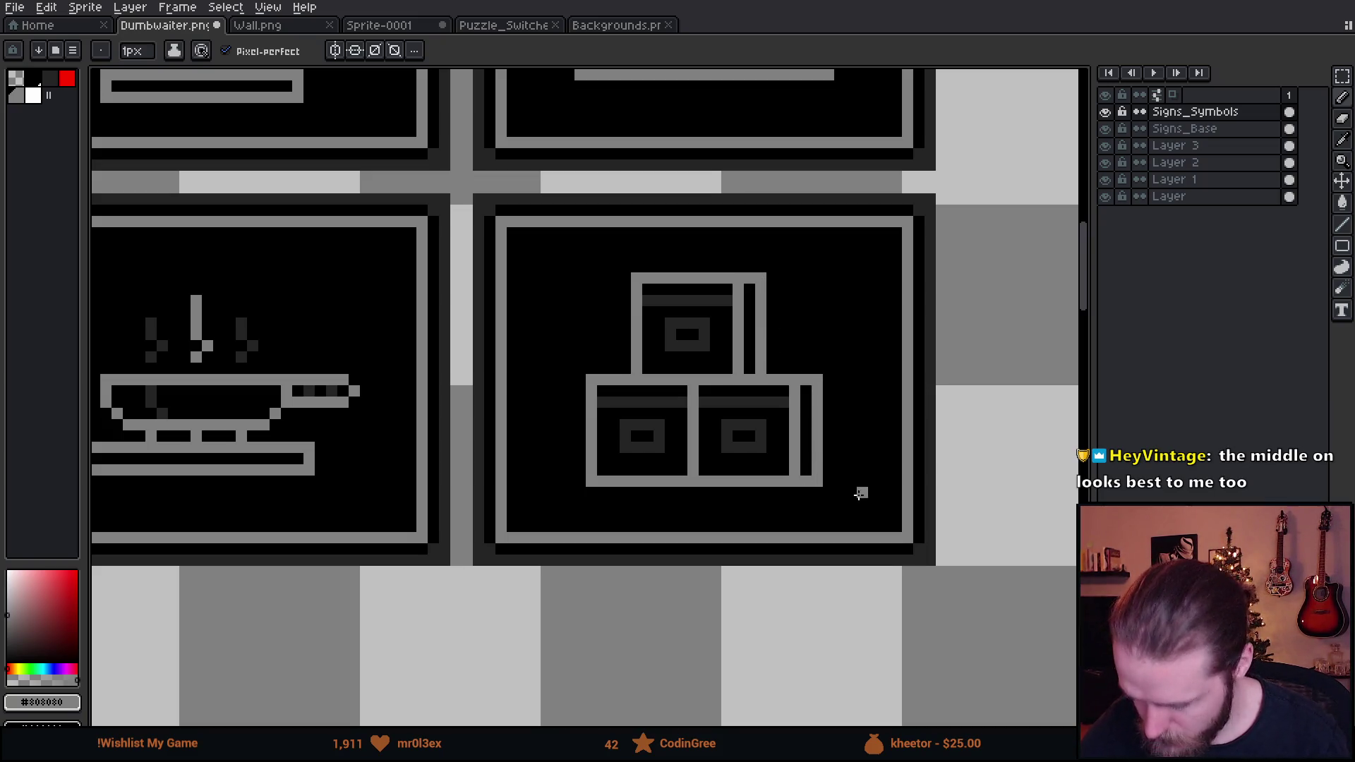
Eyedrop dark grey #242424 from the sign and repaint the new box edge as a shadow
scroll(847, 467, down, 3)
scroll(885, 492, down, 2)
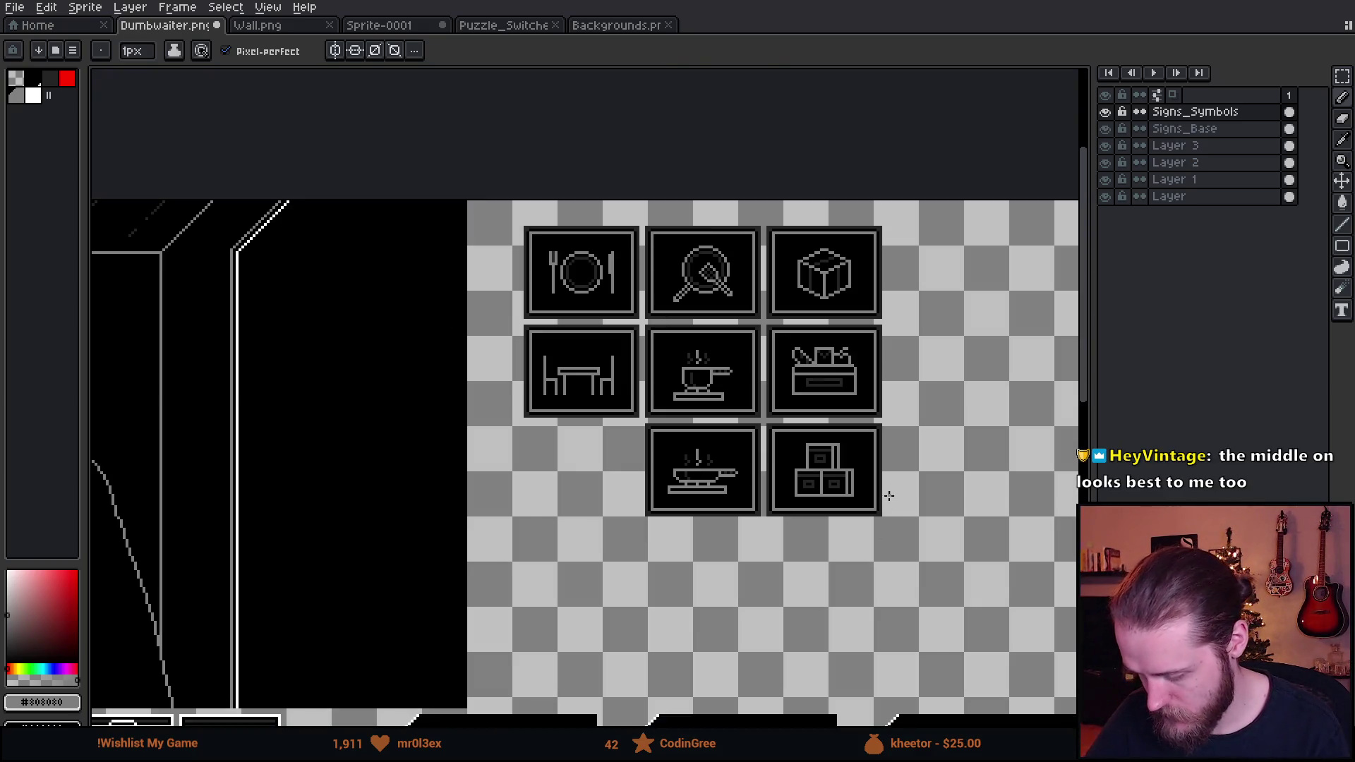
scroll(885, 487, up, 1)
mouse_move(885, 483)
mouse_down()
mouse_move(881, 555)
mouse_move(886, 484)
mouse_up()
scroll(870, 429, up, 3)
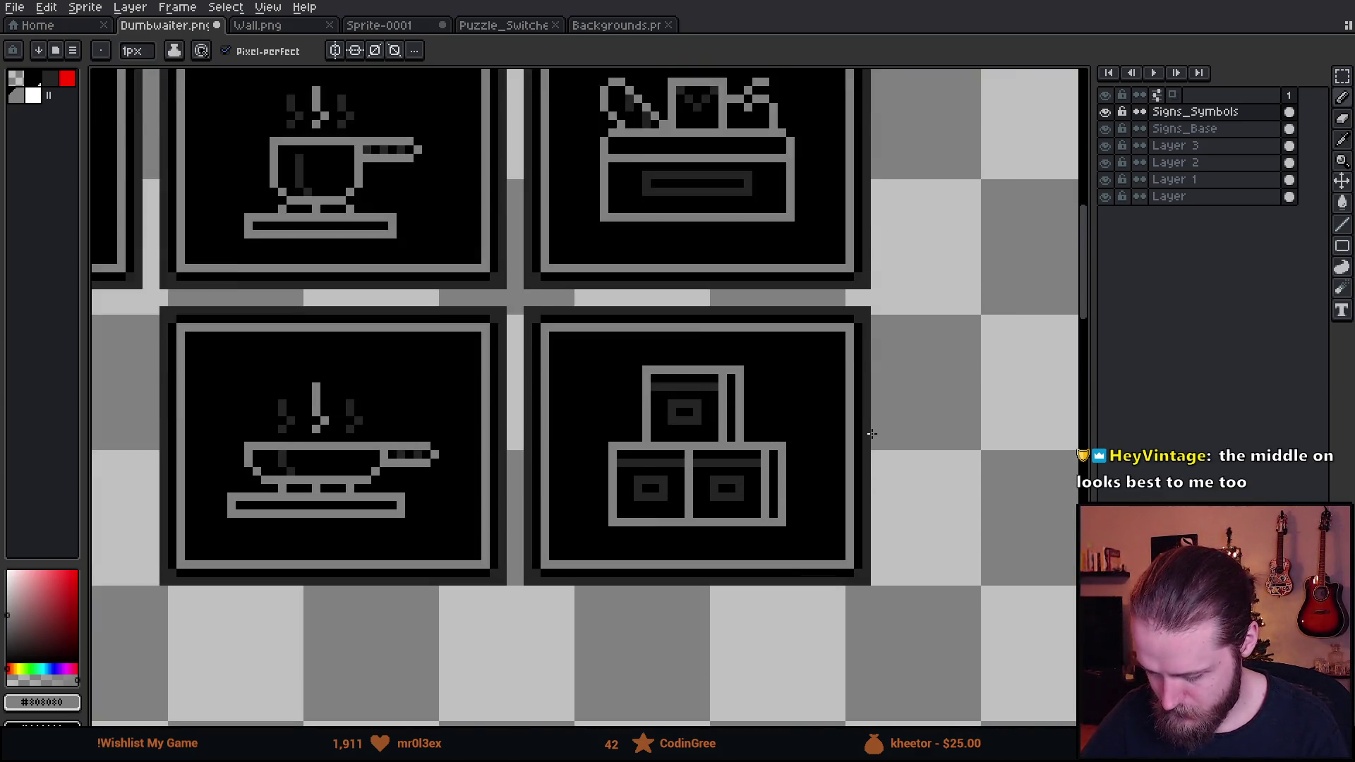
key(alt)
click(553, 335)
mouse_move(602, 315)
mouse_down()
mouse_move(612, 434)
mouse_move(667, 455)
mouse_move(689, 553)
mouse_move(673, 611)
mouse_up()
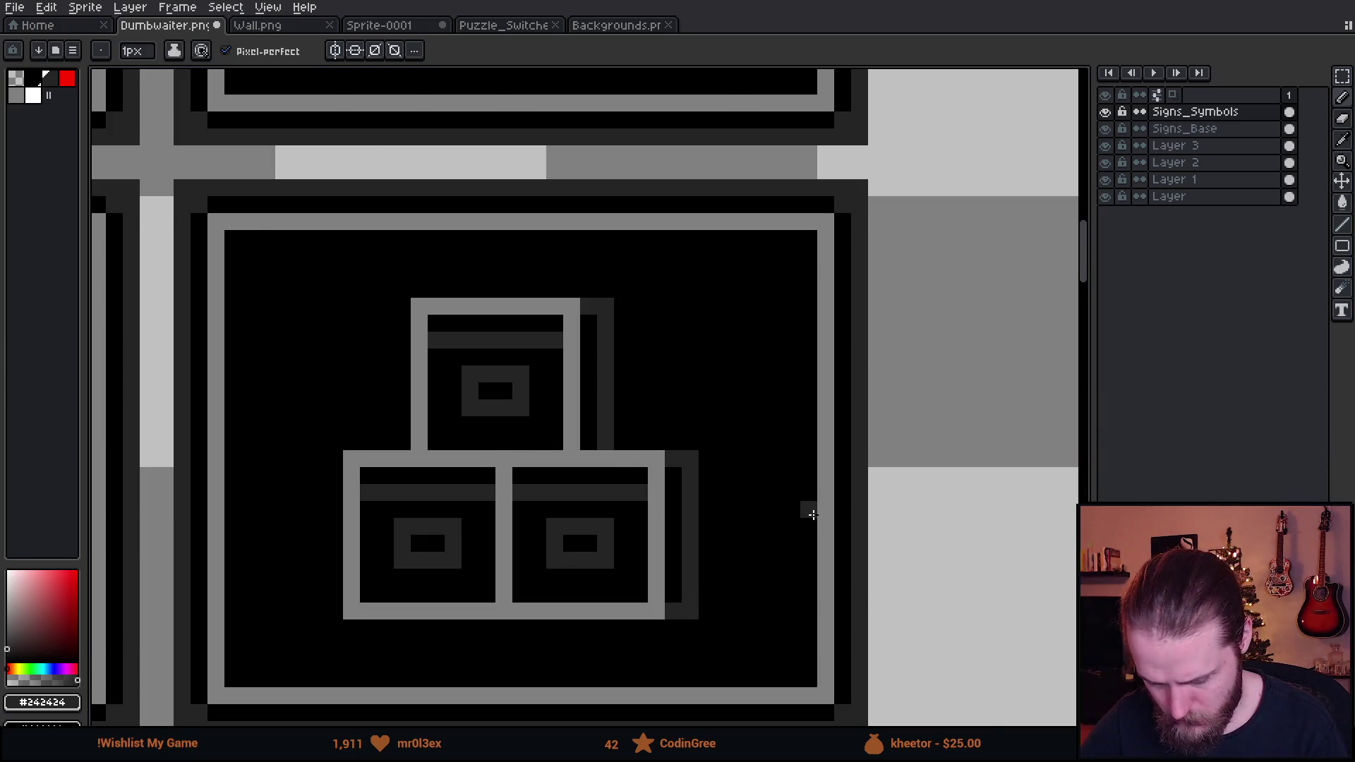
scroll(819, 526, down, 3)
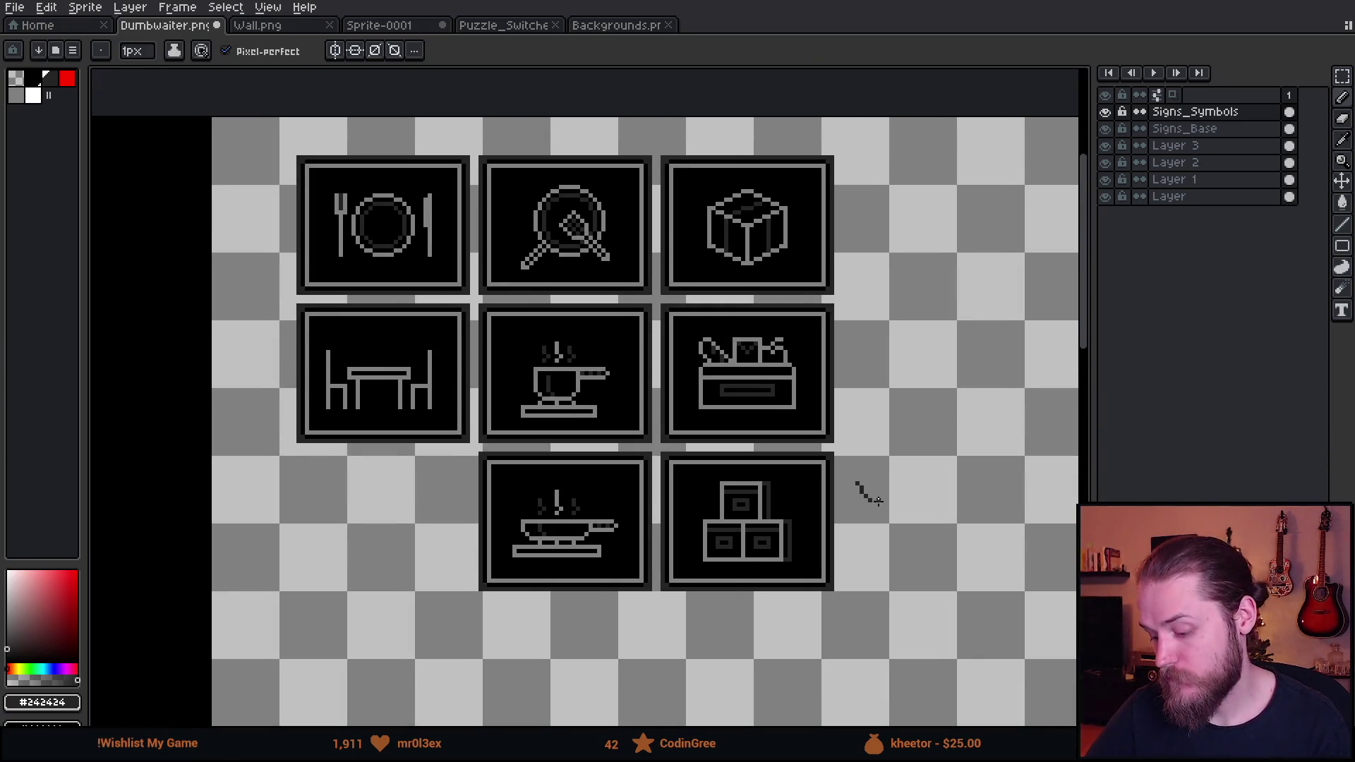
drag(892, 454, 911, 432)
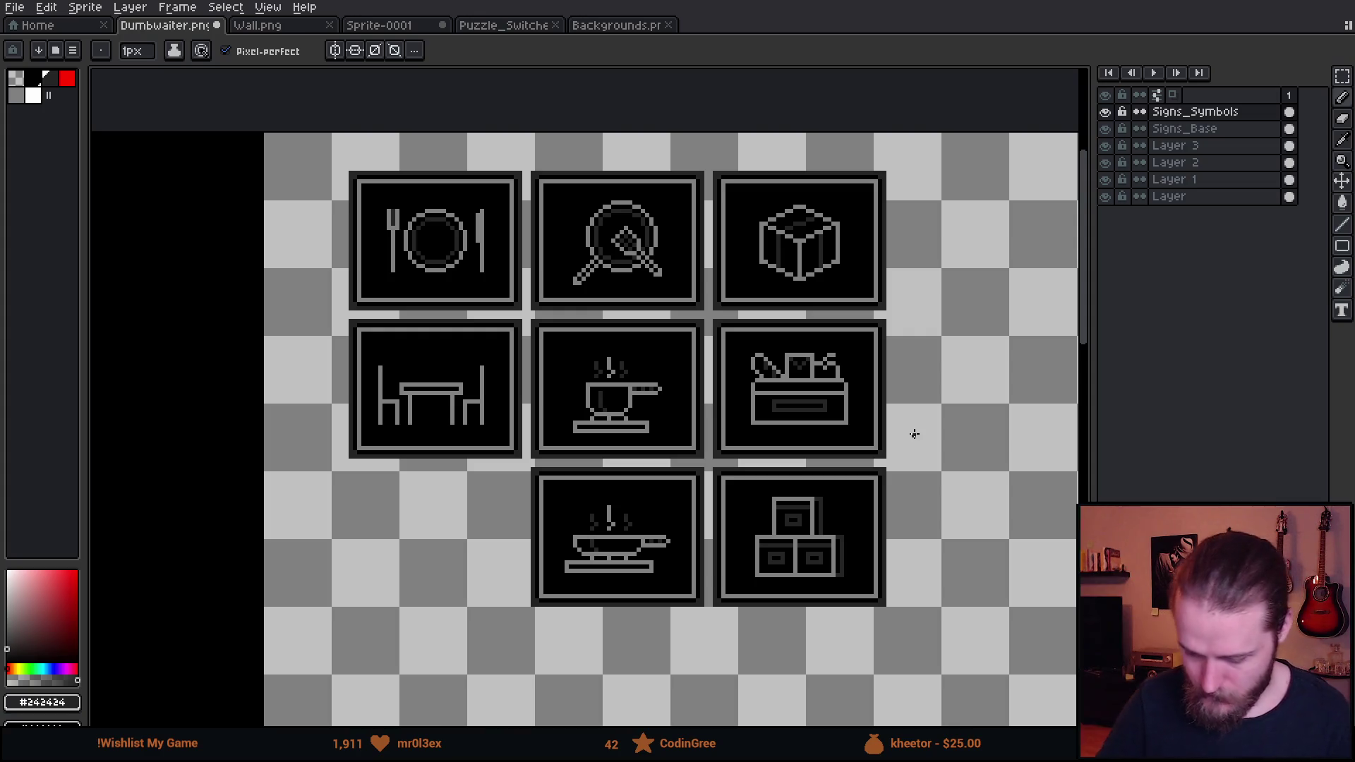
key(])
shift+click(550, 484)
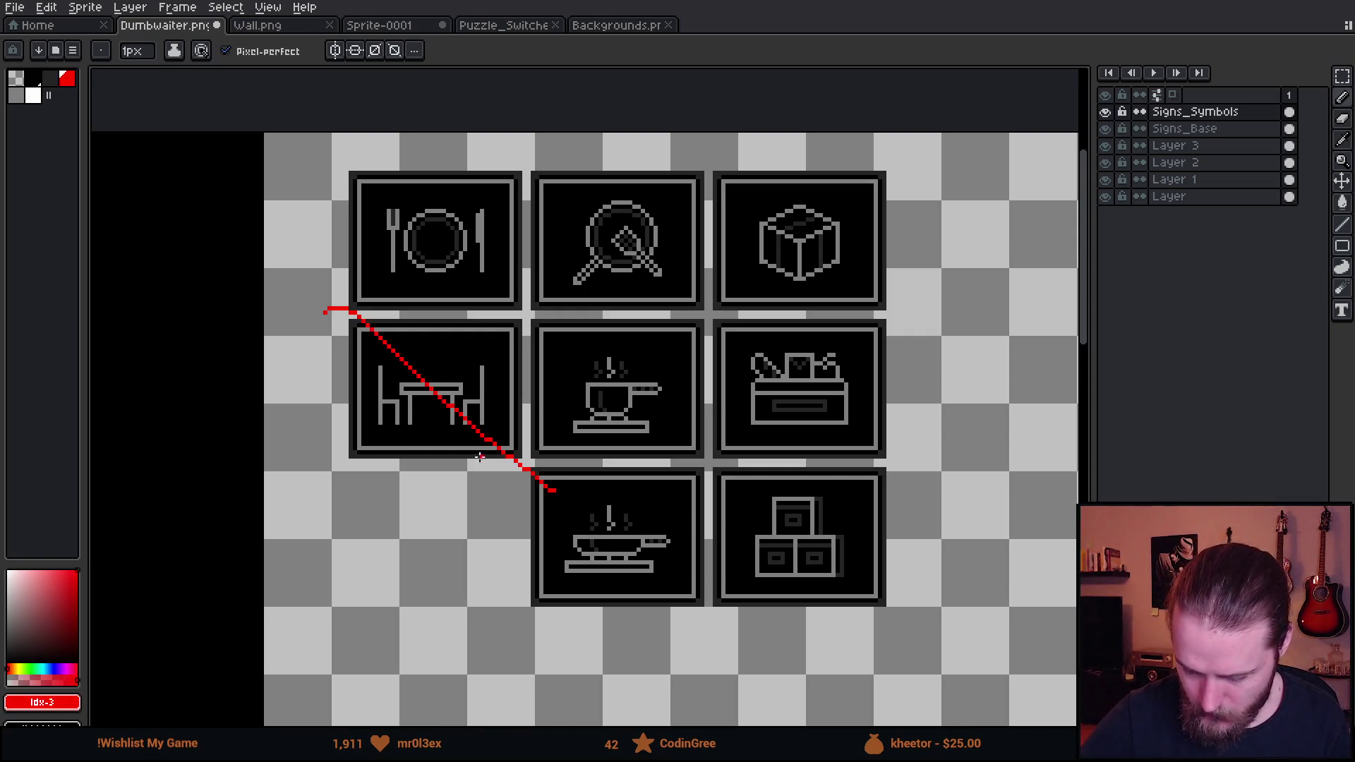
drag(438, 313, 338, 452)
key(ctrl+z)
key(ctrl+z)
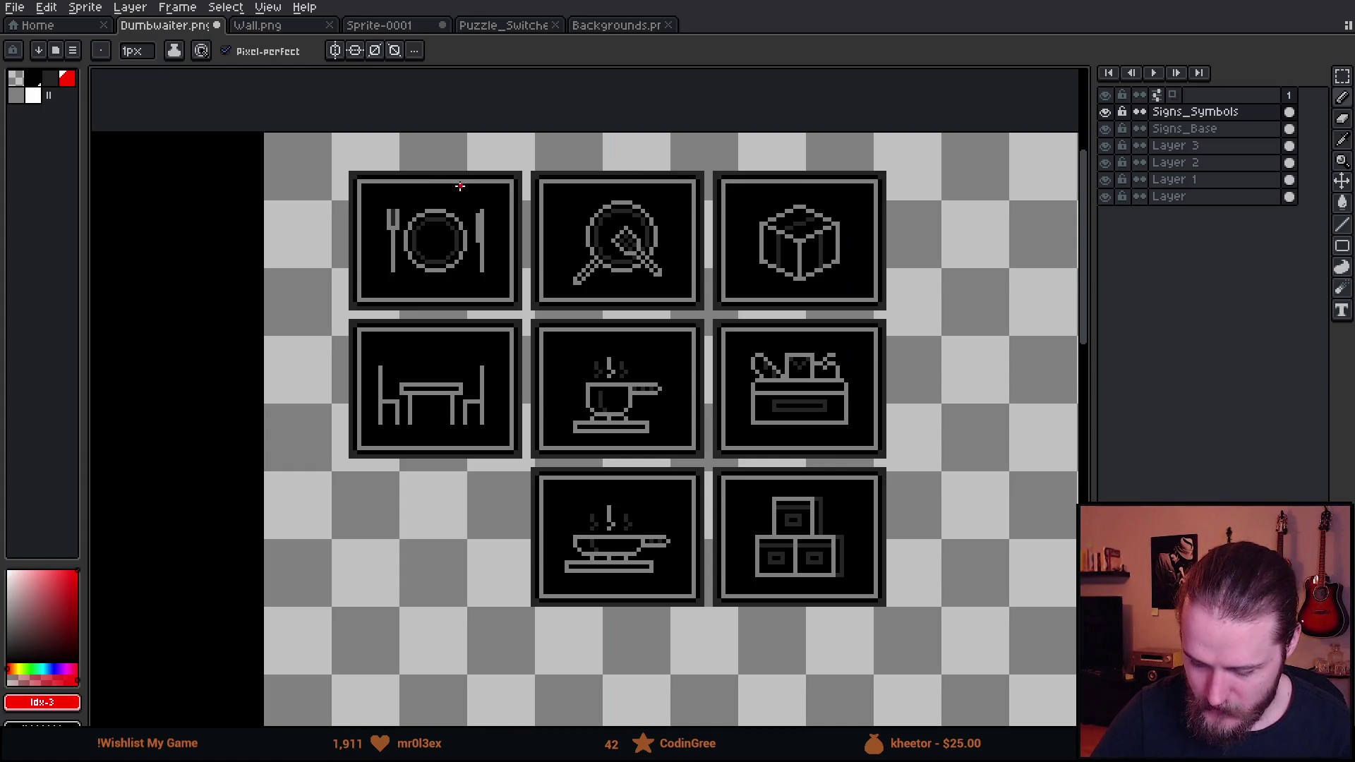
mouse_move(460, 185)
mouse_down()
mouse_move(393, 169)
mouse_move(451, 173)
mouse_up()
key(ctrl+z)
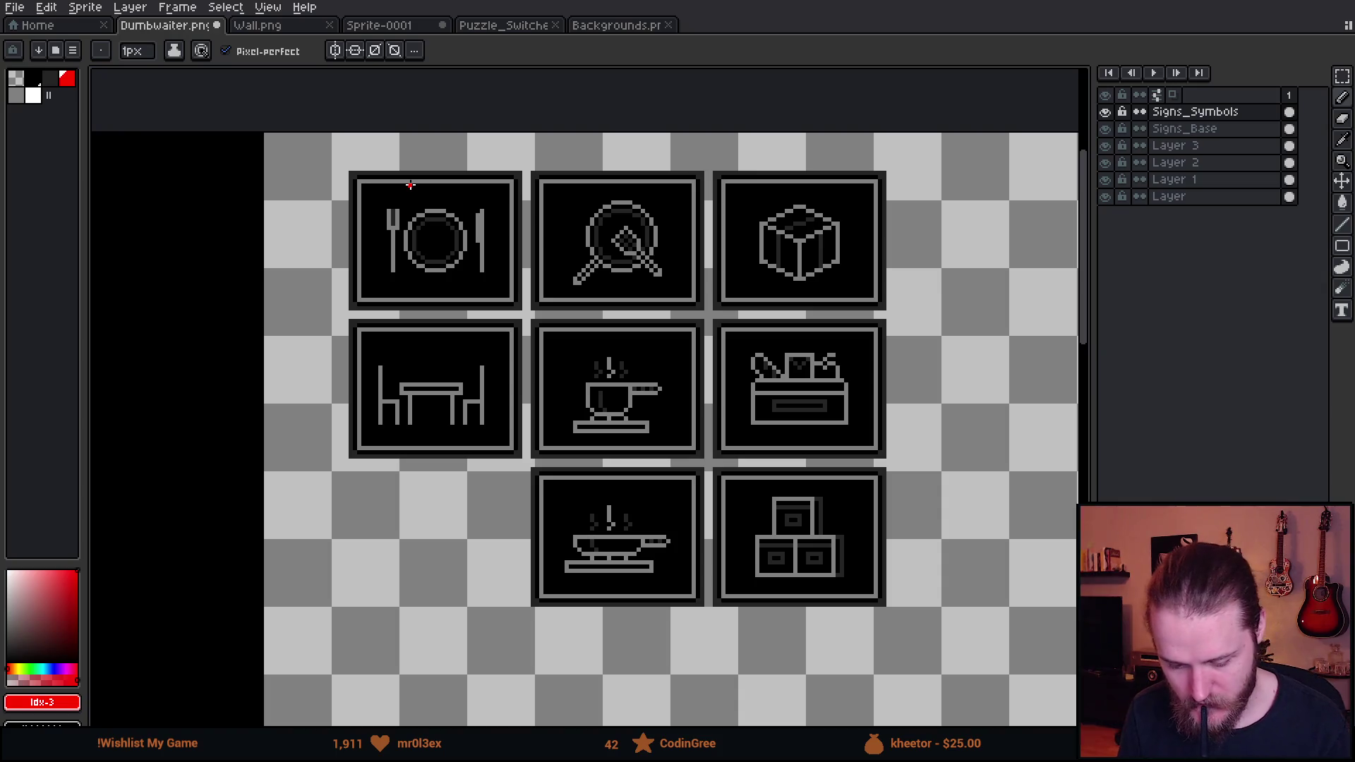
scroll(410, 185, down, 1)
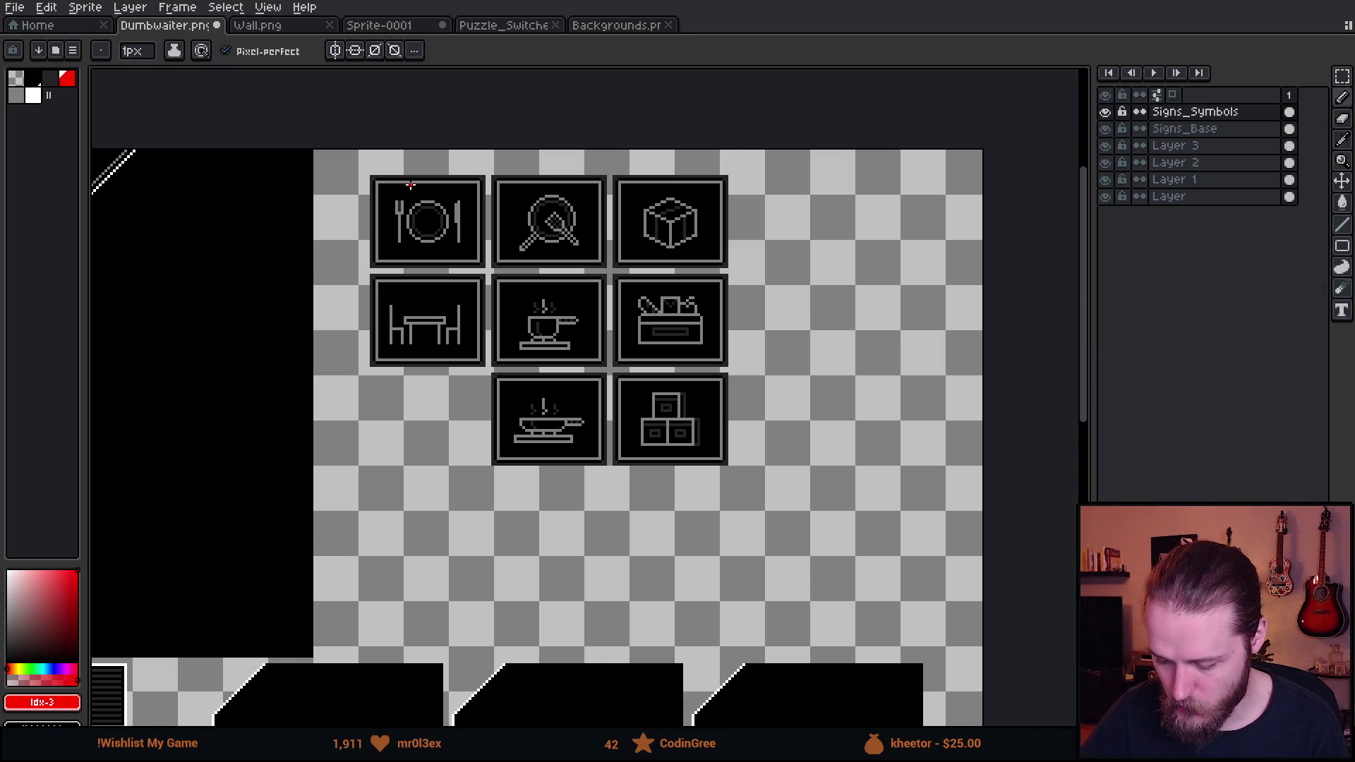
drag(594, 492, 748, 529)
mouse_move(554, 224)
mouse_down()
mouse_move(598, 211)
mouse_move(575, 254)
mouse_up()
key(ctrl+z)
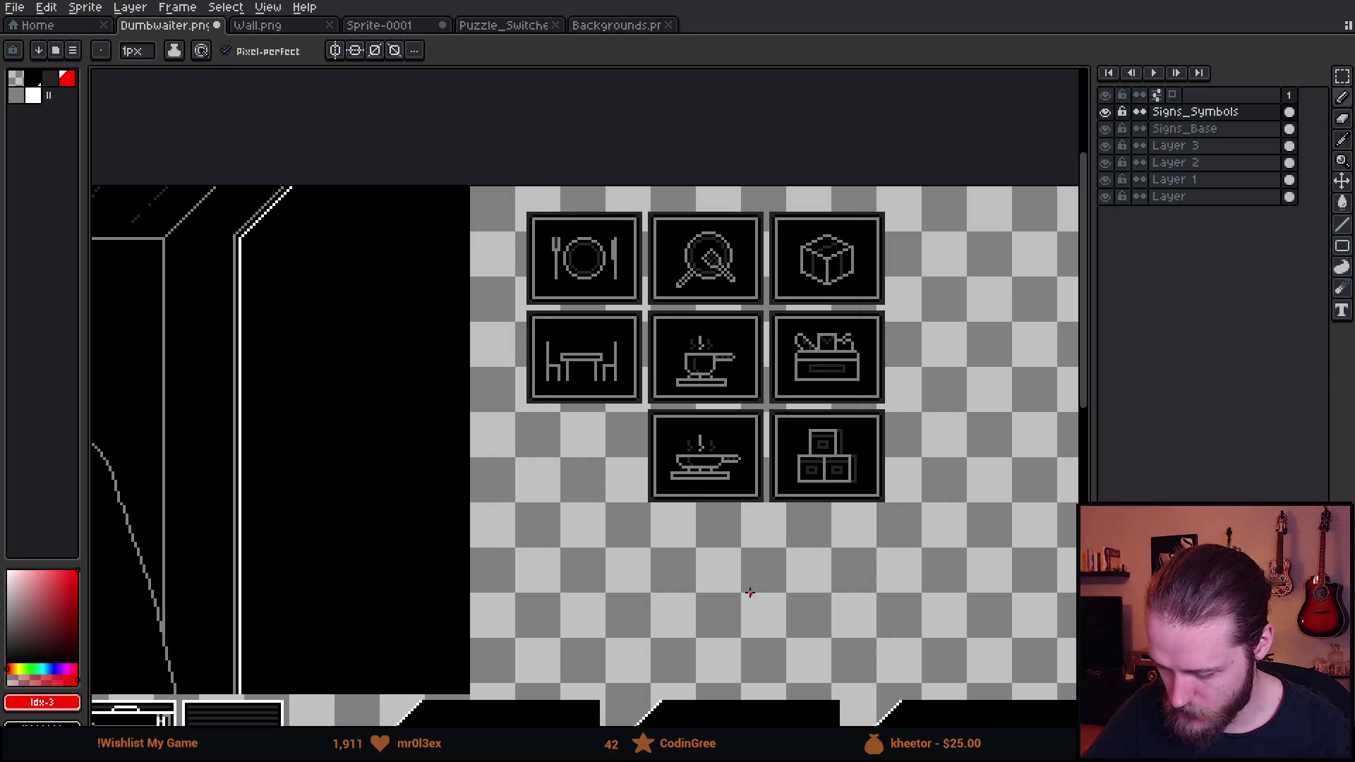
drag(748, 590, 697, 499)
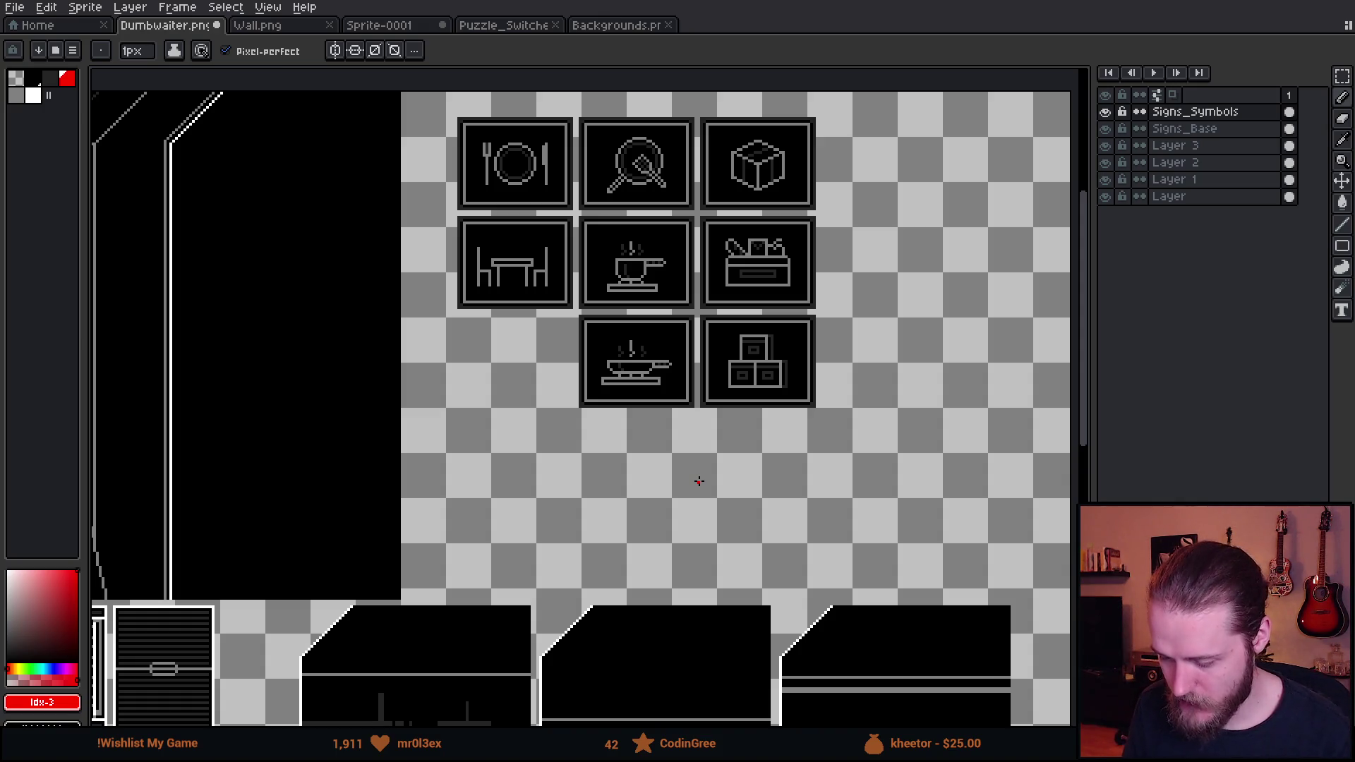
mouse_move(517, 124)
mouse_down()
mouse_move(457, 152)
mouse_move(464, 161)
mouse_up()
key(ctrl+z)
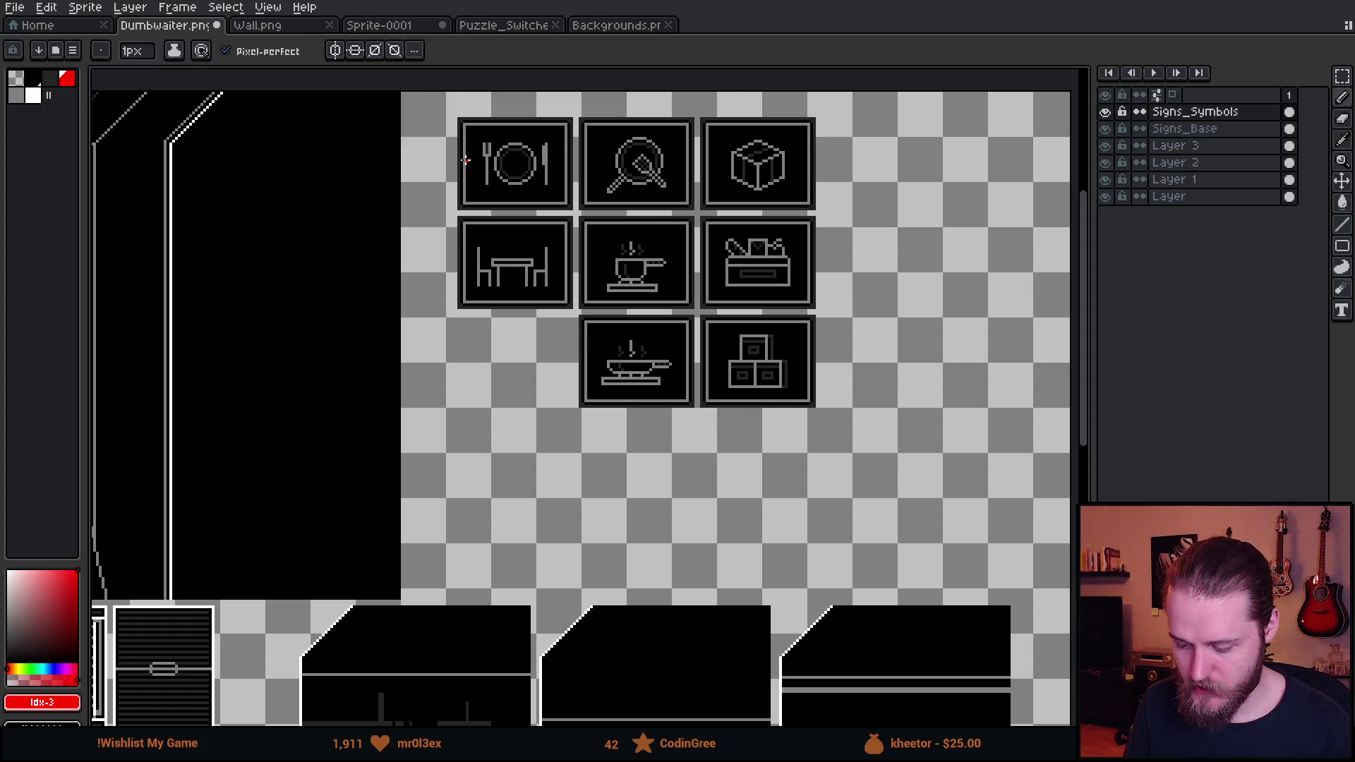
mouse_move(815, 223)
mouse_down()
mouse_move(688, 214)
mouse_move(431, 256)
mouse_move(859, 300)
mouse_move(744, 204)
mouse_up()
key(ctrl)
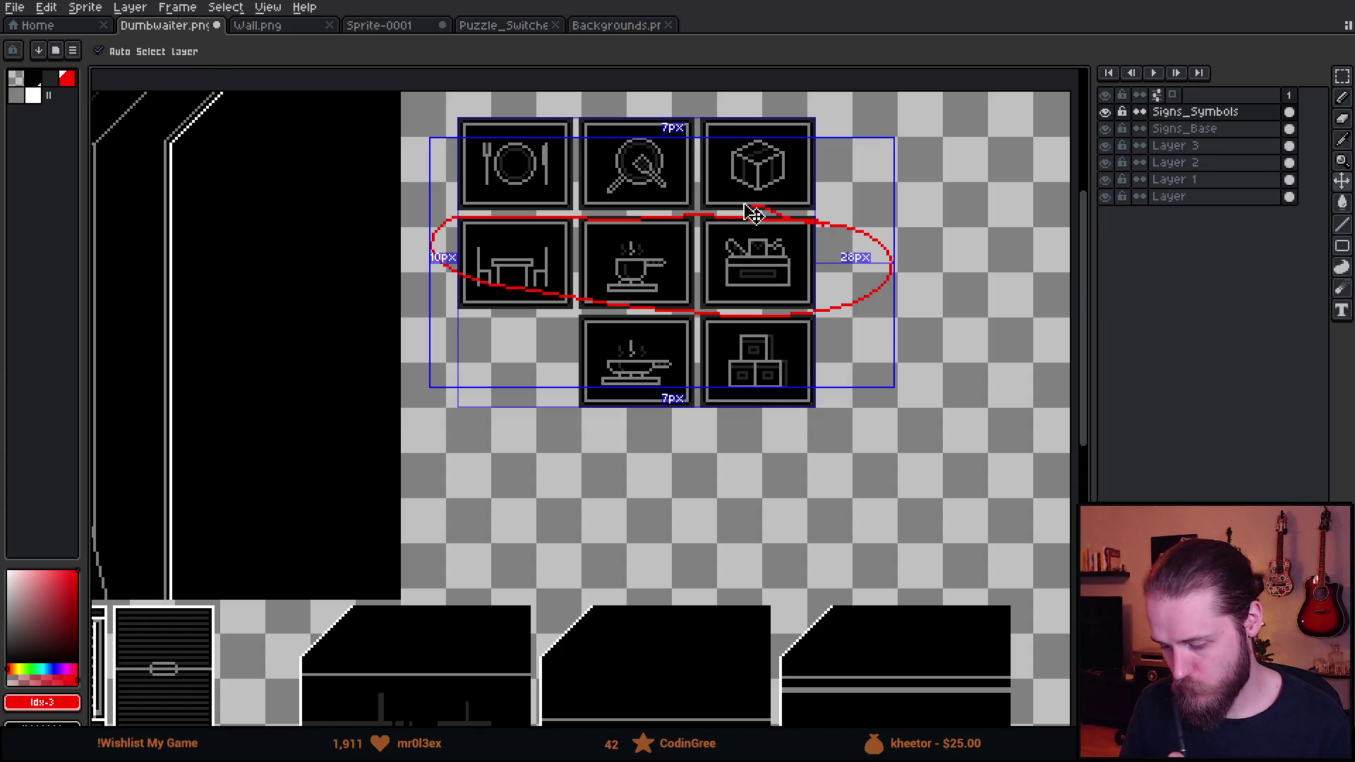
key(ctrl+z)
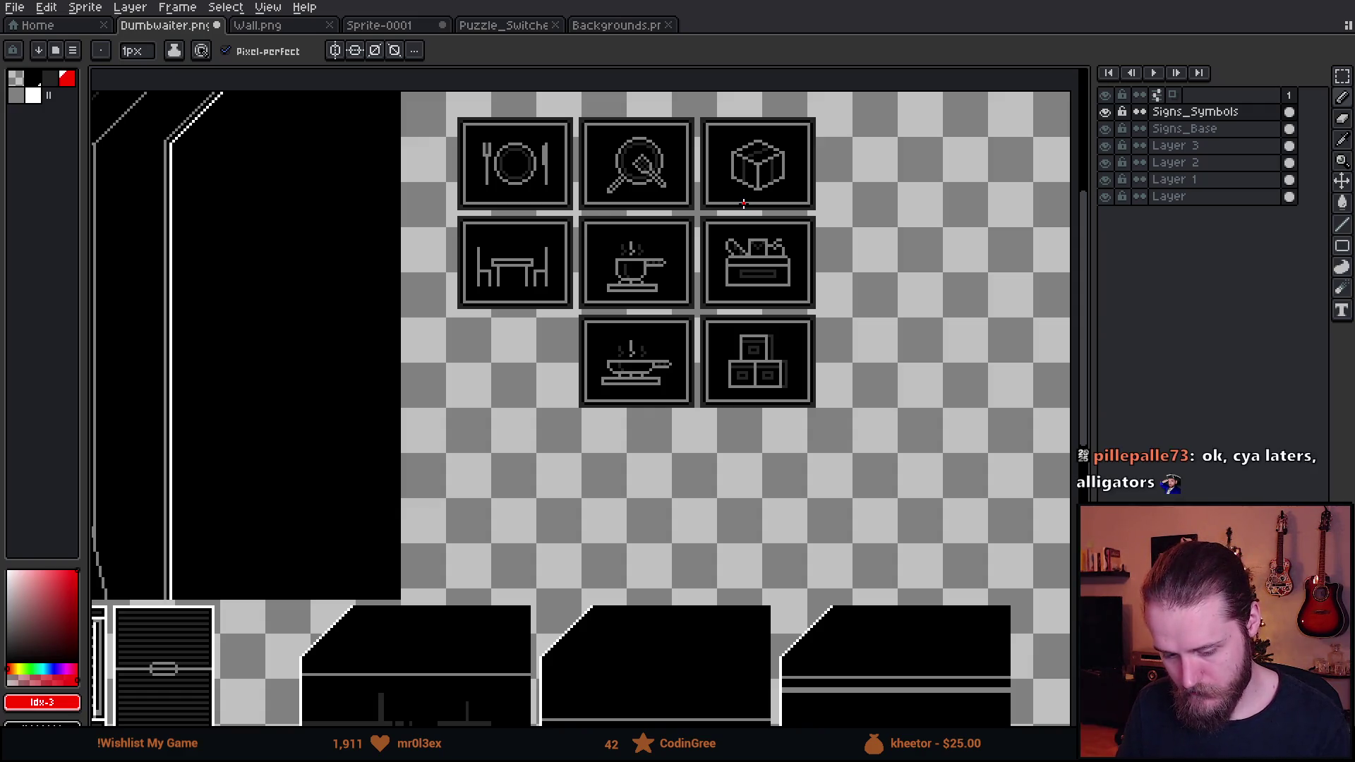
scroll(744, 204, up, 5)
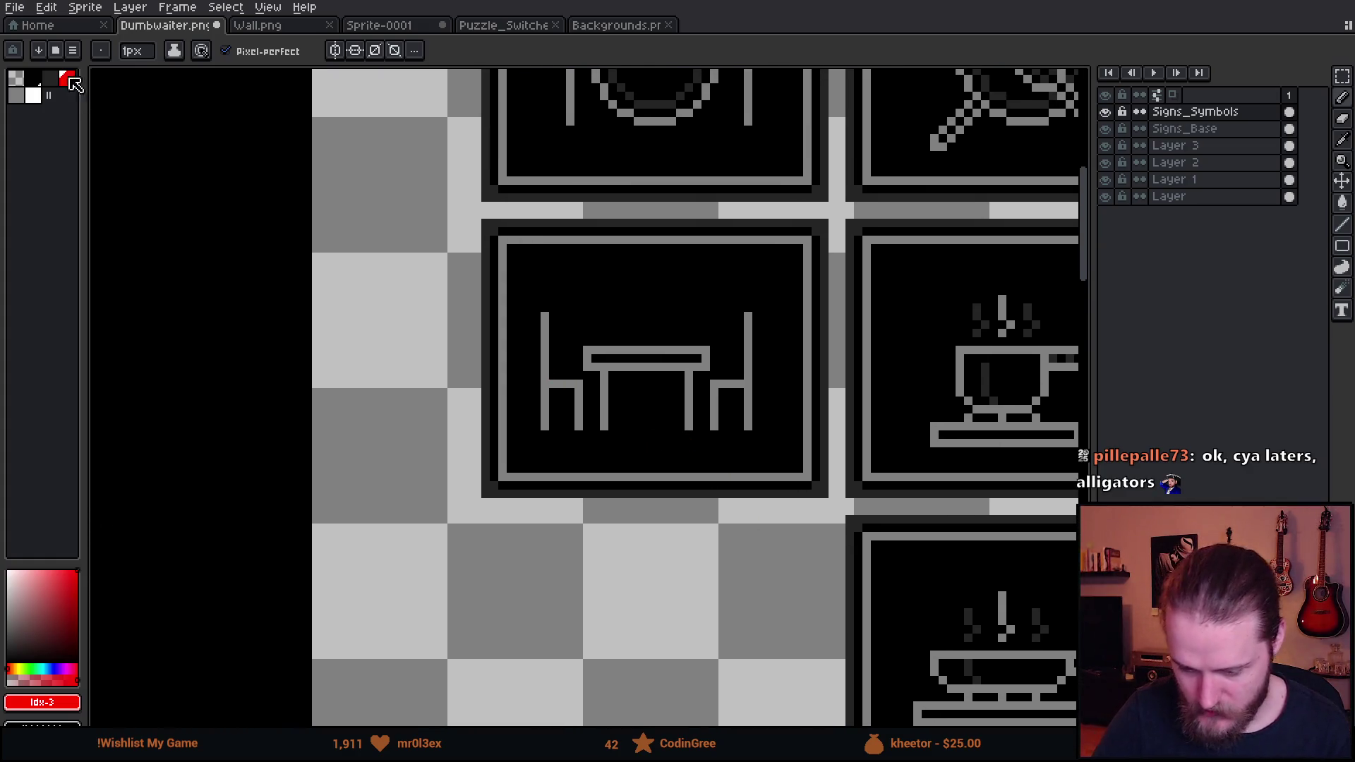
In dark grey, stroke under the table top, beside the right chair, and along the inner chair backs
click(49, 78)
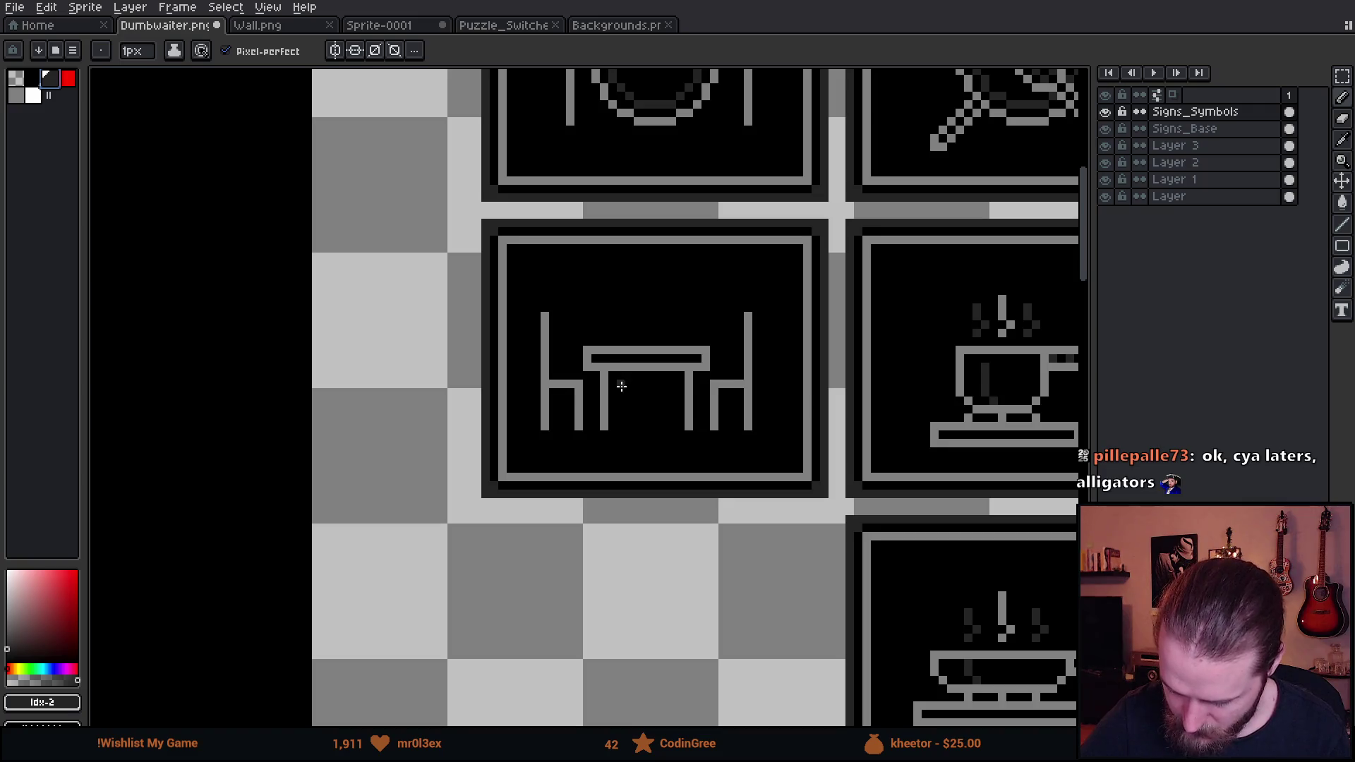
mouse_move(619, 376)
mouse_down()
mouse_move(621, 400)
mouse_move(671, 374)
mouse_up()
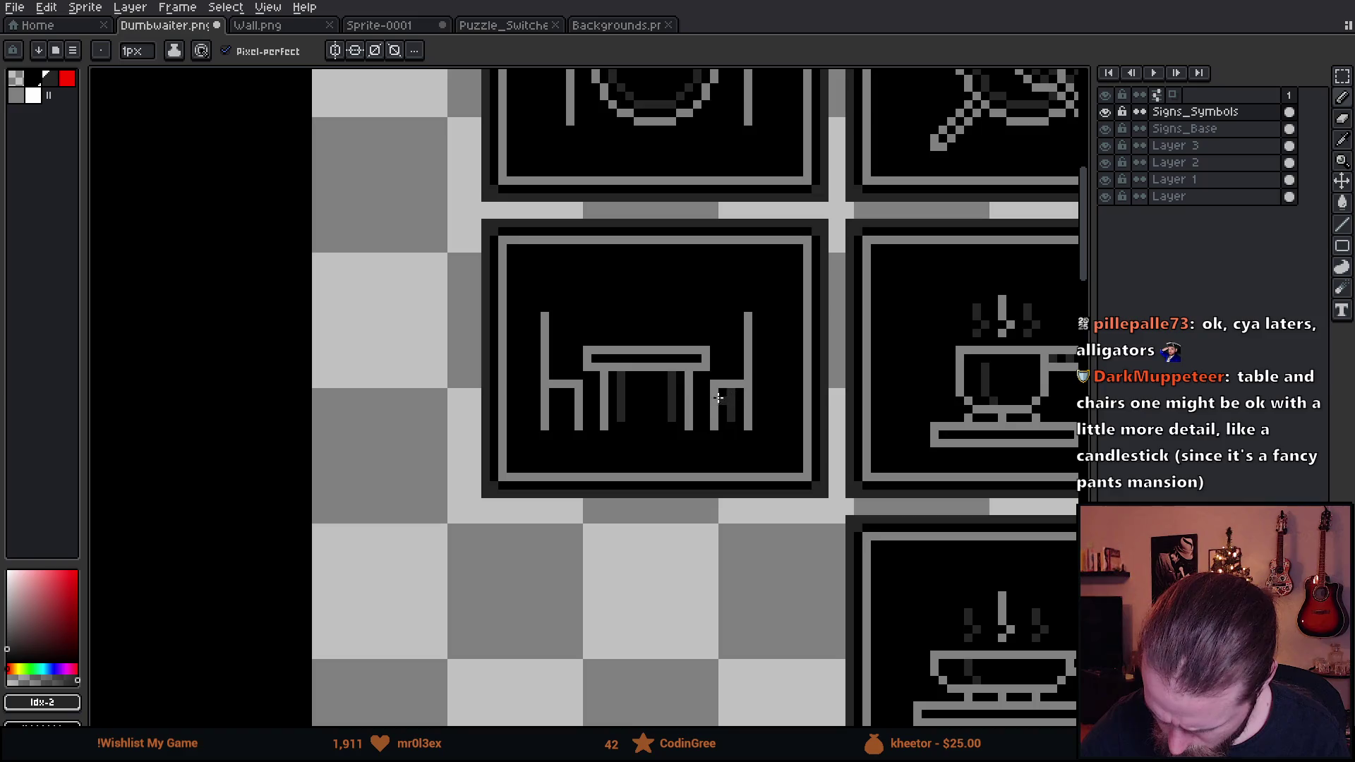
drag(705, 416, 704, 387)
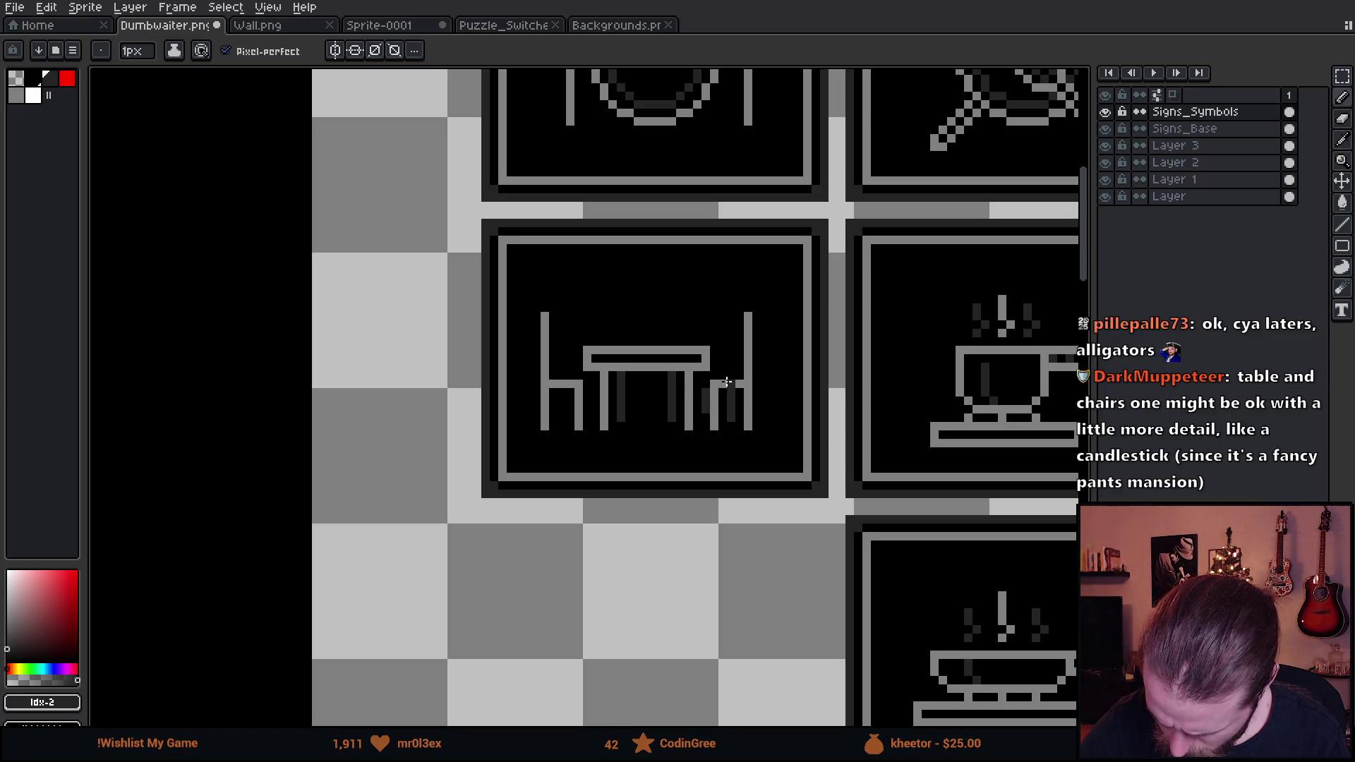
drag(559, 314, 561, 422)
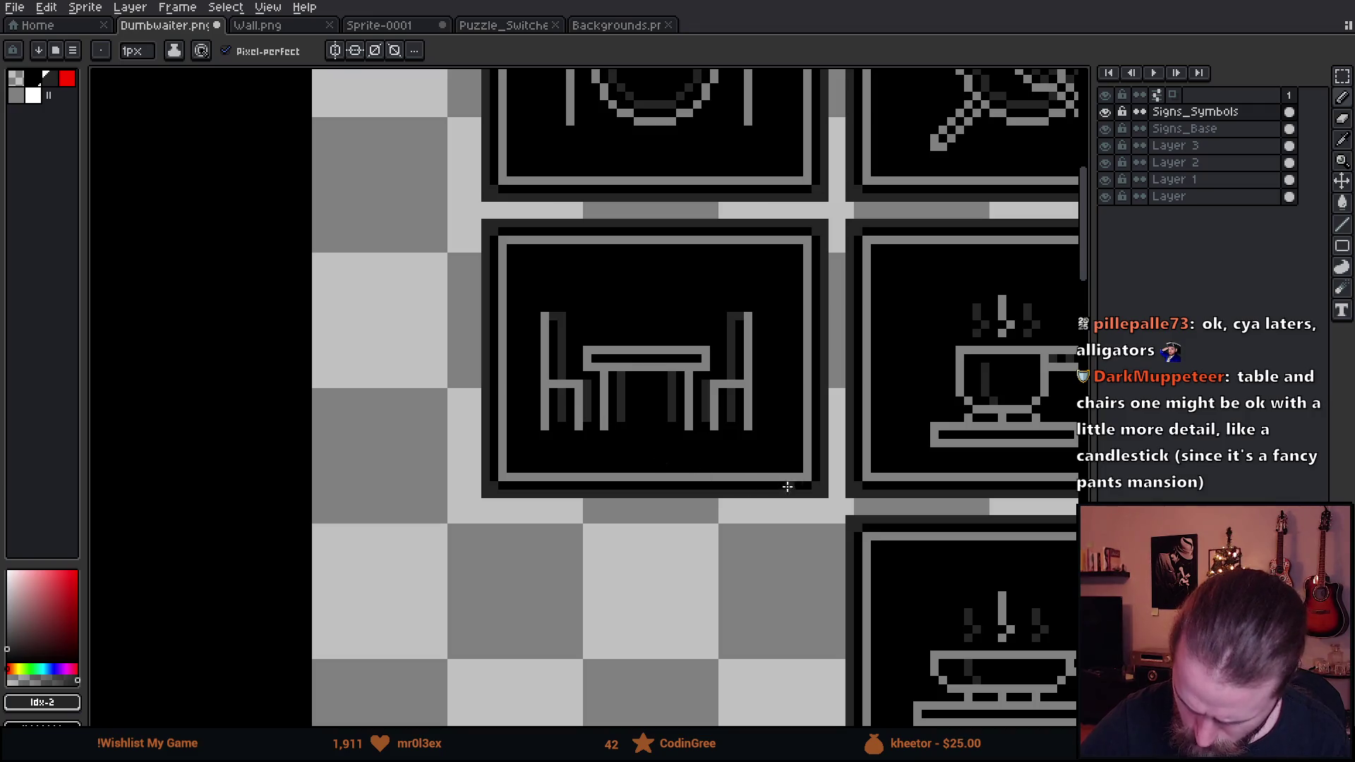
scroll(823, 499, down, 1)
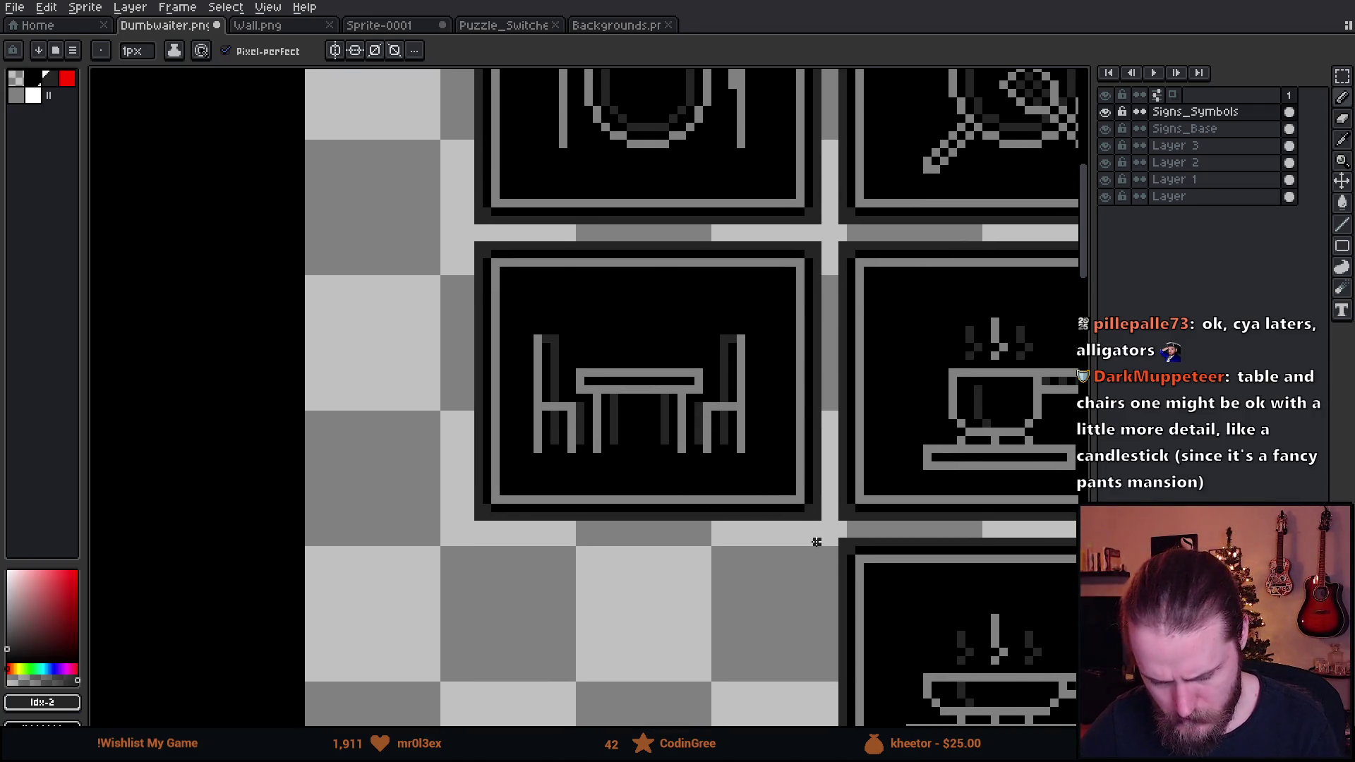
scroll(910, 520, down, 1)
scroll(910, 520, down, 1)
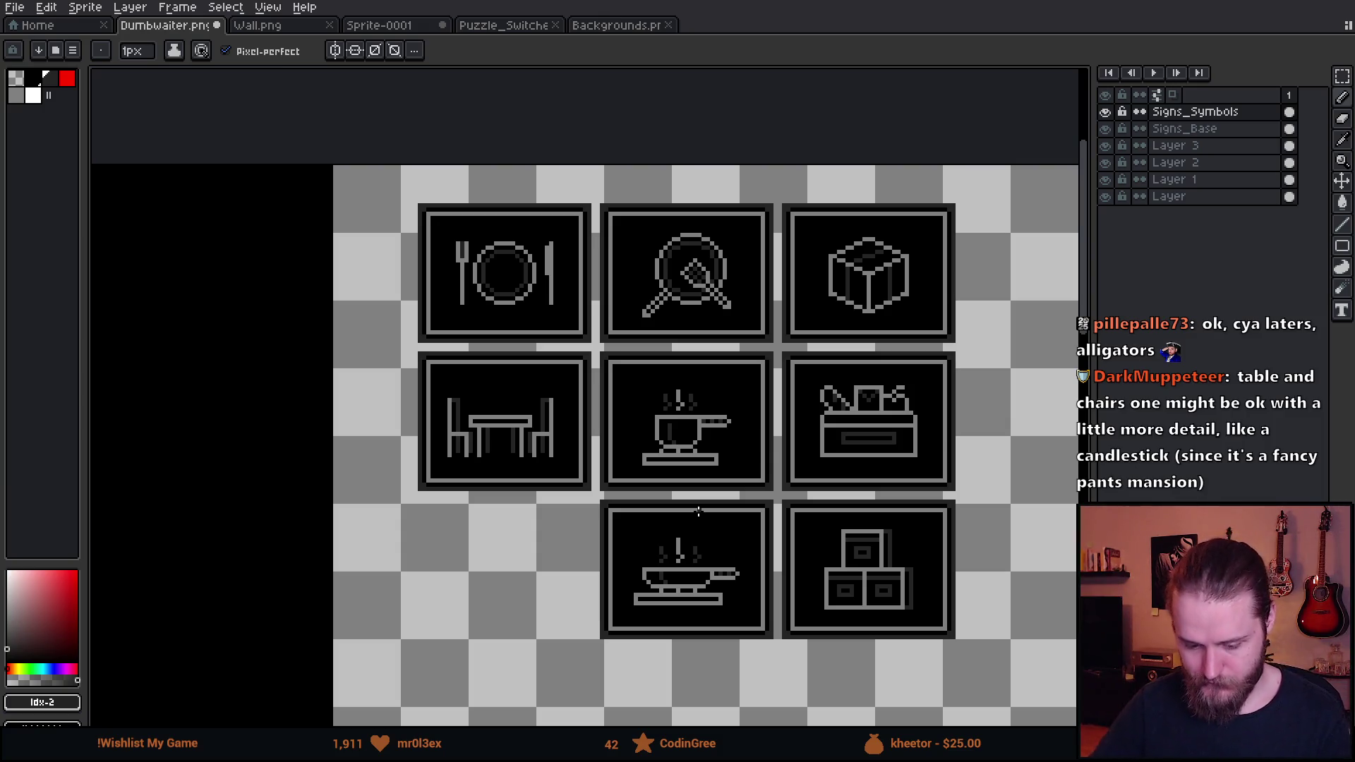
scroll(821, 547, down, 4)
scroll(807, 463, up, 2)
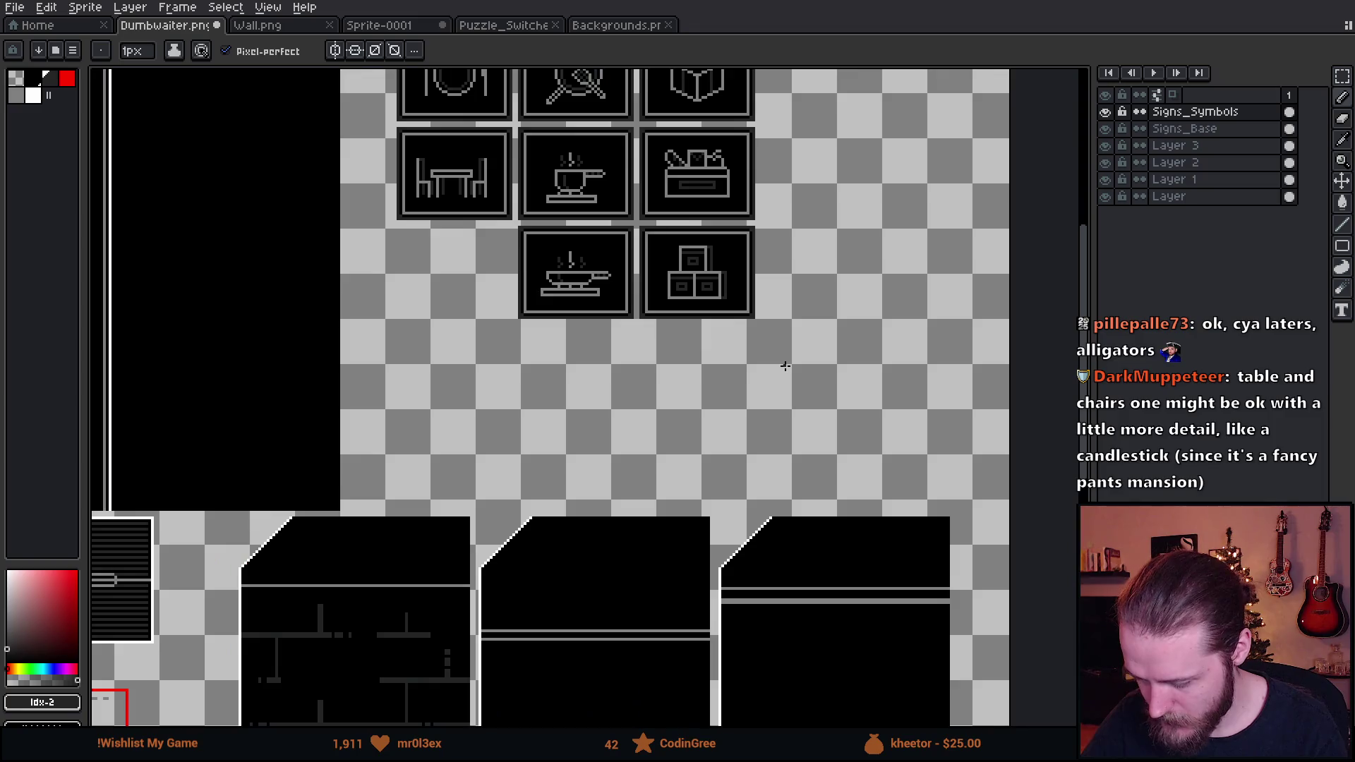
drag(761, 319, 835, 490)
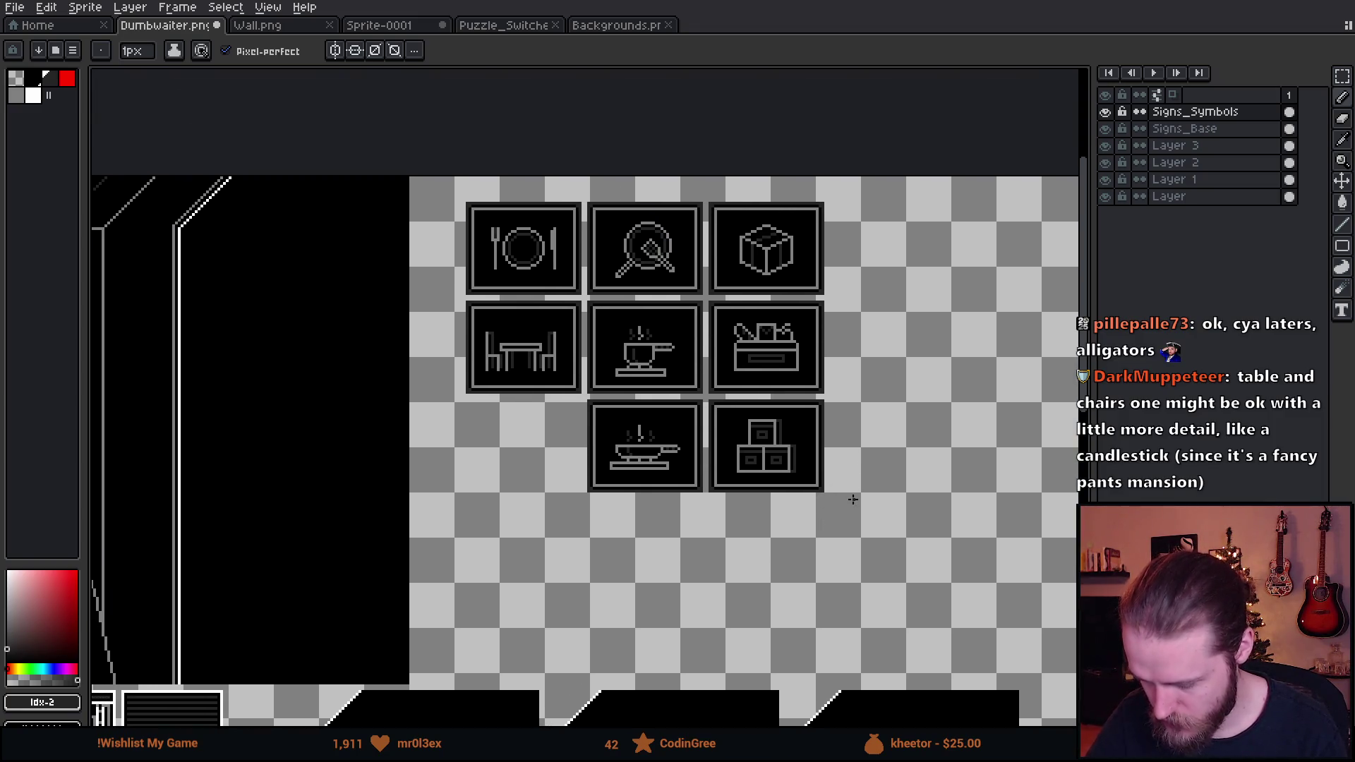
mouse_move(871, 559)
mouse_down()
mouse_move(871, 529)
mouse_move(962, 405)
mouse_move(961, 341)
mouse_move(932, 264)
mouse_move(976, 218)
mouse_up()
mouse_move(702, 539)
mouse_down()
mouse_move(835, 281)
mouse_move(802, 336)
mouse_up()
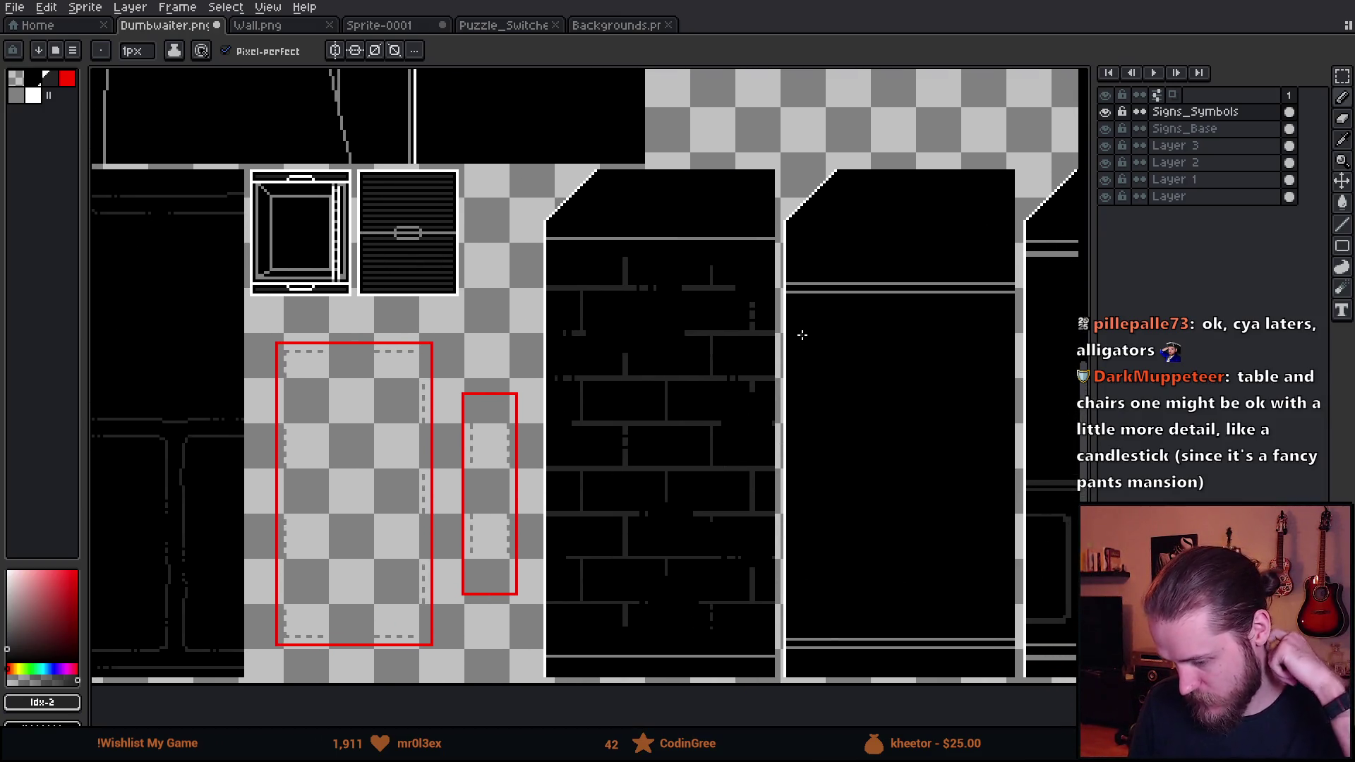
mouse_move(947, 218)
mouse_down()
mouse_move(789, 388)
mouse_move(629, 652)
mouse_move(729, 568)
mouse_move(713, 639)
mouse_up()
mouse_move(873, 209)
mouse_down()
mouse_move(494, 113)
mouse_move(812, 385)
mouse_move(419, 212)
mouse_move(803, 348)
mouse_up()
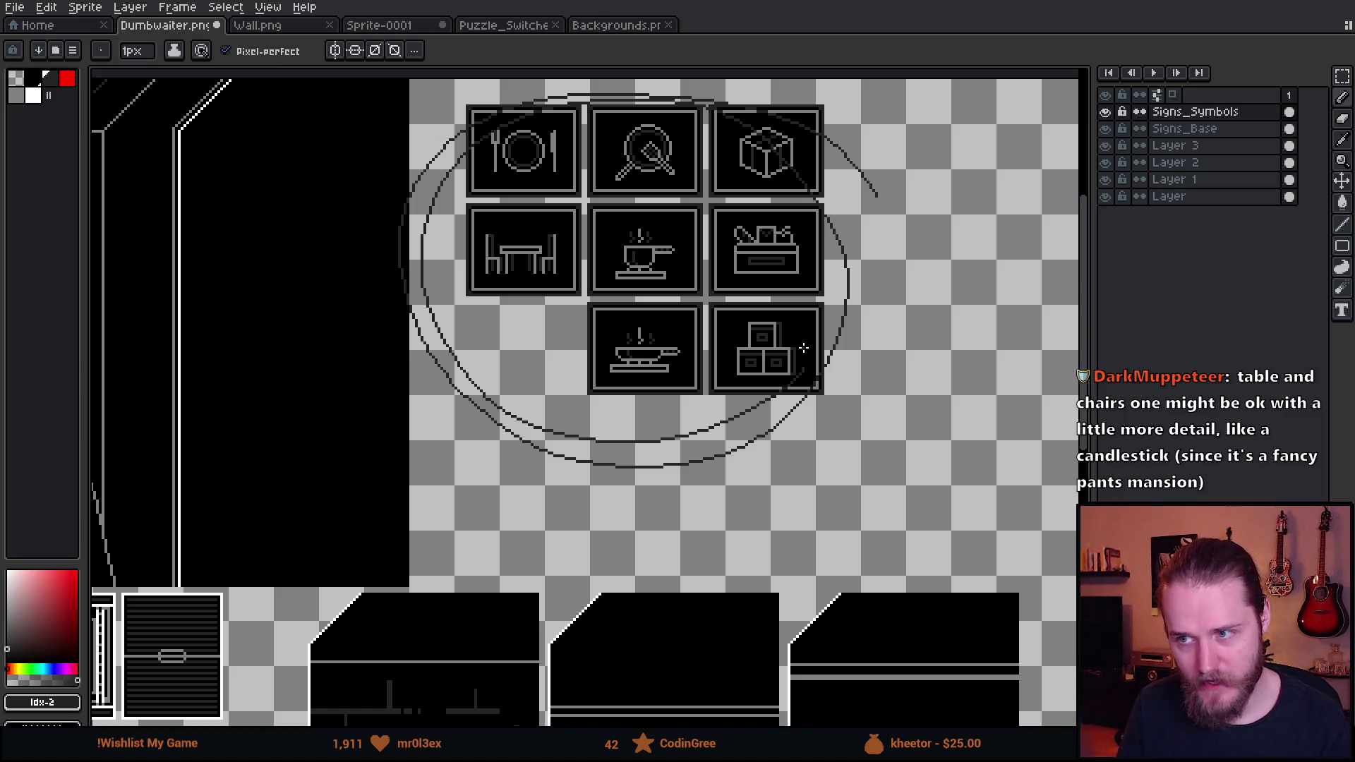
key(ctrl+a)
key(Delete)
key(ctrl+d)
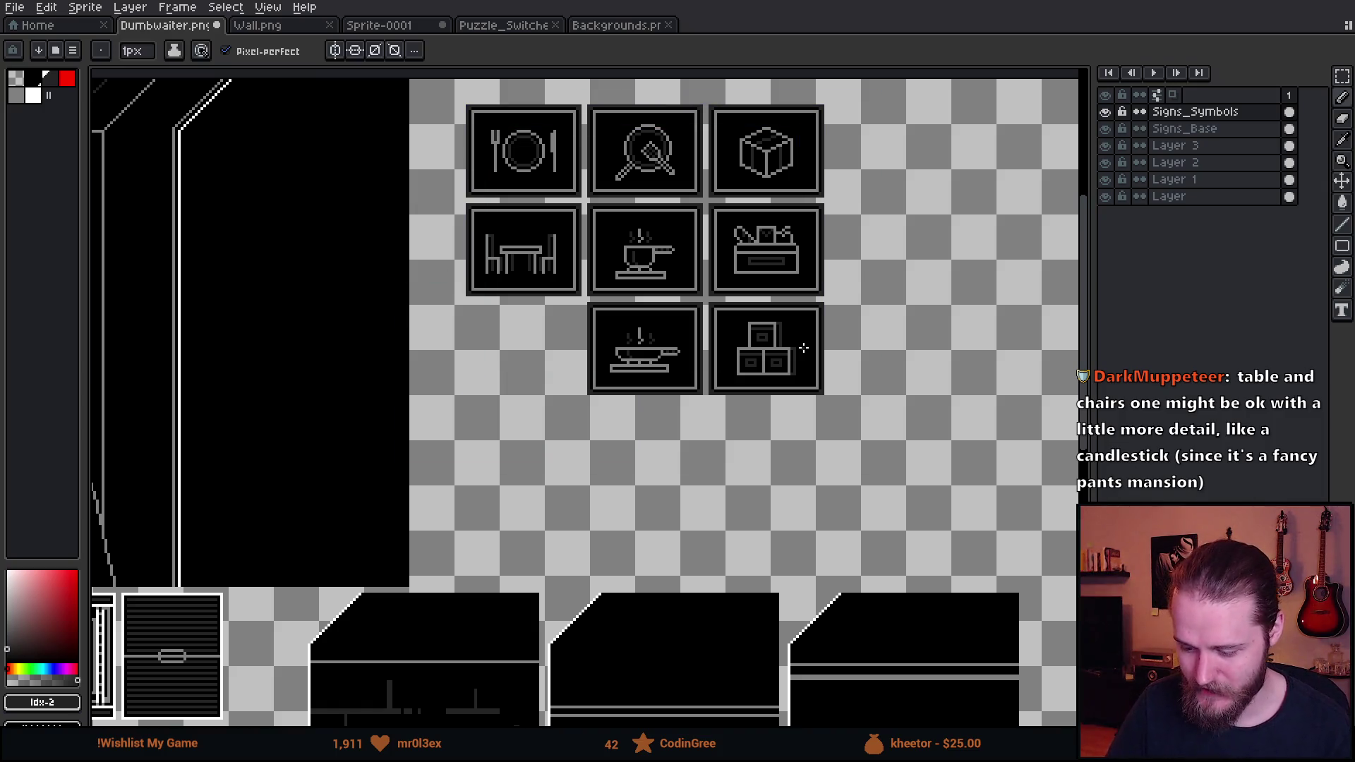
scroll(804, 348, down, 5)
scroll(732, 548, left, 5)
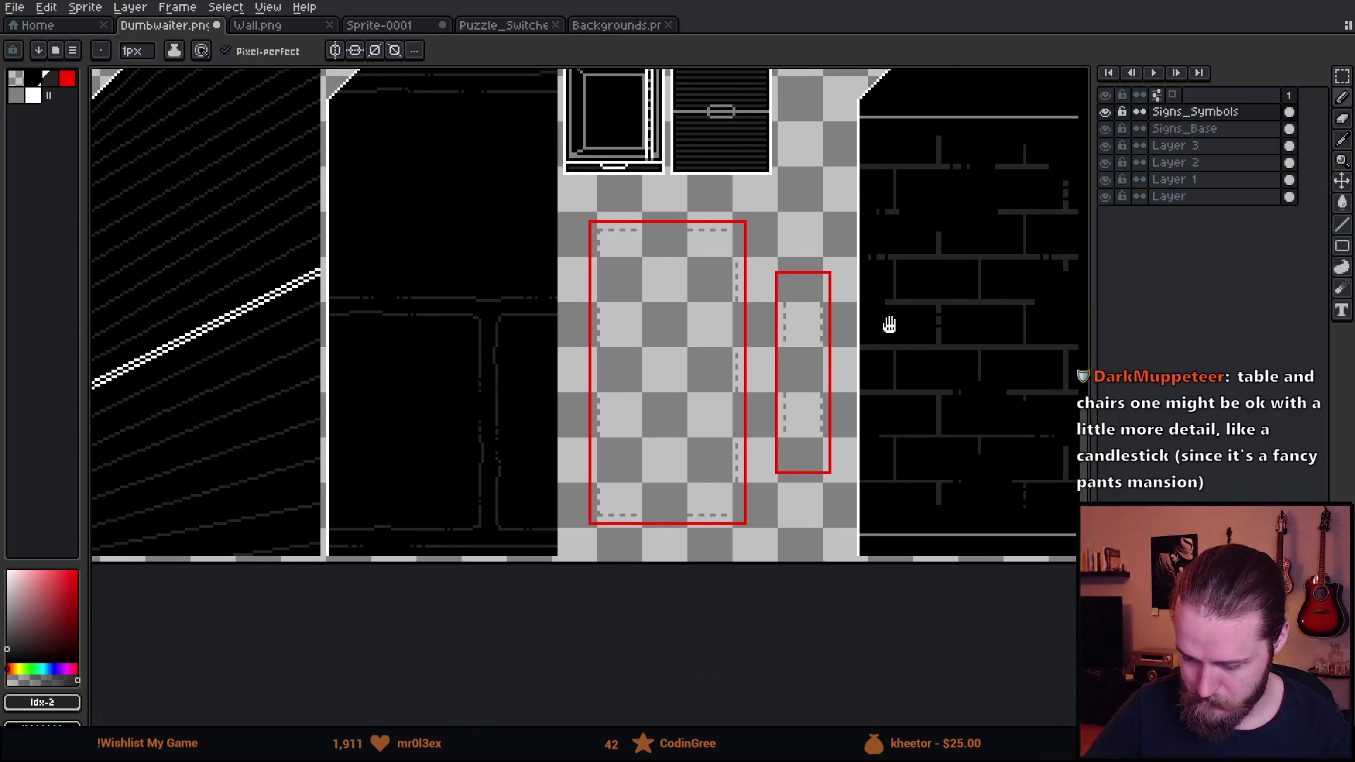
mouse_move(890, 325)
mouse_down()
mouse_move(849, 393)
mouse_move(402, 463)
mouse_move(493, 388)
mouse_move(772, 367)
mouse_move(759, 366)
mouse_up()
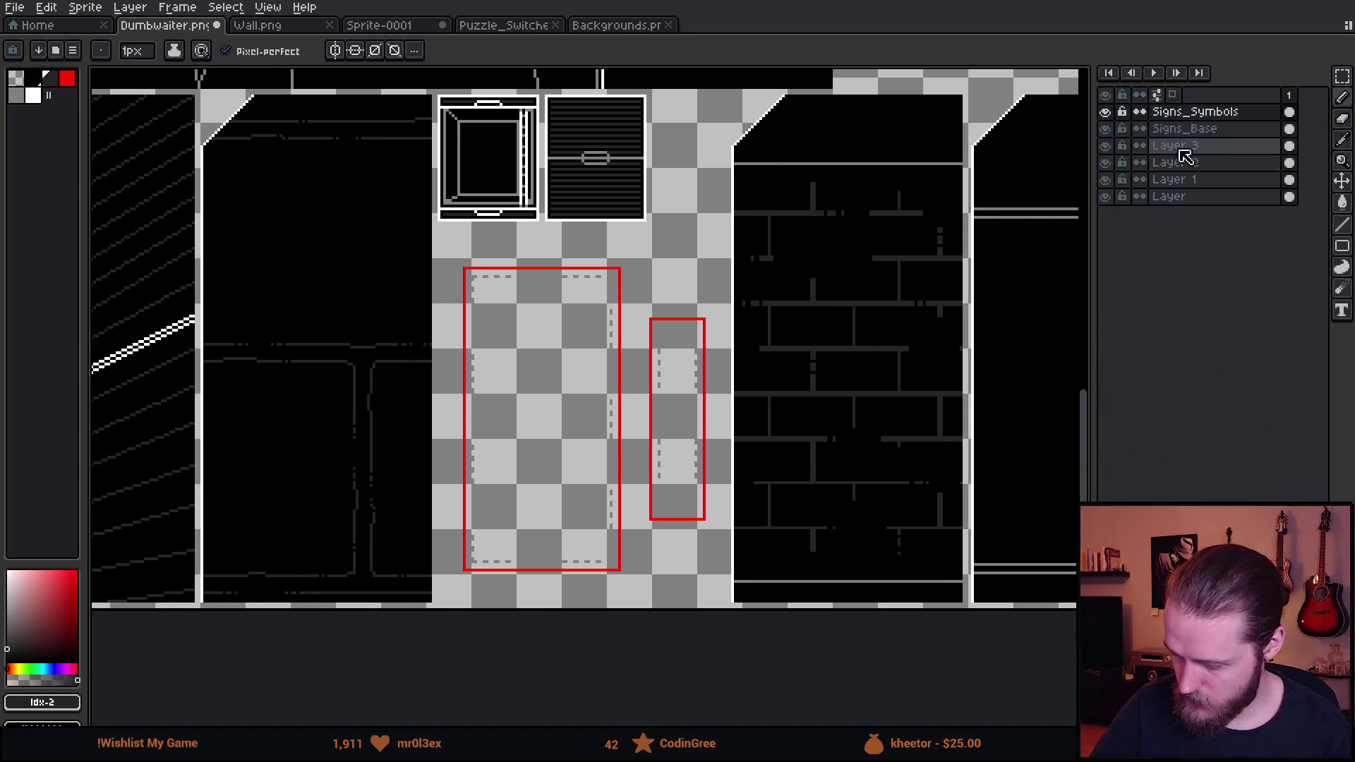
Show and select Layer 3, then move its wall panel art to the right
click(1107, 151)
click(1177, 147)
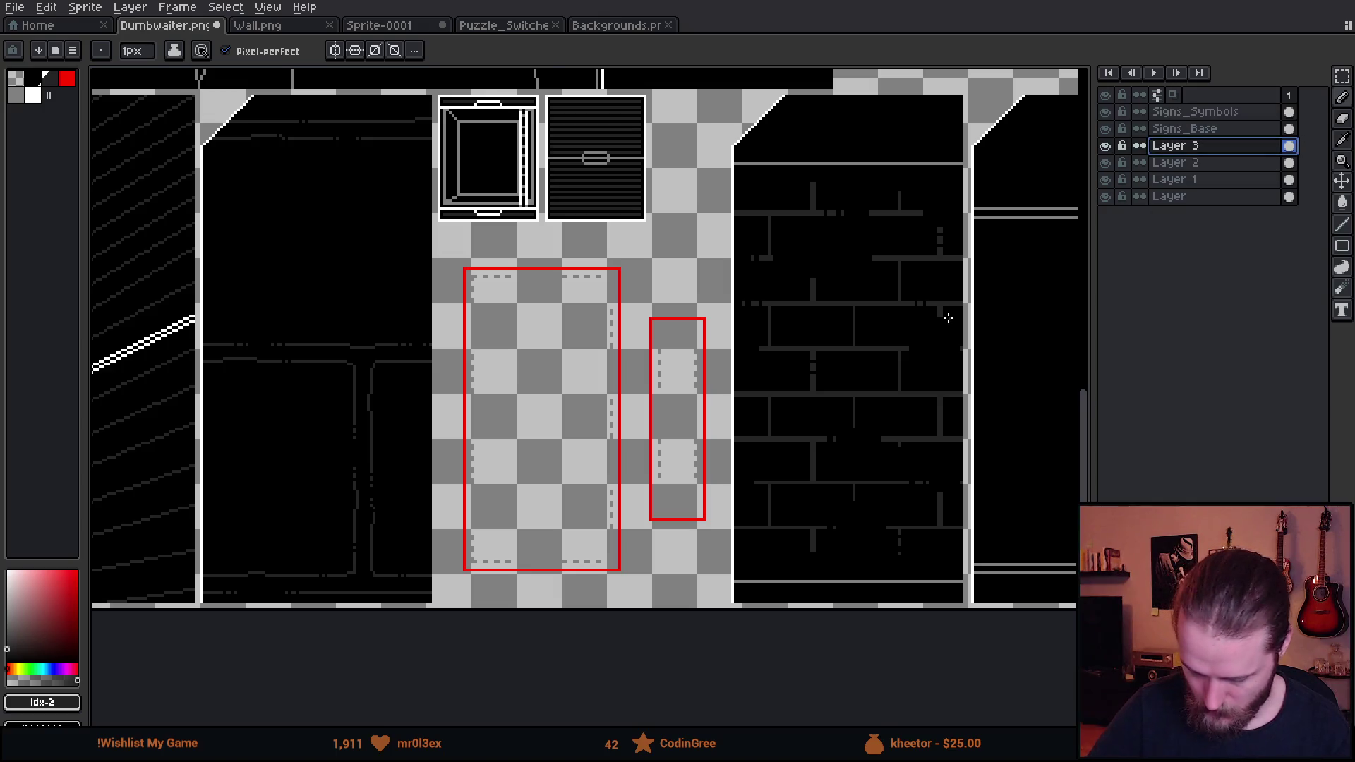
key(m)
mouse_move(152, 78)
mouse_down()
mouse_move(350, 557)
mouse_move(440, 611)
mouse_up()
mouse_move(317, 454)
mouse_down()
mouse_move(711, 469)
mouse_move(849, 425)
mouse_up()
key(ctrl+d)
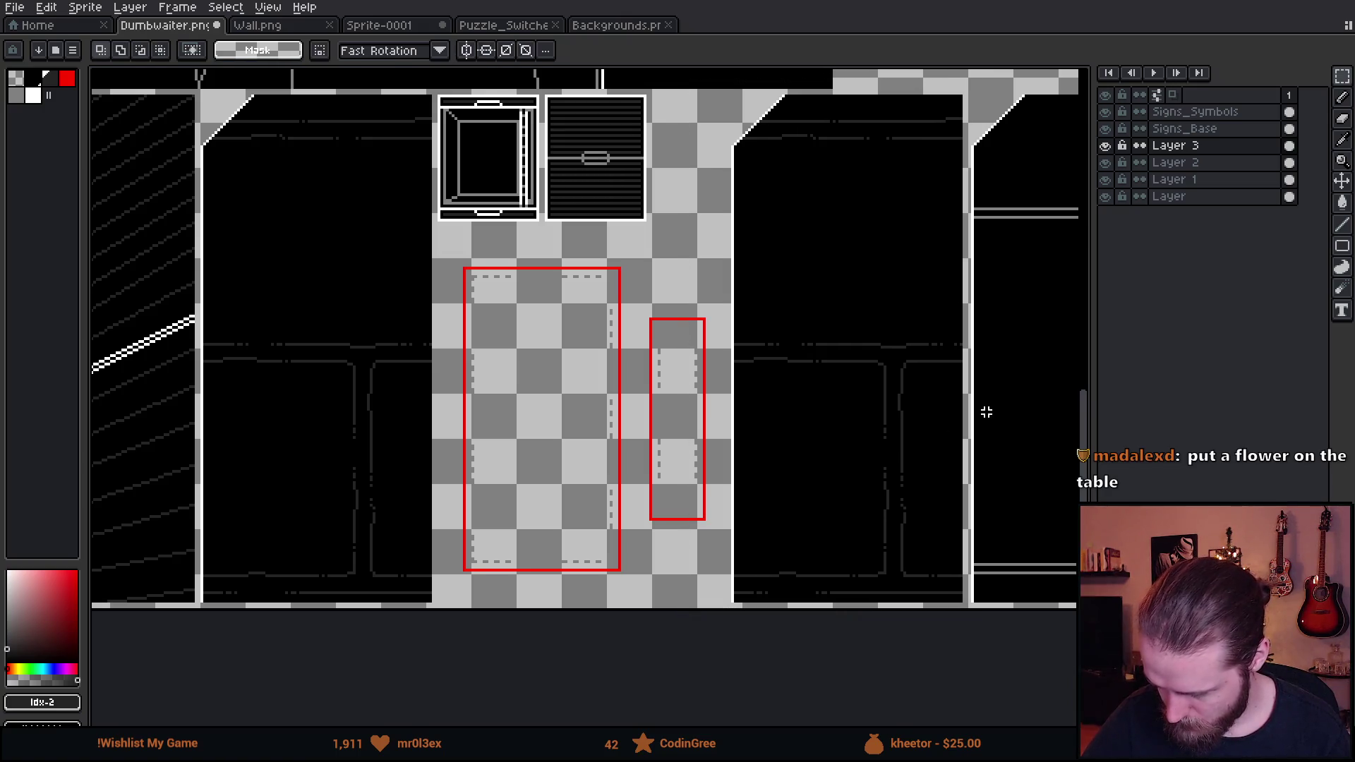
Look over the wall tiles in the Wall.png image
mouse_move(983, 408)
mouse_down()
mouse_move(690, 494)
mouse_move(683, 480)
mouse_up()
click(276, 25)
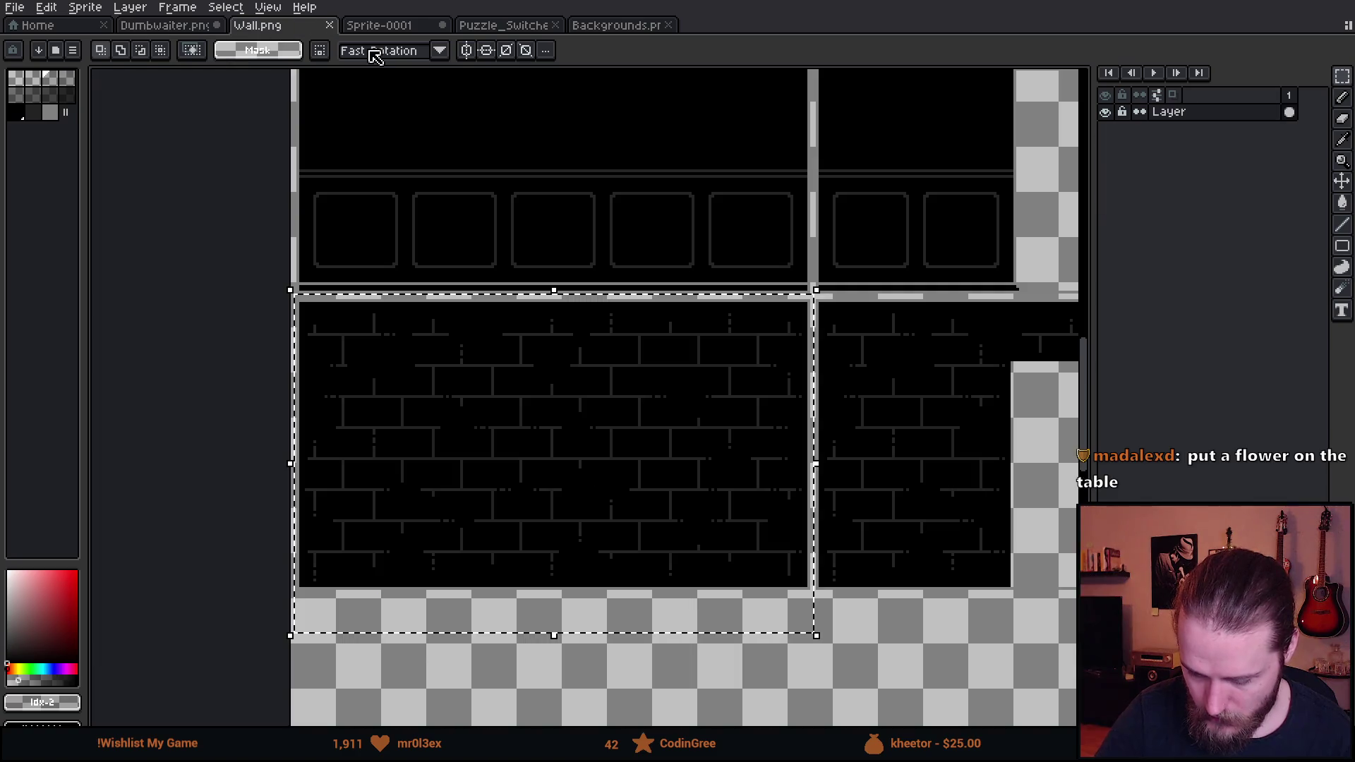
mouse_move(762, 356)
mouse_down()
mouse_move(518, 503)
mouse_move(448, 479)
mouse_up()
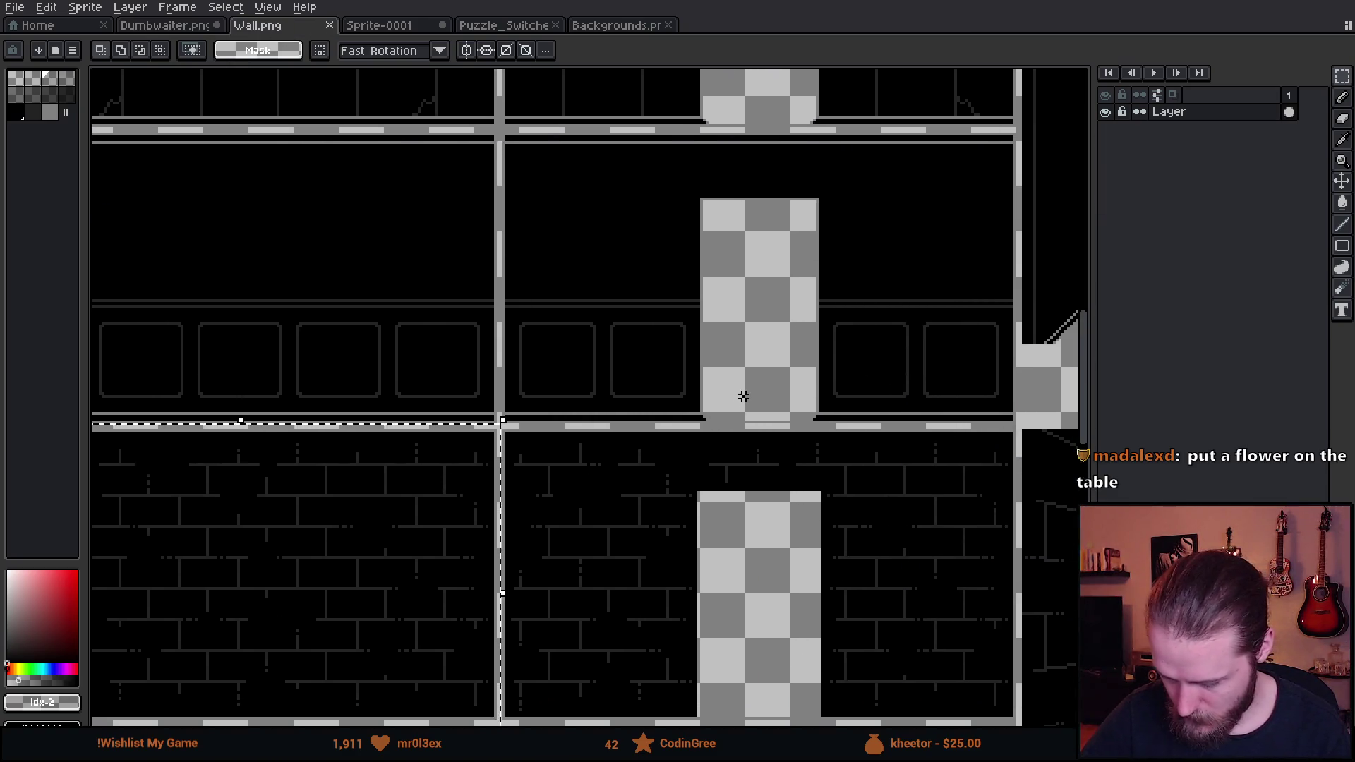
mouse_move(531, 263)
mouse_down()
mouse_move(693, 498)
mouse_move(515, 505)
mouse_up()
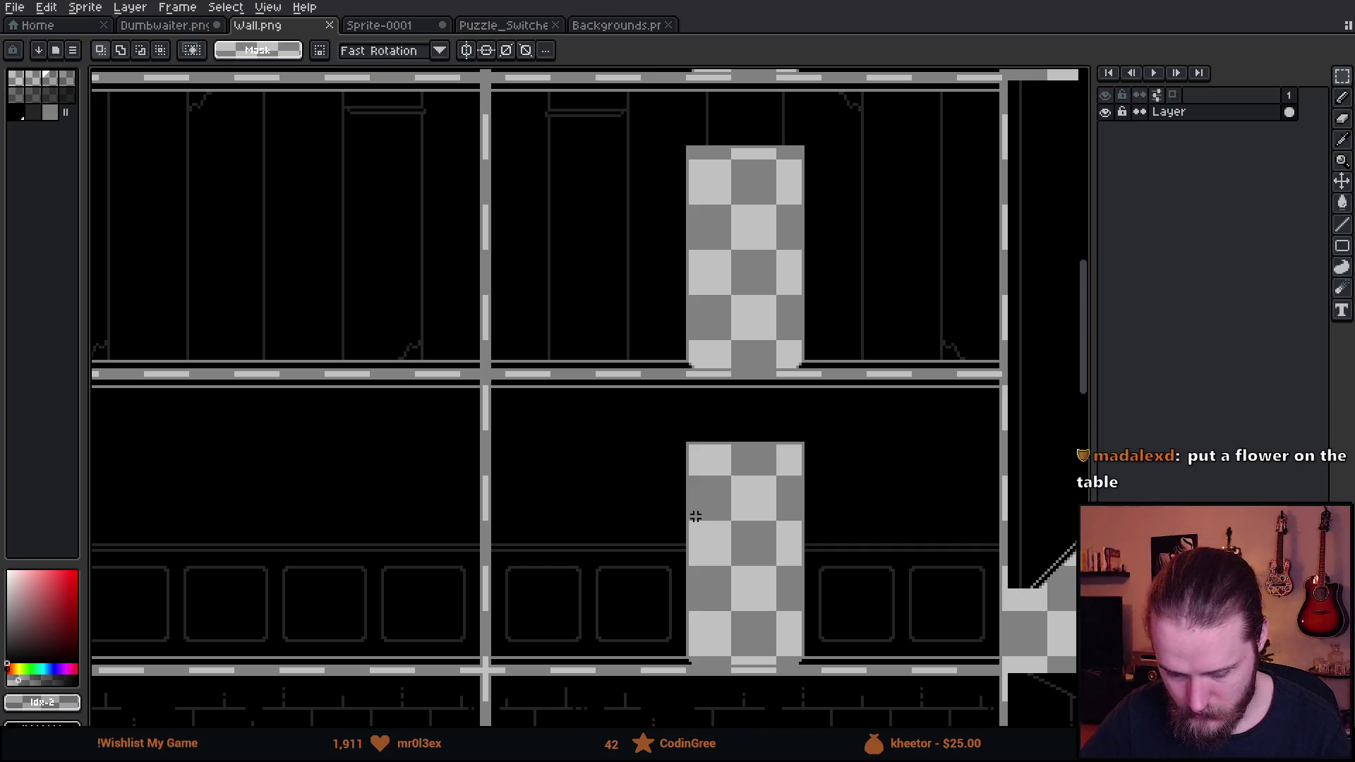
Marquee the top-left vertical-plank wall tile in Backgrounds, then return to Dumbwaiter.png
click(619, 26)
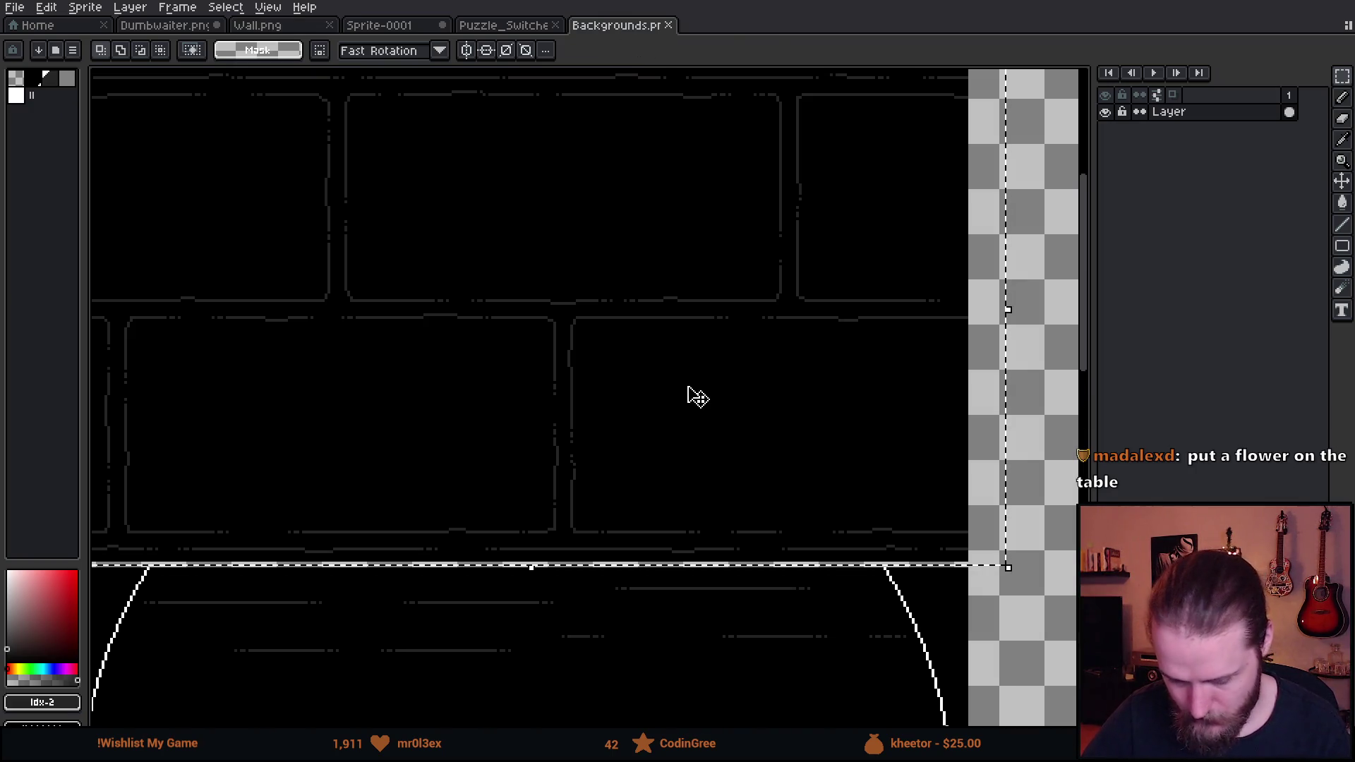
scroll(699, 400, down, 2)
scroll(699, 400, down, 2)
scroll(743, 455, left, 4)
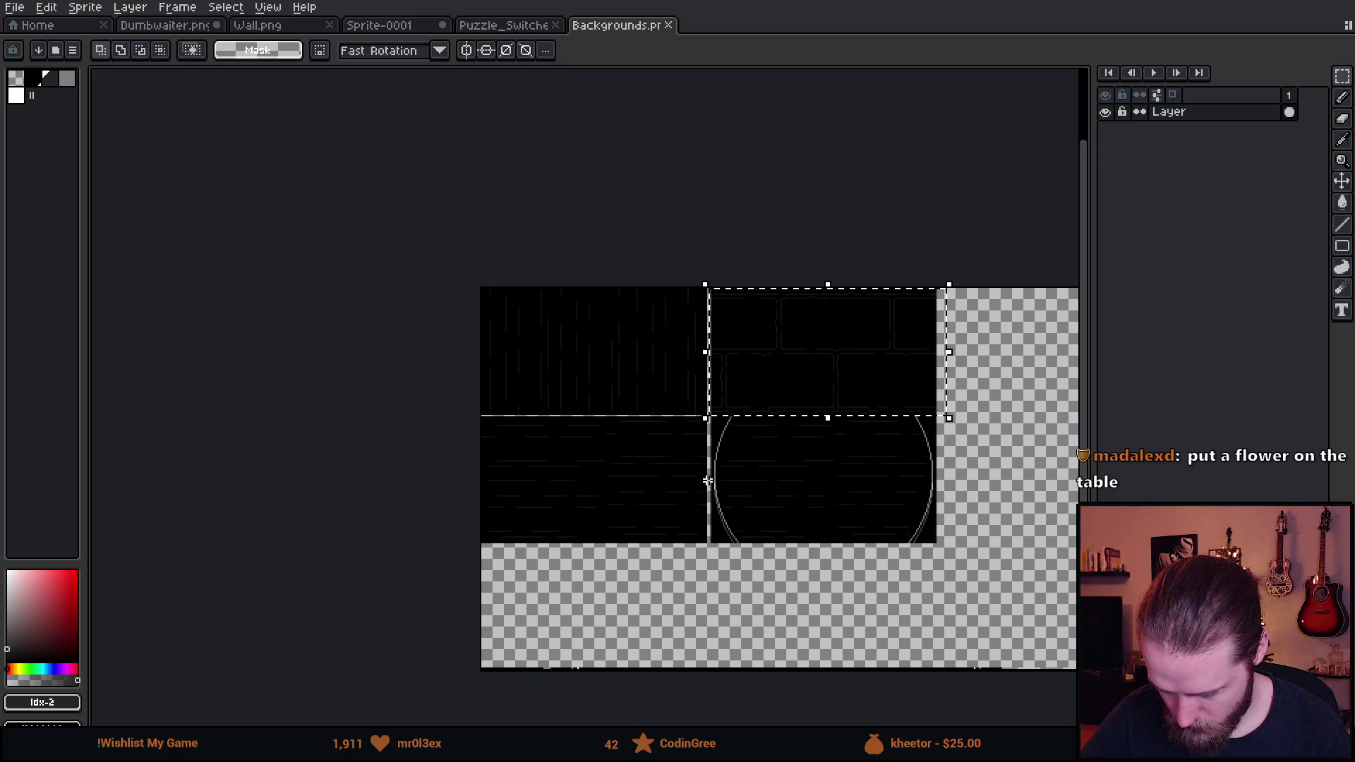
key(ctrl+d)
scroll(655, 441, up, 2)
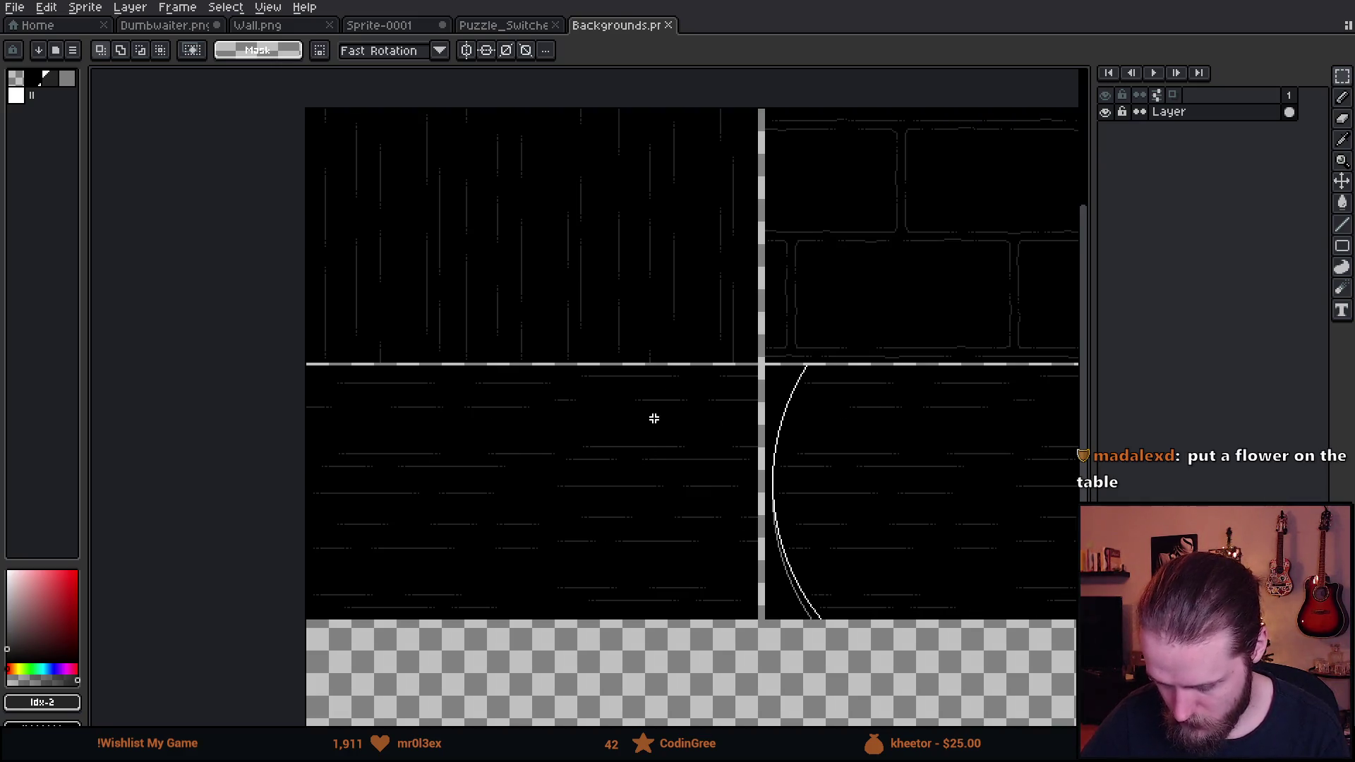
scroll(564, 339, left, 1)
mouse_move(270, 112)
mouse_down()
mouse_move(522, 276)
mouse_move(786, 416)
mouse_move(791, 433)
mouse_up()
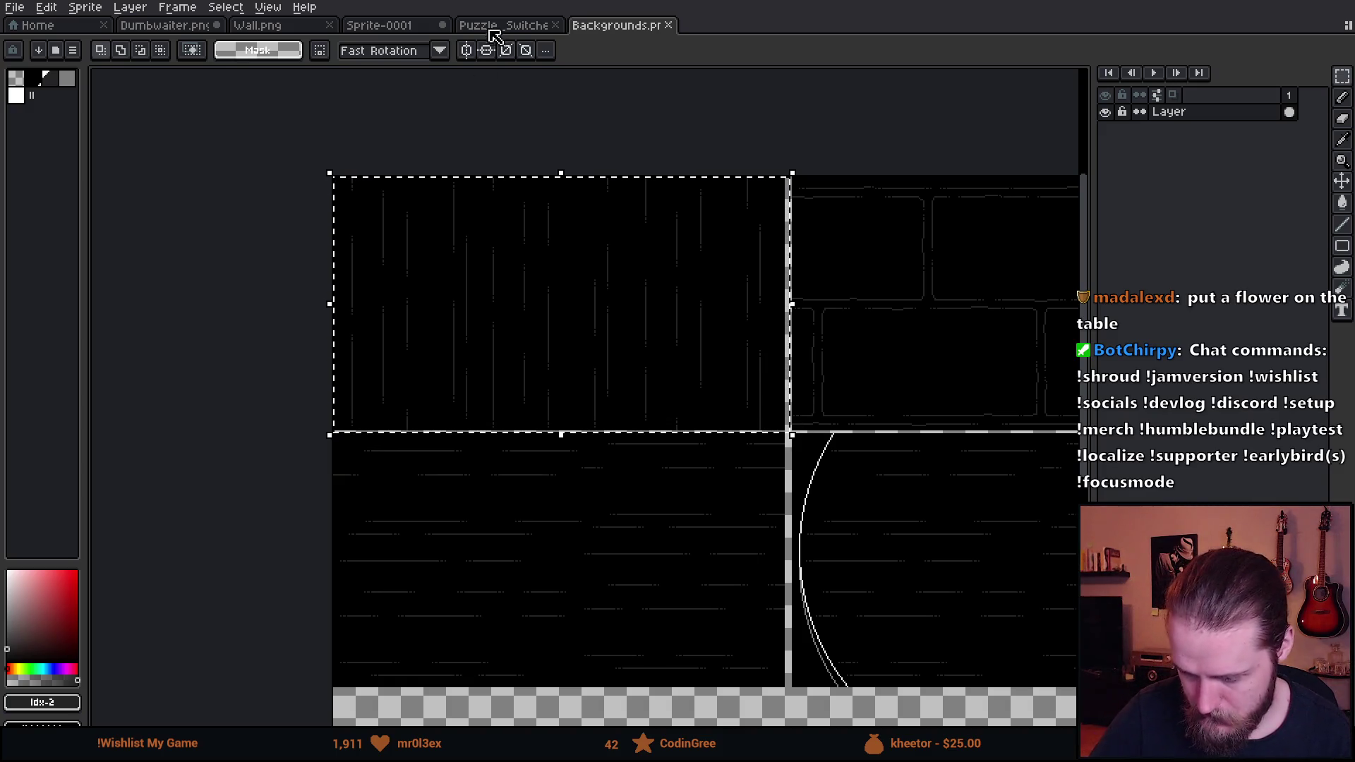
click(187, 27)
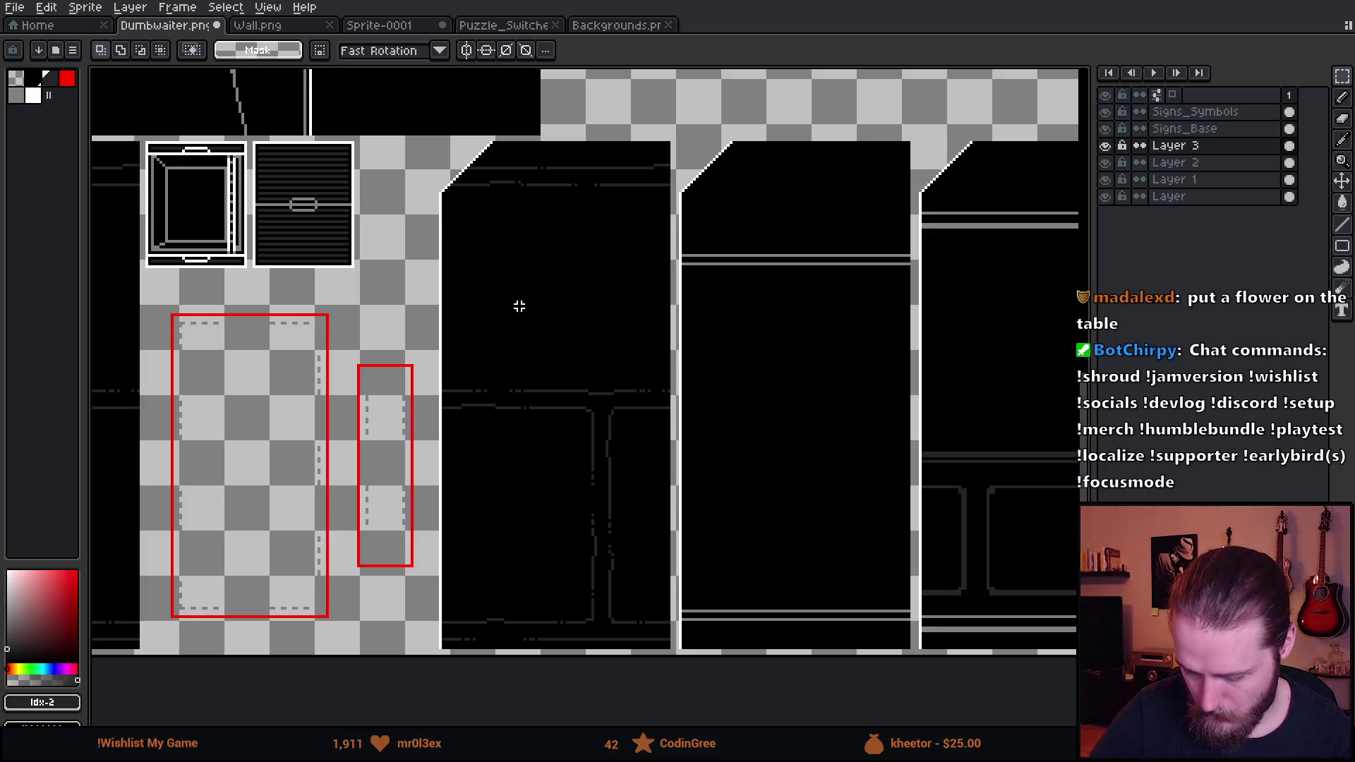
On a new layer, paste the 323×181 plank tile and set it over the right-hand walls
drag(738, 475, 654, 473)
key(shift+n)
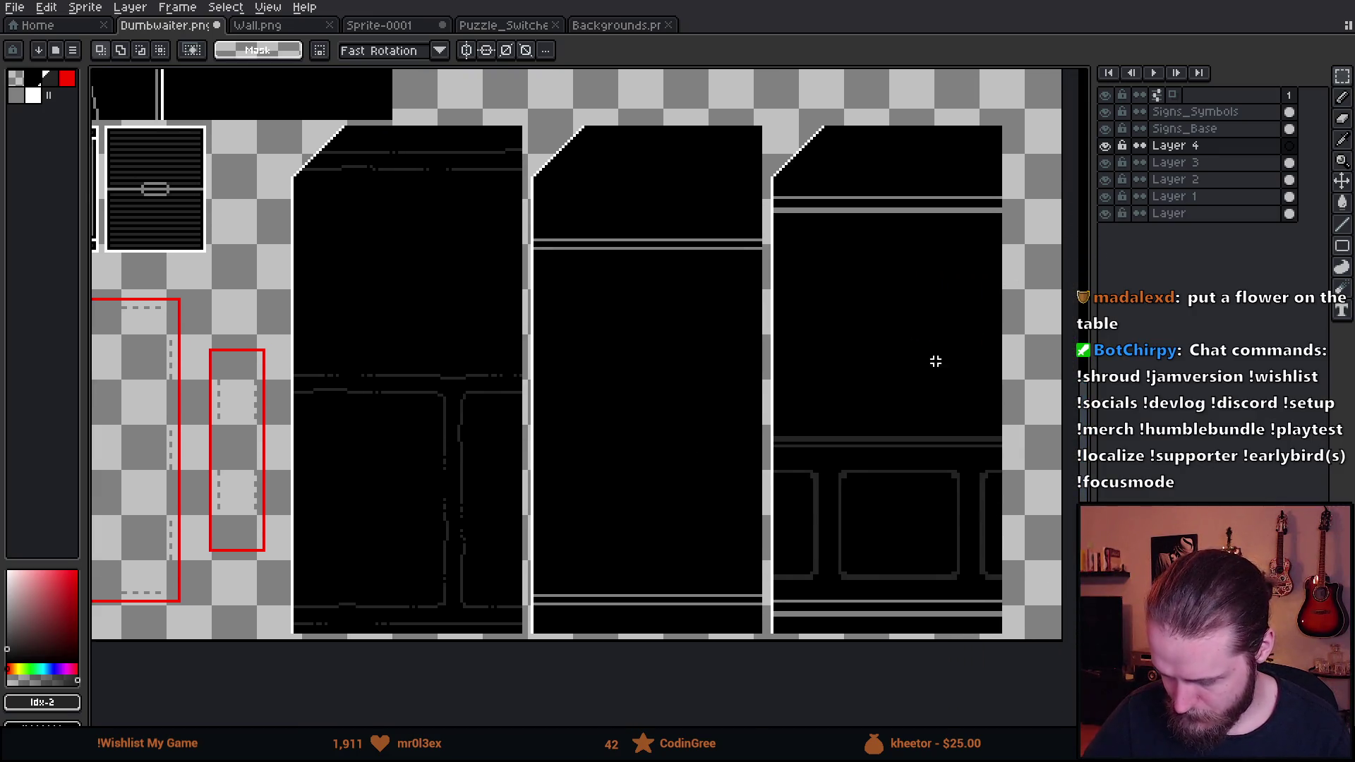
mouse_move(837, 443)
mouse_down()
mouse_move(824, 439)
mouse_move(911, 574)
mouse_move(972, 577)
mouse_up()
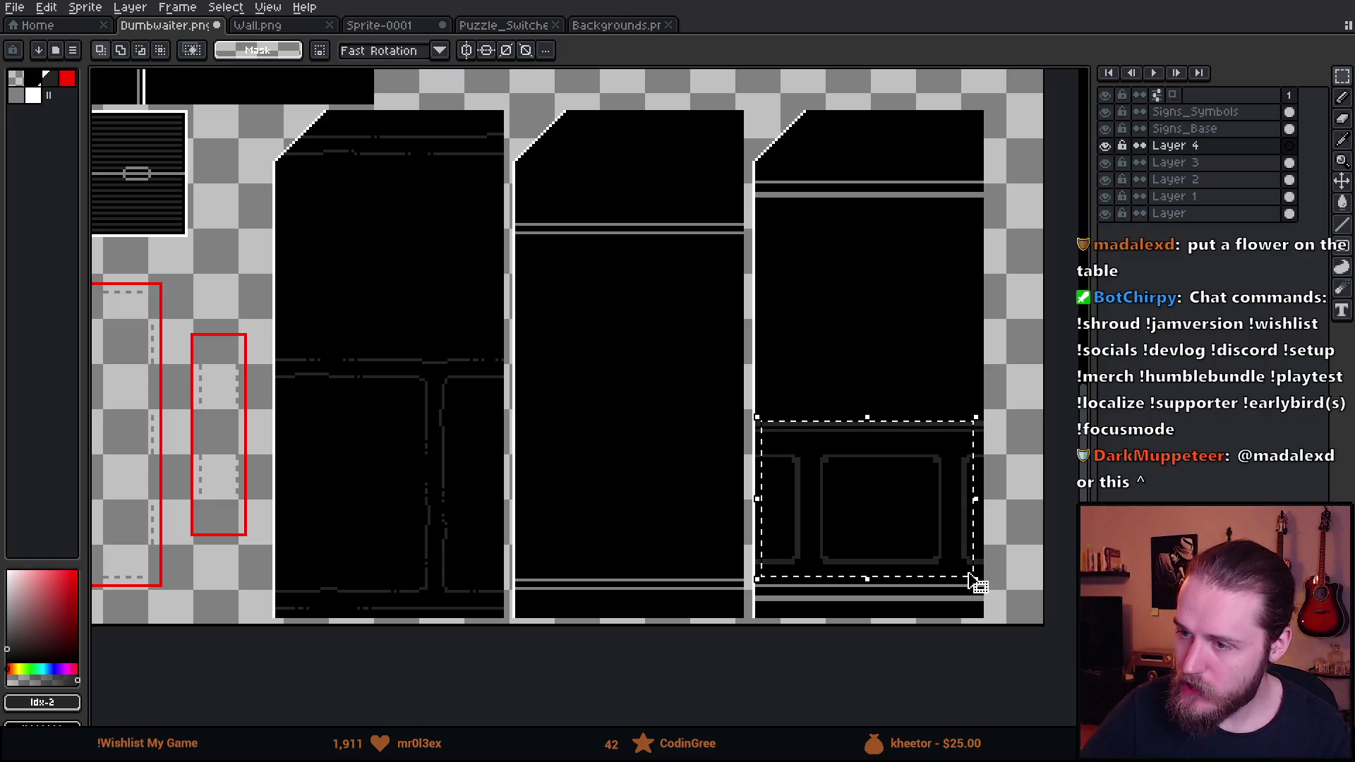
click(866, 337)
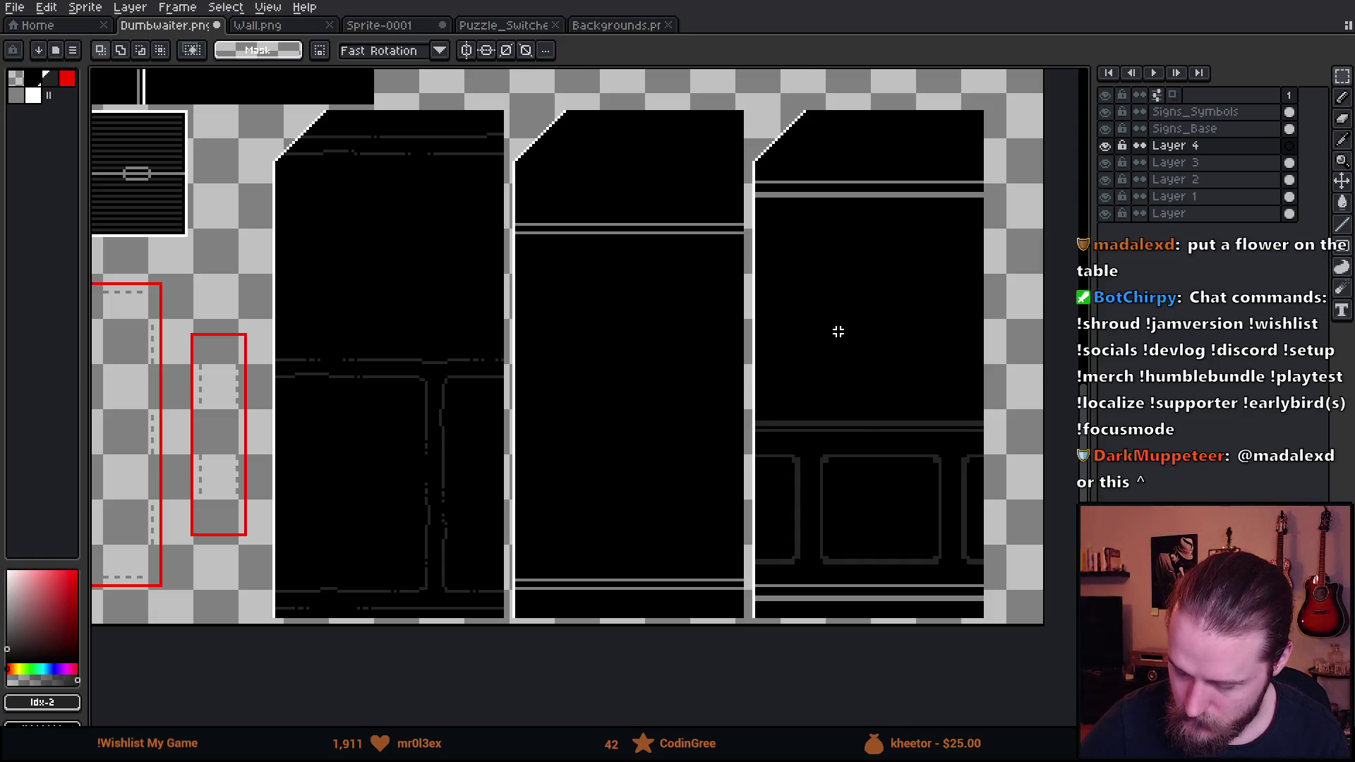
key(ctrl+v)
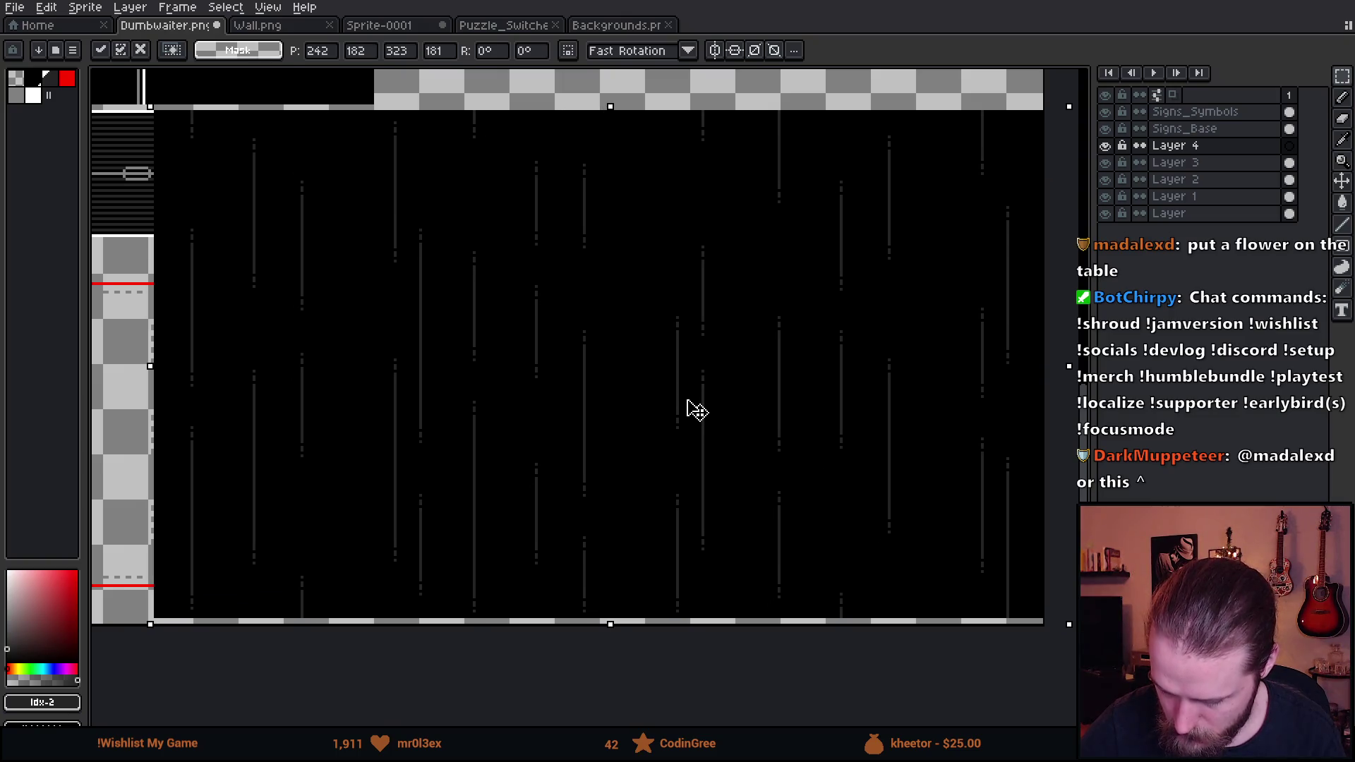
mouse_move(689, 405)
mouse_down()
mouse_move(764, 508)
mouse_move(808, 445)
mouse_move(825, 451)
mouse_move(822, 466)
mouse_move(811, 412)
mouse_up()
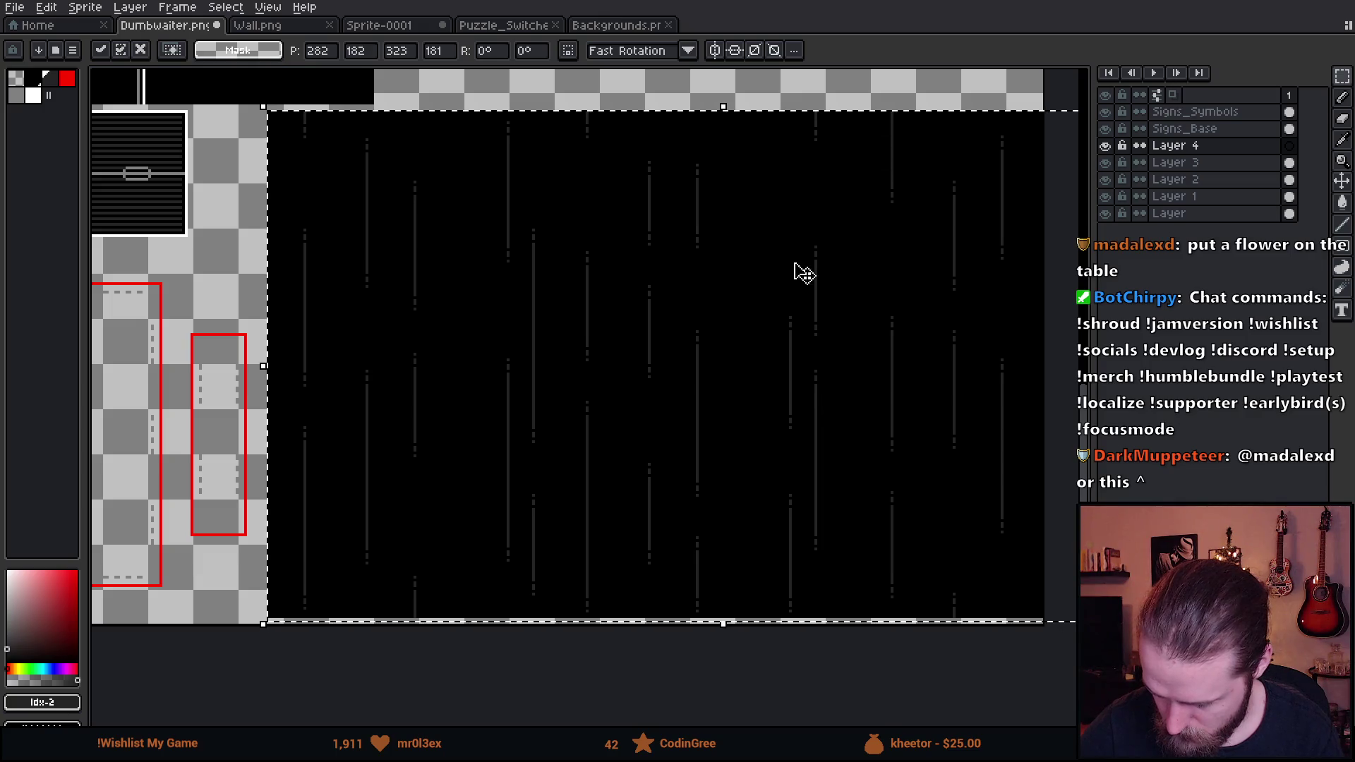
key(ctrl+d)
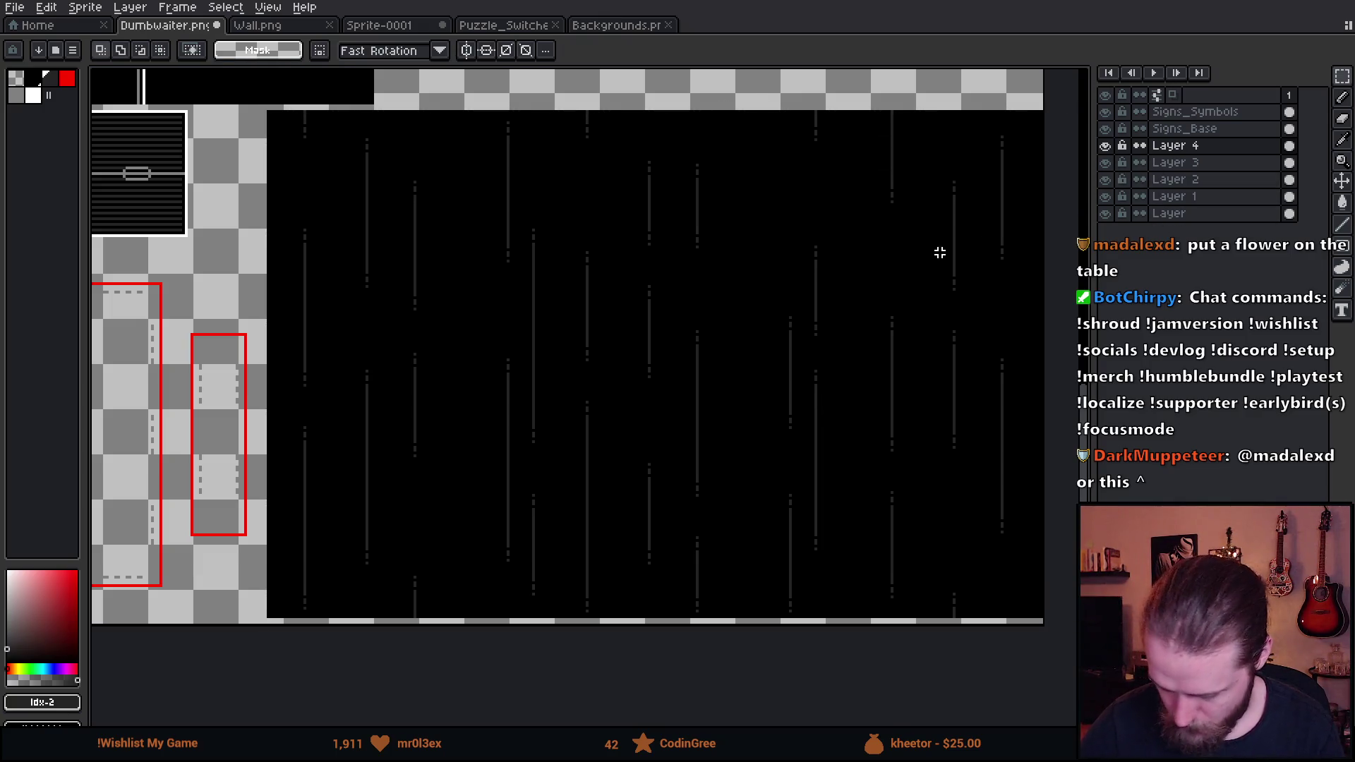
Lower Layer 4's opacity to 59%
double_click(1213, 147)
click(1044, 383)
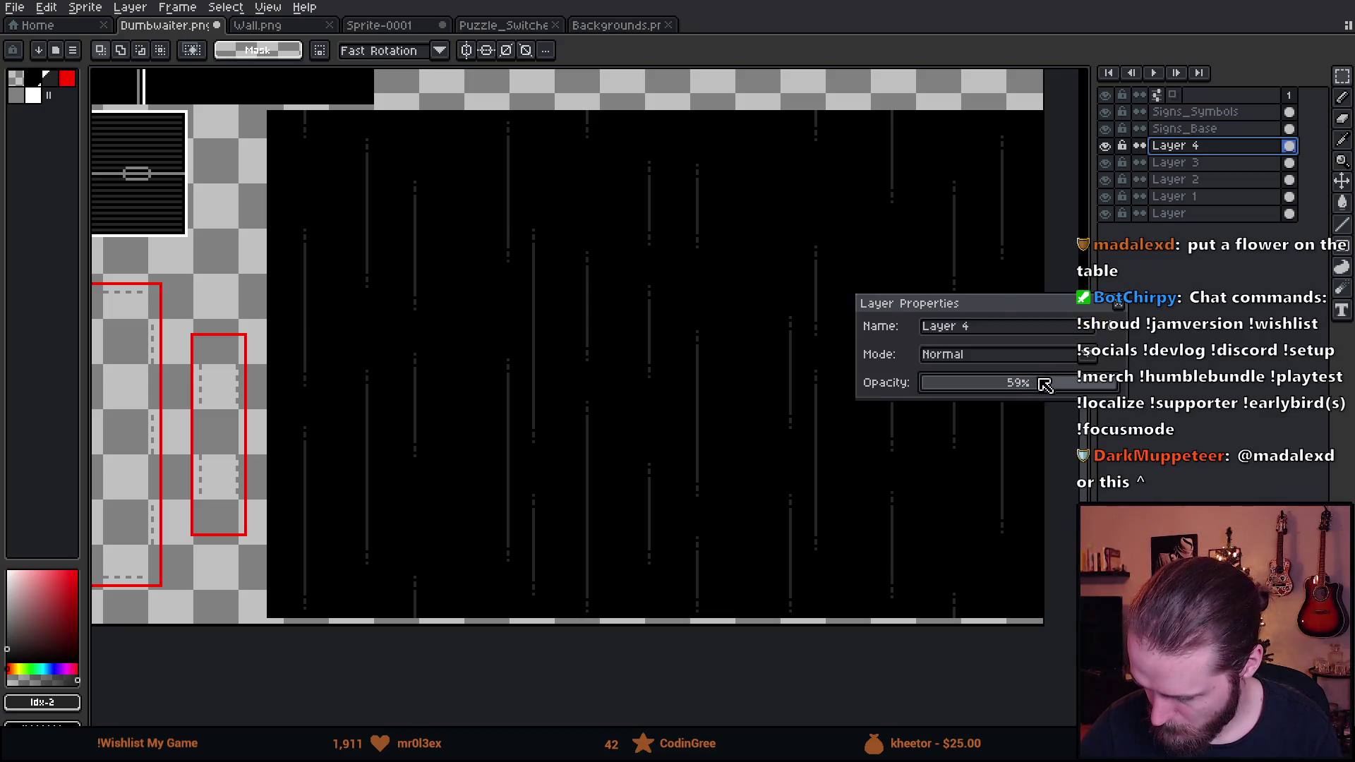
click(1119, 303)
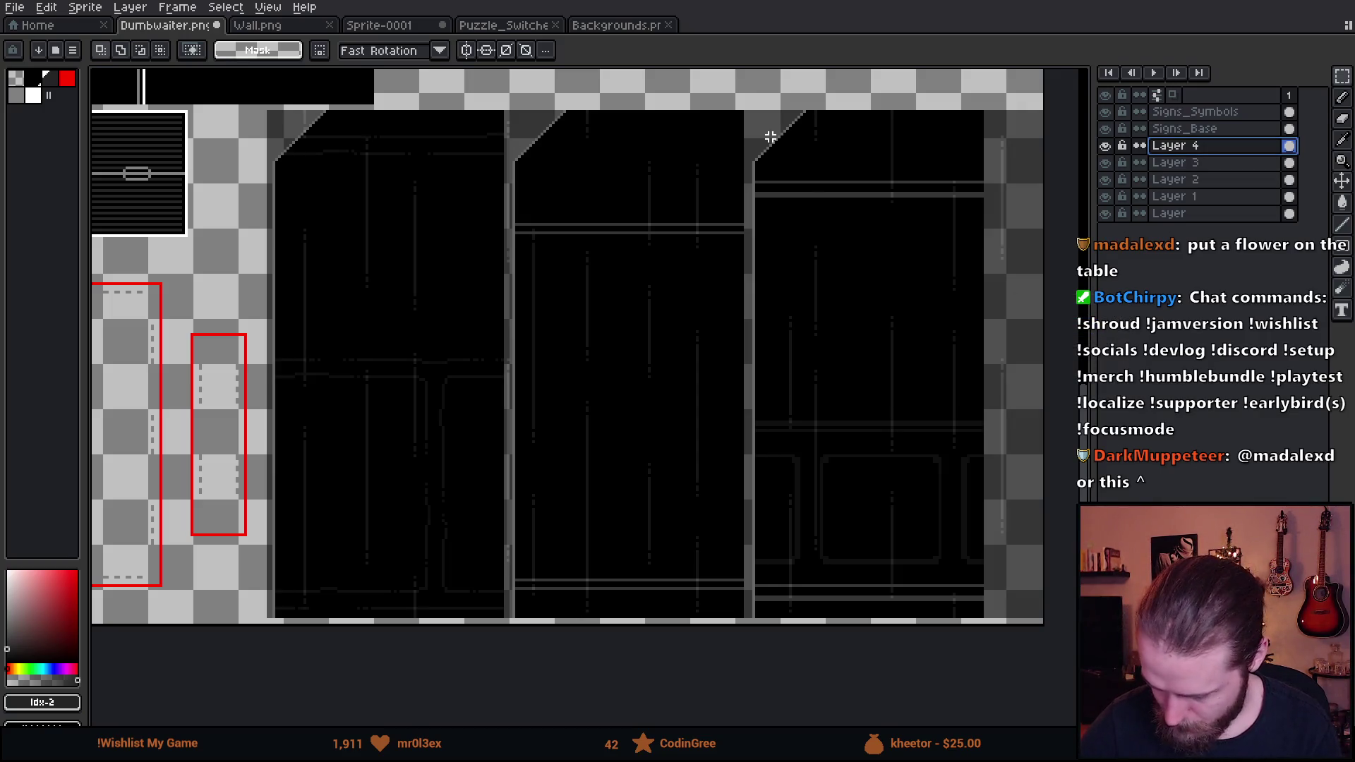
Zoom in on the top-left corner of the middle wall panel
mouse_move(747, 100)
mouse_down()
mouse_move(1028, 626)
mouse_move(1052, 629)
mouse_up()
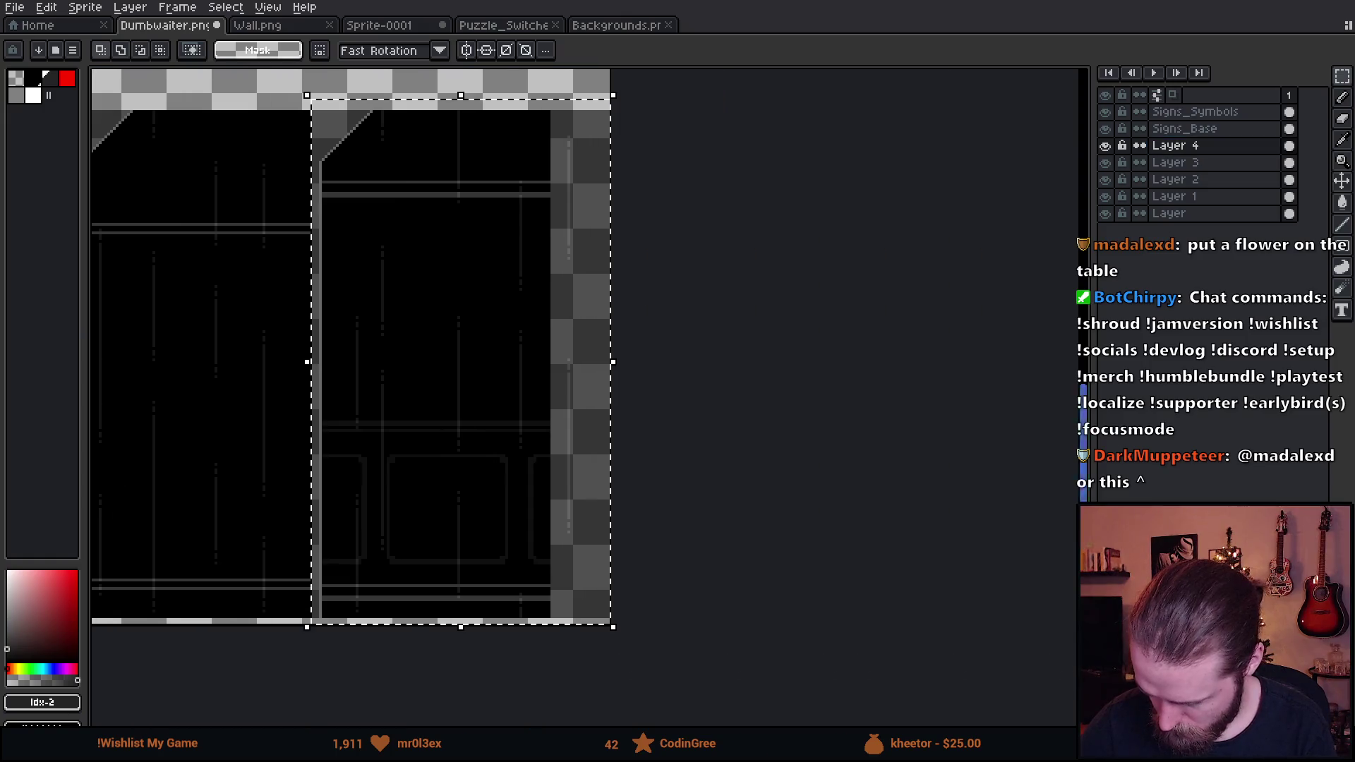
mouse_move(841, 492)
mouse_down()
mouse_move(677, 508)
mouse_move(744, 515)
mouse_move(621, 529)
mouse_move(654, 550)
mouse_up()
mouse_move(197, 90)
mouse_down()
mouse_move(390, 626)
mouse_move(499, 677)
mouse_up()
key(ctrl+d)
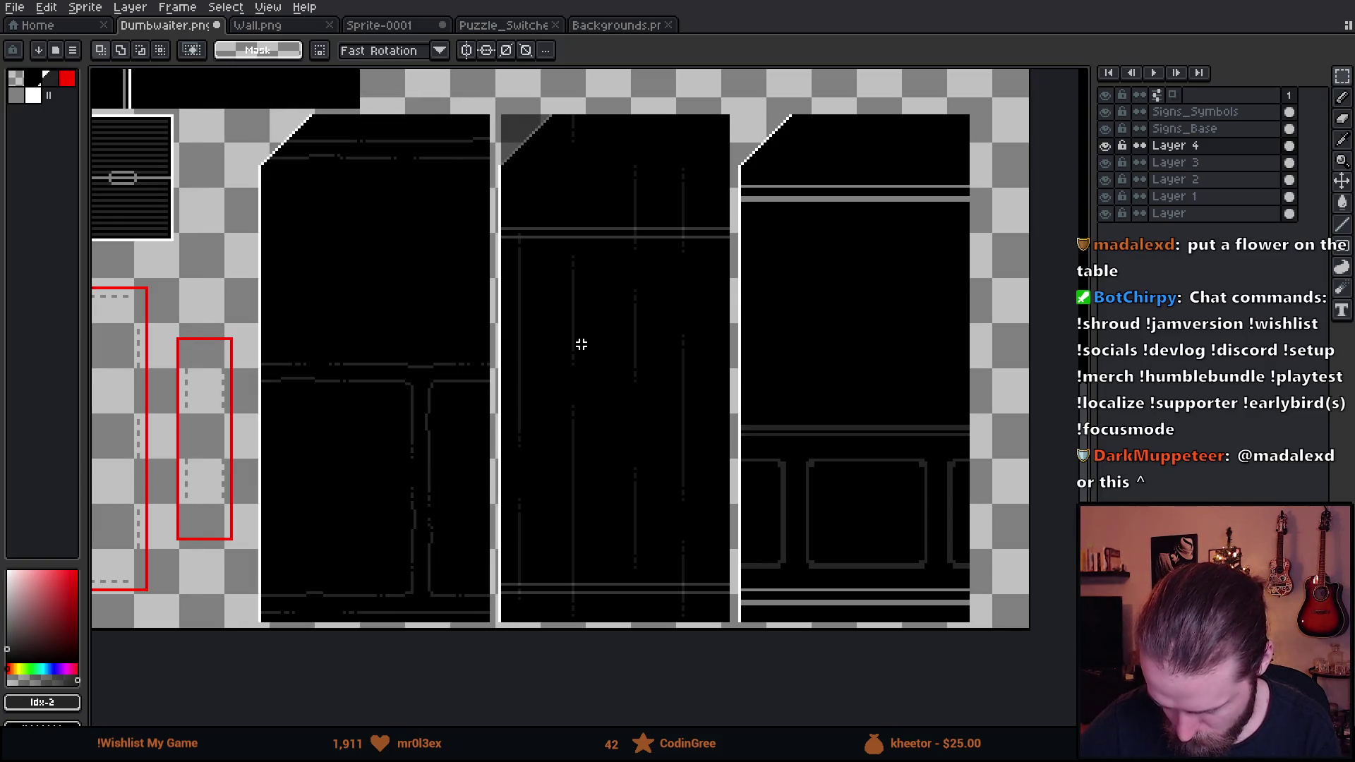
scroll(622, 453, up, 3)
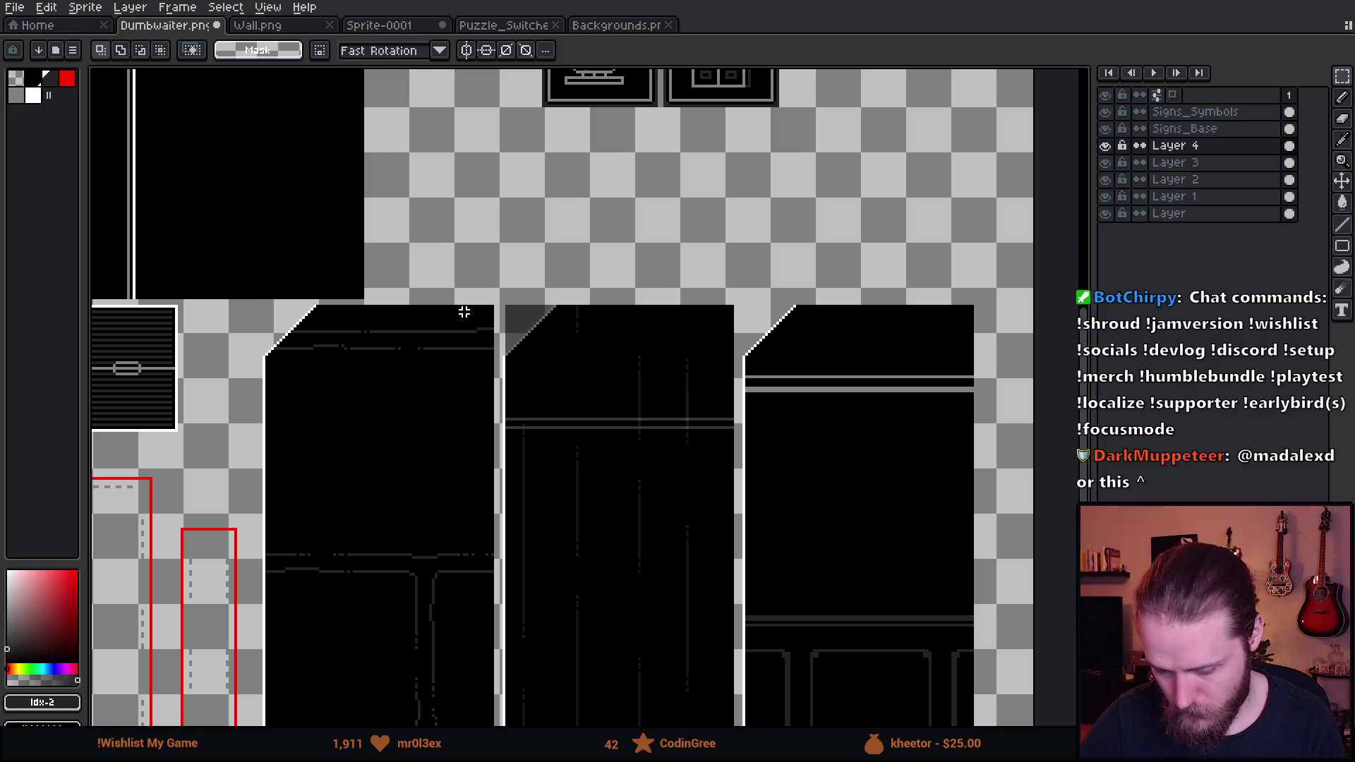
scroll(537, 380, up, 3)
scroll(562, 387, up, 1)
Repaint the middle wall's top-left corner as a clean white stair-step diagonal
key(b)
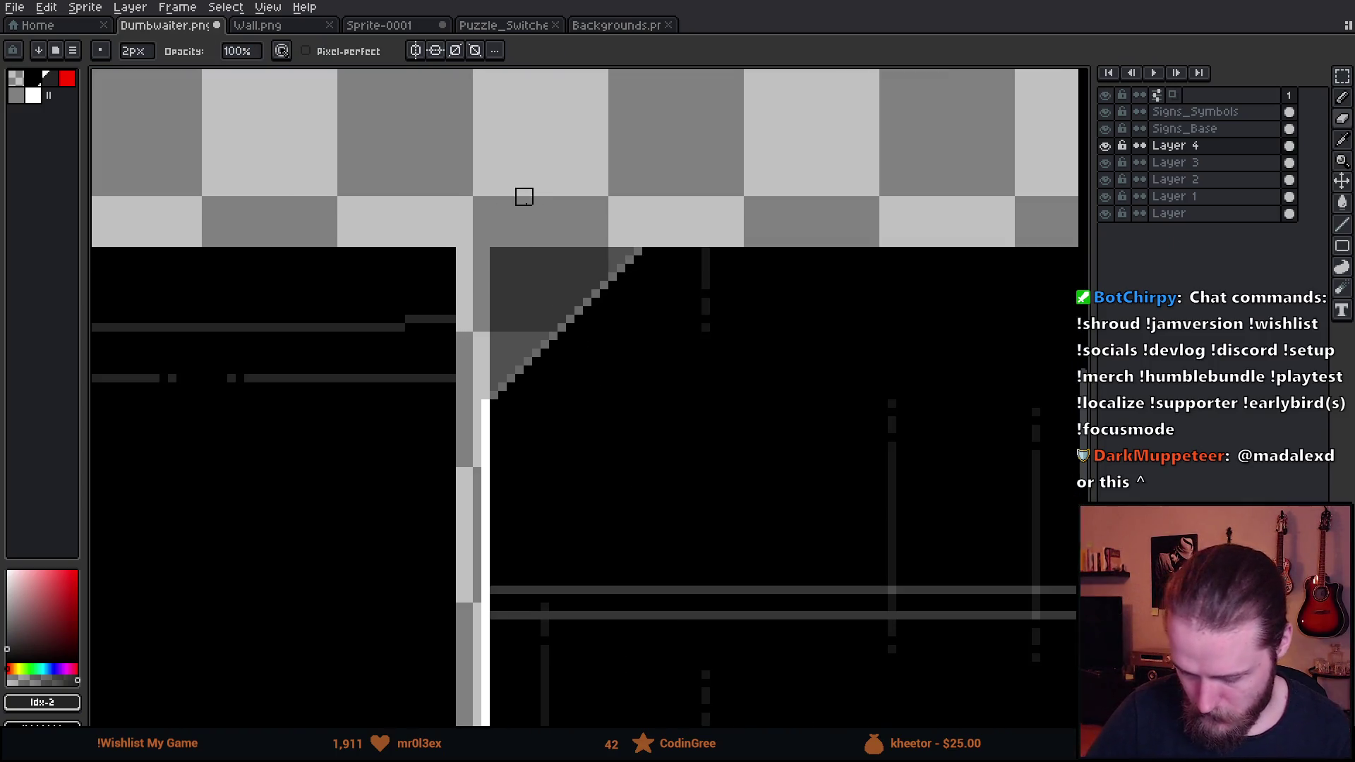
mouse_move(497, 272)
mouse_down()
mouse_move(515, 254)
mouse_move(583, 248)
mouse_move(487, 335)
mouse_move(490, 393)
mouse_up()
shift+click(634, 247)
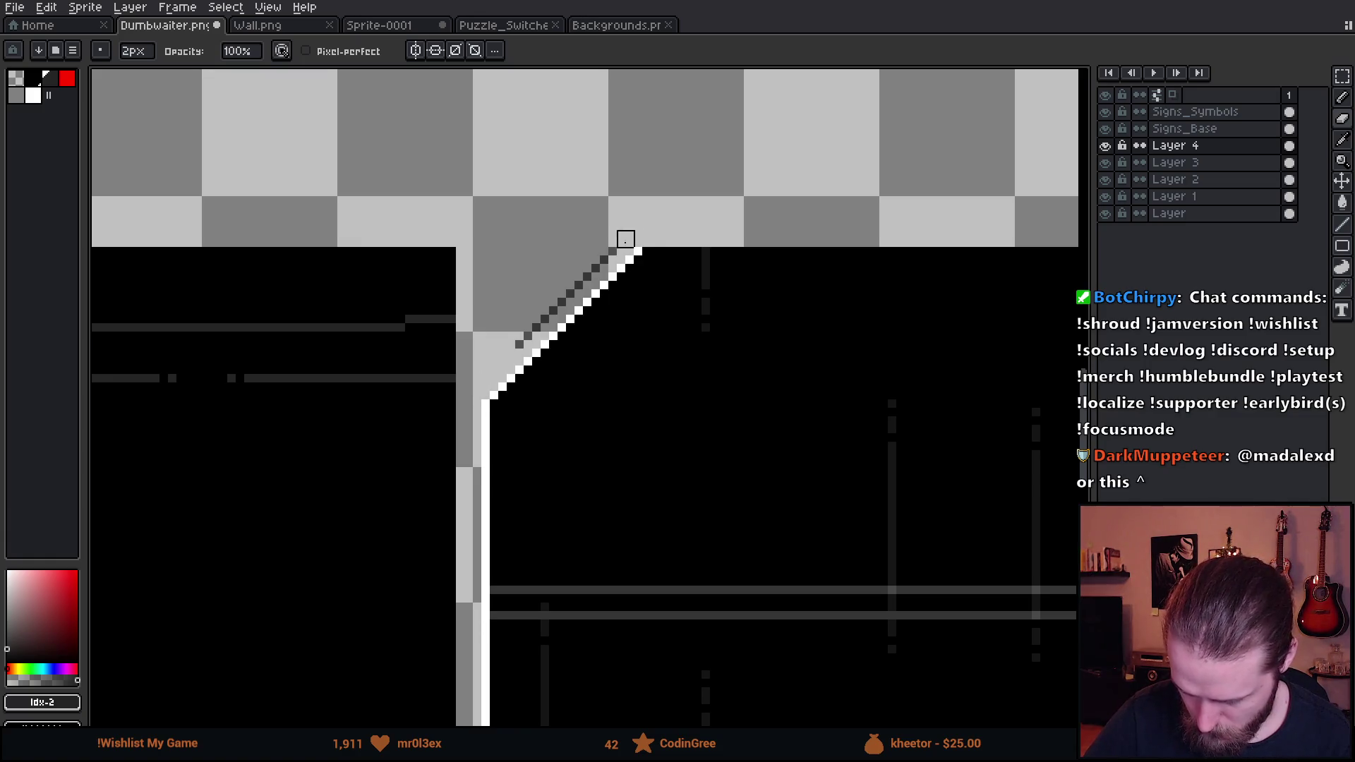
Set Layer 4's opacity back to 100%
scroll(853, 381, down, 4)
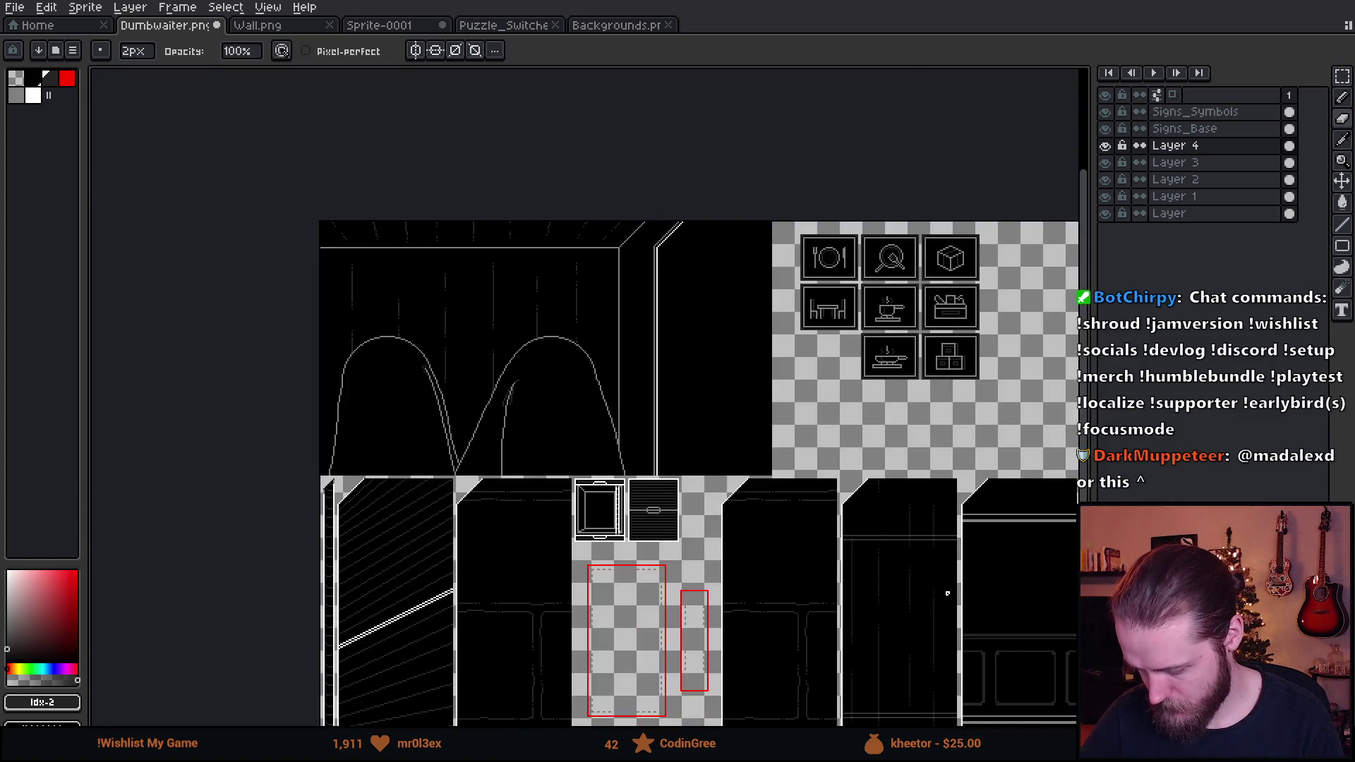
drag(947, 594, 775, 391)
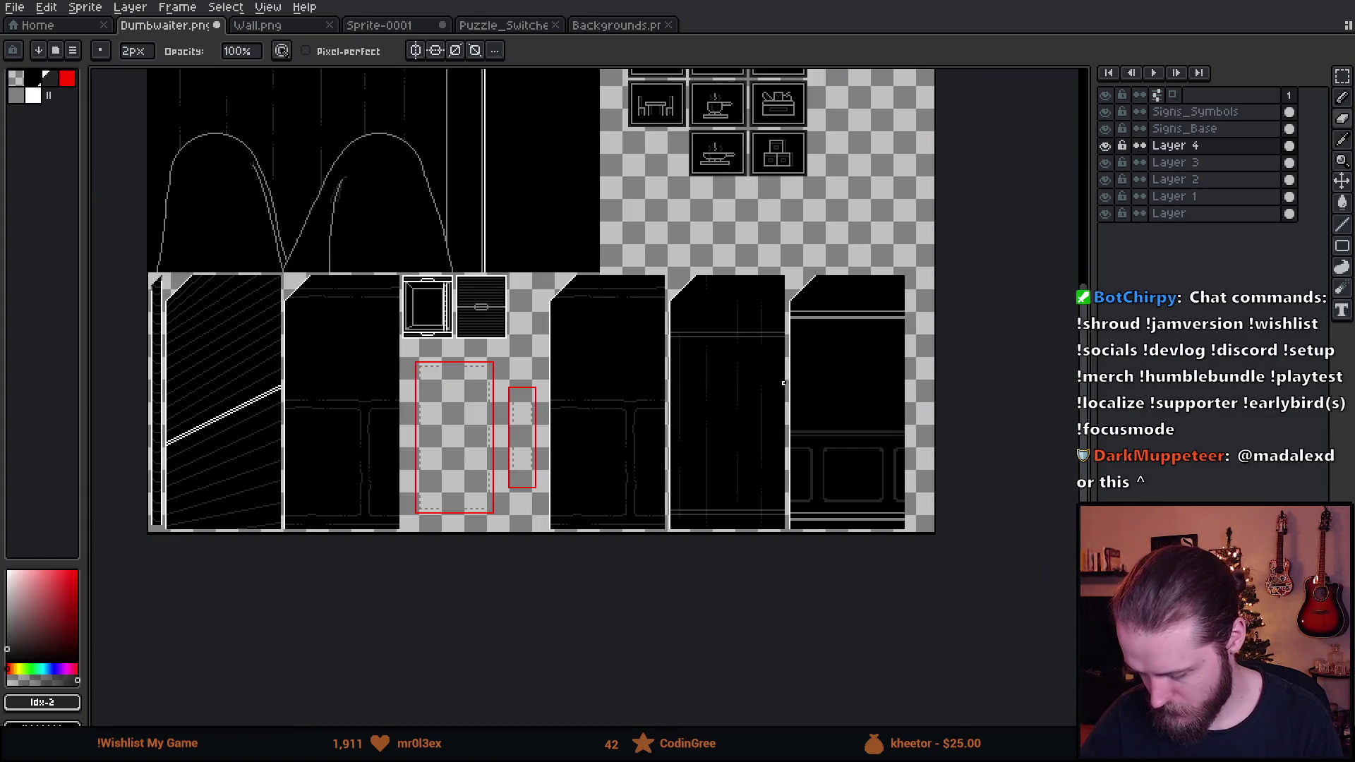
double_click(1208, 145)
drag(1069, 383, 1119, 385)
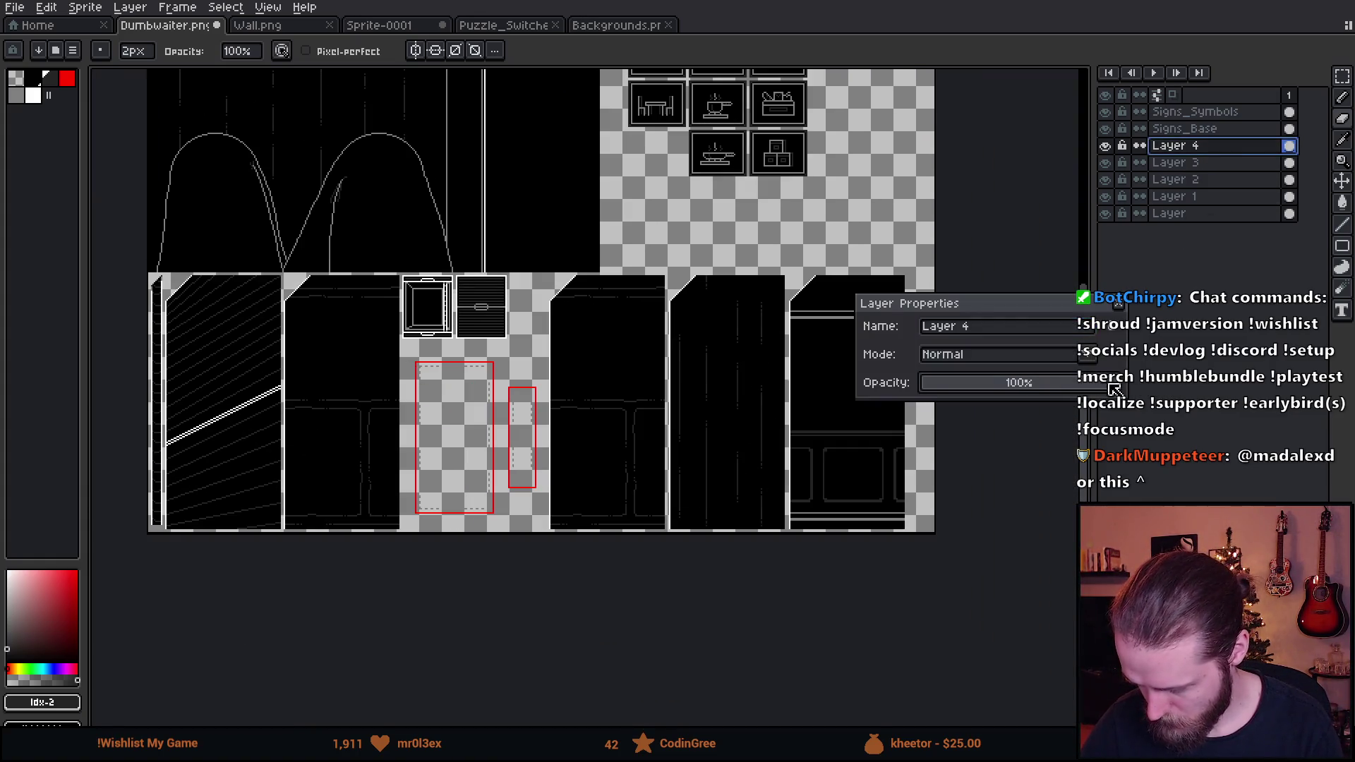
drag(1115, 304, 1115, 307)
click(1116, 306)
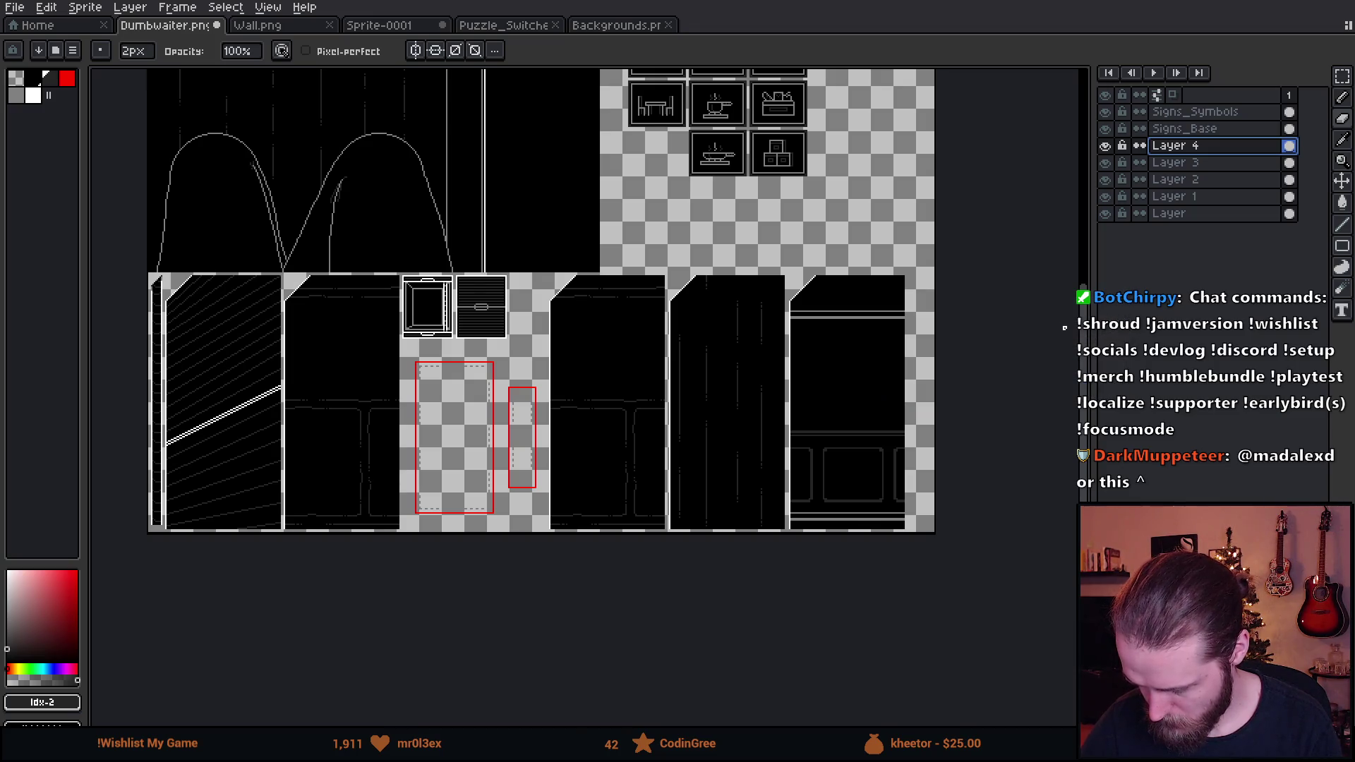
Centre on the middle wall and set a 1px pixel-perfect pencil, undoing a trial red loop
scroll(692, 323, up, 2)
drag(725, 577, 827, 457)
scroll(780, 454, up, 1)
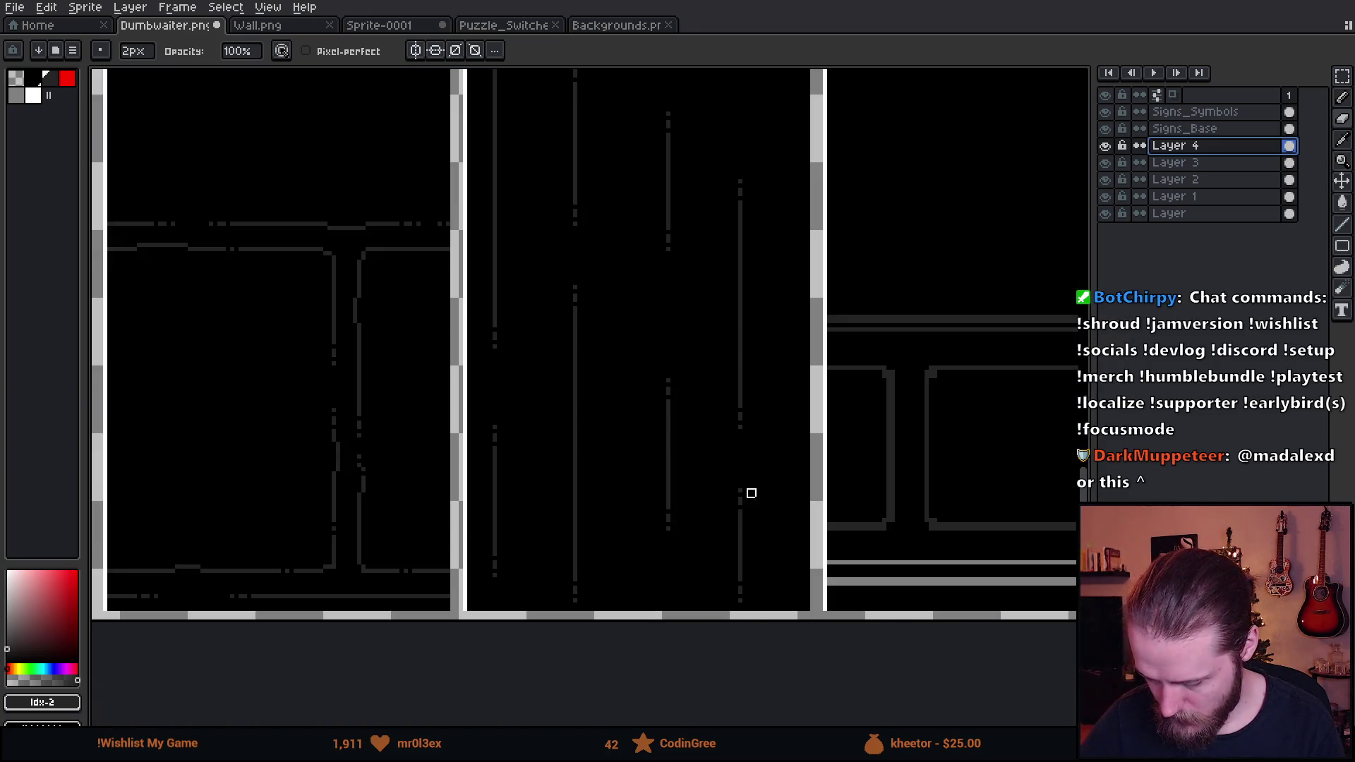
drag(748, 490, 783, 460)
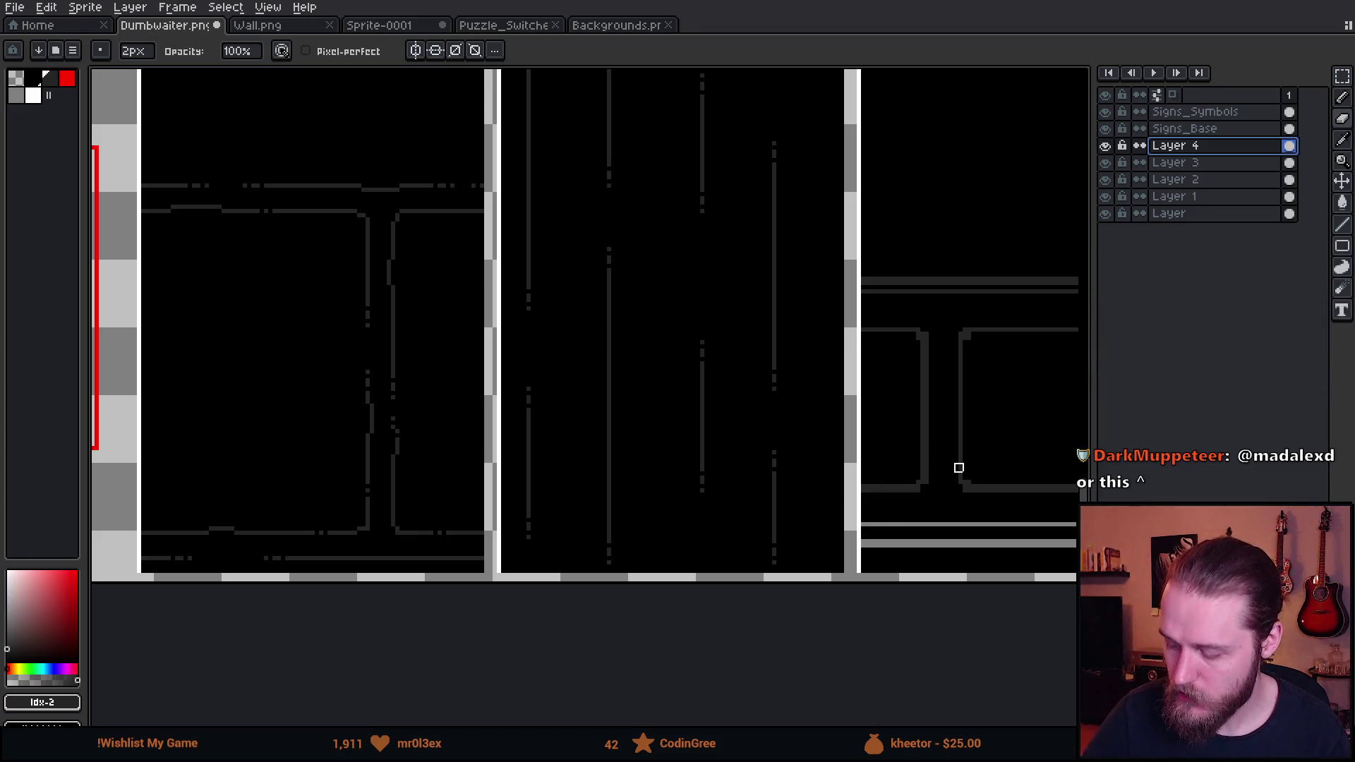
drag(956, 466, 867, 490)
key(b)
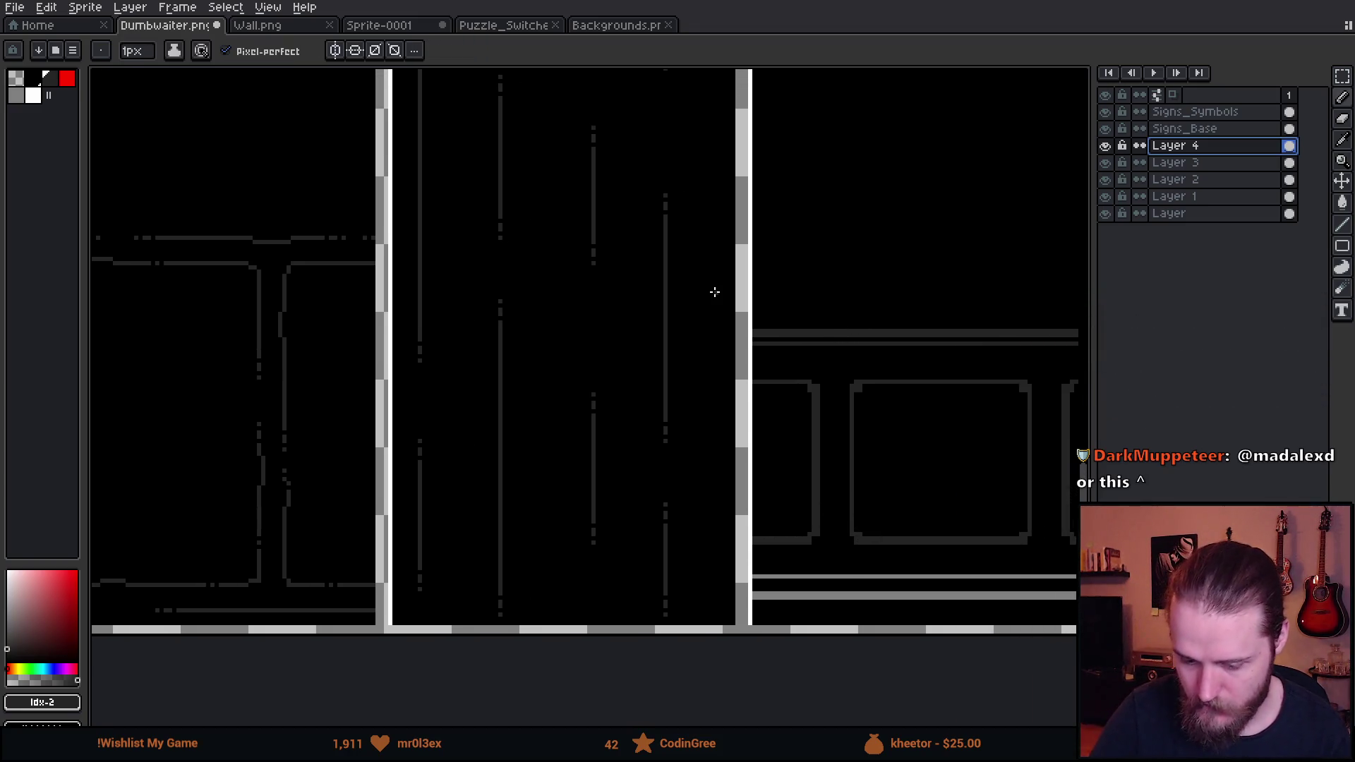
key(])
mouse_move(903, 322)
mouse_down()
mouse_move(801, 381)
mouse_move(788, 328)
mouse_up()
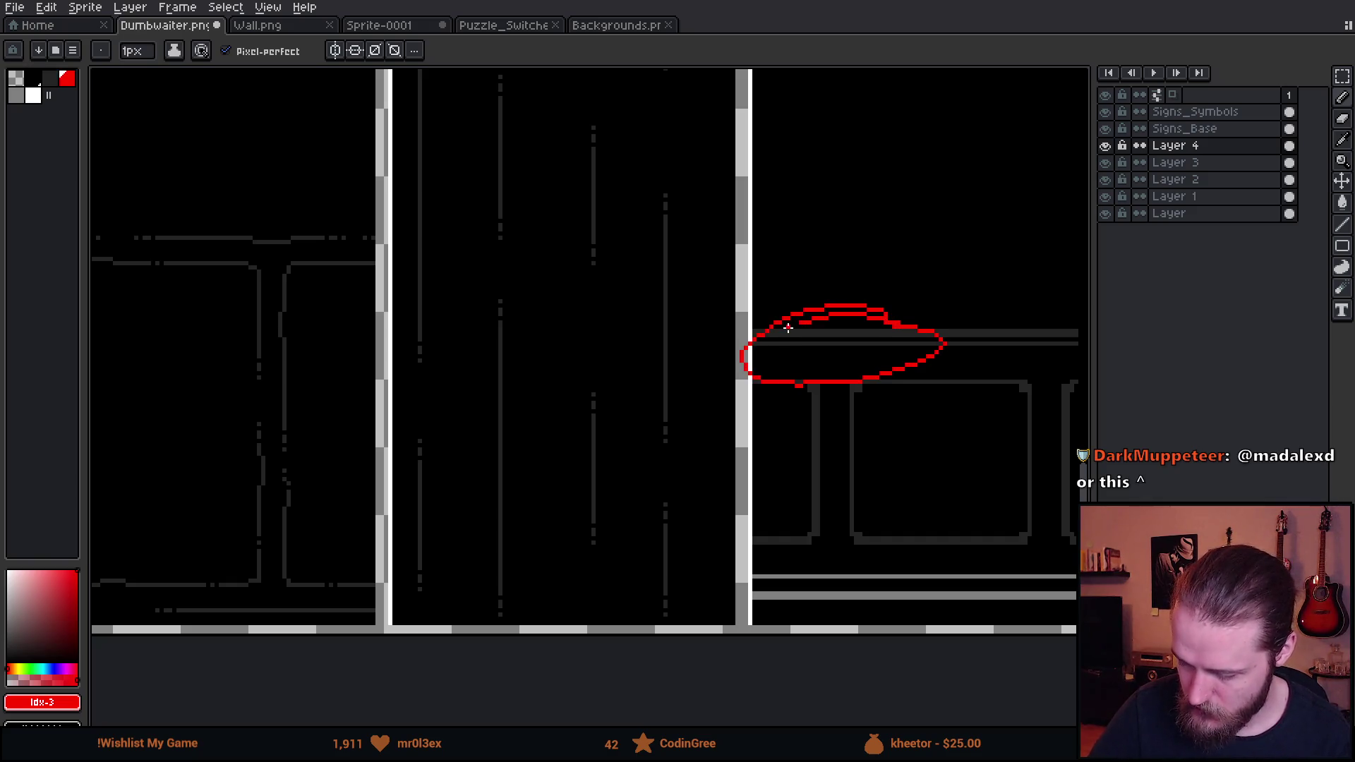
key(ctrl+z)
In grey, draw two horizontal lines across the lower middle wall, then bring up Unity
drag(687, 506, 727, 511)
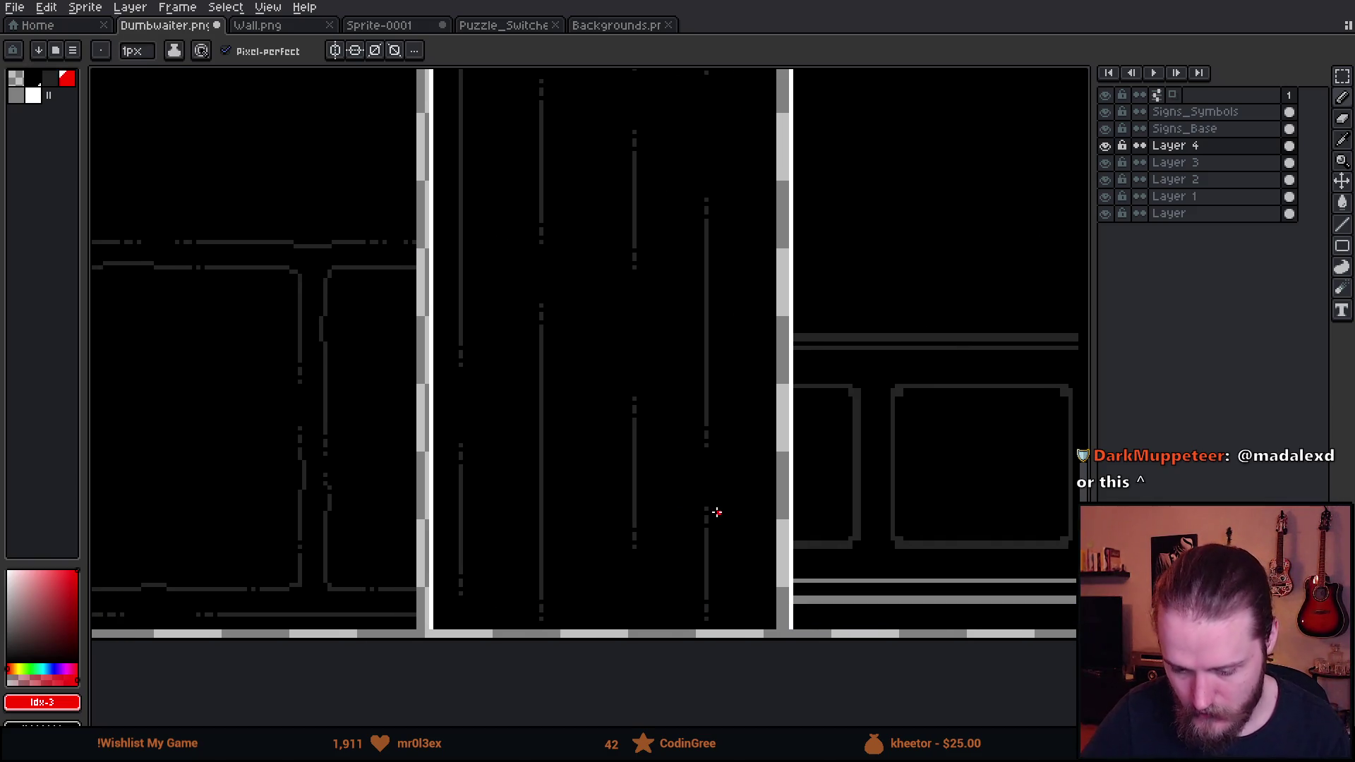
click(51, 97)
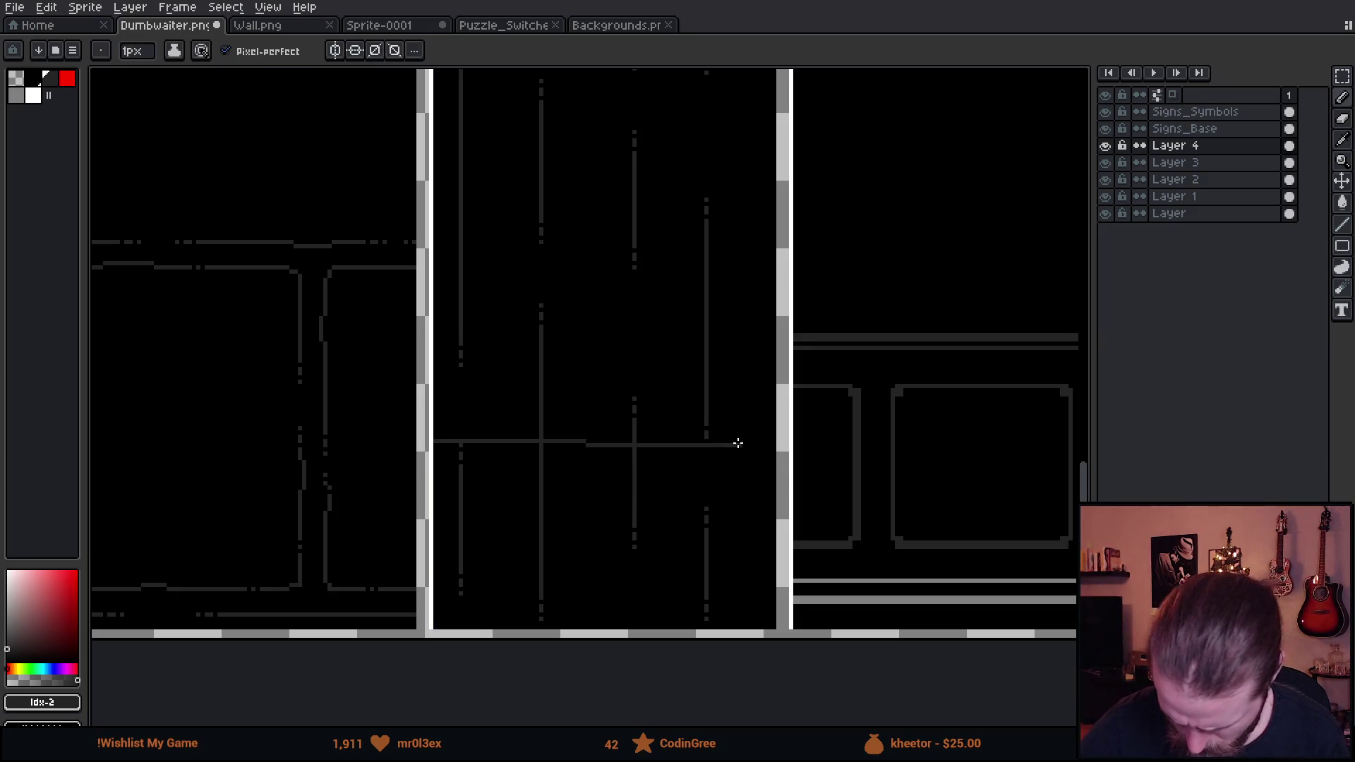
shift+click(773, 441)
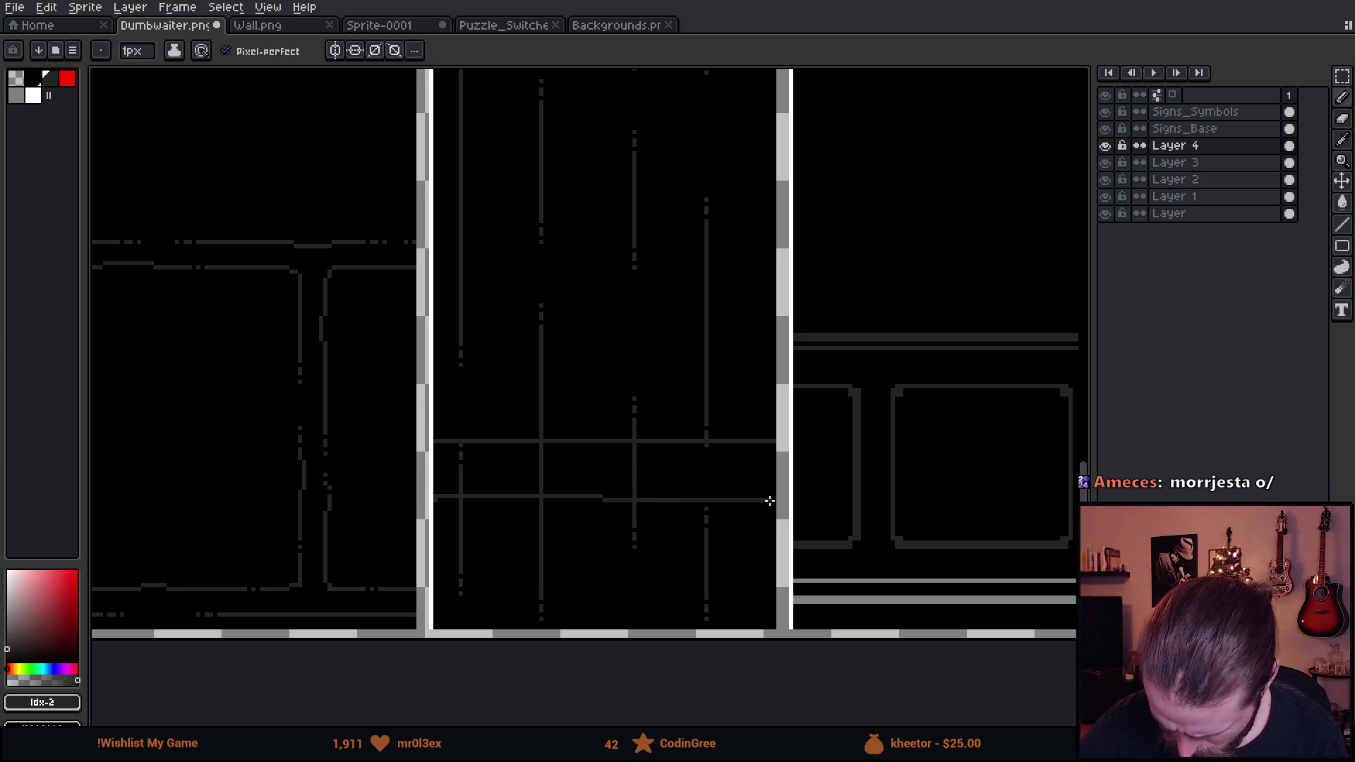
scroll(748, 509, down, 3)
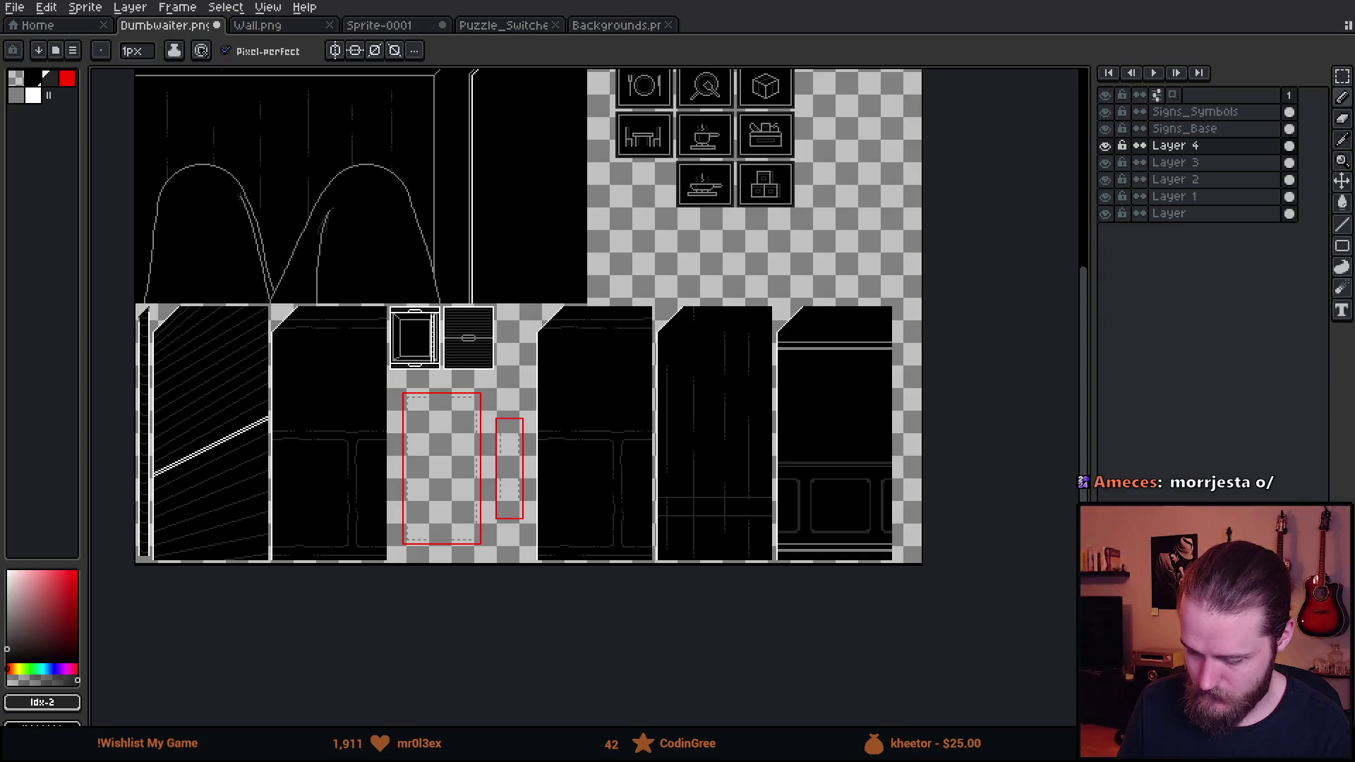
key(alt+Tab)
scroll(741, 264, up, 4)
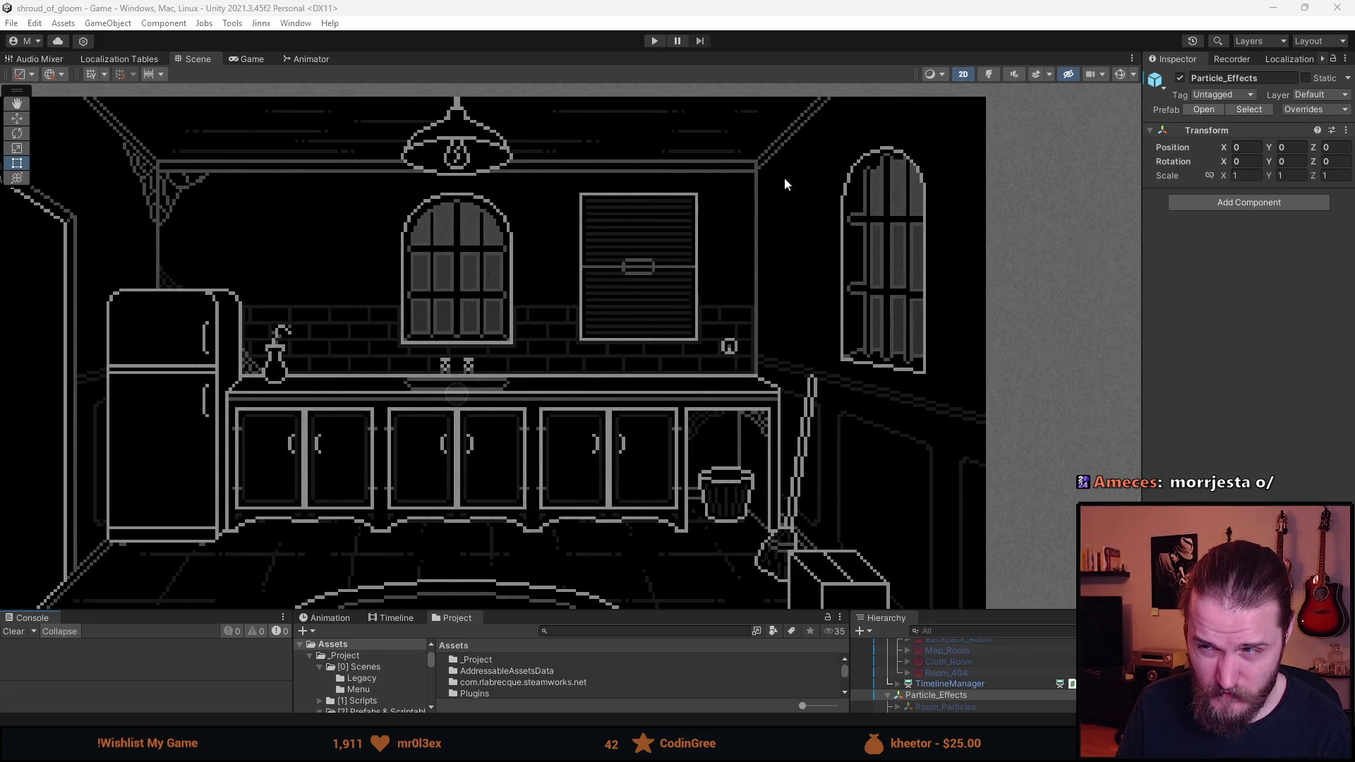
Return from Unity's kitchen scene to the Dumbwaiter.png sheet in Aseprite
key(alt+Tab)
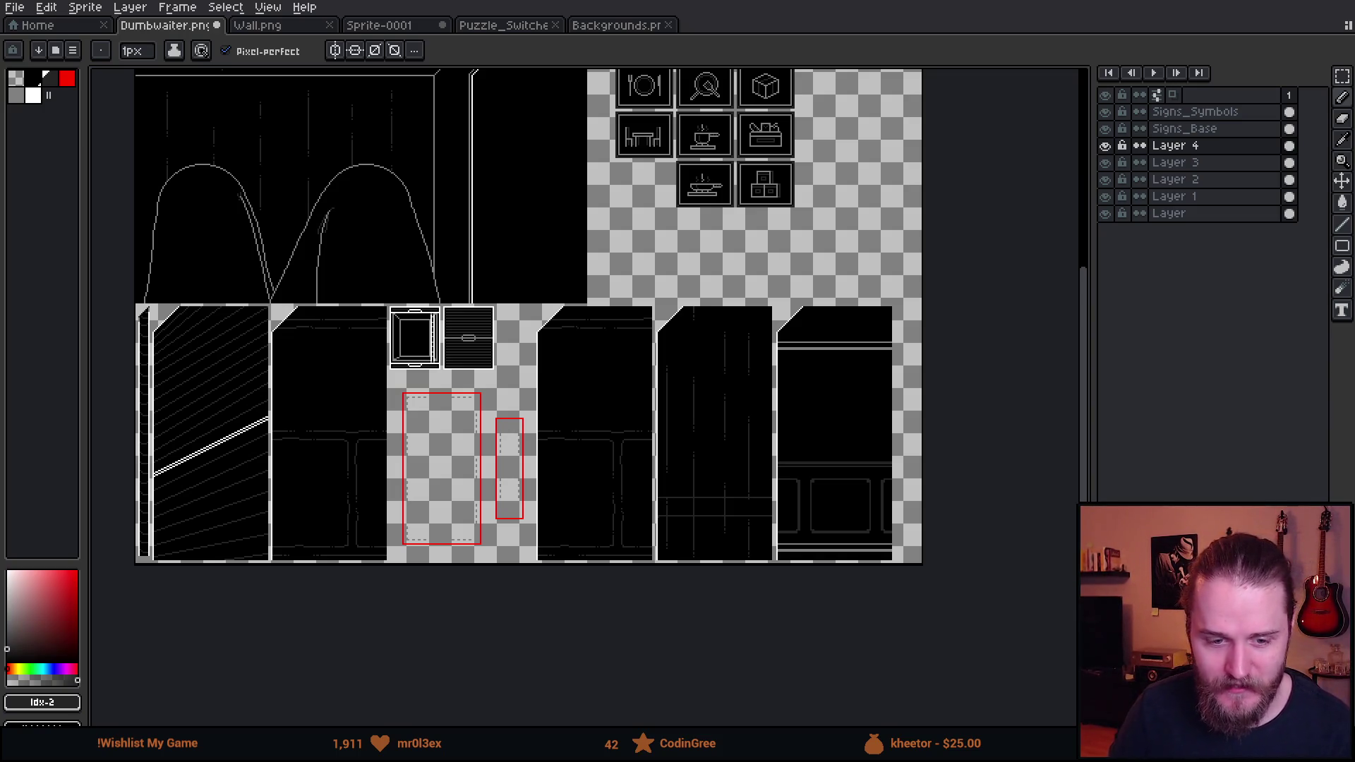
Marquee-select the middle wall panel on the Dumbwaiter sheet
drag(787, 454, 779, 429)
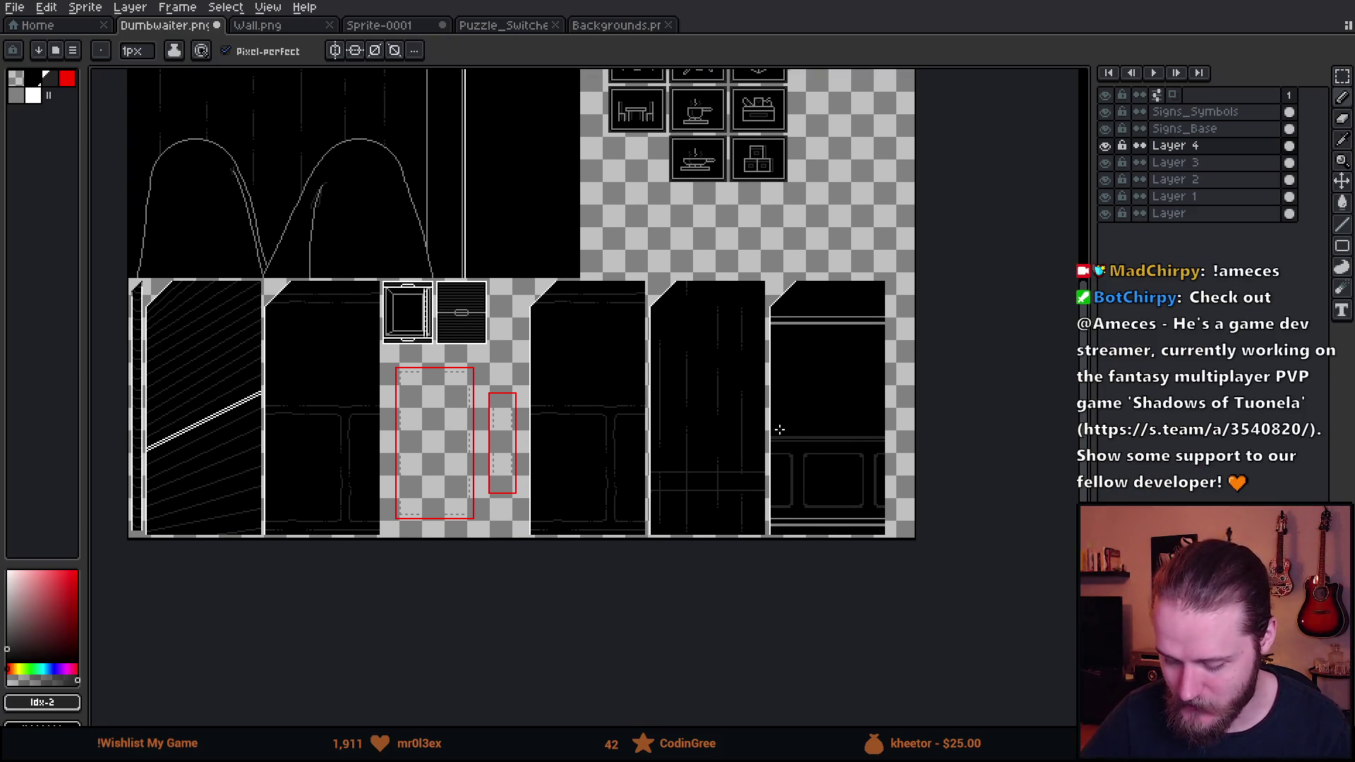
scroll(782, 446, up, 3)
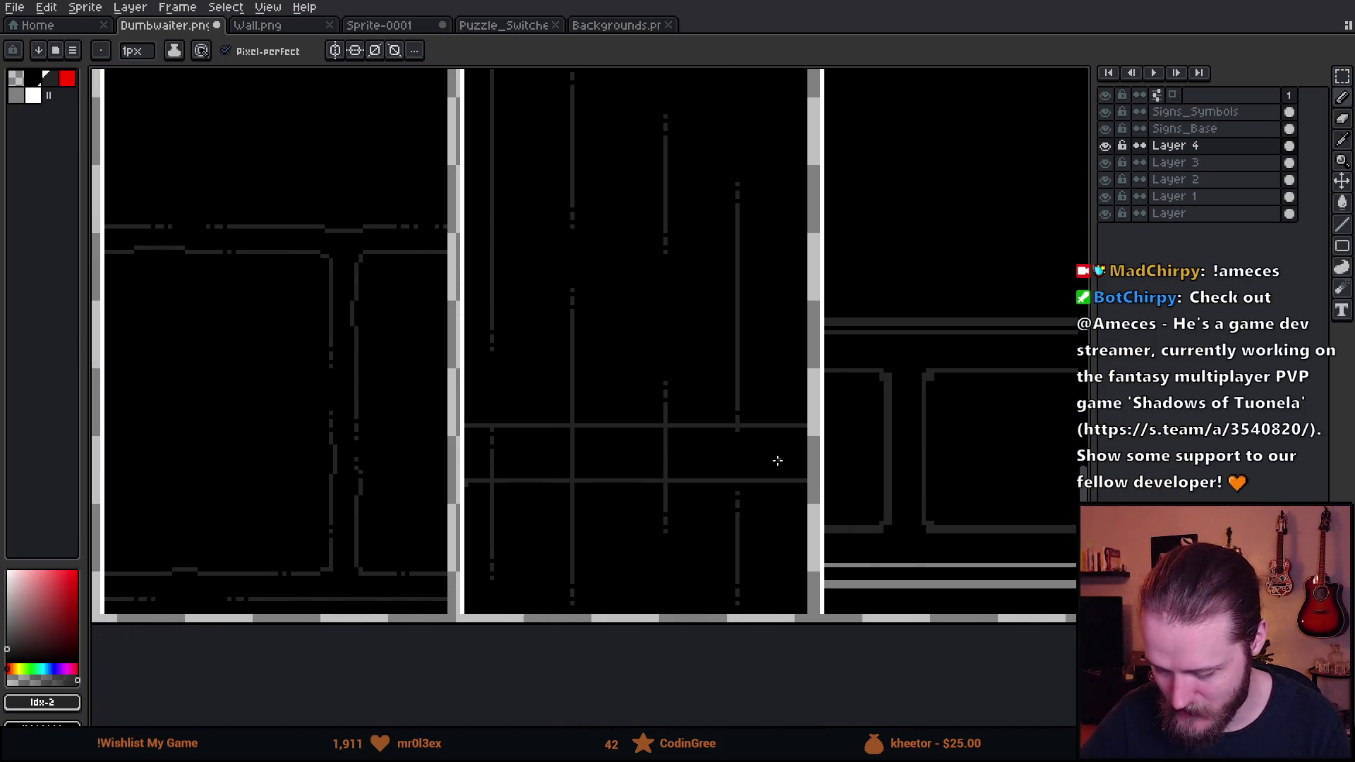
key(v)
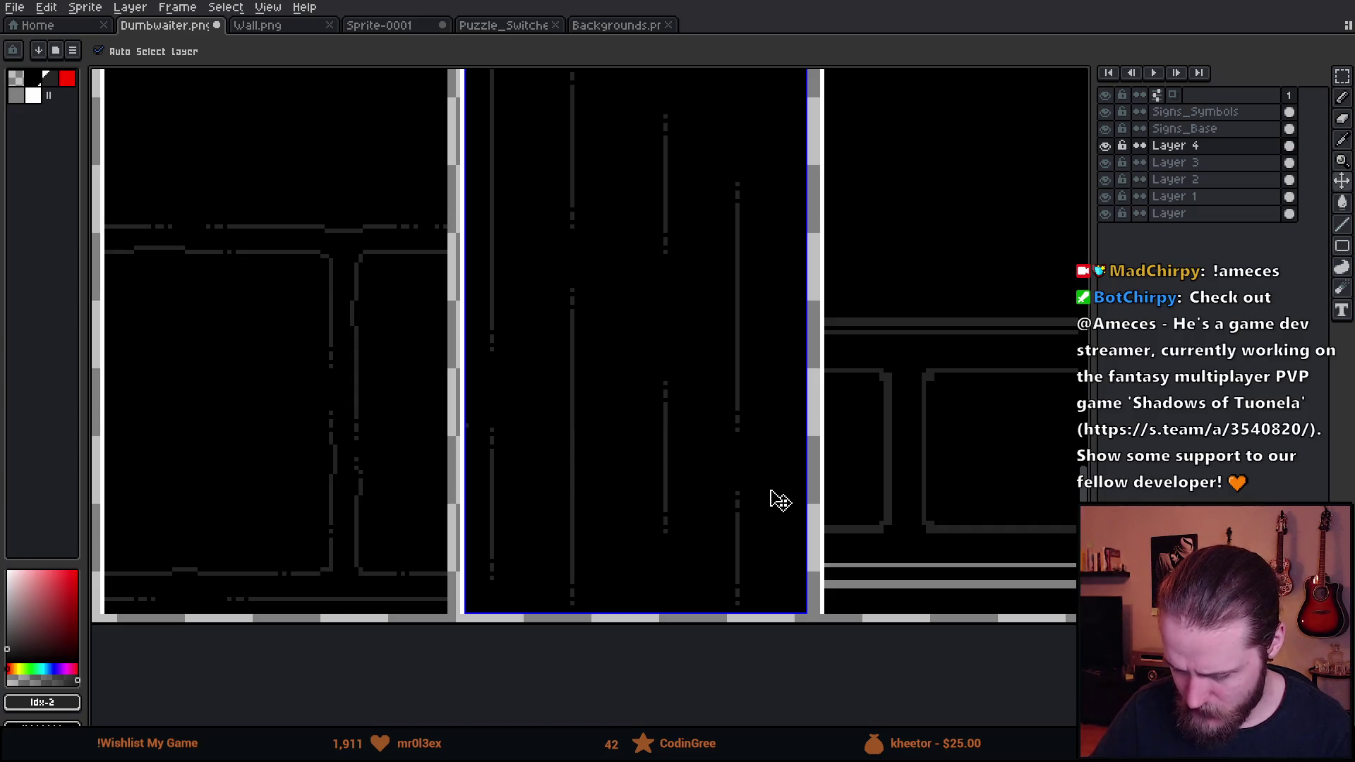
key(b)
scroll(683, 442, down, 1)
scroll(683, 441, down, 1)
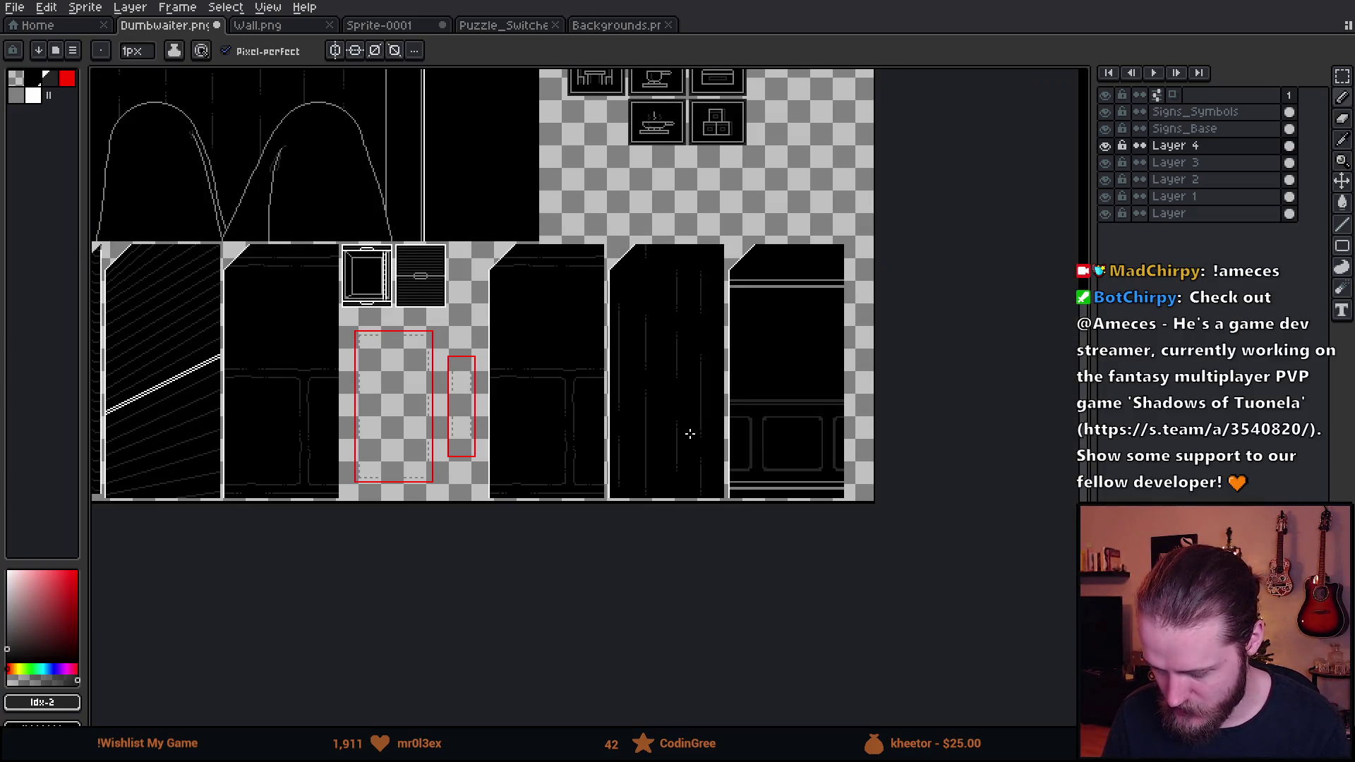
scroll(616, 391, up, 1)
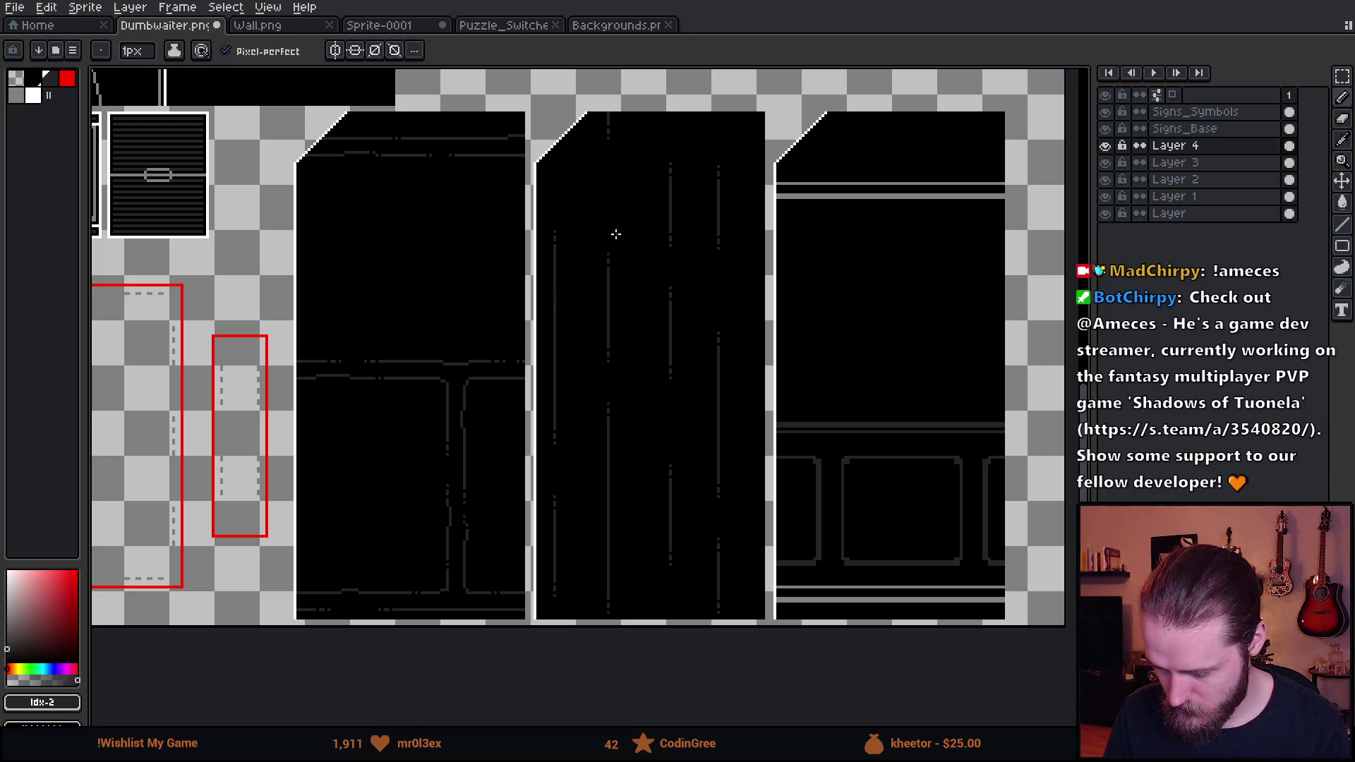
scroll(688, 183, down, 1)
scroll(695, 202, up, 1)
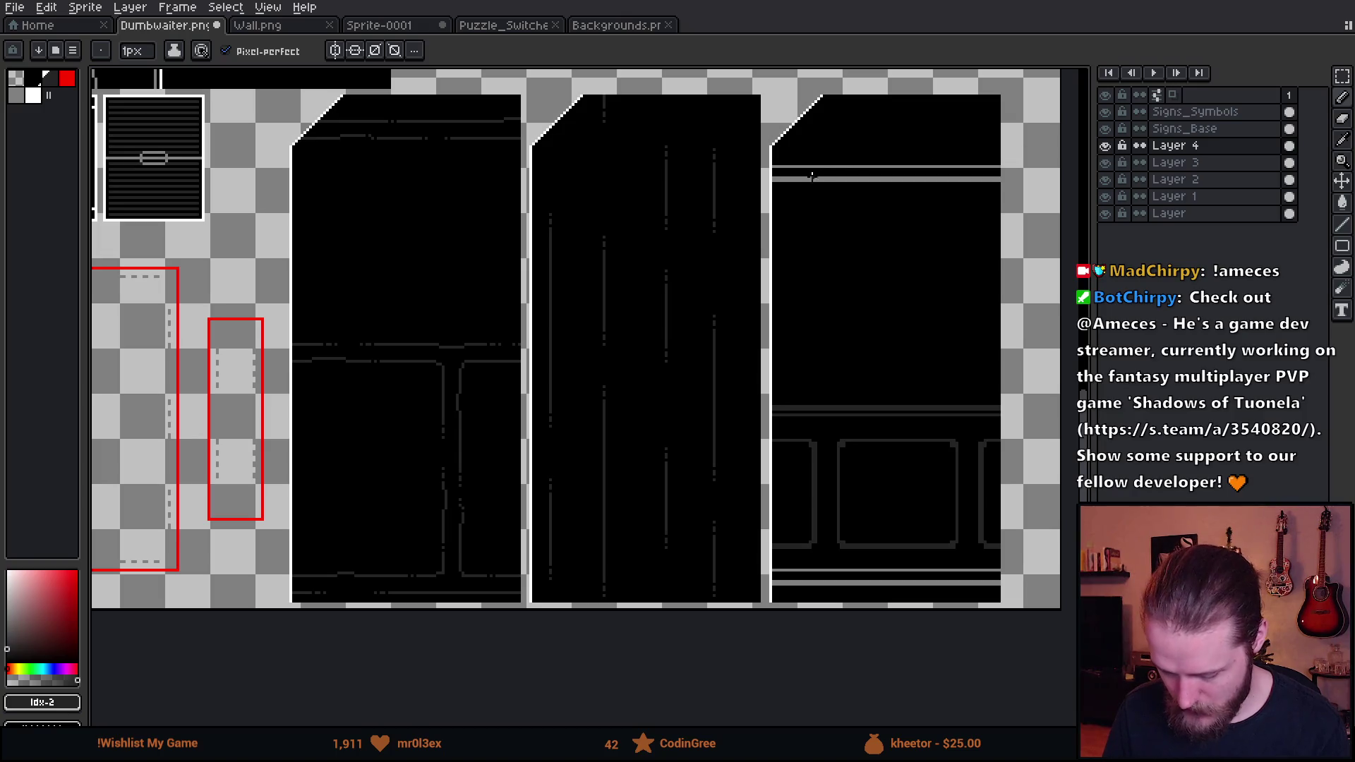
key(m)
drag(531, 82, 756, 657)
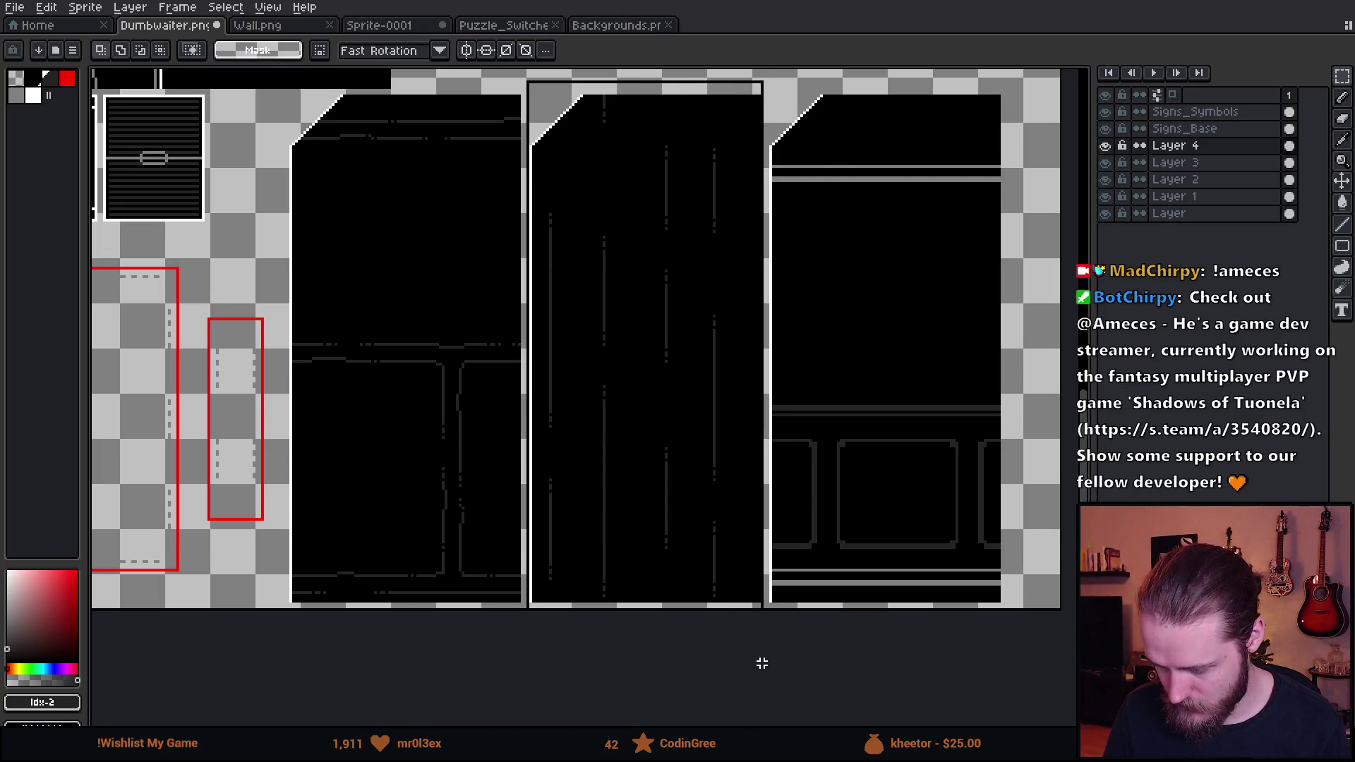
Move the middle wall's pixels over the right wall panel, drop them, and switch to Unity
mouse_move(645, 476)
mouse_down()
mouse_move(870, 455)
mouse_move(881, 469)
mouse_up()
scroll(847, 181, up, 3)
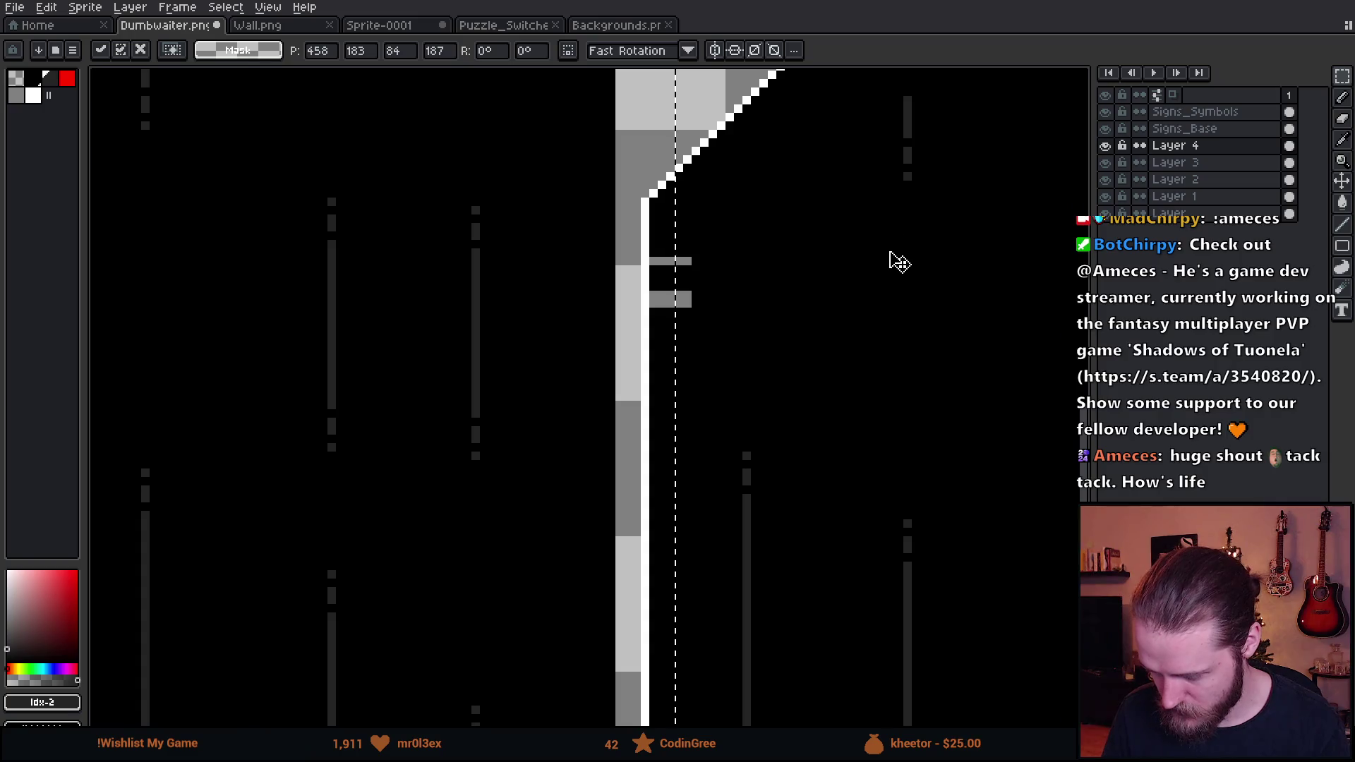
mouse_move(745, 422)
mouse_down()
mouse_move(726, 410)
mouse_move(733, 358)
mouse_up()
scroll(734, 364, down, 3)
scroll(810, 239, down, 2)
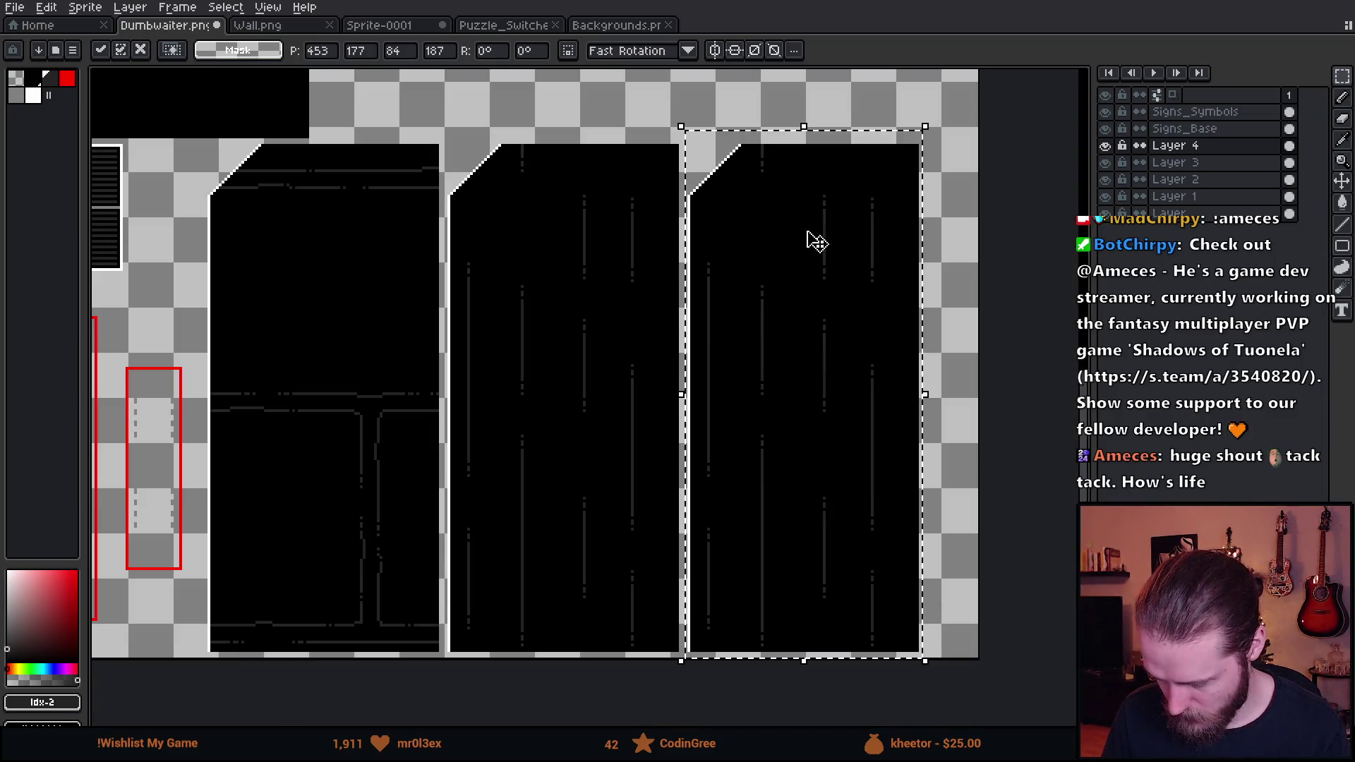
click(468, 317)
scroll(469, 318, down, 1)
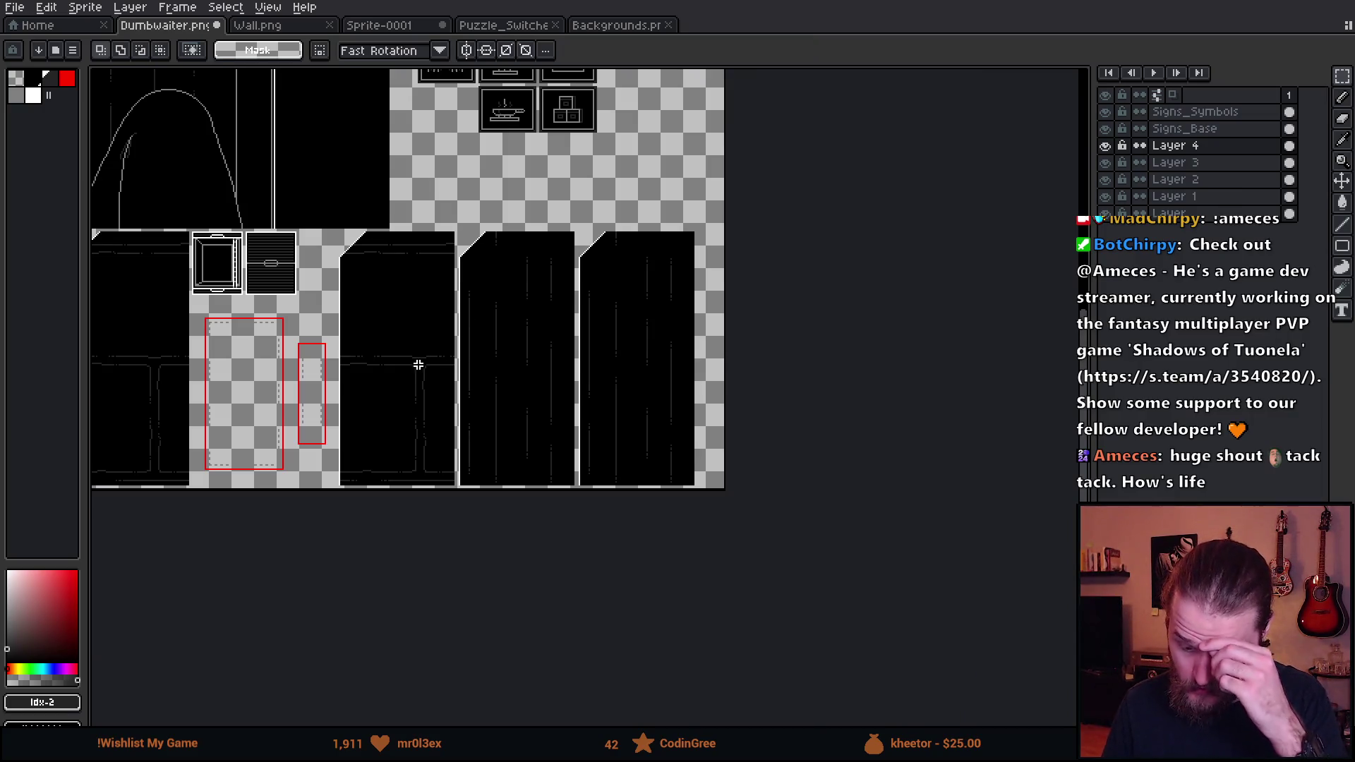
scroll(362, 375, up, 1)
scroll(710, 470, down, 1)
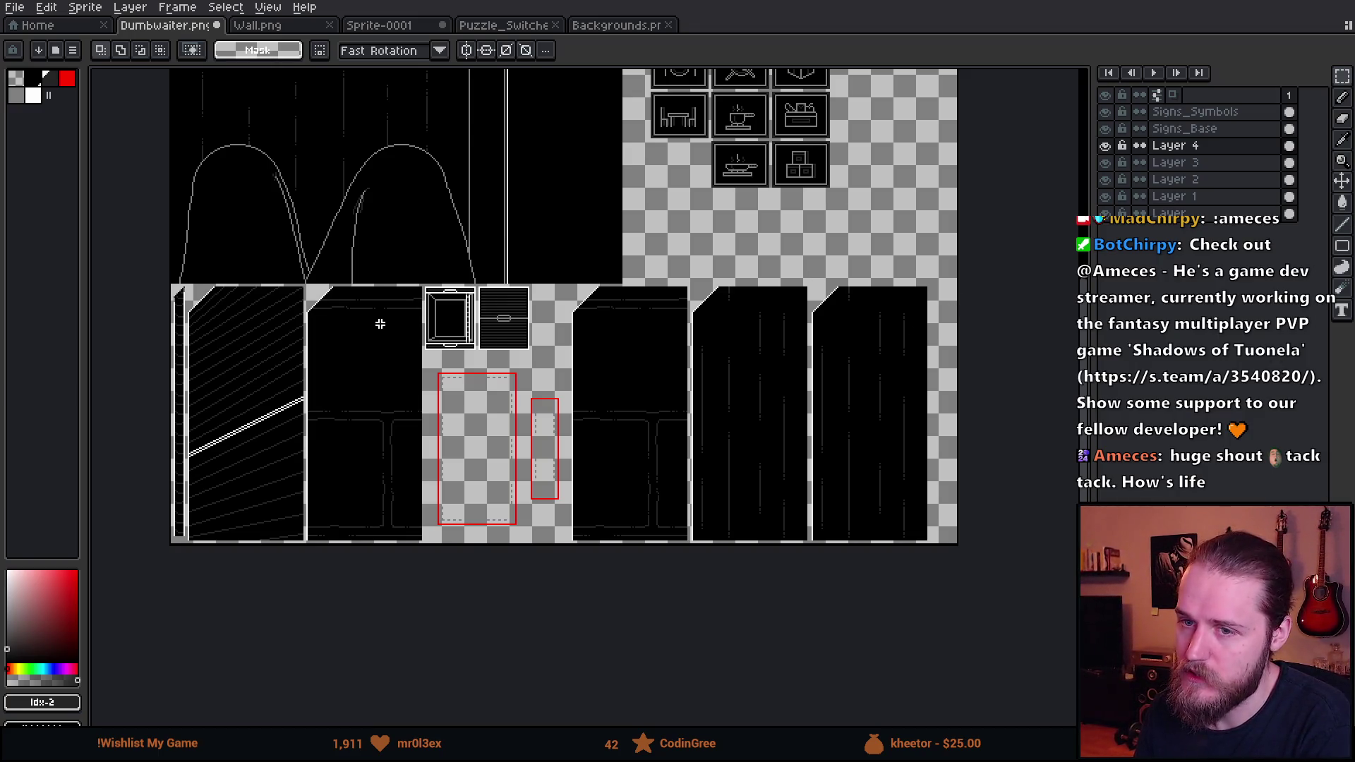
key(alt+Tab)
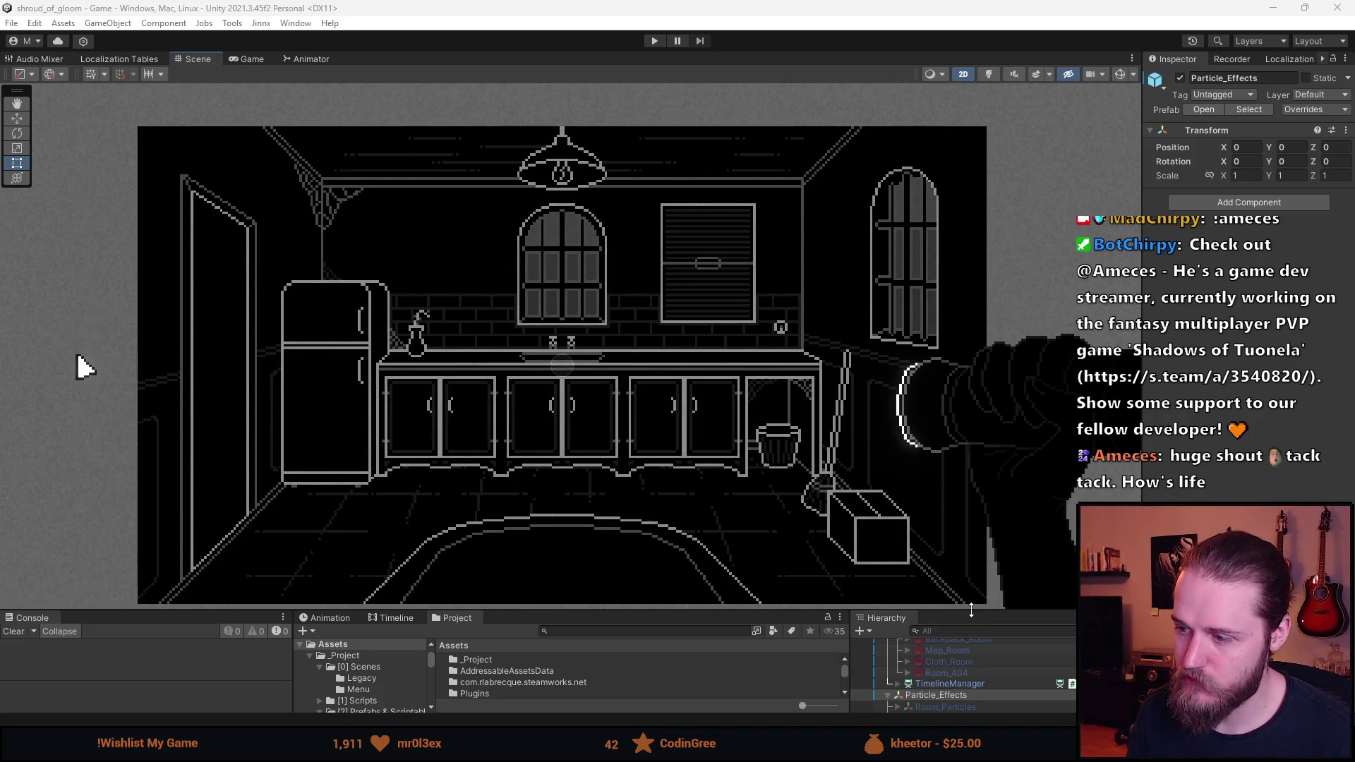
Deactivate First_Kitchen, briefly activate First_Bathroom to preview it, then deactivate it
scroll(964, 604, up, 5)
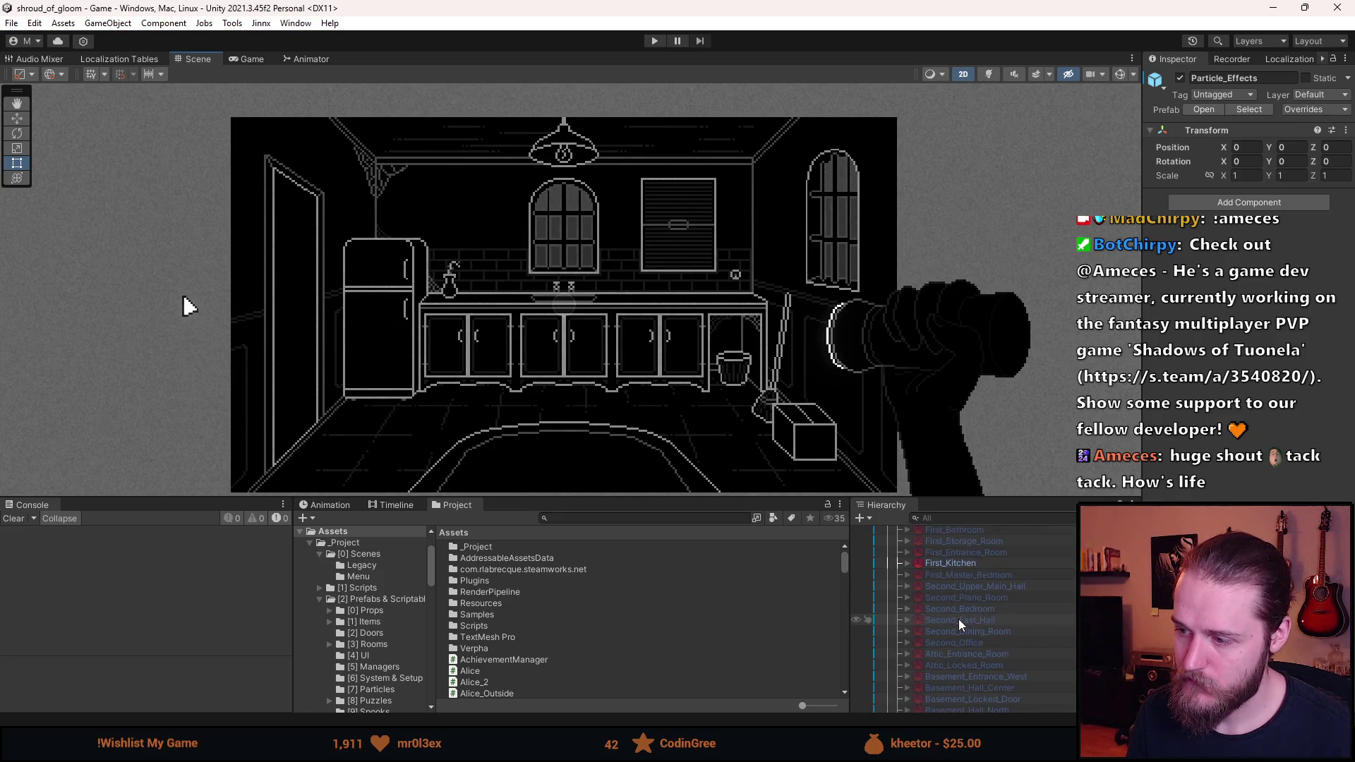
key(alt+shift+a)
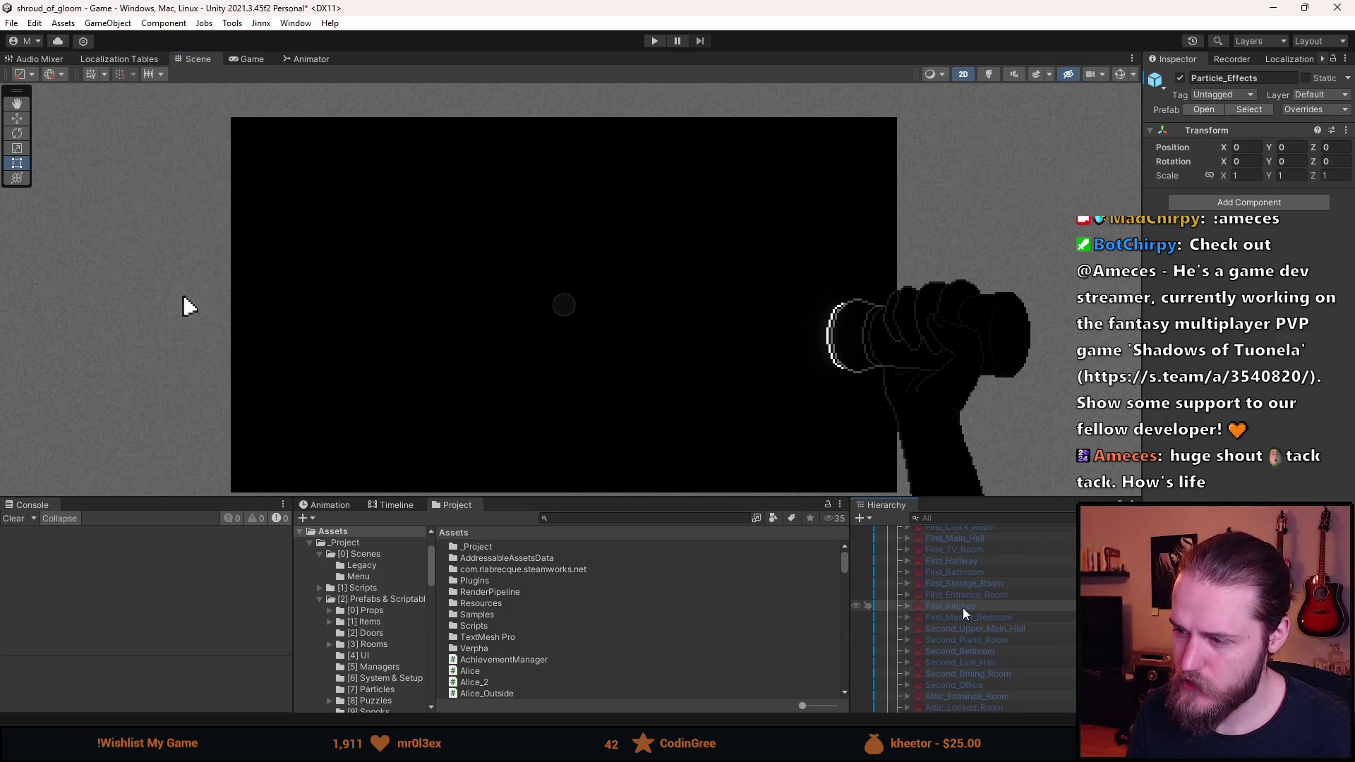
click(963, 570)
key(alt+shift+a)
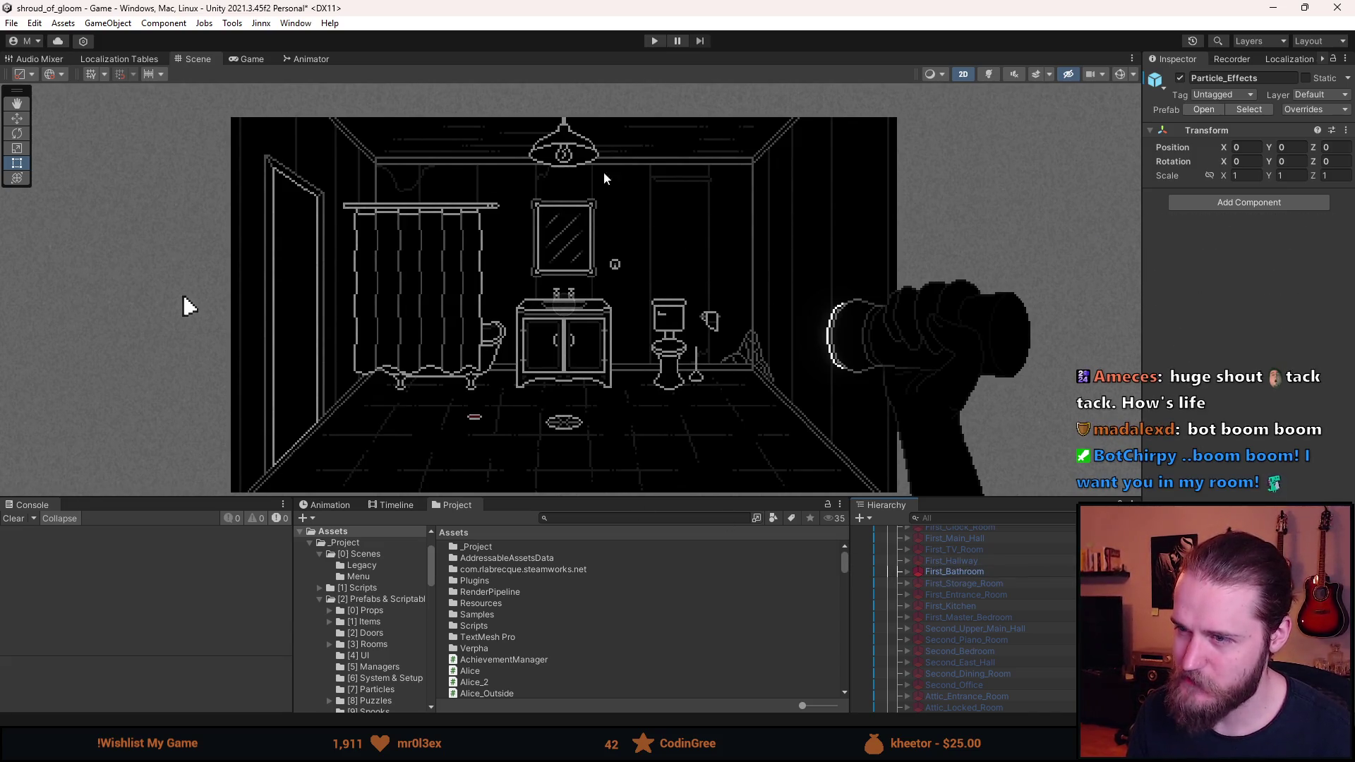
key(alt+shift+a)
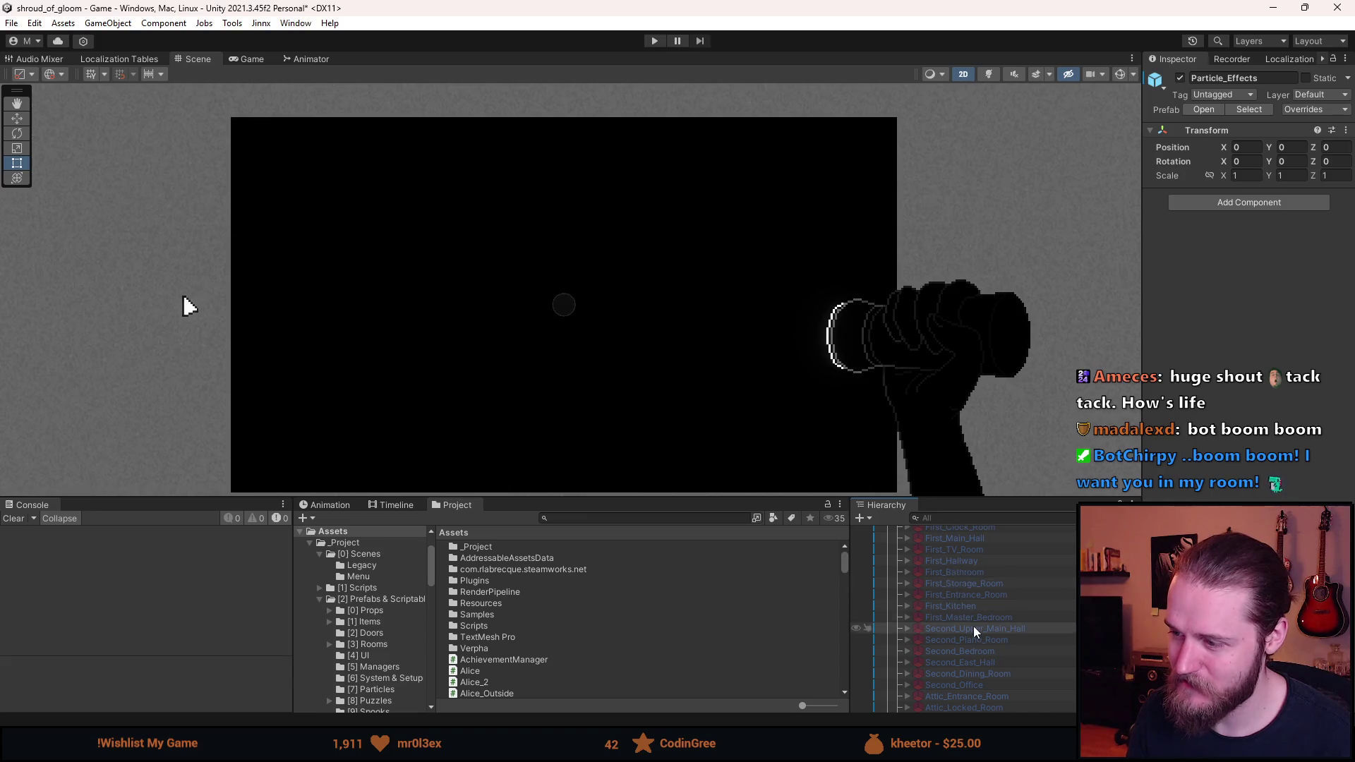
Reactivate First_Kitchen and go back to the Dumbwaiter sheet in Aseprite
scroll(972, 626, up, 2)
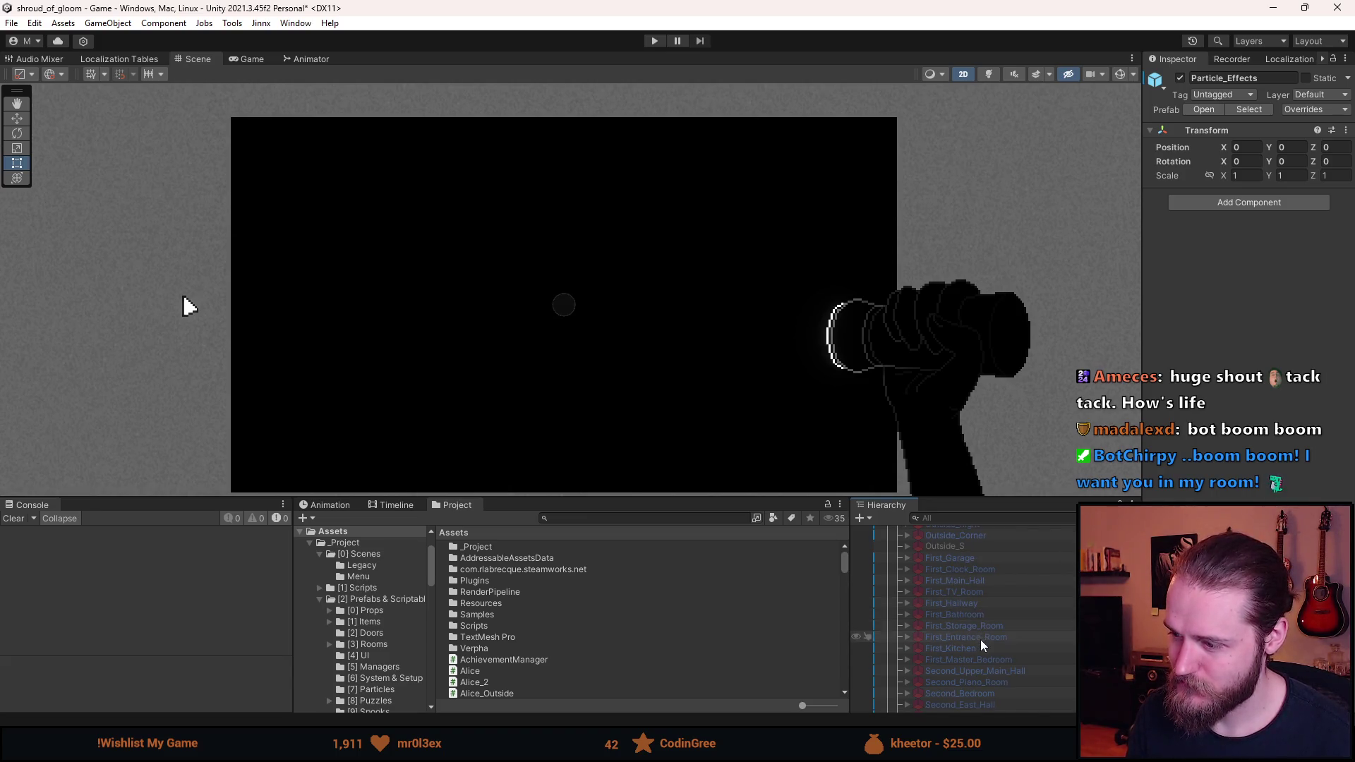
click(980, 645)
key(alt+shift+a)
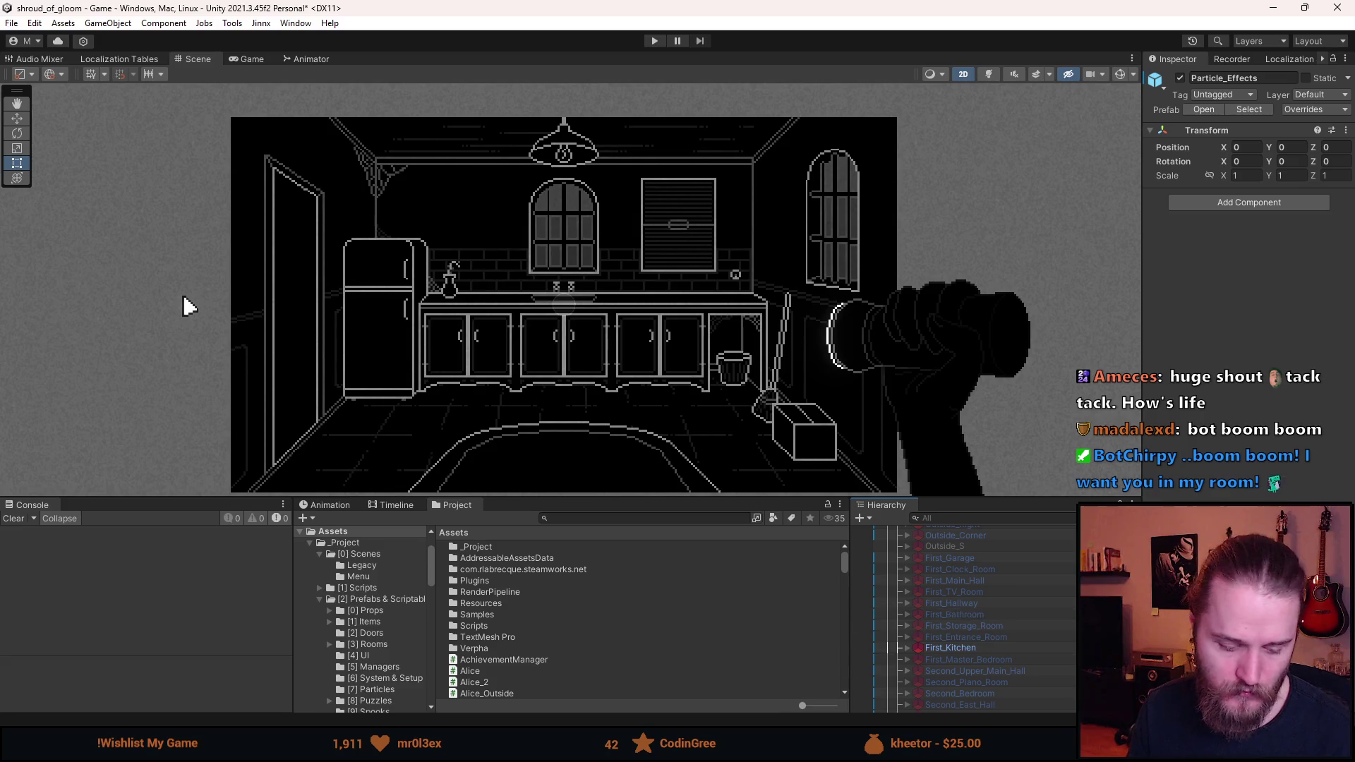
key(alt+Tab)
scroll(700, 335, up, 2)
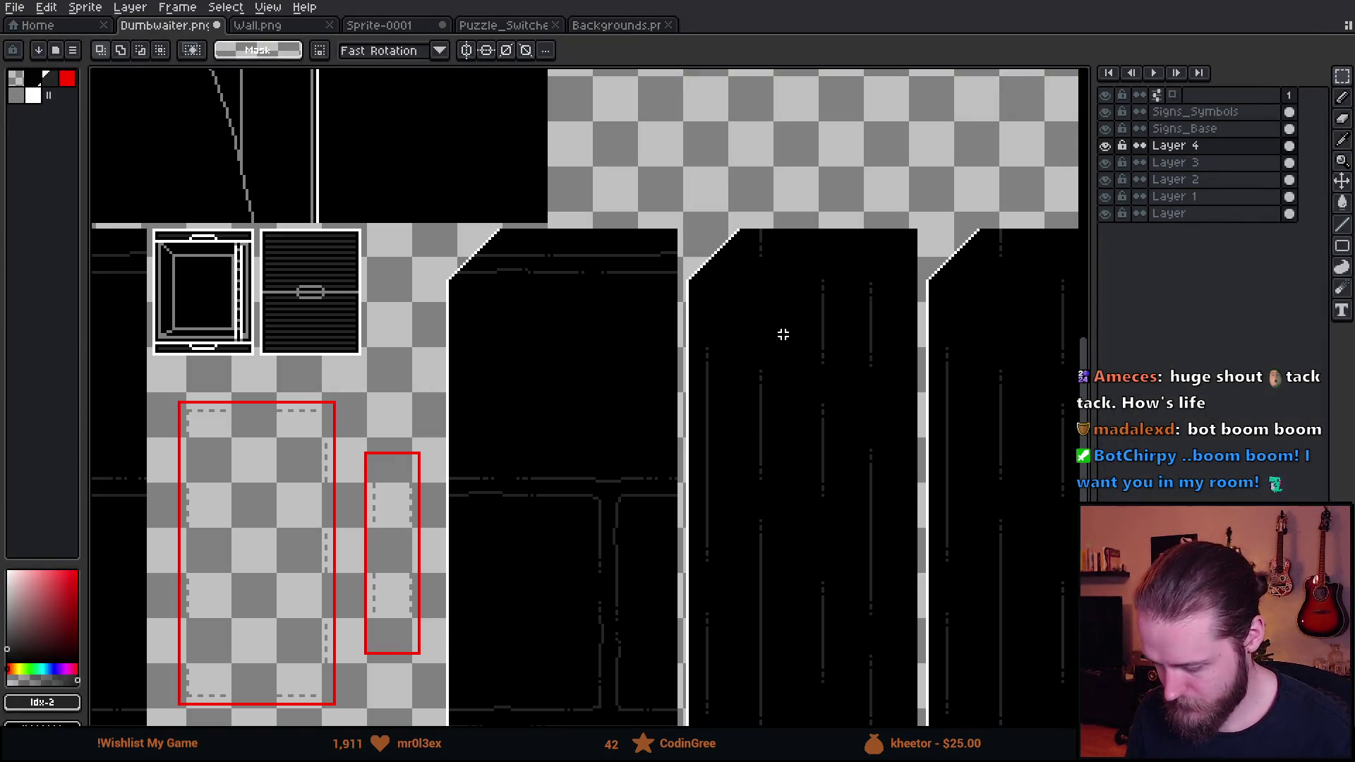
Frame the whole texture sheet, toggle Layer 4 and Signs_Base visibility to compare, then select Signs_Base
scroll(478, 305, down, 2)
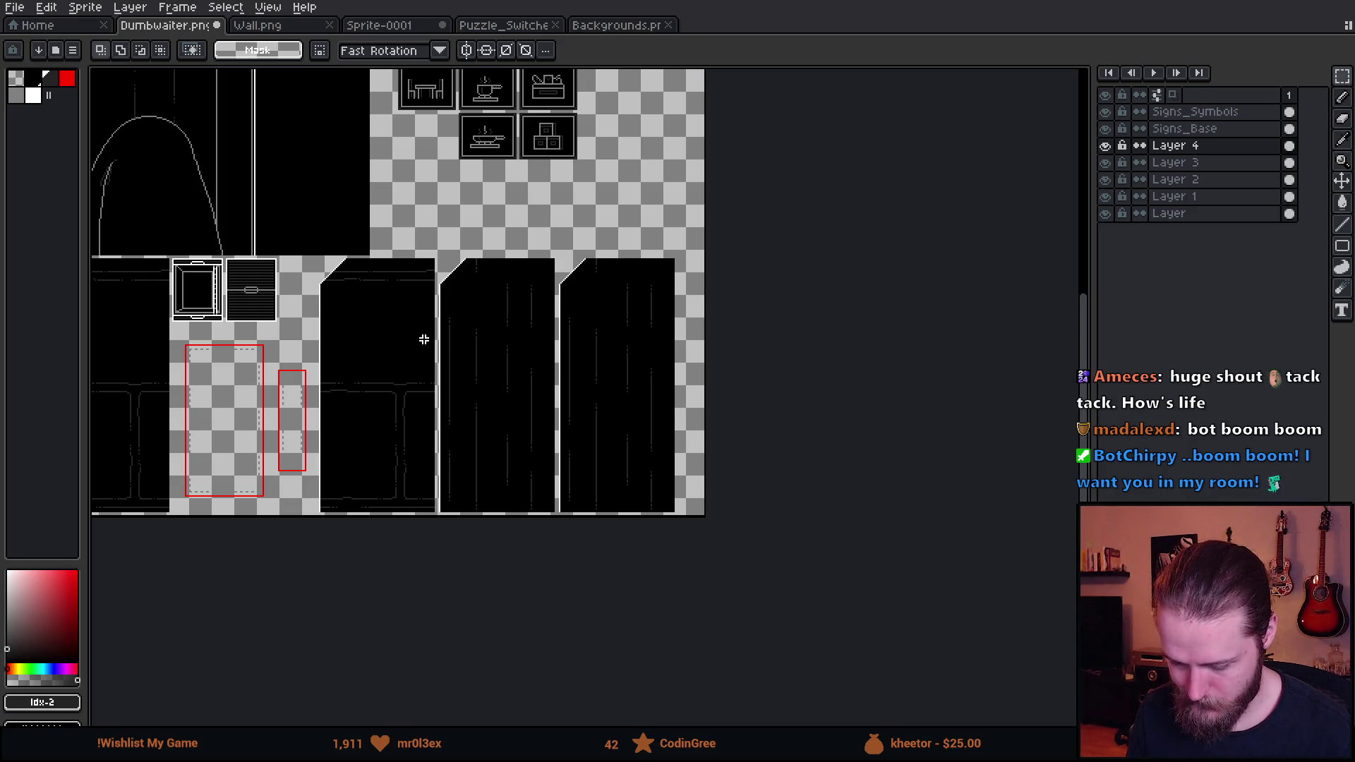
mouse_move(427, 340)
mouse_down()
mouse_move(720, 302)
mouse_move(539, 332)
mouse_move(643, 288)
mouse_move(826, 266)
mouse_move(708, 338)
mouse_up()
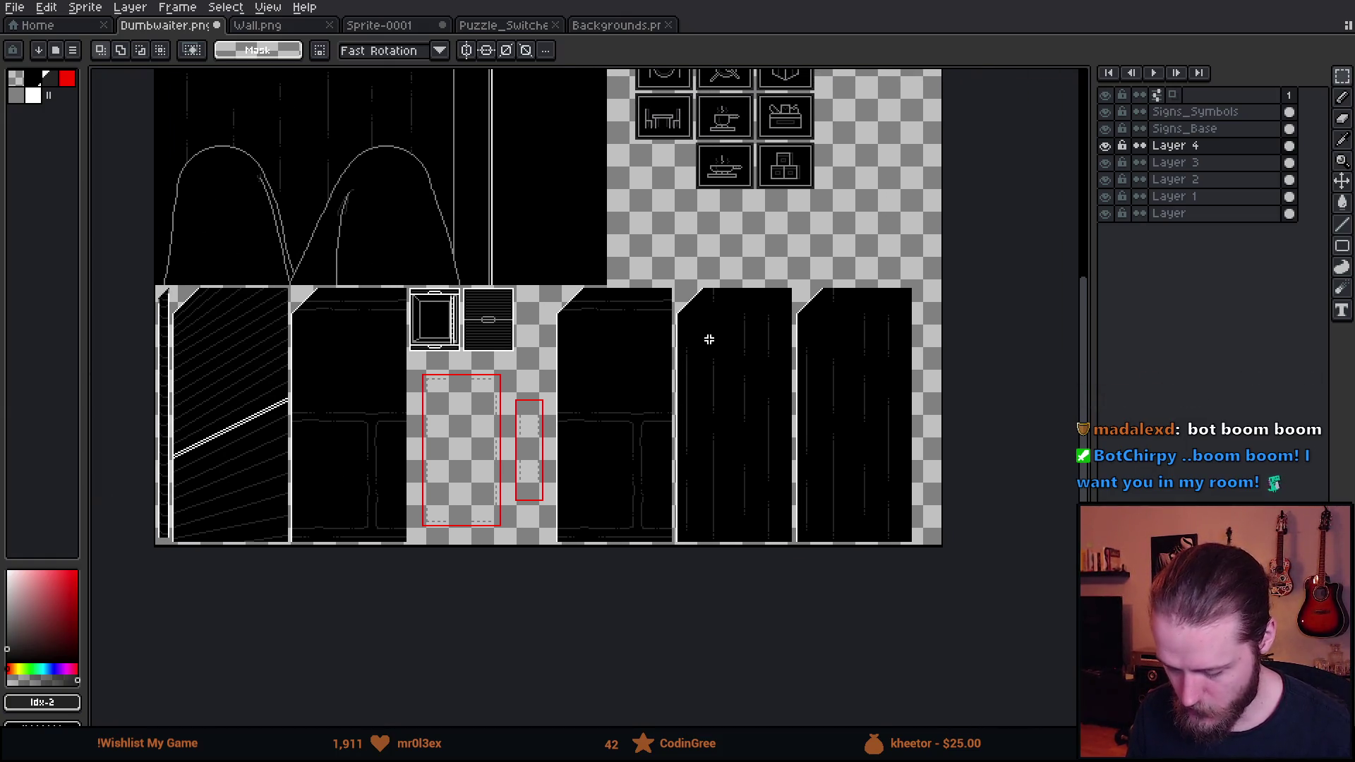
drag(735, 311, 719, 337)
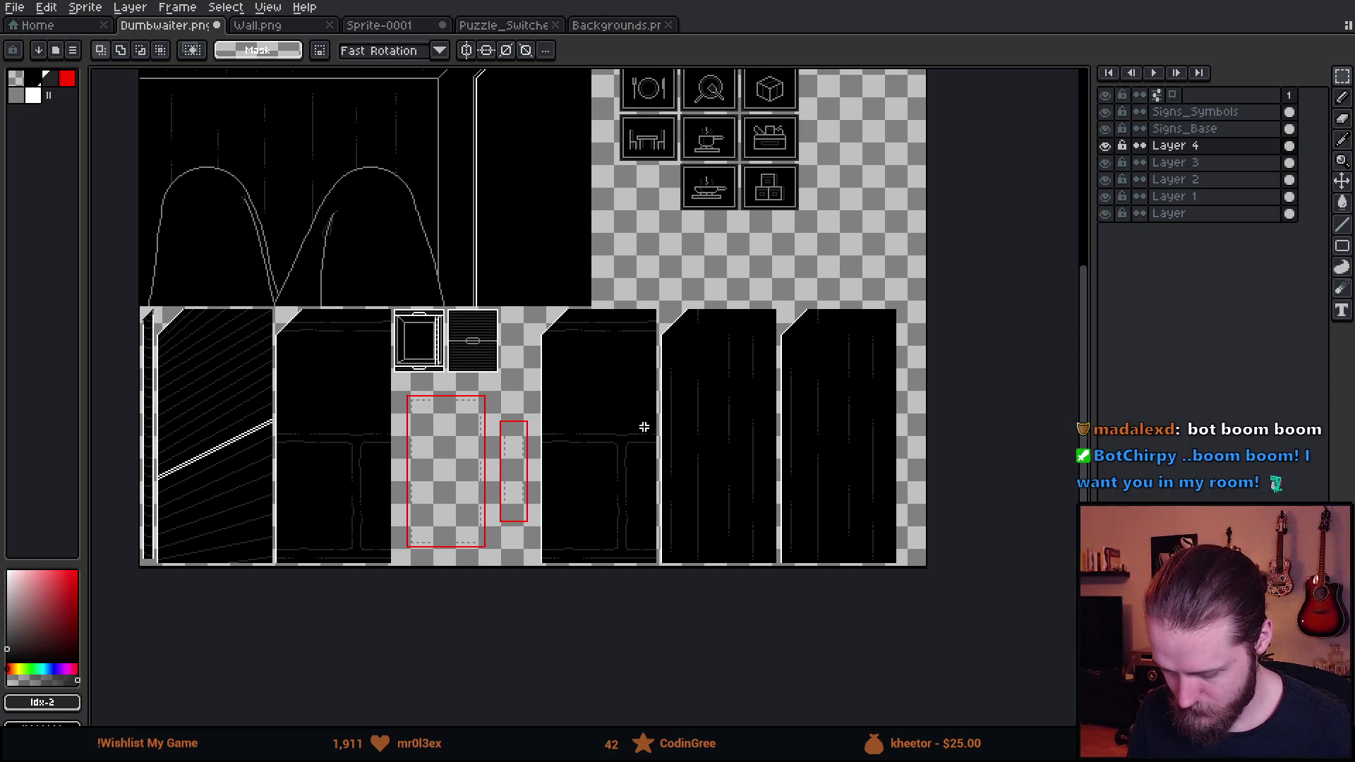
drag(644, 424, 619, 505)
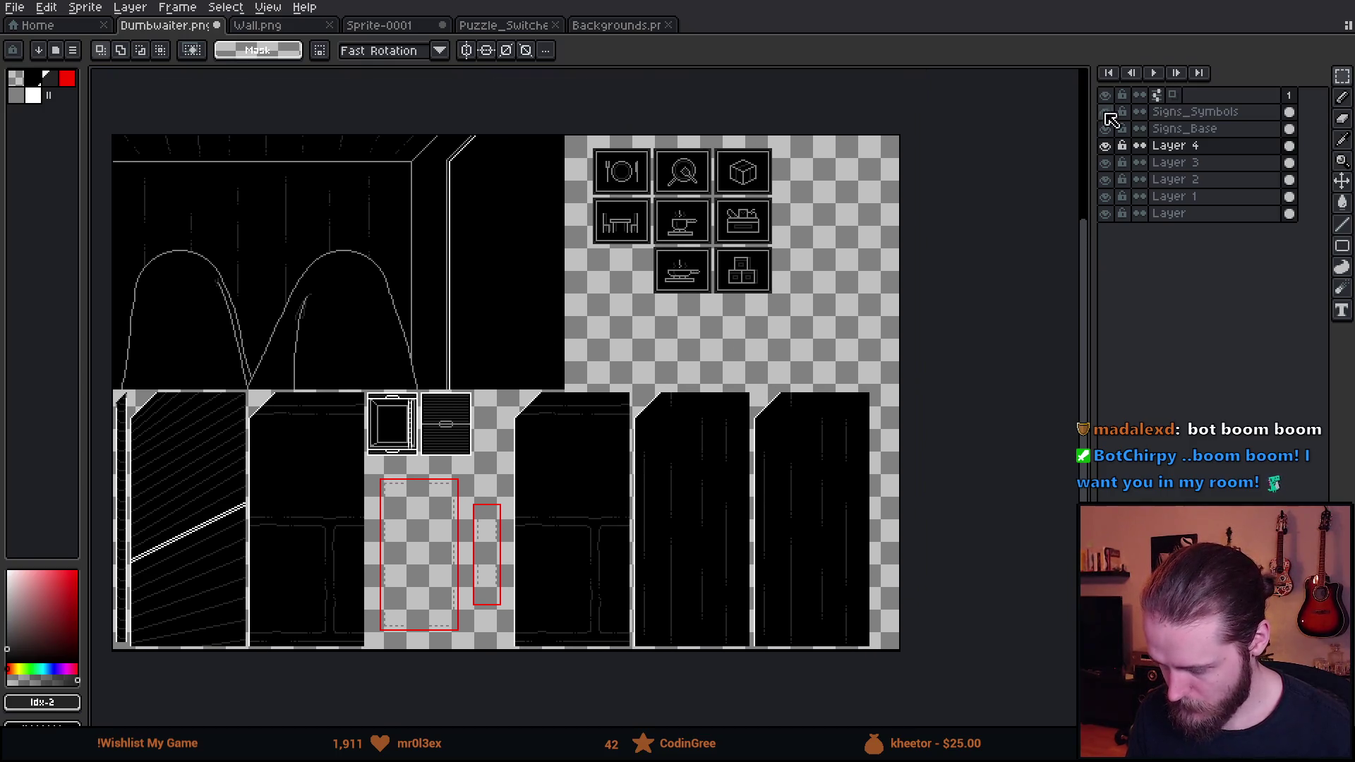
click(1107, 154)
click(1107, 154)
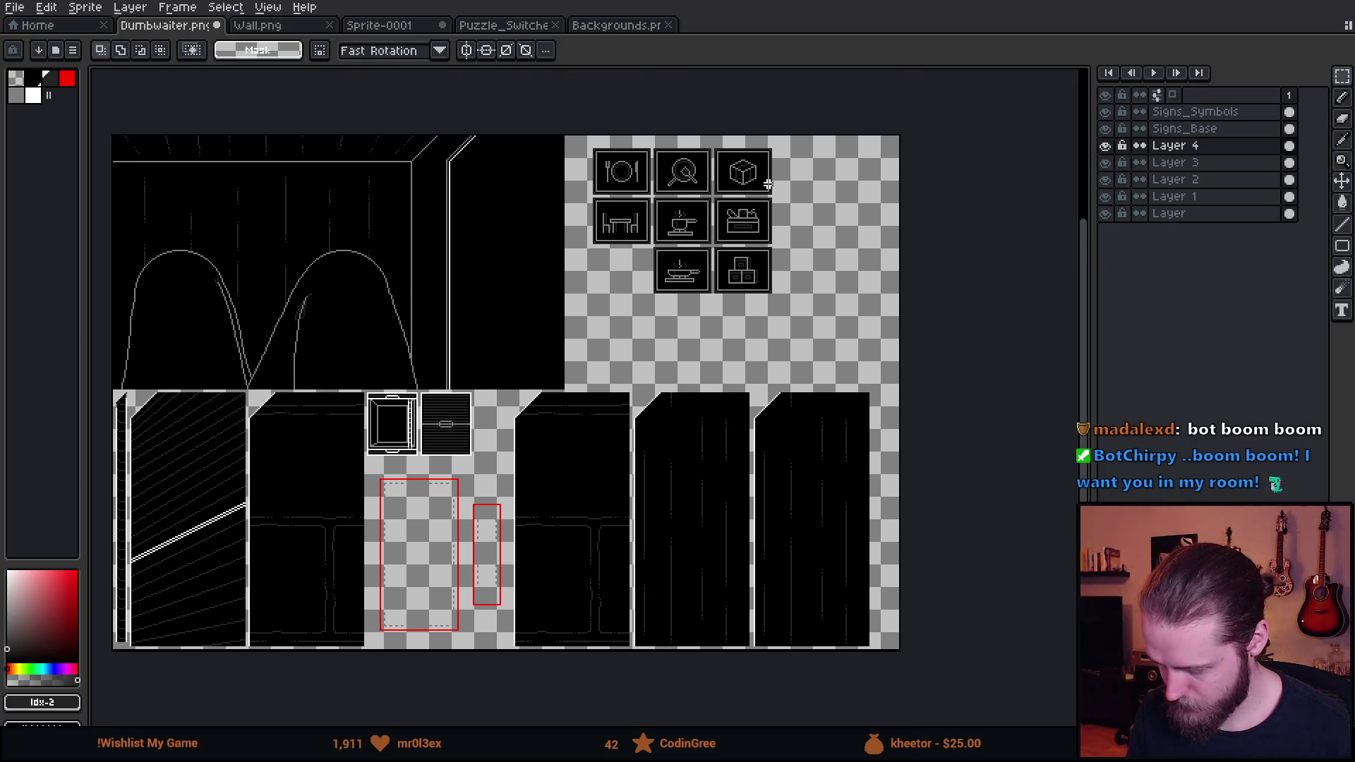
click(1108, 147)
click(1108, 147)
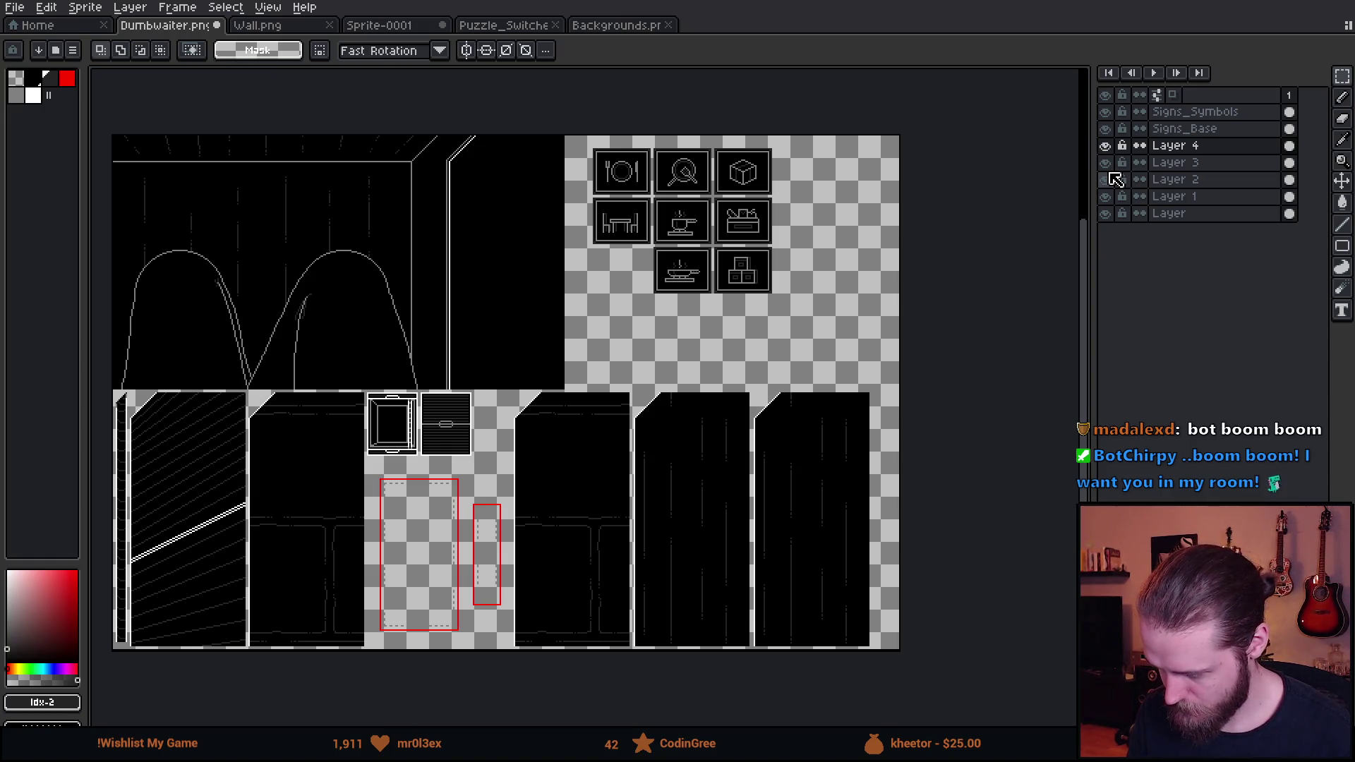
click(1105, 128)
click(1105, 128)
click(1192, 129)
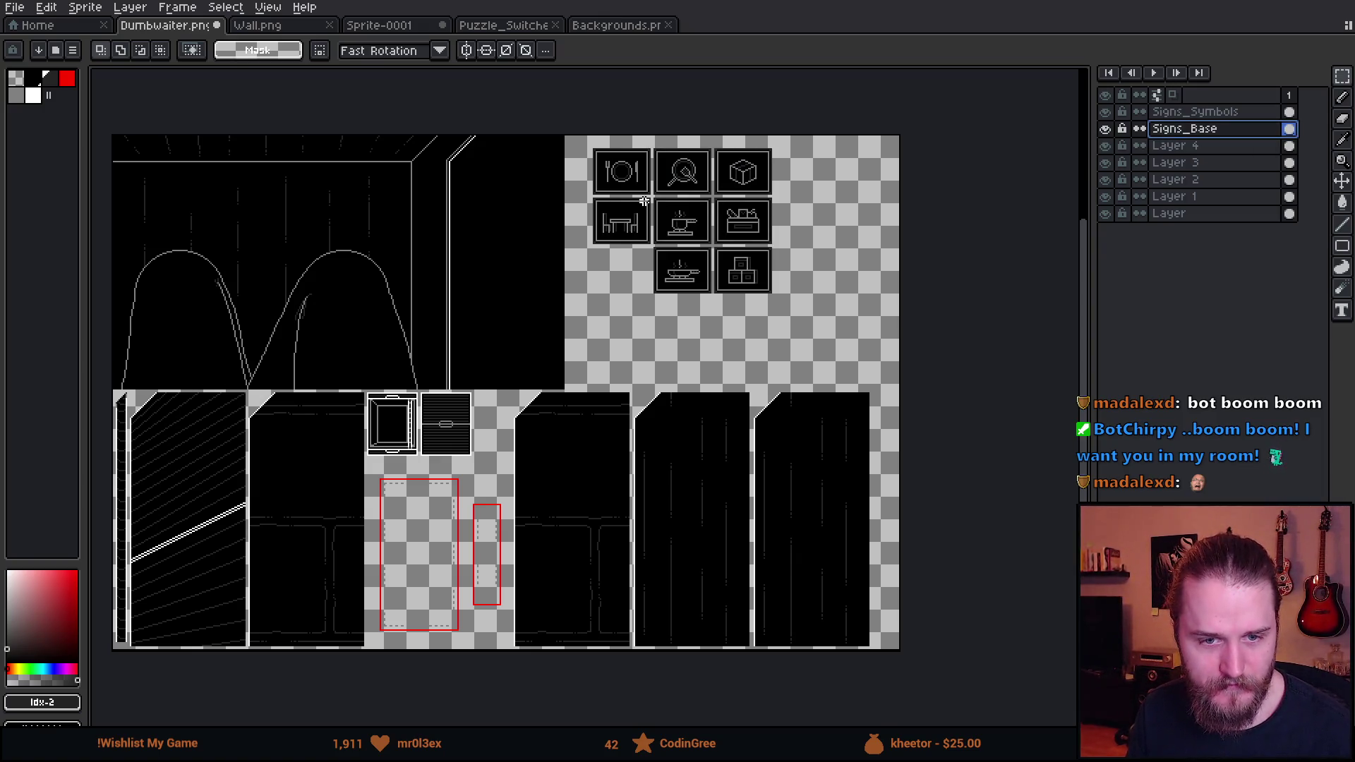
scroll(682, 172, up, 3)
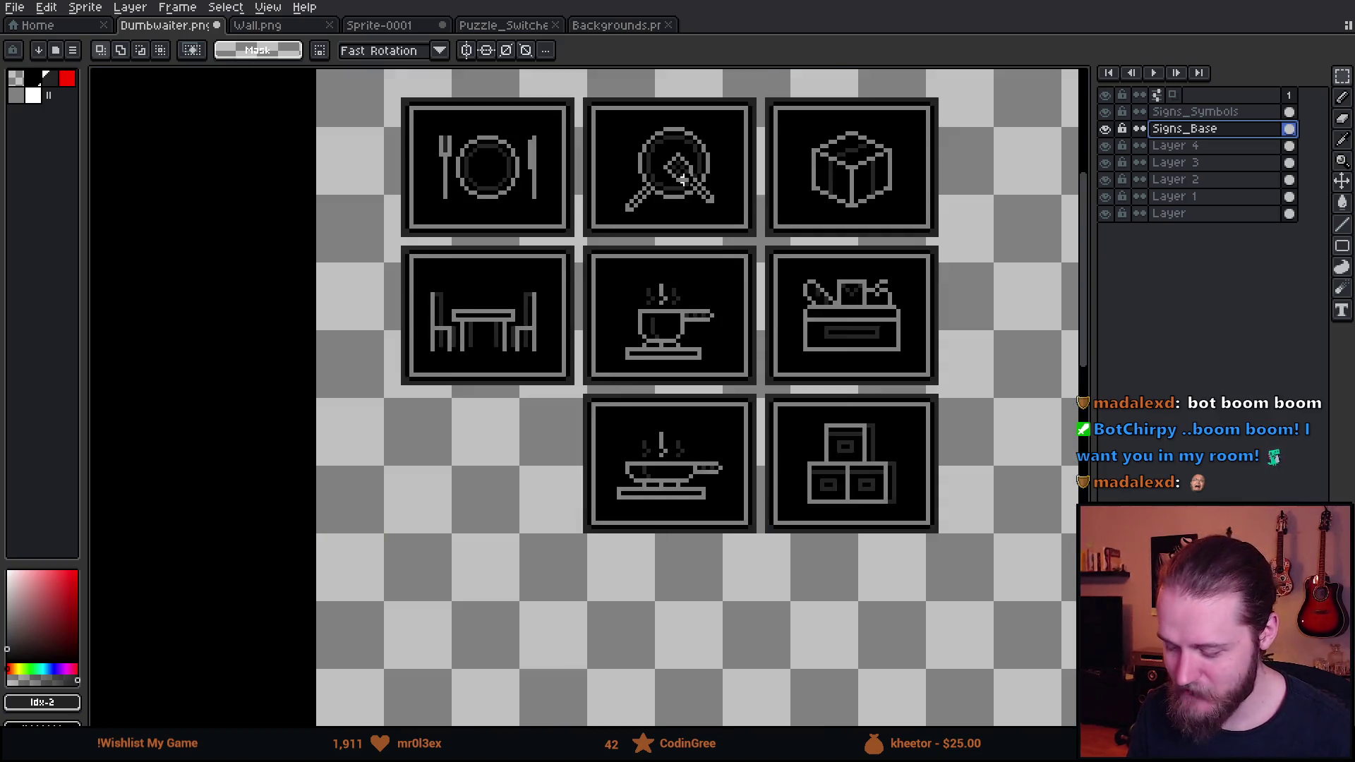
scroll(681, 177, up, 1)
scroll(696, 226, down, 1)
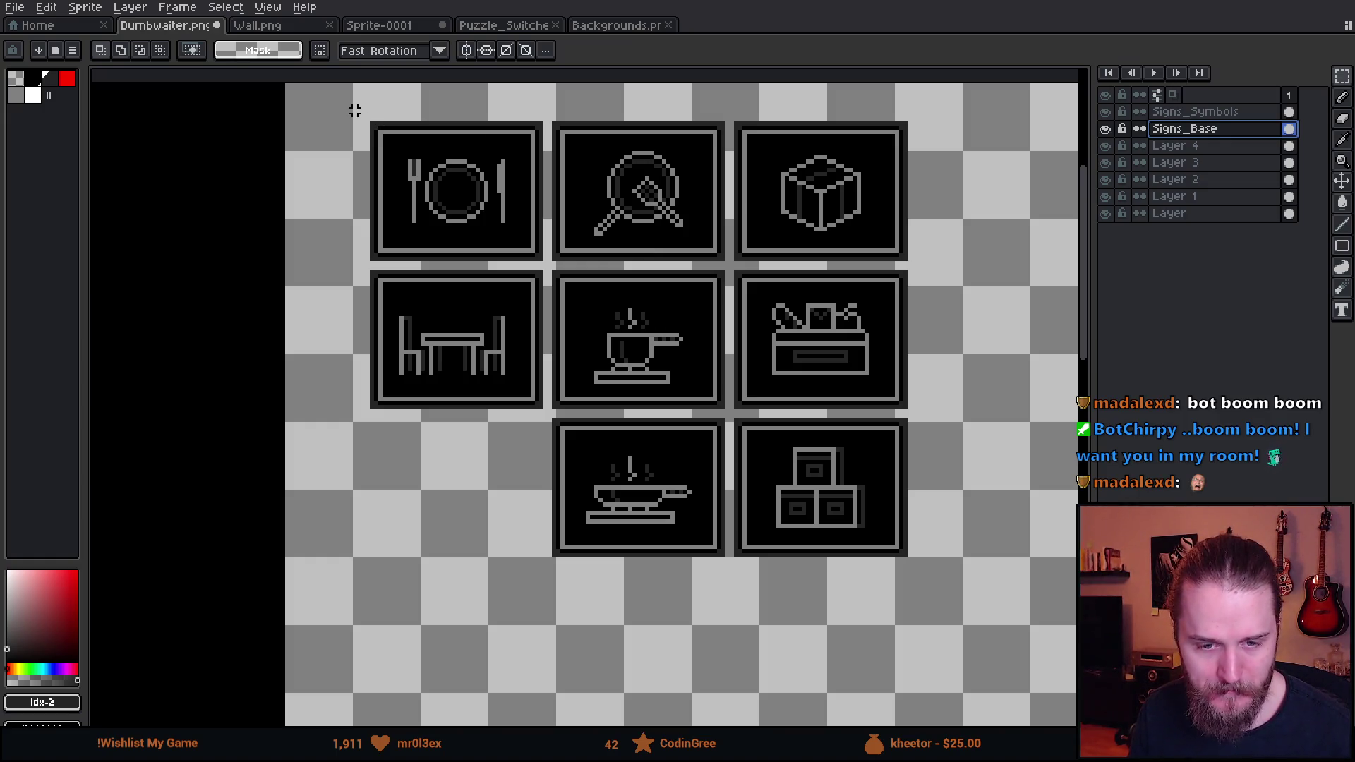
scroll(462, 311, right, 2)
scroll(478, 361, up, 1)
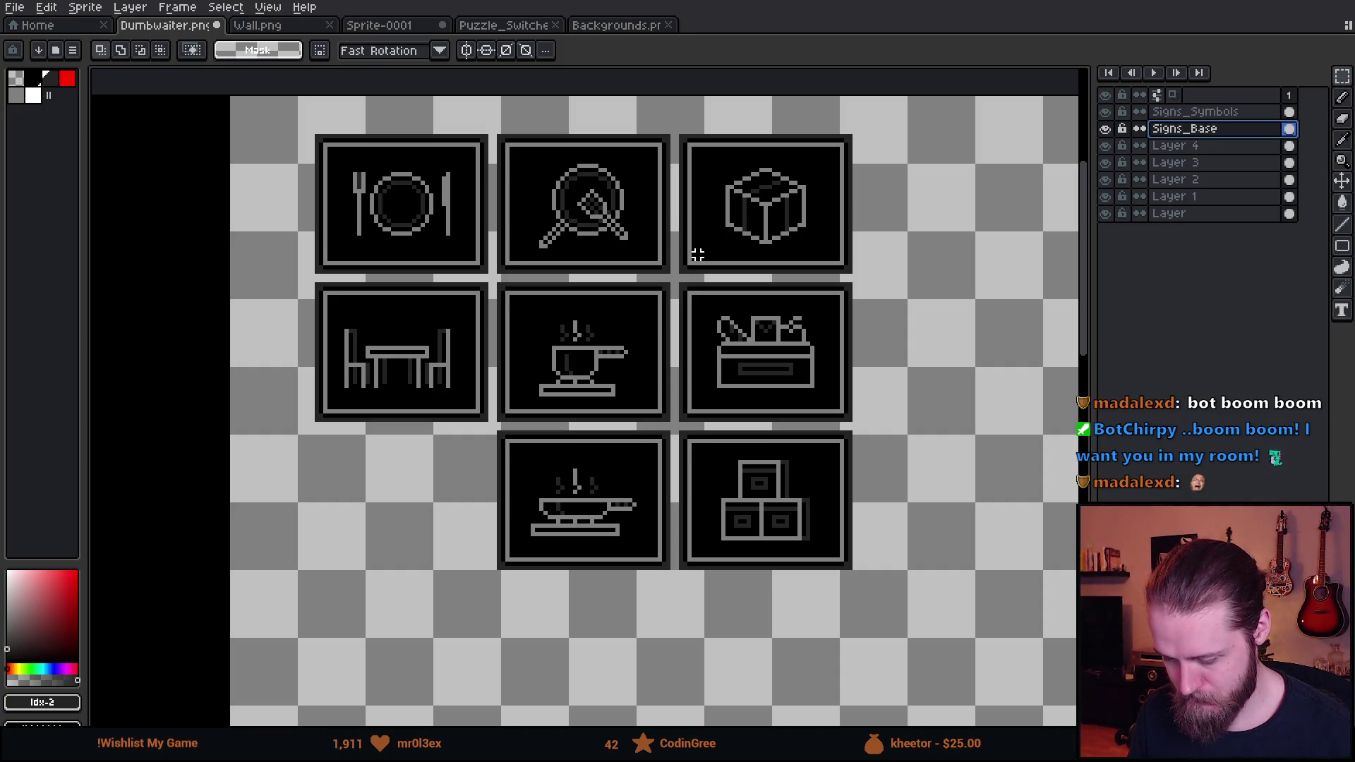
drag(578, 259, 661, 285)
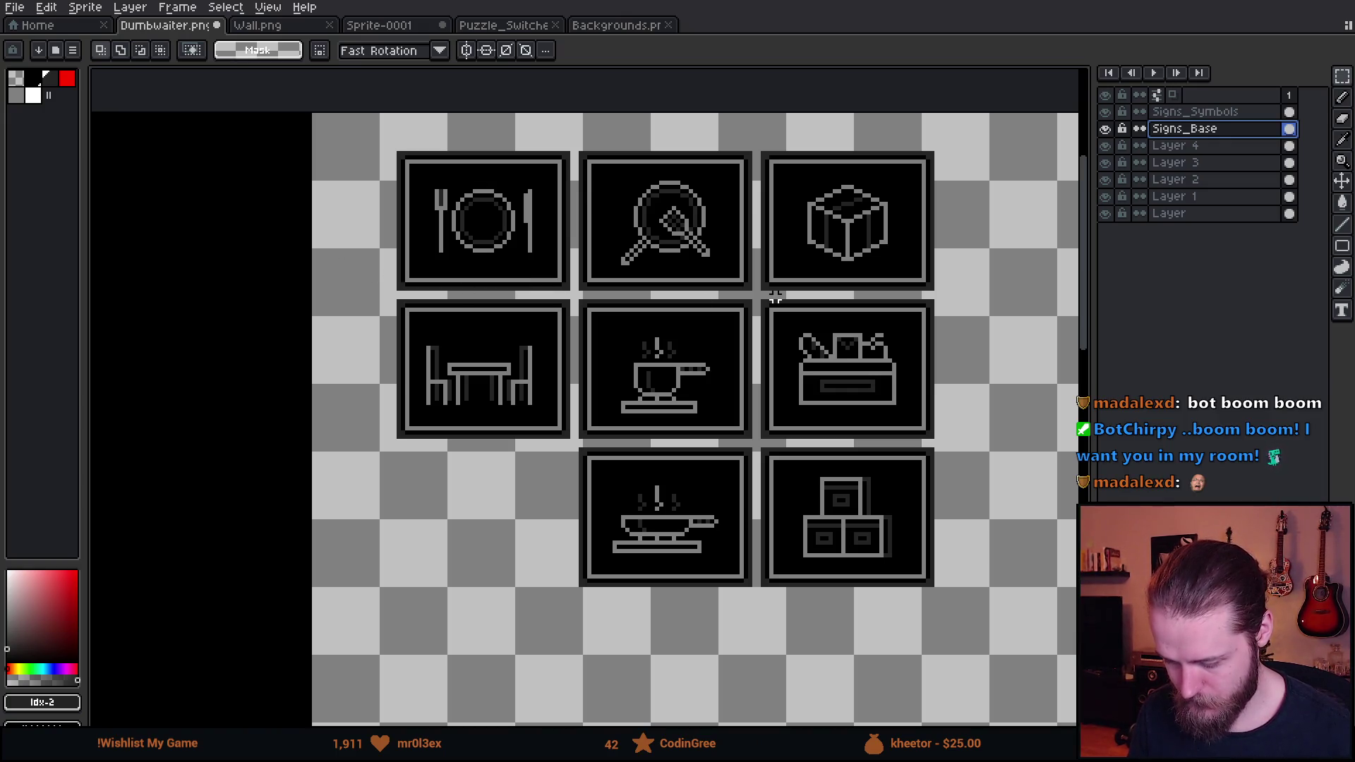
drag(796, 331, 692, 339)
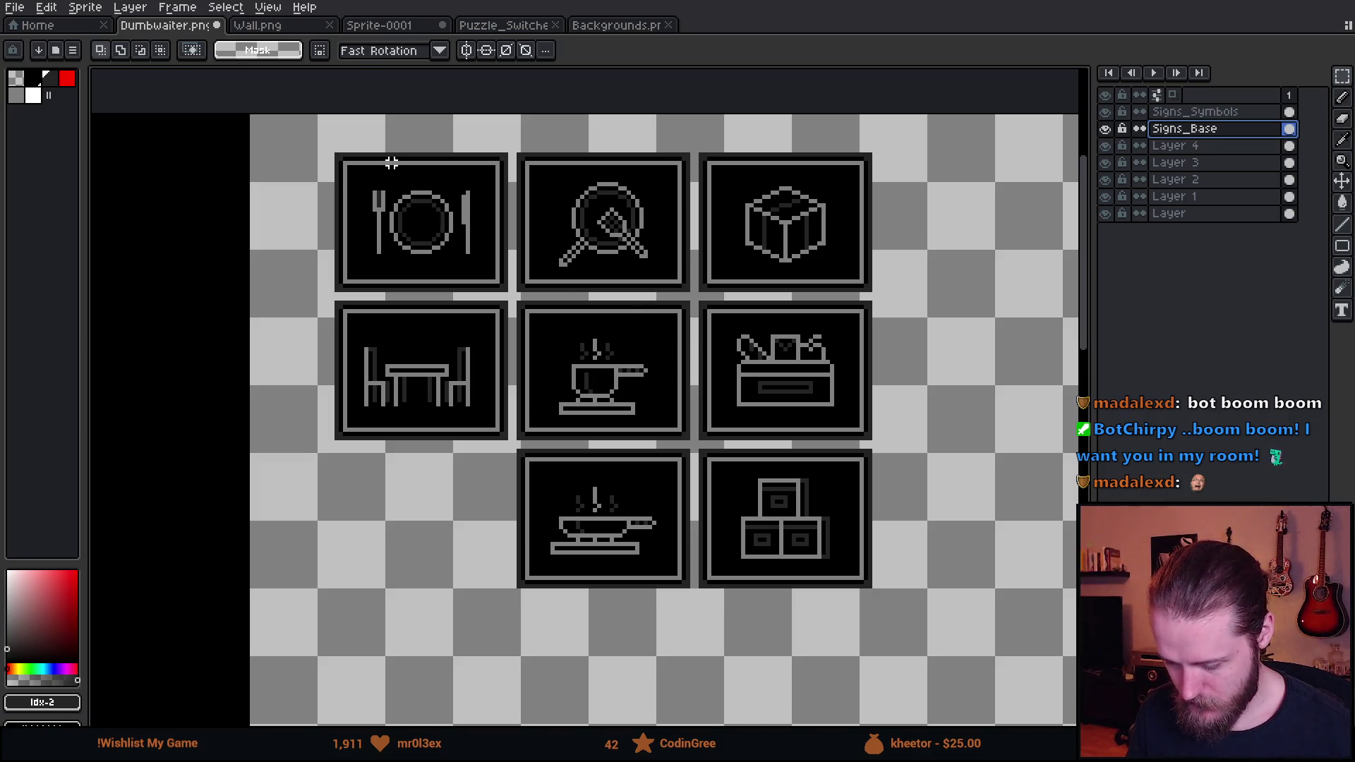
mouse_move(301, 136)
mouse_down()
mouse_move(453, 469)
mouse_move(506, 540)
mouse_up()
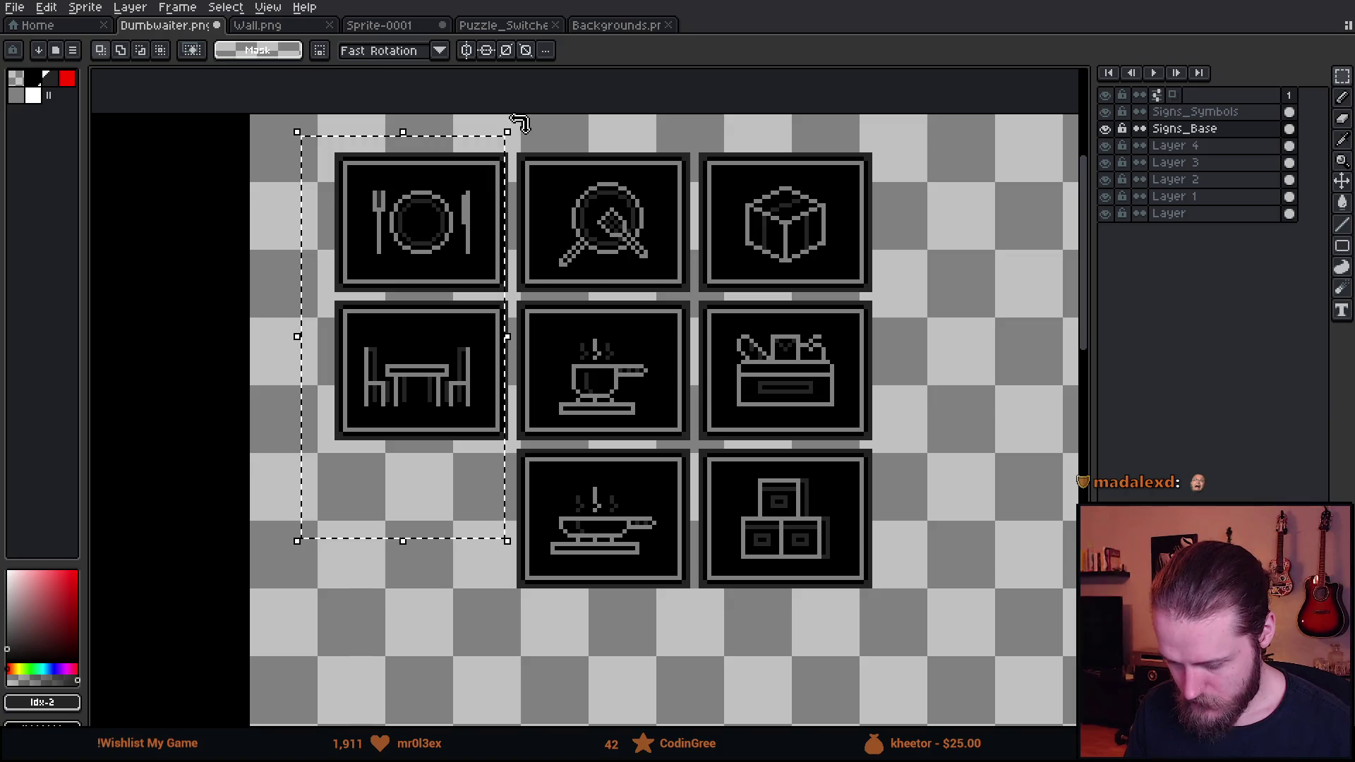
click(536, 137)
drag(518, 134, 671, 586)
drag(704, 132, 918, 642)
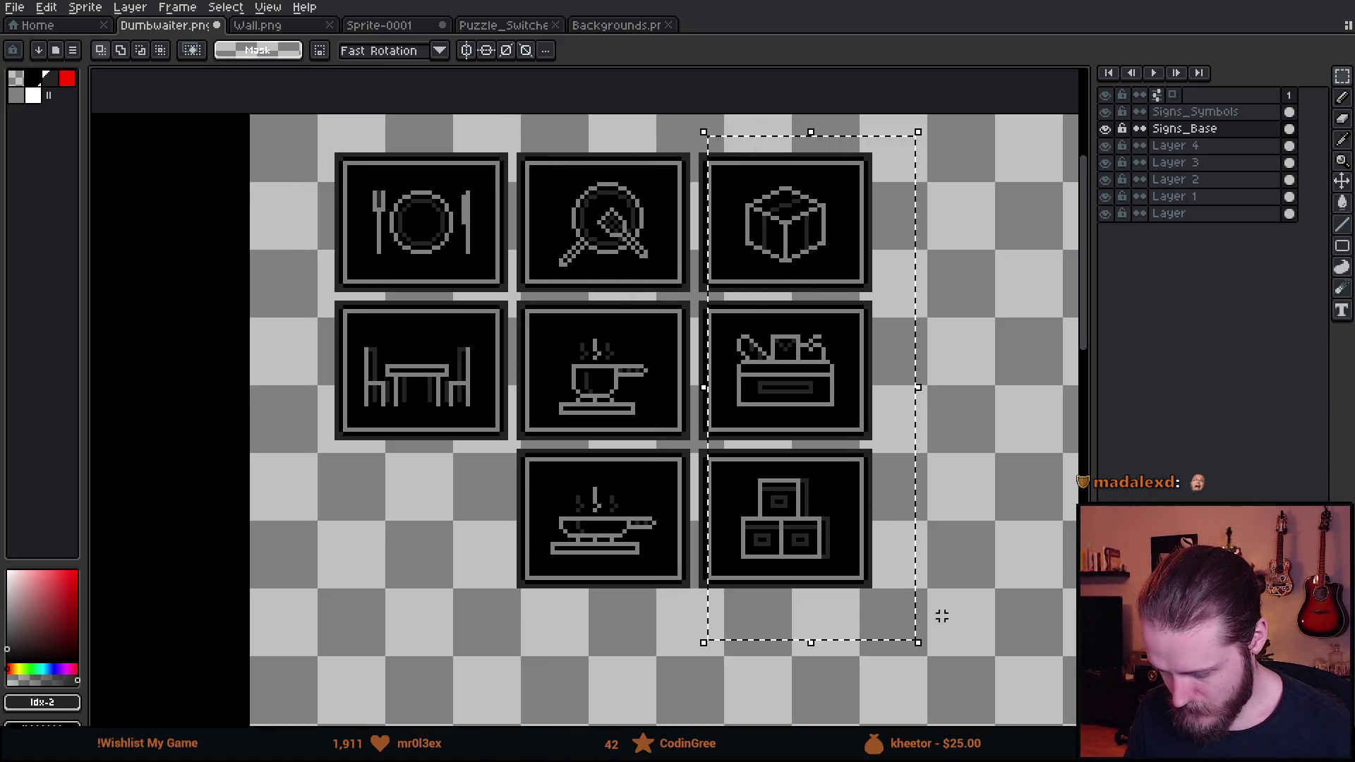
click(943, 616)
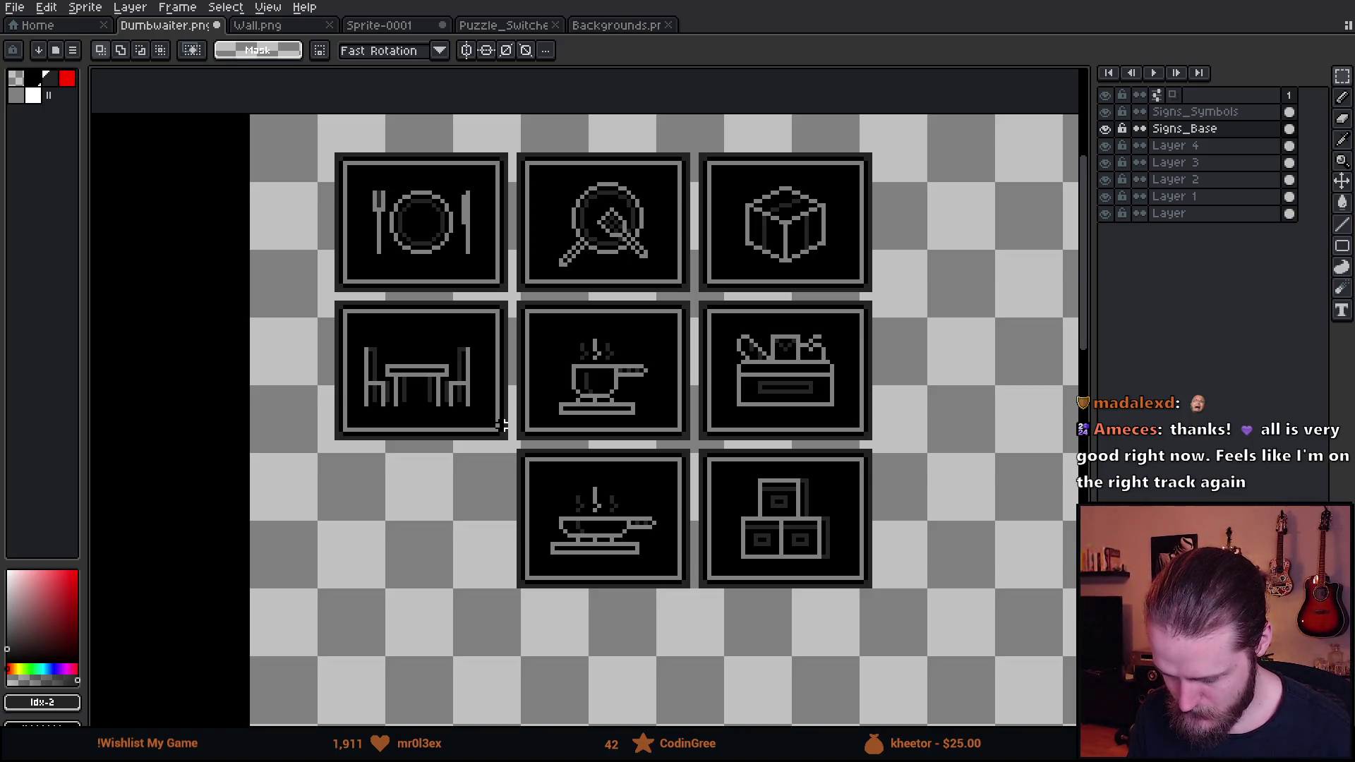
scroll(505, 400, down, 1)
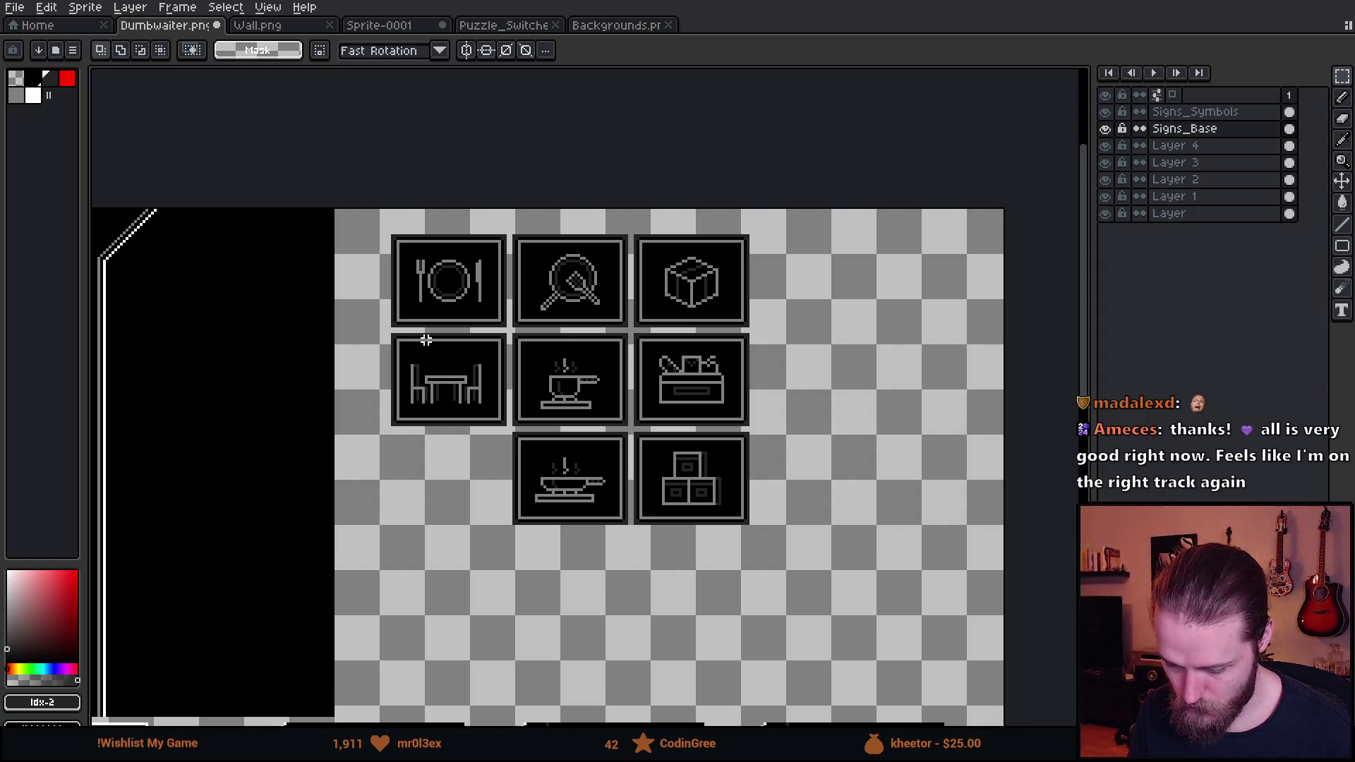
scroll(425, 341, up, 1)
mouse_move(377, 181)
mouse_down()
mouse_move(538, 302)
mouse_move(524, 302)
mouse_up()
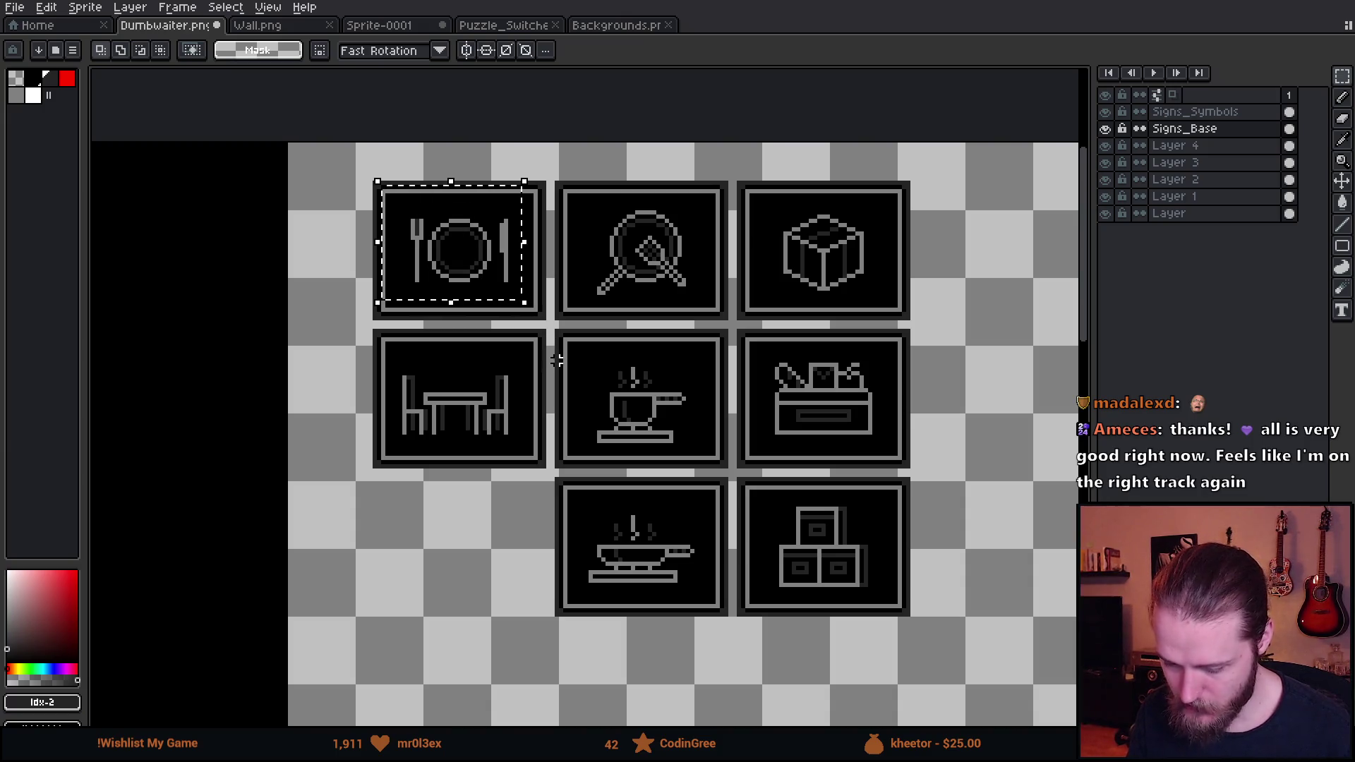
key(ctrl+d)
scroll(536, 346, down, 1)
scroll(513, 333, up, 1)
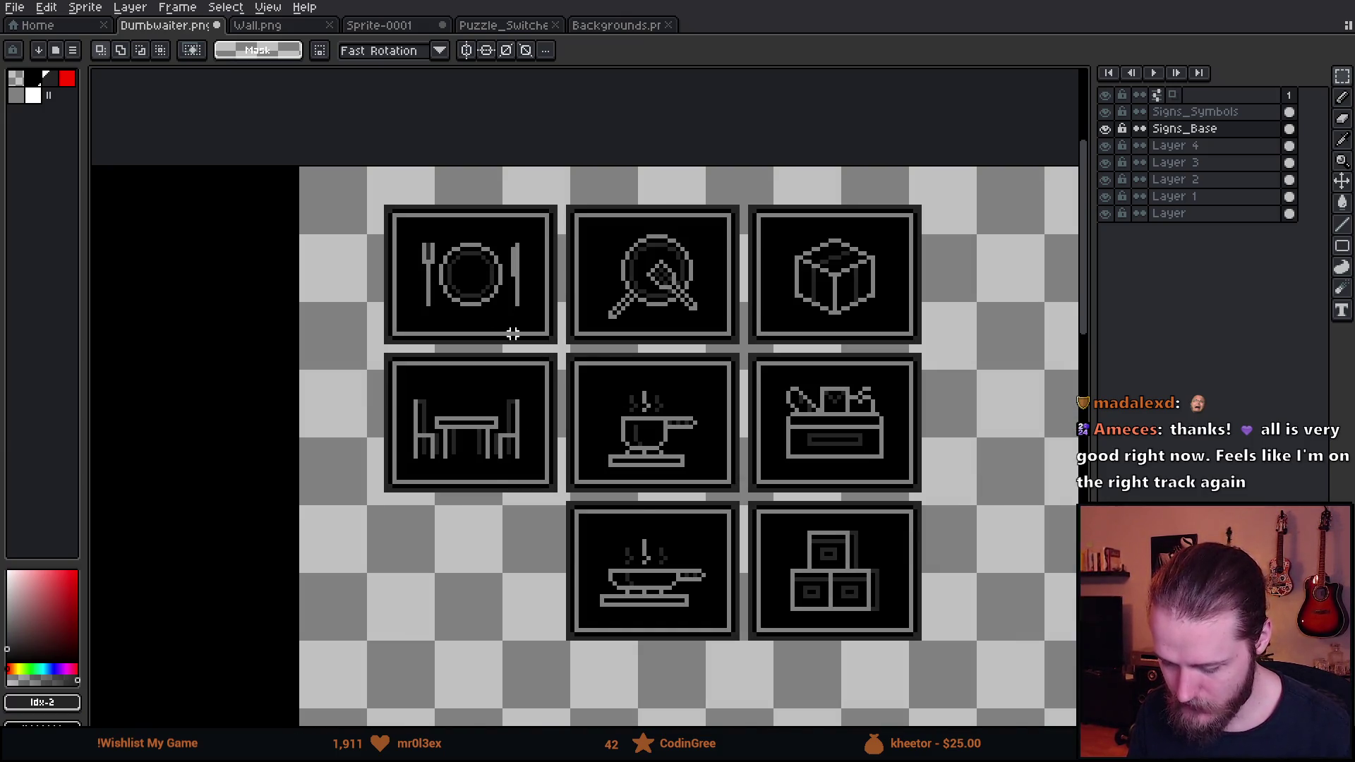
scroll(472, 287, up, 1)
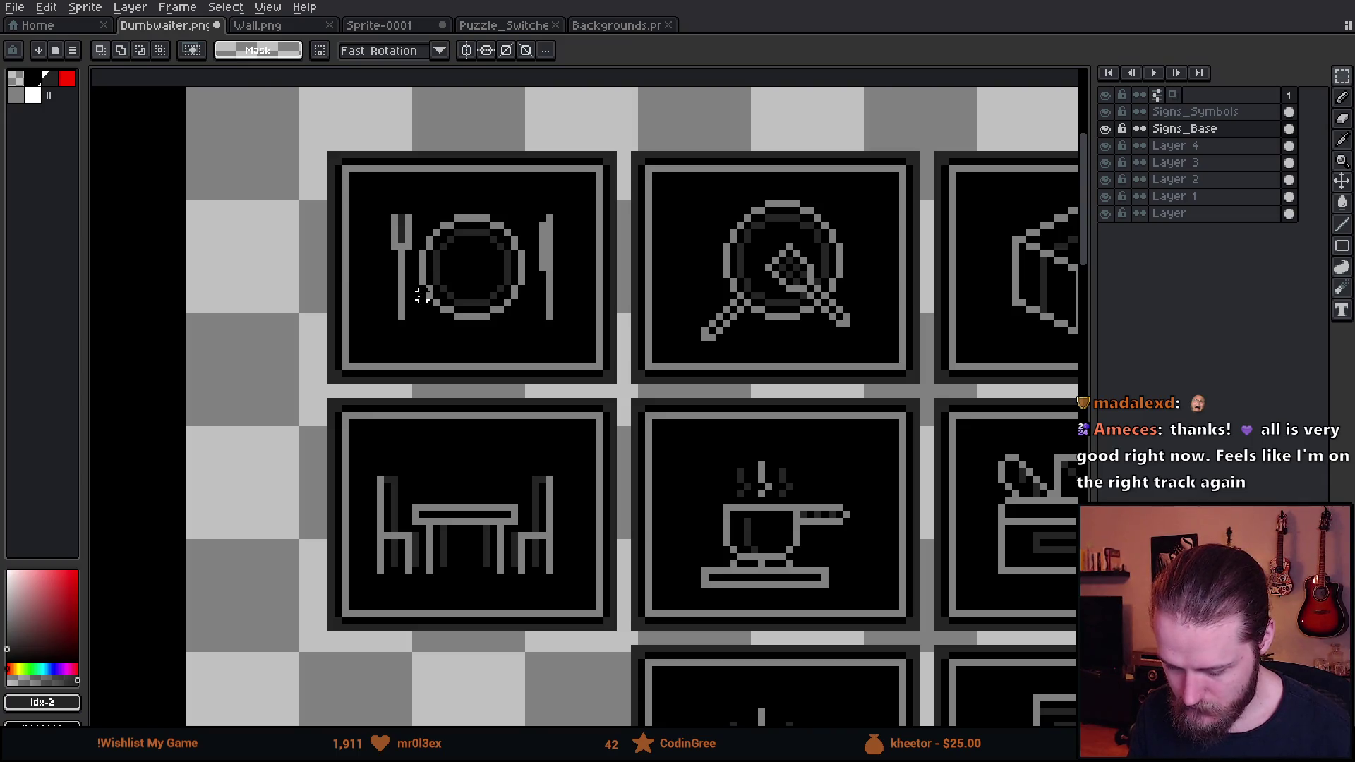
scroll(422, 295, down, 2)
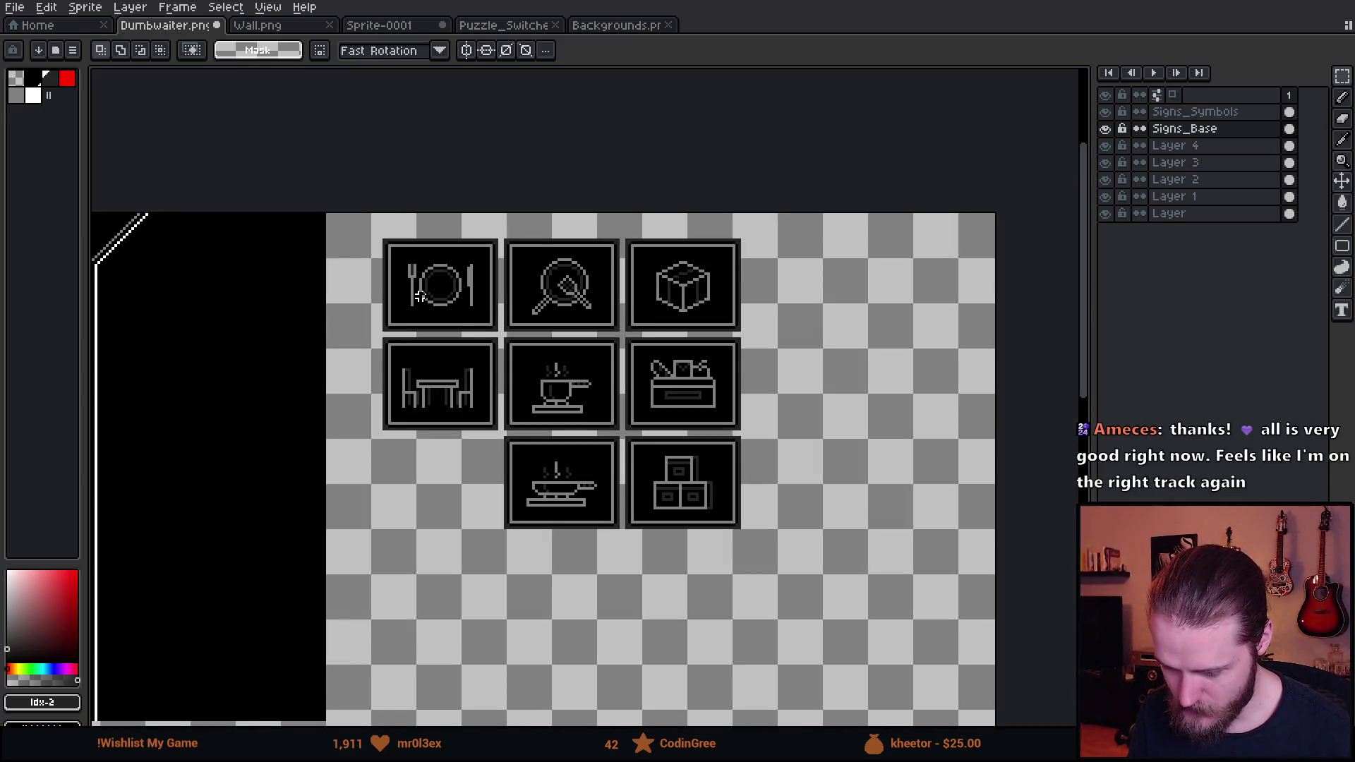
scroll(453, 319, up, 2)
drag(289, 388, 499, 575)
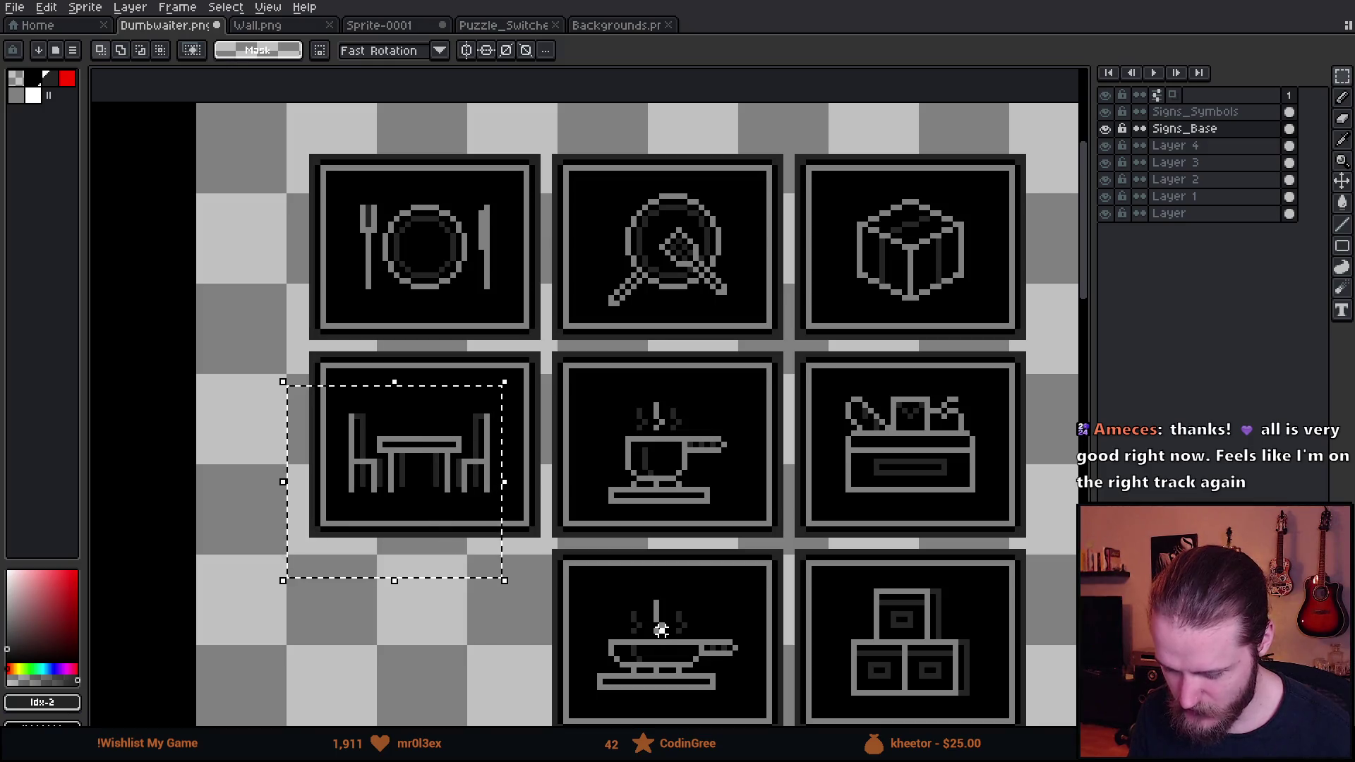
key(ctrl+d)
drag(701, 482, 546, 450)
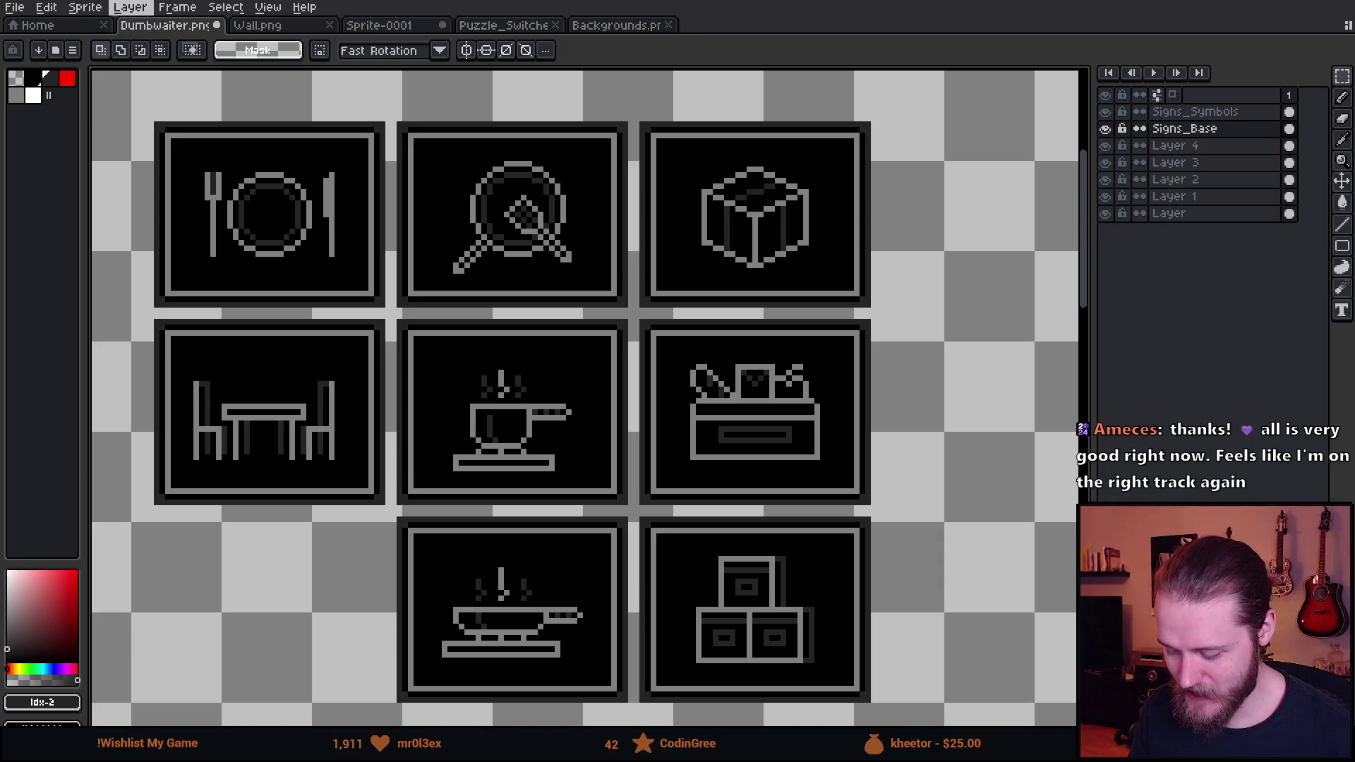
scroll(518, 311, down, 1)
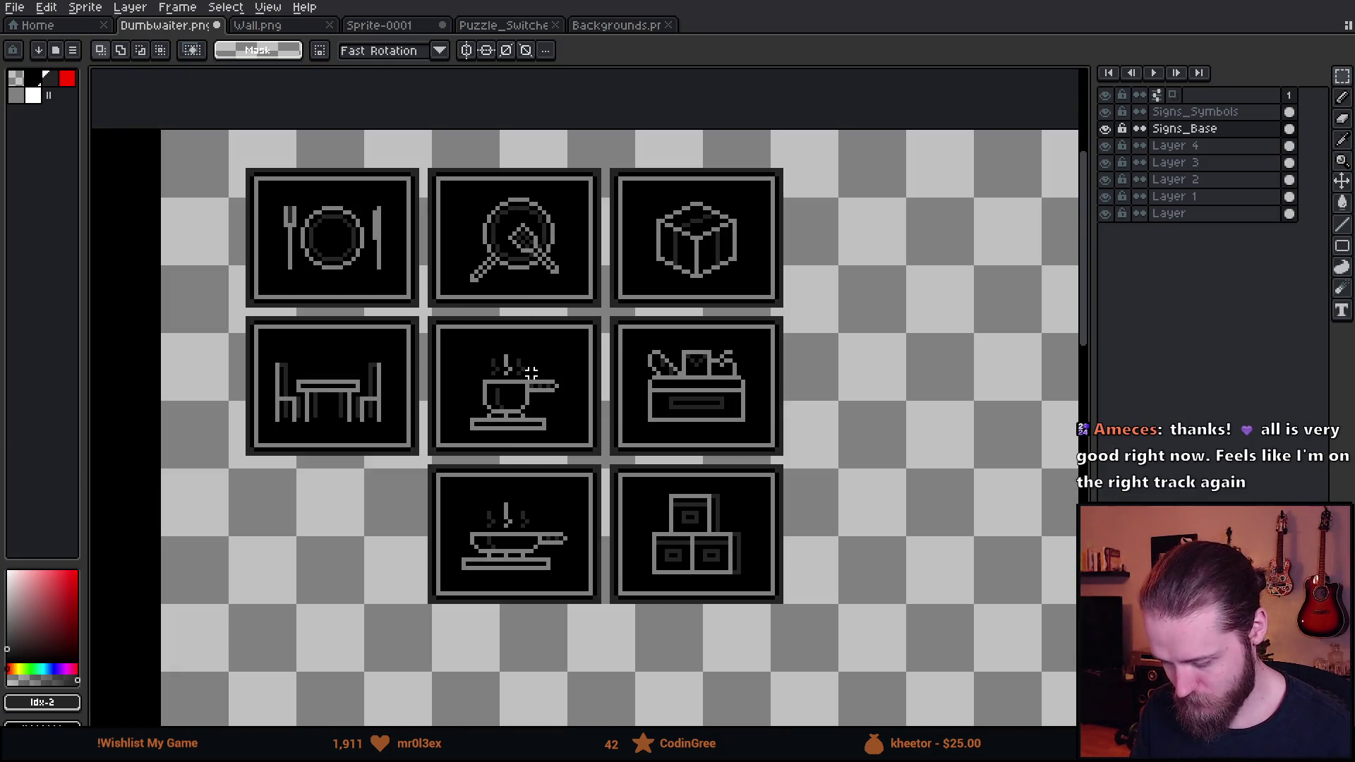
scroll(664, 395, up, 1)
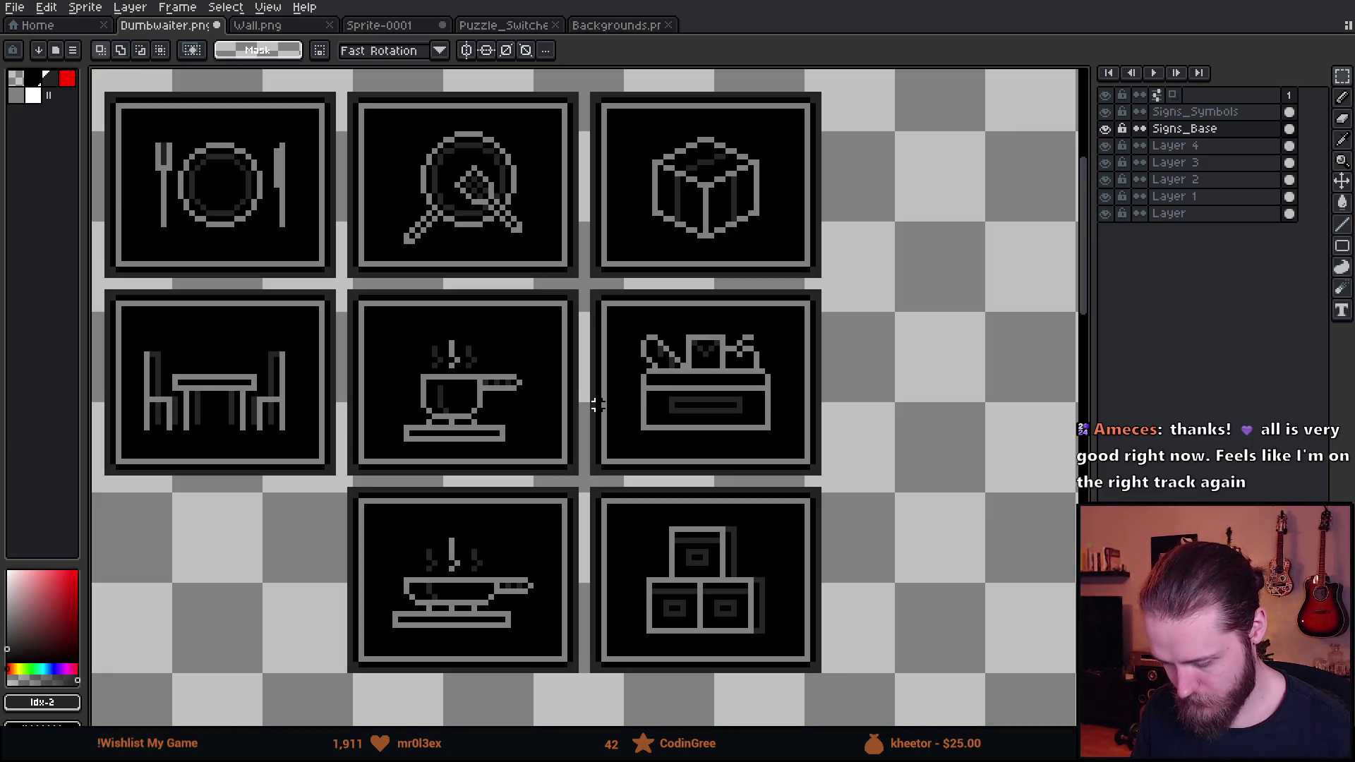
scroll(594, 404, left, 2)
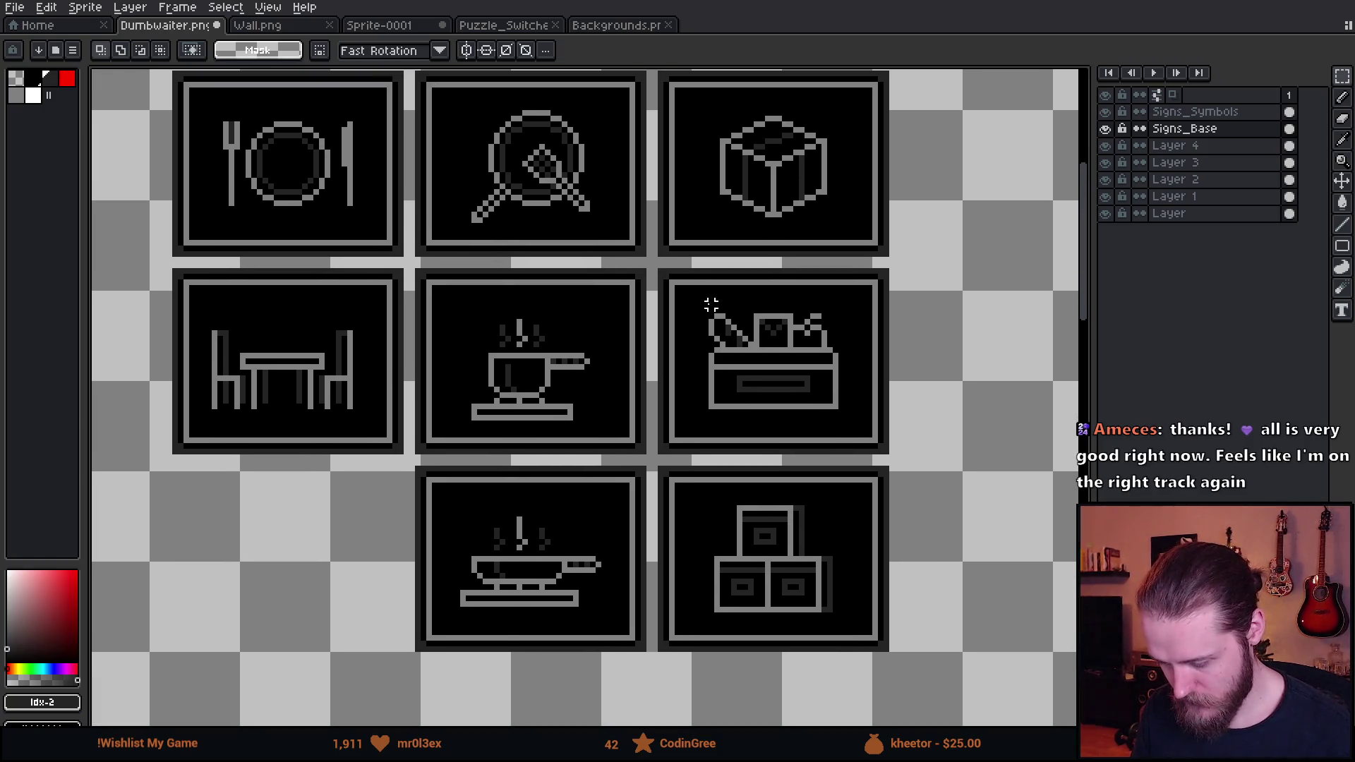
drag(686, 279, 881, 451)
click(925, 428)
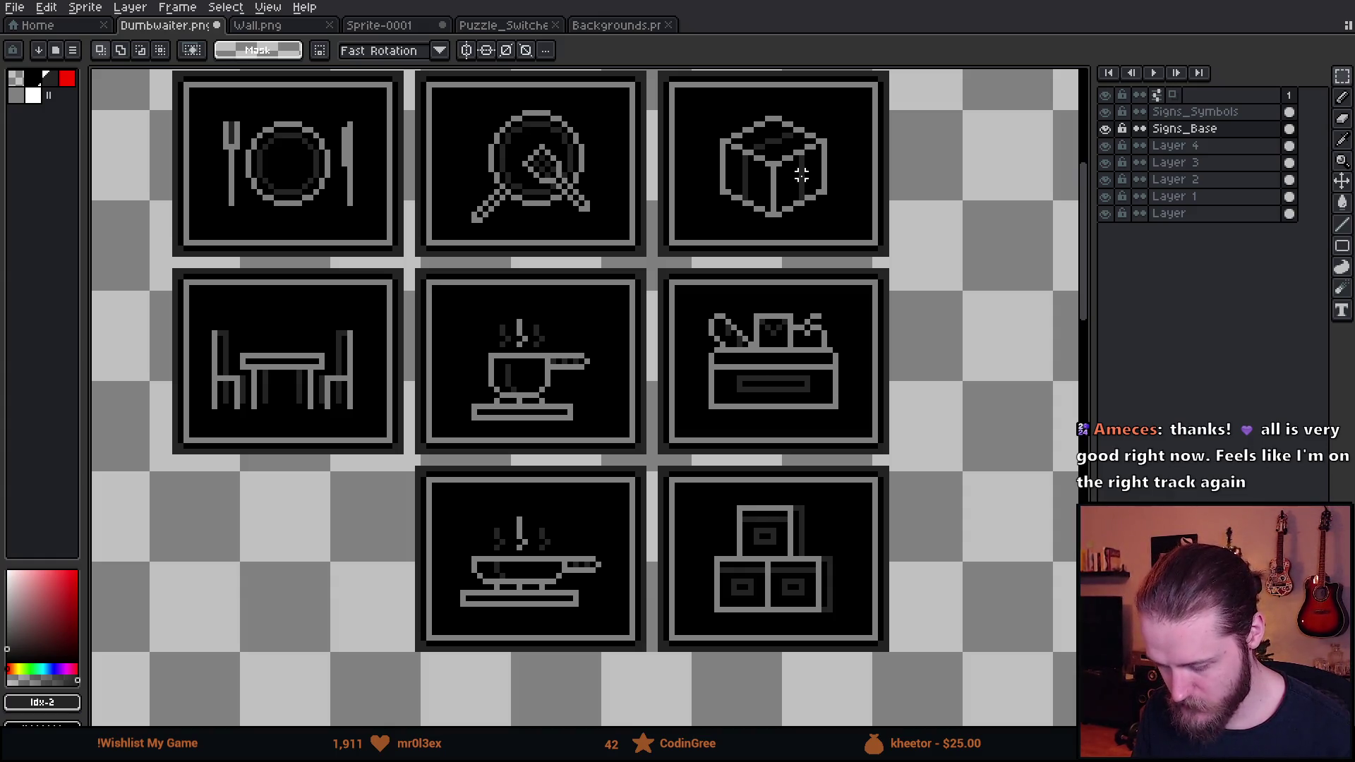
scroll(625, 289, down, 1)
scroll(624, 293, up, 1)
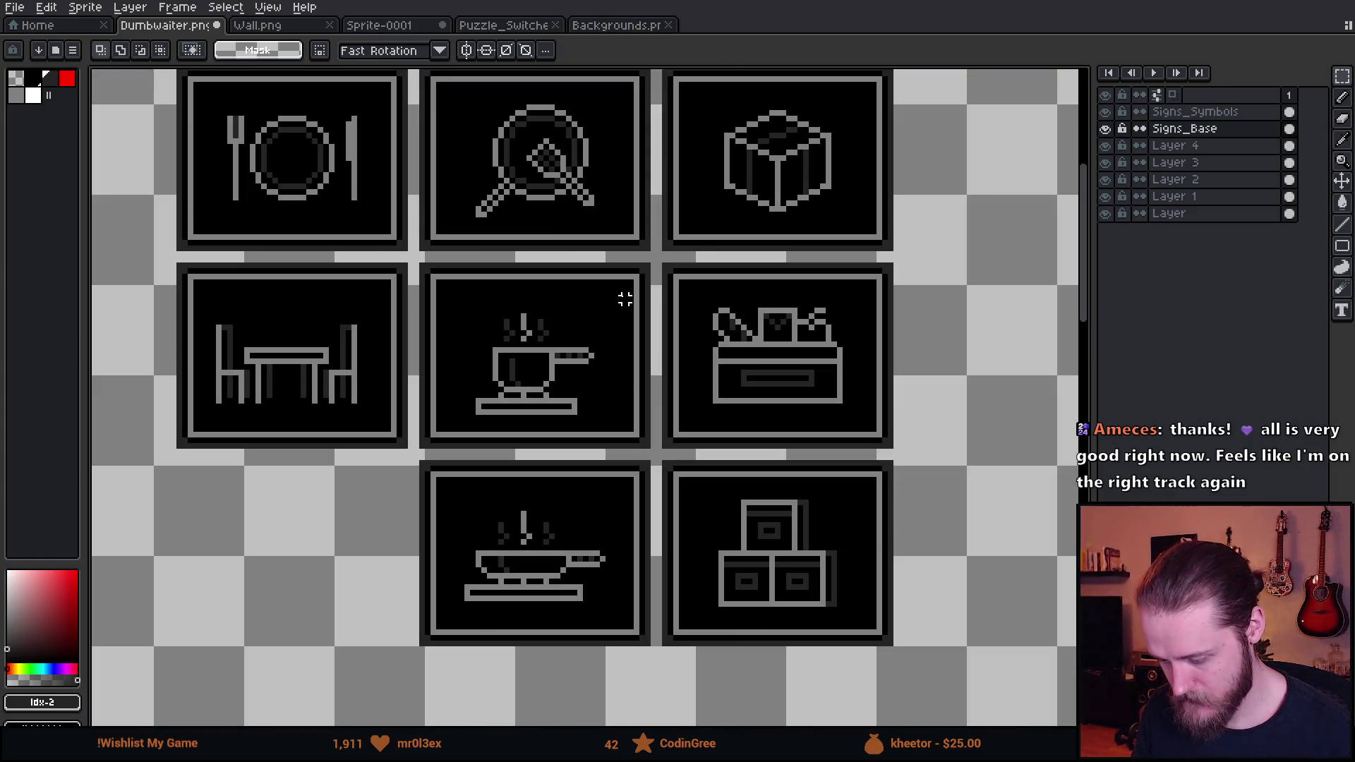
scroll(624, 295, down, 1)
scroll(625, 298, up, 1)
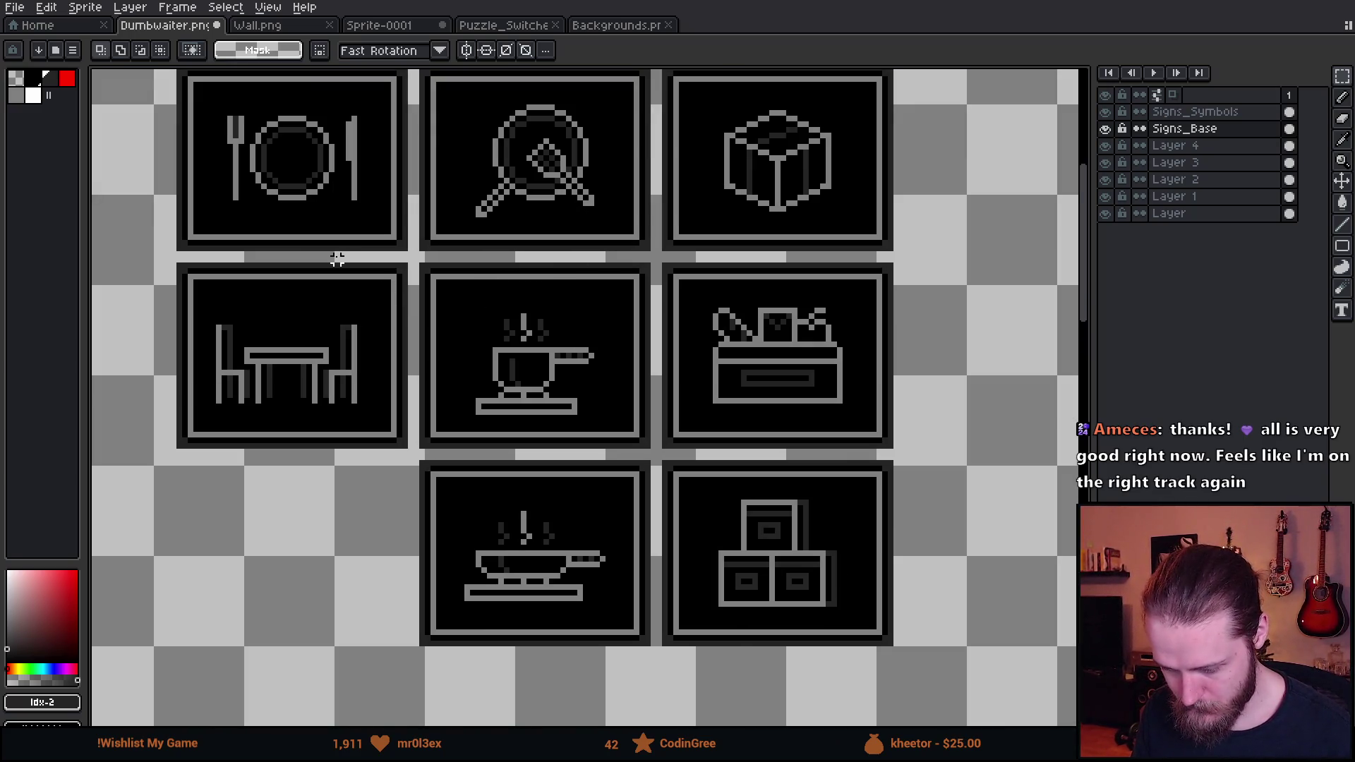
mouse_move(438, 95)
mouse_down()
mouse_move(526, 452)
mouse_move(642, 678)
mouse_up()
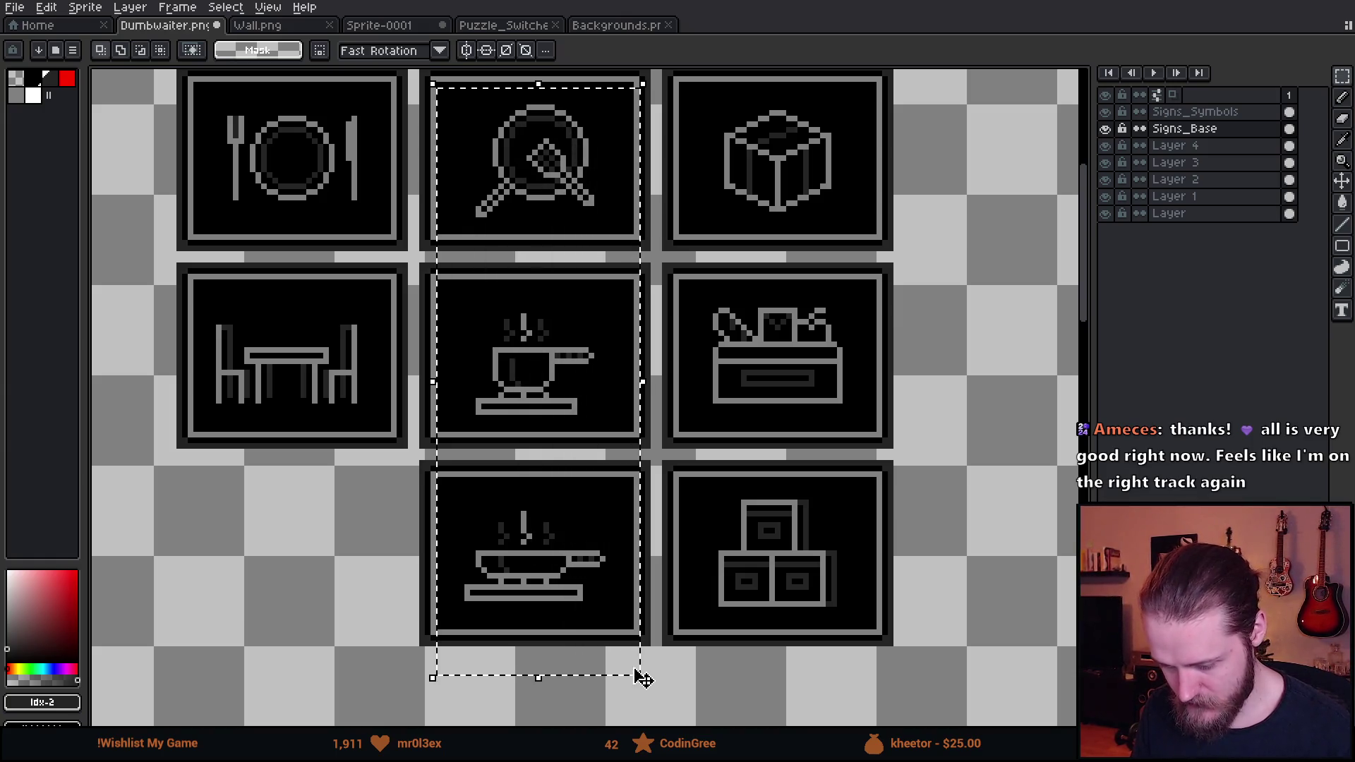
click(750, 485)
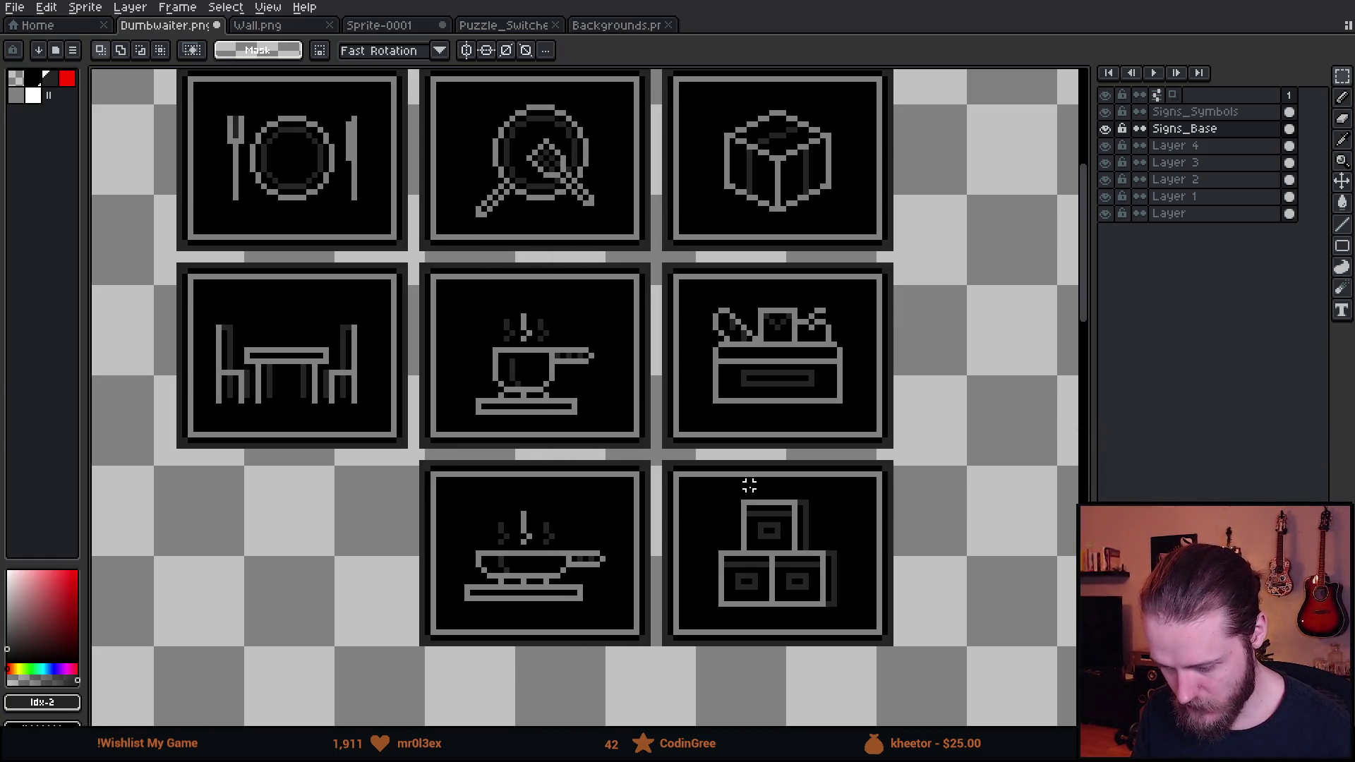
Merge Signs_Symbols down into Signs_Base and check the result by toggling its visibility
right_click(1219, 113)
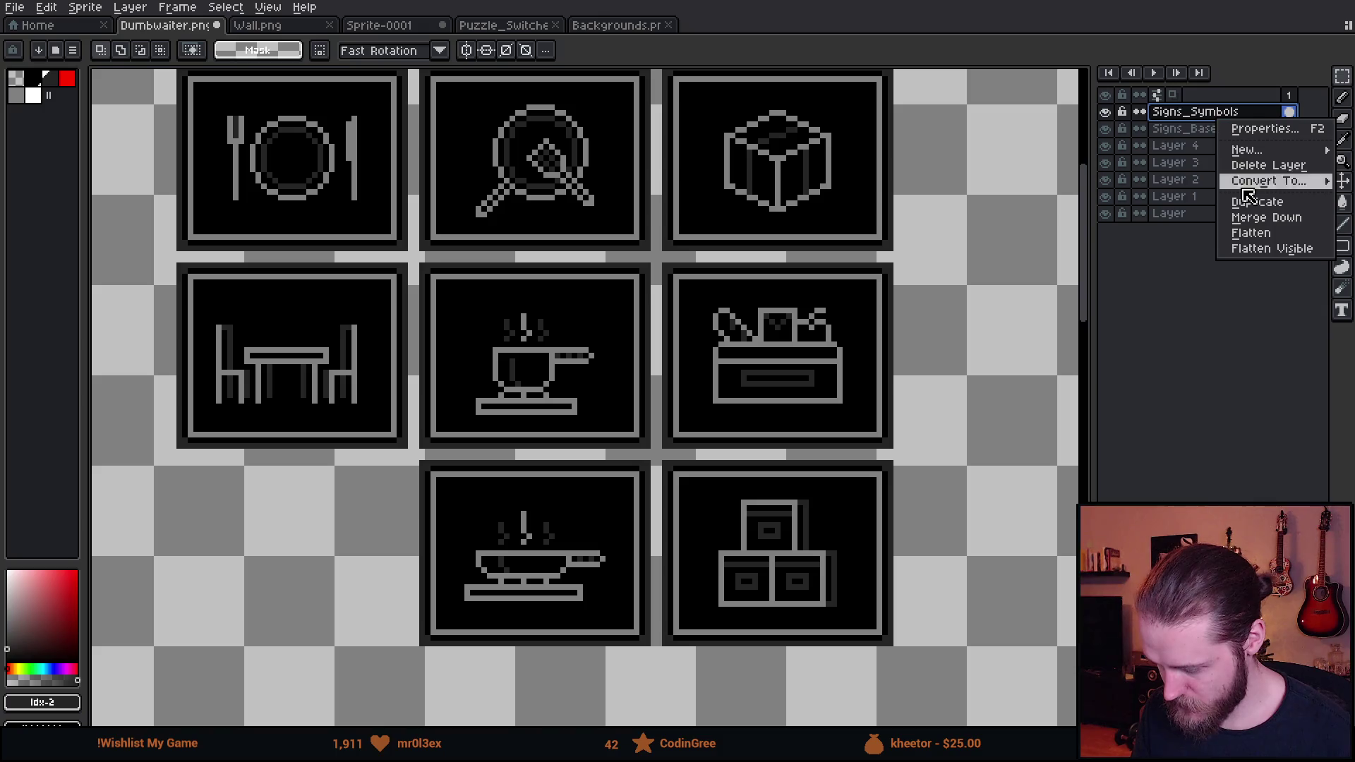
click(1270, 218)
click(1106, 113)
click(1106, 113)
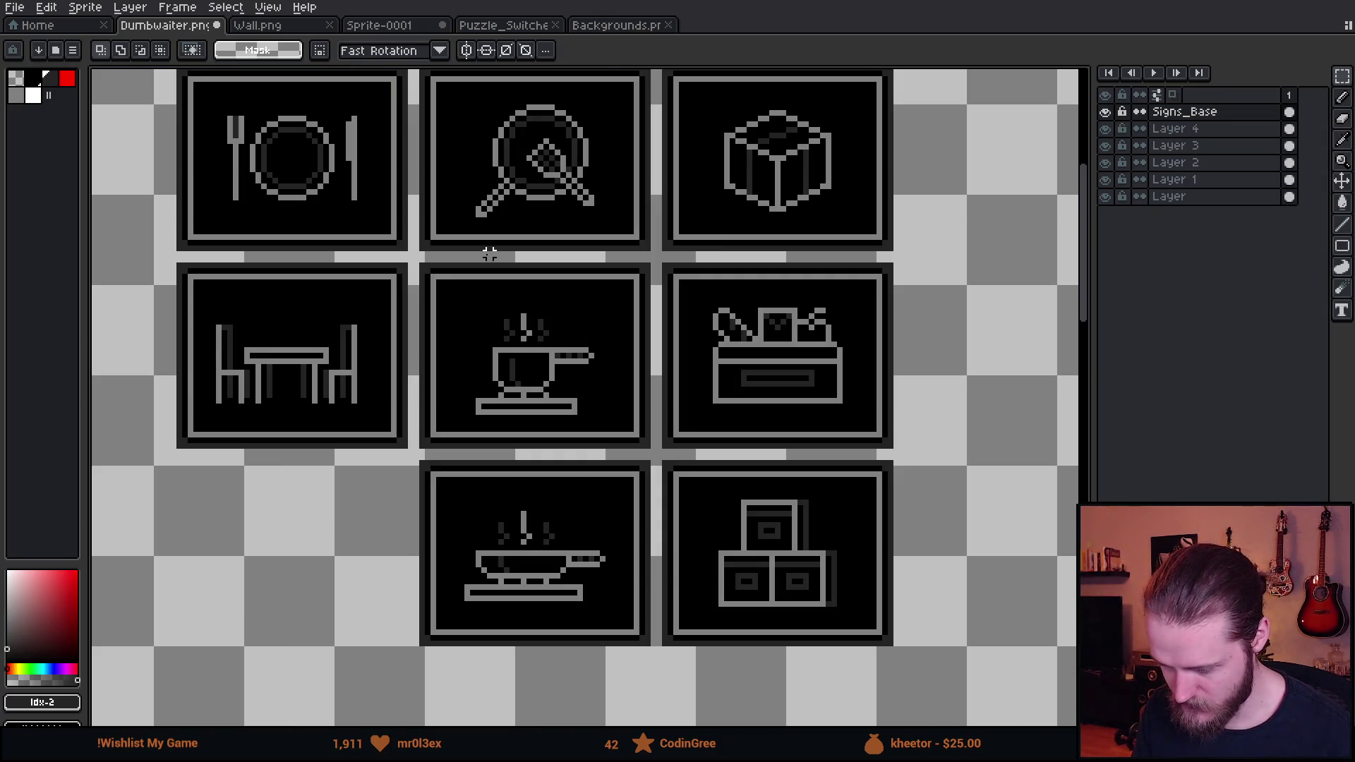
Paint a dot of the sign's grey on the plate sign with the brush
scroll(490, 254, up, 5)
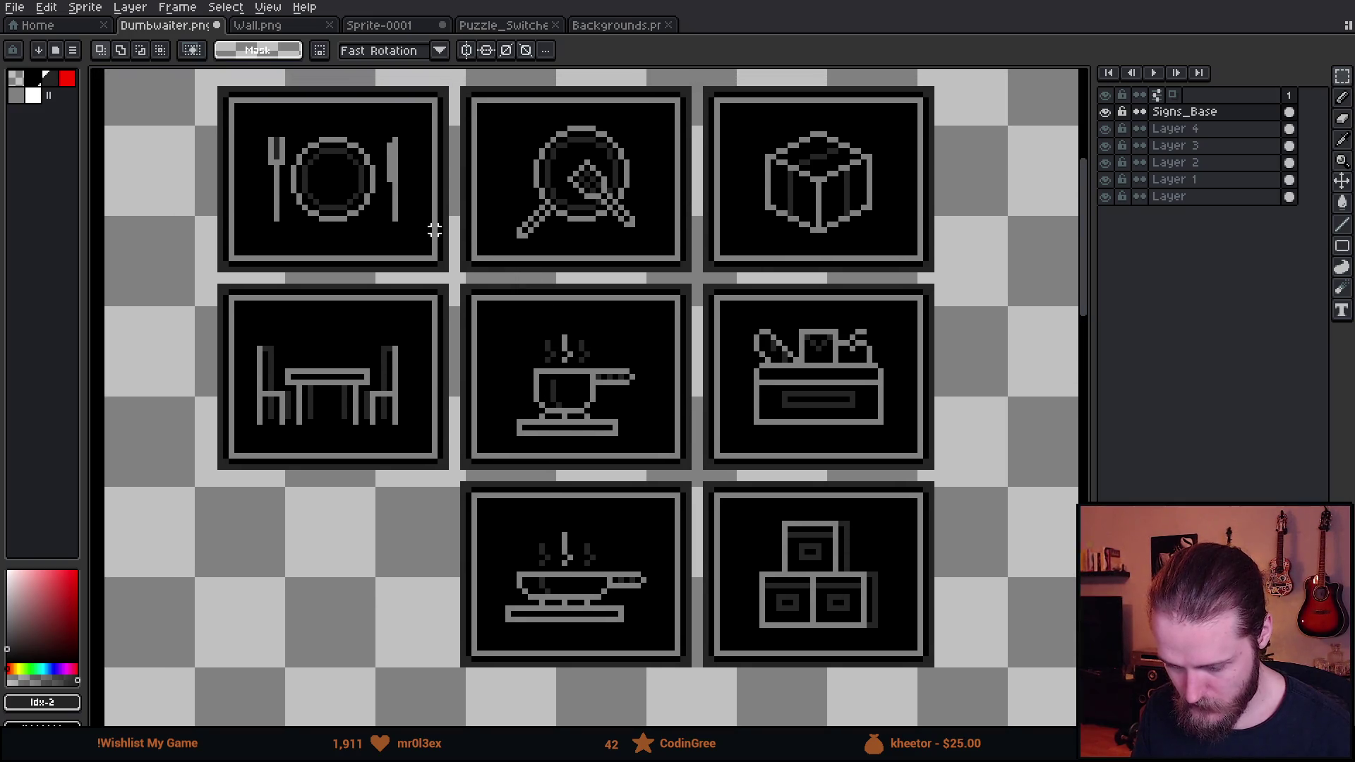
scroll(386, 206, up, 1)
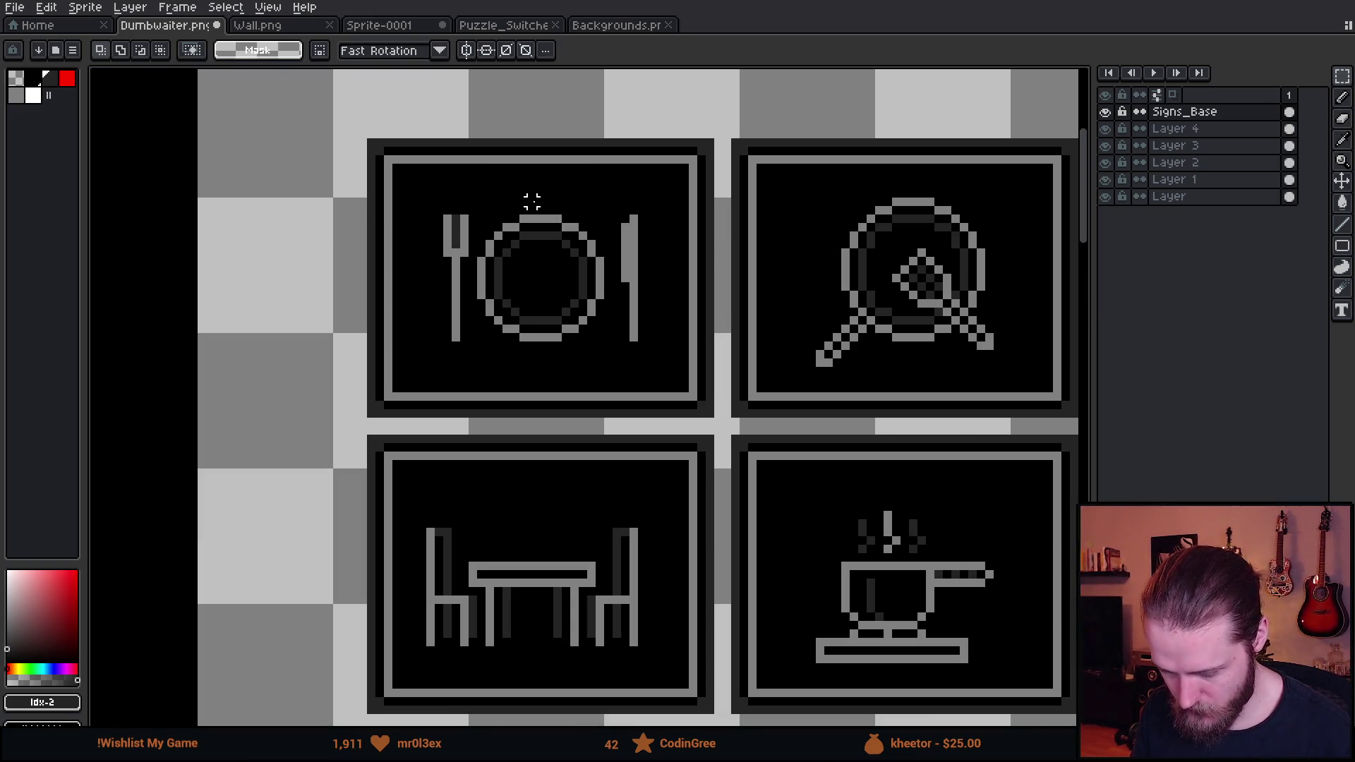
key(b)
alt+click(535, 215)
click(538, 189)
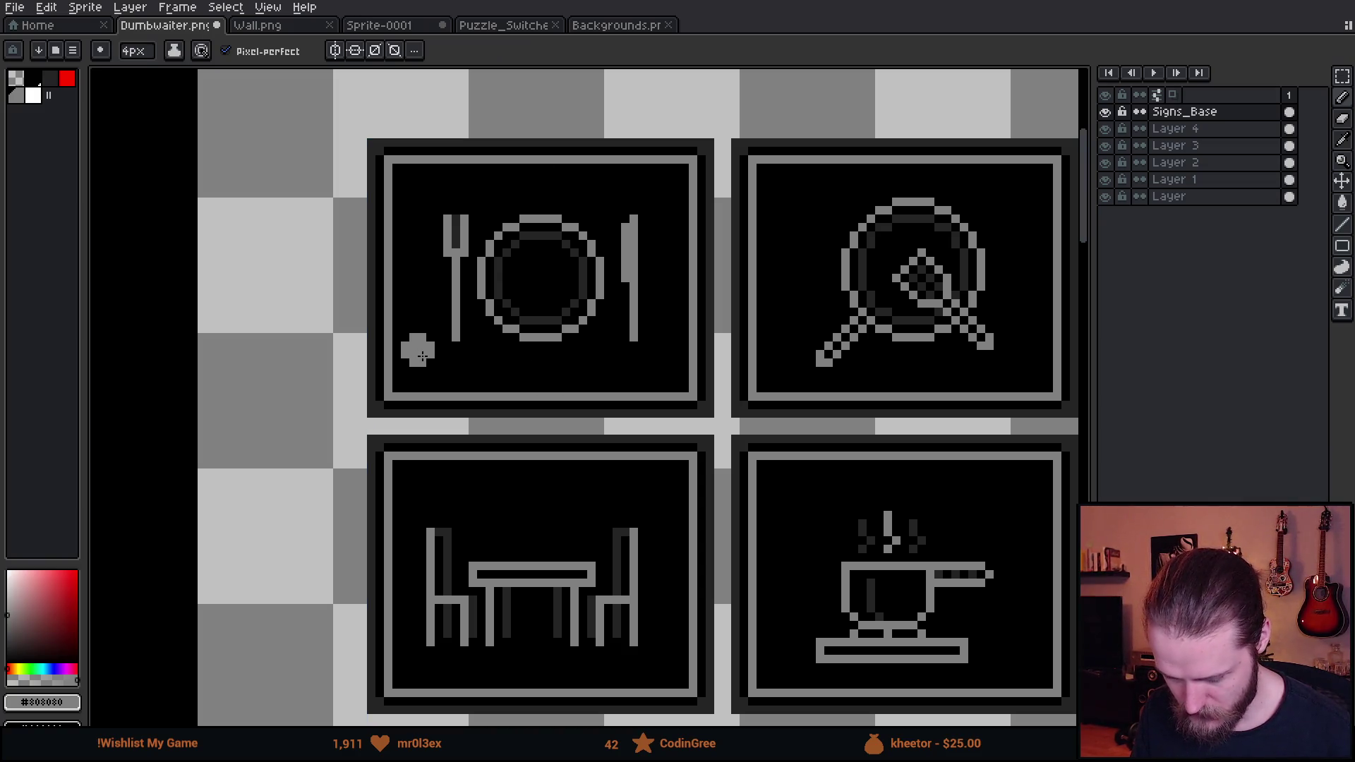
Copy the top-left plate sign onto the door panel and nudge it down 3 pixels
key(m)
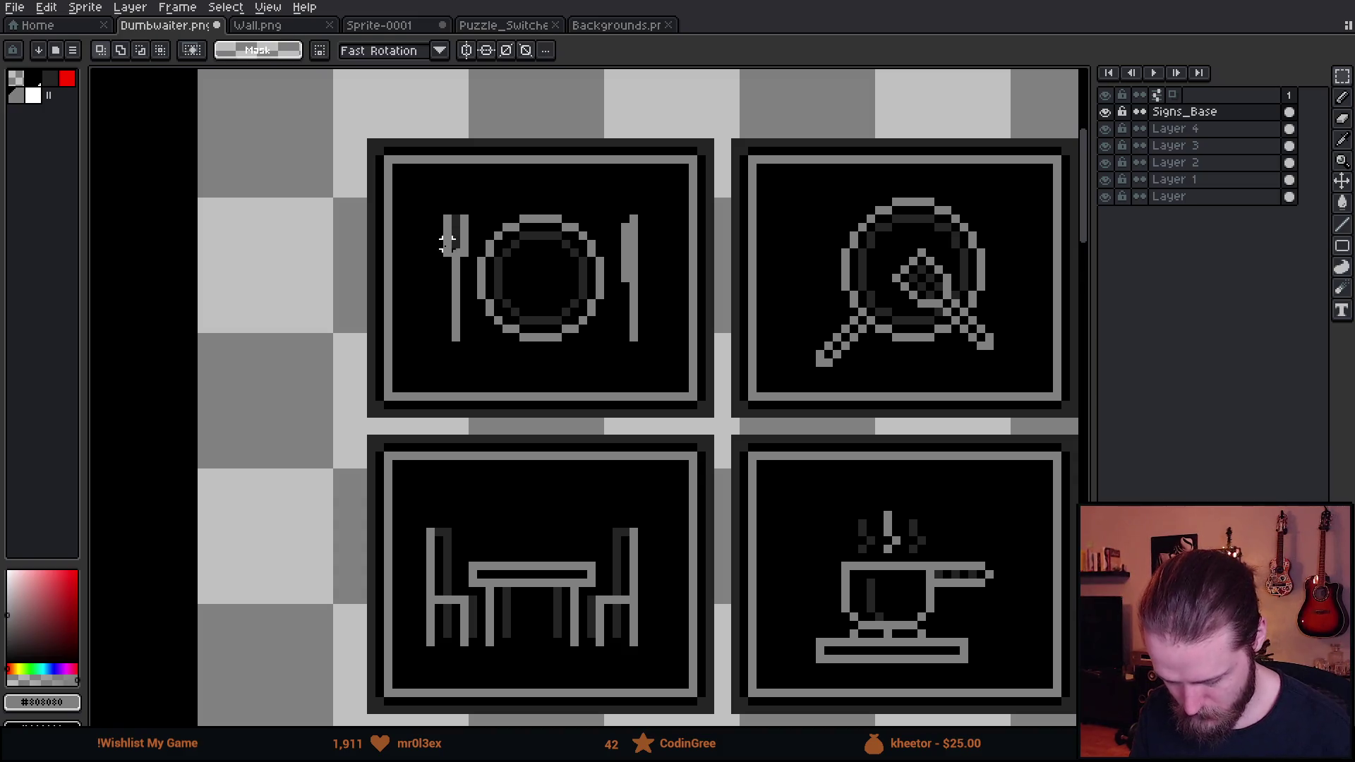
mouse_move(328, 117)
mouse_down()
mouse_move(720, 430)
mouse_move(667, 76)
mouse_up()
scroll(659, 414, down, 2)
scroll(667, 76, down, 3)
drag(632, 487, 633, 320)
scroll(644, 368, up, 3)
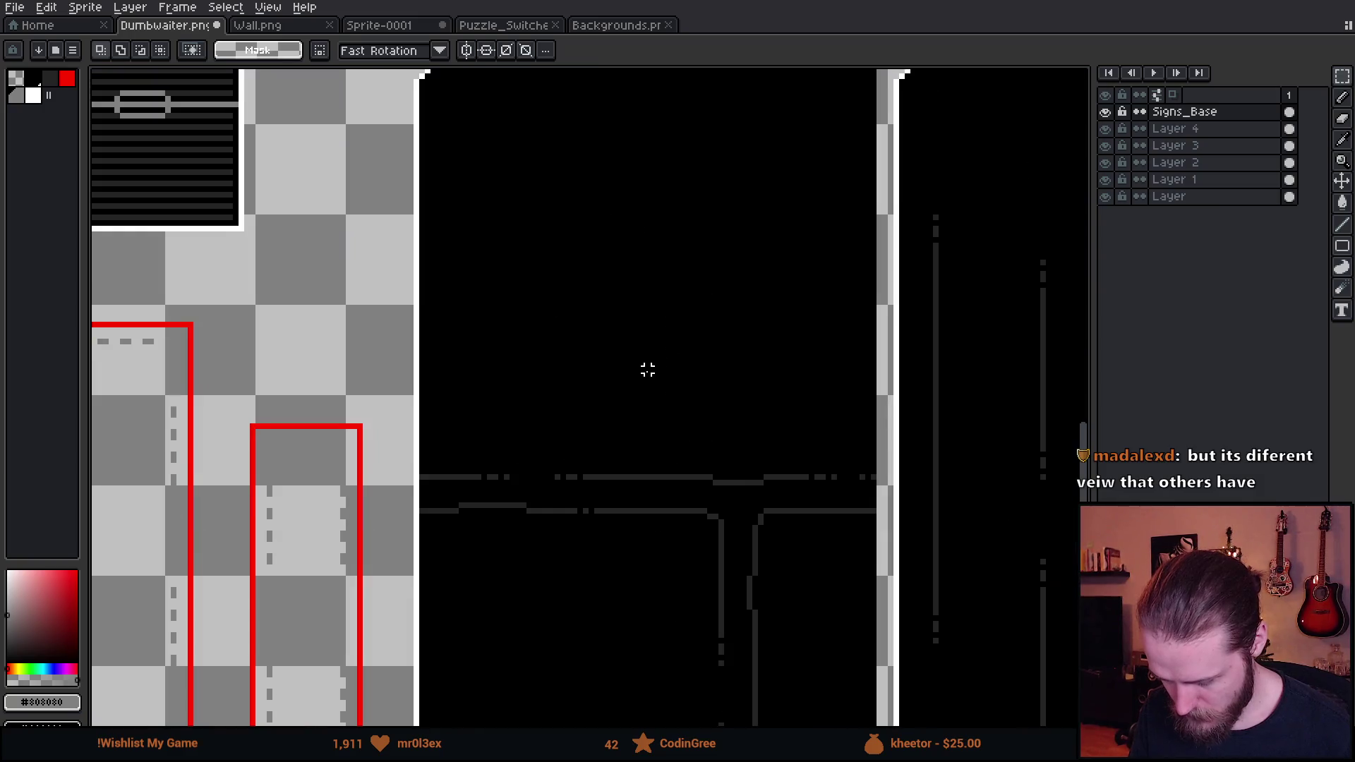
drag(645, 369, 567, 470)
key(ctrl+v)
mouse_move(726, 432)
mouse_down()
mouse_move(545, 425)
mouse_move(583, 395)
mouse_up()
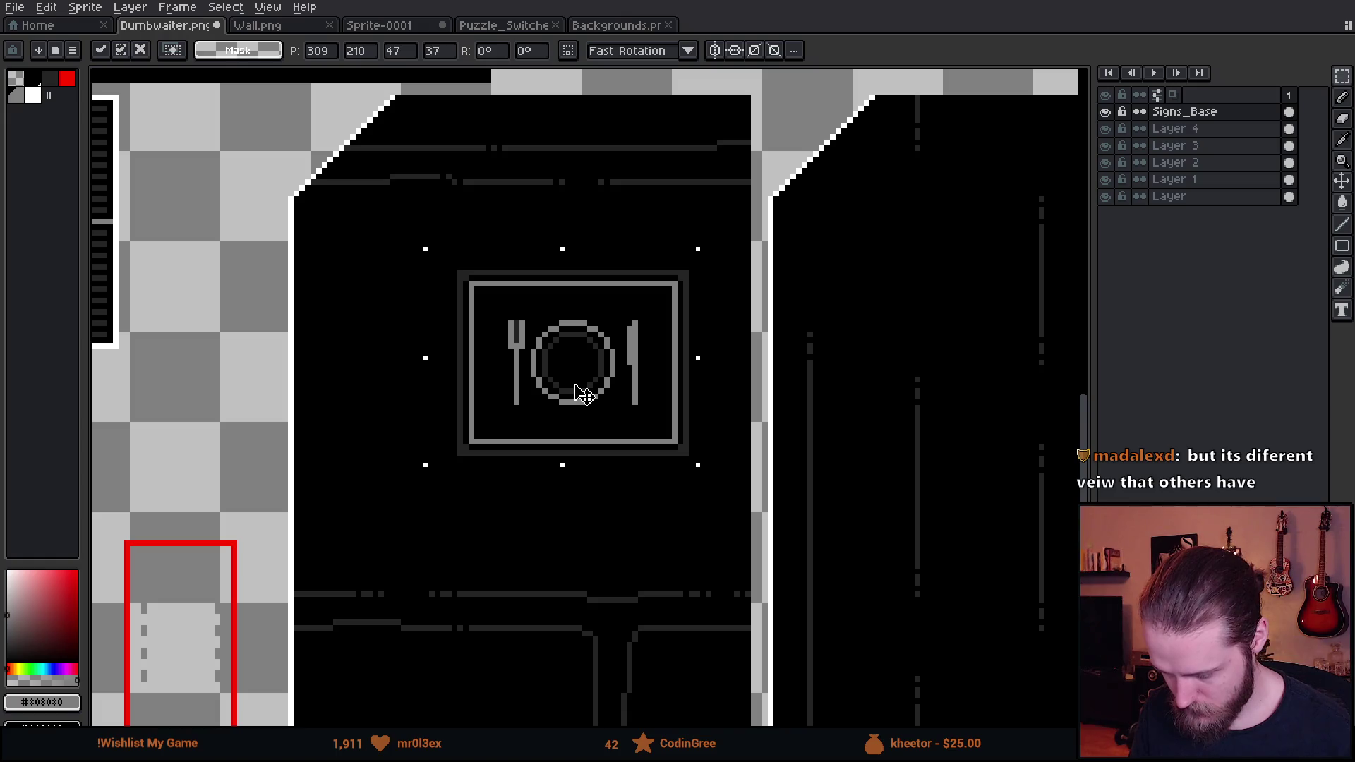
drag(583, 395, 583, 413)
Circle the plate sign in red with the freehand brush
scroll(584, 413, down, 2)
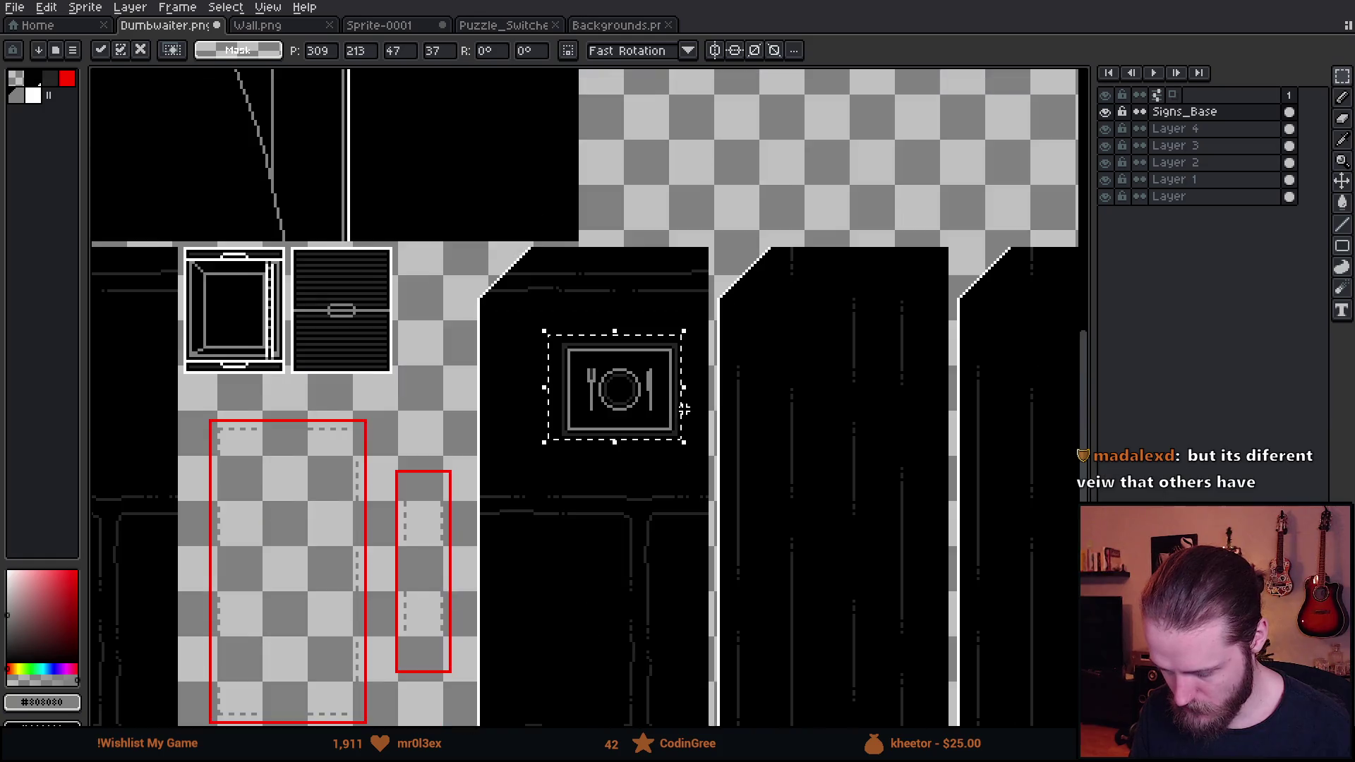
scroll(415, 318, up, 3)
key(b)
mouse_move(424, 150)
mouse_down()
mouse_move(448, 236)
mouse_move(425, 151)
mouse_up()
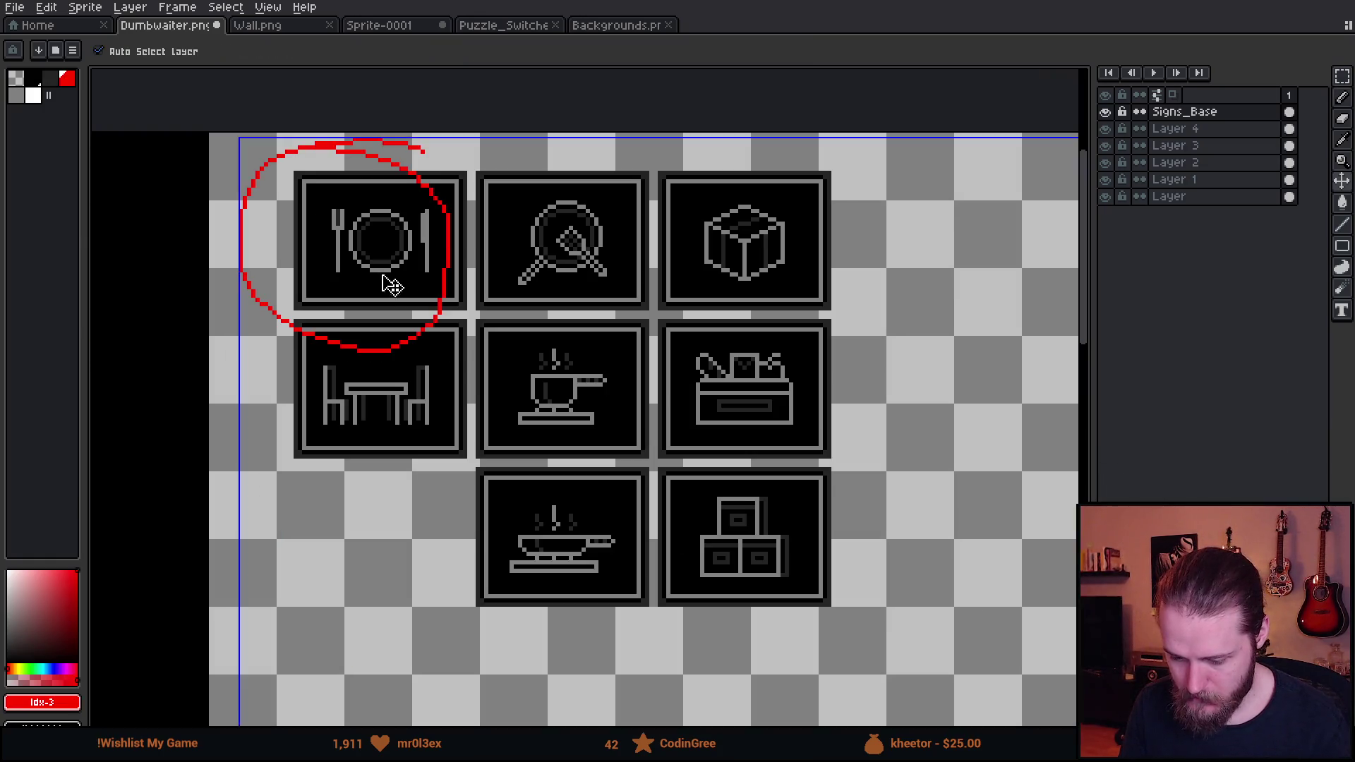
Undo the red circle and a trial red line drawn across the middle row of signs
key(ctrl+z)
mouse_move(264, 333)
mouse_down()
mouse_move(839, 355)
mouse_move(688, 445)
mouse_move(303, 457)
mouse_move(314, 311)
mouse_move(932, 374)
mouse_move(346, 443)
mouse_move(191, 434)
mouse_up()
key(ctrl+z)
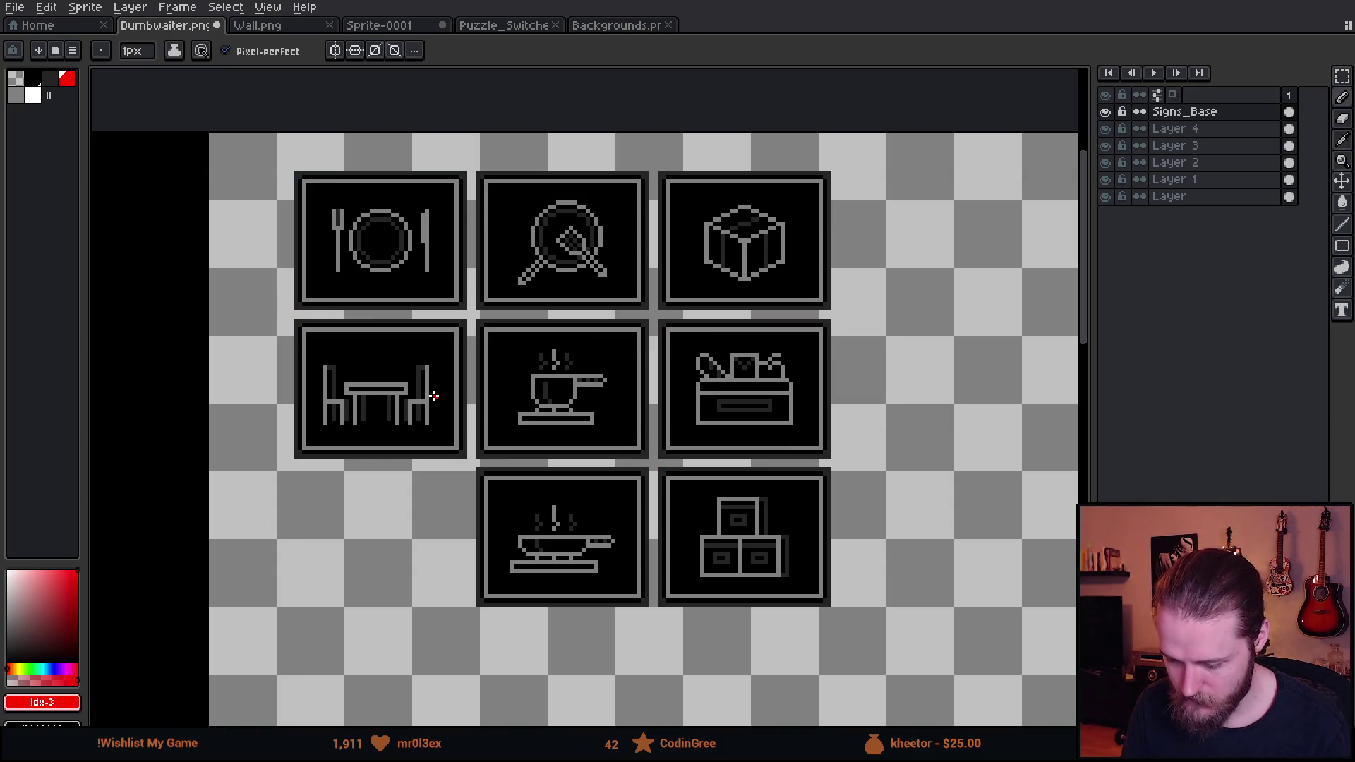
scroll(433, 393, down, 1)
scroll(432, 392, up, 1)
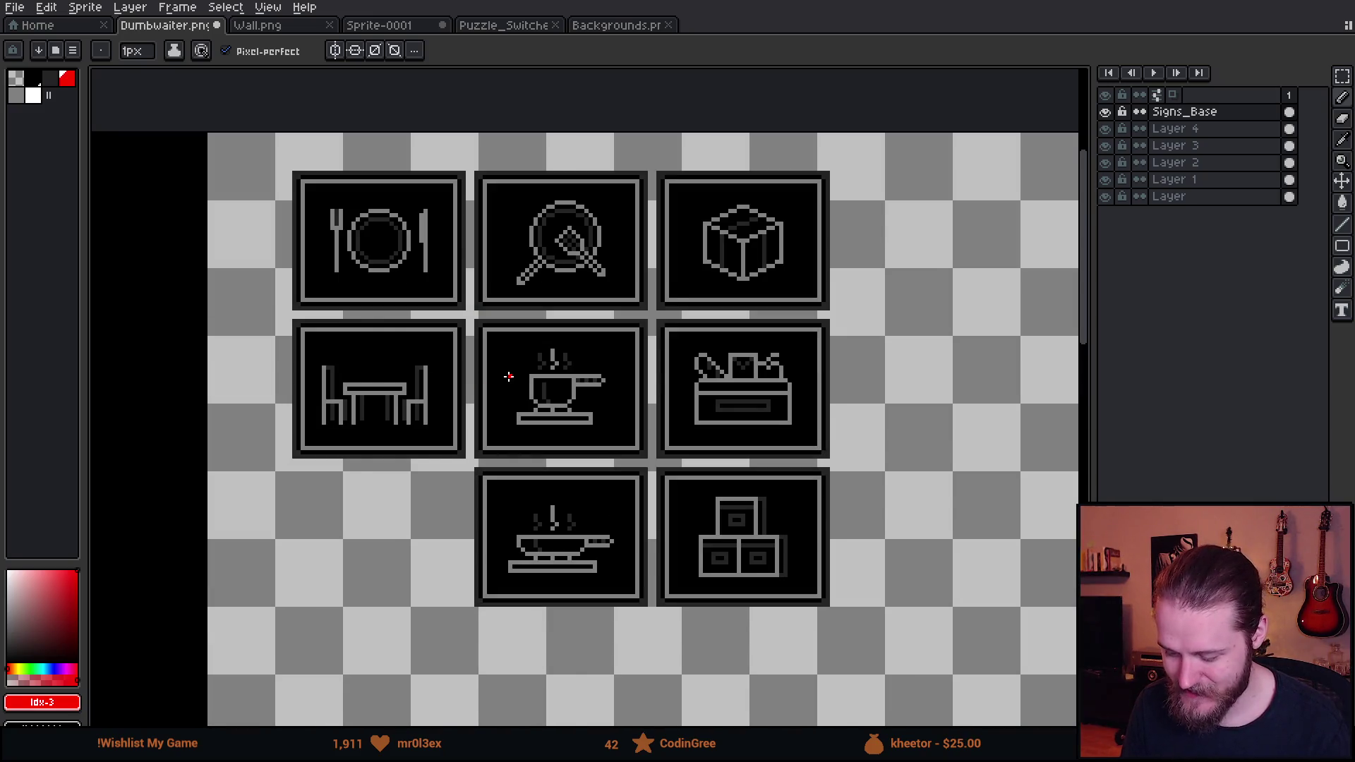
scroll(509, 377, down, 1)
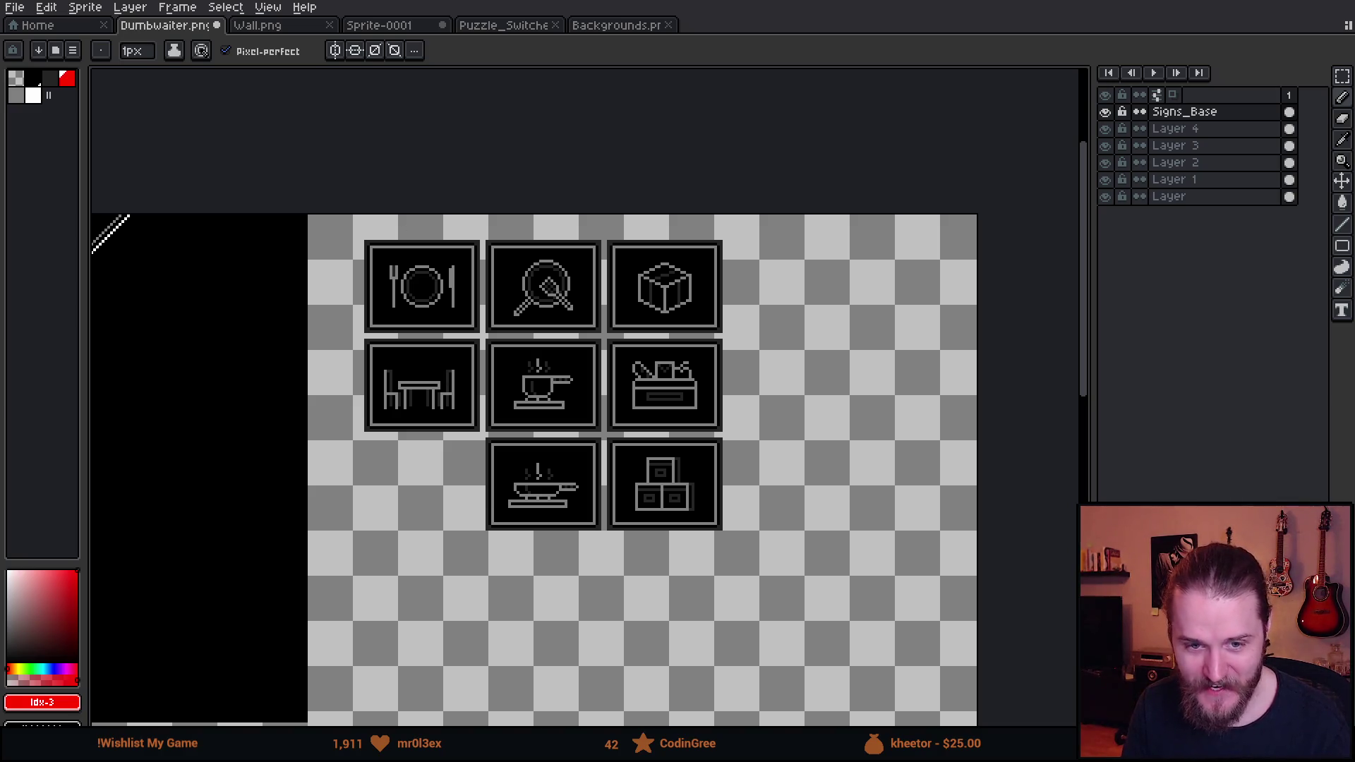
scroll(790, 312, down, 1)
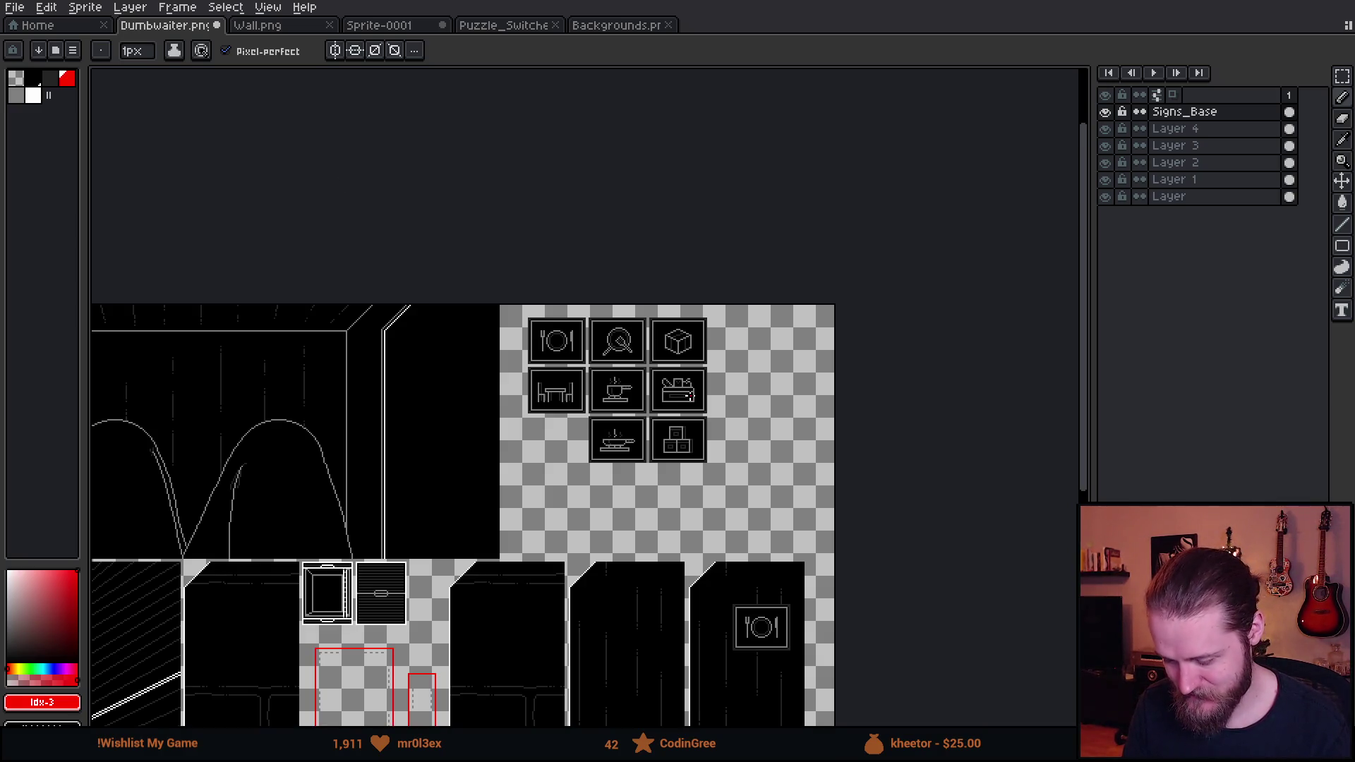
scroll(695, 332, down, 3)
scroll(780, 417, up, 3)
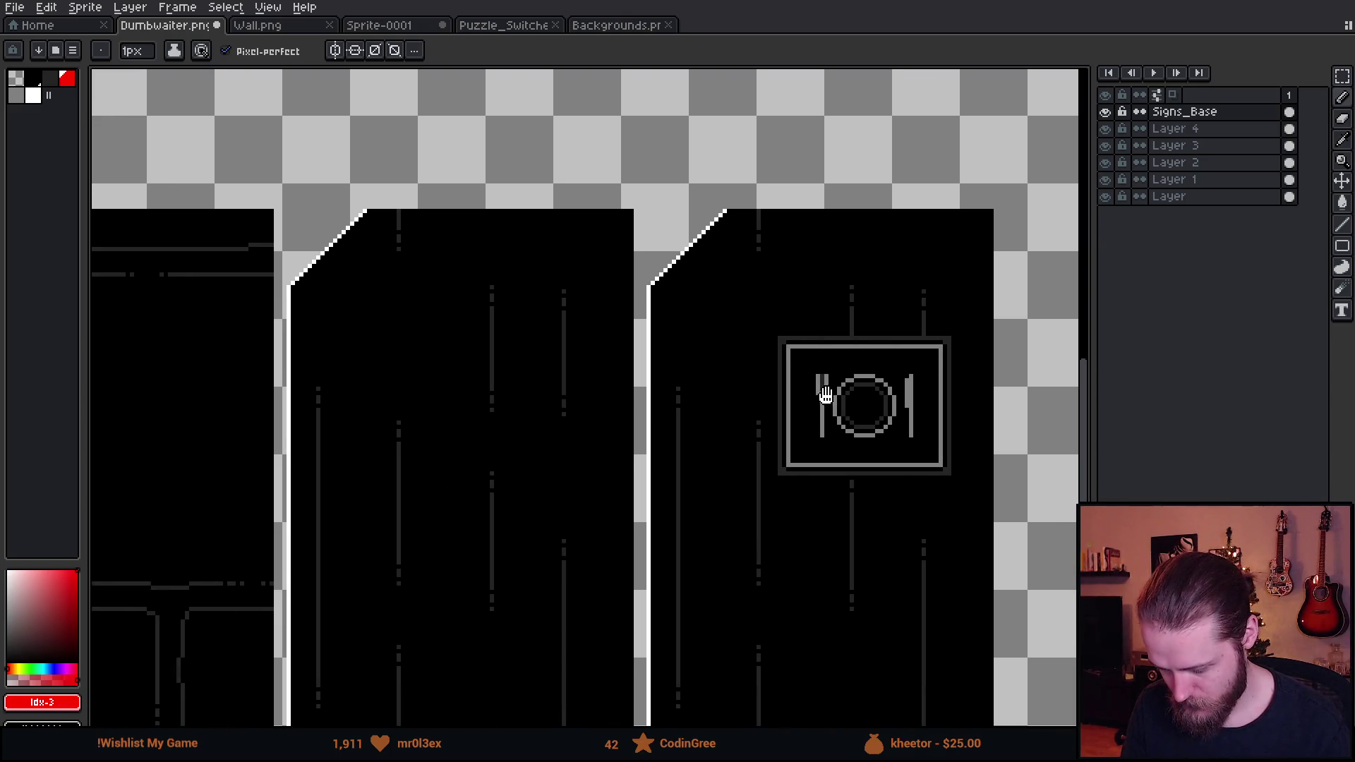
scroll(976, 381, up, 8)
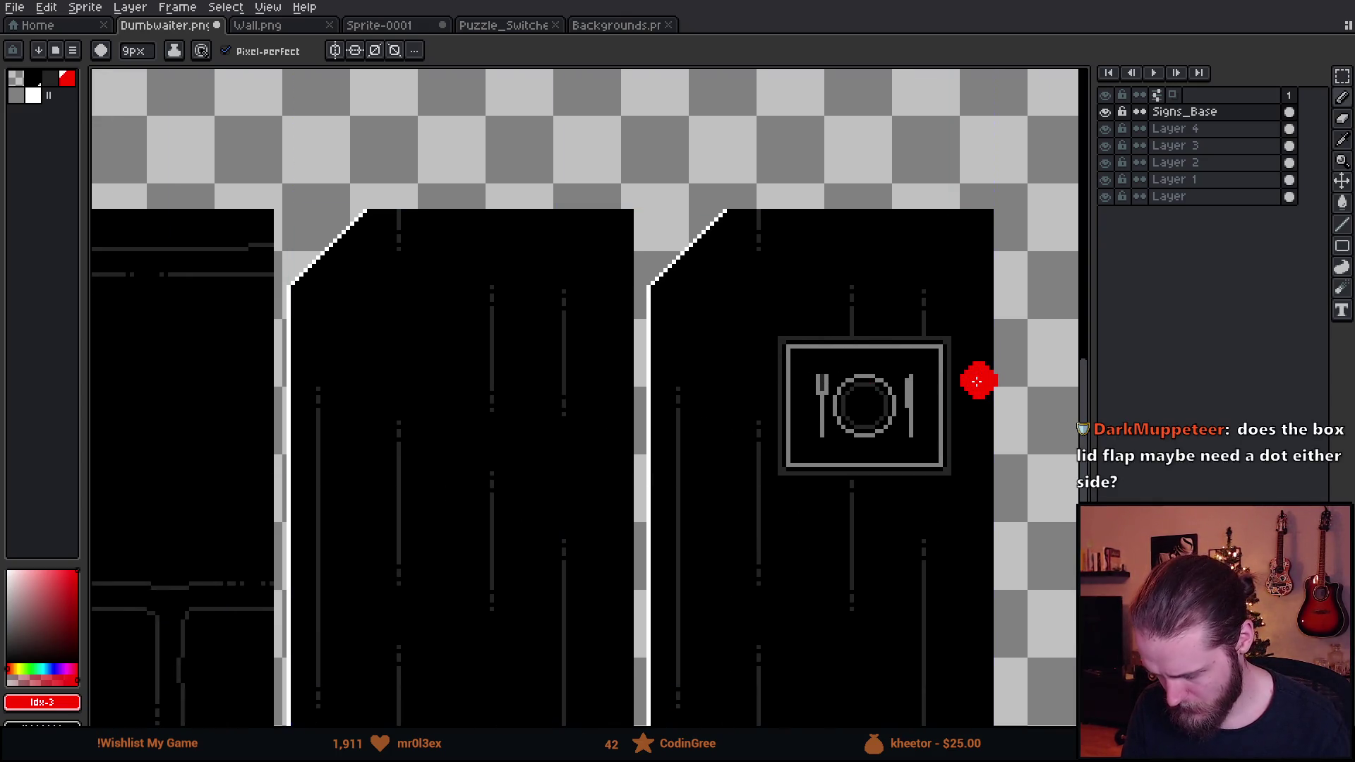
Add a new empty layer above Signs_Base
key(shift+n)
scroll(1009, 370, up, 3)
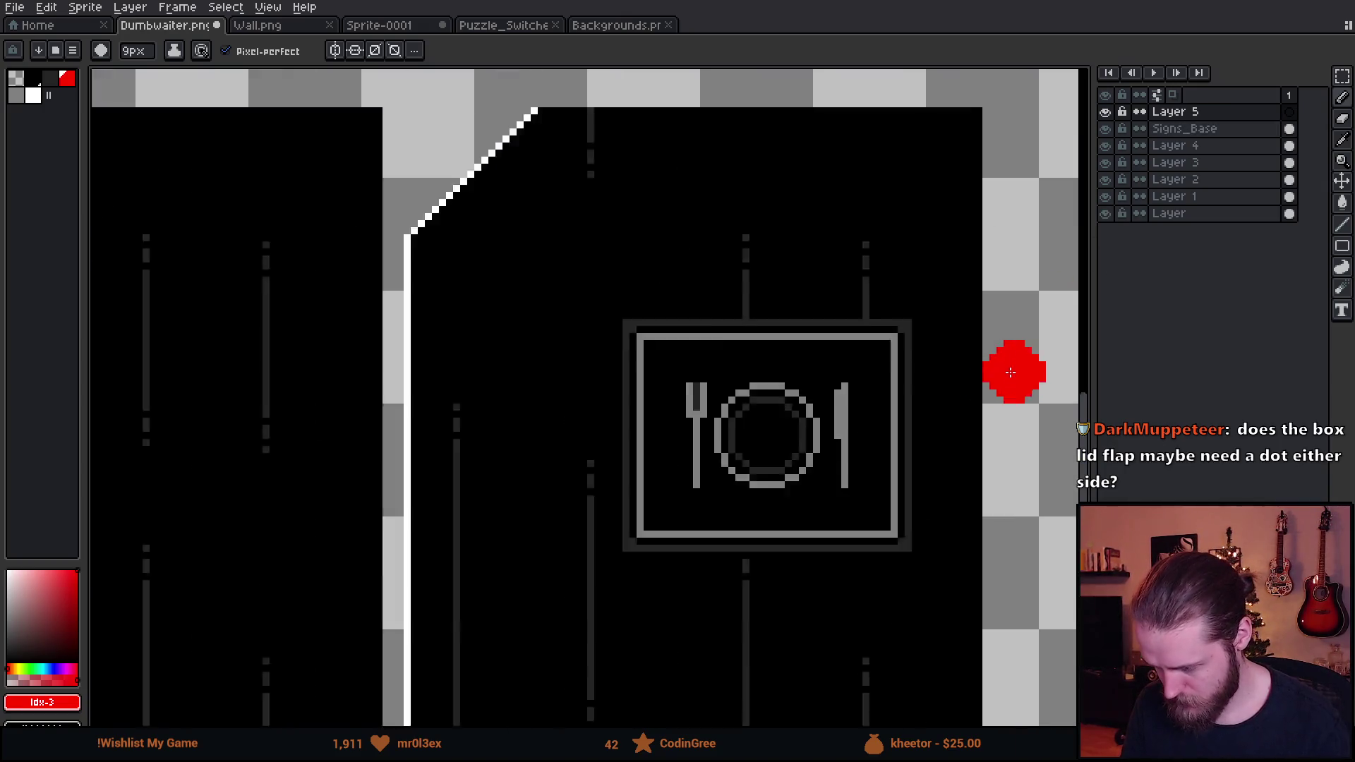
scroll(914, 427, up, 1)
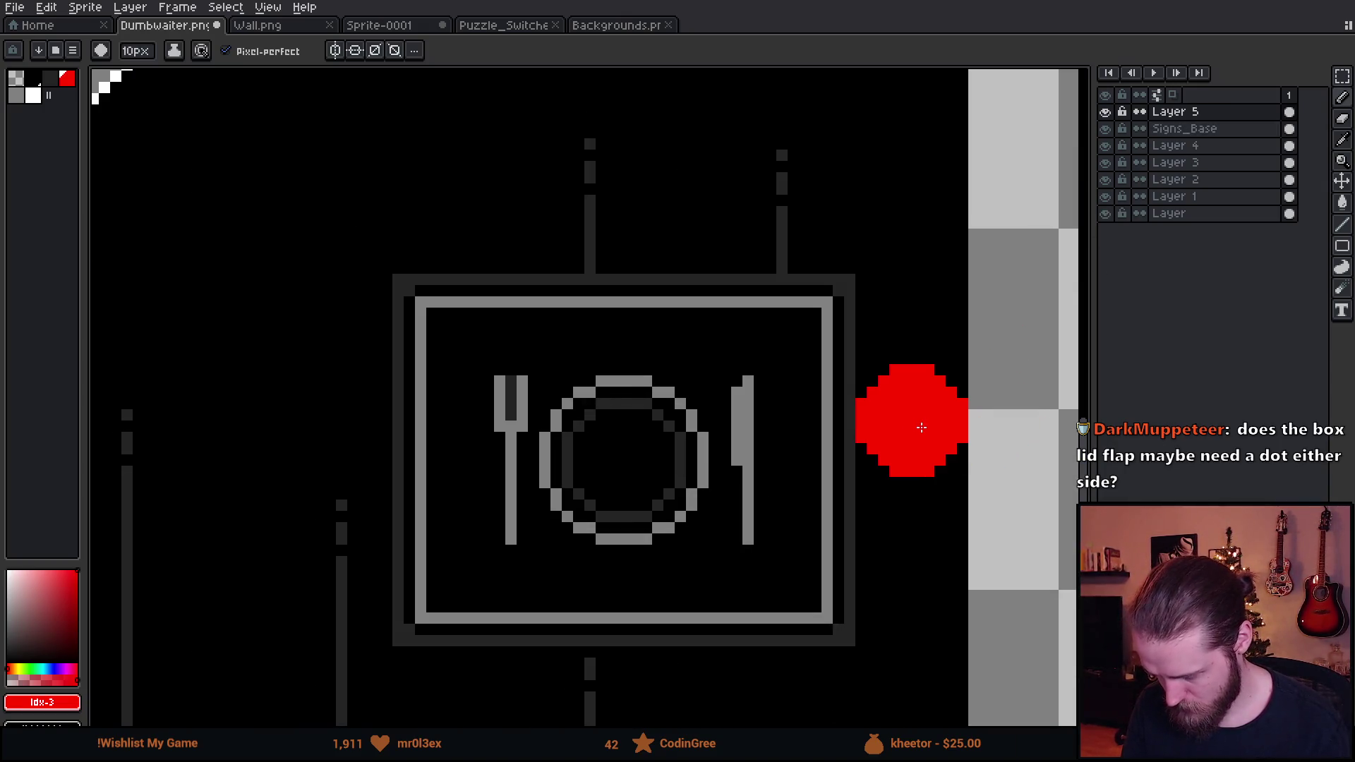
scroll(987, 433, down, 2)
scroll(735, 448, up, 1)
scroll(742, 387, up, 1)
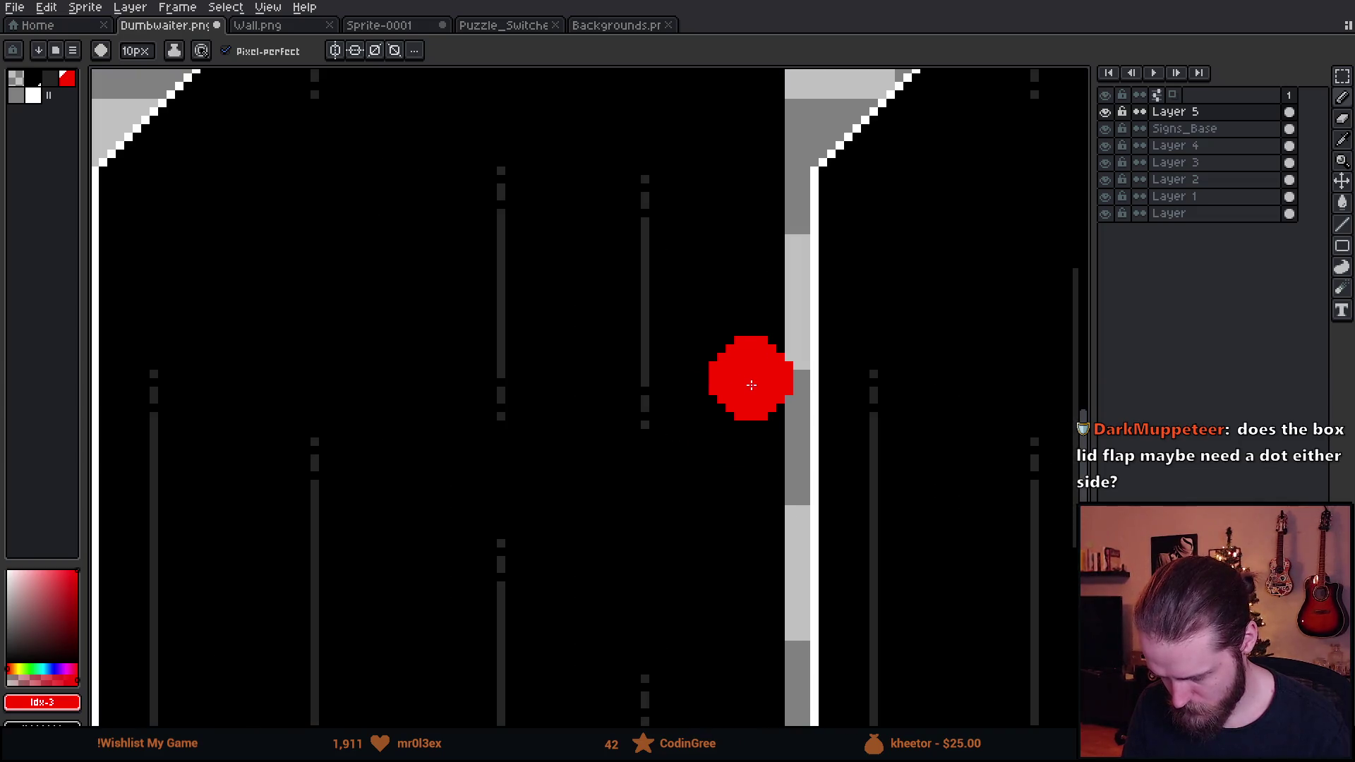
scroll(743, 384, down, 3)
scroll(705, 430, up, 3)
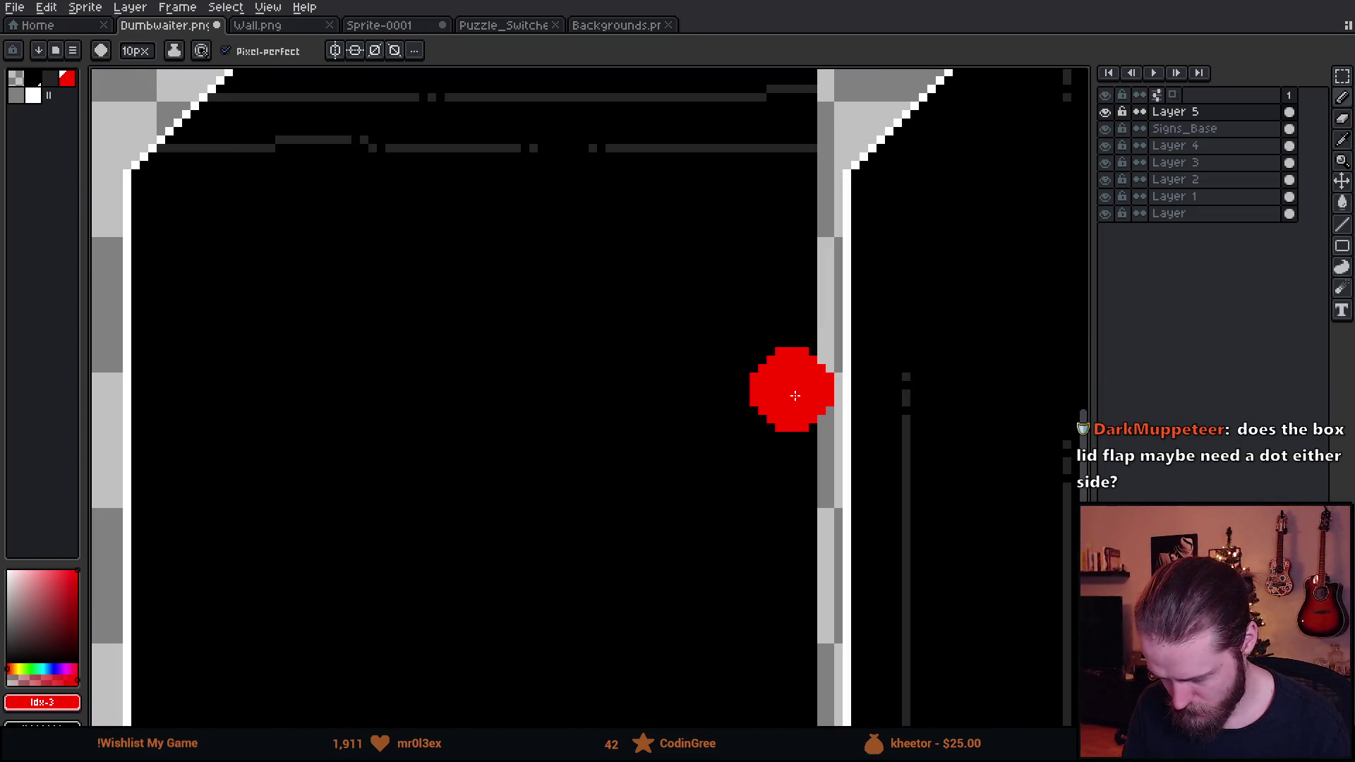
scroll(781, 391, down, 4)
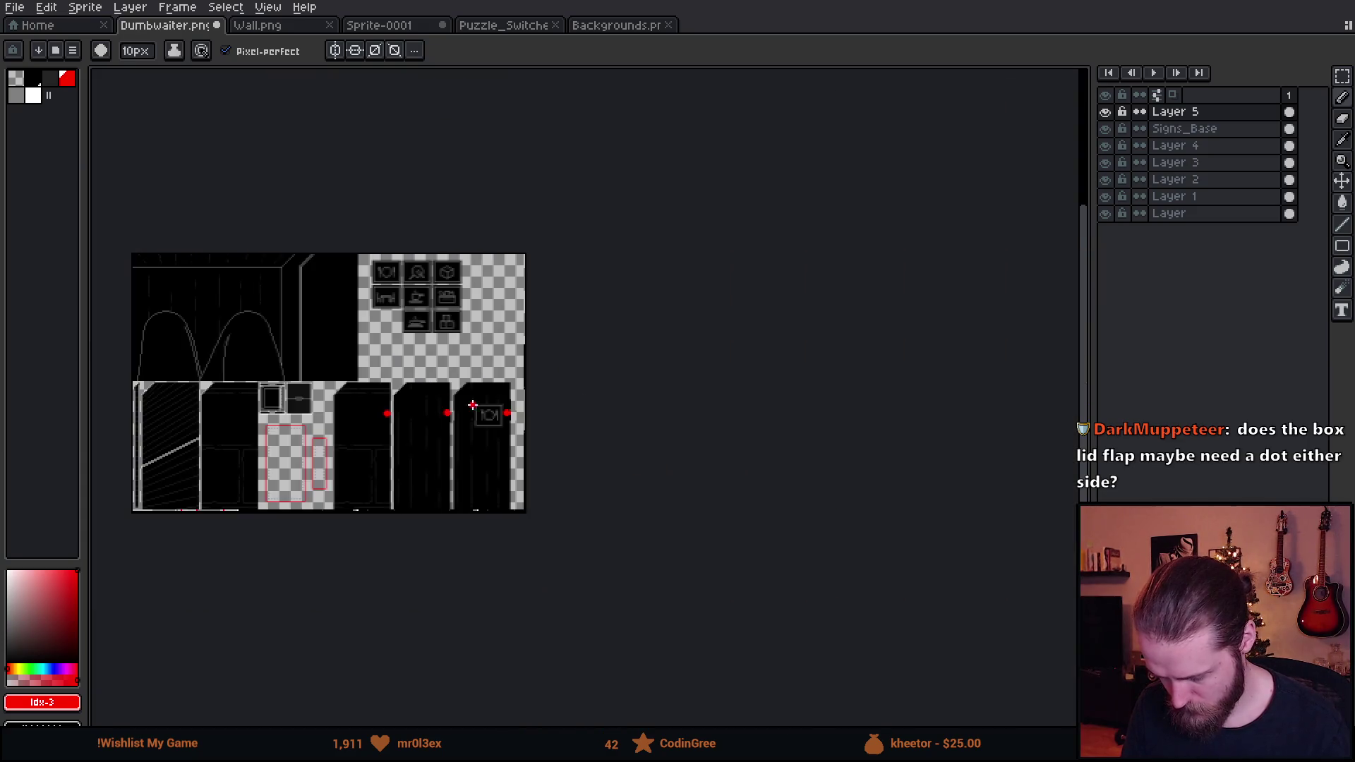
scroll(590, 408, up, 5)
Shrink the brush to 1px and centre the door panels and sign grid in view
key(minus)
key(minus)
key(minus)
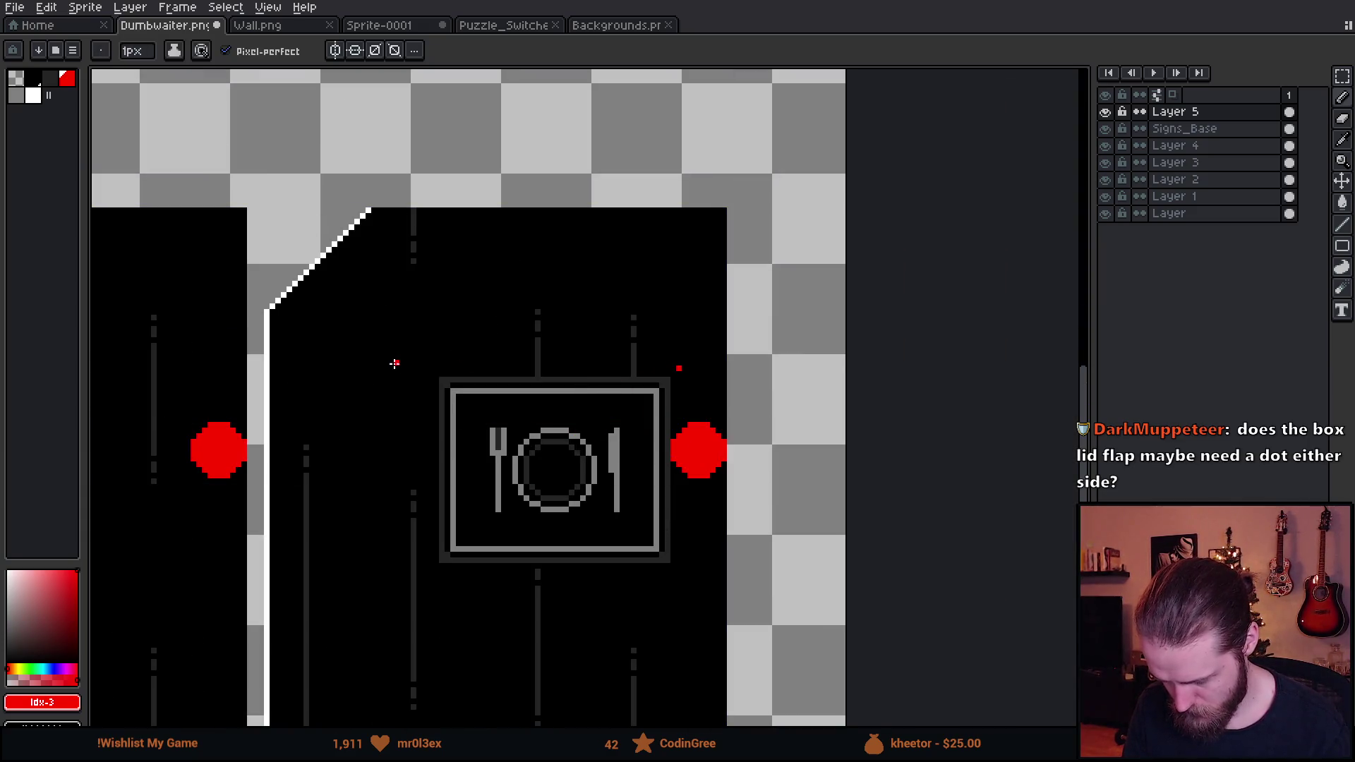
scroll(609, 421, down, 4)
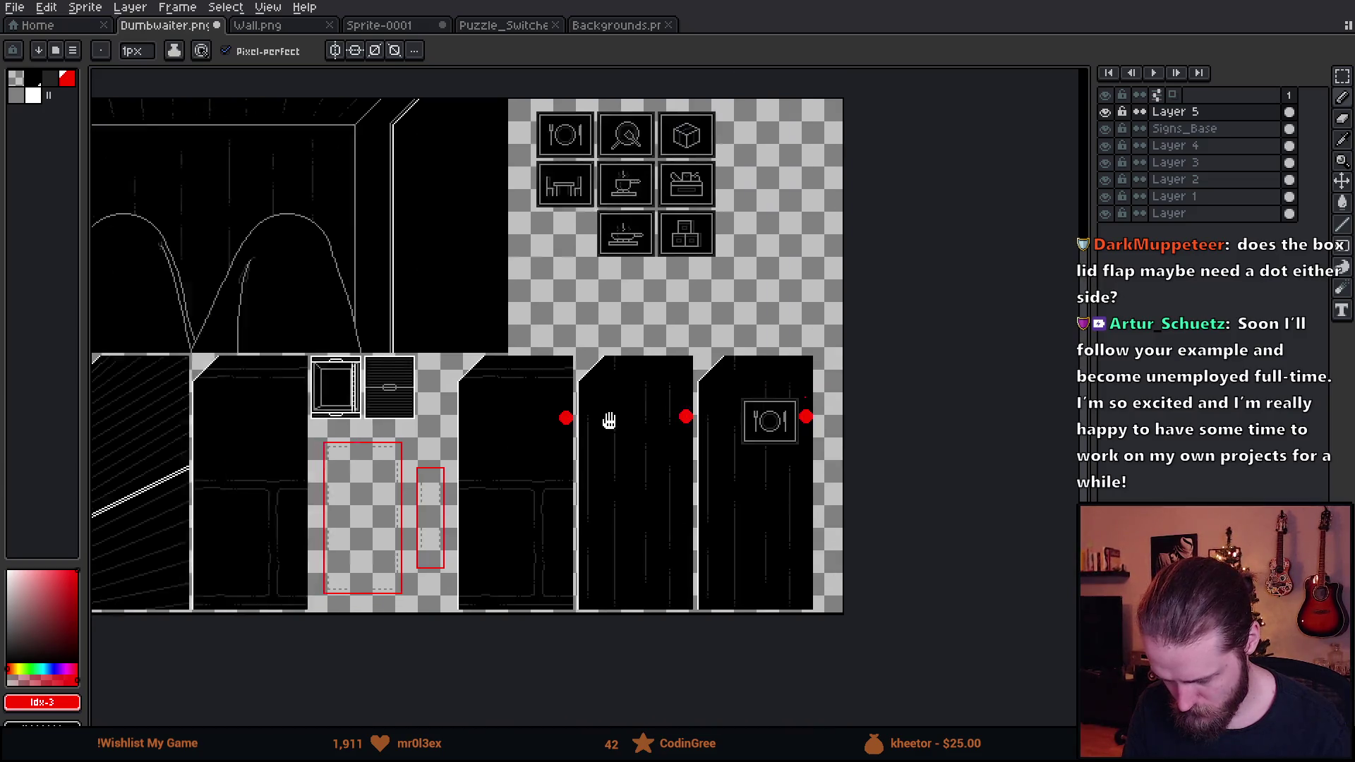
drag(609, 421, 828, 423)
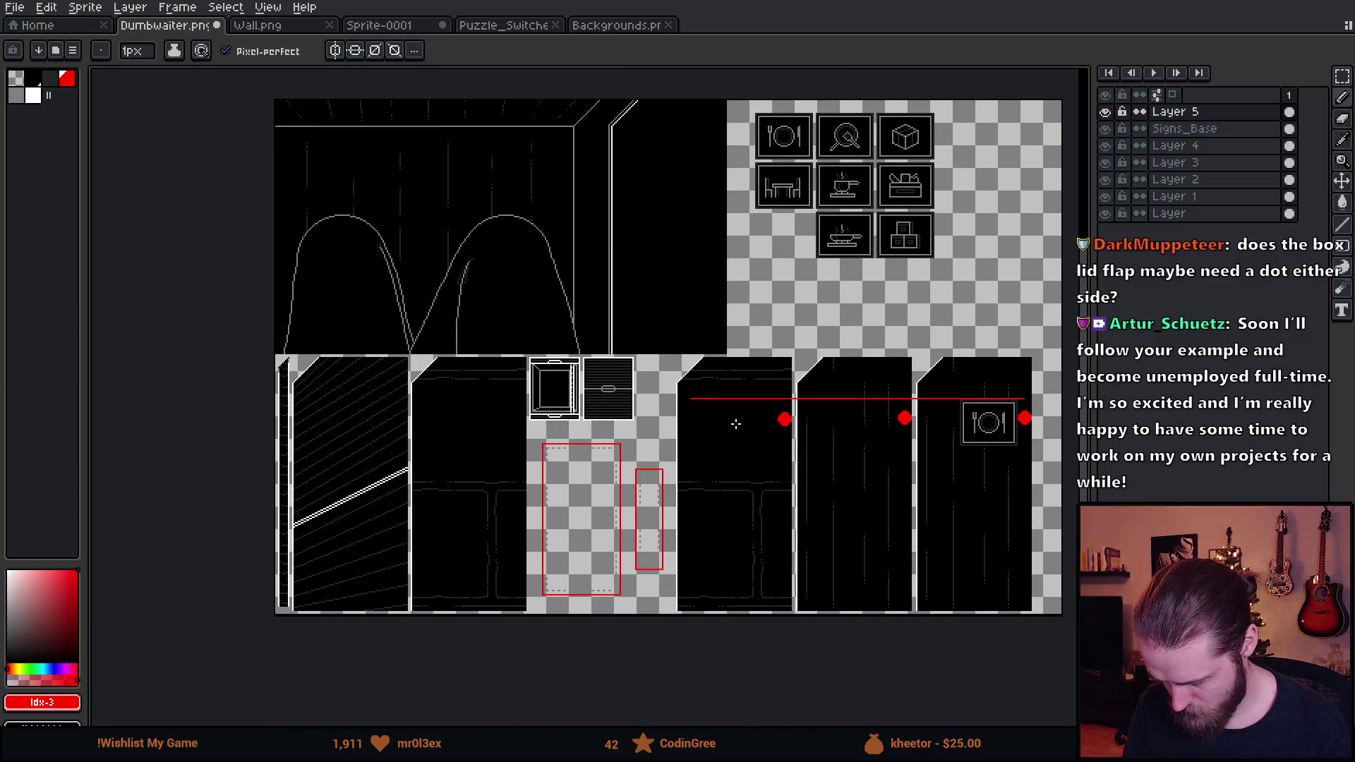
scroll(736, 424, up, 3)
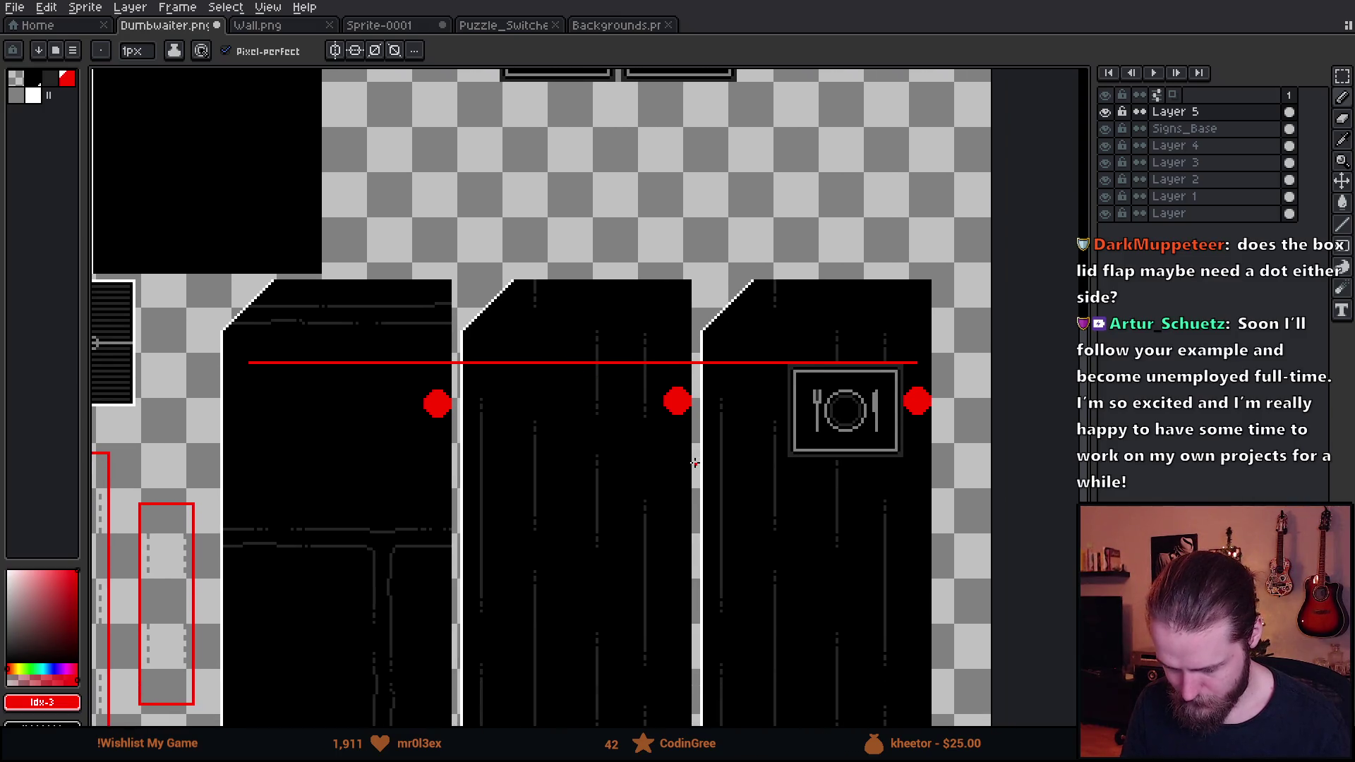
scroll(702, 360, up, 5)
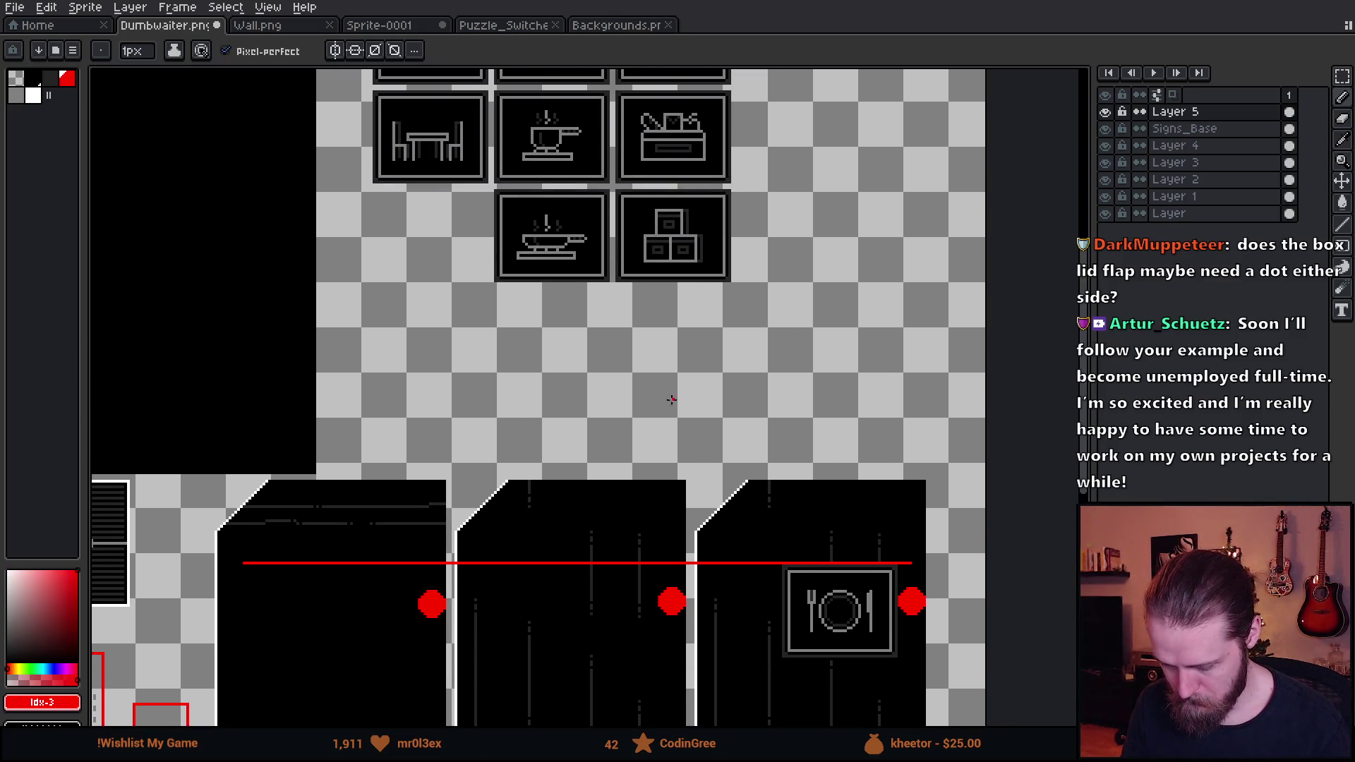
drag(702, 360, 722, 454)
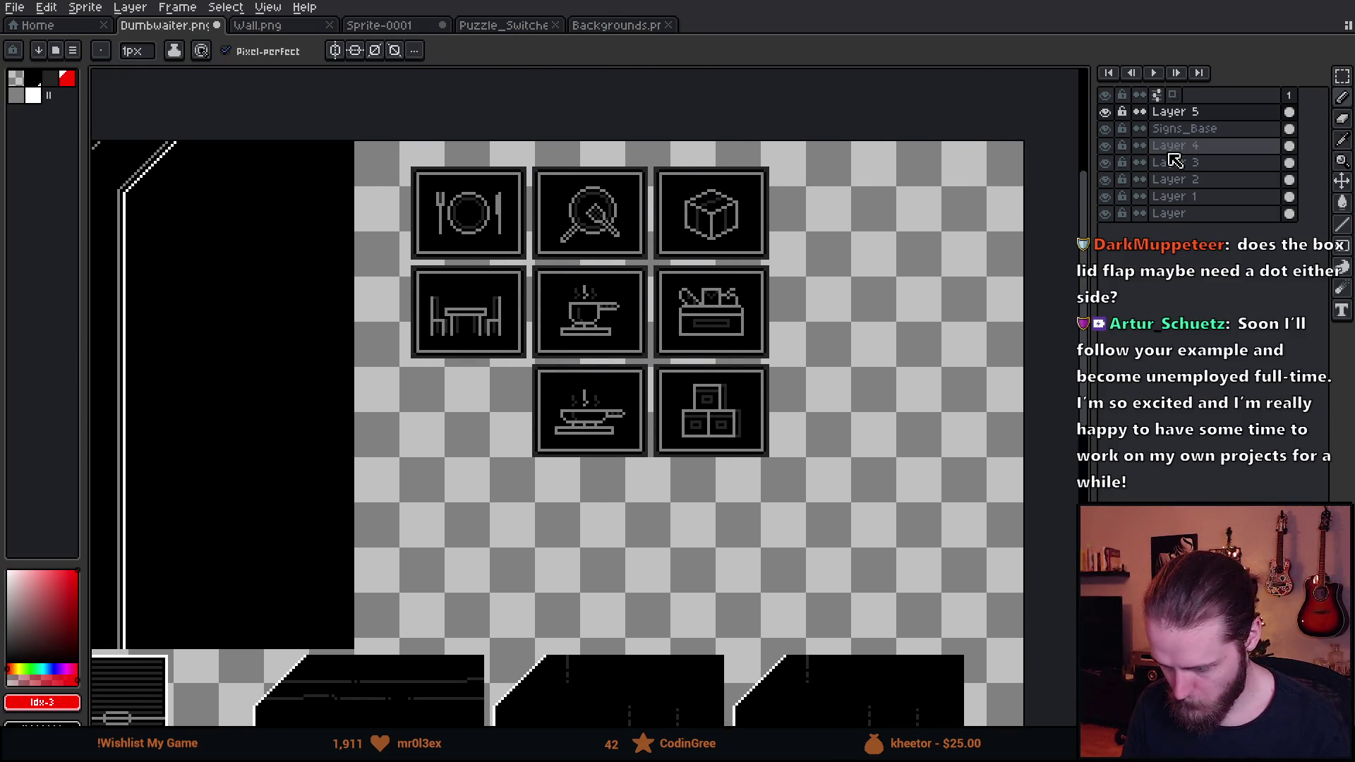
Toggle the sign icons' visibility to find their layer and make Signs_Base active
click(1105, 128)
click(1105, 129)
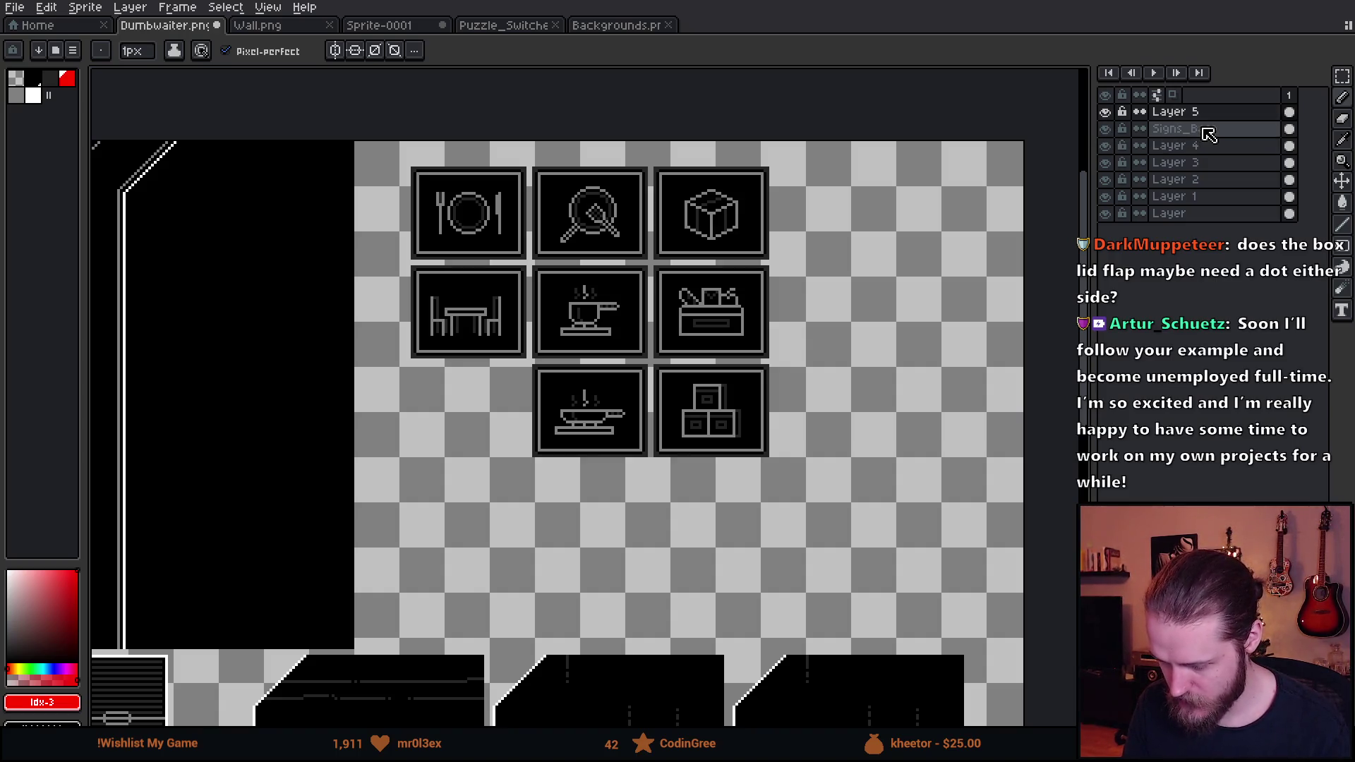
click(1200, 129)
Copy the toolbox sign onto the left door panel, just below the red guide line, and commit it
key(m)
scroll(622, 243, up, 3)
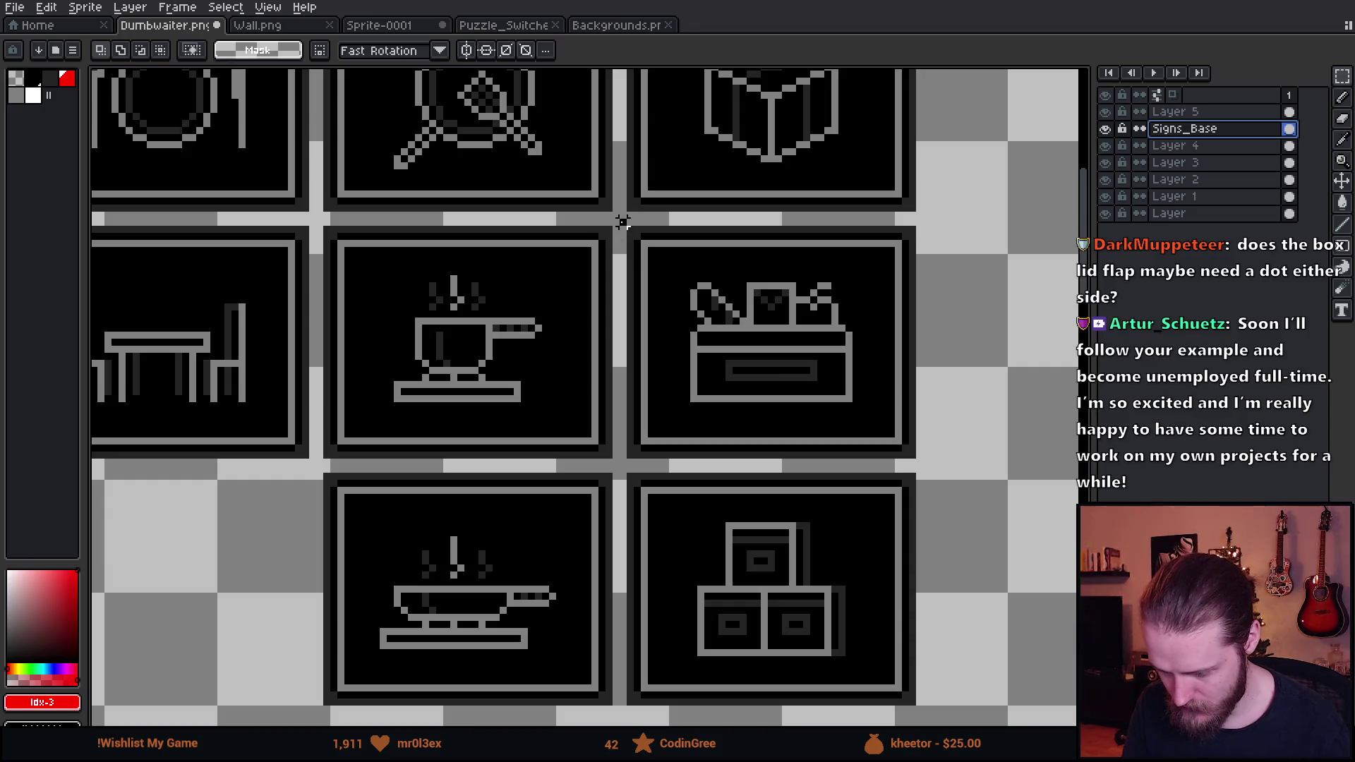
drag(622, 222, 942, 469)
scroll(943, 469, down, 3)
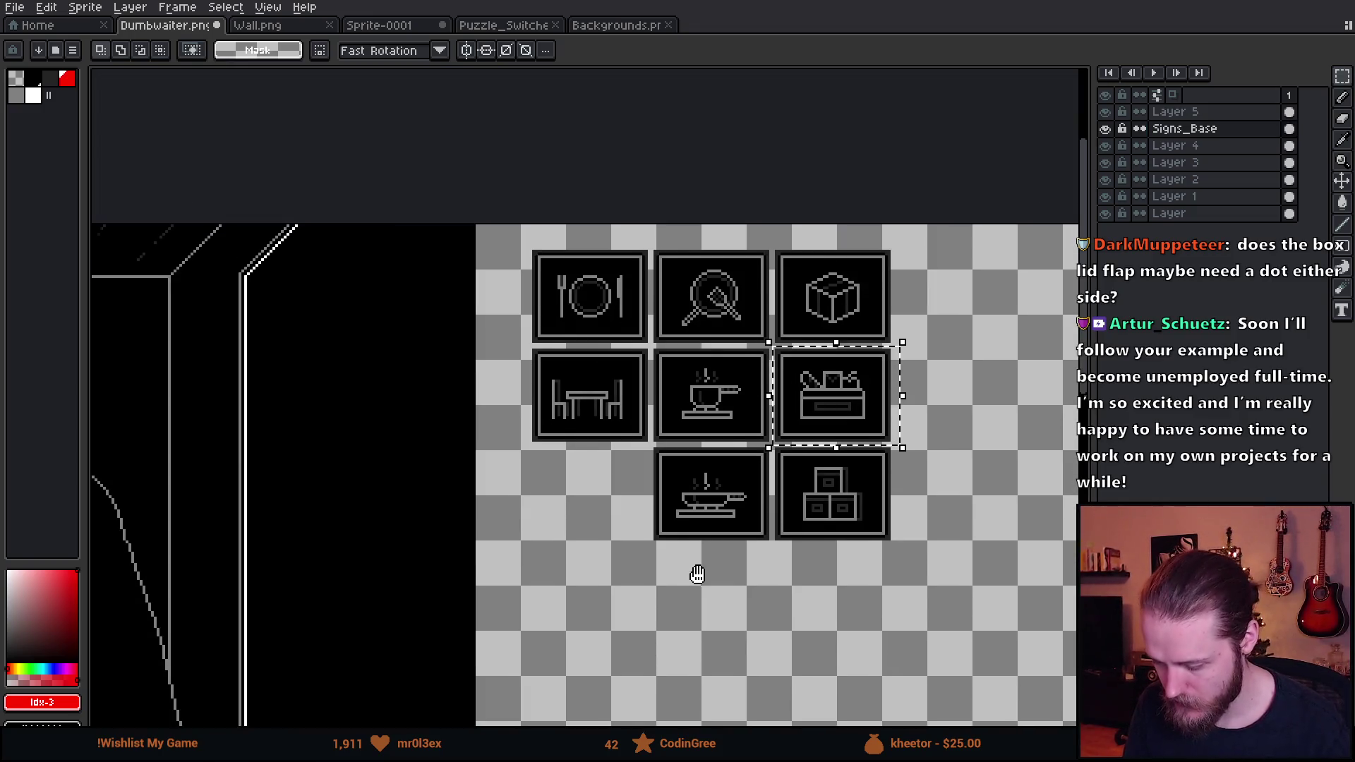
drag(697, 574, 735, 302)
scroll(639, 289, up, 3)
key(ctrl+v)
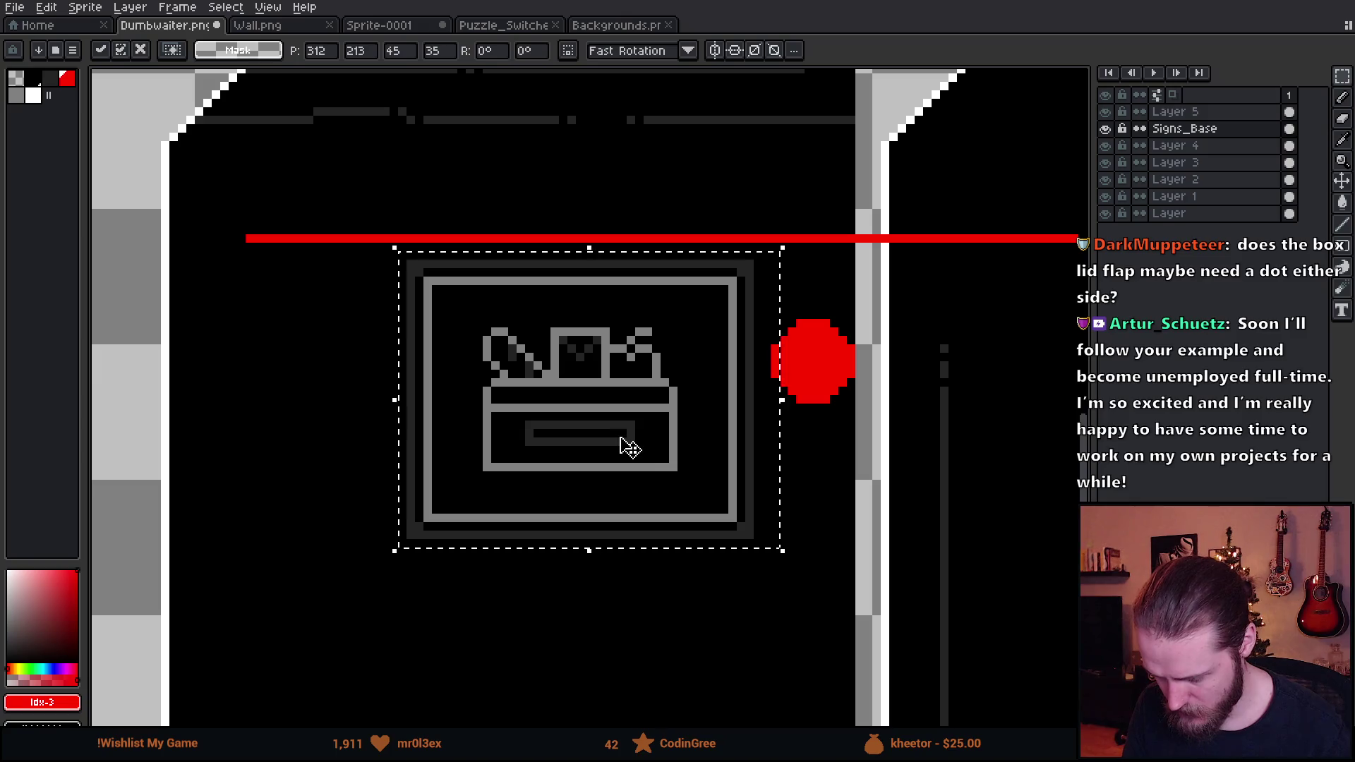
mouse_move(621, 445)
mouse_down()
mouse_move(638, 445)
mouse_move(647, 424)
mouse_up()
key(Return)
scroll(952, 438, down, 5)
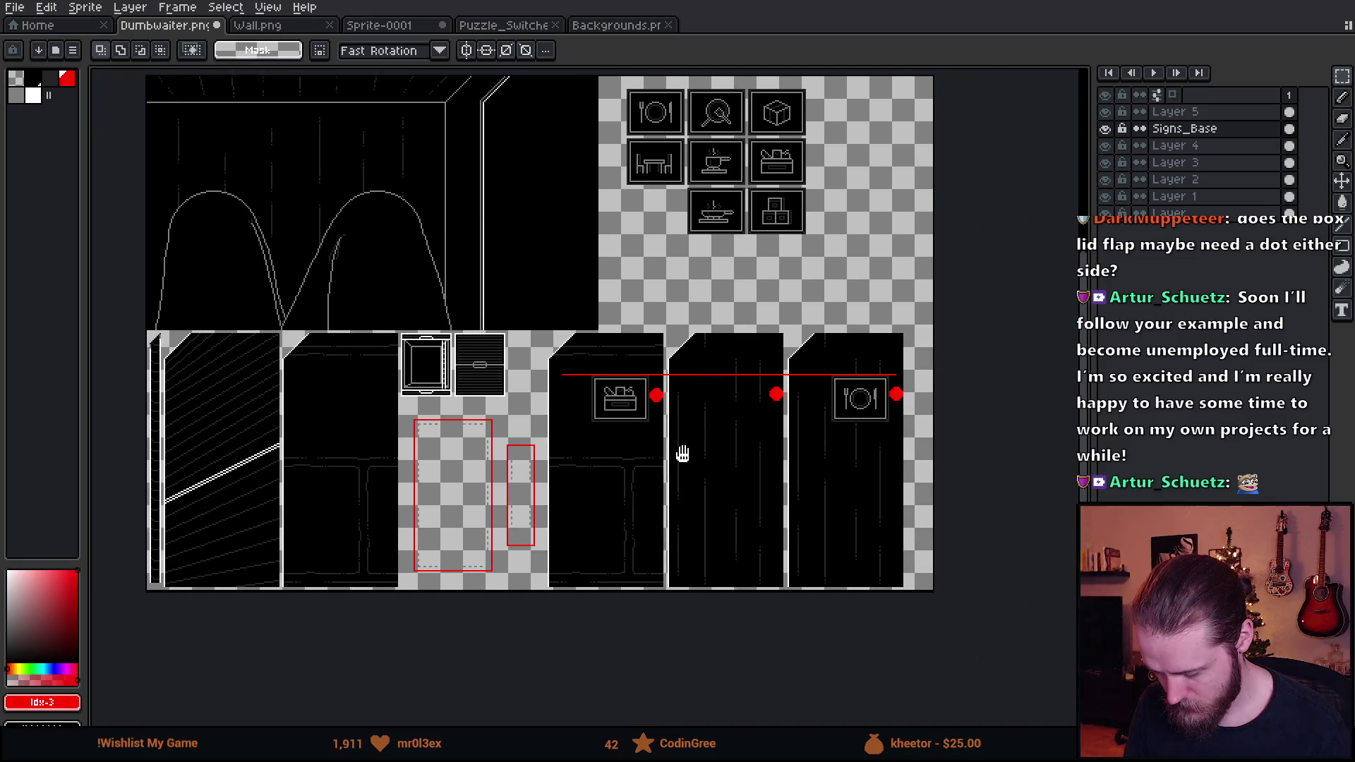
scroll(683, 454, up, 2)
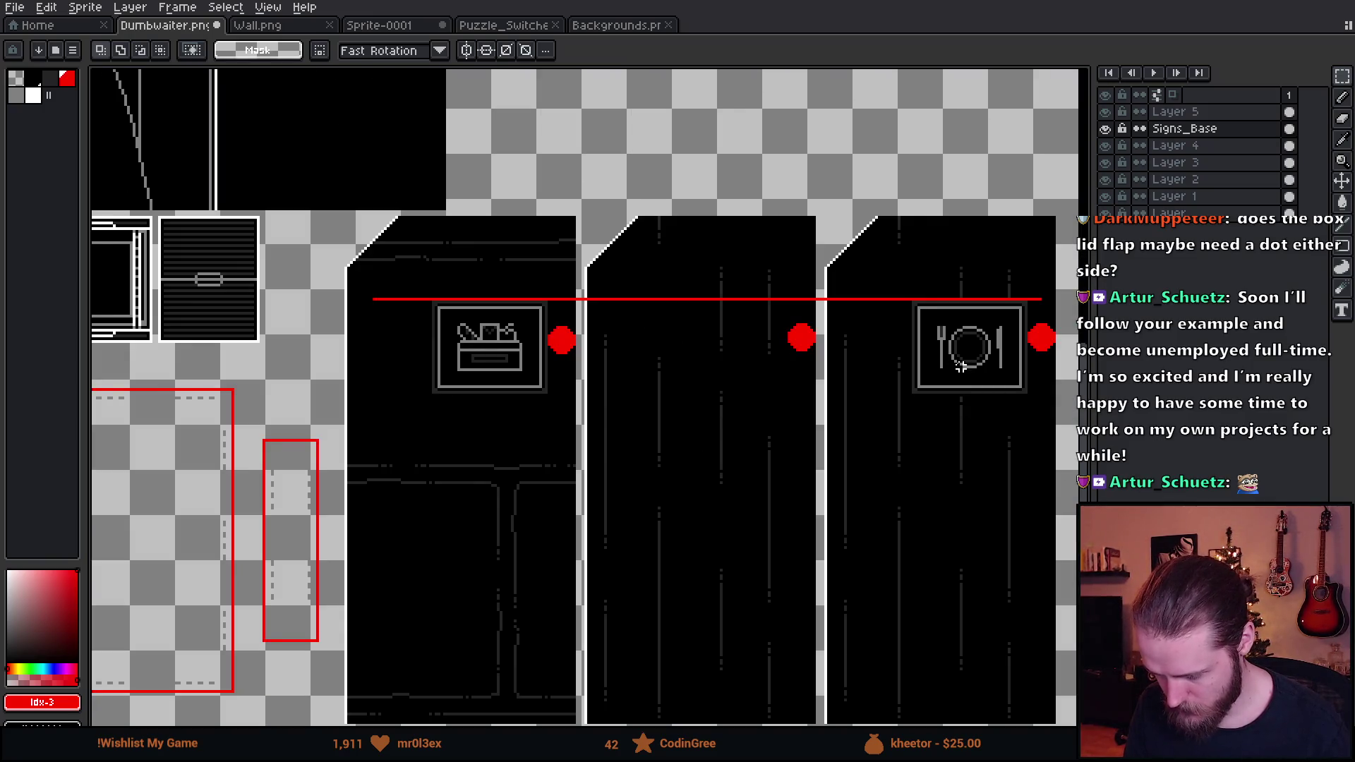
drag(961, 366, 890, 497)
drag(704, 310, 727, 398)
drag(640, 276, 653, 405)
drag(627, 340, 629, 393)
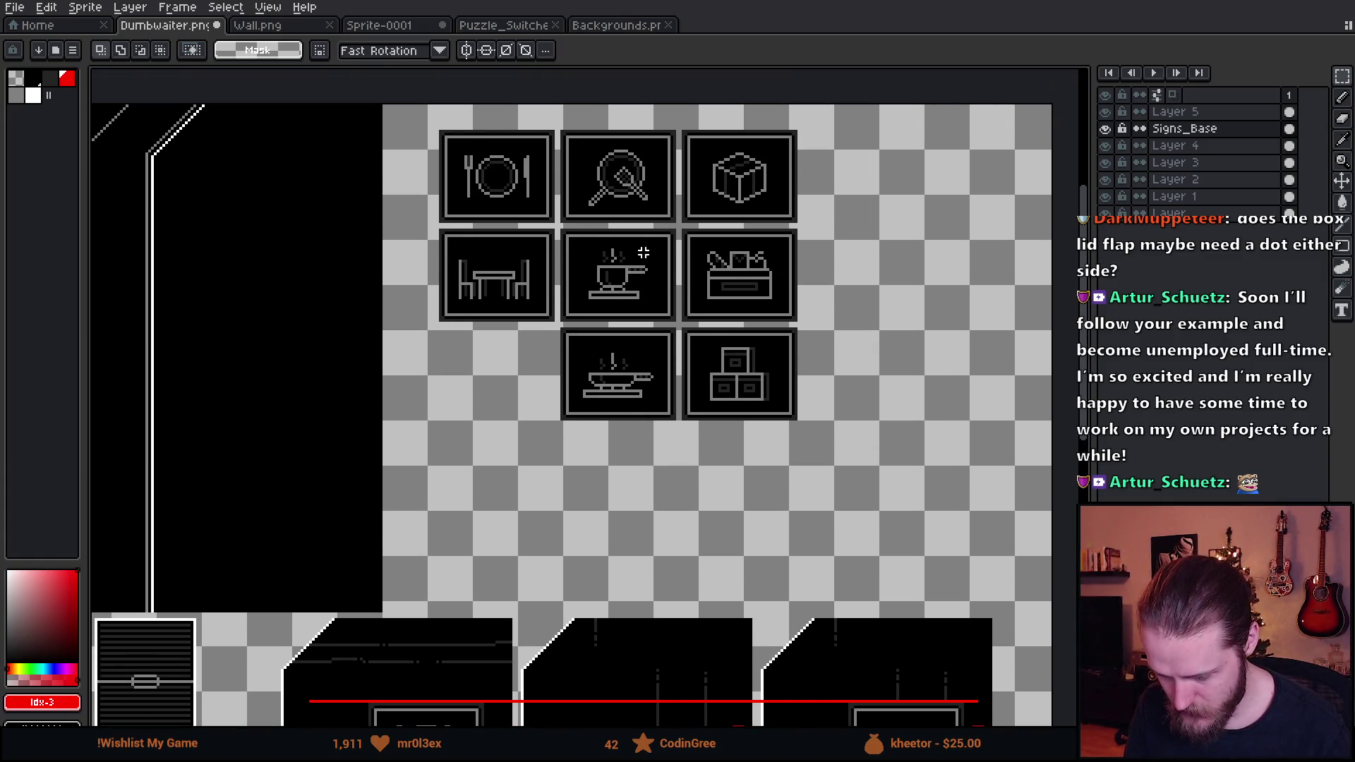
scroll(662, 290, up, 1)
drag(612, 211, 605, 372)
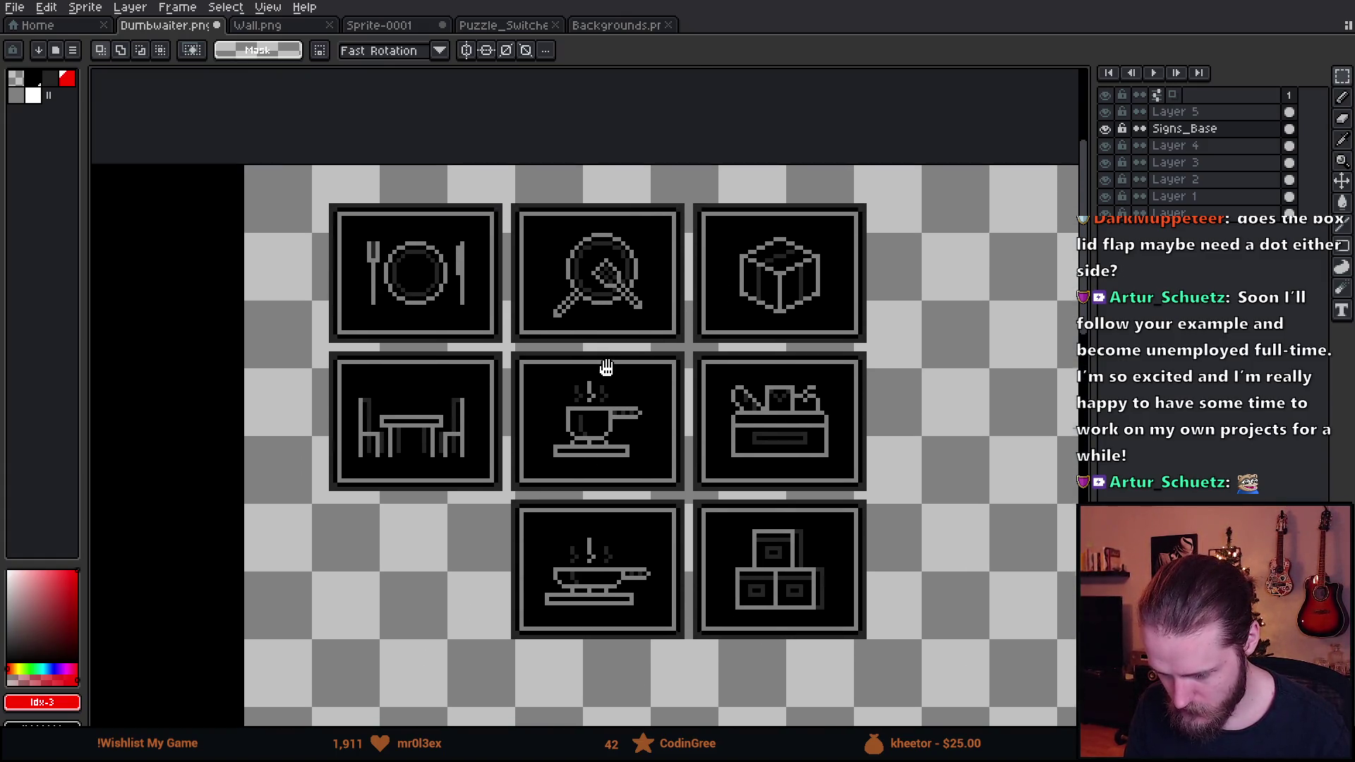
scroll(607, 375, up, 1)
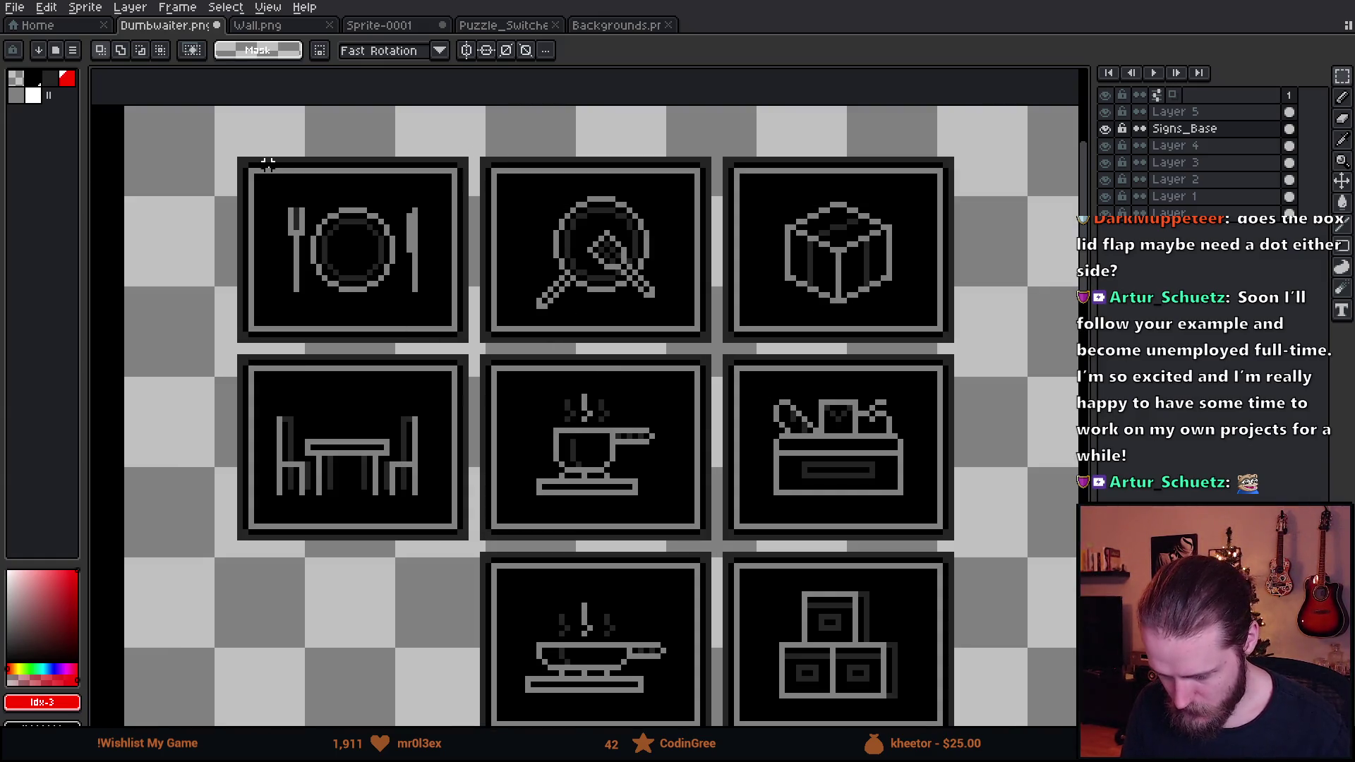
drag(267, 163, 699, 337)
click(704, 453)
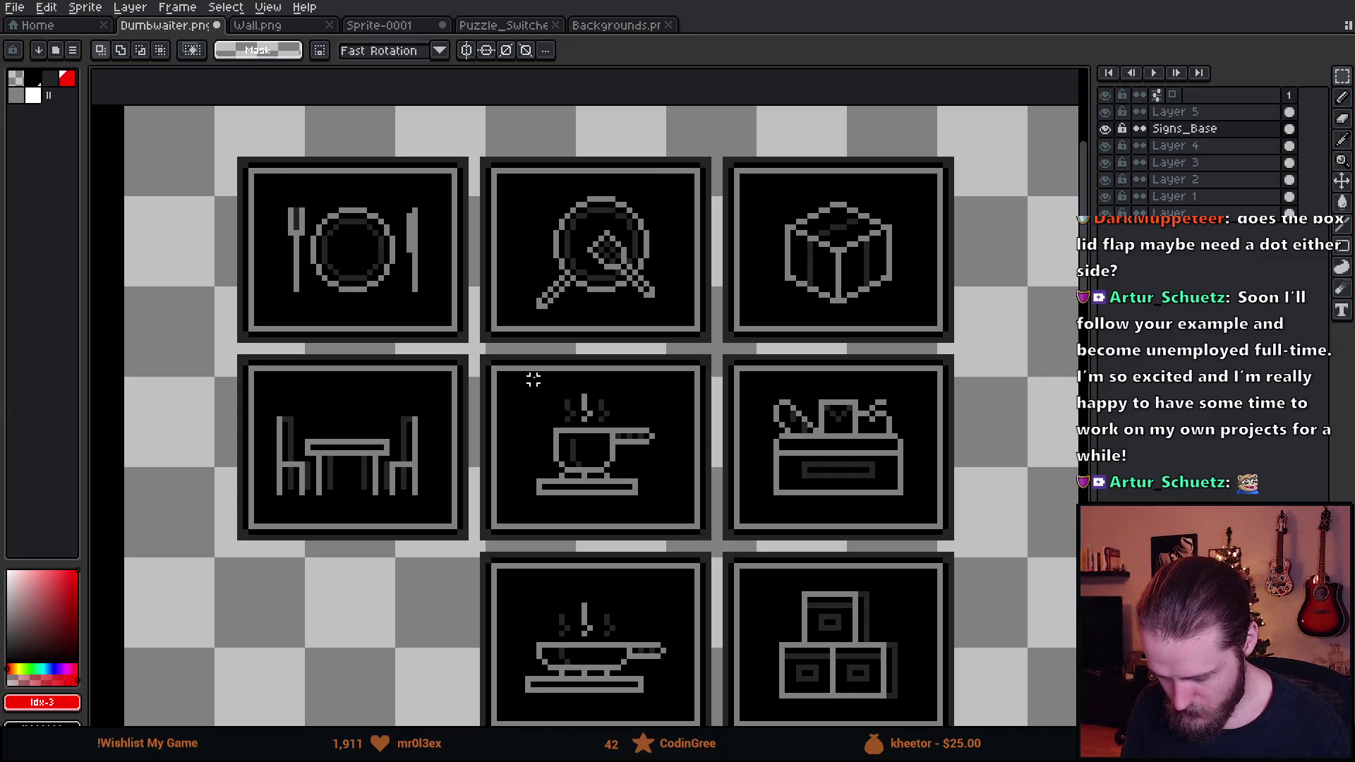
mouse_move(511, 382)
mouse_down()
mouse_move(671, 551)
mouse_move(706, 539)
mouse_up()
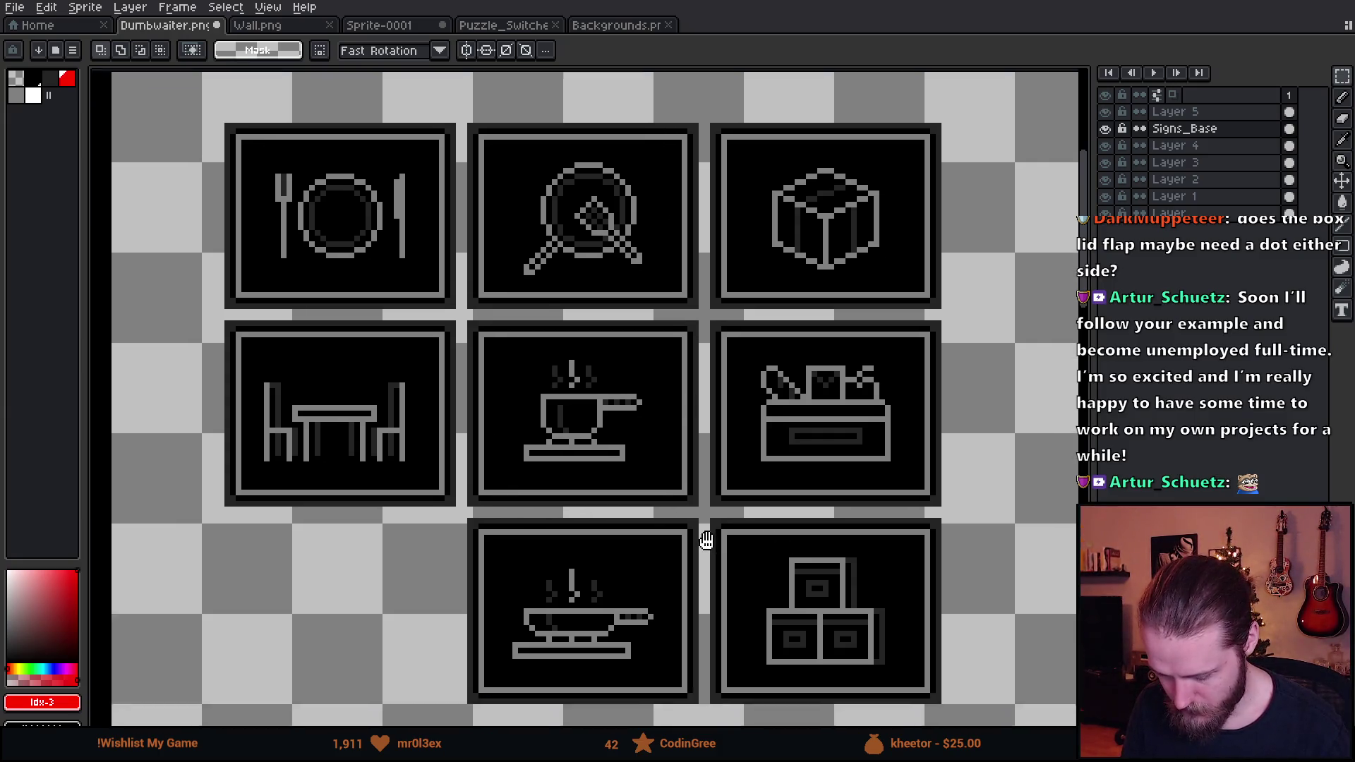
scroll(706, 540, down, 2)
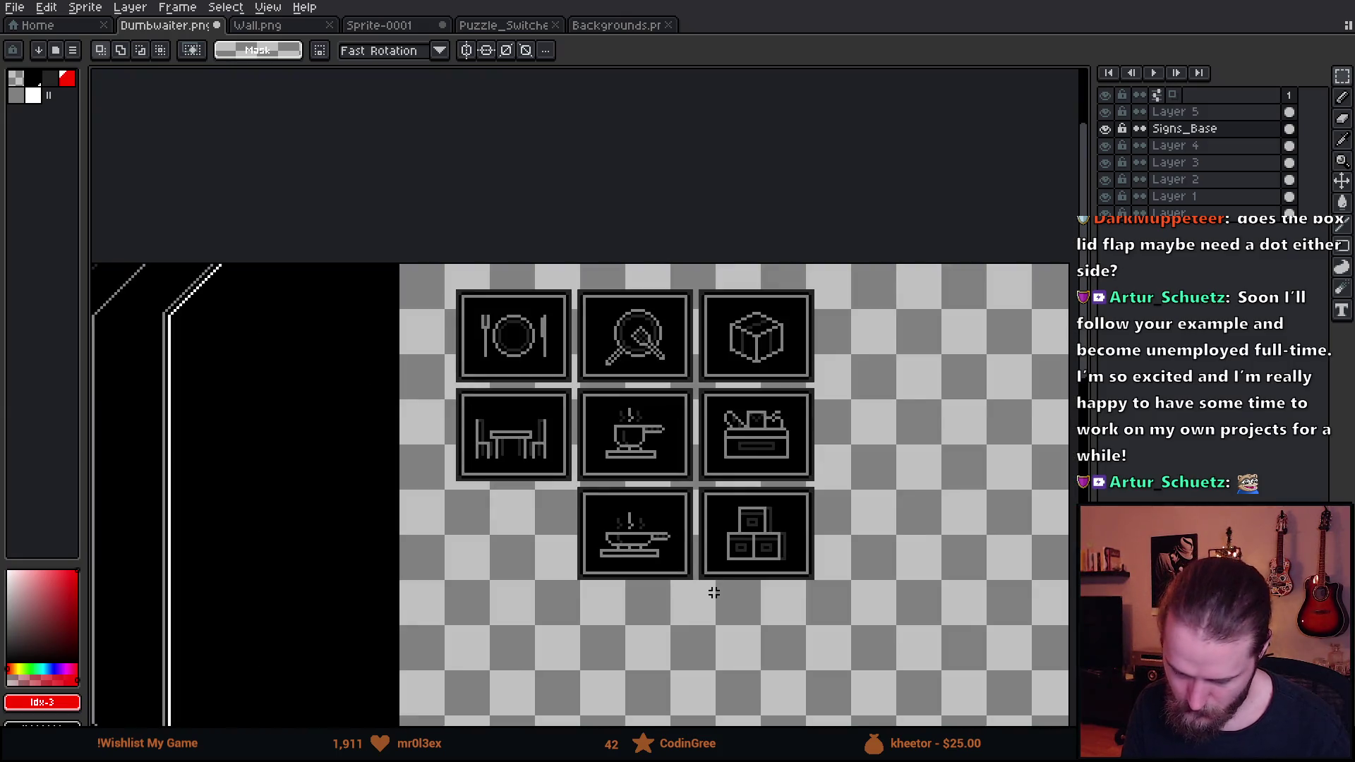
scroll(696, 561, up, 1)
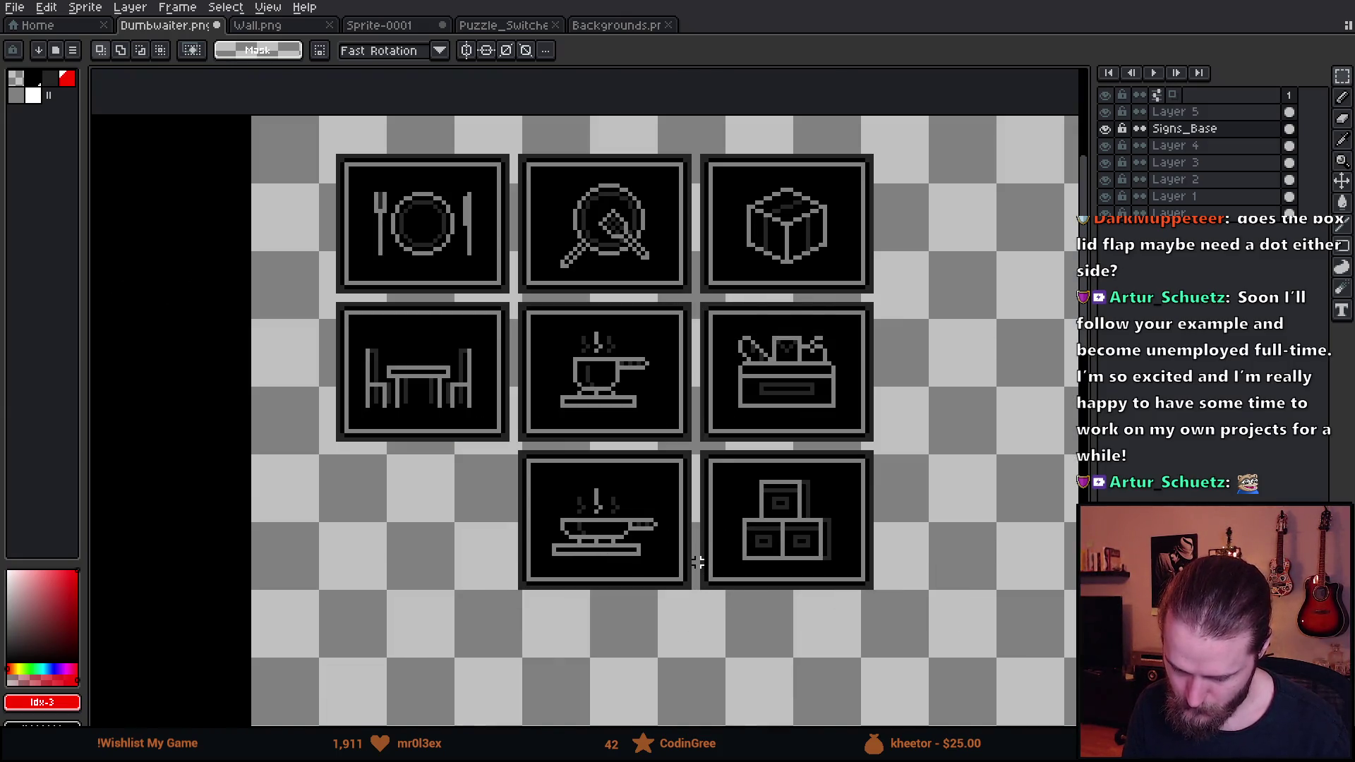
scroll(697, 561, up, 1)
drag(396, 372, 688, 664)
click(626, 544)
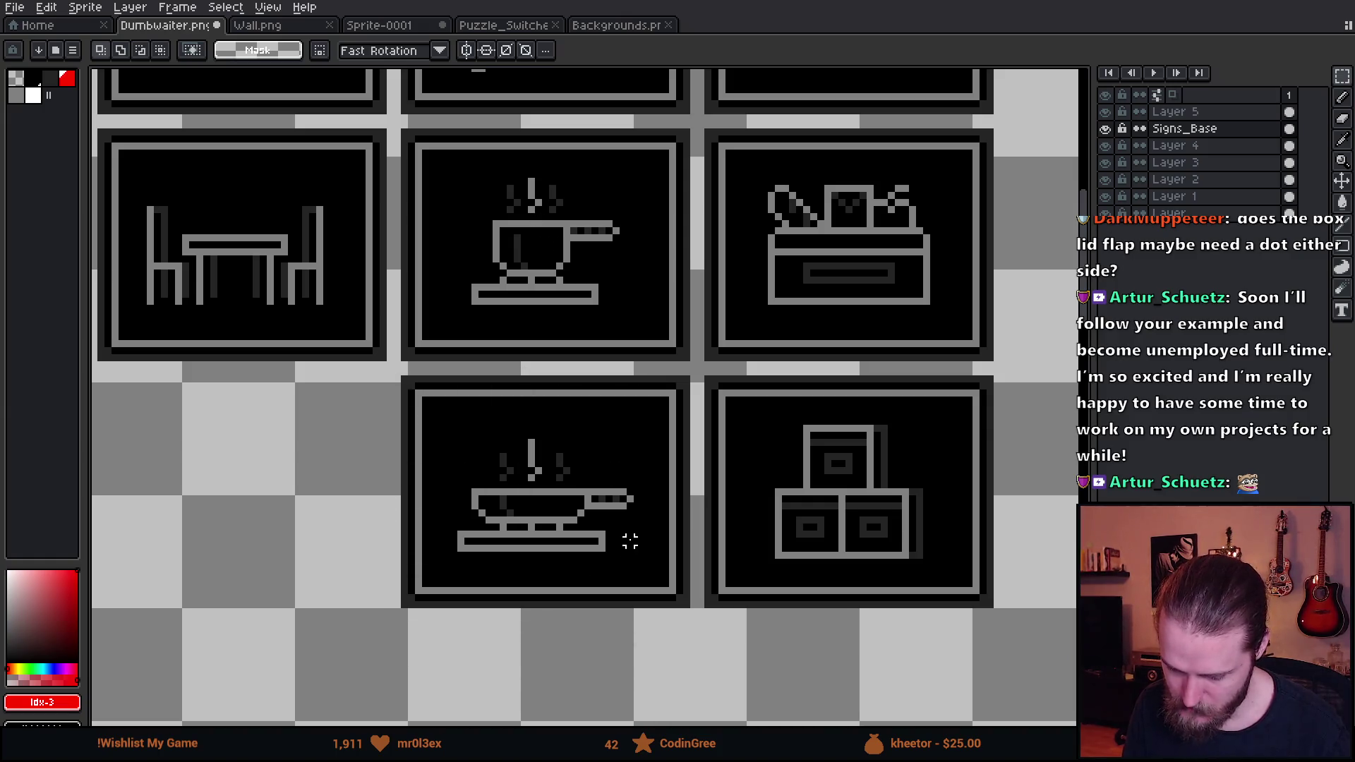
Pick the grey outline colour #808080 and set the pencil brush to 4px
scroll(633, 519, up, 2)
alt+click(348, 416)
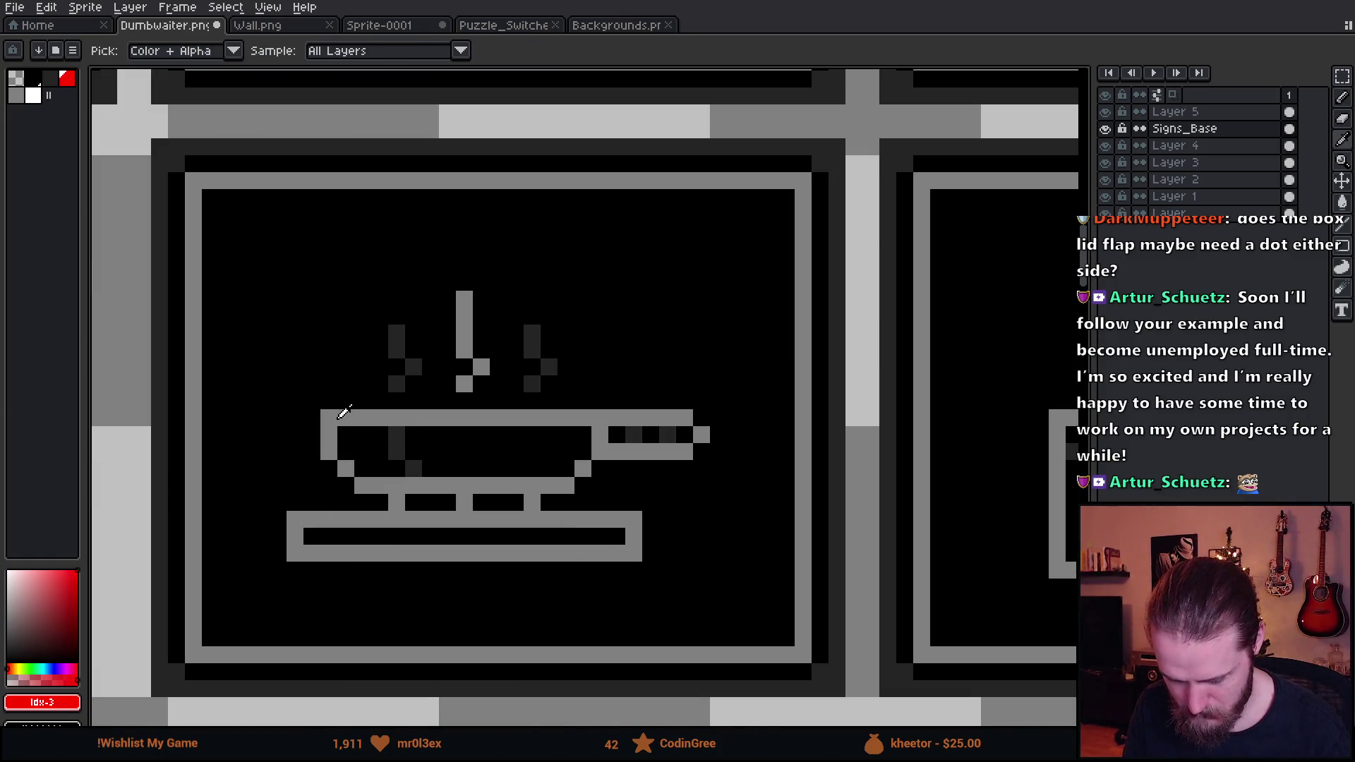
key(b)
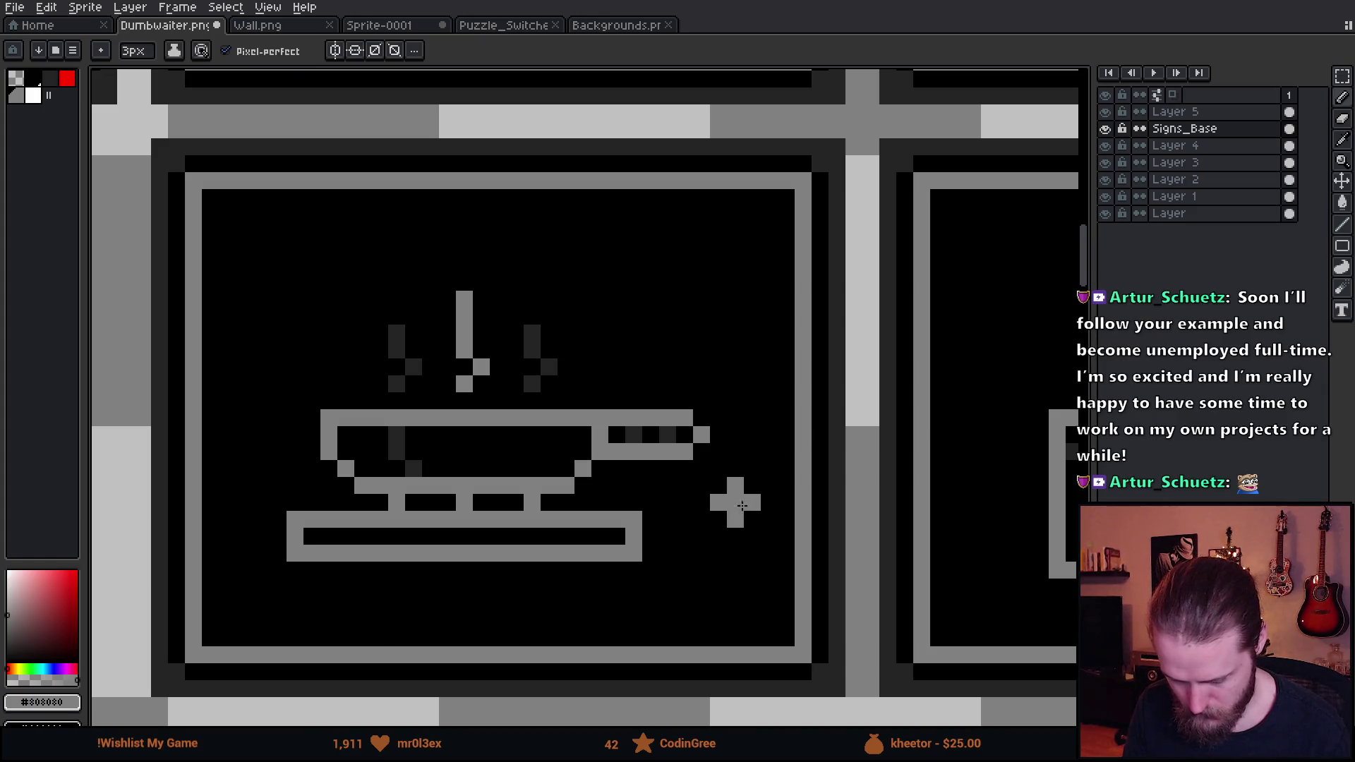
scroll(723, 497, down, 3)
scroll(676, 465, up, 1)
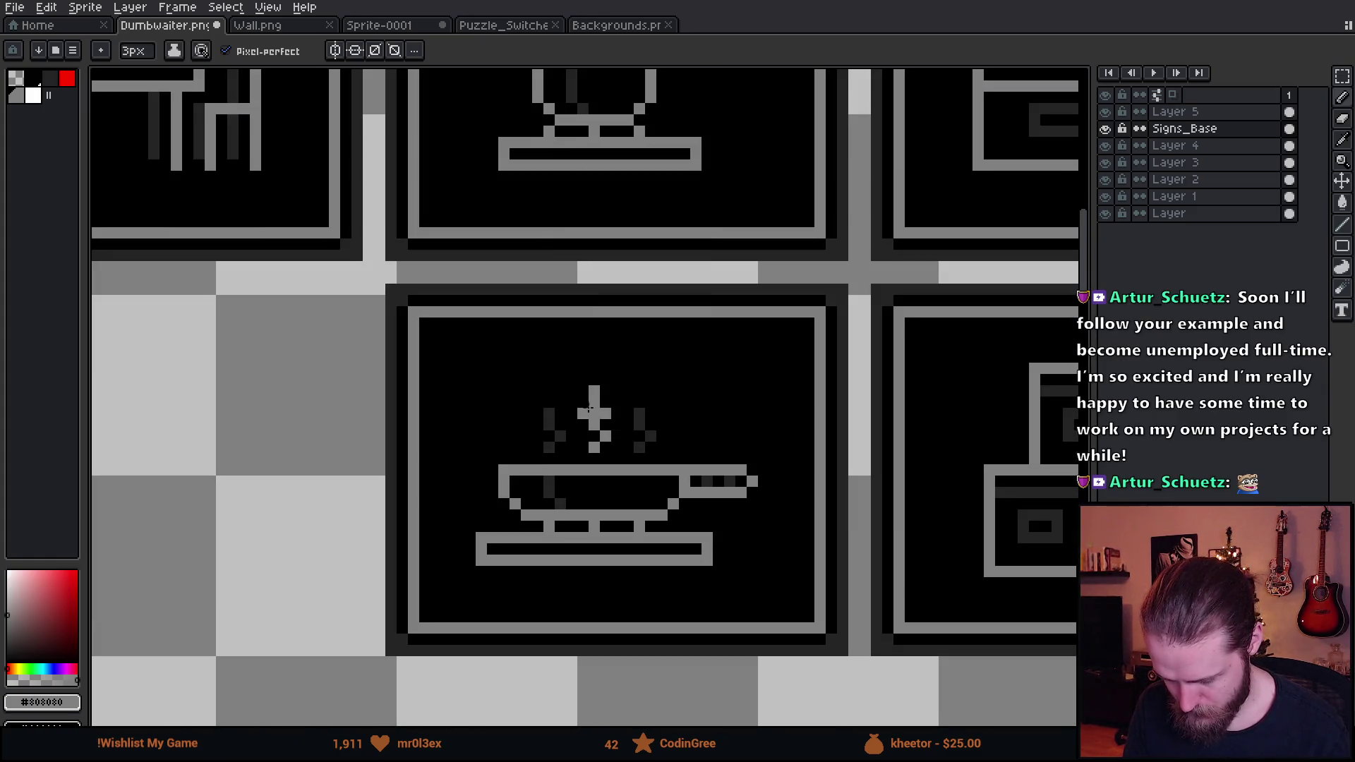
key(plus)
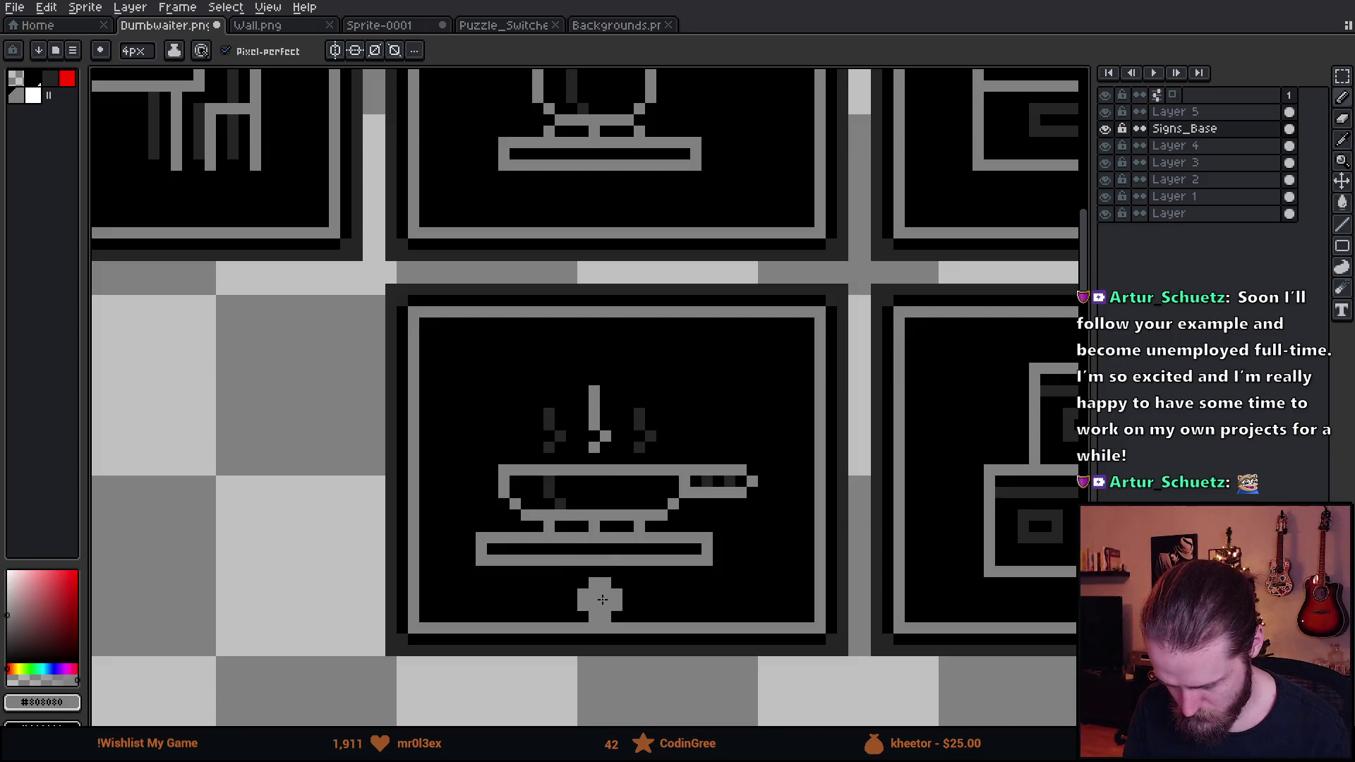
Select the frying-pan icon inside its frame, sample black from the background, and clear the selection
key(m)
mouse_move(460, 363)
mouse_down()
mouse_move(756, 604)
mouse_move(772, 603)
mouse_up()
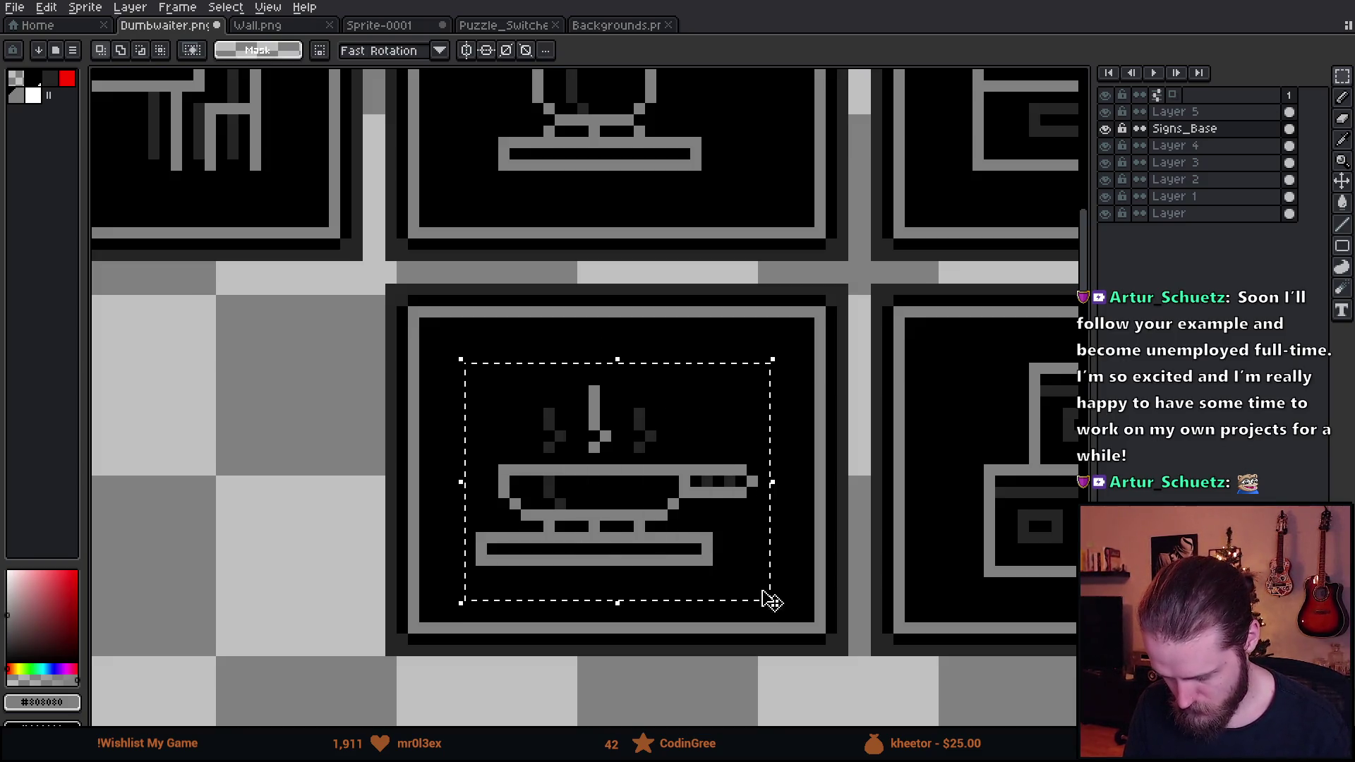
alt+click(780, 566)
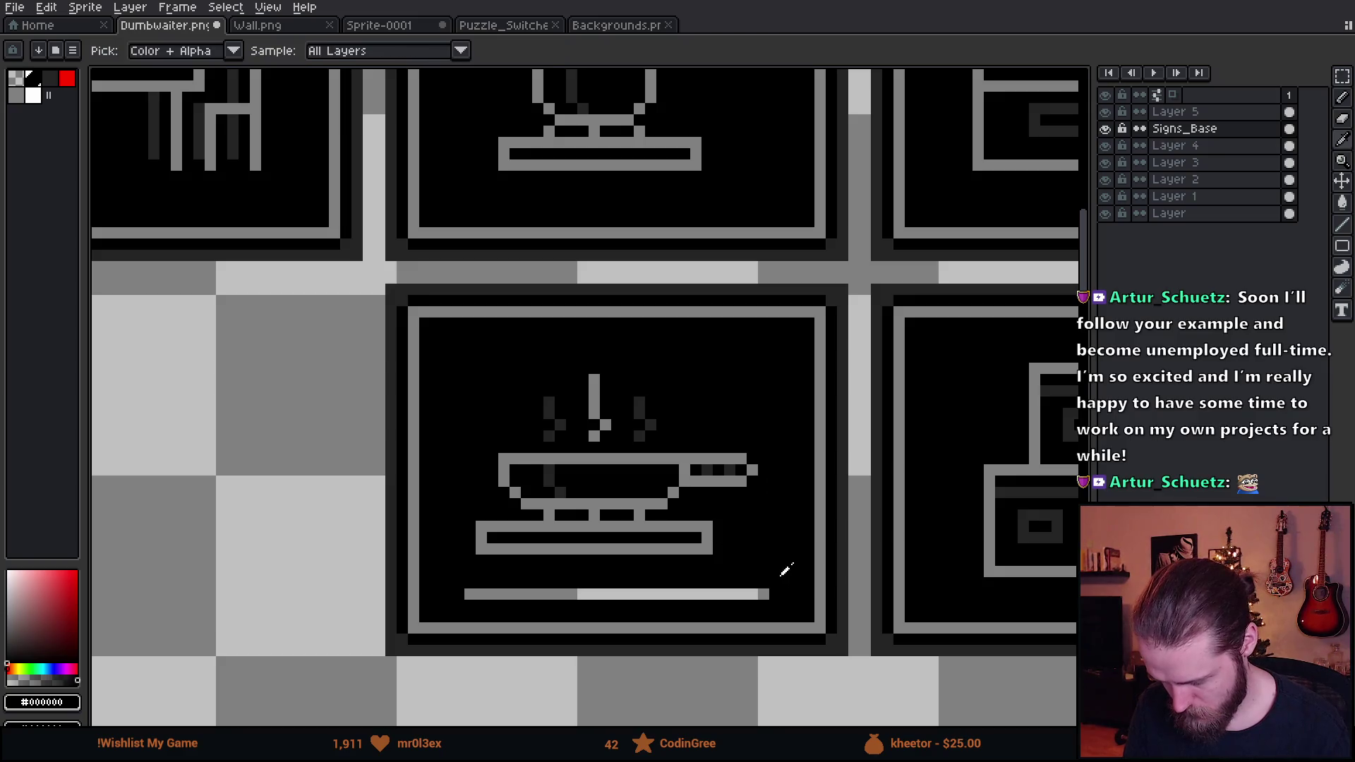
key(g)
key(ctrl+d)
Zoom in on the frying-pan stand and sample the grey outline colour again
scroll(755, 596, down, 3)
scroll(758, 600, down, 3)
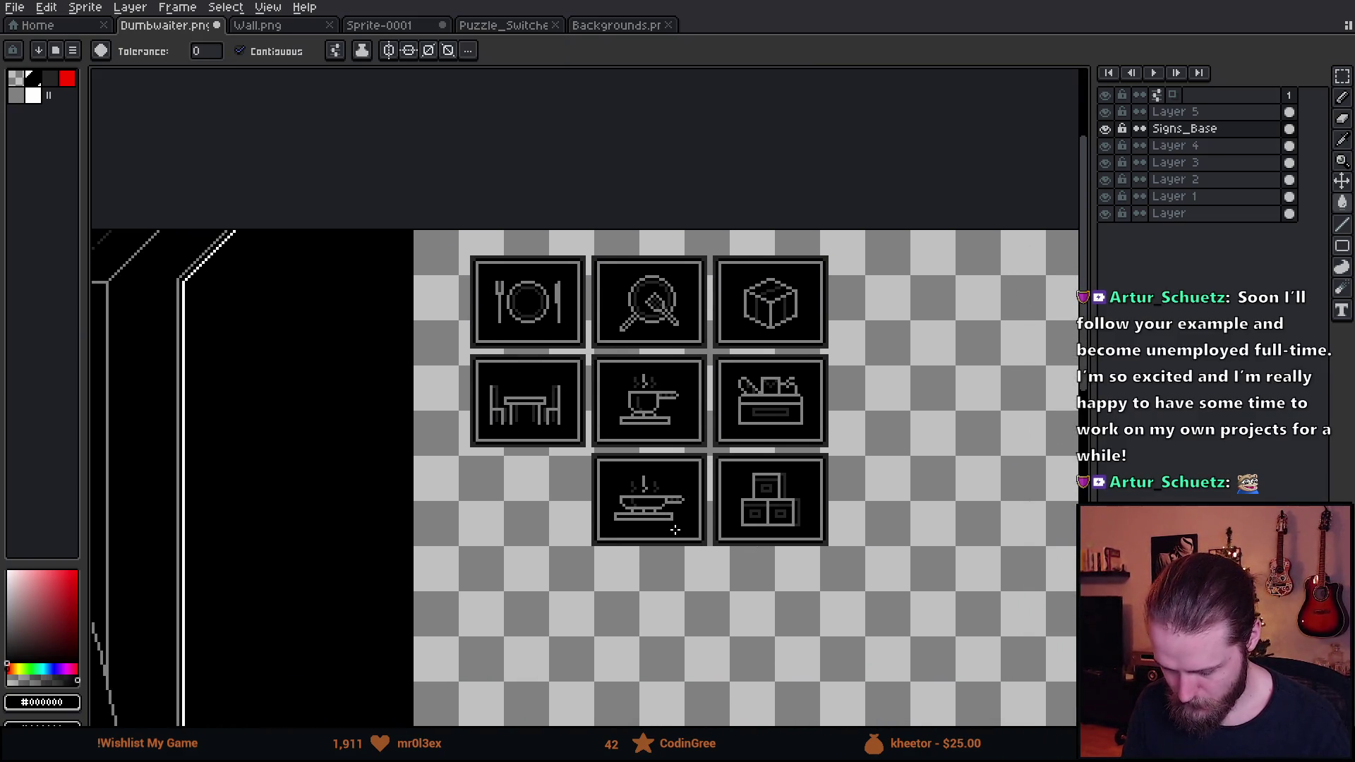
scroll(674, 530, up, 1)
scroll(674, 533, up, 2)
scroll(632, 538, down, 1)
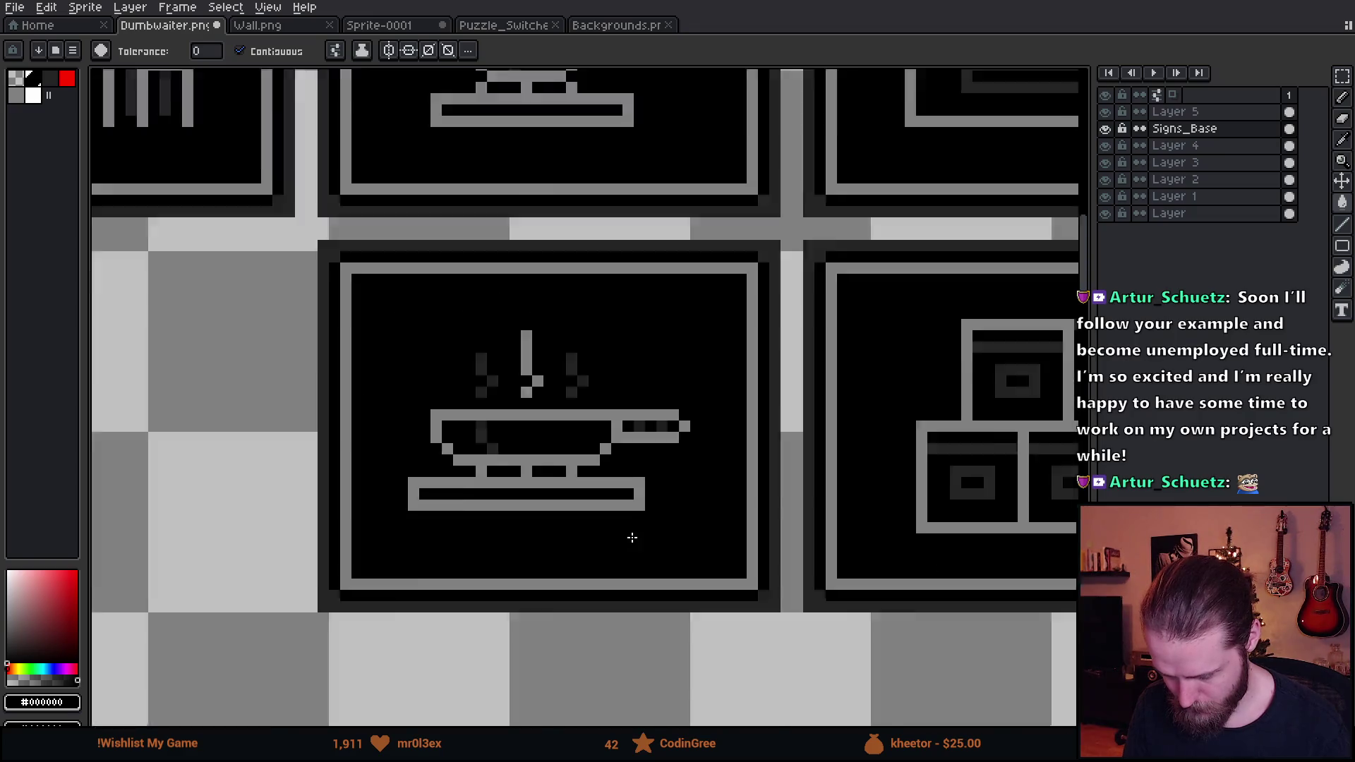
scroll(632, 543, down, 1)
scroll(632, 543, up, 3)
alt+click(648, 538)
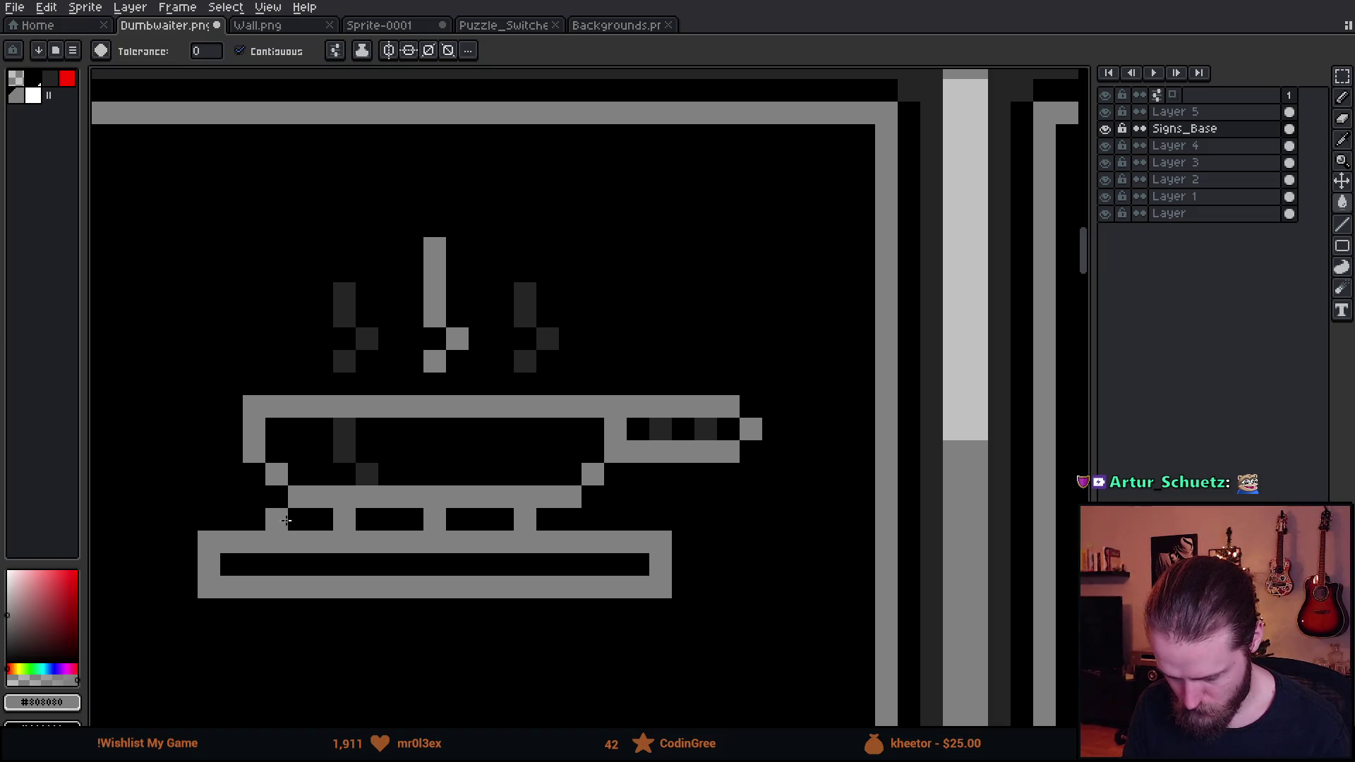
scroll(575, 513, down, 3)
scroll(576, 513, down, 2)
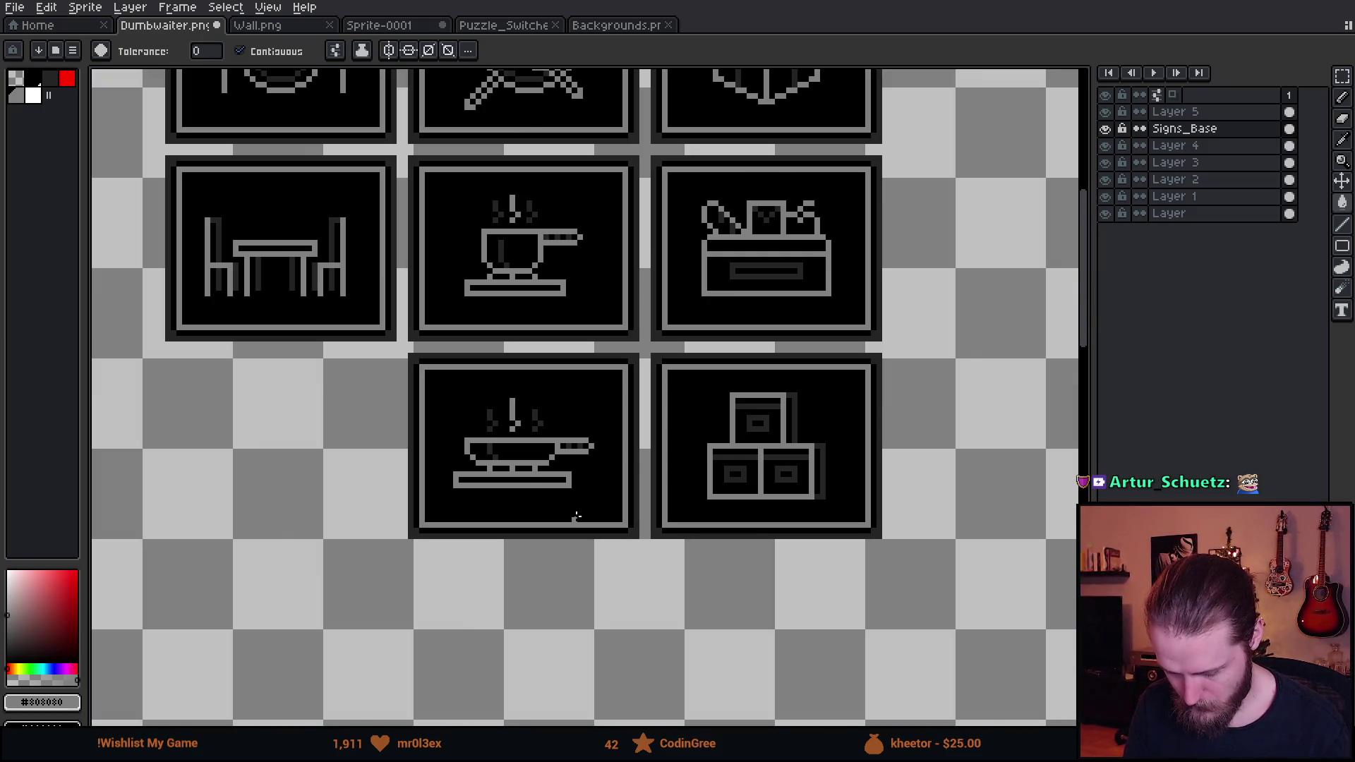
scroll(530, 497, up, 5)
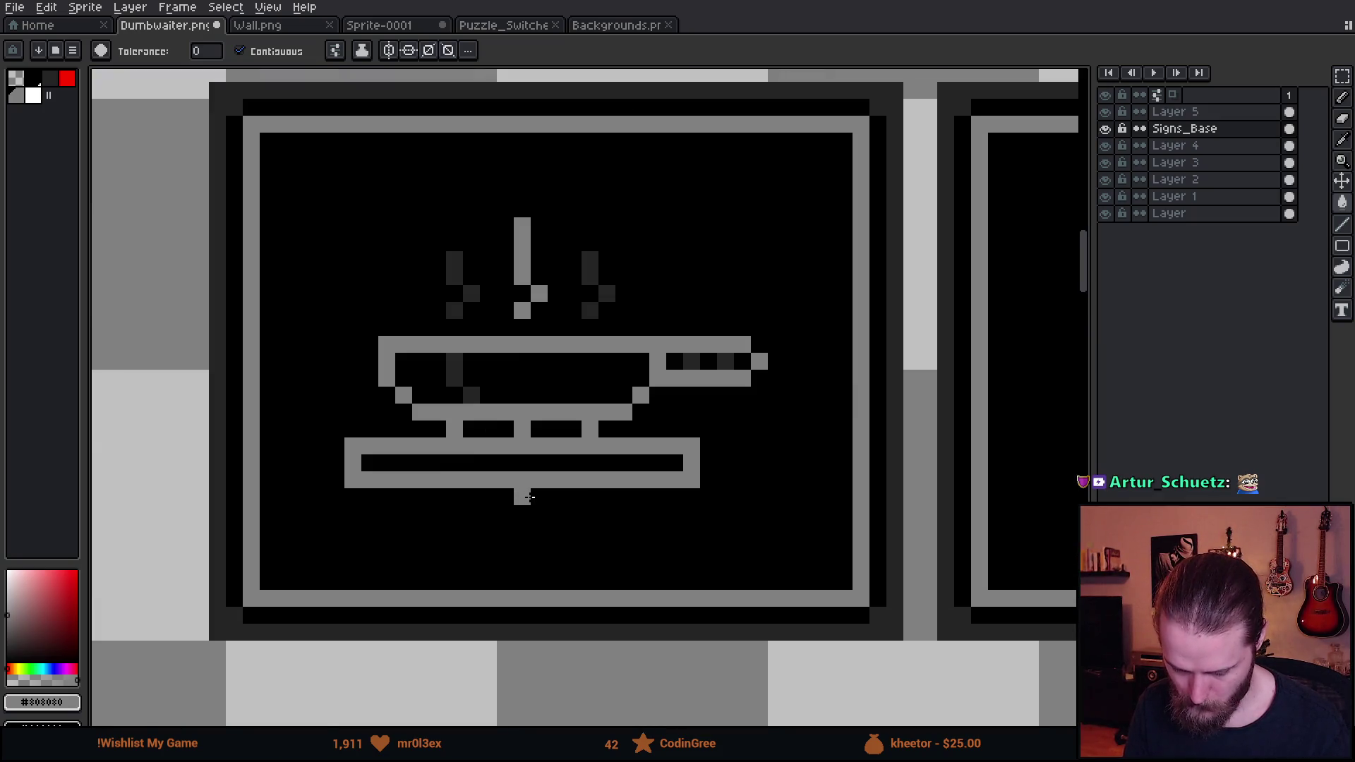
scroll(530, 498, down, 2)
Select the stand's base plate and try shifting it, then delete the misplaced move
scroll(530, 498, up, 2)
key(ctrl+z)
key(m)
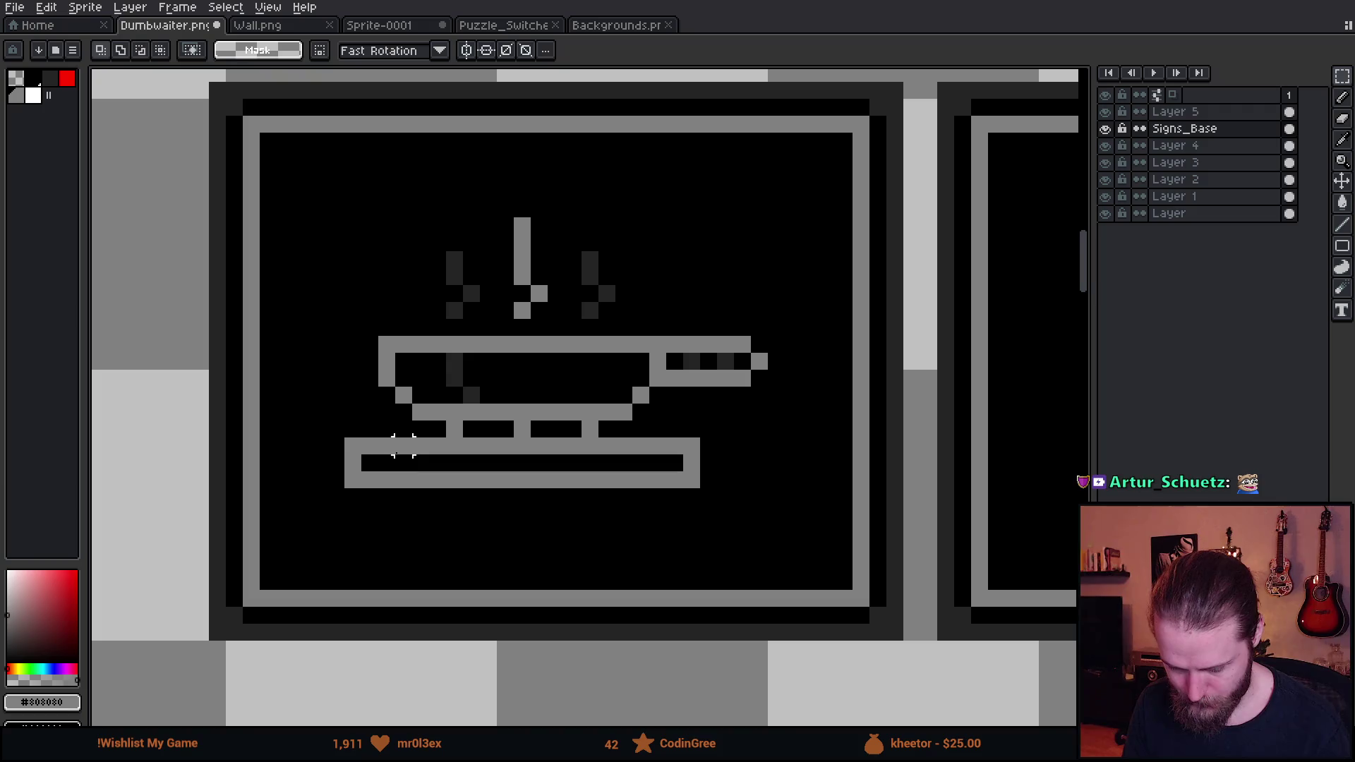
drag(403, 466, 386, 478)
drag(328, 437, 798, 519)
drag(718, 508, 705, 521)
alt+click(775, 384)
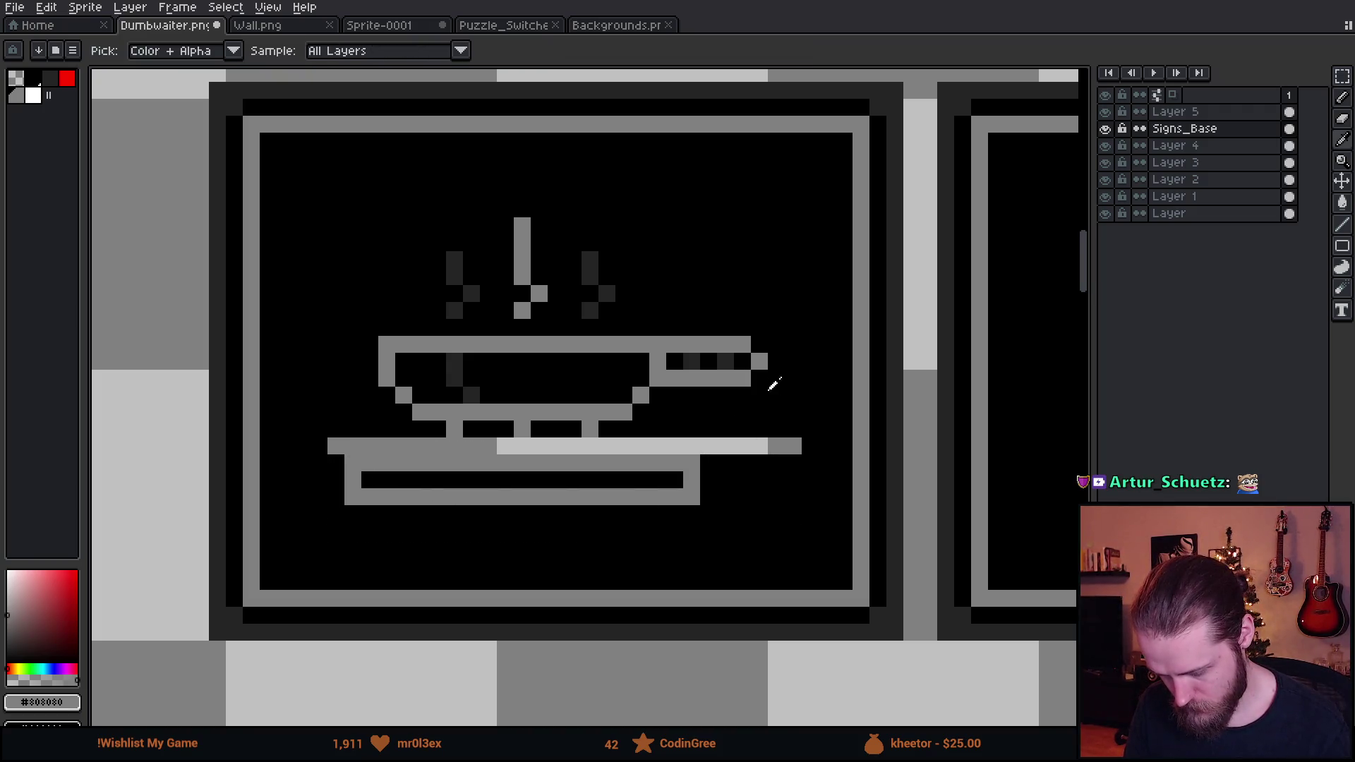
key(Delete)
Pencil a grey row of pixels above the stand's base plate
key(b)
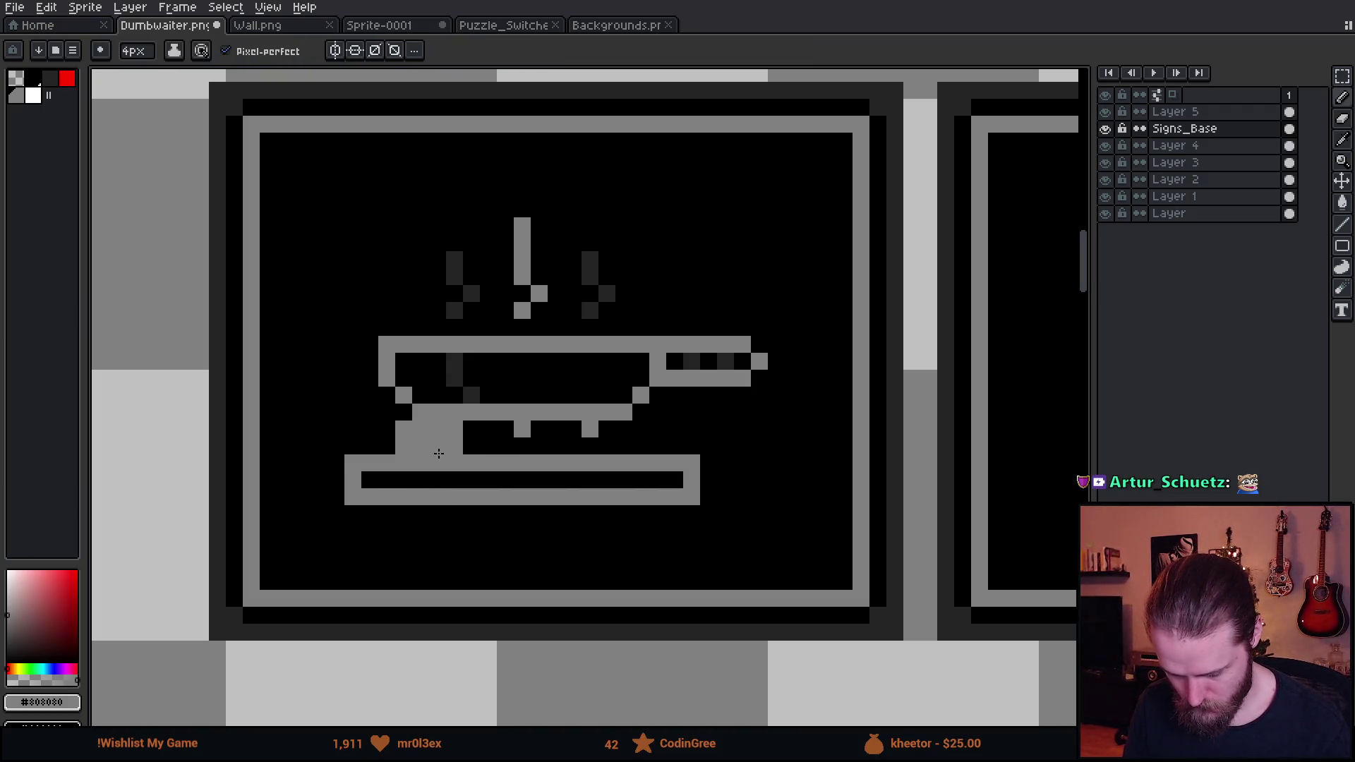
click(438, 447)
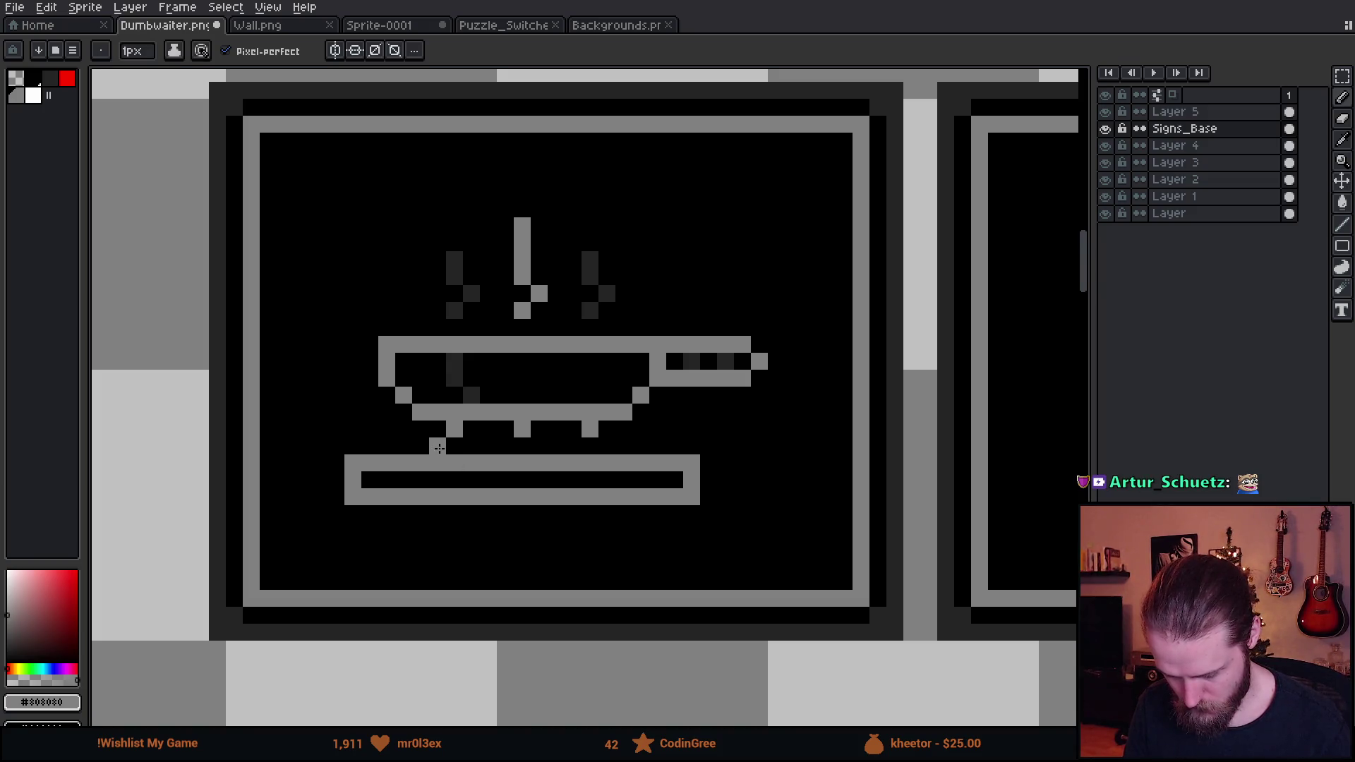
drag(438, 448, 506, 446)
click(556, 446)
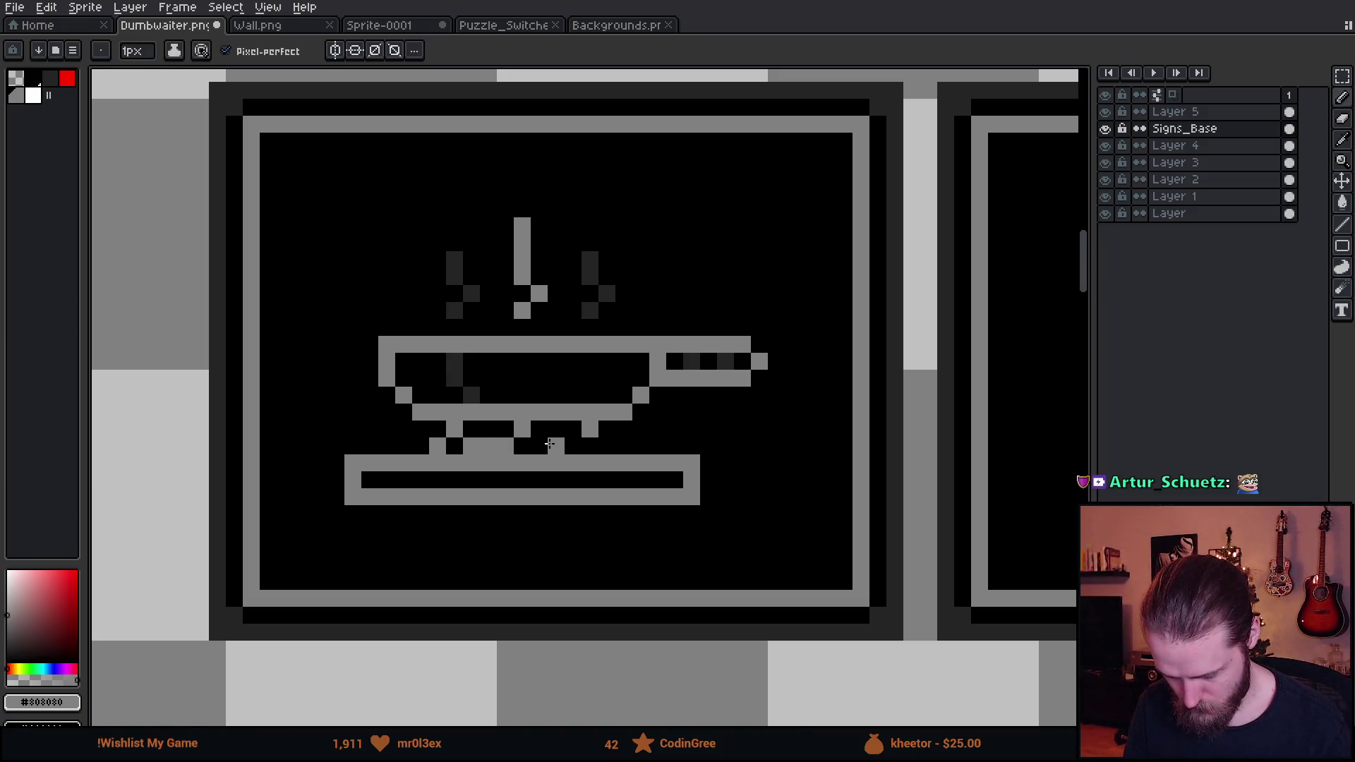
scroll(550, 444, down, 6)
scroll(533, 443, up, 6)
key(ctrl+z)
click(470, 396)
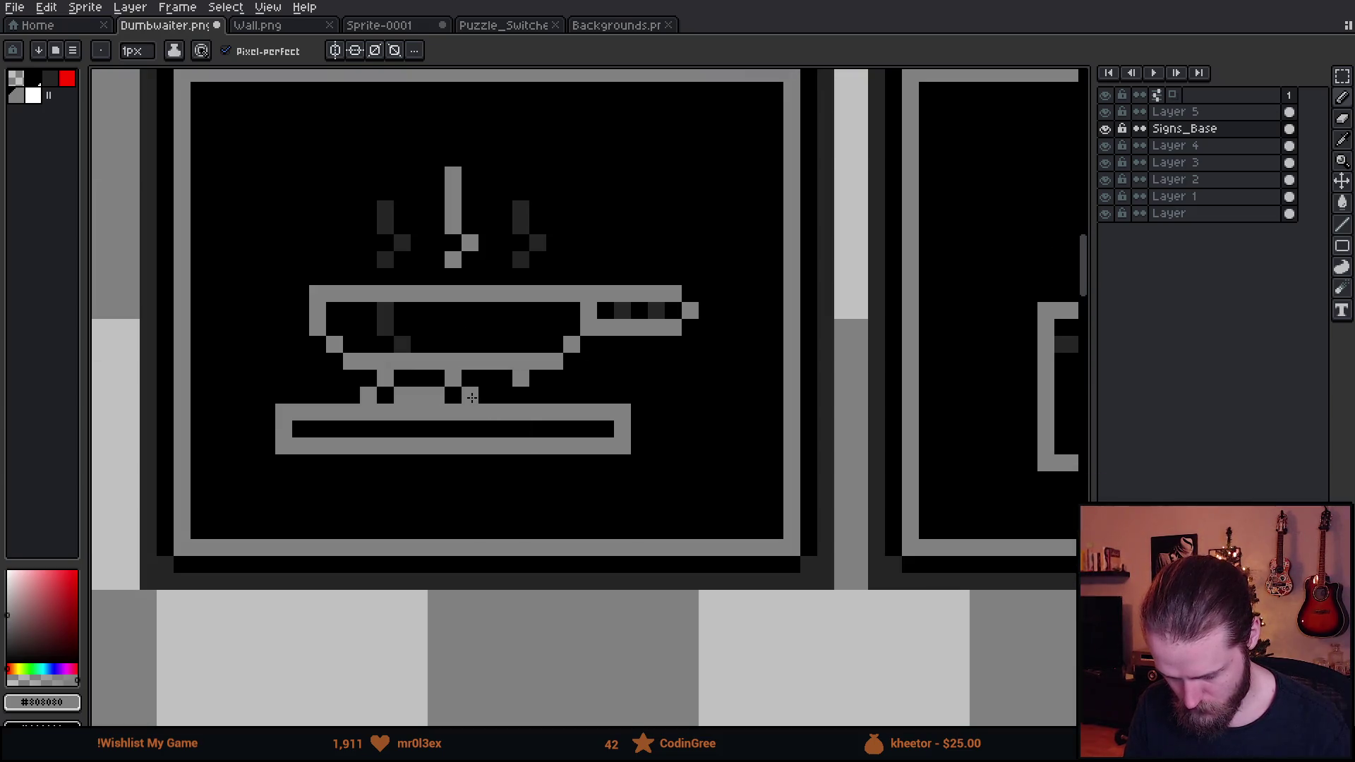
click(486, 395)
click(503, 395)
click(536, 396)
click(358, 436)
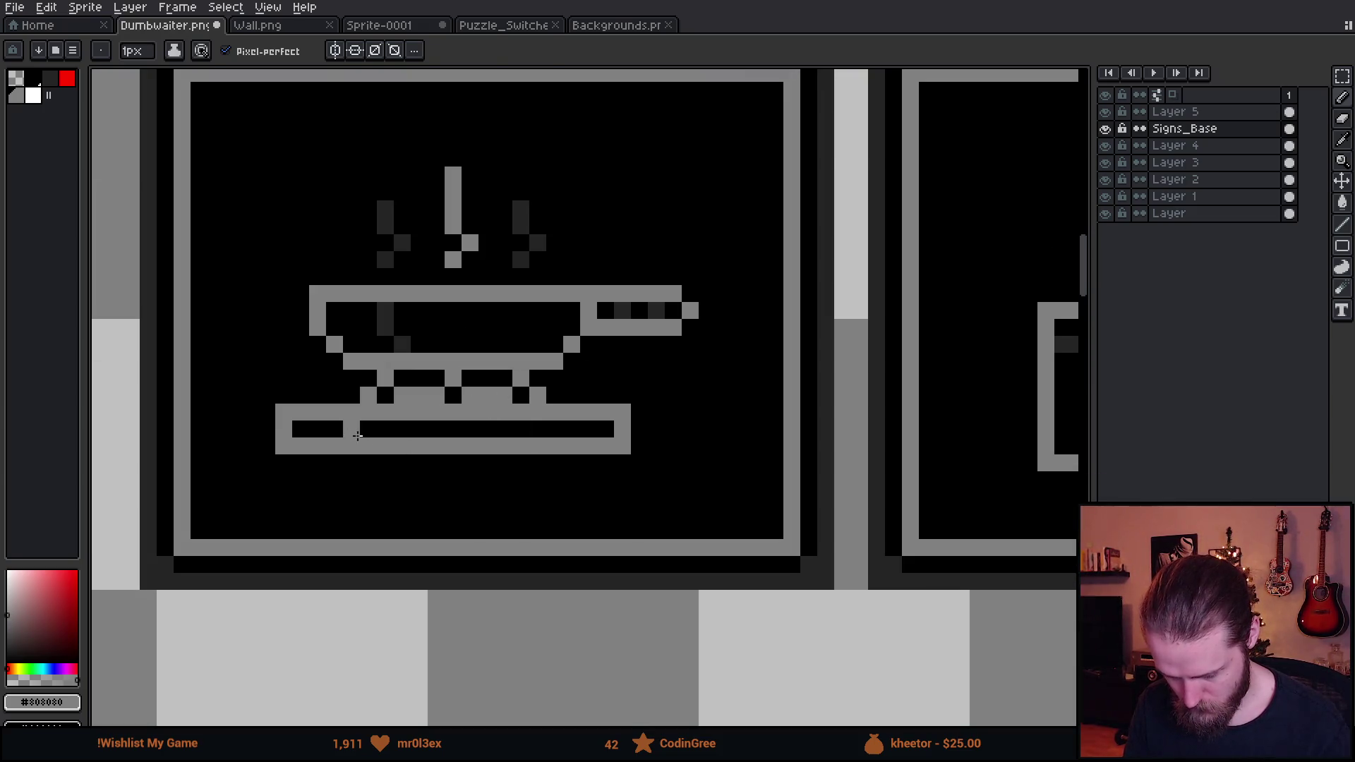
Lower the selected base plate of the stand by one pixel
key(m)
drag(281, 412, 630, 470)
key(Down)
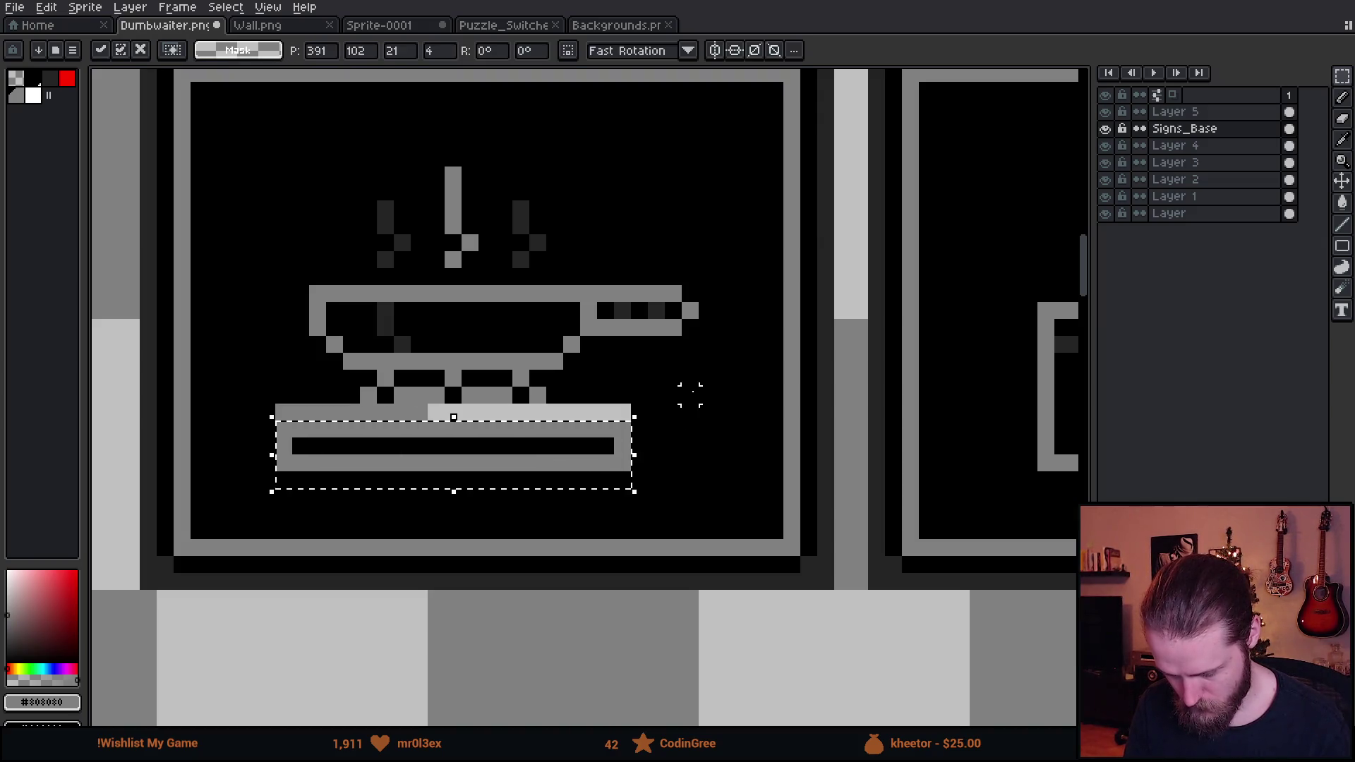
key(ctrl+d)
Fill the gap in the lower bar with grey and blacken the leg pixels under the pan
key(b)
scroll(485, 431, up, 2)
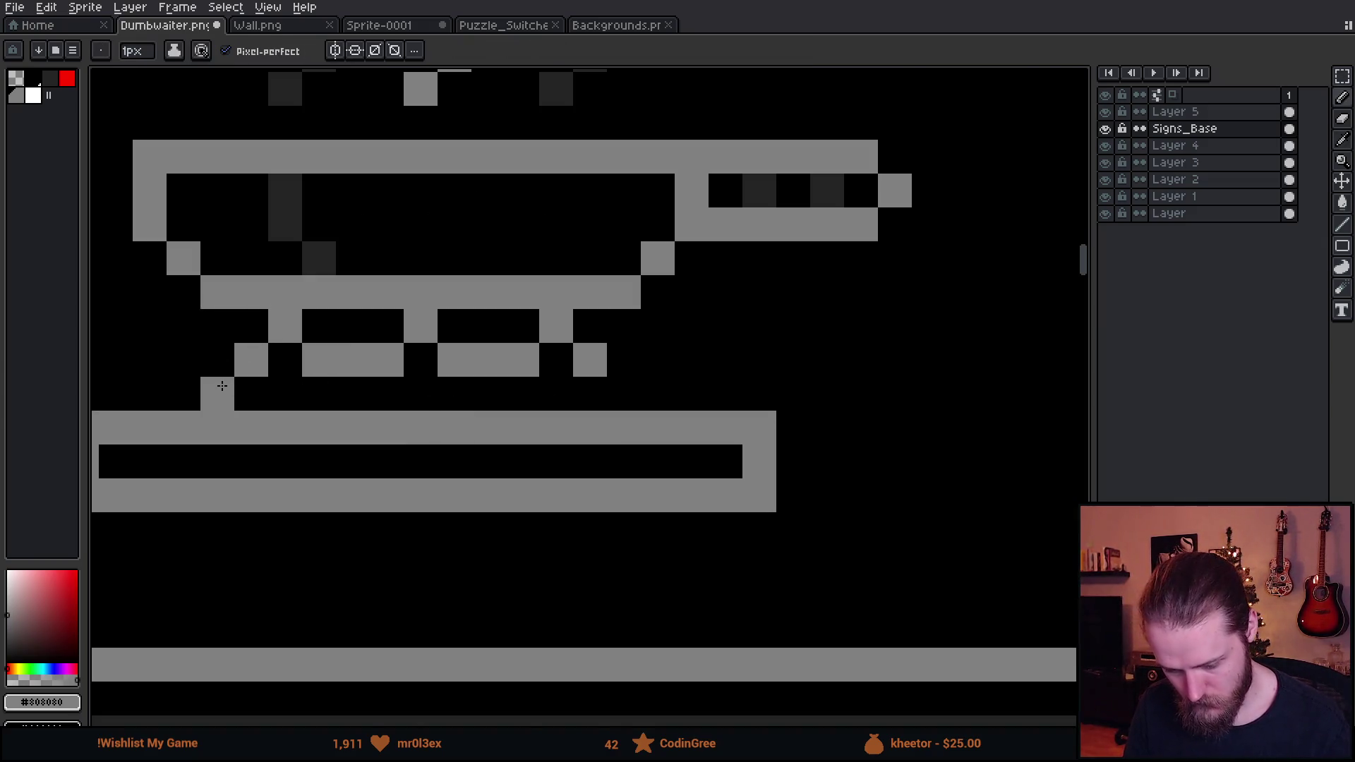
scroll(620, 424, down, 4)
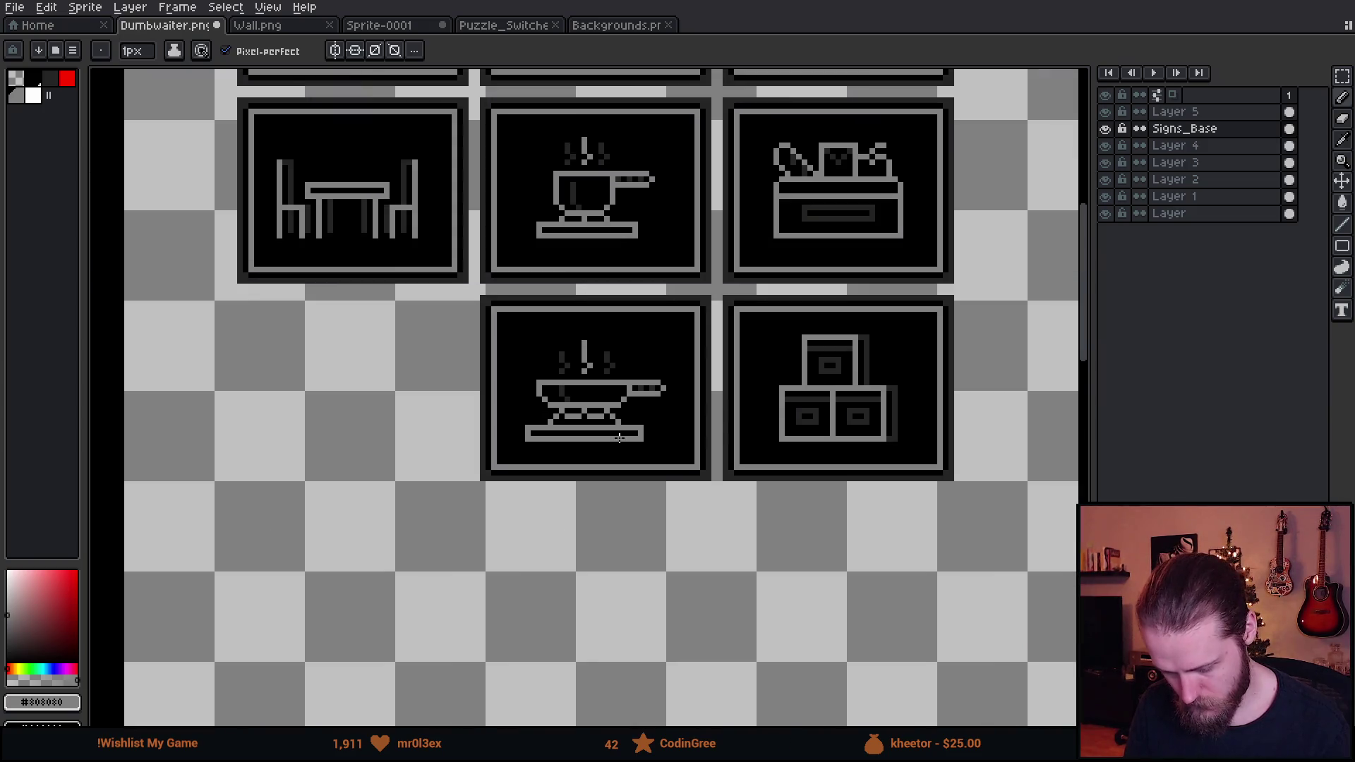
scroll(620, 439, down, 1)
scroll(621, 435, up, 5)
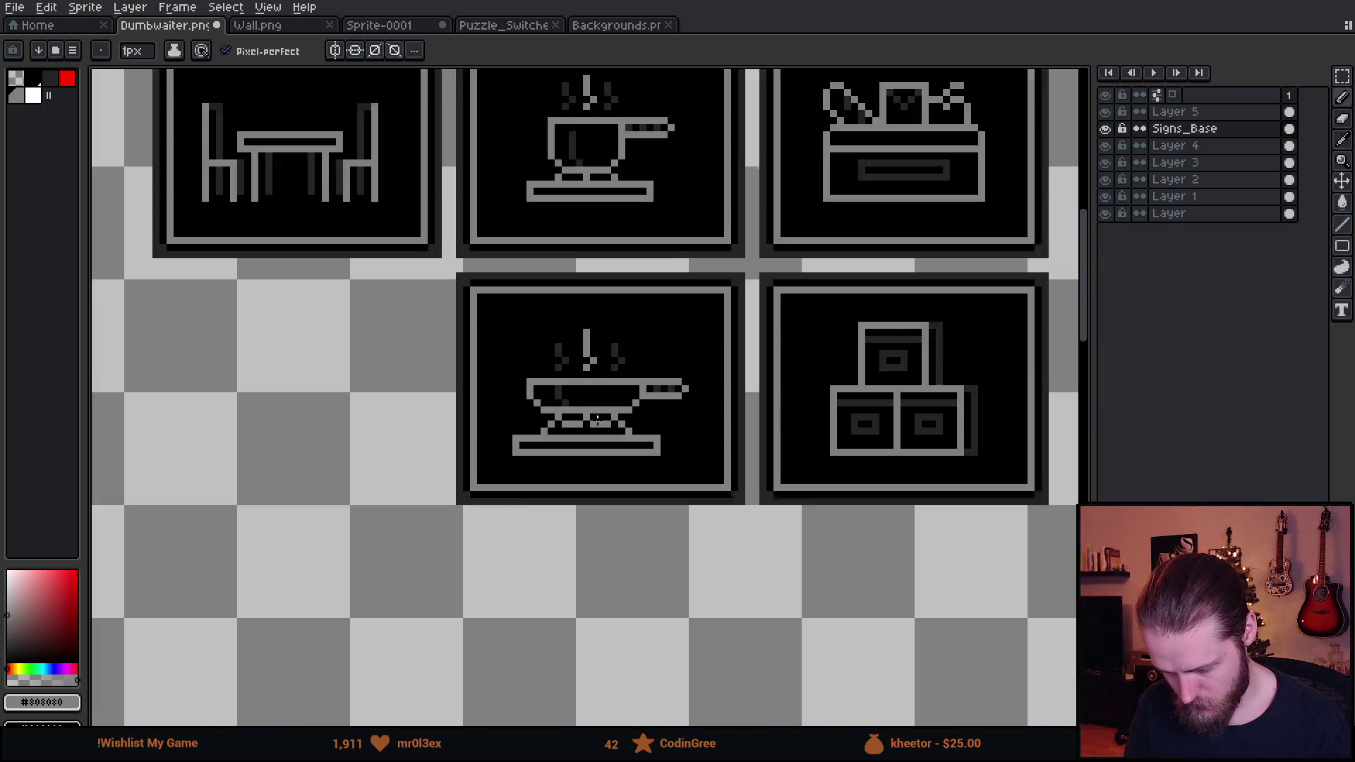
click(643, 425)
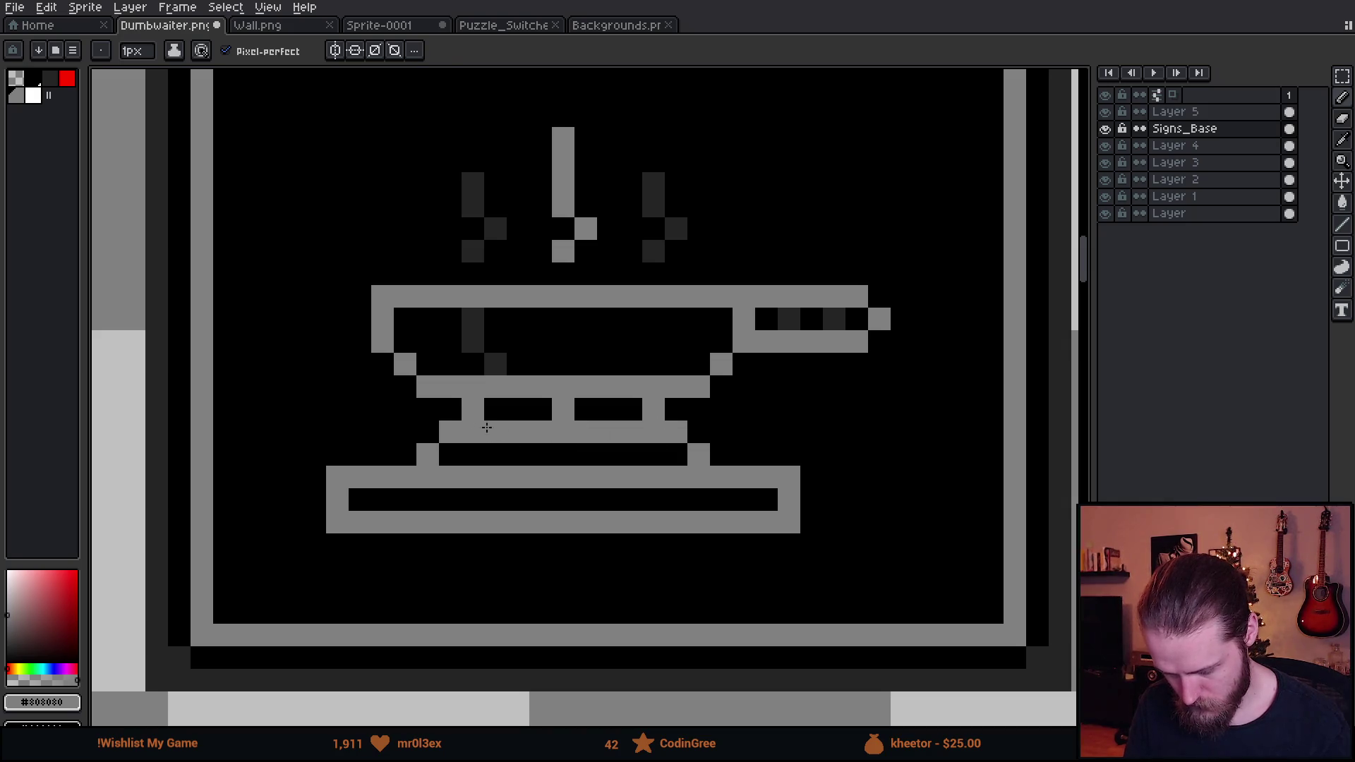
alt+click(445, 403)
drag(470, 409, 653, 409)
Paint dark grey #242424 shading under the pan
scroll(703, 408, down, 3)
scroll(704, 408, down, 2)
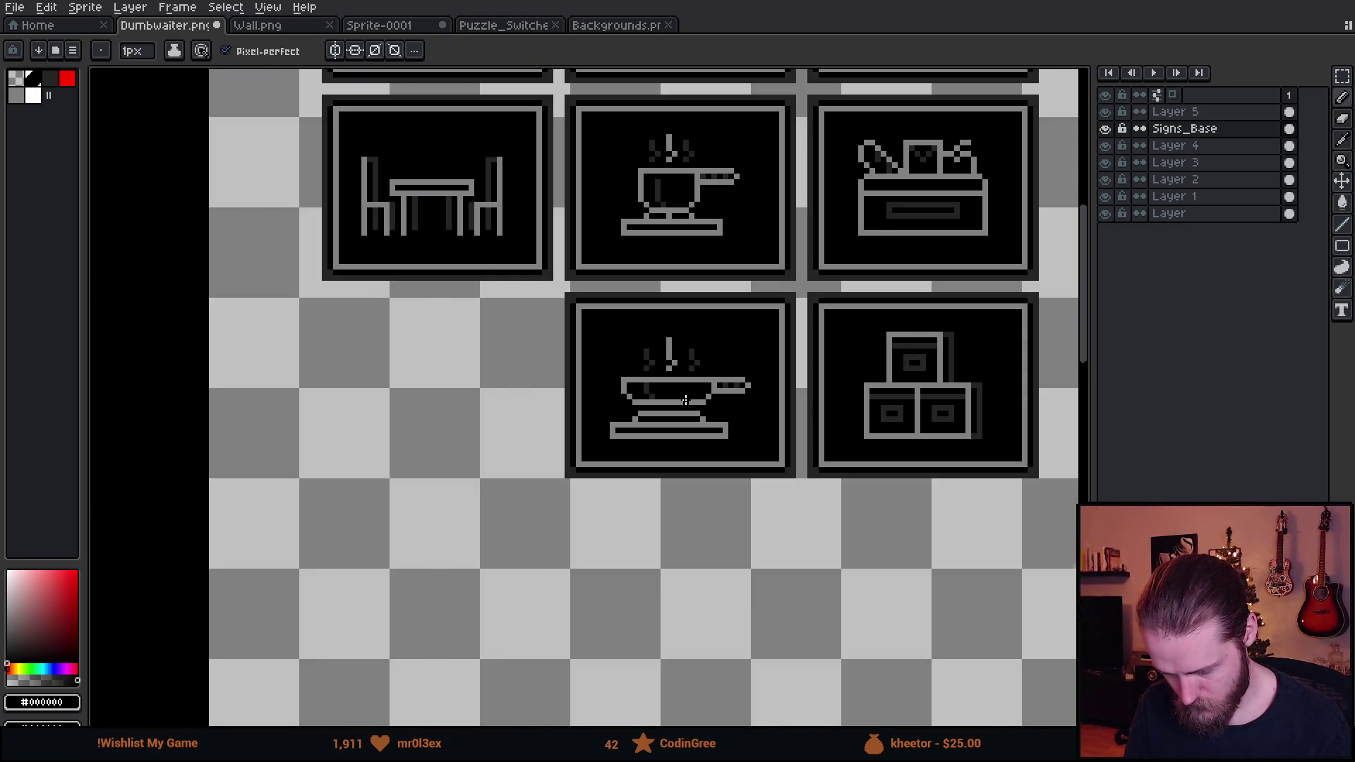
scroll(680, 381, up, 5)
alt+click(482, 356)
drag(457, 427, 486, 436)
click(583, 431)
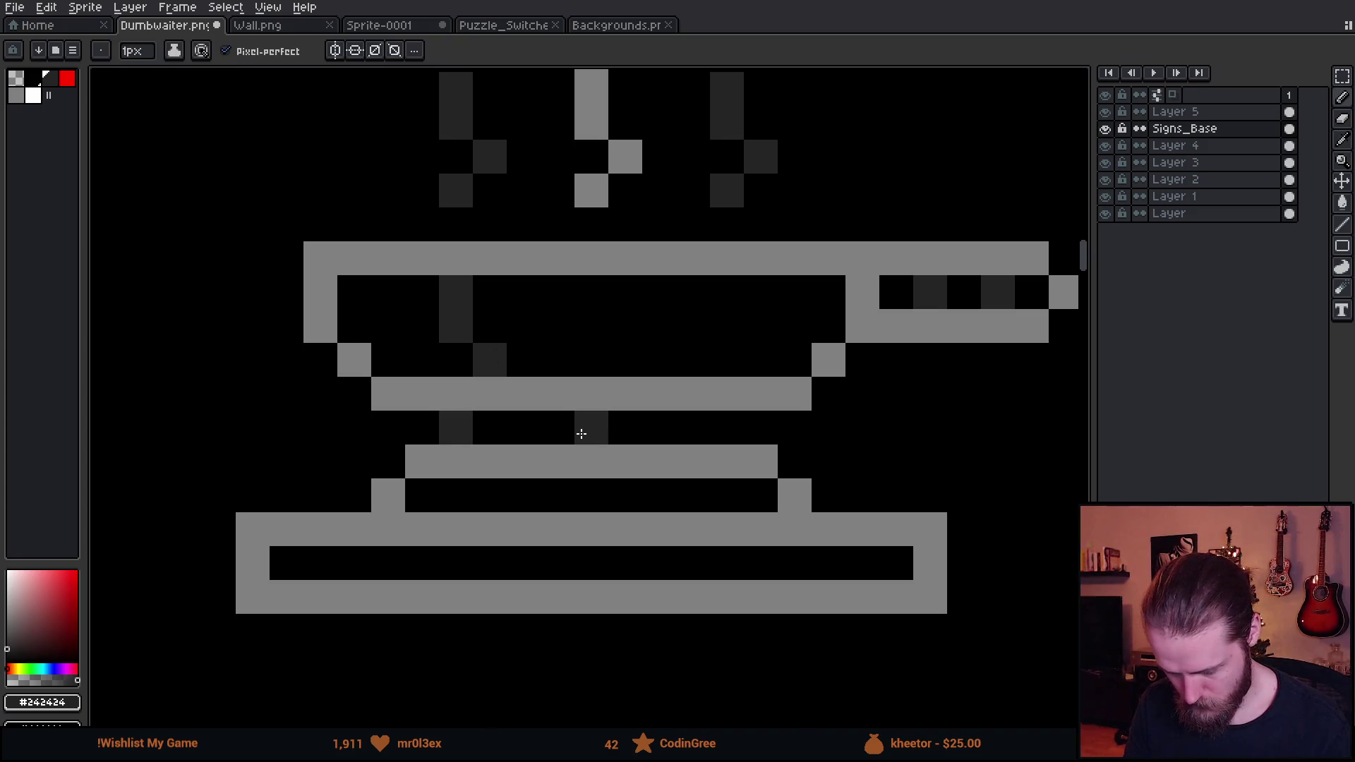
scroll(766, 555, down, 5)
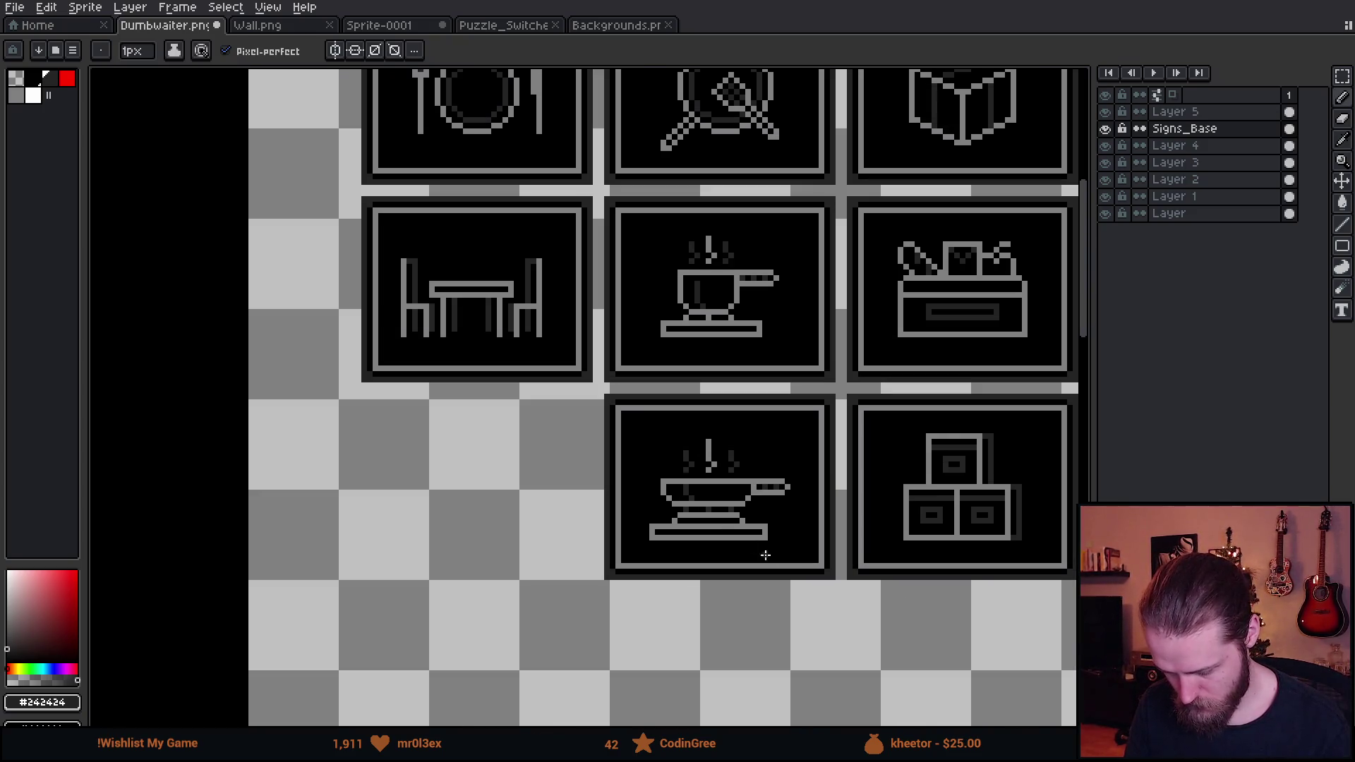
scroll(798, 562, down, 3)
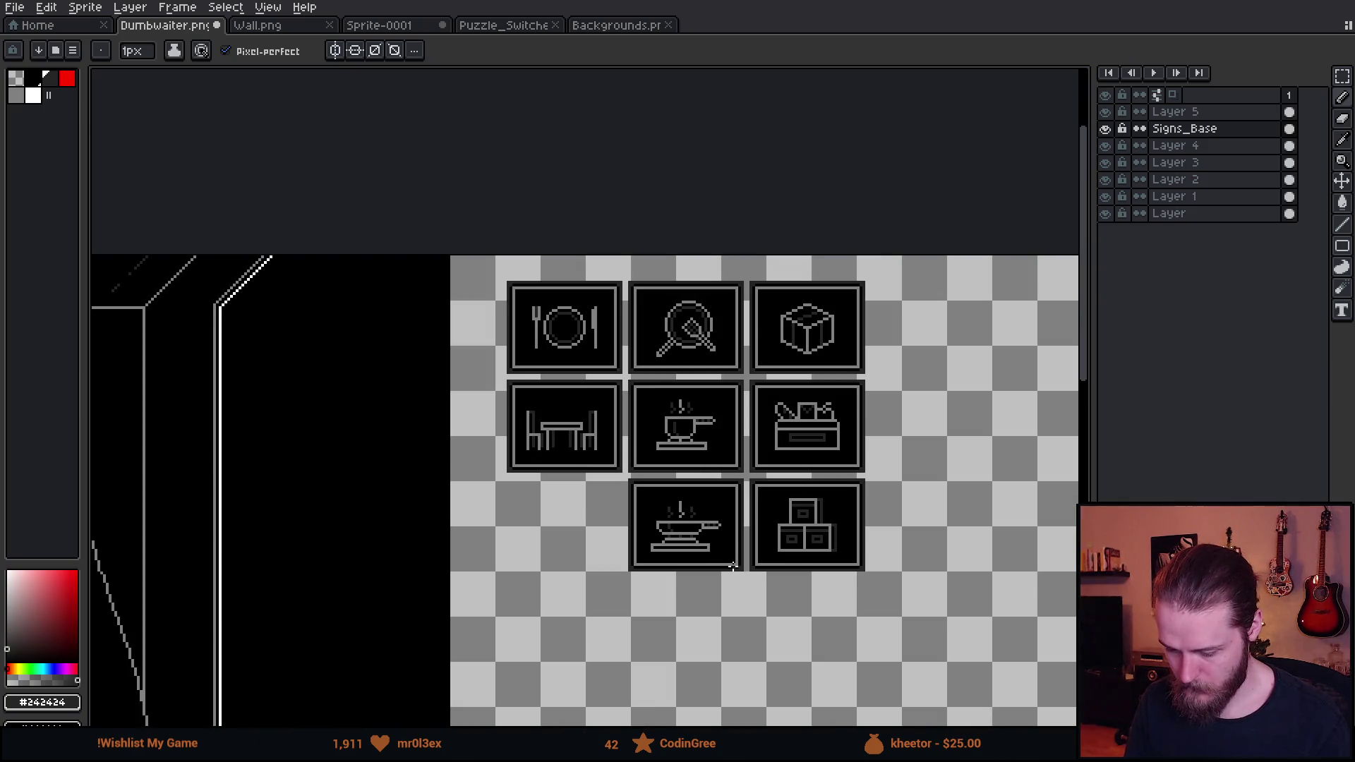
scroll(684, 557, up, 1)
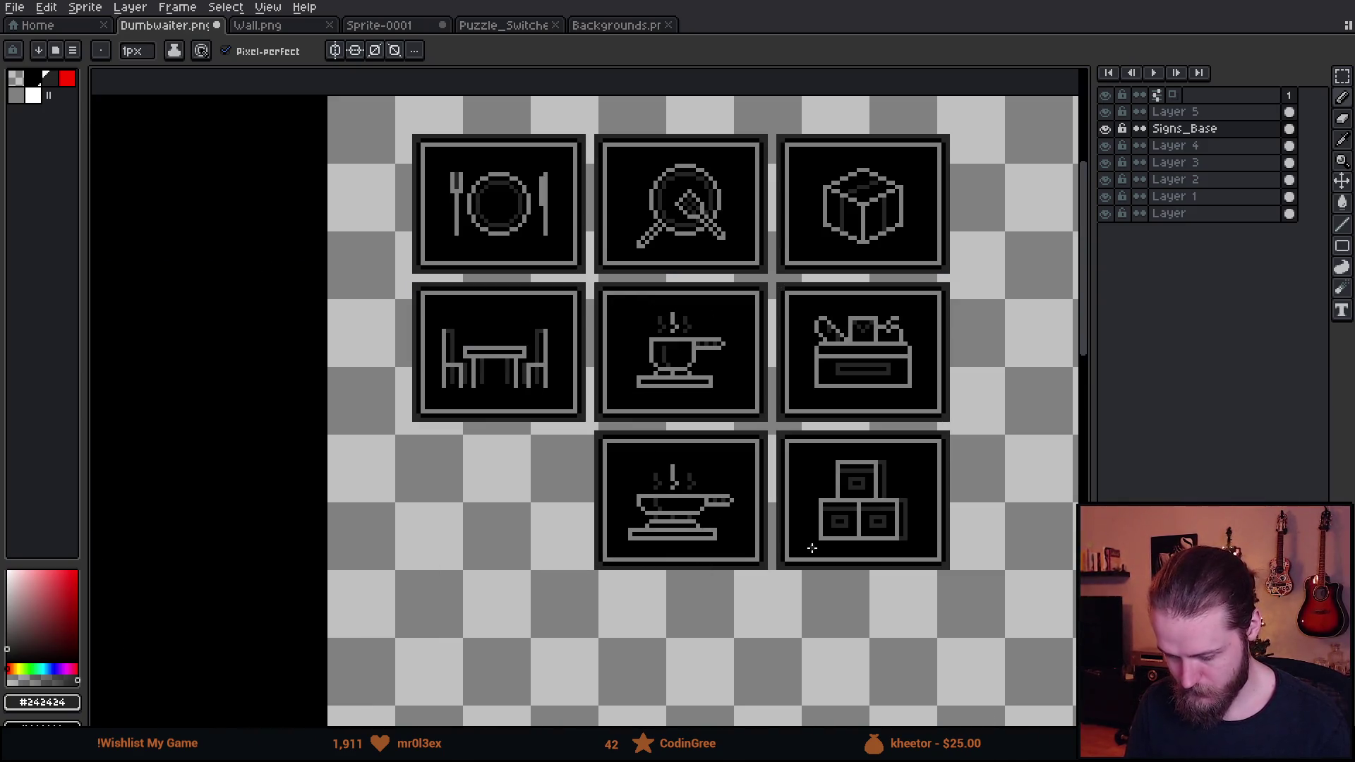
scroll(734, 538, up, 1)
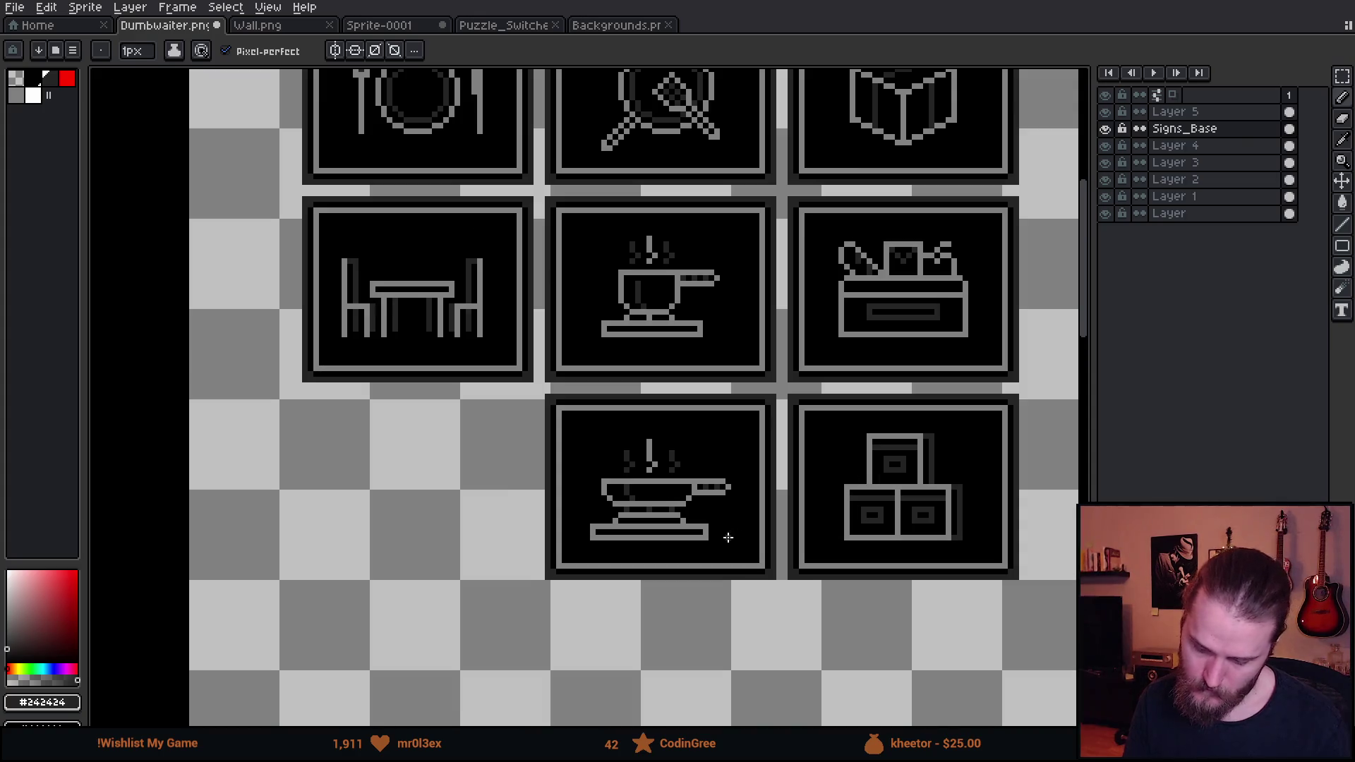
scroll(693, 528, up, 3)
Pick mid grey #808080, then select and commit the repositioned lower pan sign artwork
alt+click(496, 493)
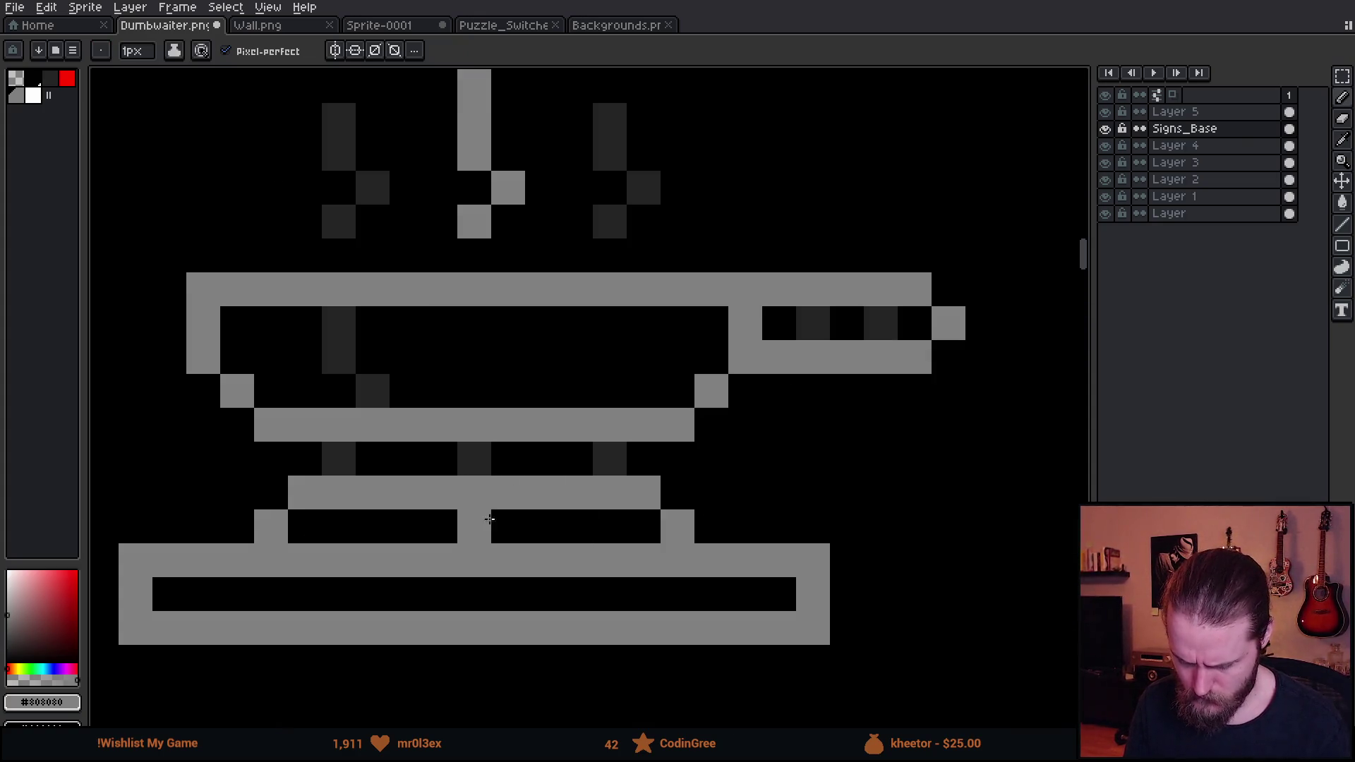
scroll(652, 585, down, 3)
scroll(652, 584, down, 1)
scroll(652, 585, down, 1)
scroll(652, 585, up, 1)
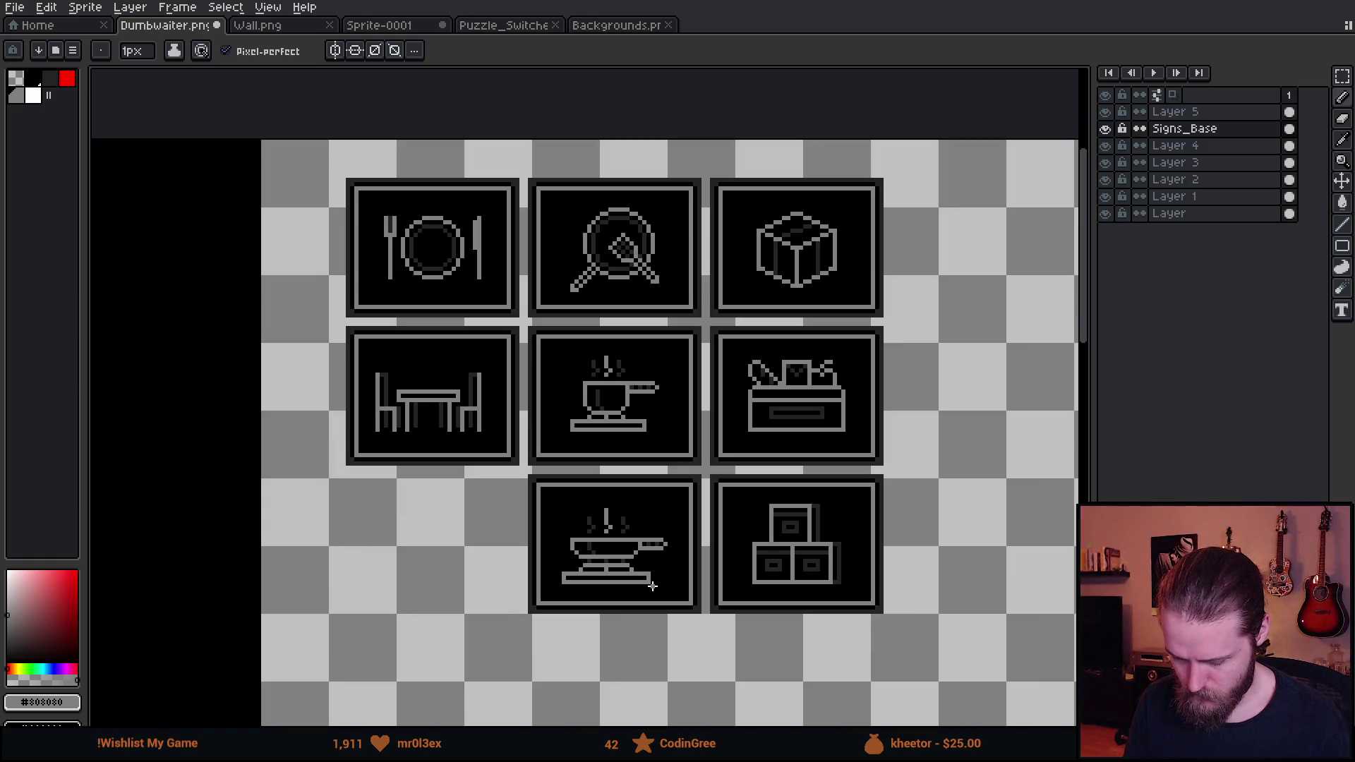
scroll(653, 585, up, 3)
key(m)
mouse_move(480, 389)
mouse_down()
mouse_move(748, 515)
mouse_move(753, 539)
mouse_move(694, 521)
mouse_move(698, 542)
mouse_up()
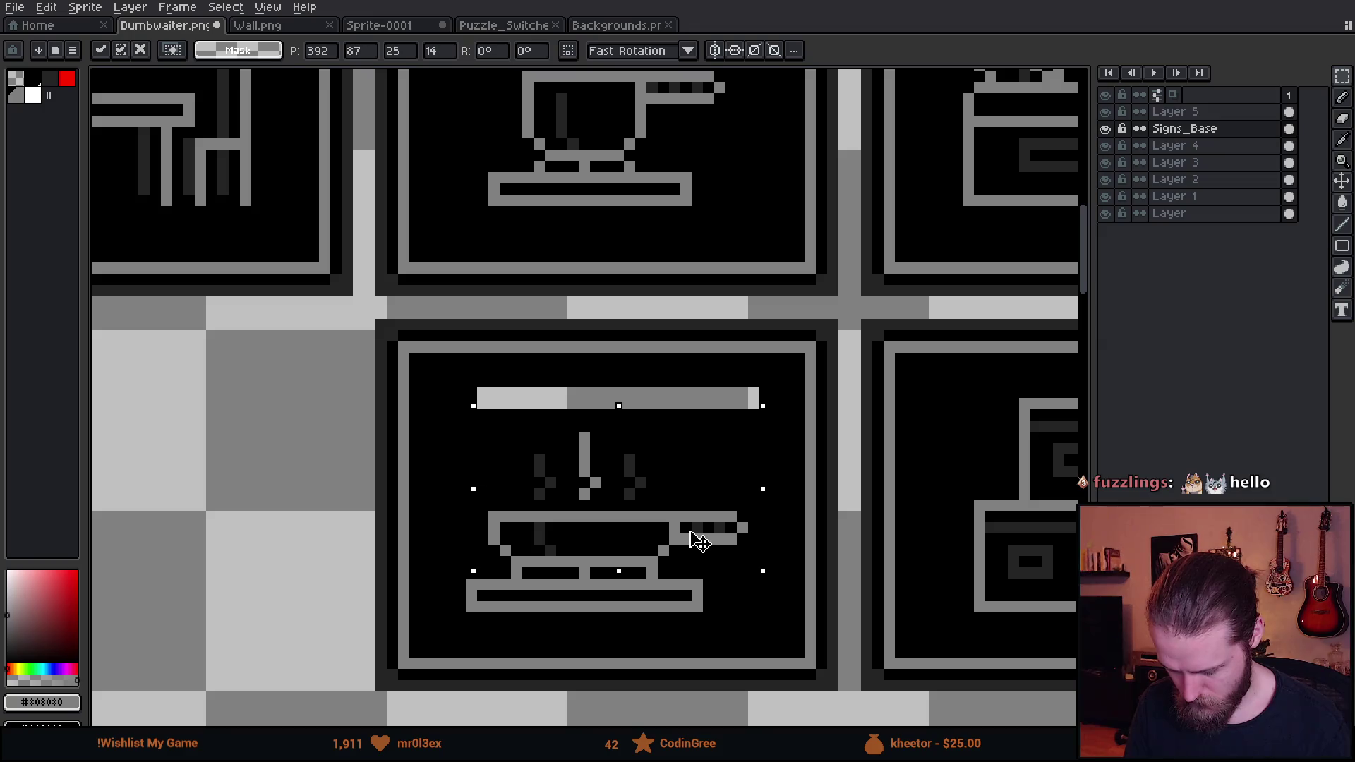
click(685, 674)
Blacken the row-end pixel and add mid-grey pixels to the stand's lower row
scroll(550, 606, up, 3)
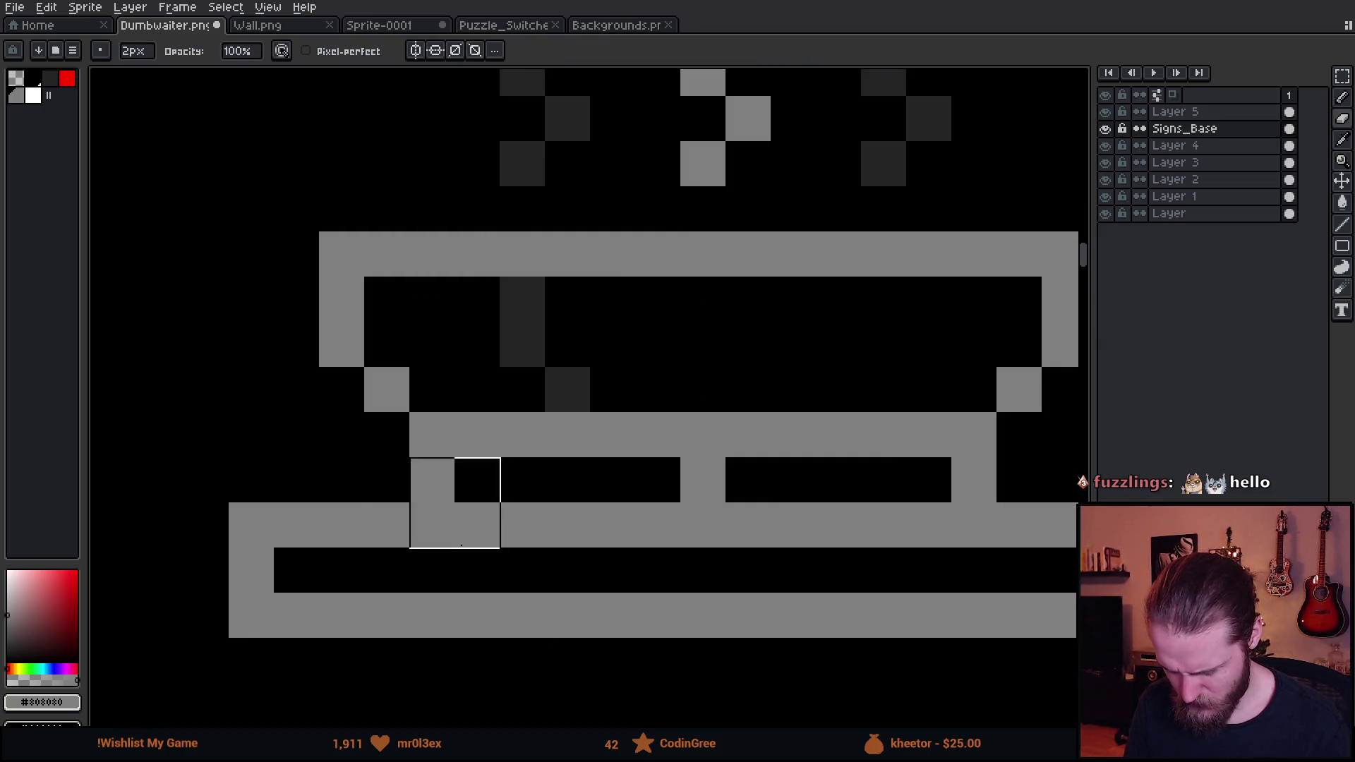
key(b)
alt+click(487, 475)
click(974, 480)
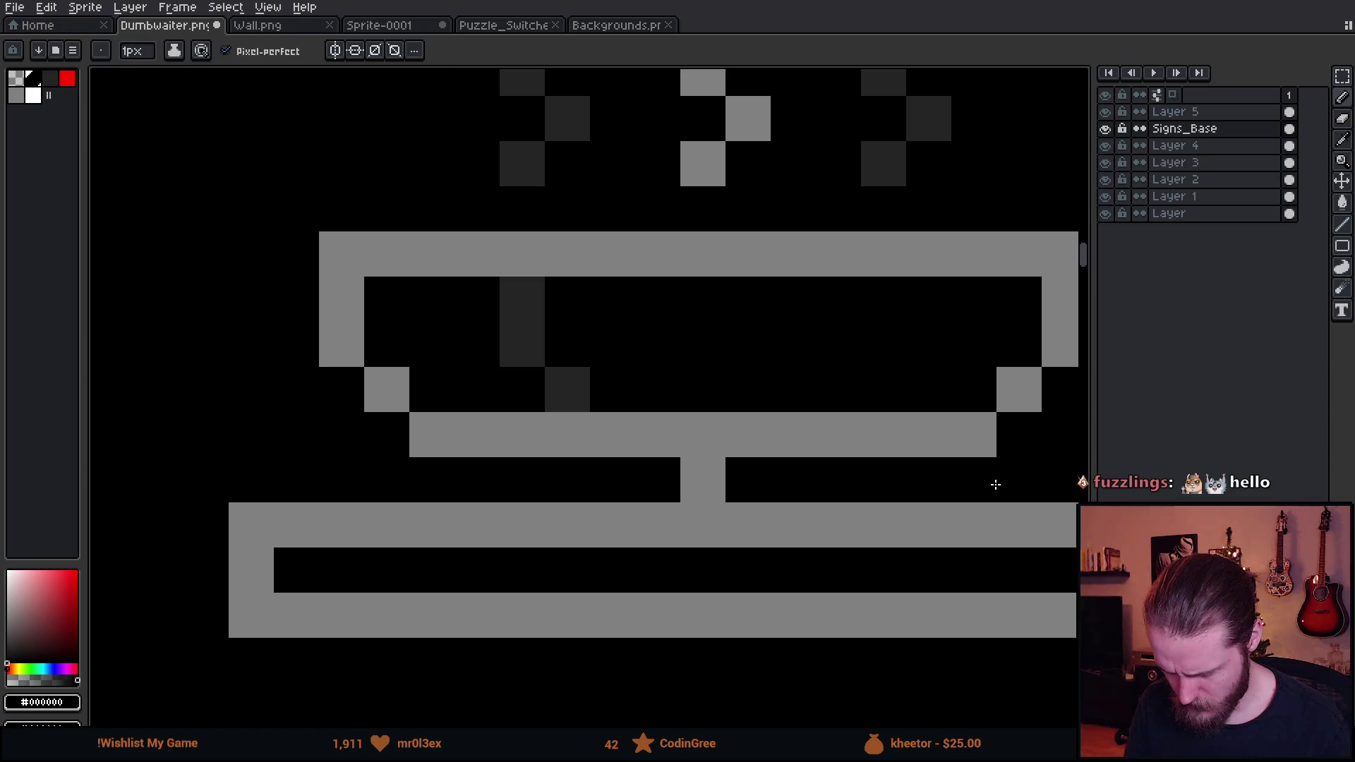
alt+click(938, 441)
click(928, 480)
click(477, 480)
scroll(589, 537, down, 3)
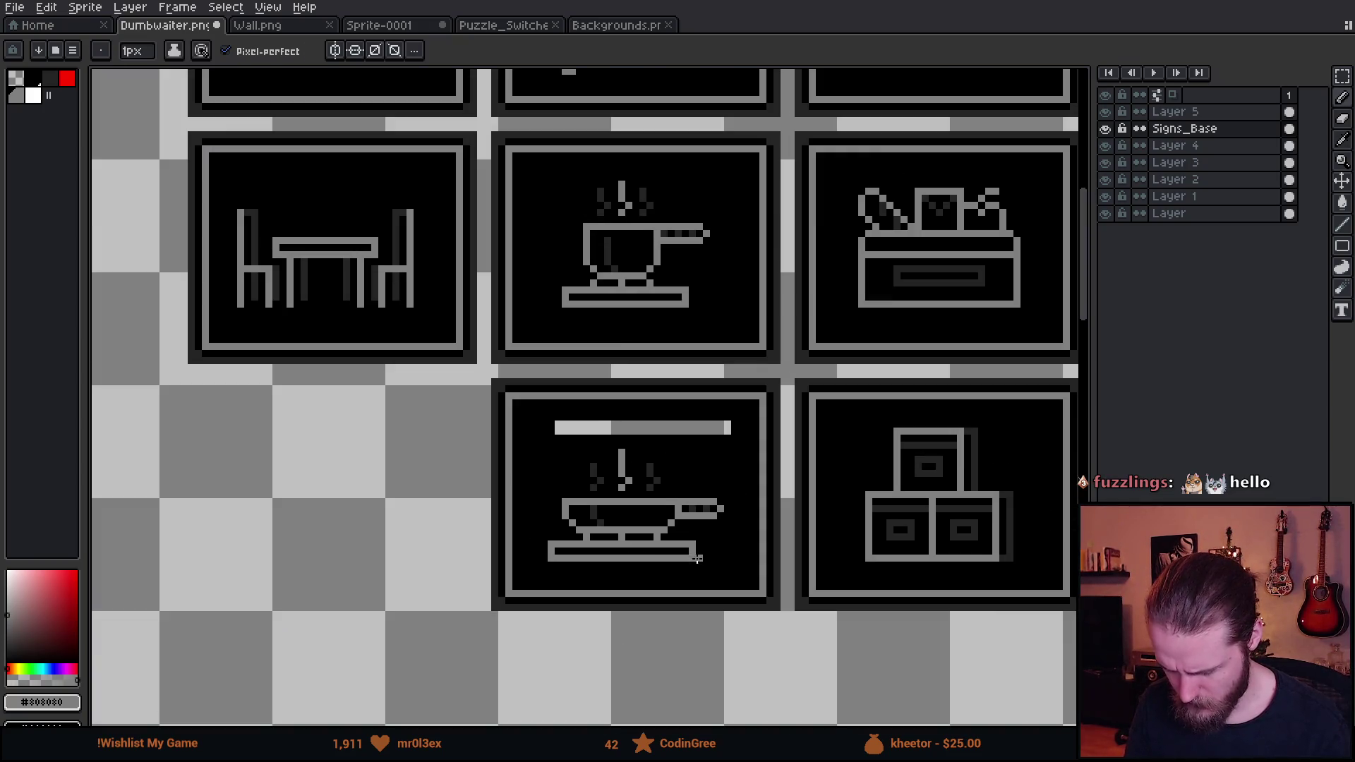
Revert the steam and pan shift and recolour two stray dark stand pixels light grey
key(v)
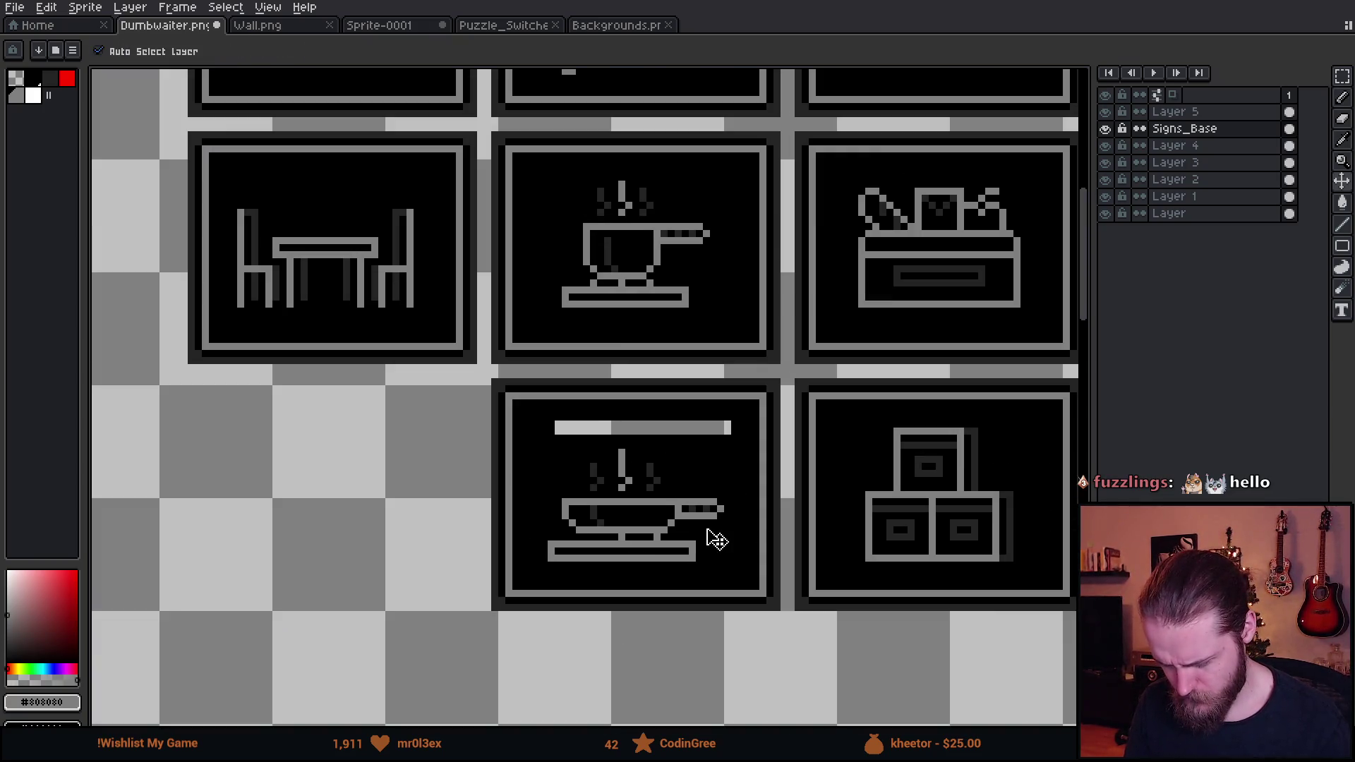
key(Escape)
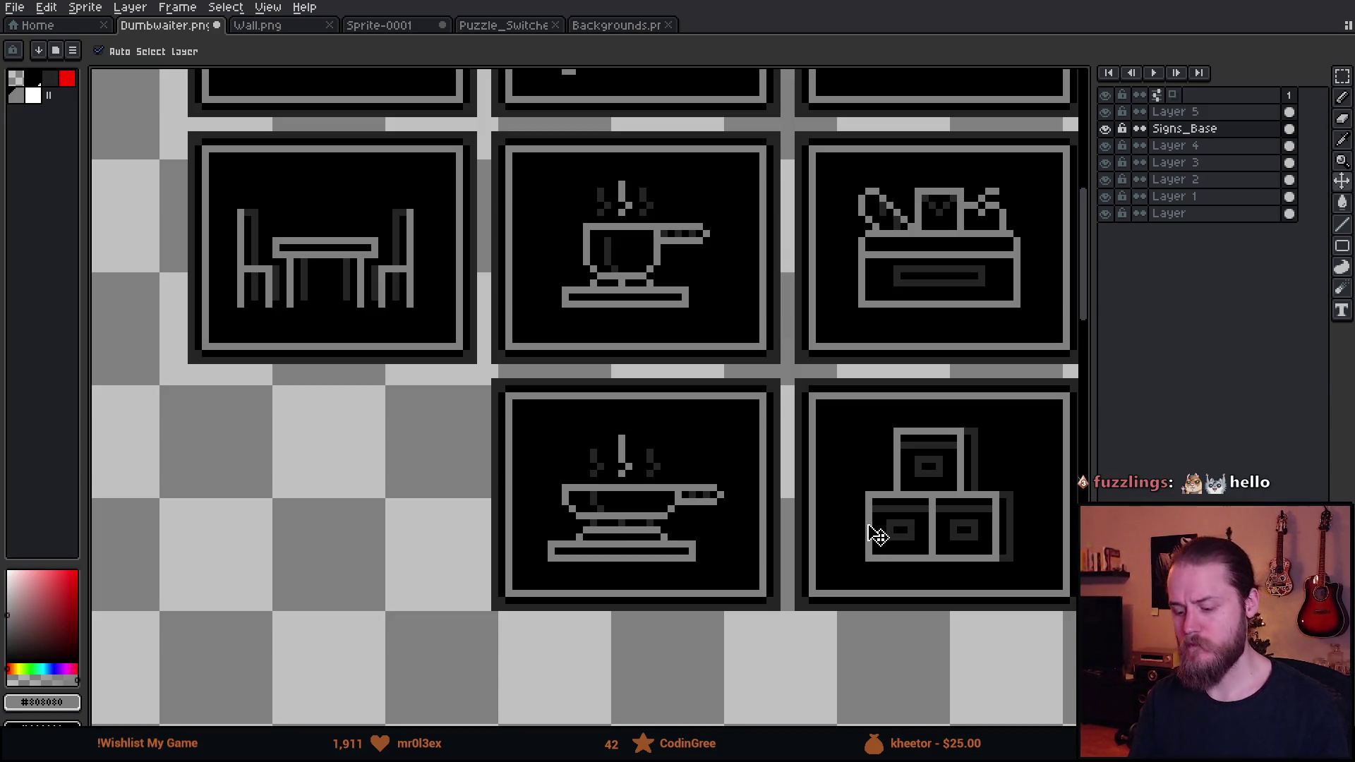
key(ctrl+y)
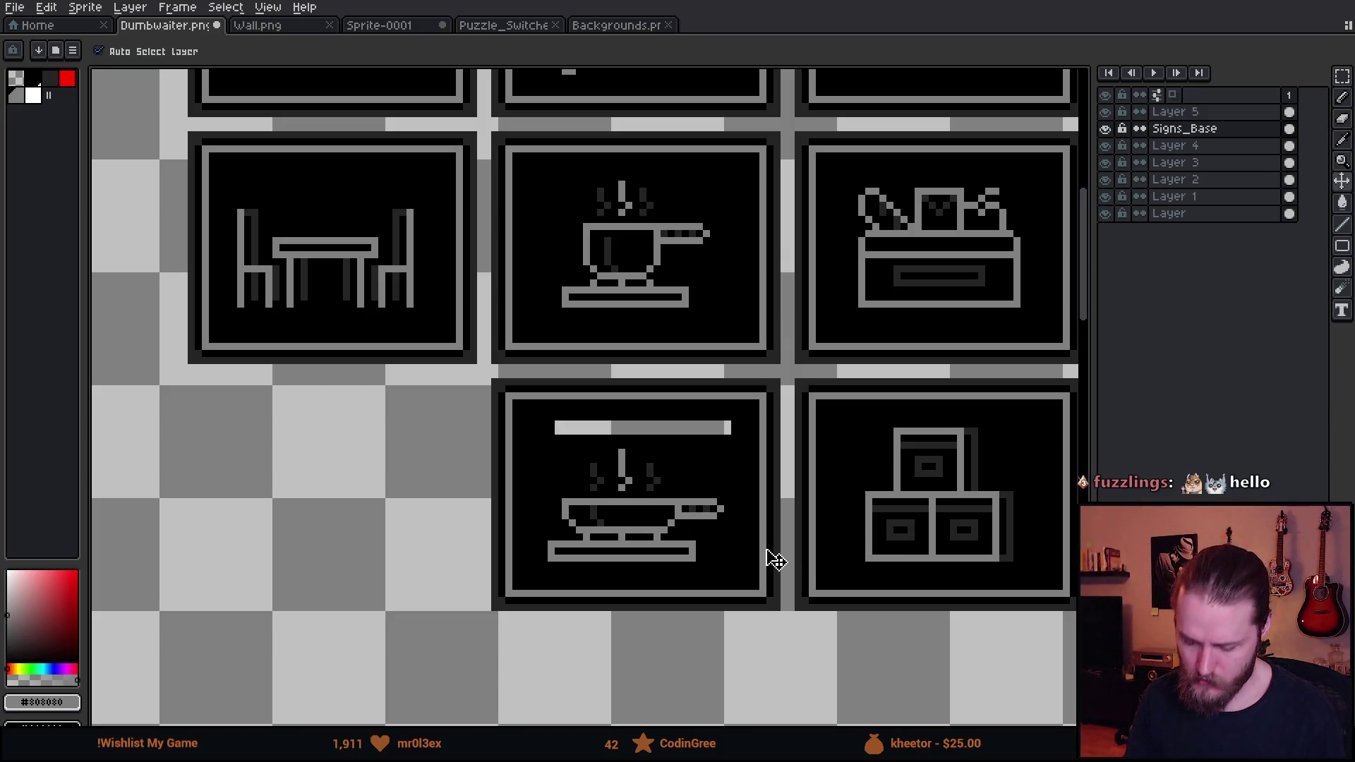
key(ctrl+z)
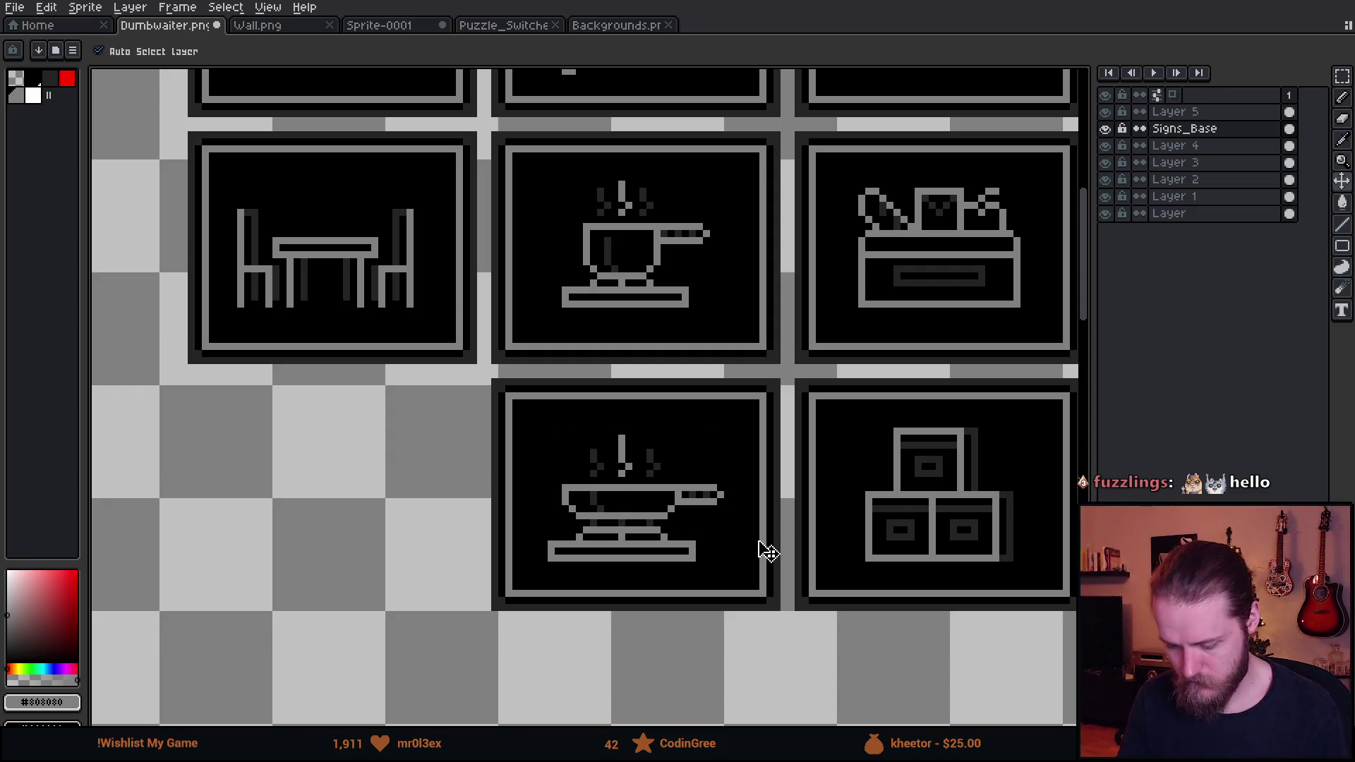
scroll(603, 518, up, 2)
key(b)
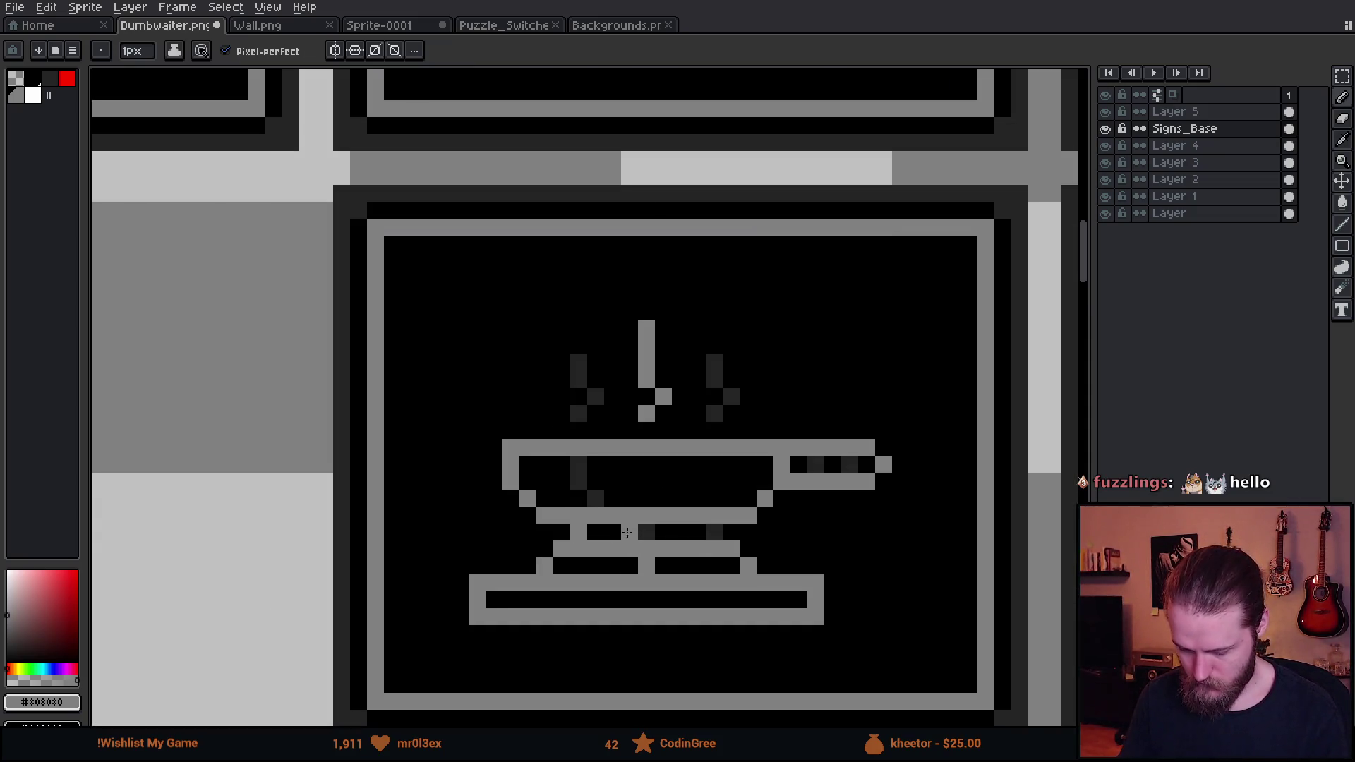
click(647, 532)
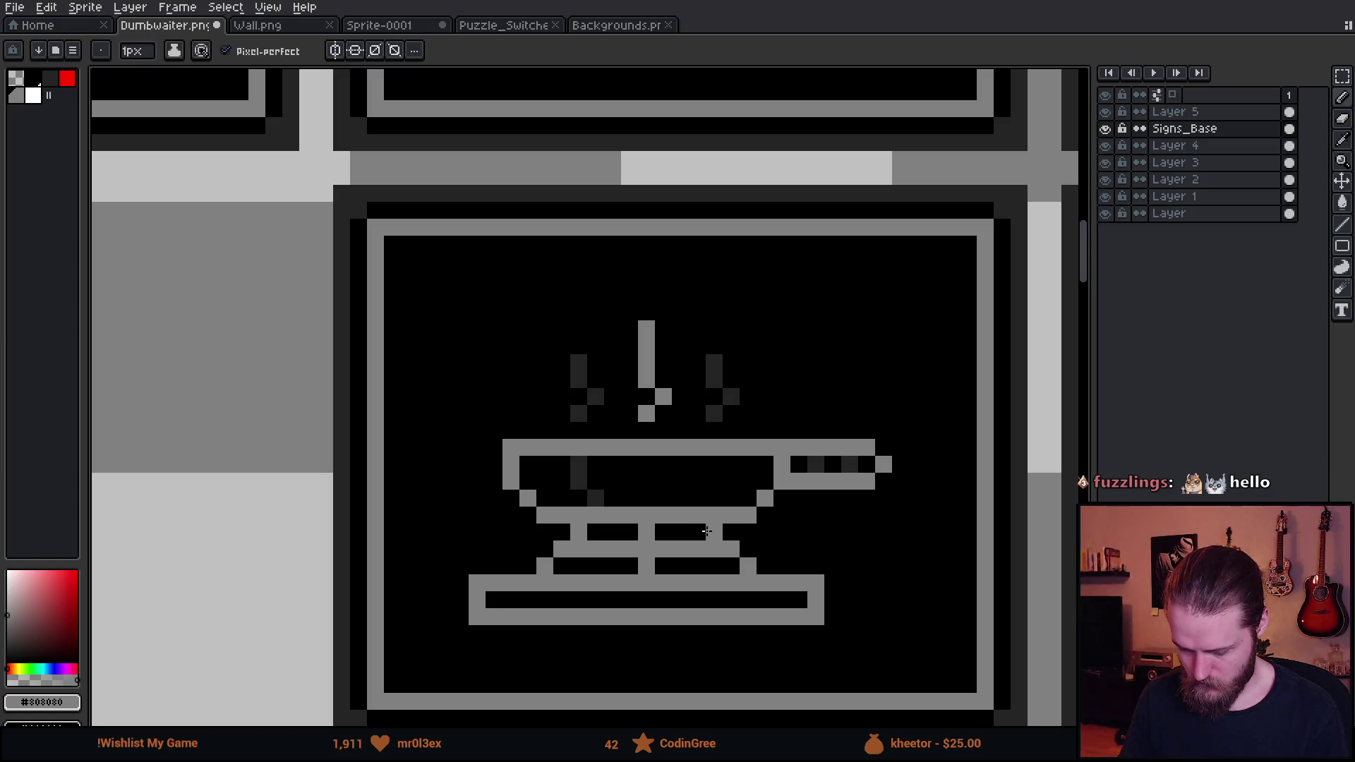
click(718, 530)
scroll(748, 547, down, 3)
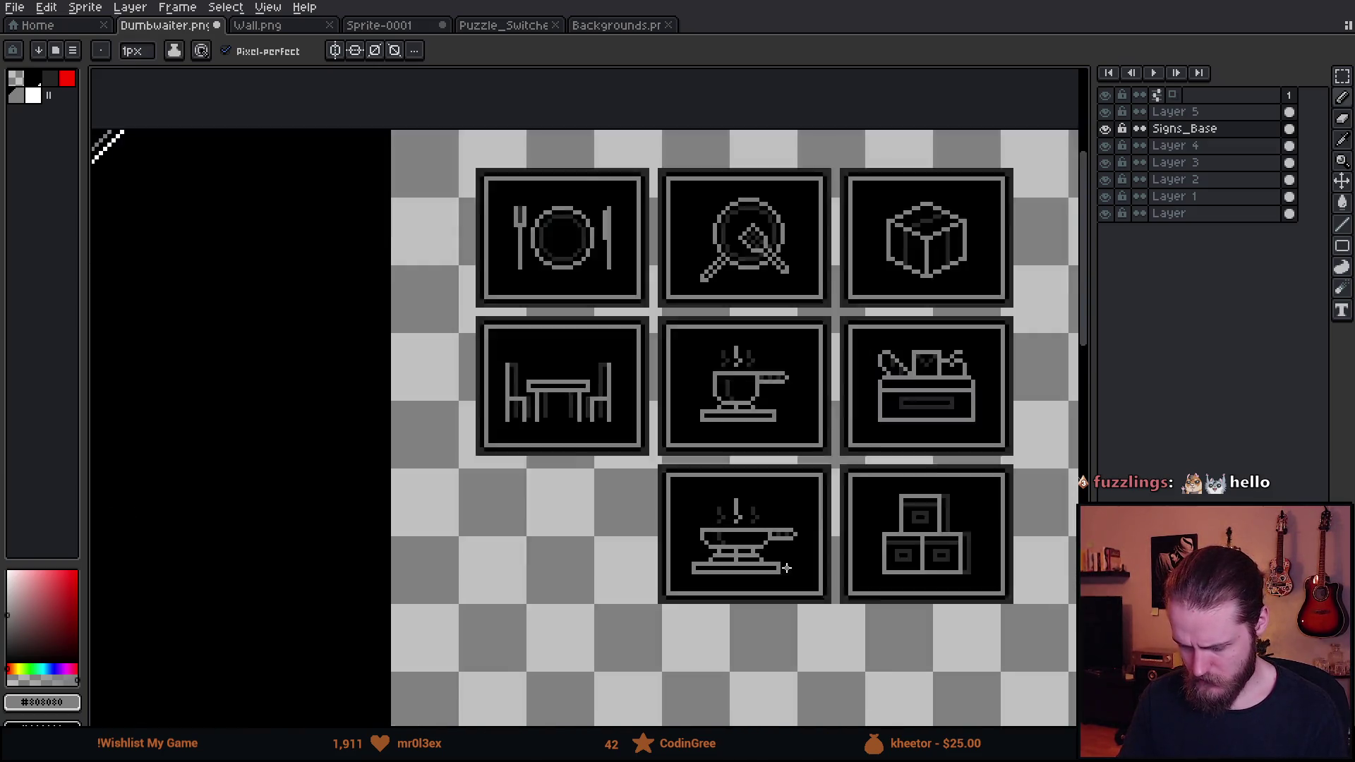
scroll(787, 571, up, 1)
Nudge the pan's stand up one pixel and paint #242424 shading beneath the pan
key(v)
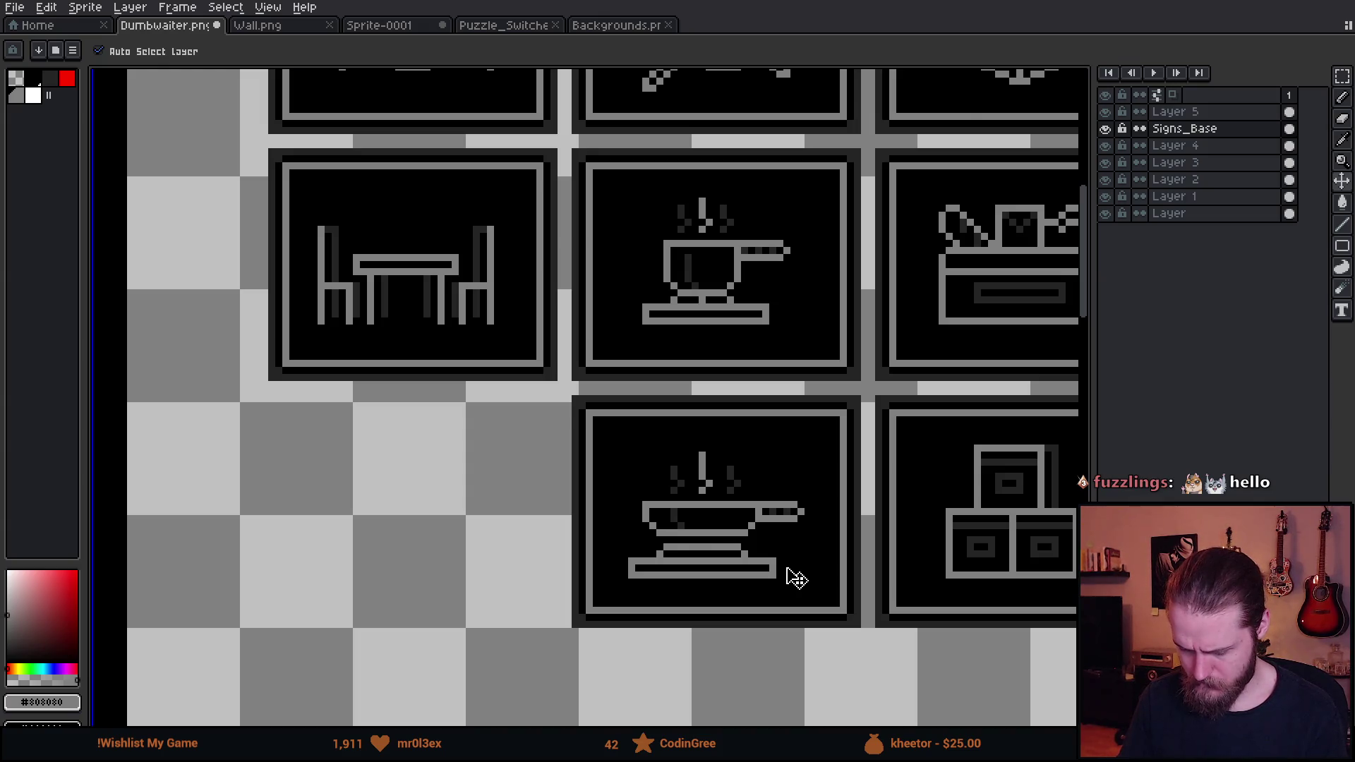
key(Up)
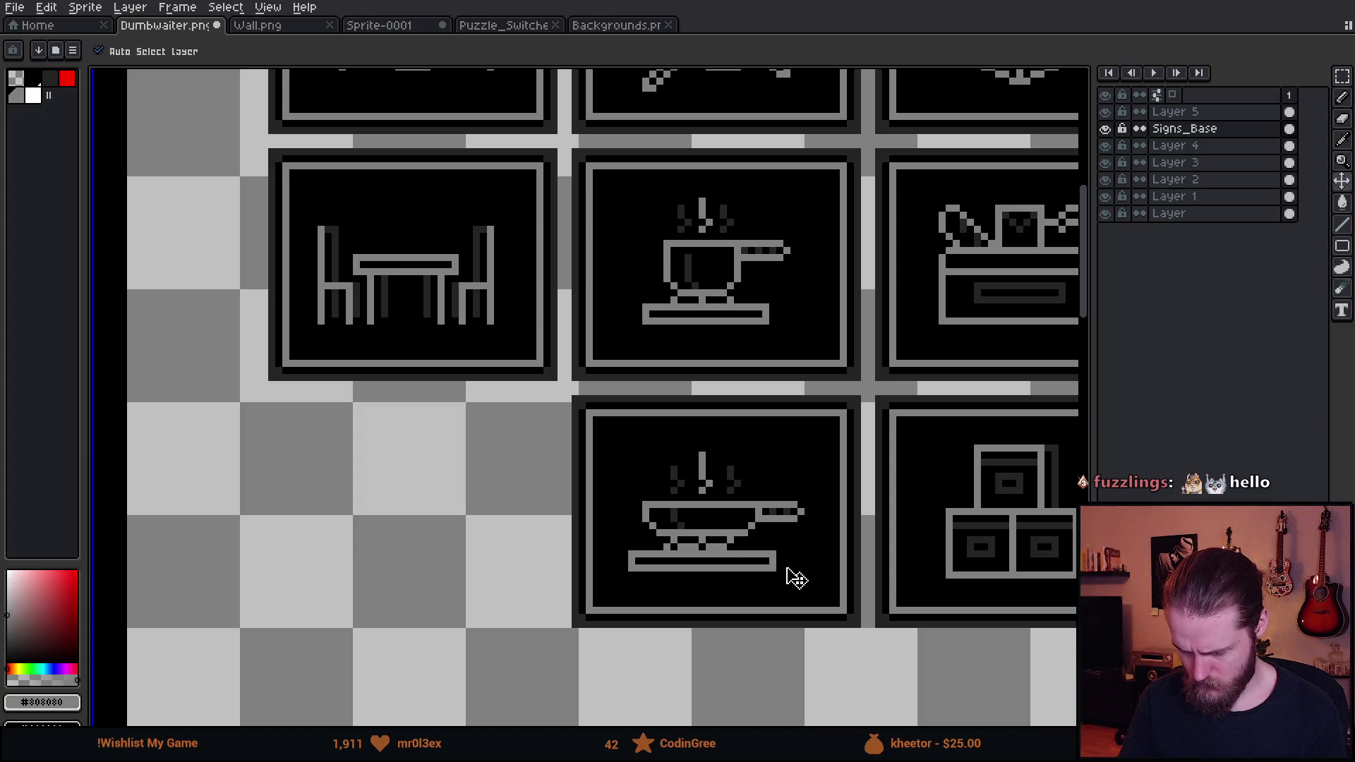
key(i)
scroll(795, 577, down, 3)
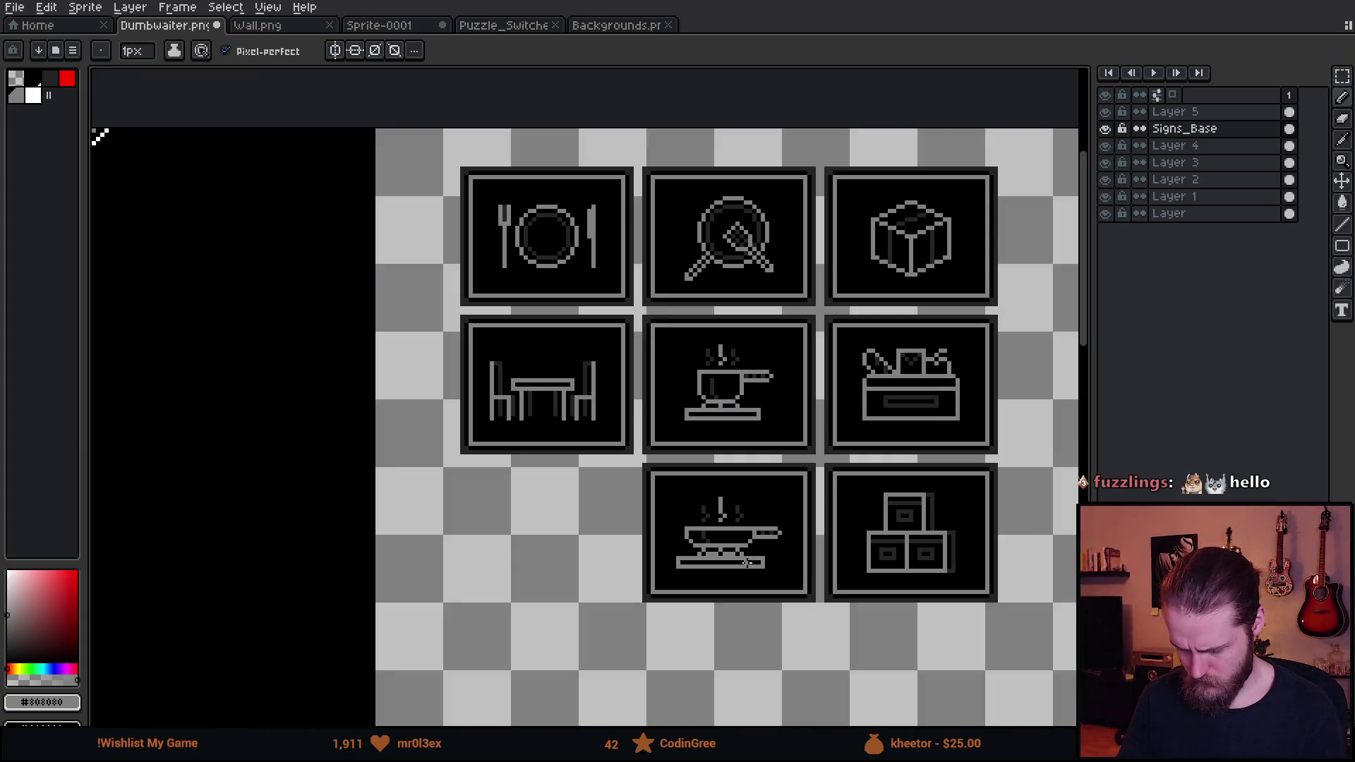
scroll(360, 323, up, 8)
click(360, 323)
key(b)
drag(332, 468, 414, 469)
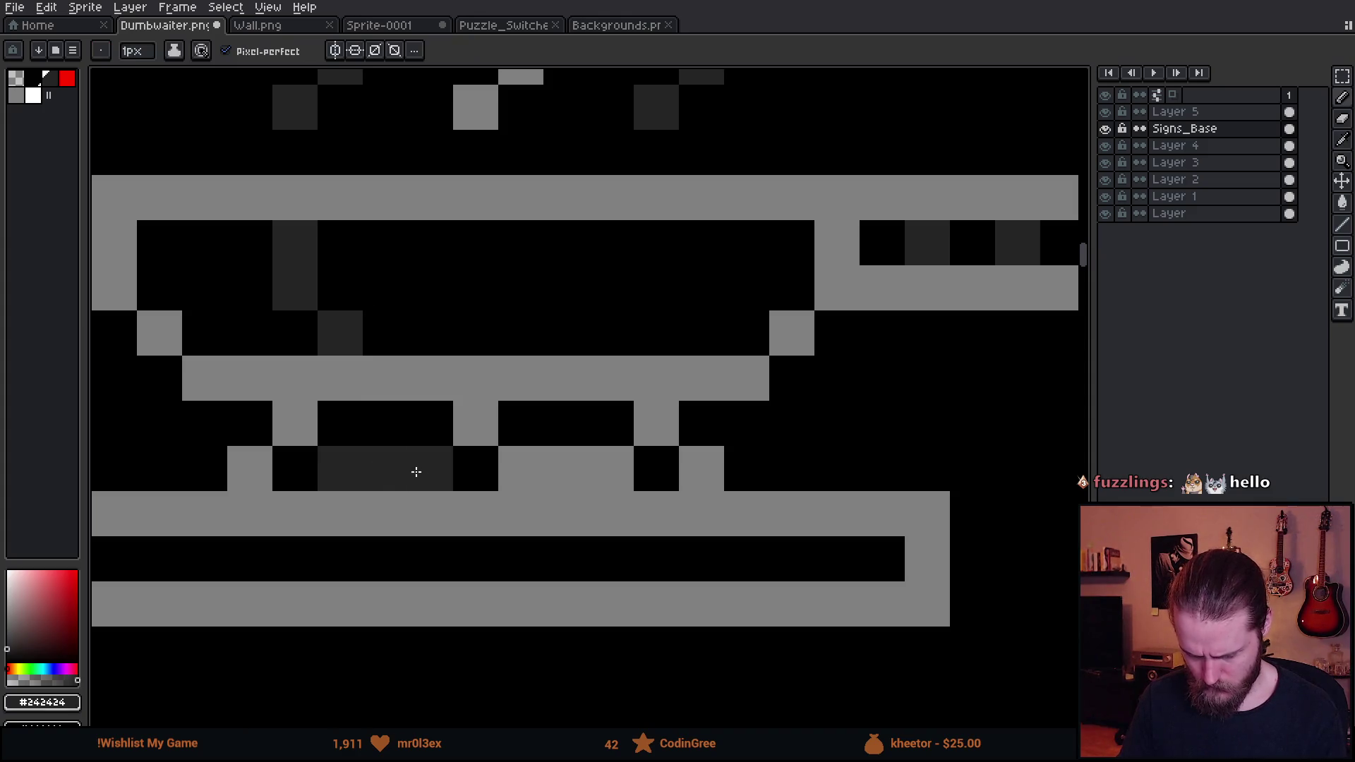
drag(502, 466, 597, 477)
Nudge the plate line under the pan up one pixel and deselect it
scroll(598, 476, down, 5)
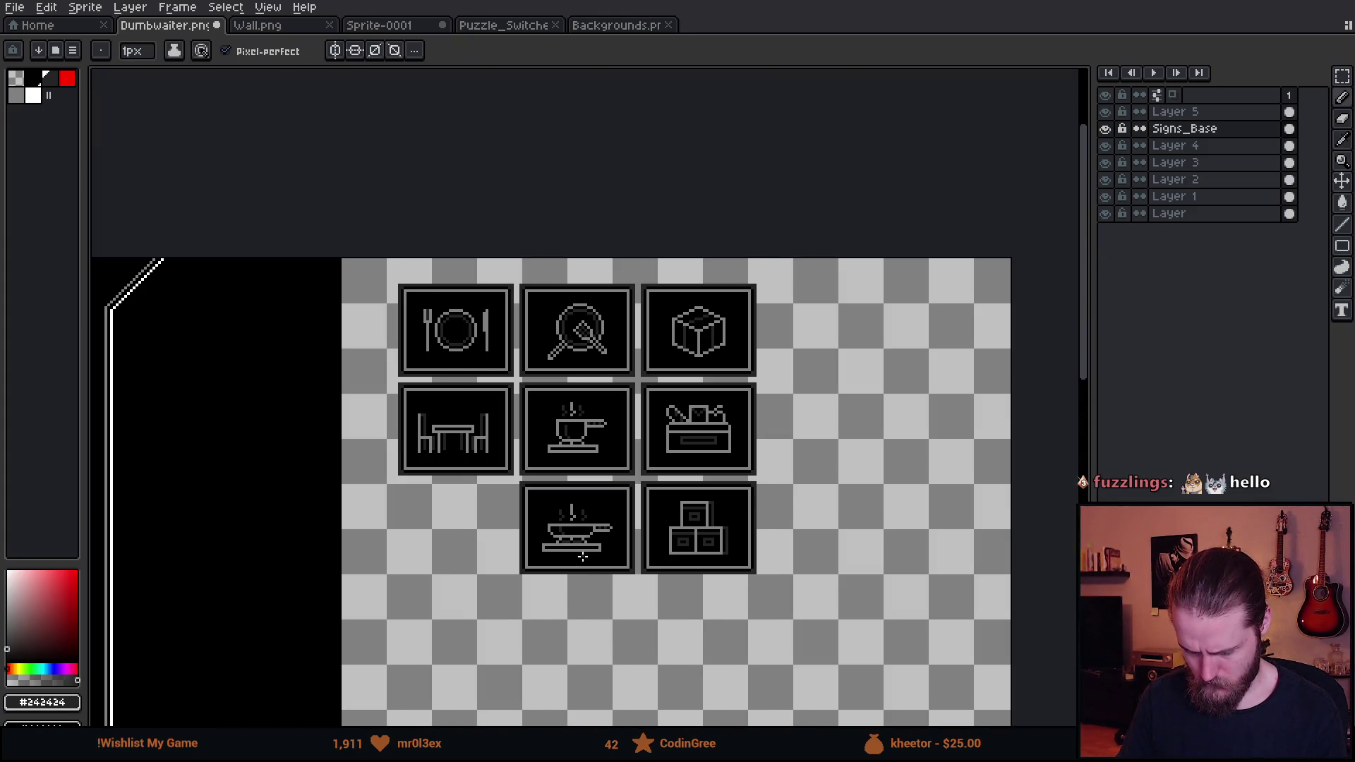
scroll(640, 494, up, 3)
key(v)
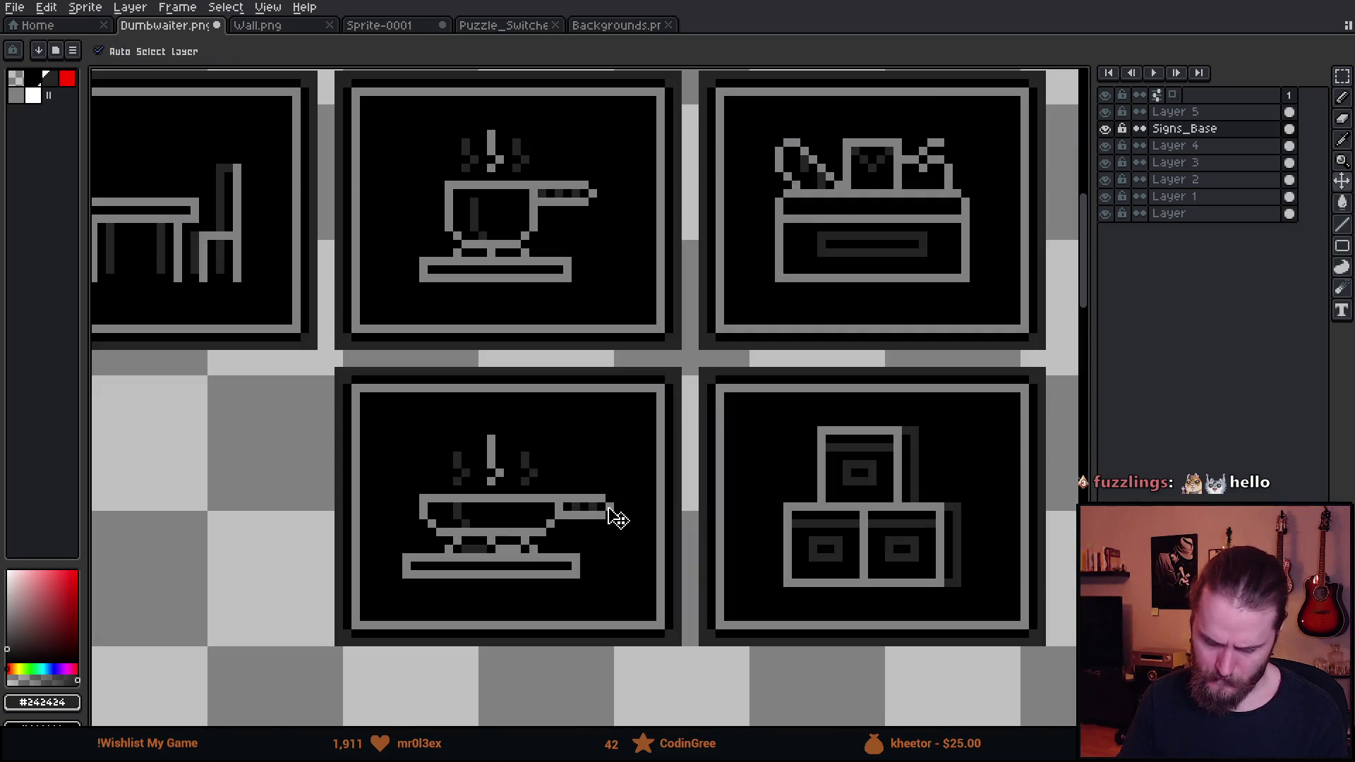
key(Up)
key(Up)
key(ctrl+d)
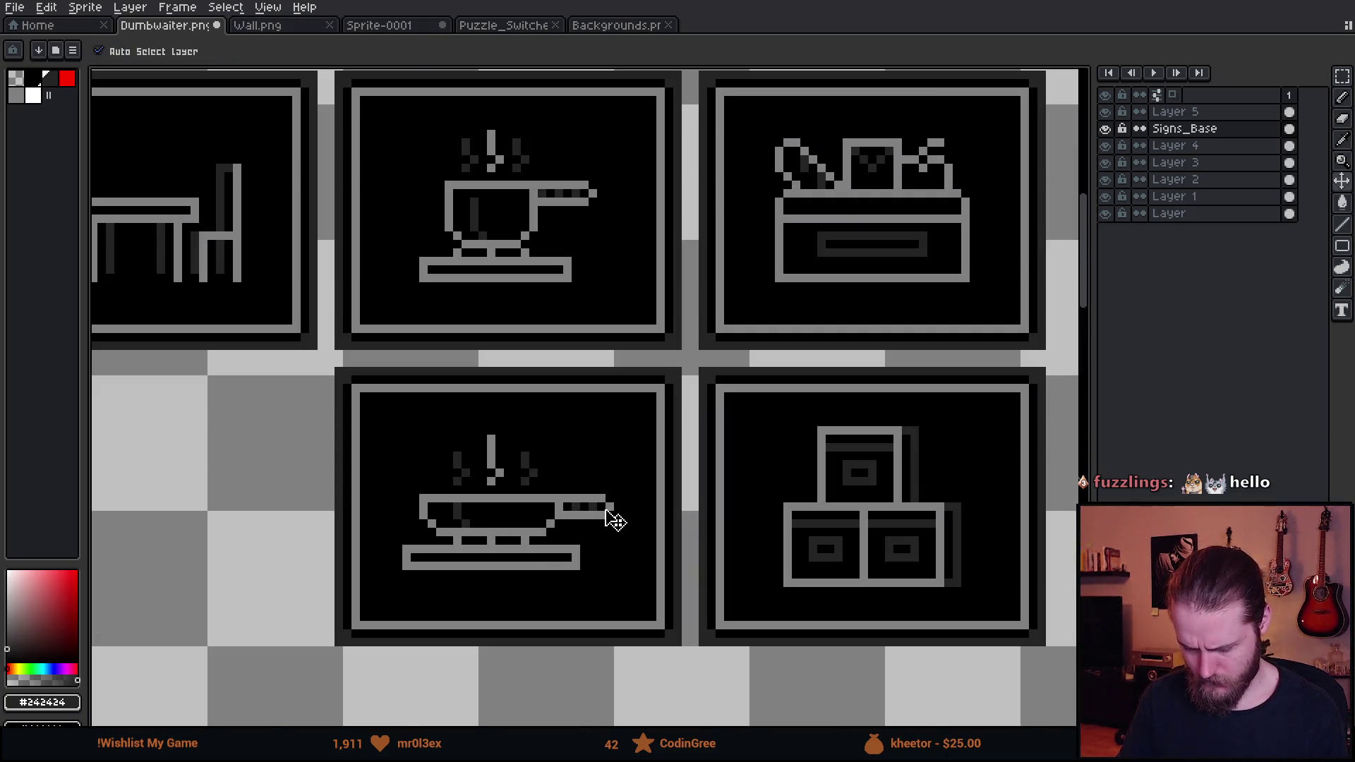
key(b)
scroll(604, 510, down, 1)
Add an #808080 grey pixel just left of the toolbox lid
scroll(476, 531, down, 2)
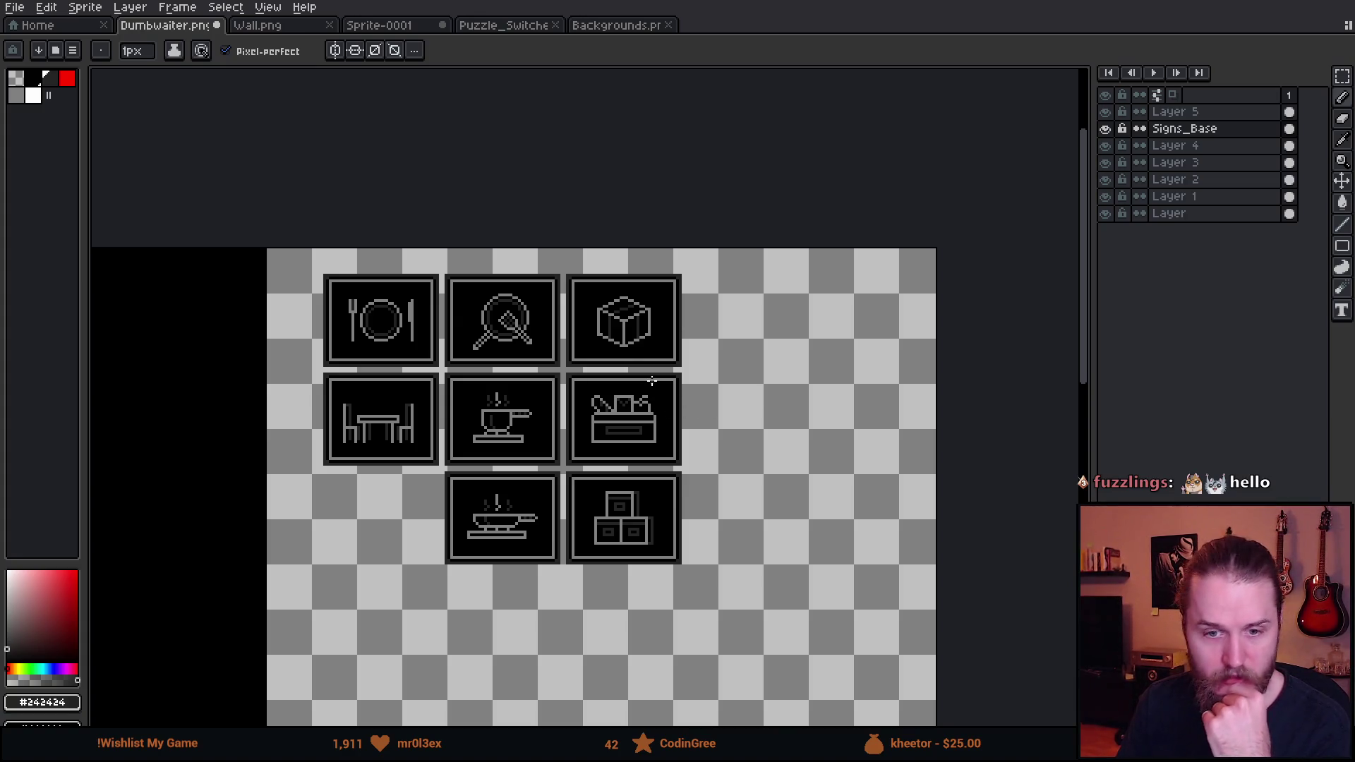
scroll(612, 429, up, 5)
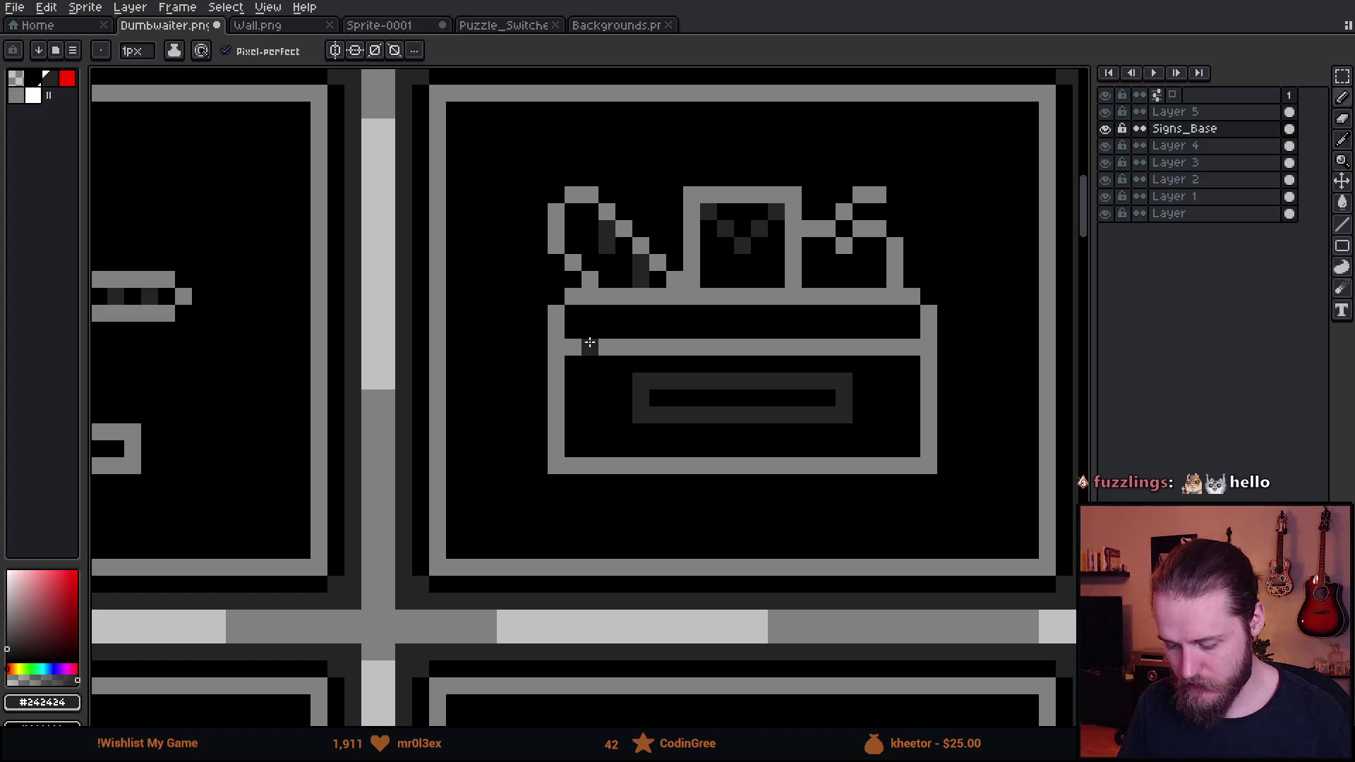
alt+click(556, 340)
click(539, 330)
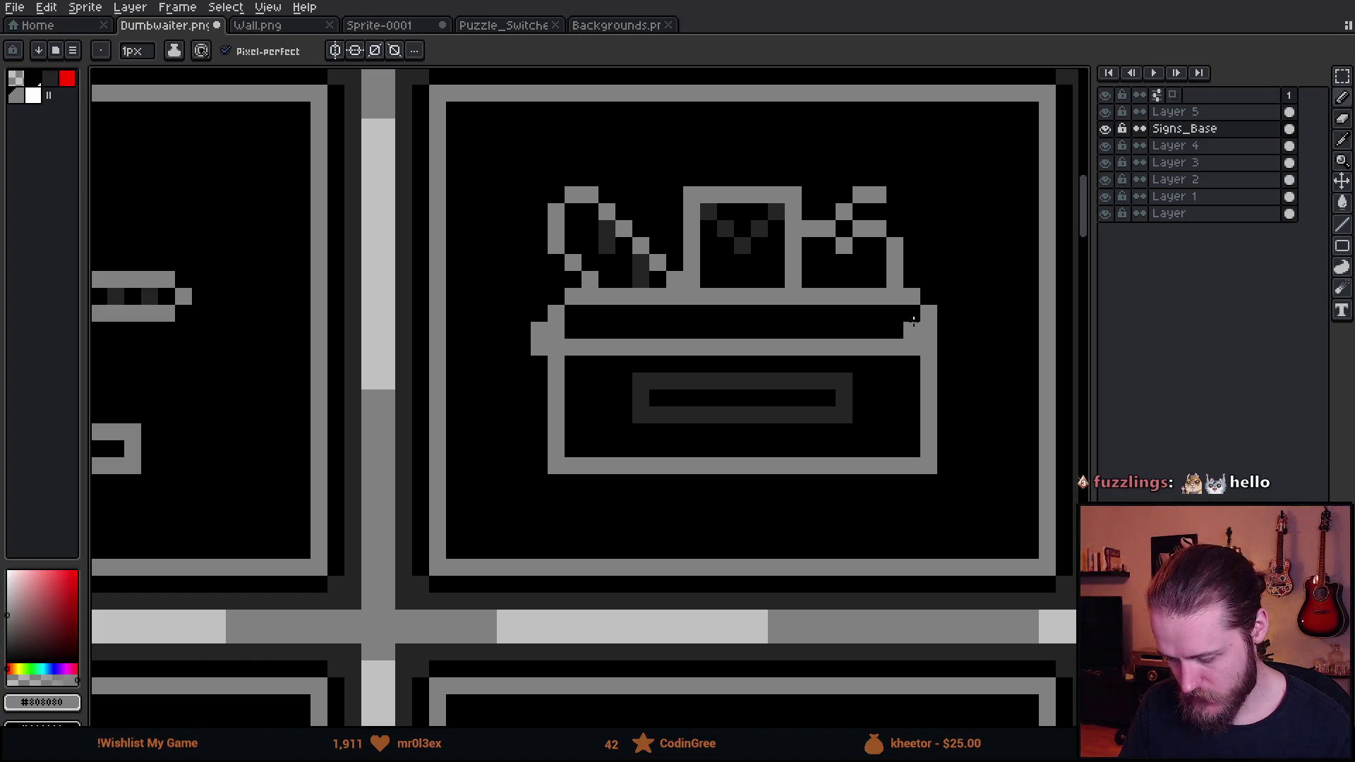
Blacken four lid-edge pixels with #000000
scroll(945, 345, down, 5)
scroll(952, 378, up, 5)
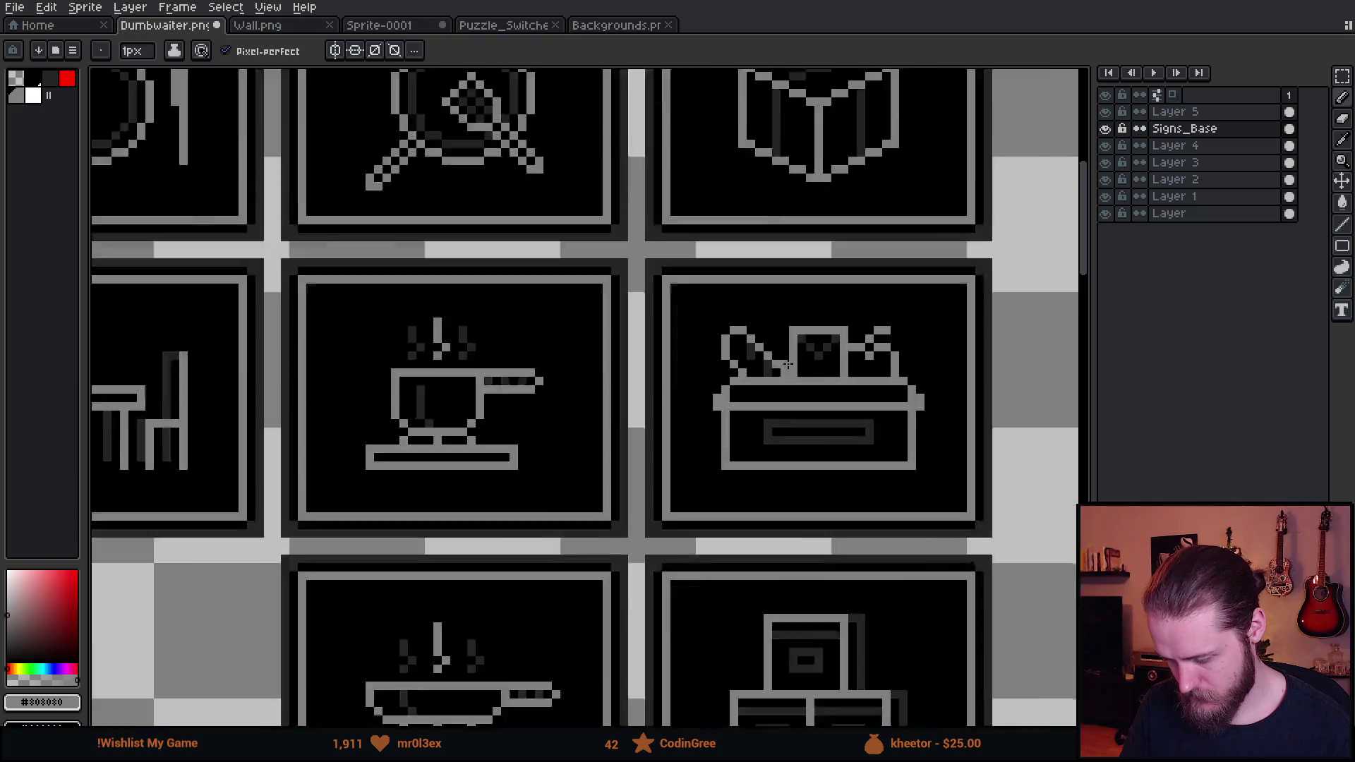
alt+click(698, 432)
click(661, 431)
click(1052, 432)
click(1034, 432)
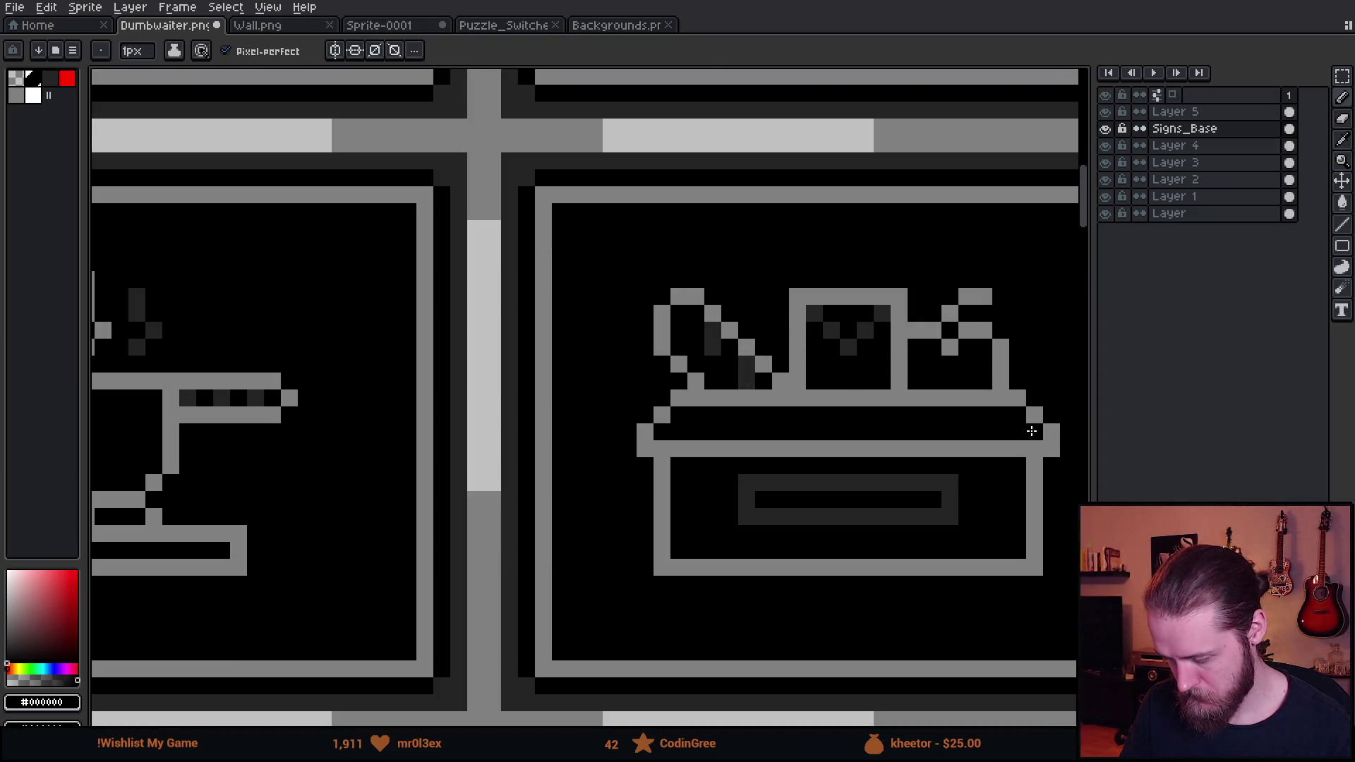
click(1035, 449)
Centre on the lid's right end and add #808080 grey corner pixels there
scroll(925, 489, down, 5)
scroll(925, 488, down, 3)
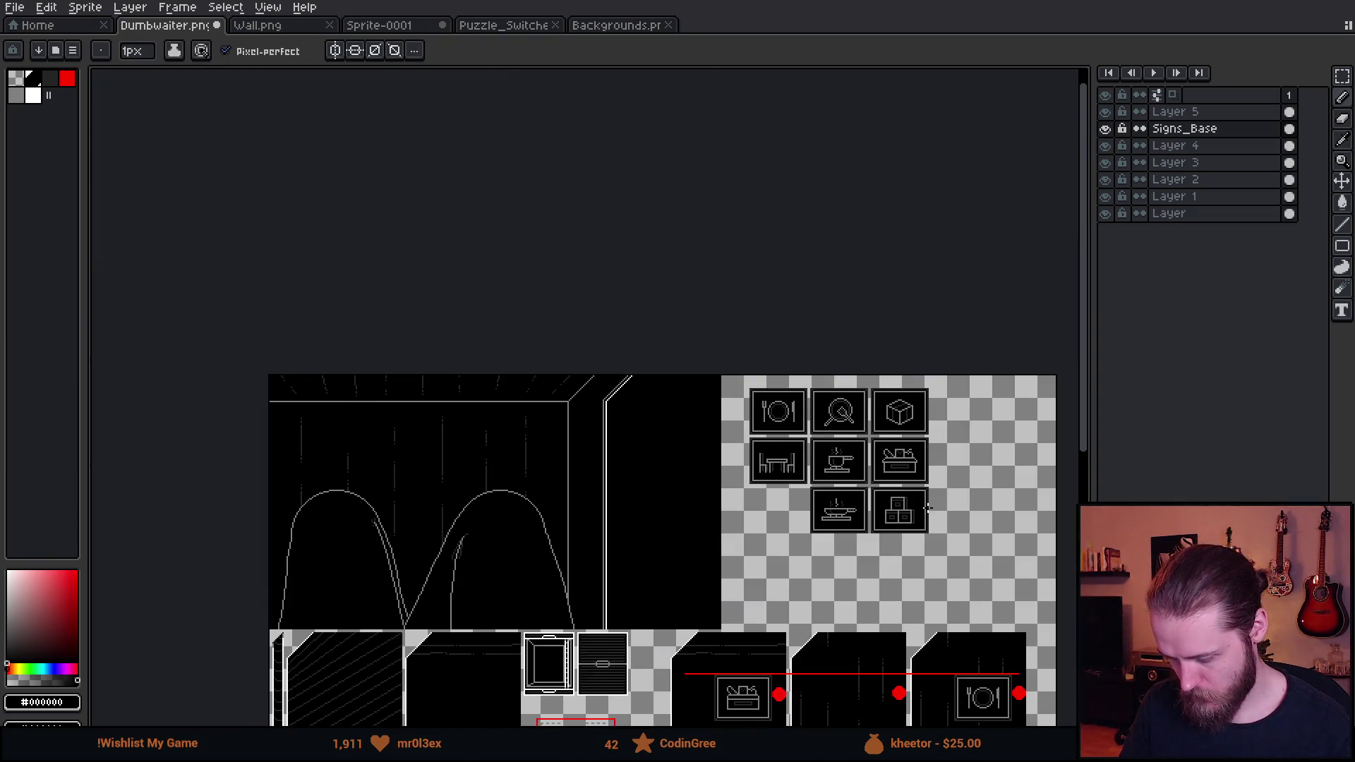
scroll(606, 471, up, 2)
drag(483, 411, 499, 469)
drag(523, 405, 517, 493)
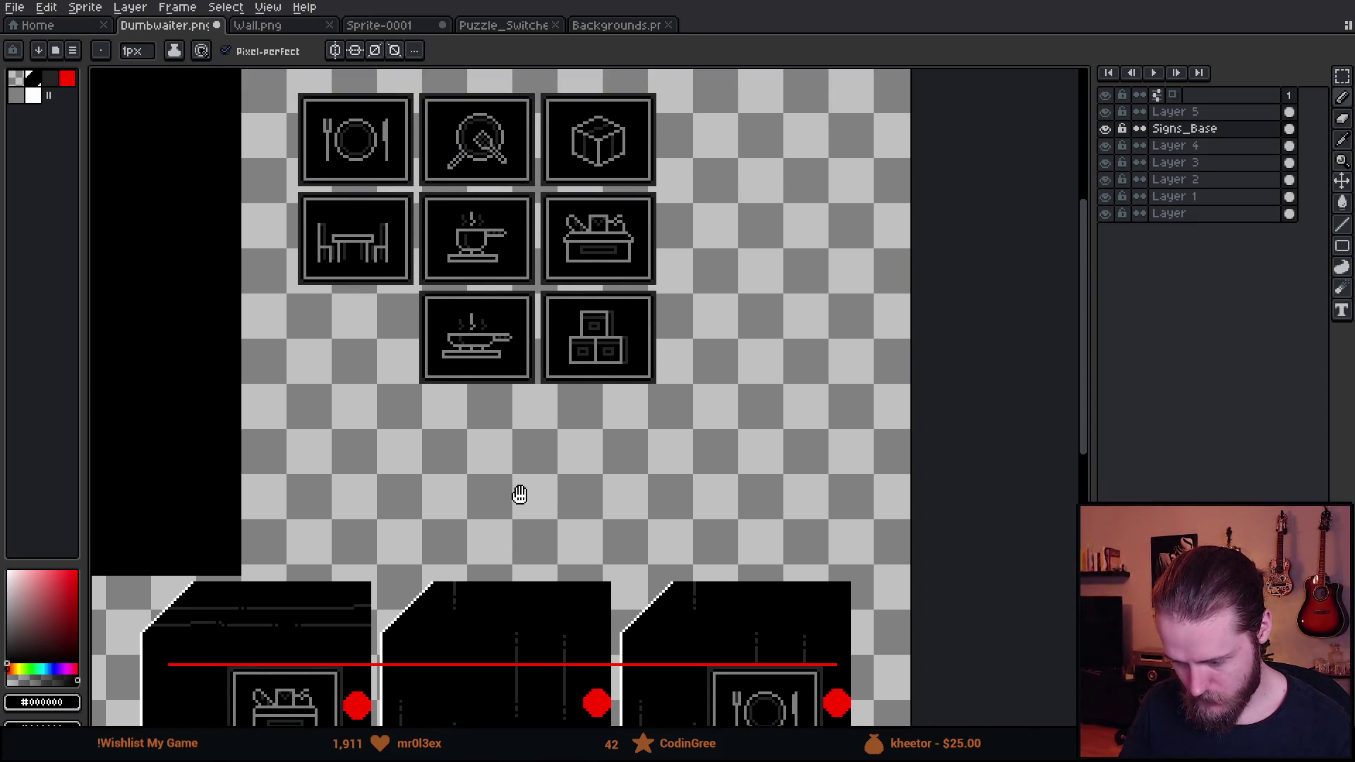
scroll(576, 269, up, 3)
drag(812, 196, 717, 330)
scroll(717, 330, up, 2)
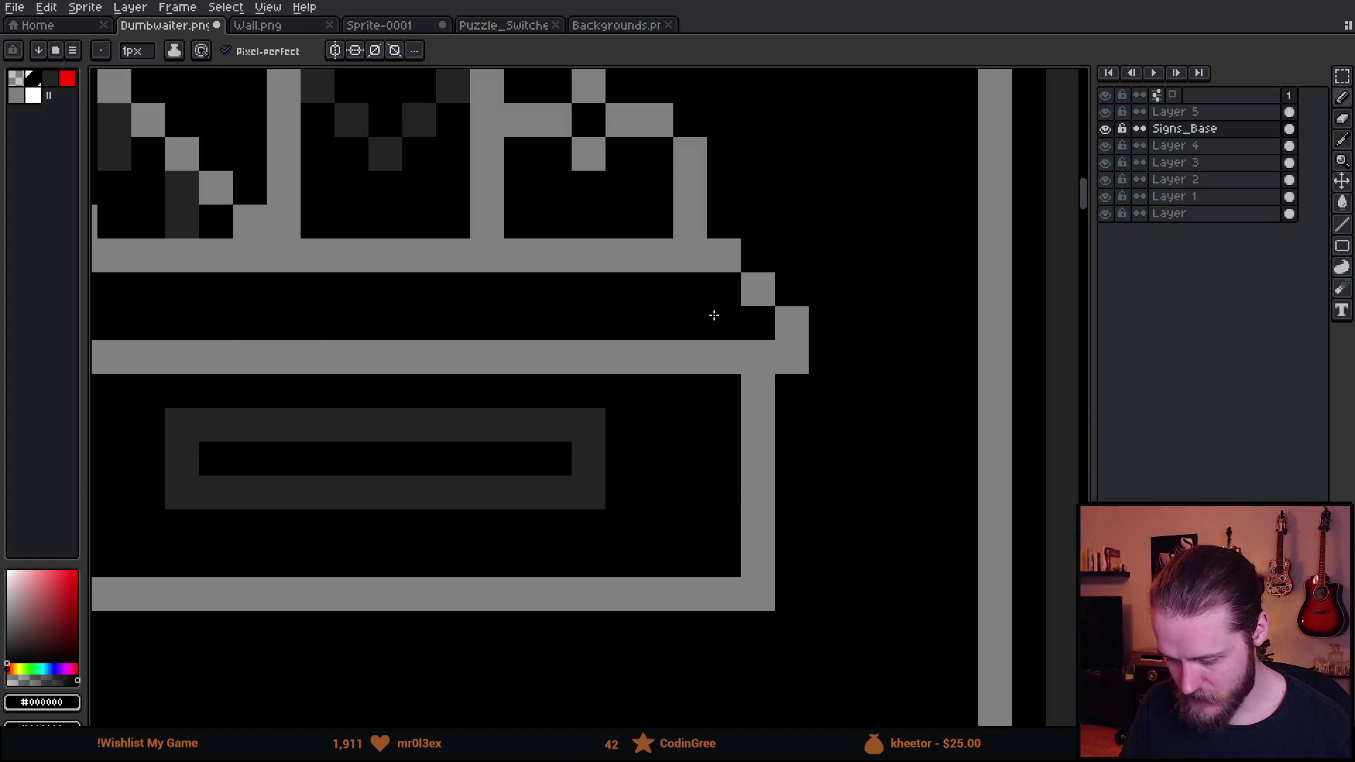
key(i)
click(738, 259)
key(b)
click(753, 253)
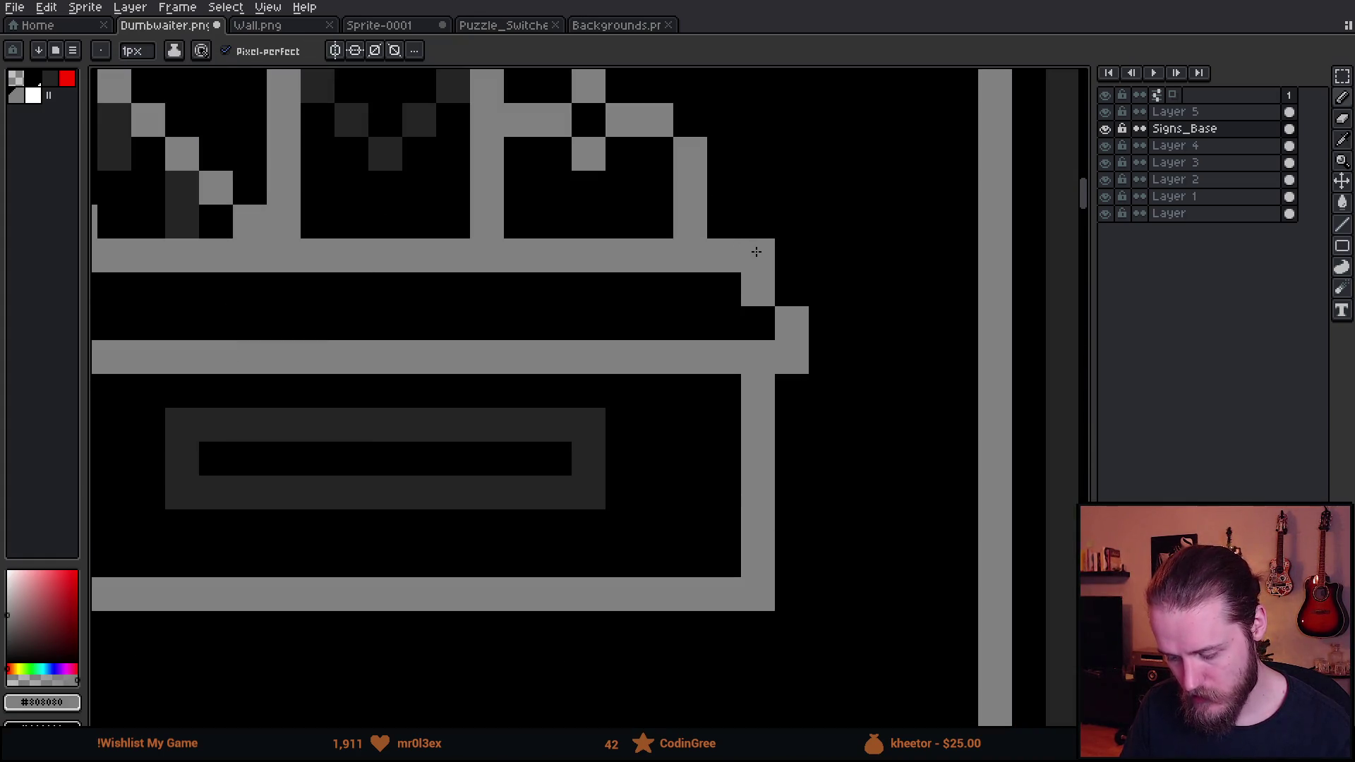
click(758, 323)
Erase the extra pixels, add a grey step pixel and blacken the lid's inner right corner
key(e)
drag(793, 323, 798, 360)
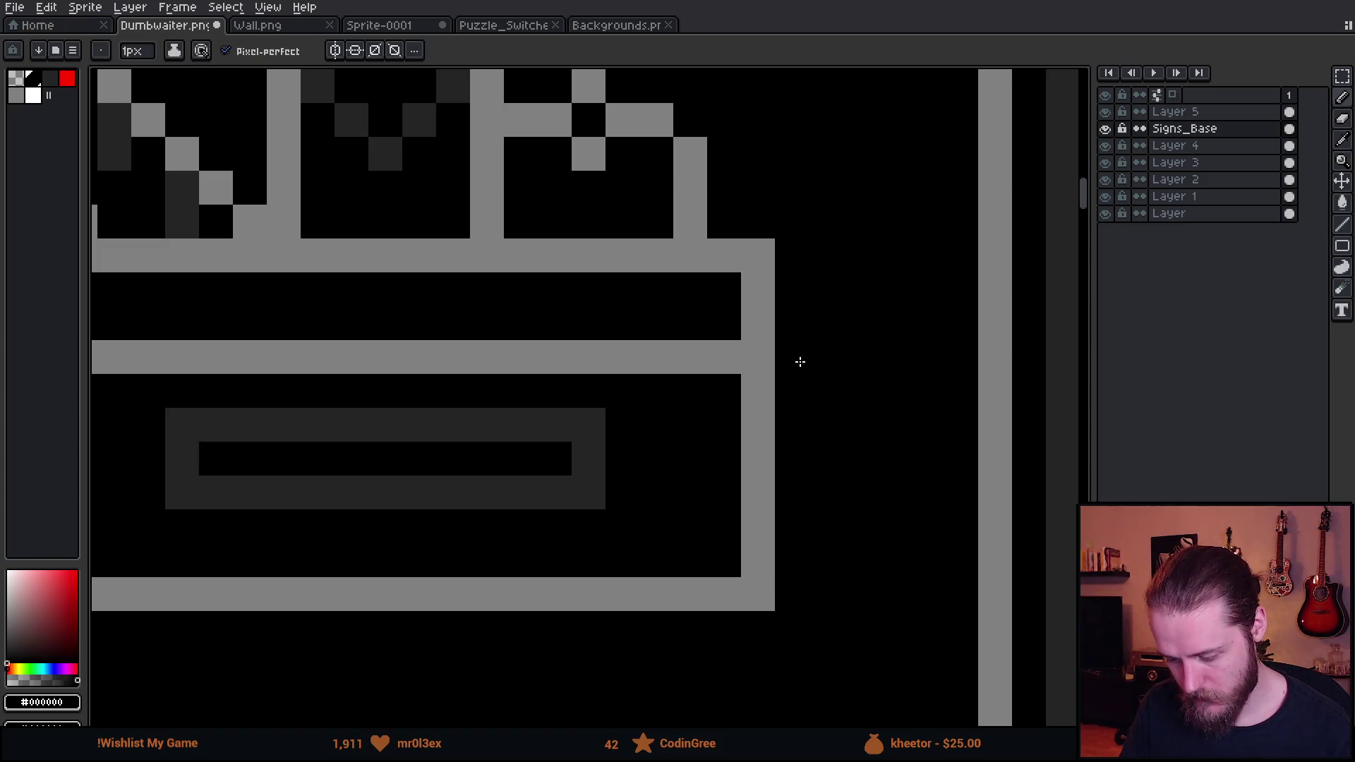
drag(735, 293, 960, 342)
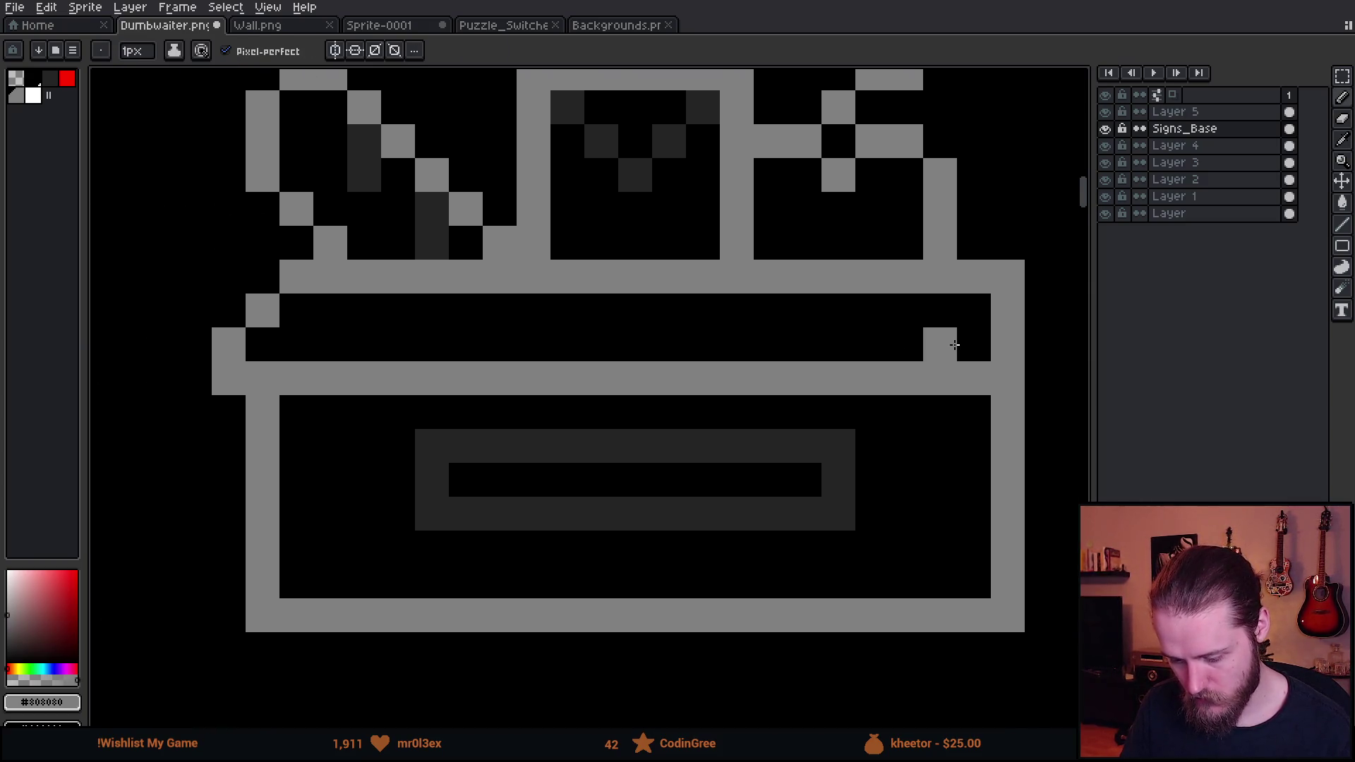
click(974, 344)
key(i)
click(967, 428)
key(b)
click(973, 382)
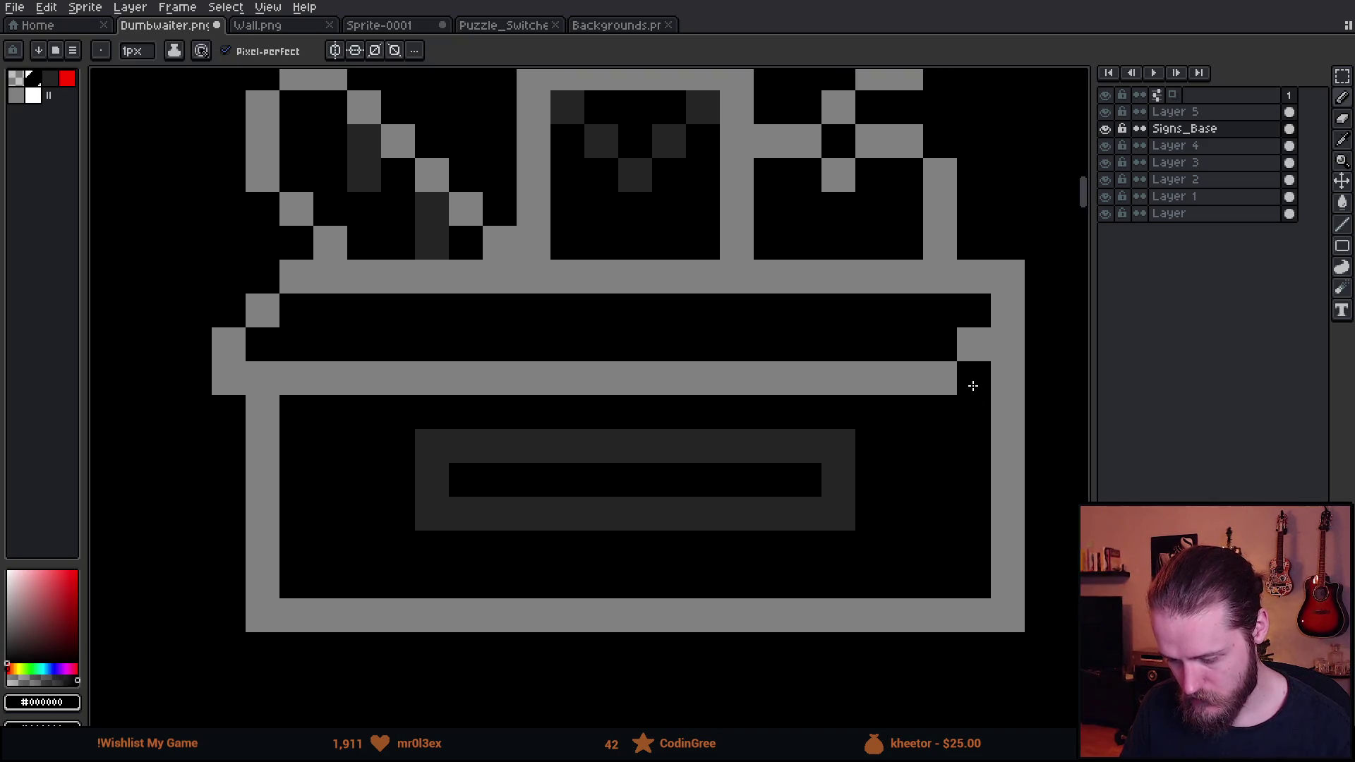
scroll(973, 386, down, 6)
scroll(630, 372, up, 6)
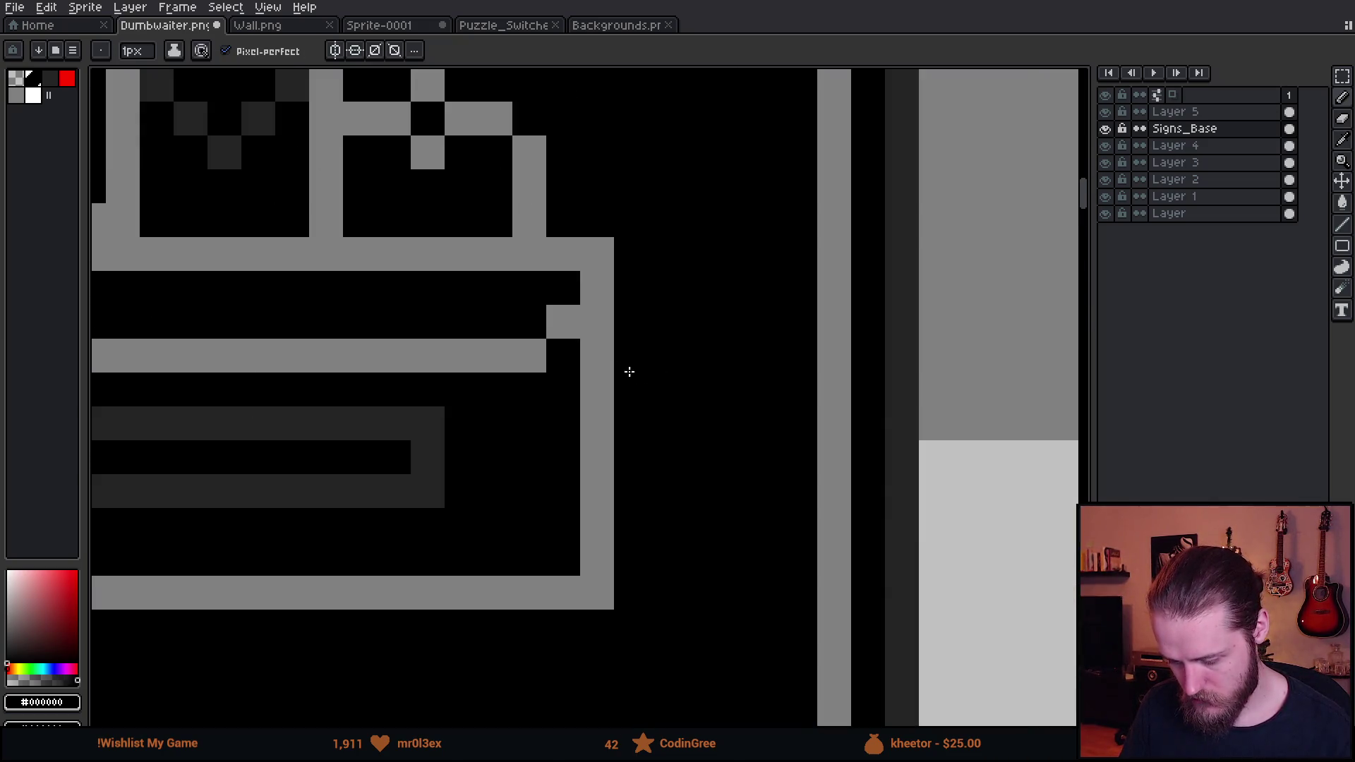
scroll(629, 372, down, 5)
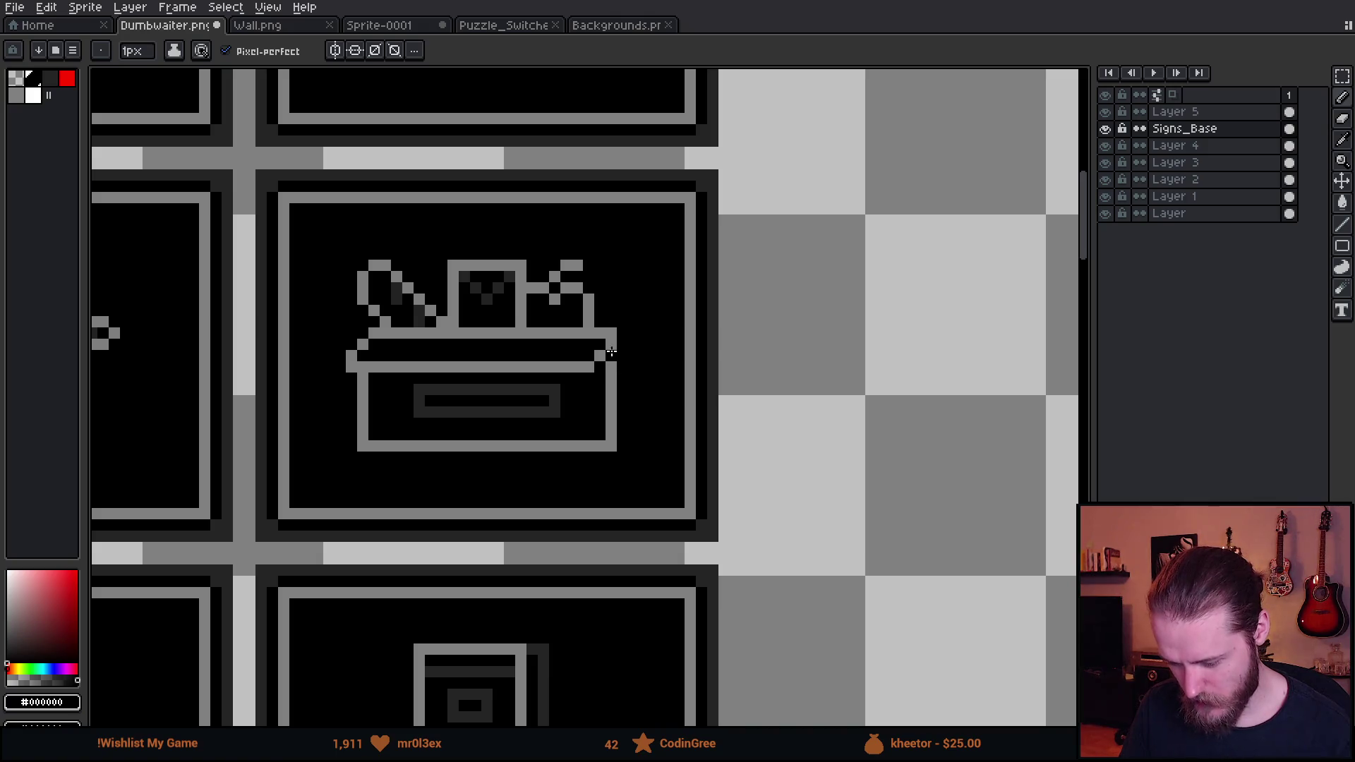
scroll(629, 389, down, 4)
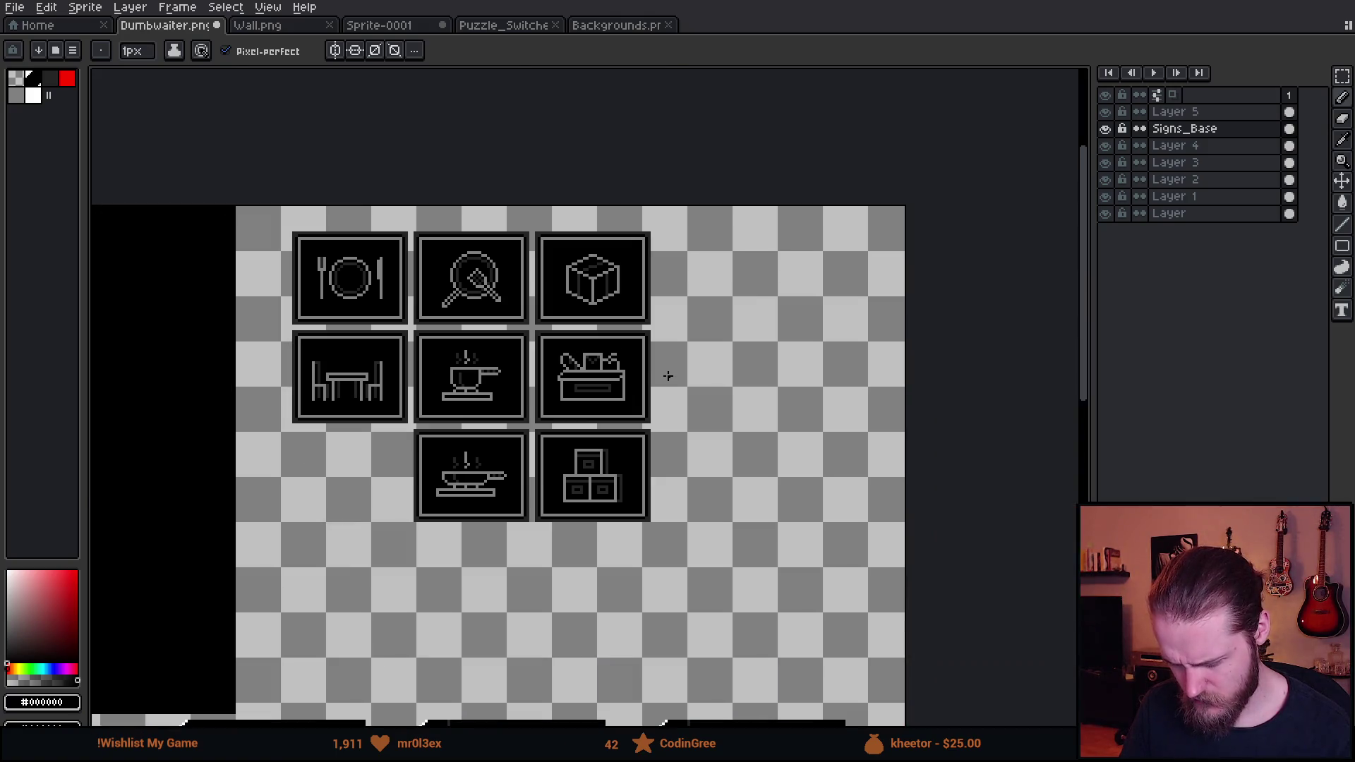
scroll(668, 376, up, 3)
key(v)
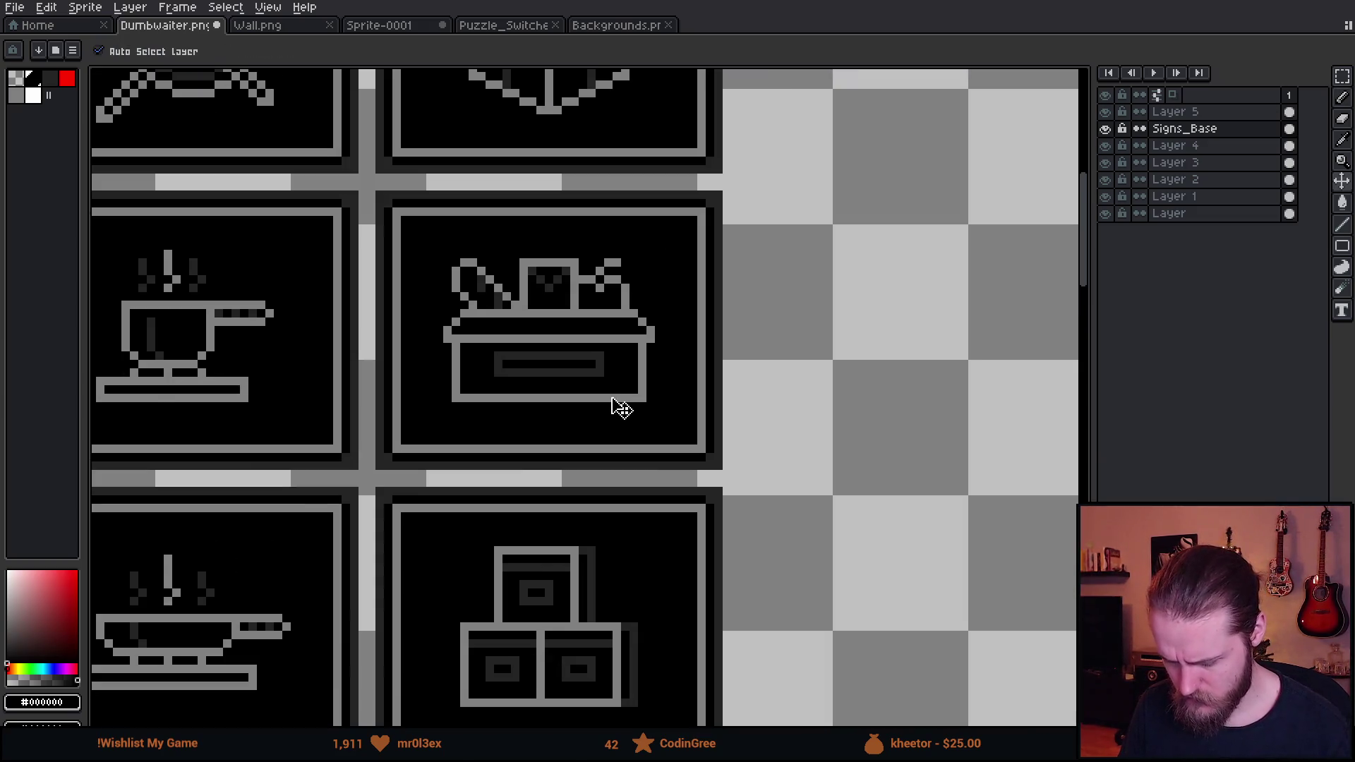
key(b)
scroll(621, 408, down, 3)
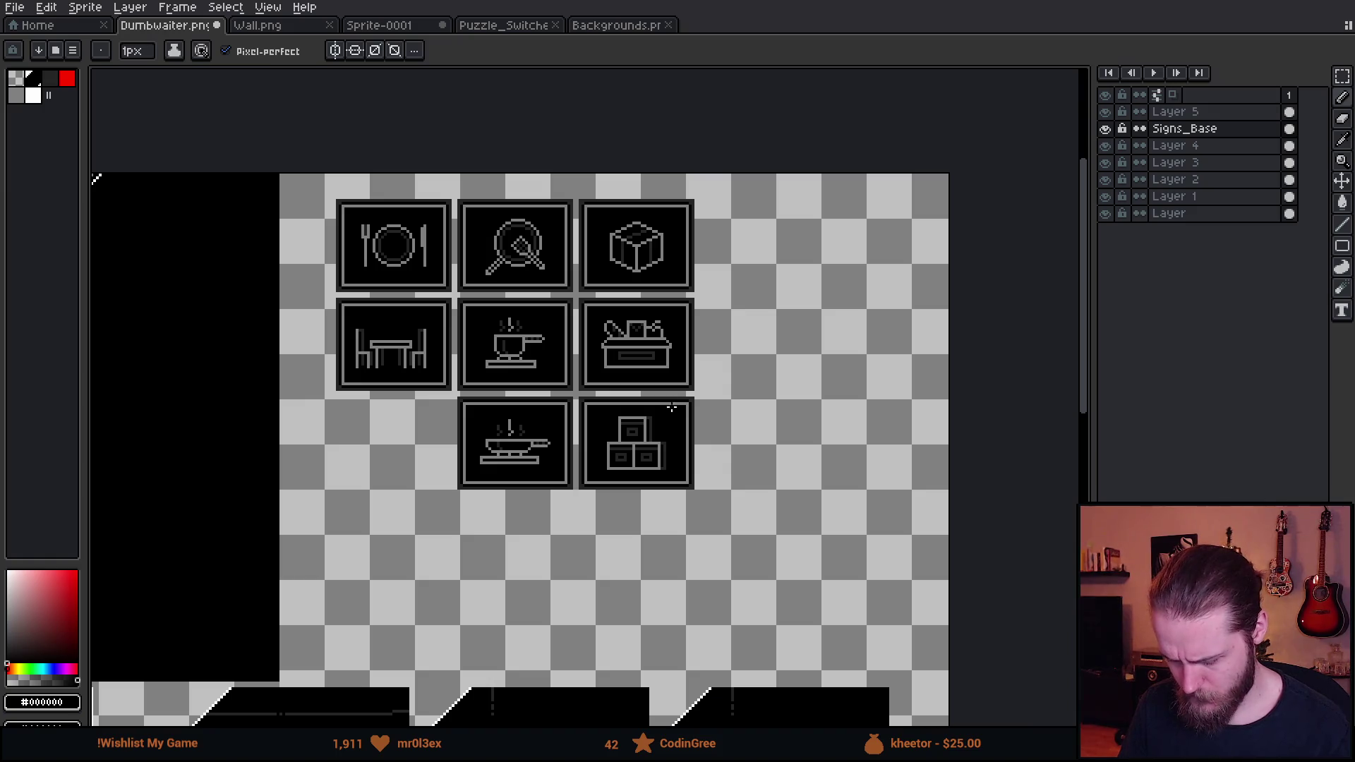
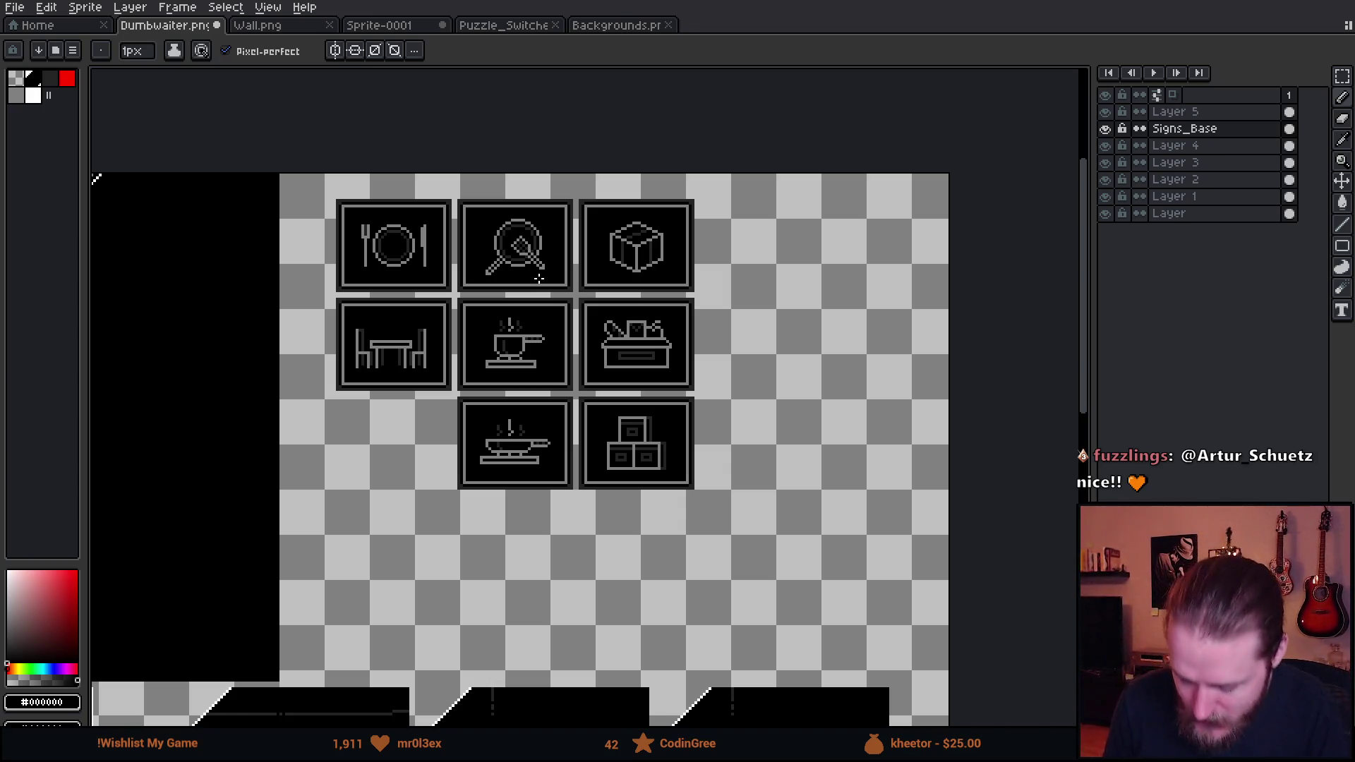
Switch to the rectangular marquee and find the icon sheet, clearing two stray selections
key(m)
scroll(458, 314, left, 2)
mouse_move(387, 176)
mouse_down()
mouse_move(522, 403)
mouse_move(804, 595)
mouse_up()
click(829, 409)
scroll(715, 332, up, 1)
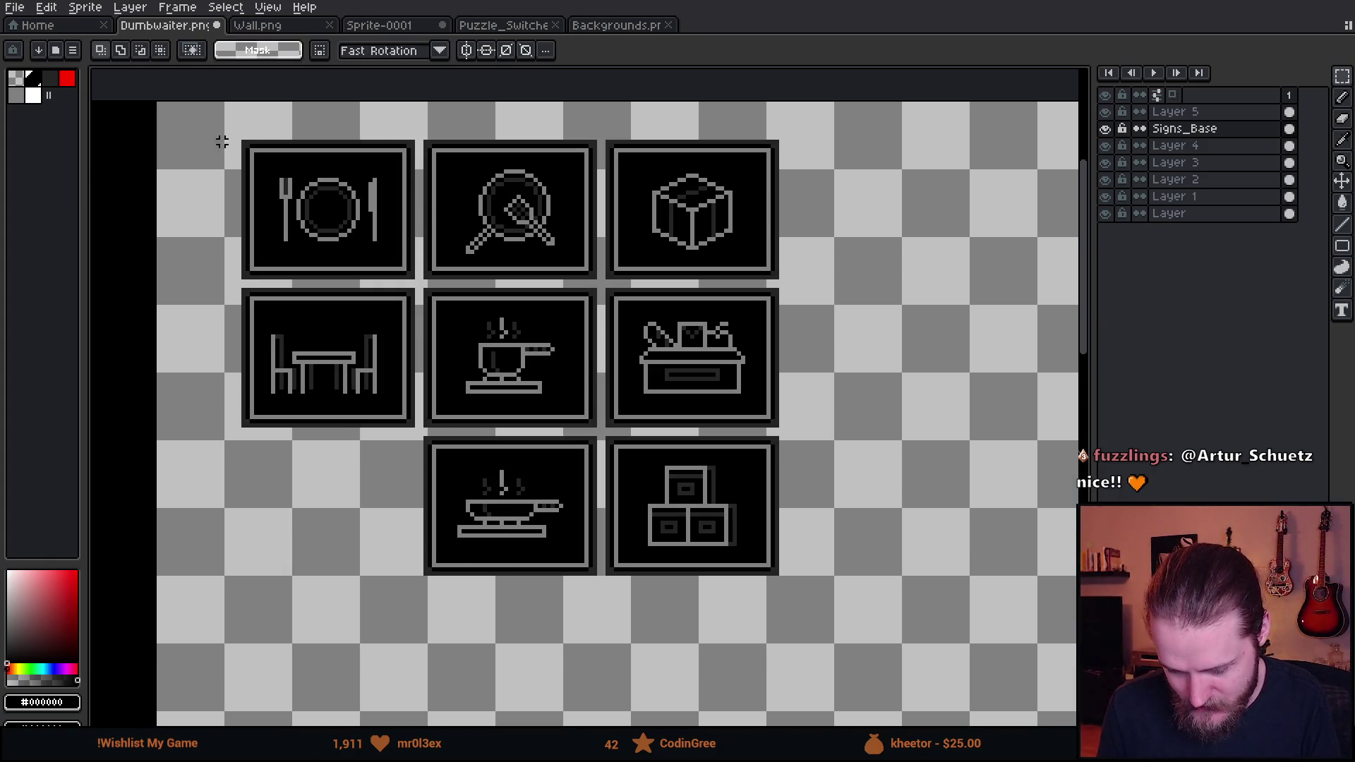
mouse_move(231, 137)
mouse_down()
mouse_move(898, 106)
mouse_move(940, 278)
mouse_up()
click(856, 242)
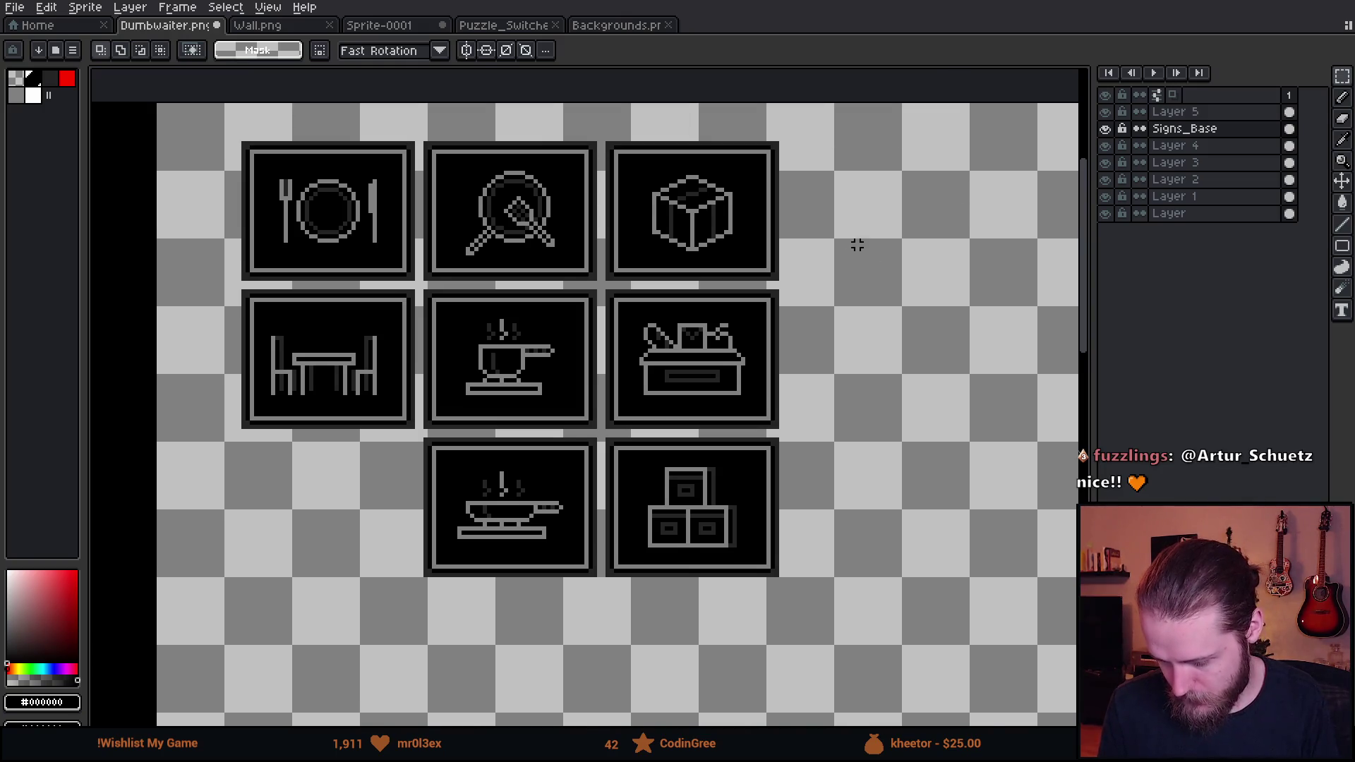
scroll(847, 240, down, 1)
scroll(847, 240, up, 1)
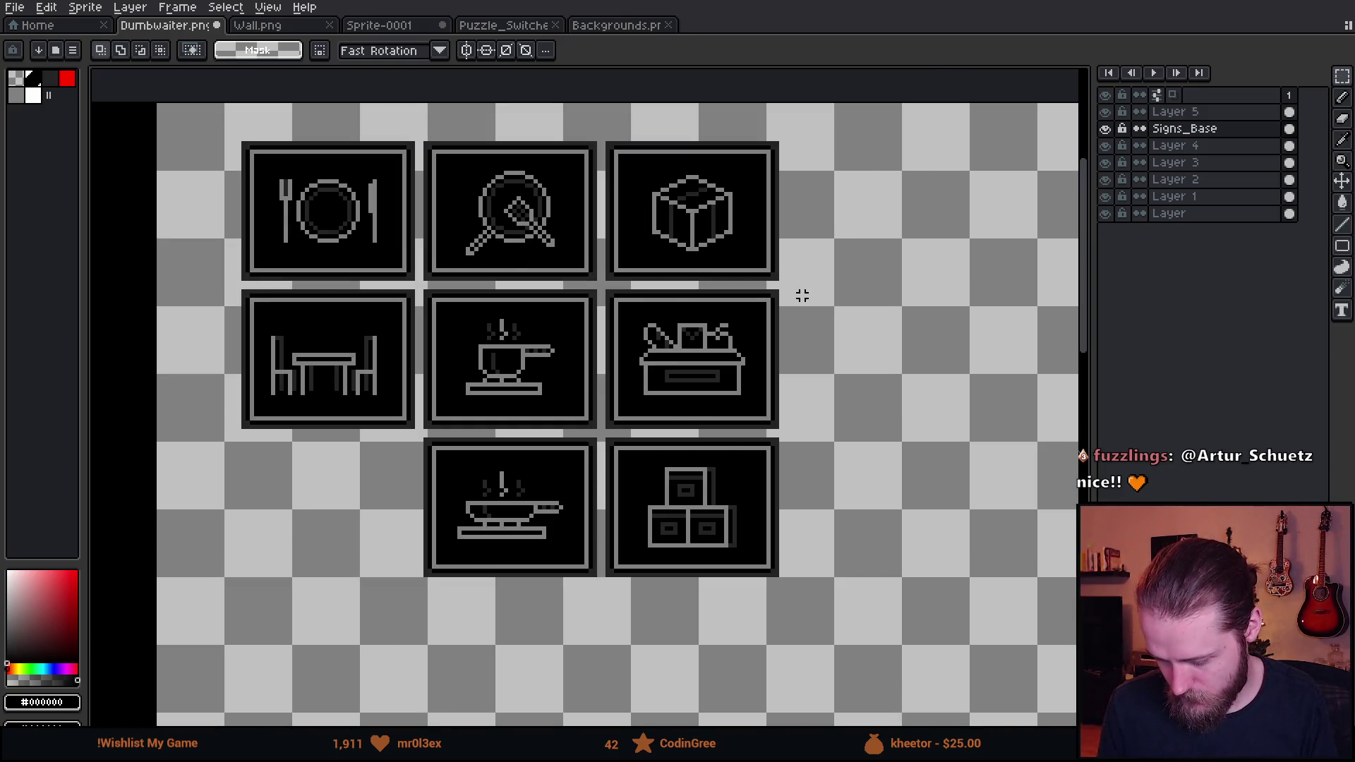
scroll(603, 286, down, 1)
scroll(603, 286, down, 1)
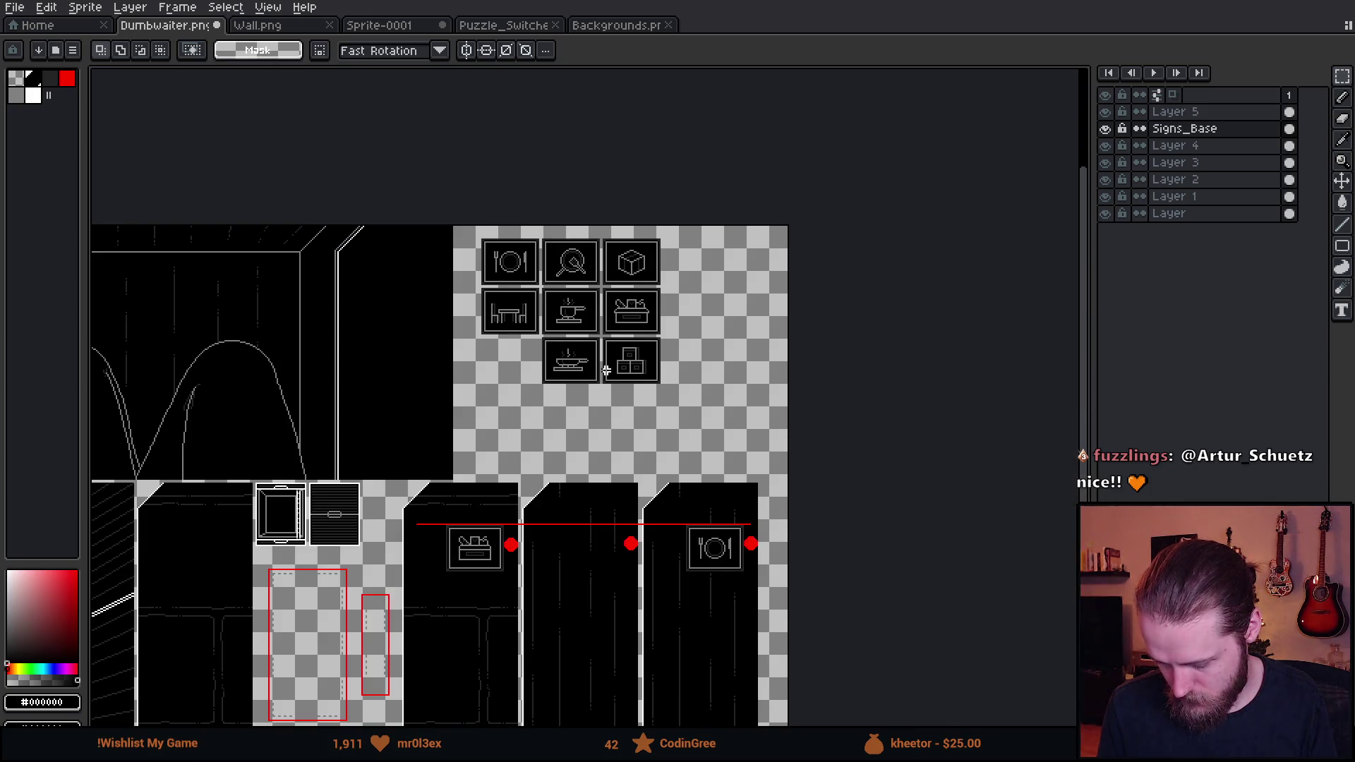
scroll(652, 445, up, 3)
scroll(652, 448, down, 1)
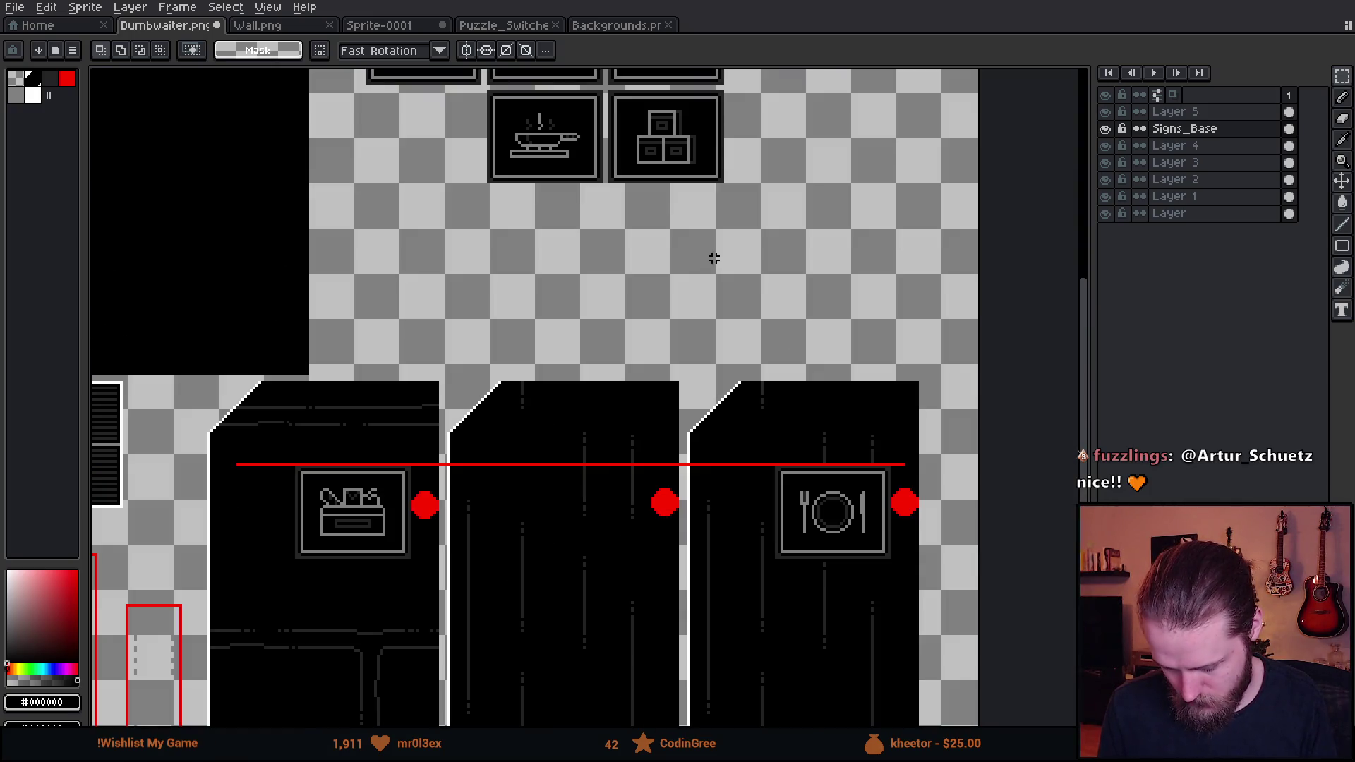
drag(714, 259, 683, 420)
scroll(684, 421, up, 2)
Marquee-select the toolbox icon tile on the icon sheet
drag(521, 92, 823, 339)
scroll(646, 494, down, 2)
drag(423, 719, 675, 432)
scroll(548, 668, up, 4)
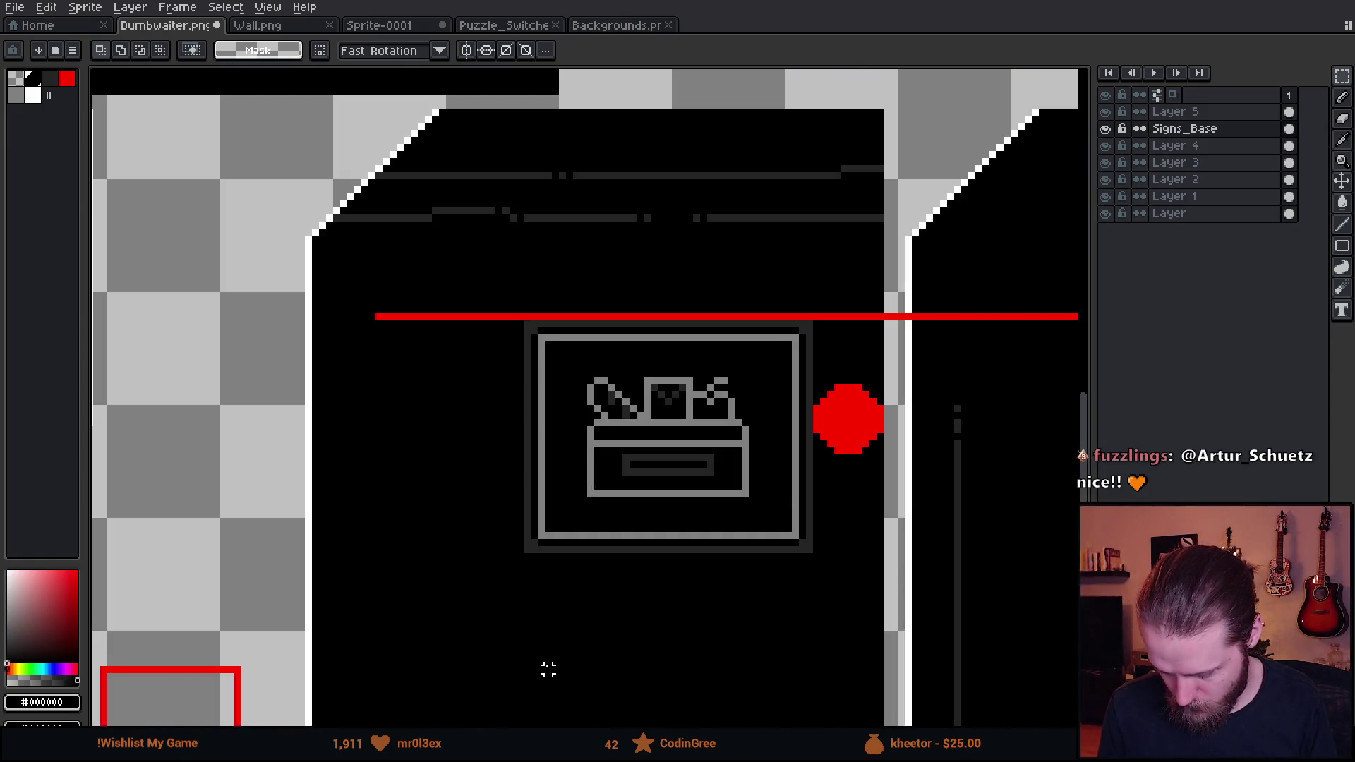
Paste the toolbox icon onto the left door, nudge it up and right, and commit
key(ctrl+v)
key(Up)
key(Up)
key(Up)
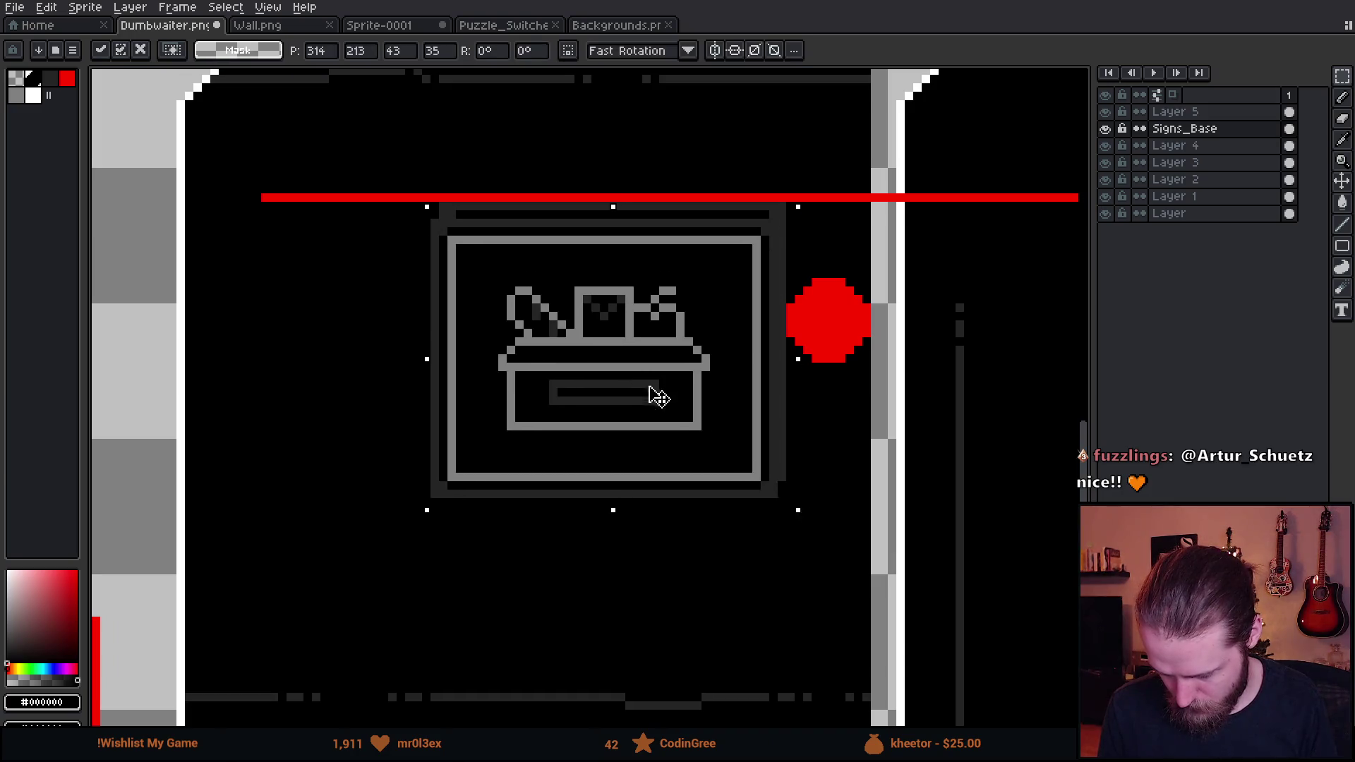
key(Right)
key(Right)
key(Right)
key(Return)
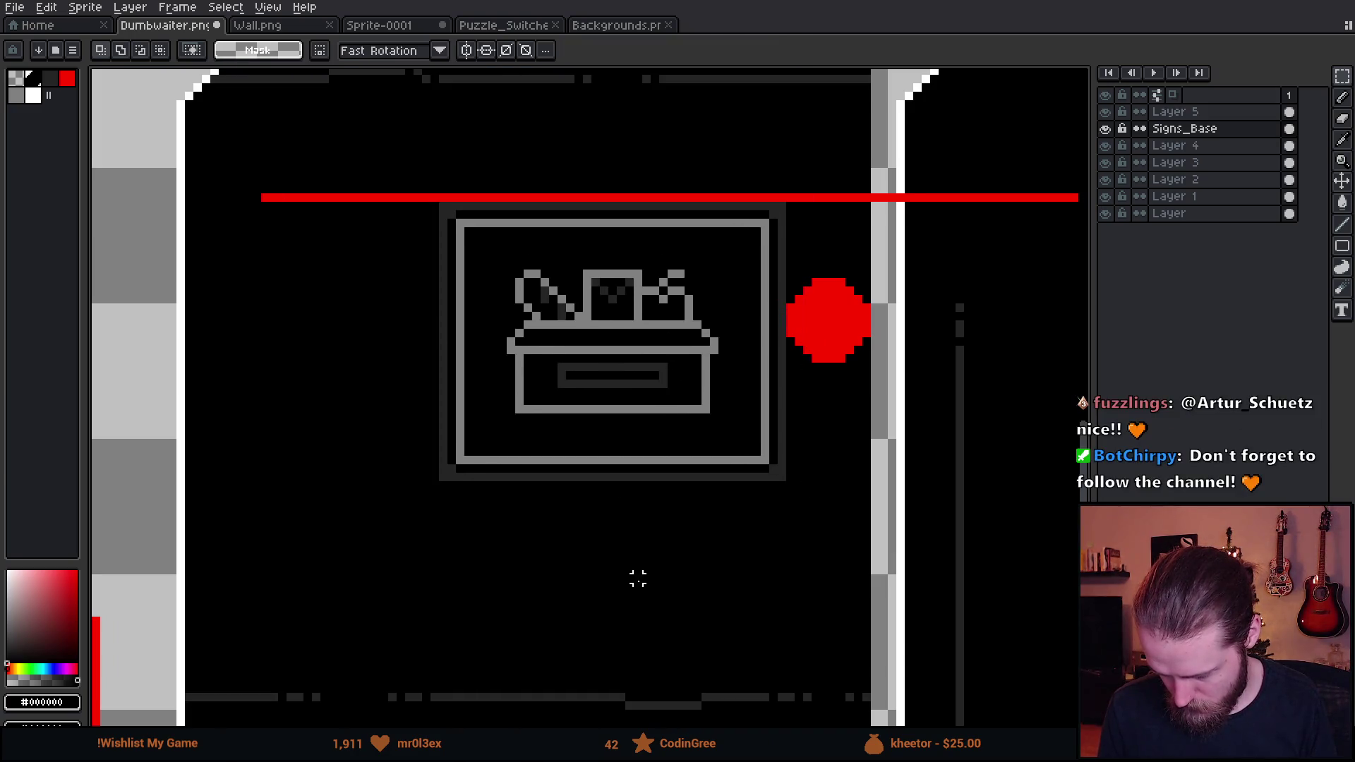
scroll(638, 575, down, 4)
drag(808, 526, 696, 491)
scroll(678, 365, up, 3)
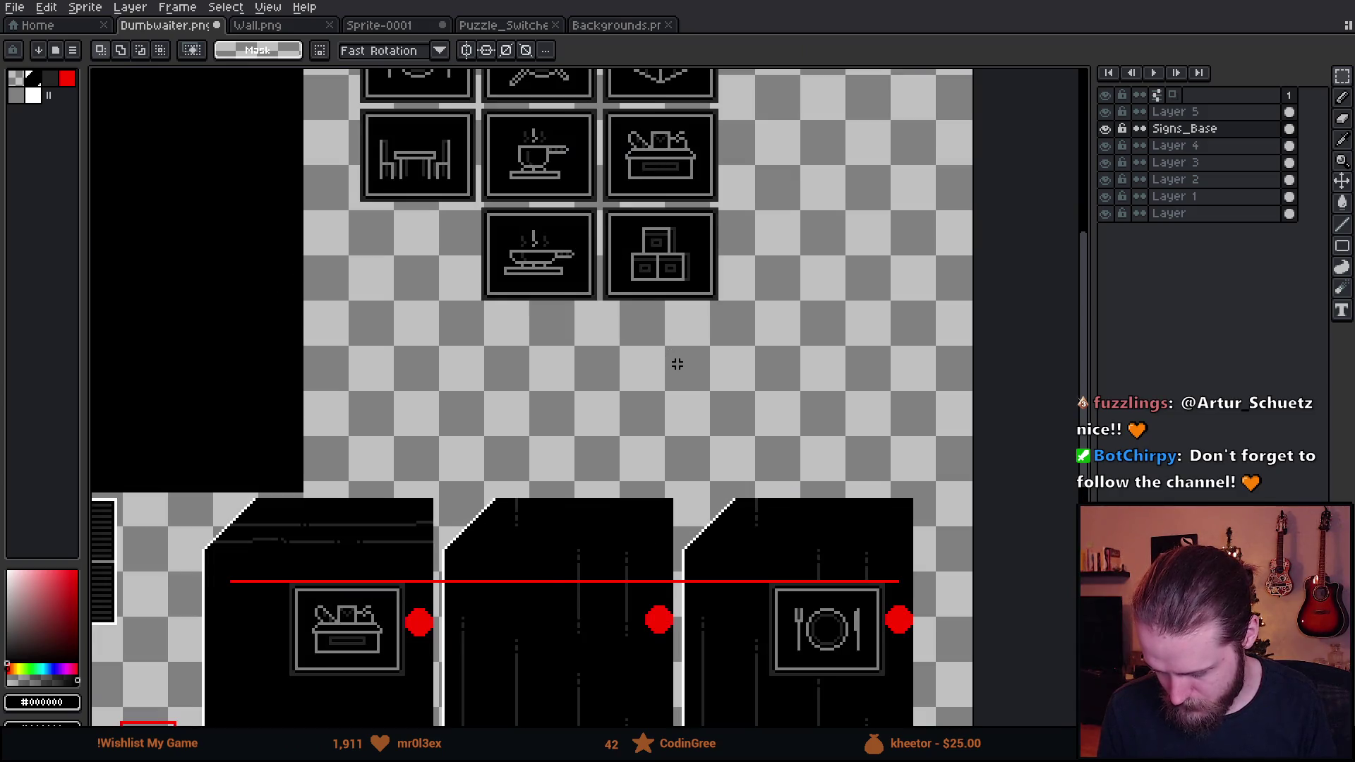
Bring the icon grid into view and select the steaming-pan icon tile
mouse_move(678, 364)
mouse_down()
mouse_move(633, 485)
mouse_move(628, 415)
mouse_move(733, 111)
mouse_up()
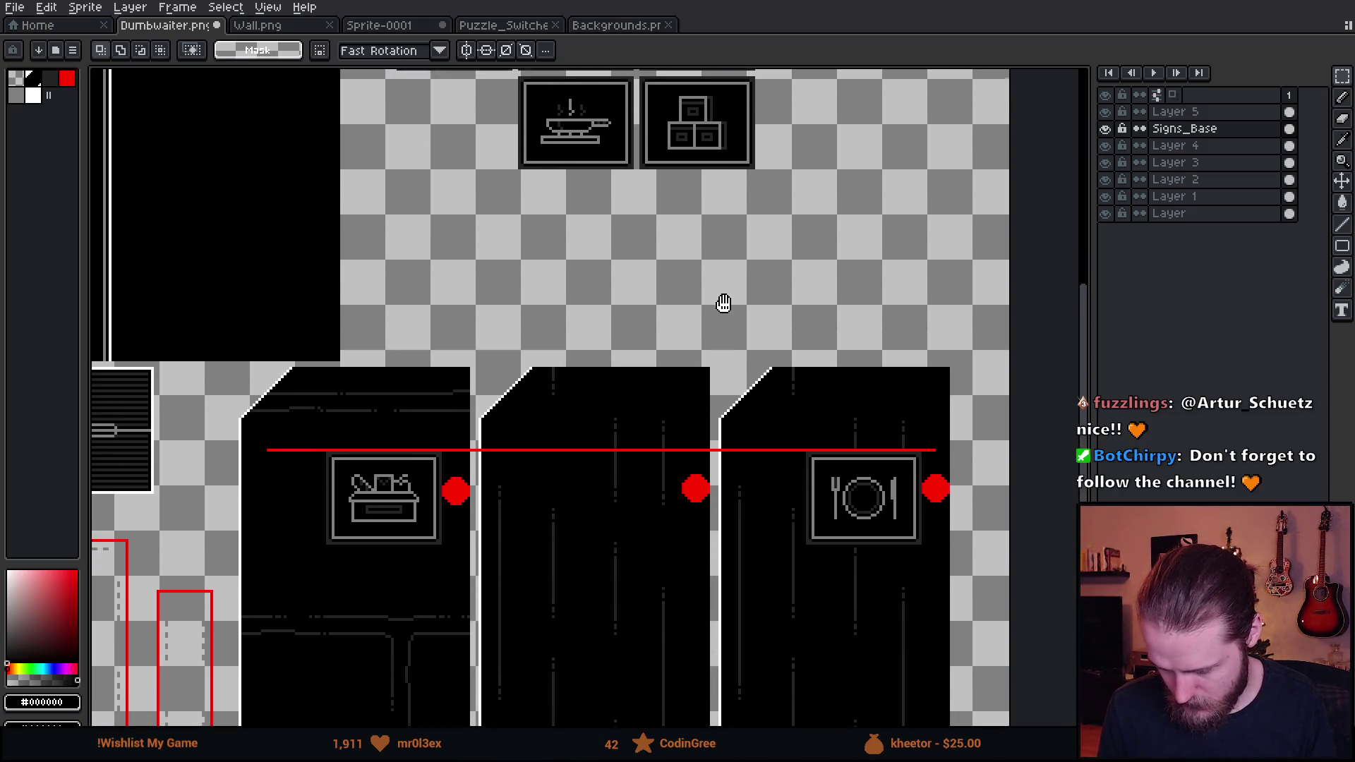
drag(720, 302, 720, 569)
scroll(519, 315, up, 3)
mouse_move(526, 280)
mouse_down()
mouse_move(858, 560)
mouse_move(811, 544)
mouse_move(819, 553)
mouse_move(803, 233)
mouse_move(723, 668)
mouse_up()
scroll(816, 565, down, 3)
scroll(570, 399, up, 3)
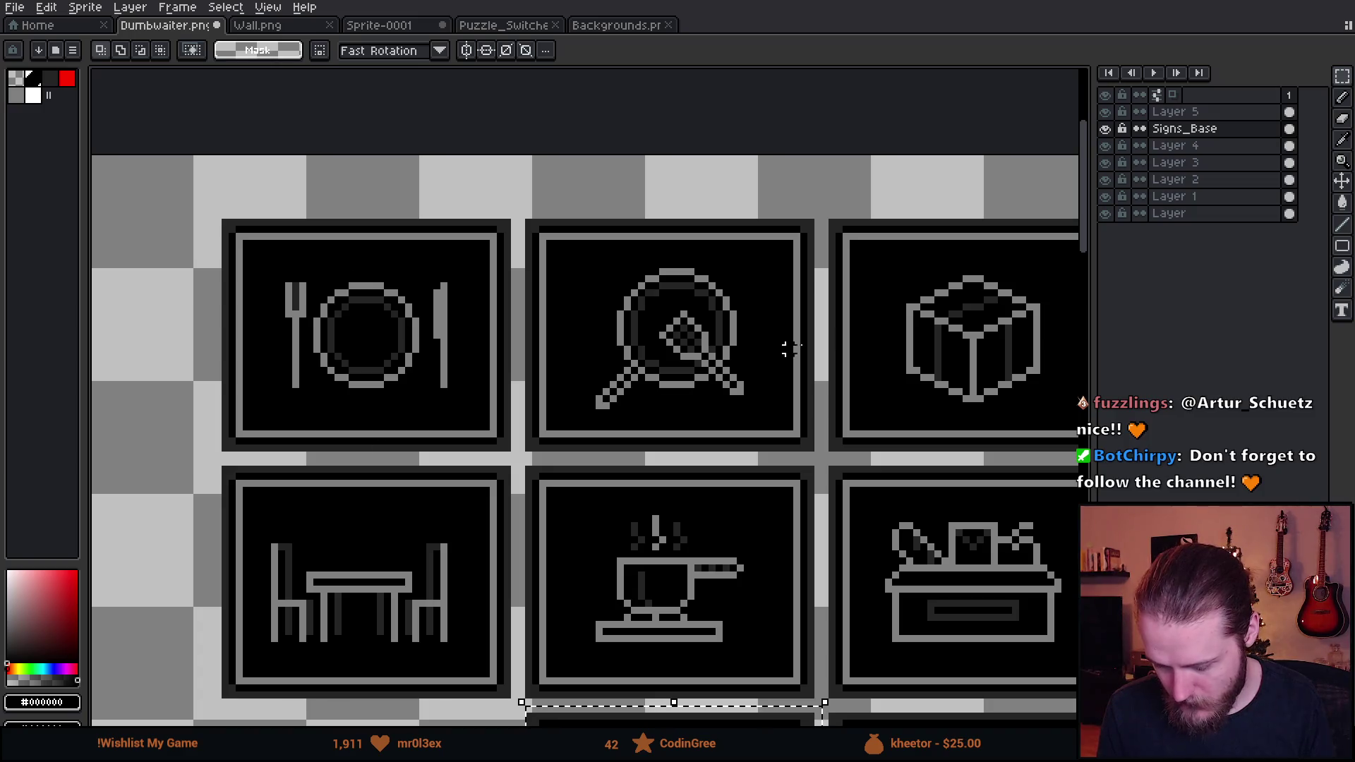
scroll(683, 331, down, 1)
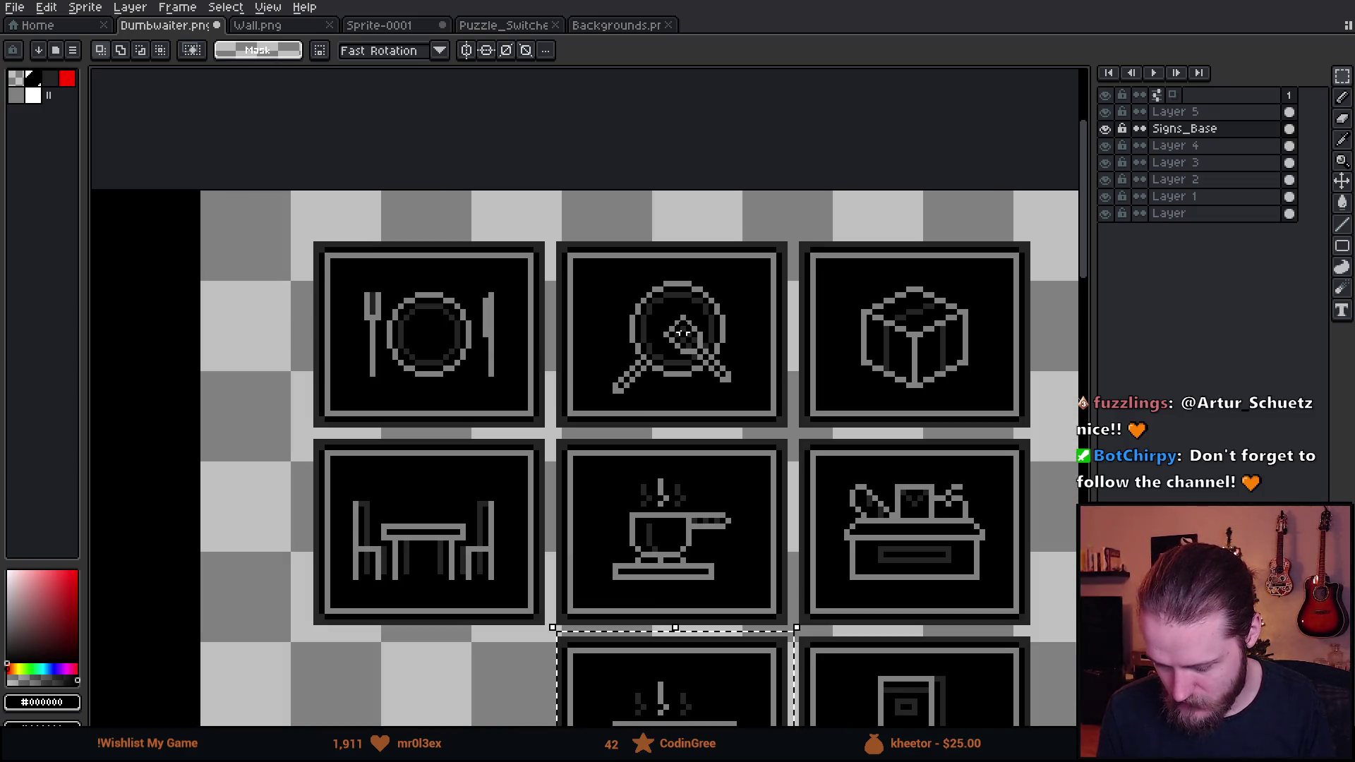
scroll(897, 560, down, 2)
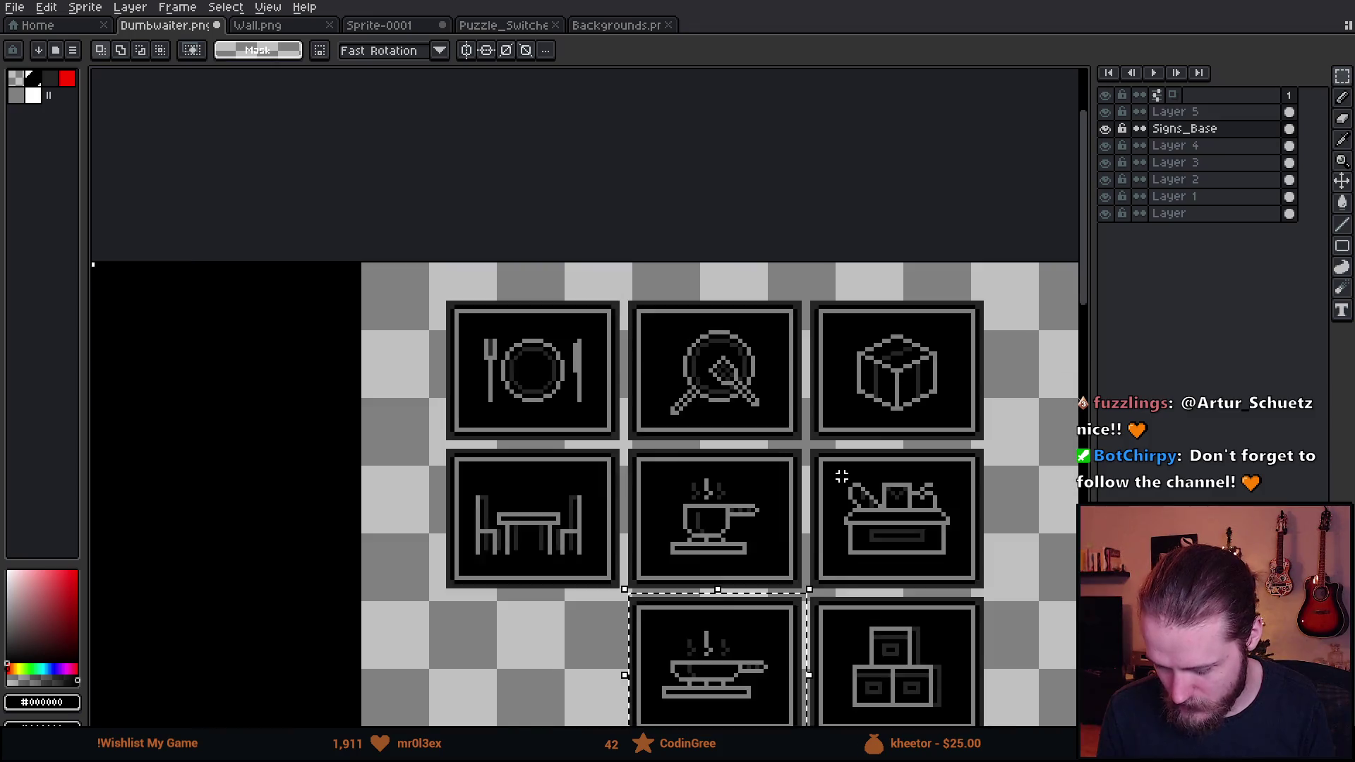
scroll(723, 364, down, 5)
scroll(722, 364, down, 3)
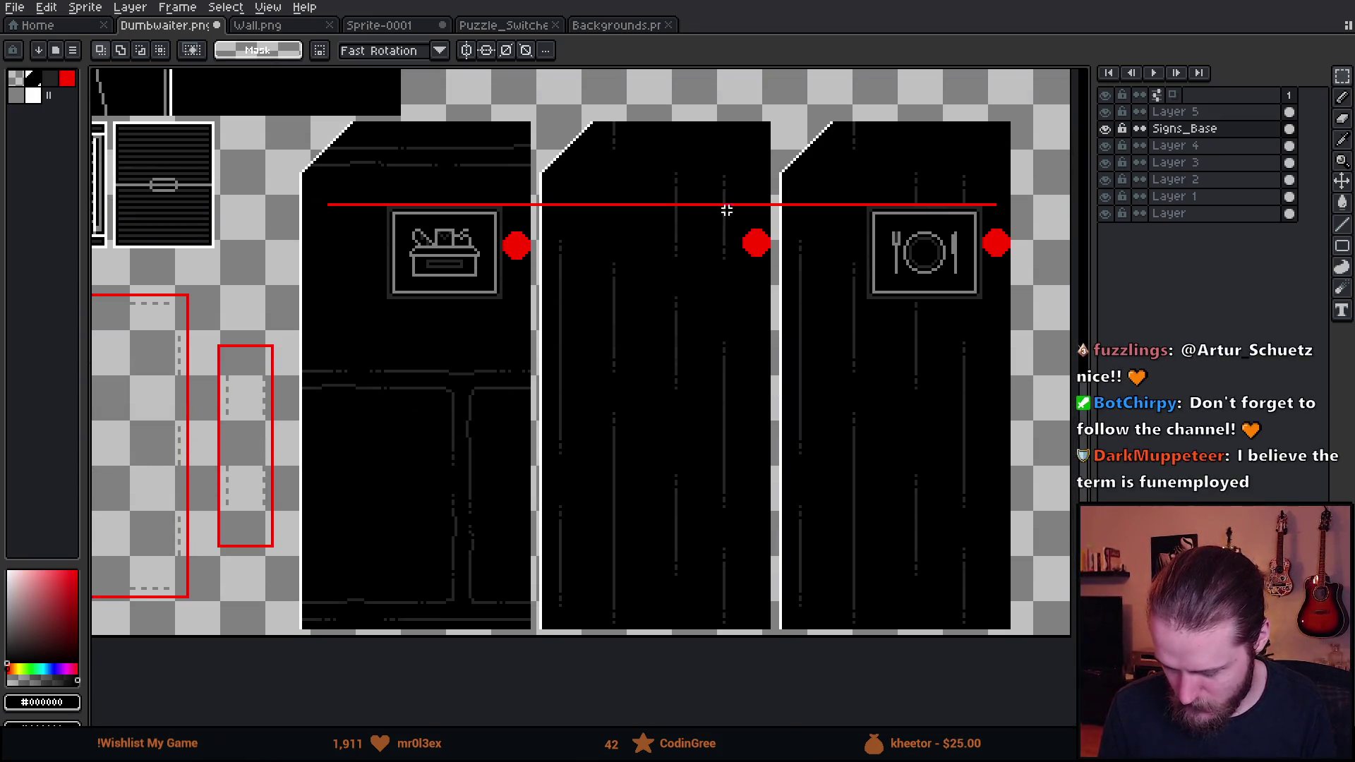
scroll(726, 206, up, 2)
Paste the steaming-pan icon and drop it onto the middle black door
key(ctrl+v)
drag(564, 414, 679, 344)
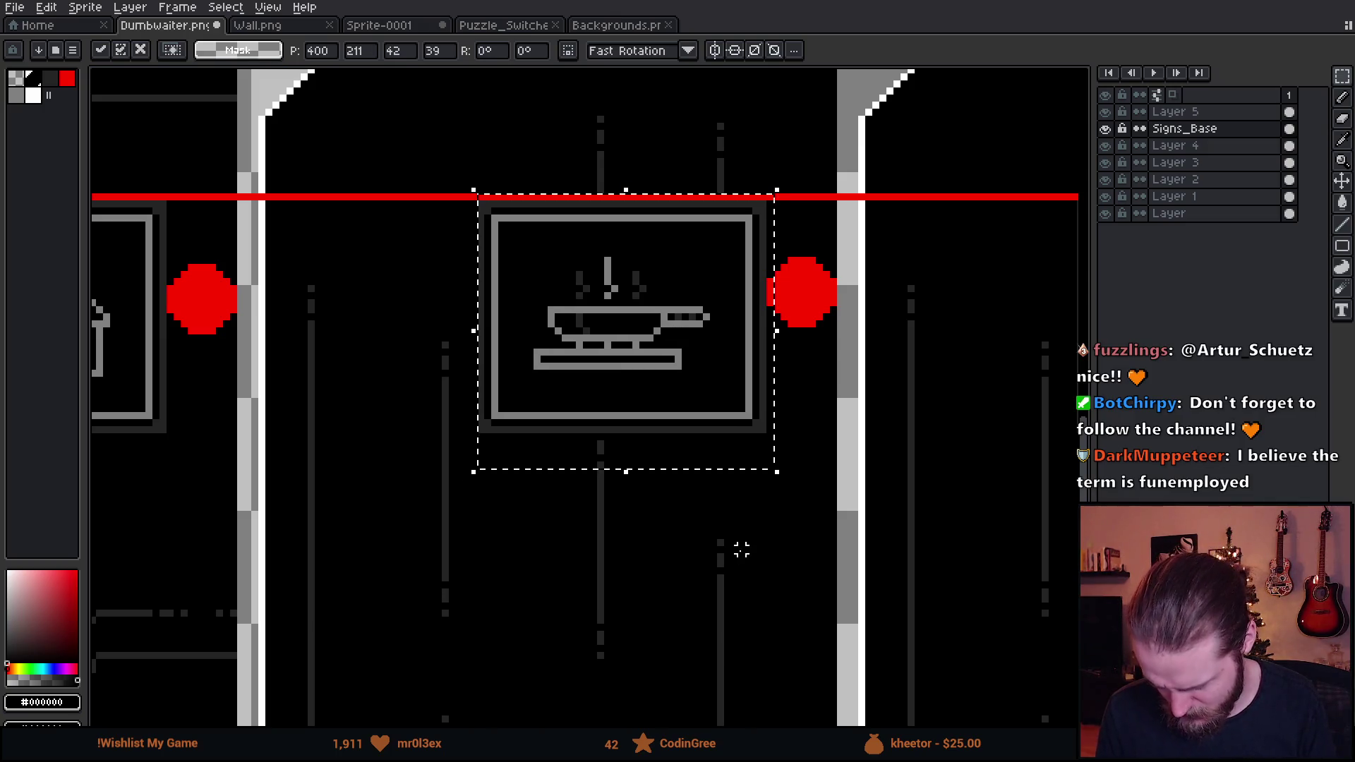
click(716, 590)
scroll(633, 519, down, 3)
scroll(634, 520, down, 2)
scroll(633, 519, up, 4)
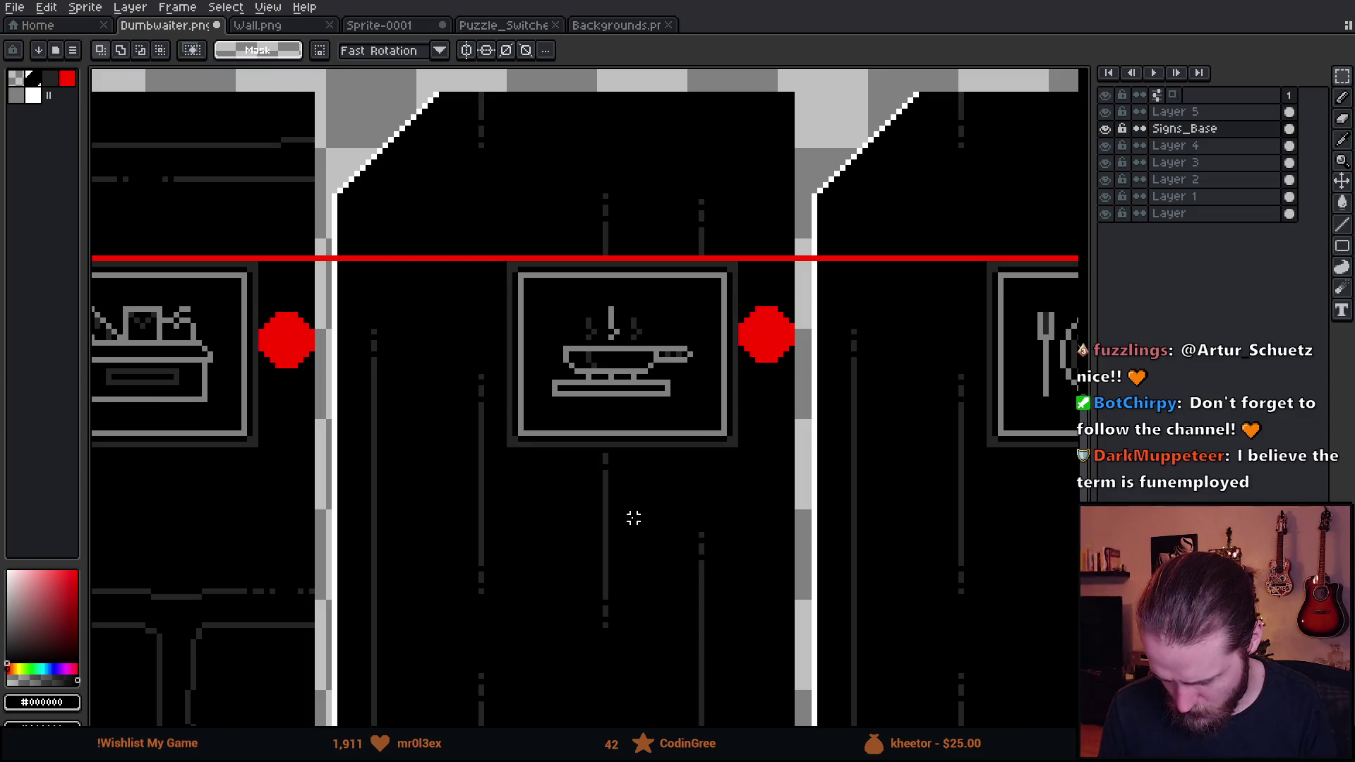
scroll(632, 518, down, 2)
Hide the red guide layer (Layer 5) to reveal all three door signs
drag(633, 518, 701, 442)
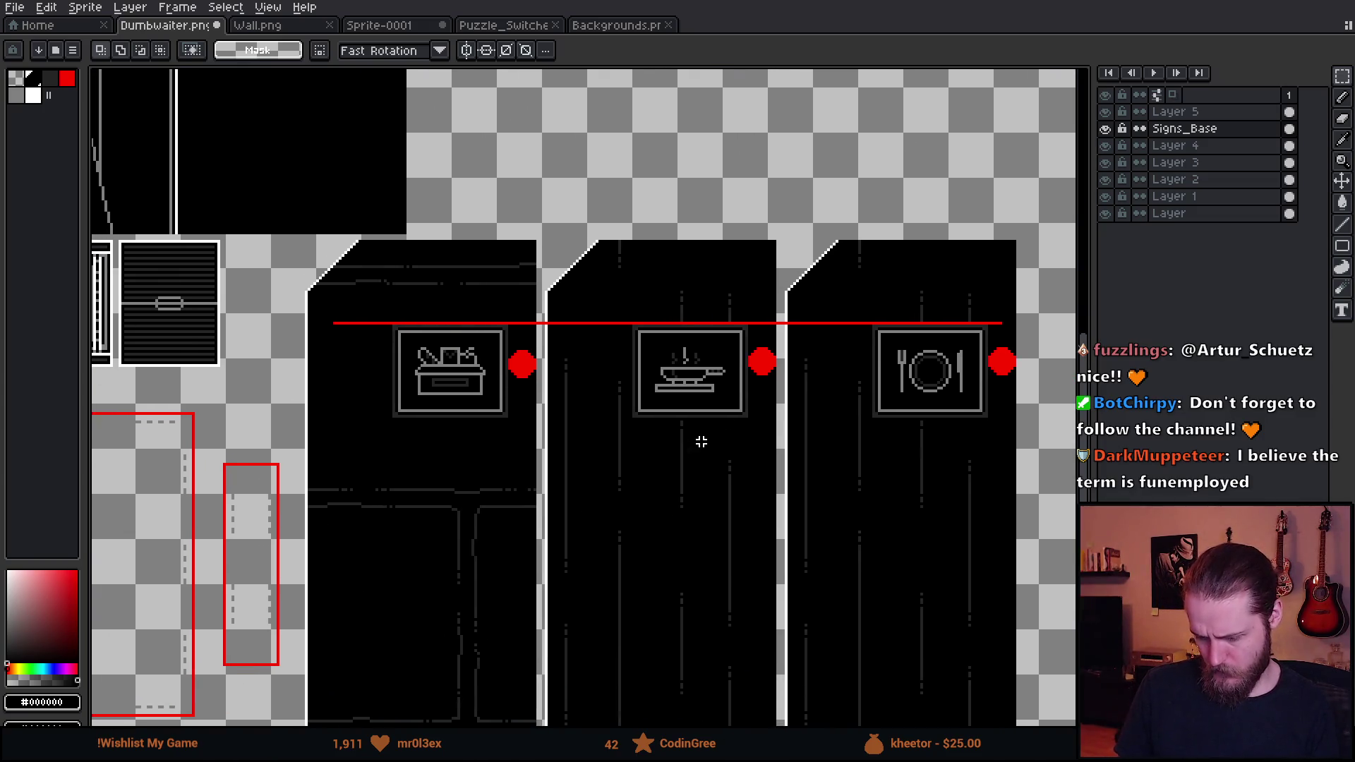
click(1105, 112)
scroll(740, 487, down, 1)
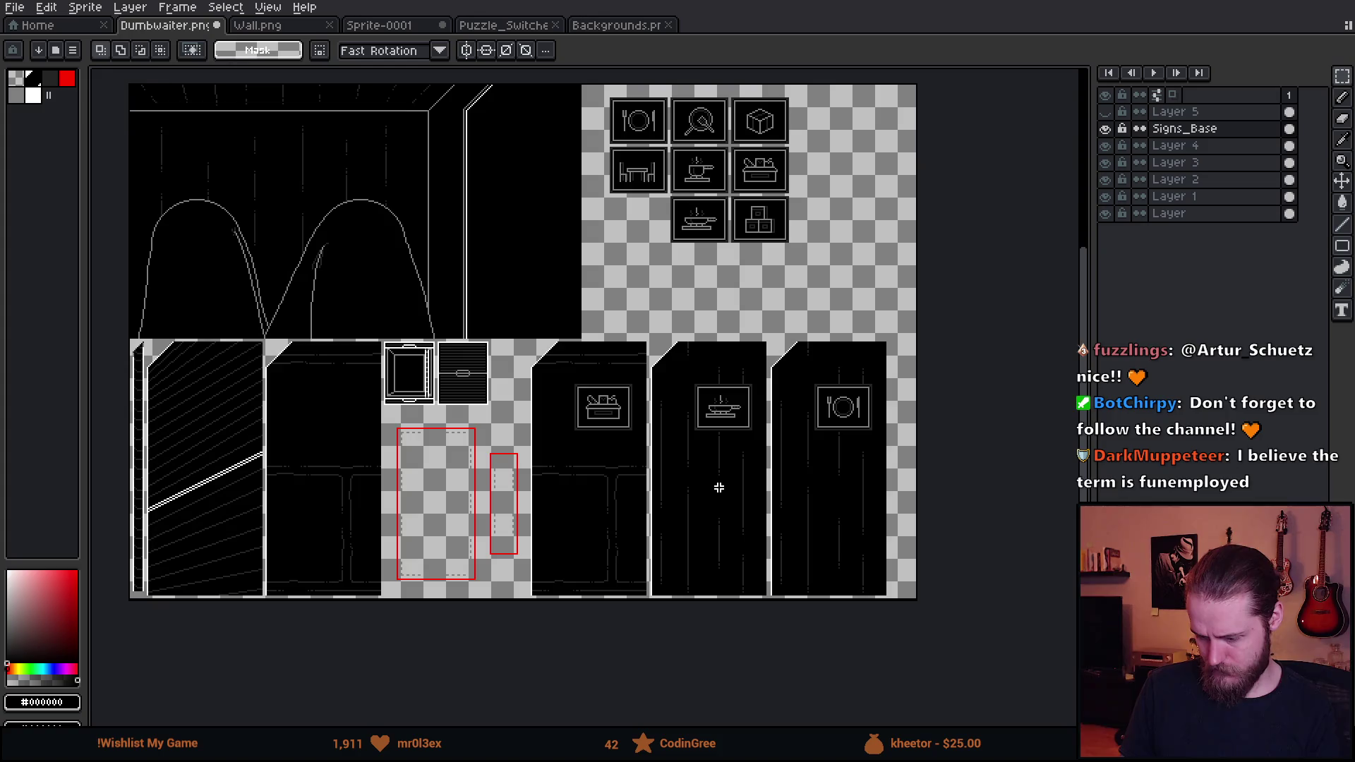
scroll(719, 488, up, 1)
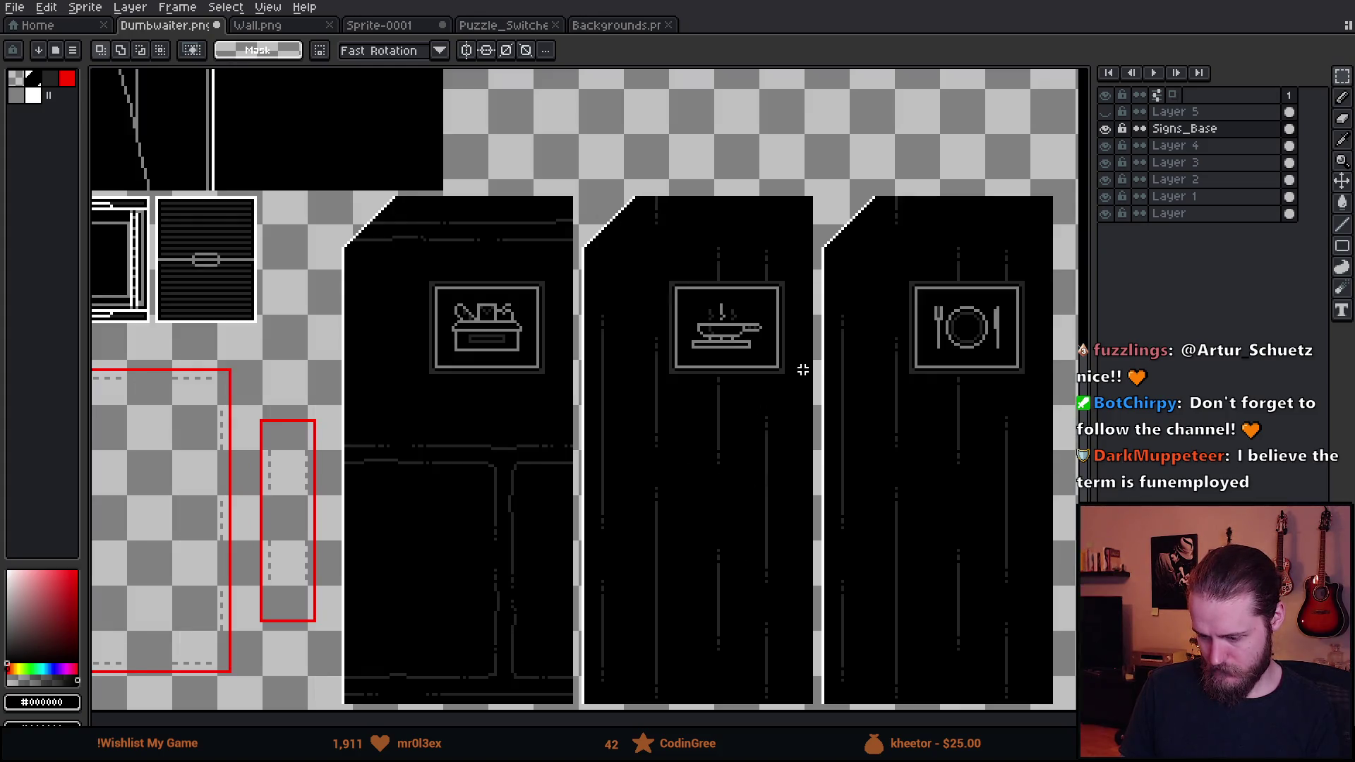